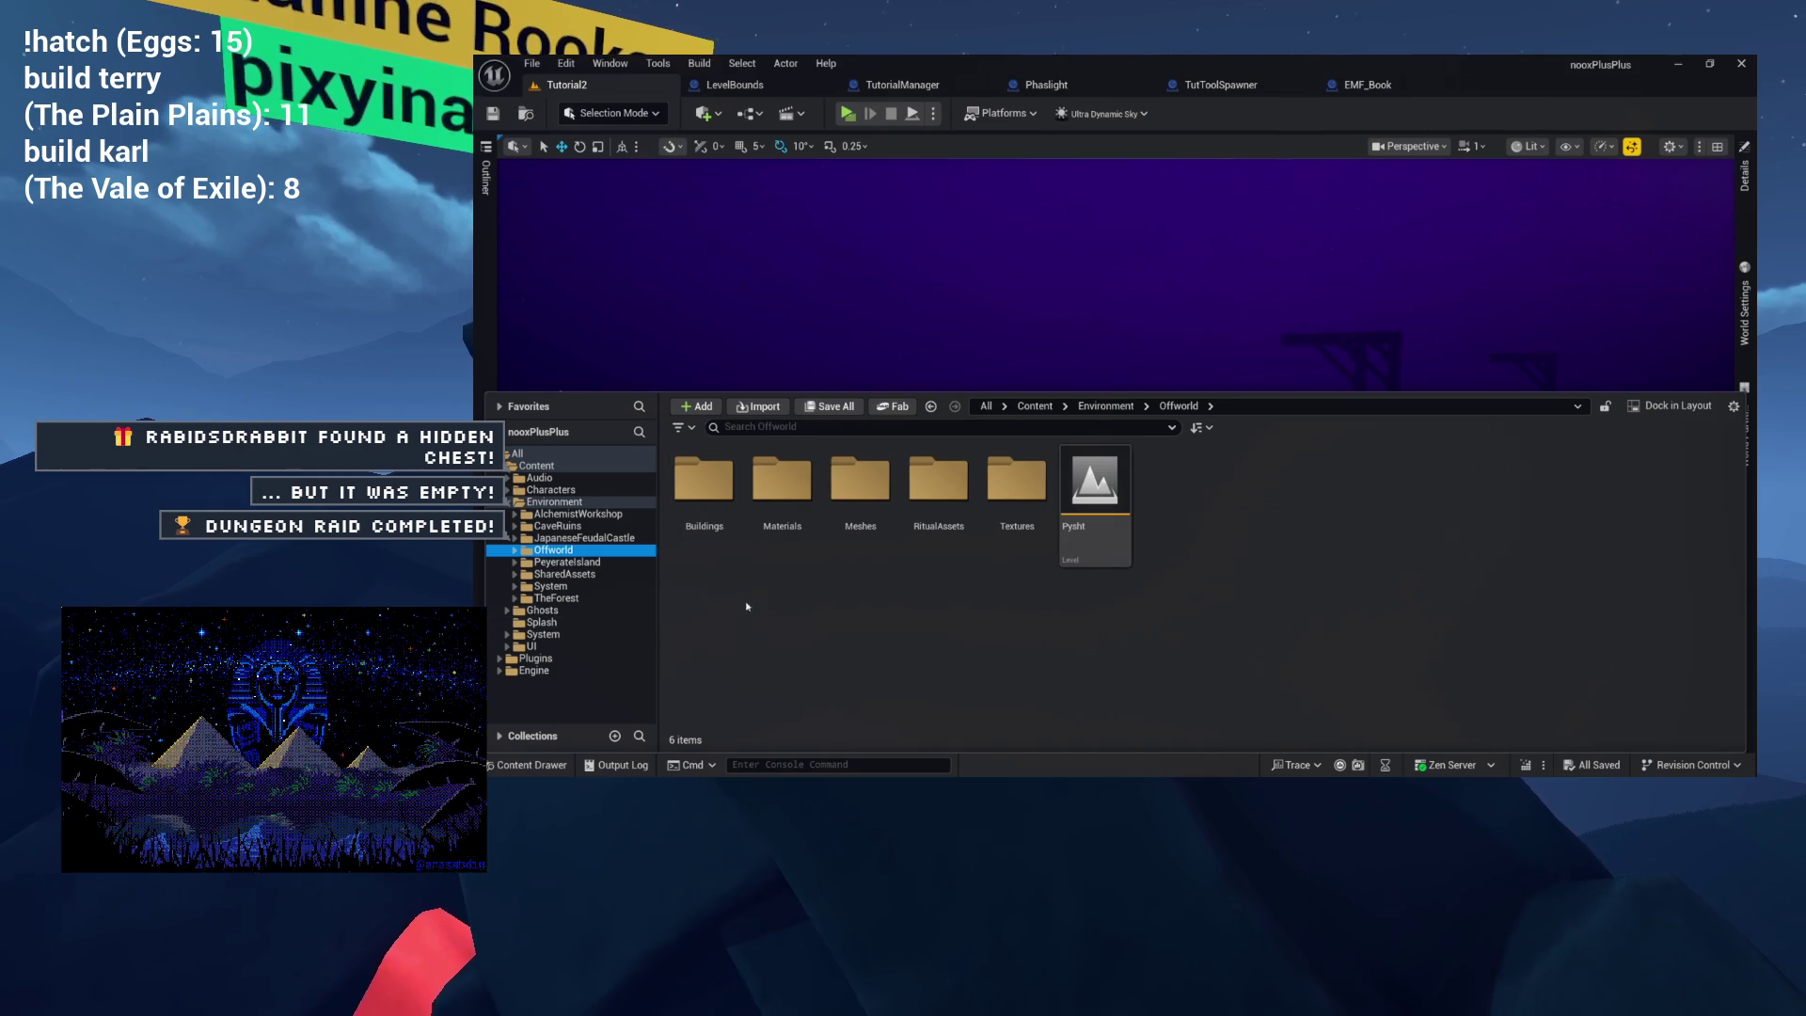
# Browse the SharedAssets folder and open the LevelBounds blueprint with its wall and pivot components.
pyautogui.click(567, 575)
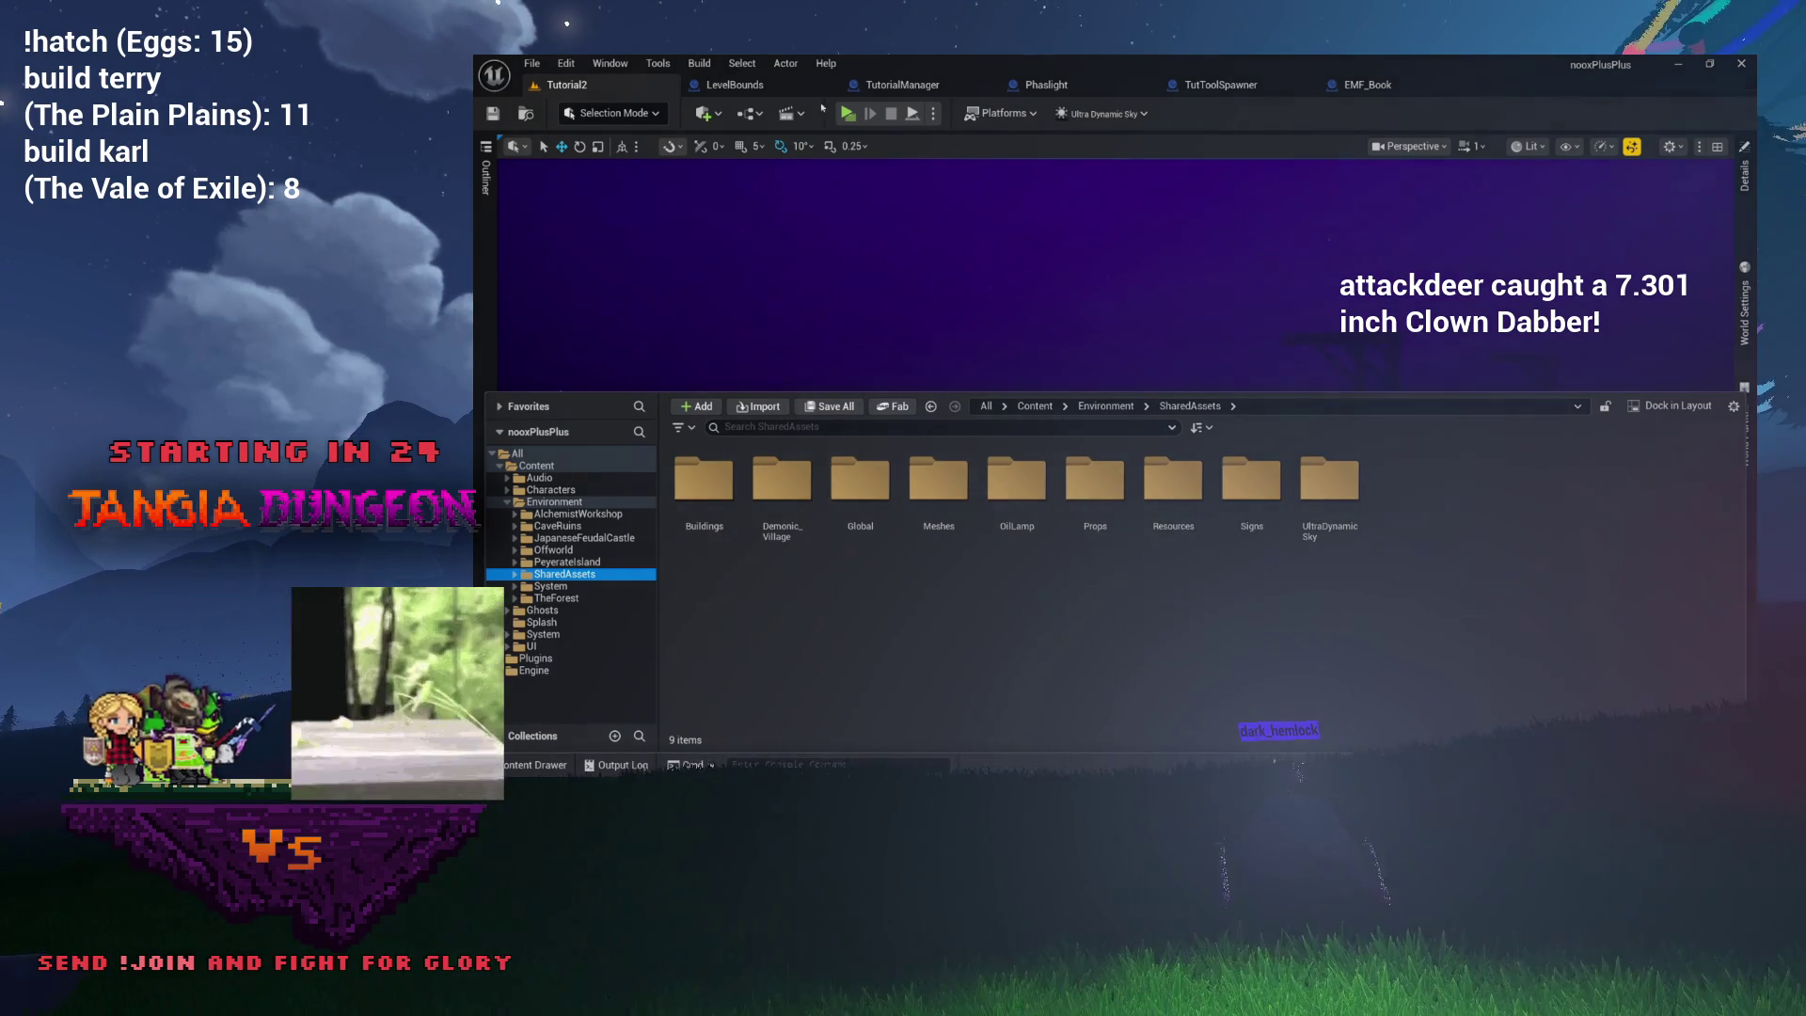
pyautogui.click(790, 90)
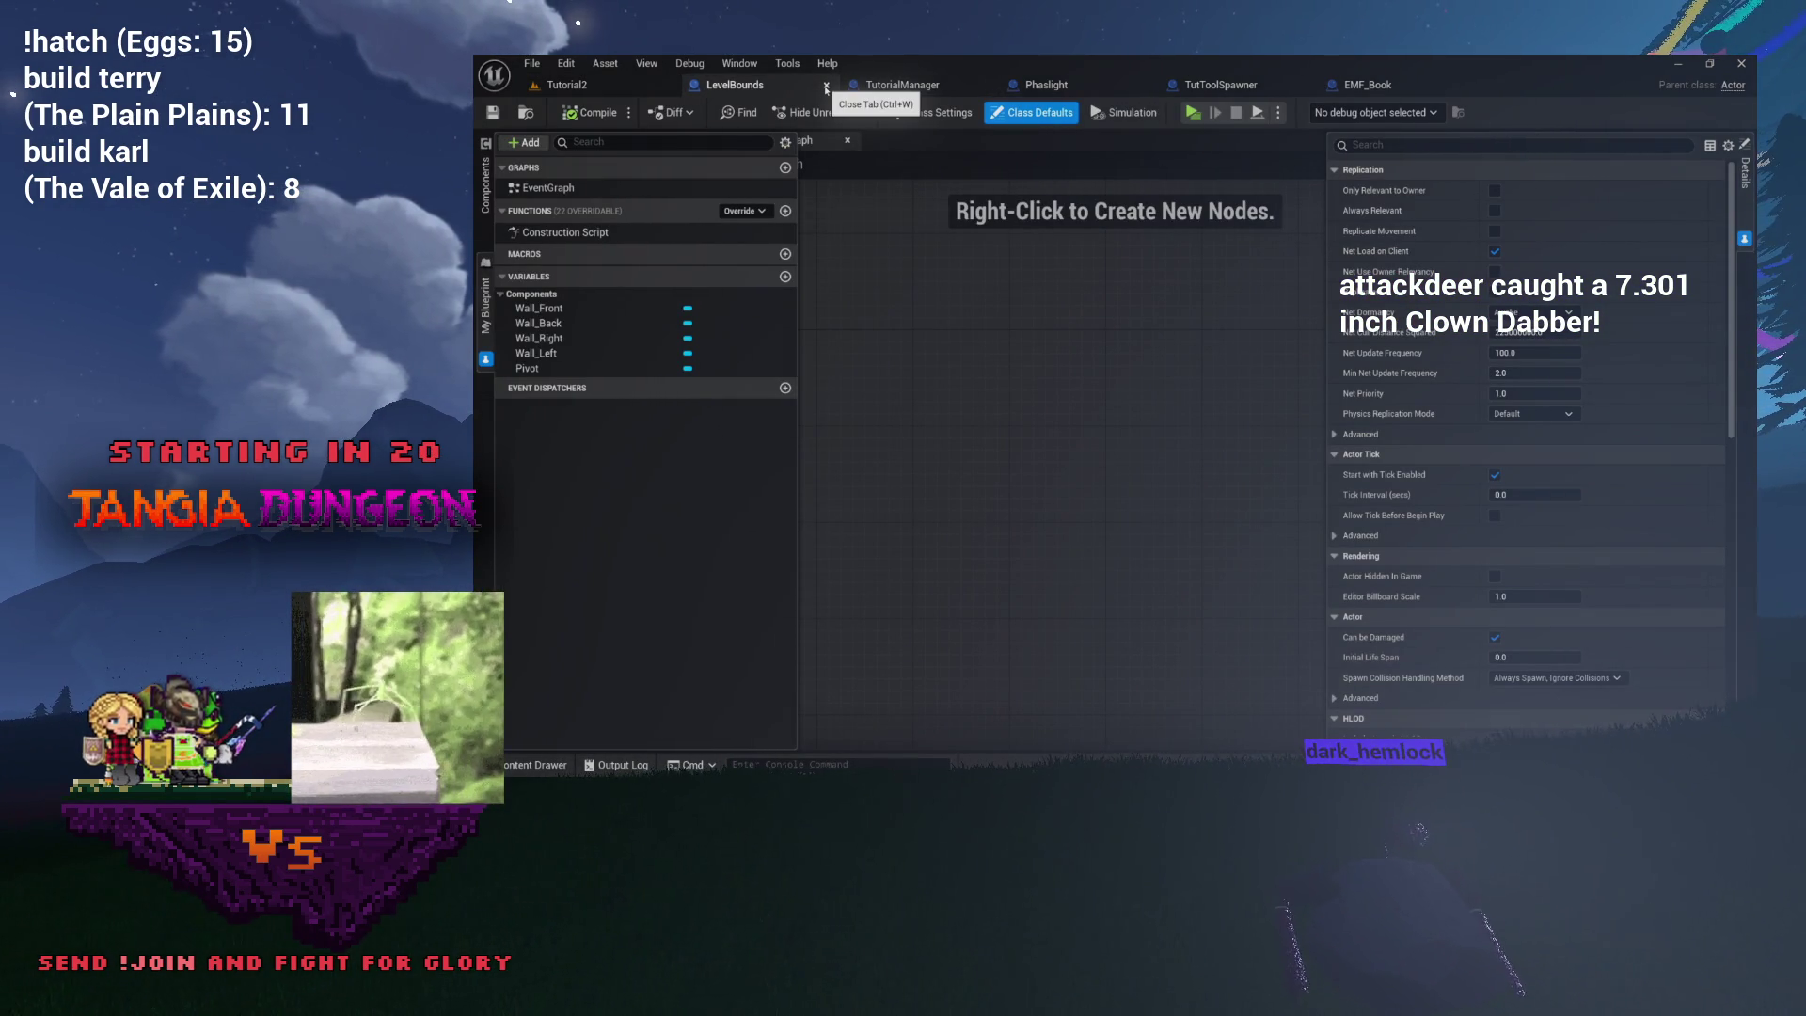
# Close LevelBounds and inspect TutorialManager's SET, transform and spawn nodes in the EventGraph.
pyautogui.click(826, 87)
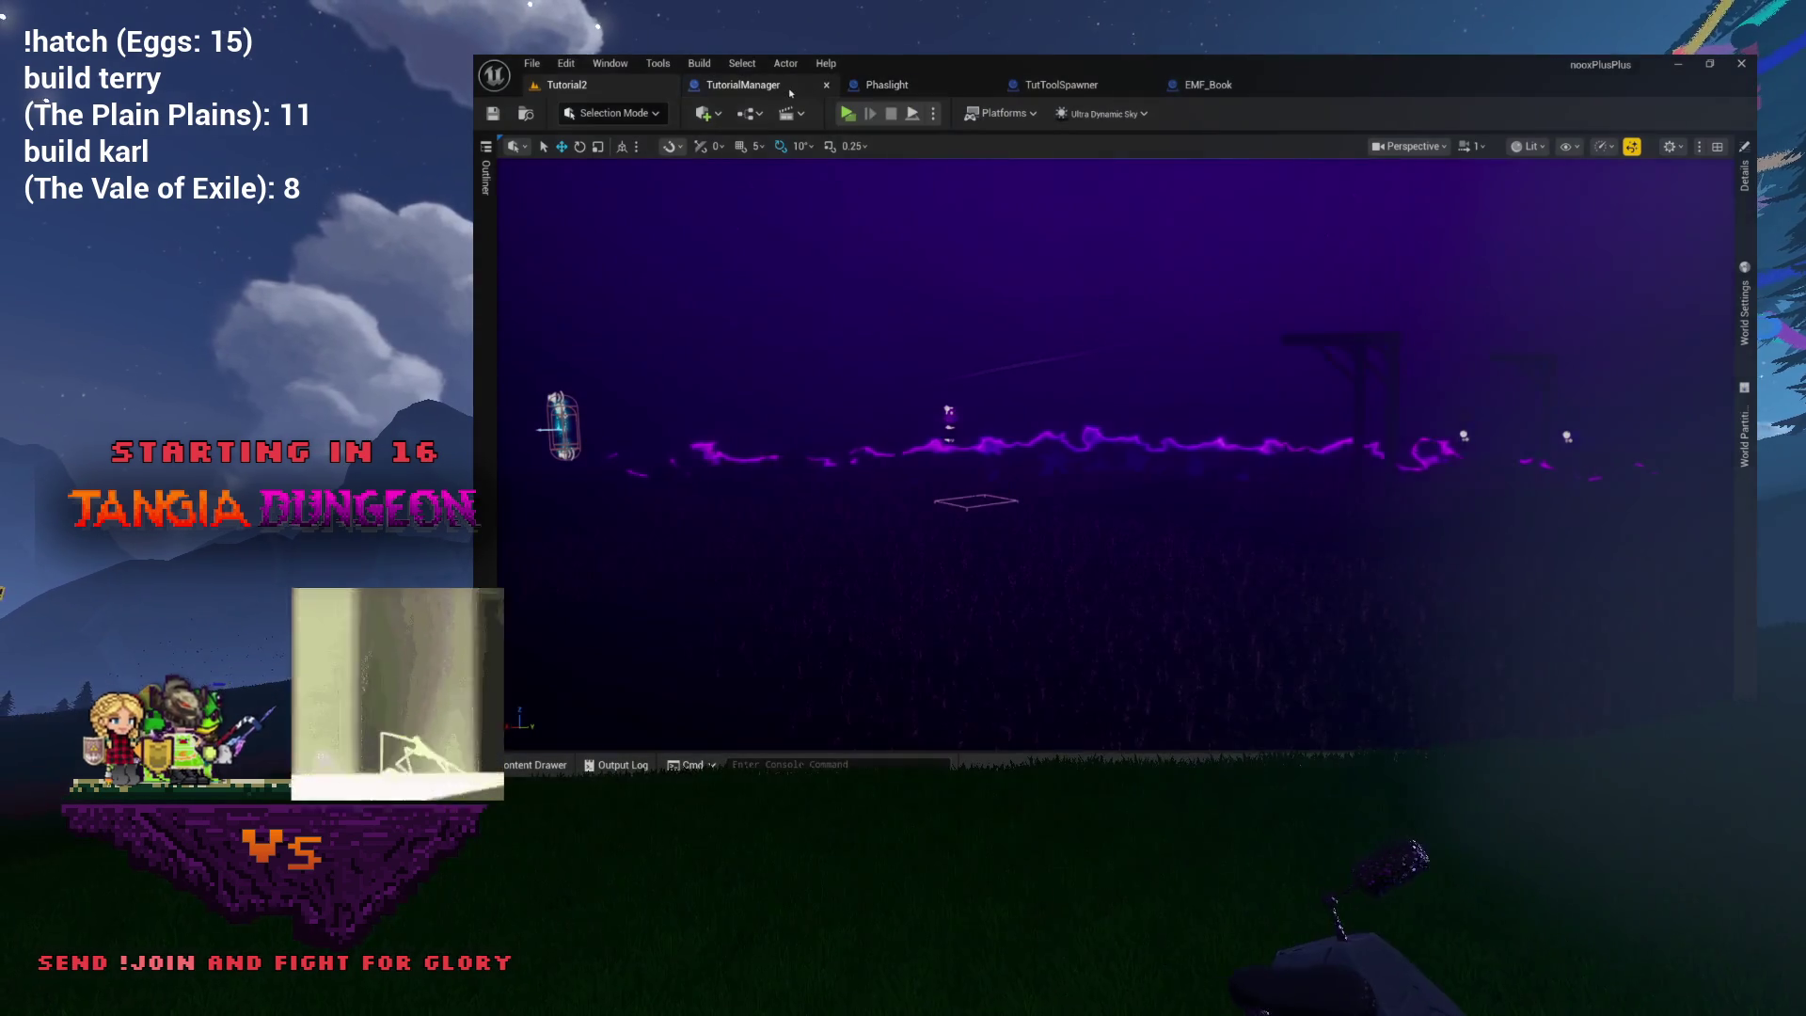
pyautogui.click(816, 87)
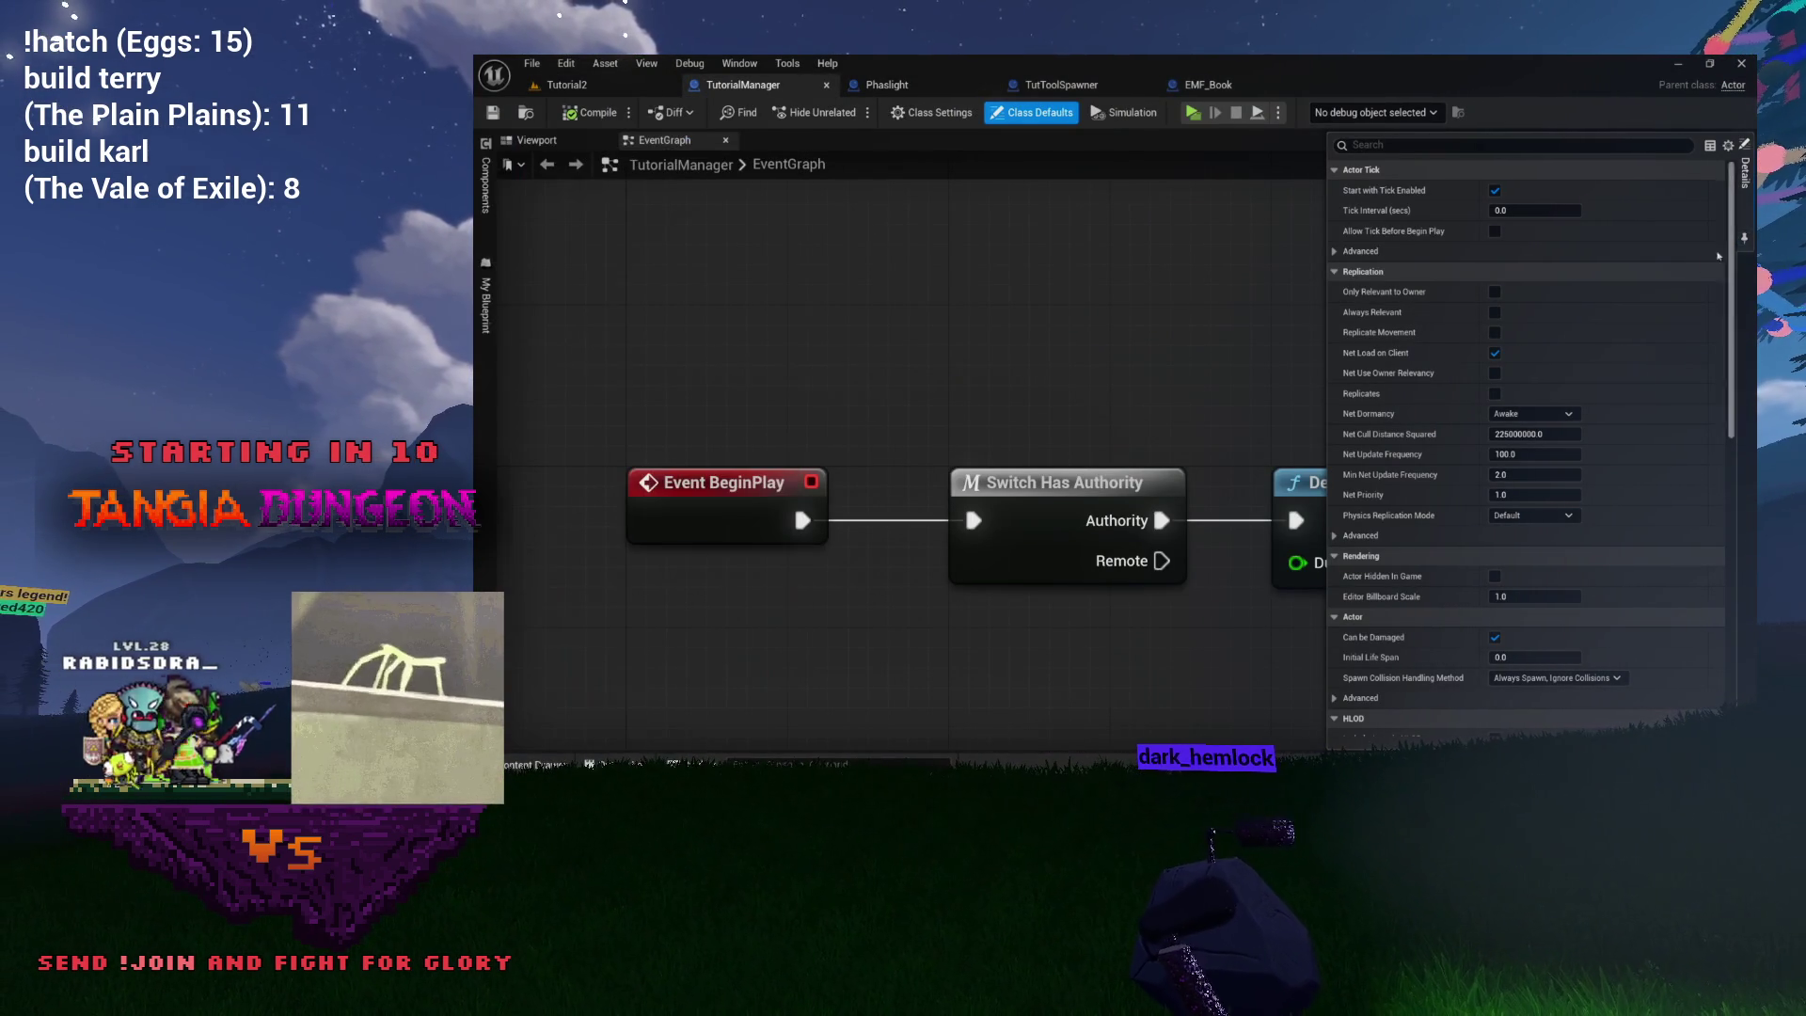
pyautogui.scroll(-2, 1033, 332)
pyautogui.scroll(1, 1139, 331)
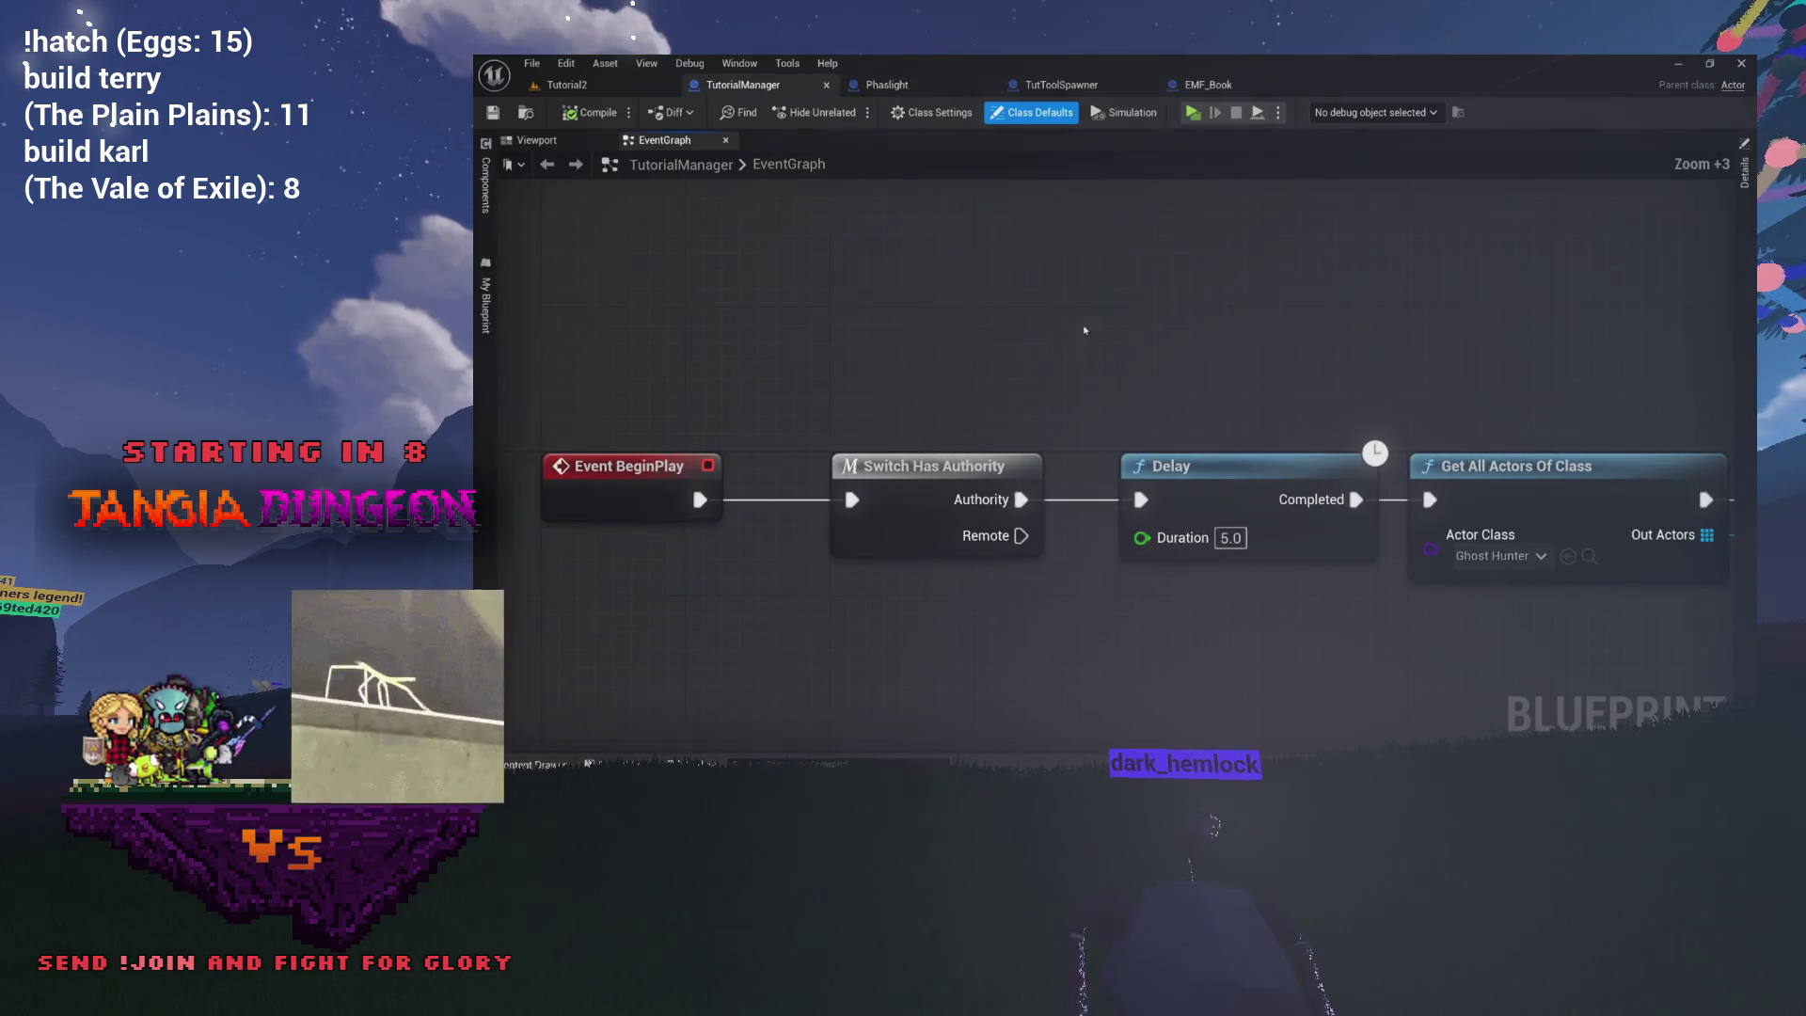
pyautogui.moveTo(950, 325)
pyautogui.mouseDown()
pyautogui.moveTo(1165, 322)
pyautogui.moveTo(863, 326)
pyautogui.moveTo(1148, 449)
pyautogui.mouseUp()
pyautogui.scroll(-3, 867, 328)
pyautogui.moveTo(1160, 536); pyautogui.dragTo(1160, 536)
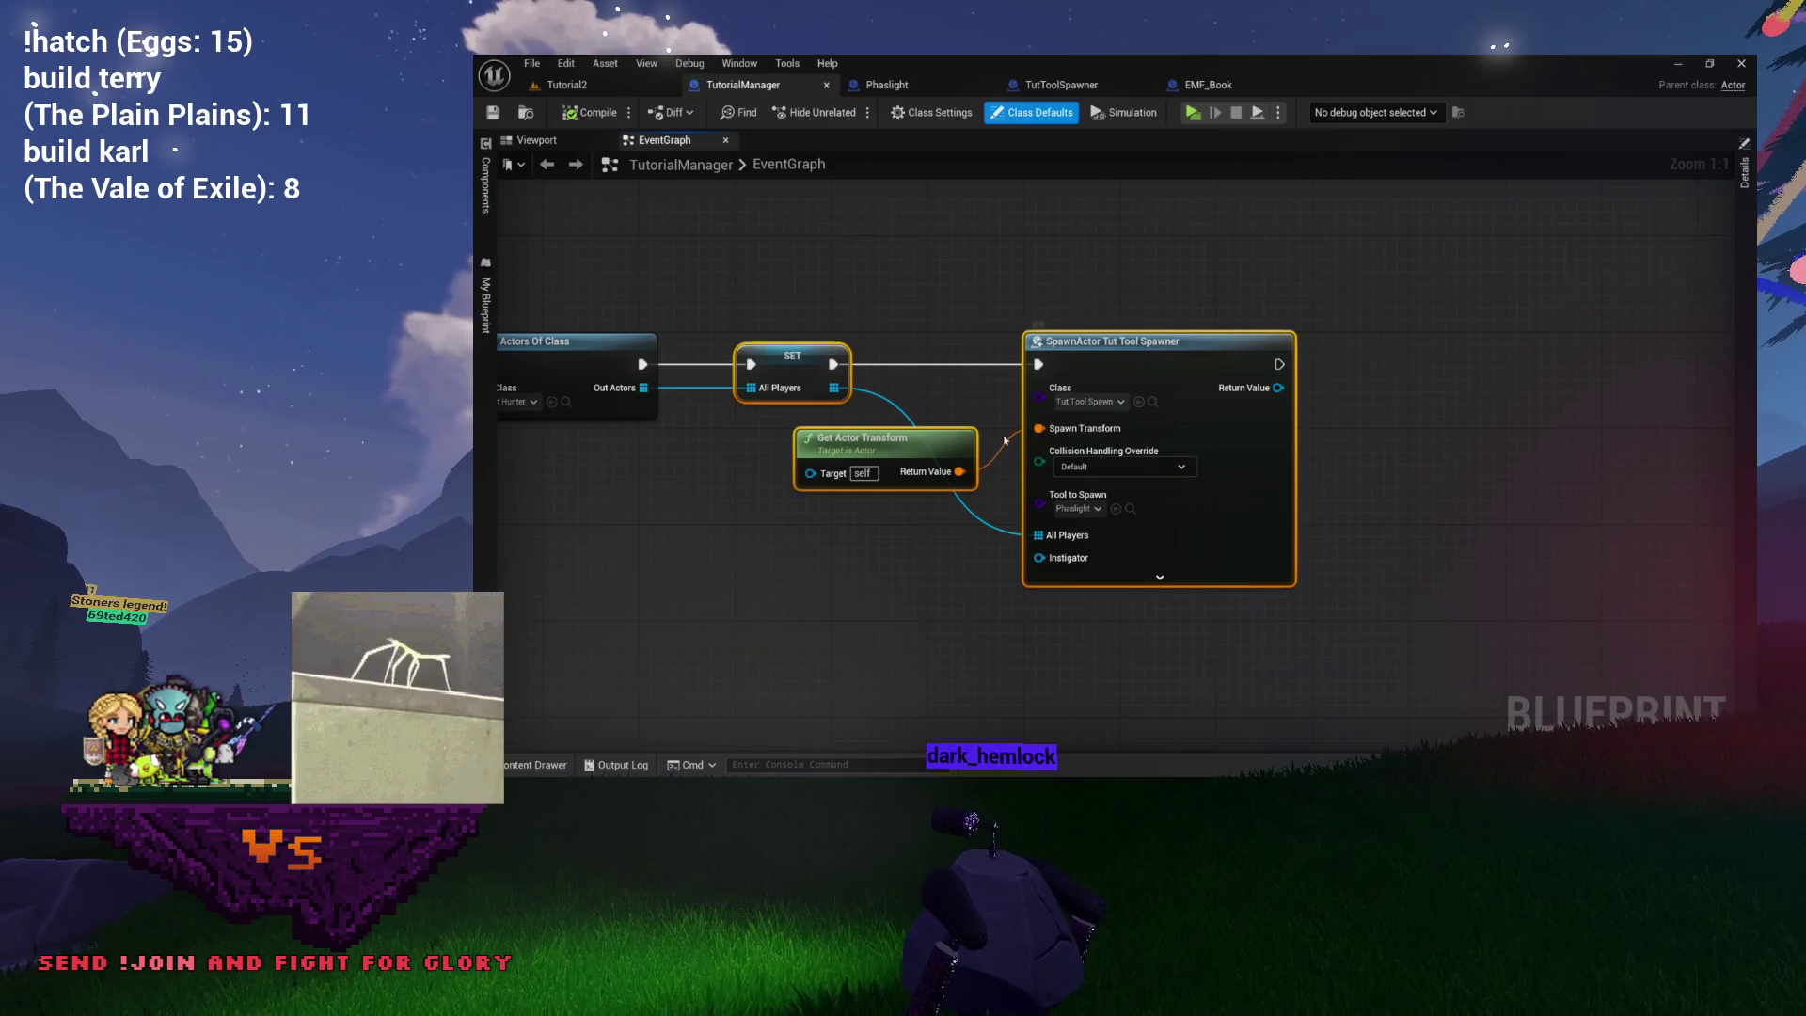
# Trace the spawn chain back to Event BeginPlay, frame the three spawn nodes, and open TutToolSpawner's OnLightToggled graph.
pyautogui.moveTo(1005, 440); pyautogui.dragTo(1252, 444)
pyautogui.moveTo(1020, 412); pyautogui.dragTo(1401, 414)
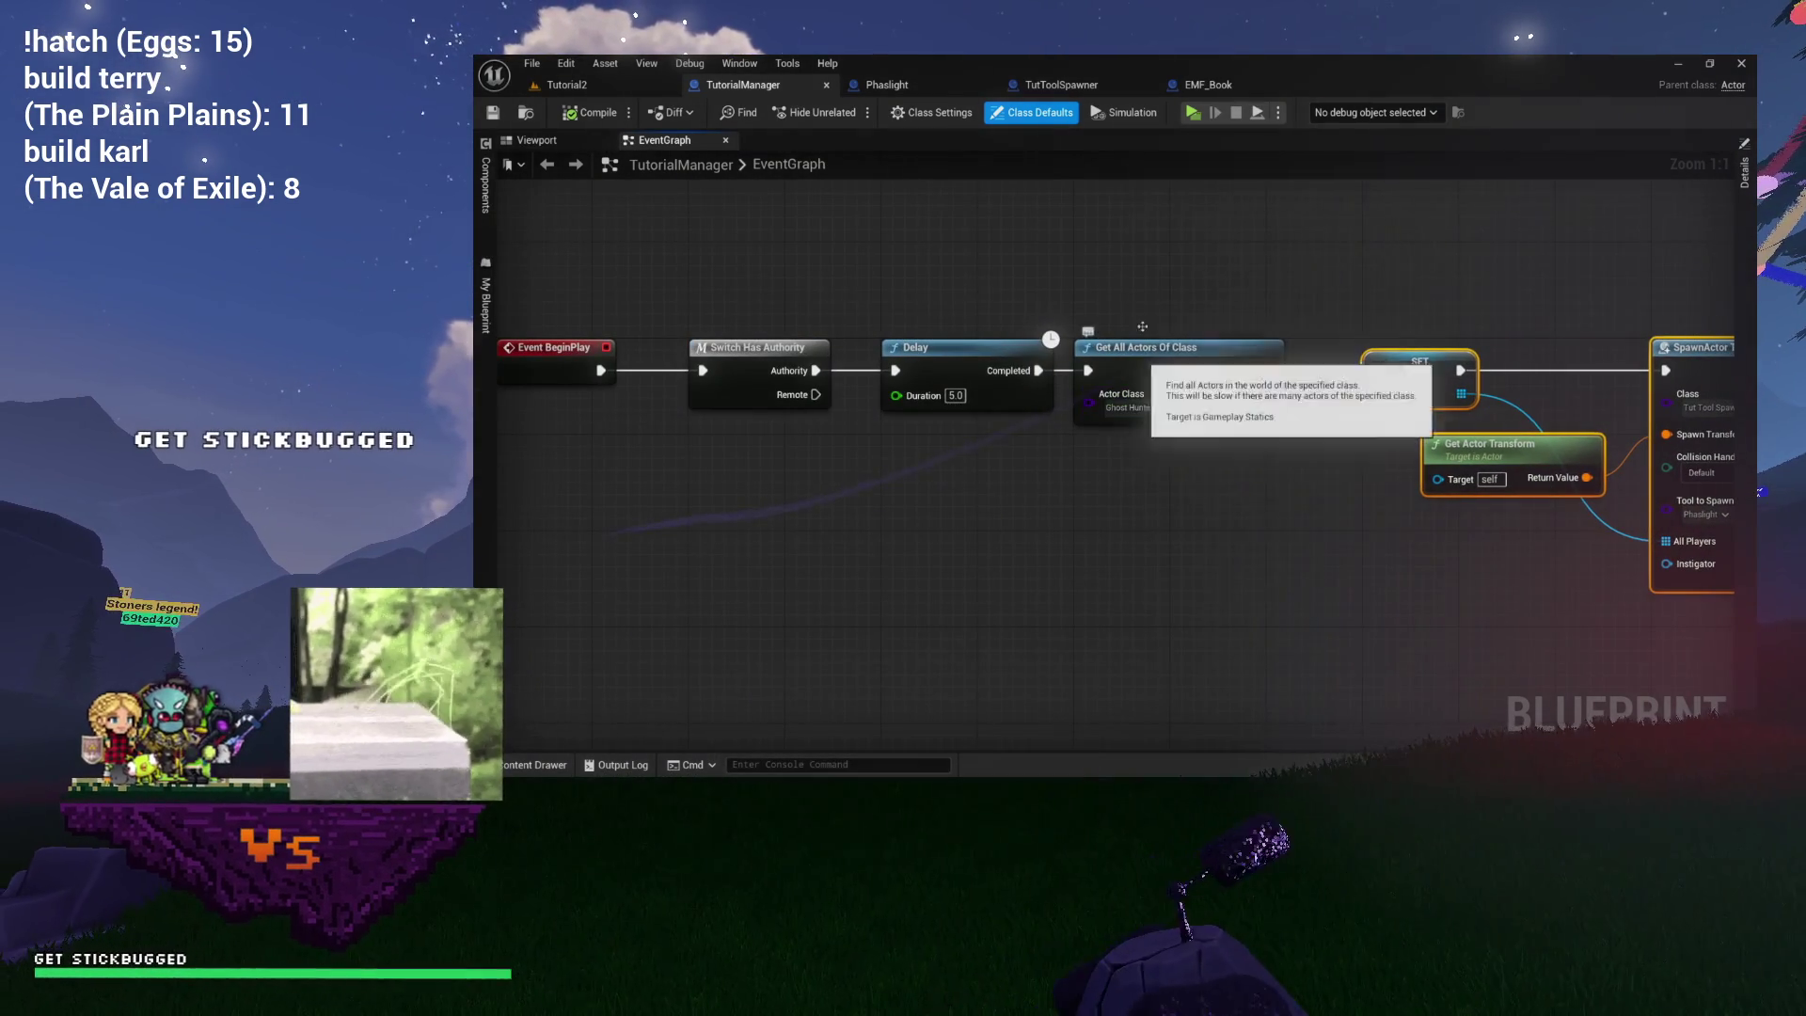
pyautogui.moveTo(1144, 370); pyautogui.dragTo(709, 370)
pyautogui.moveTo(947, 225)
pyautogui.mouseDown()
pyautogui.moveTo(998, 283)
pyautogui.moveTo(1337, 499)
pyautogui.mouseUp()
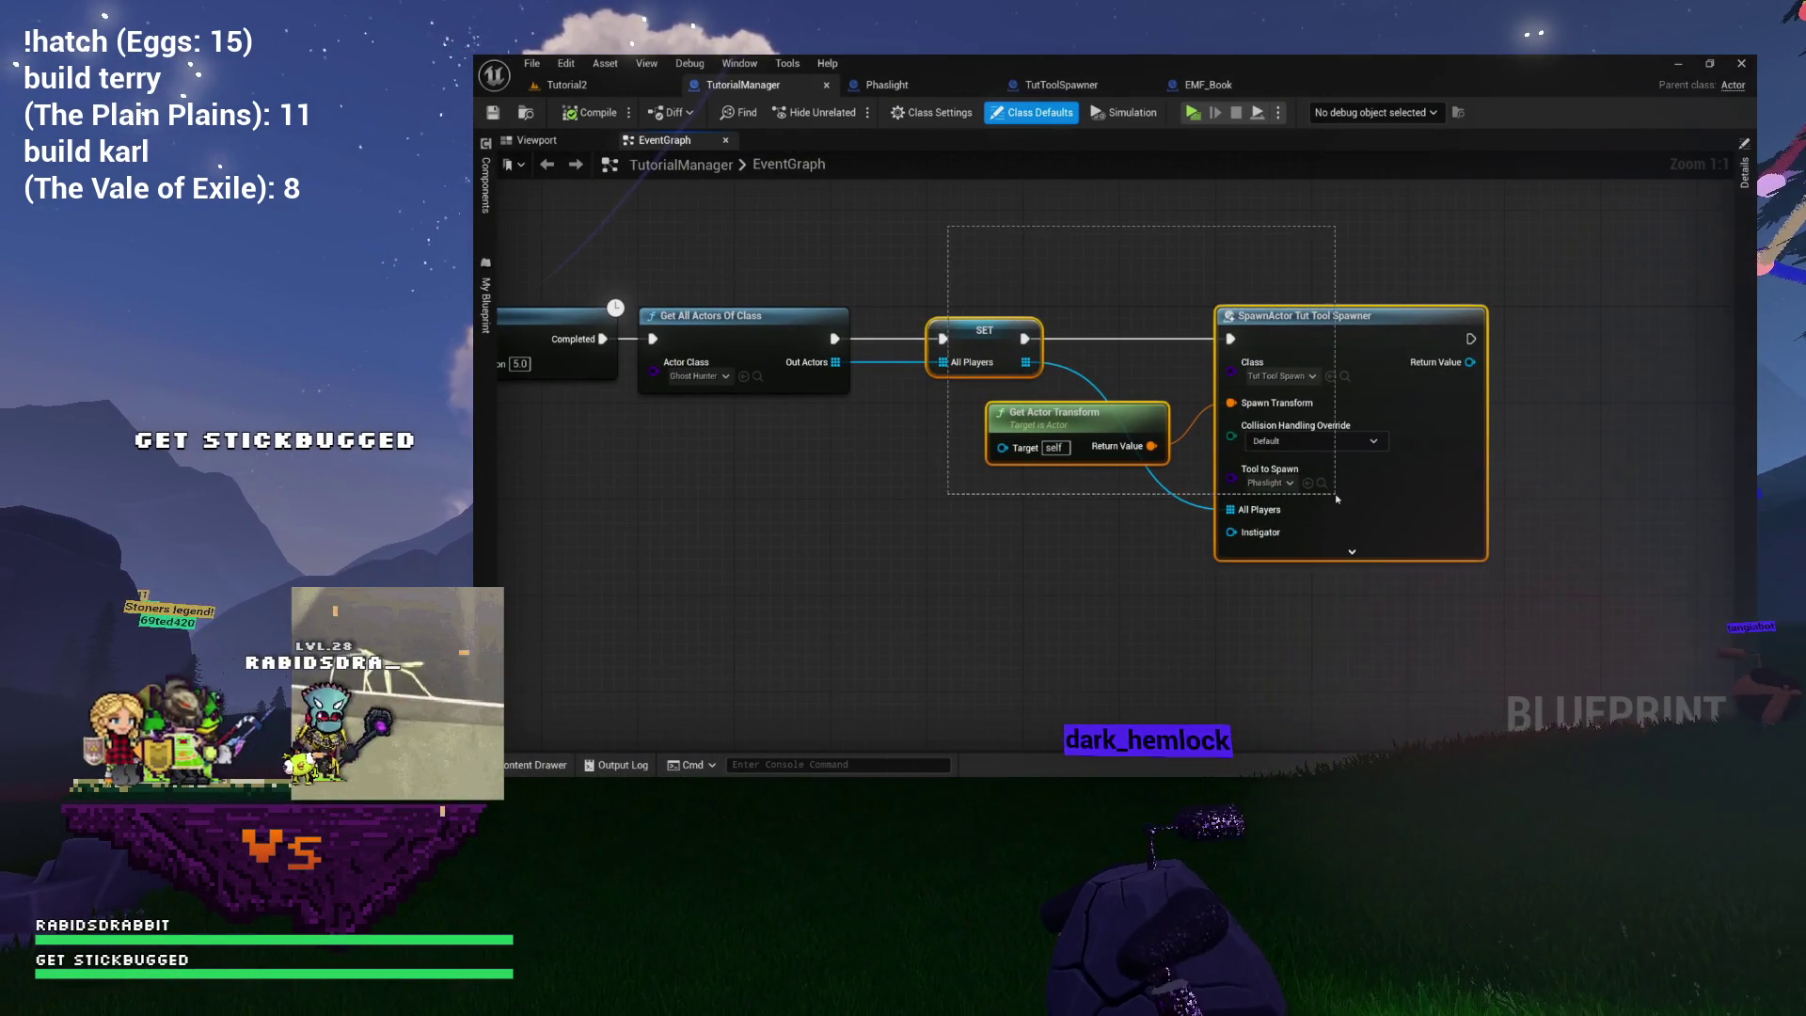
pyautogui.press('f')
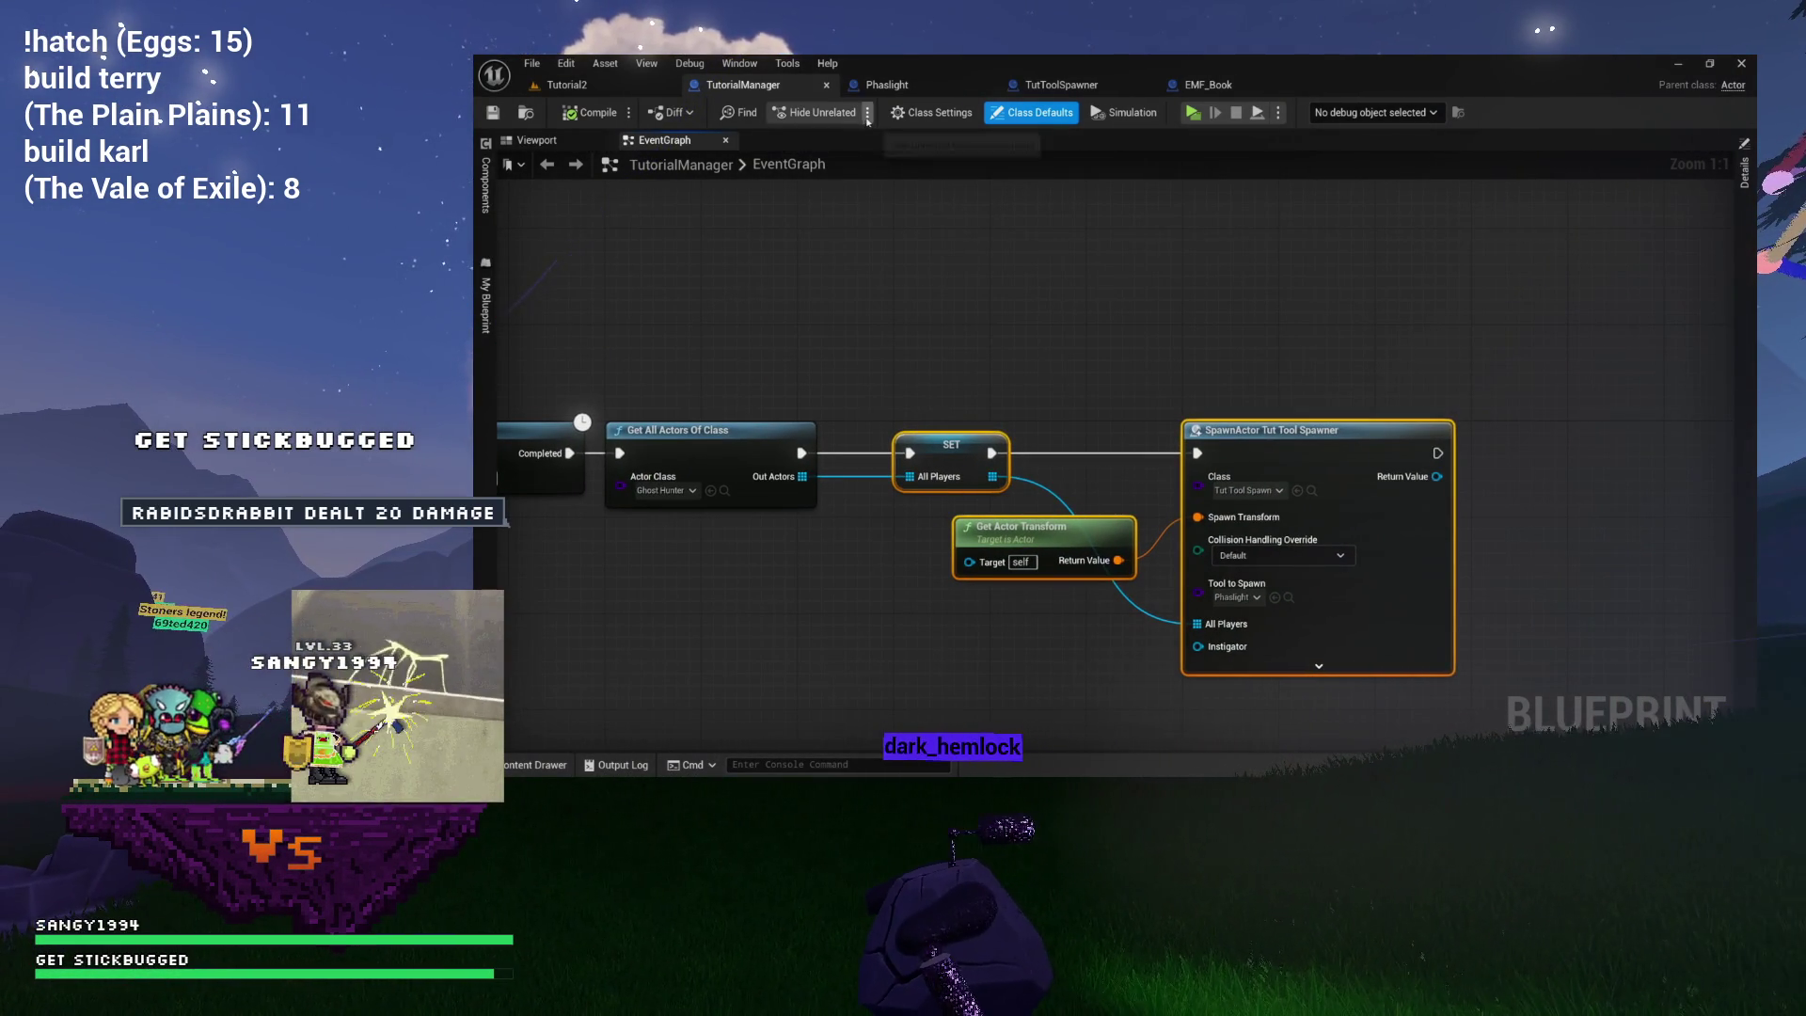
pyautogui.click(1061, 85)
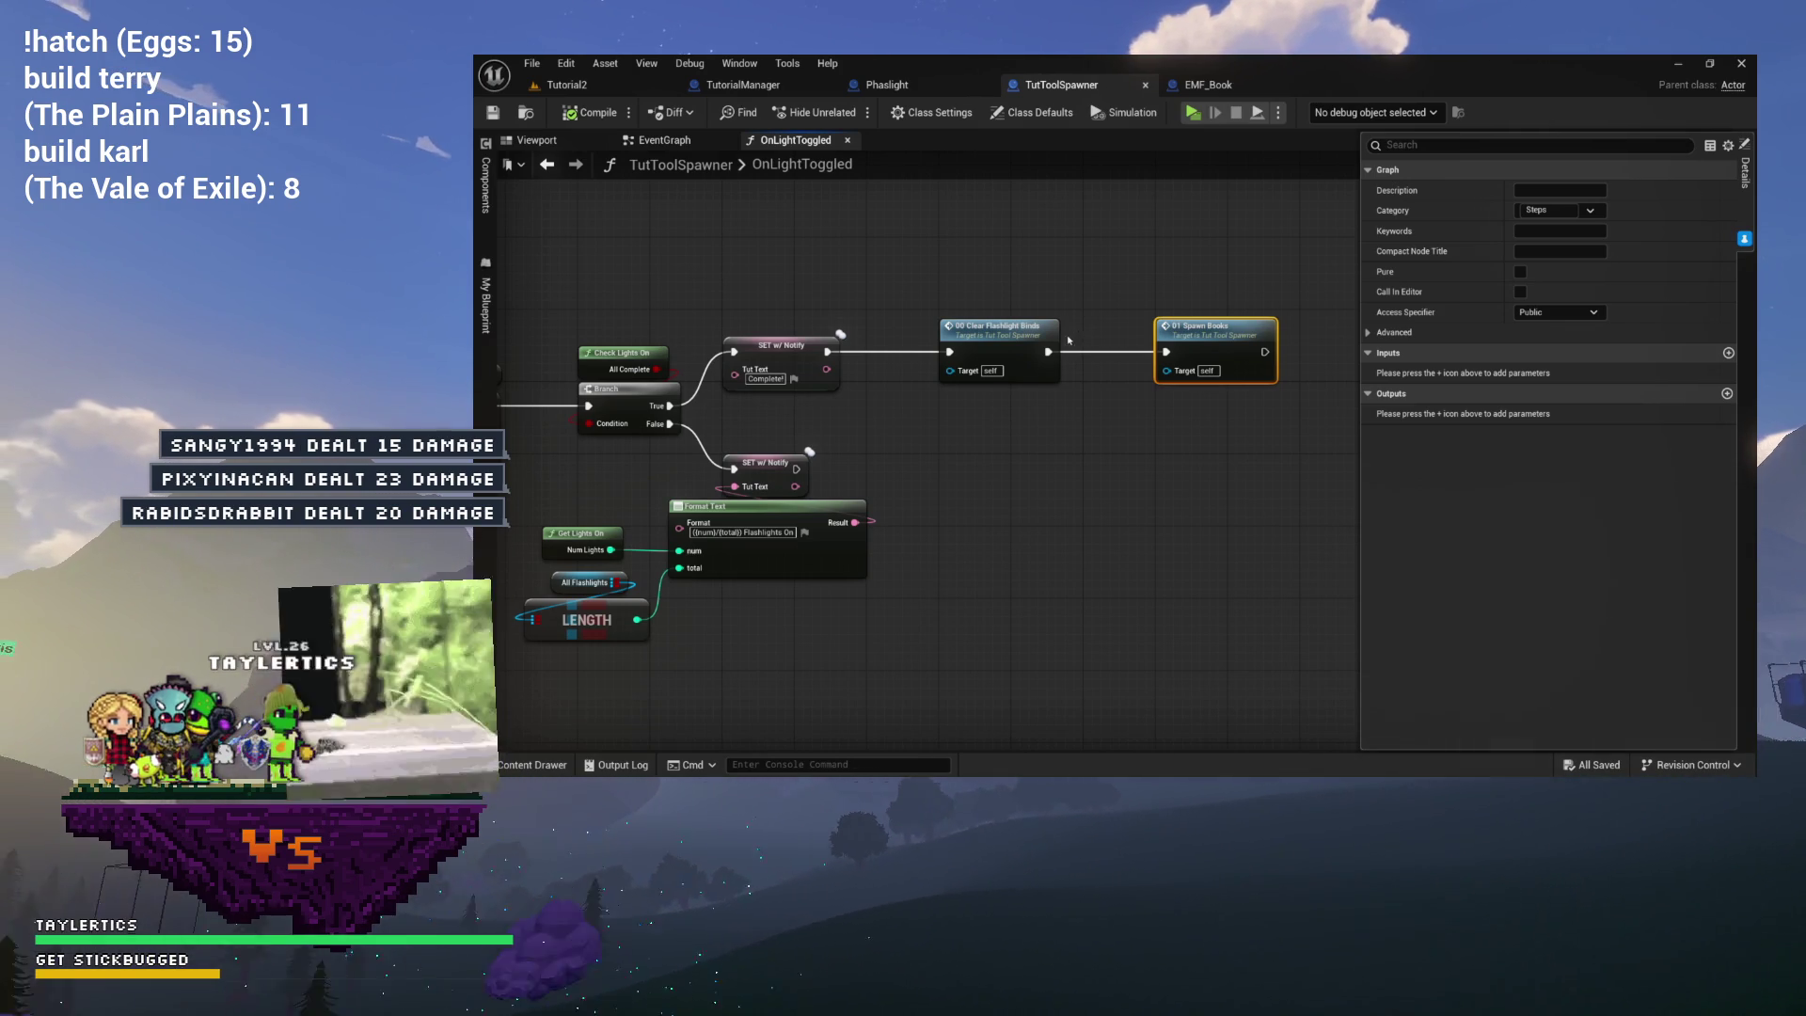
pyautogui.moveTo(1020, 405)
pyautogui.mouseDown()
pyautogui.moveTo(1024, 448)
pyautogui.moveTo(1105, 433)
pyautogui.mouseUp()
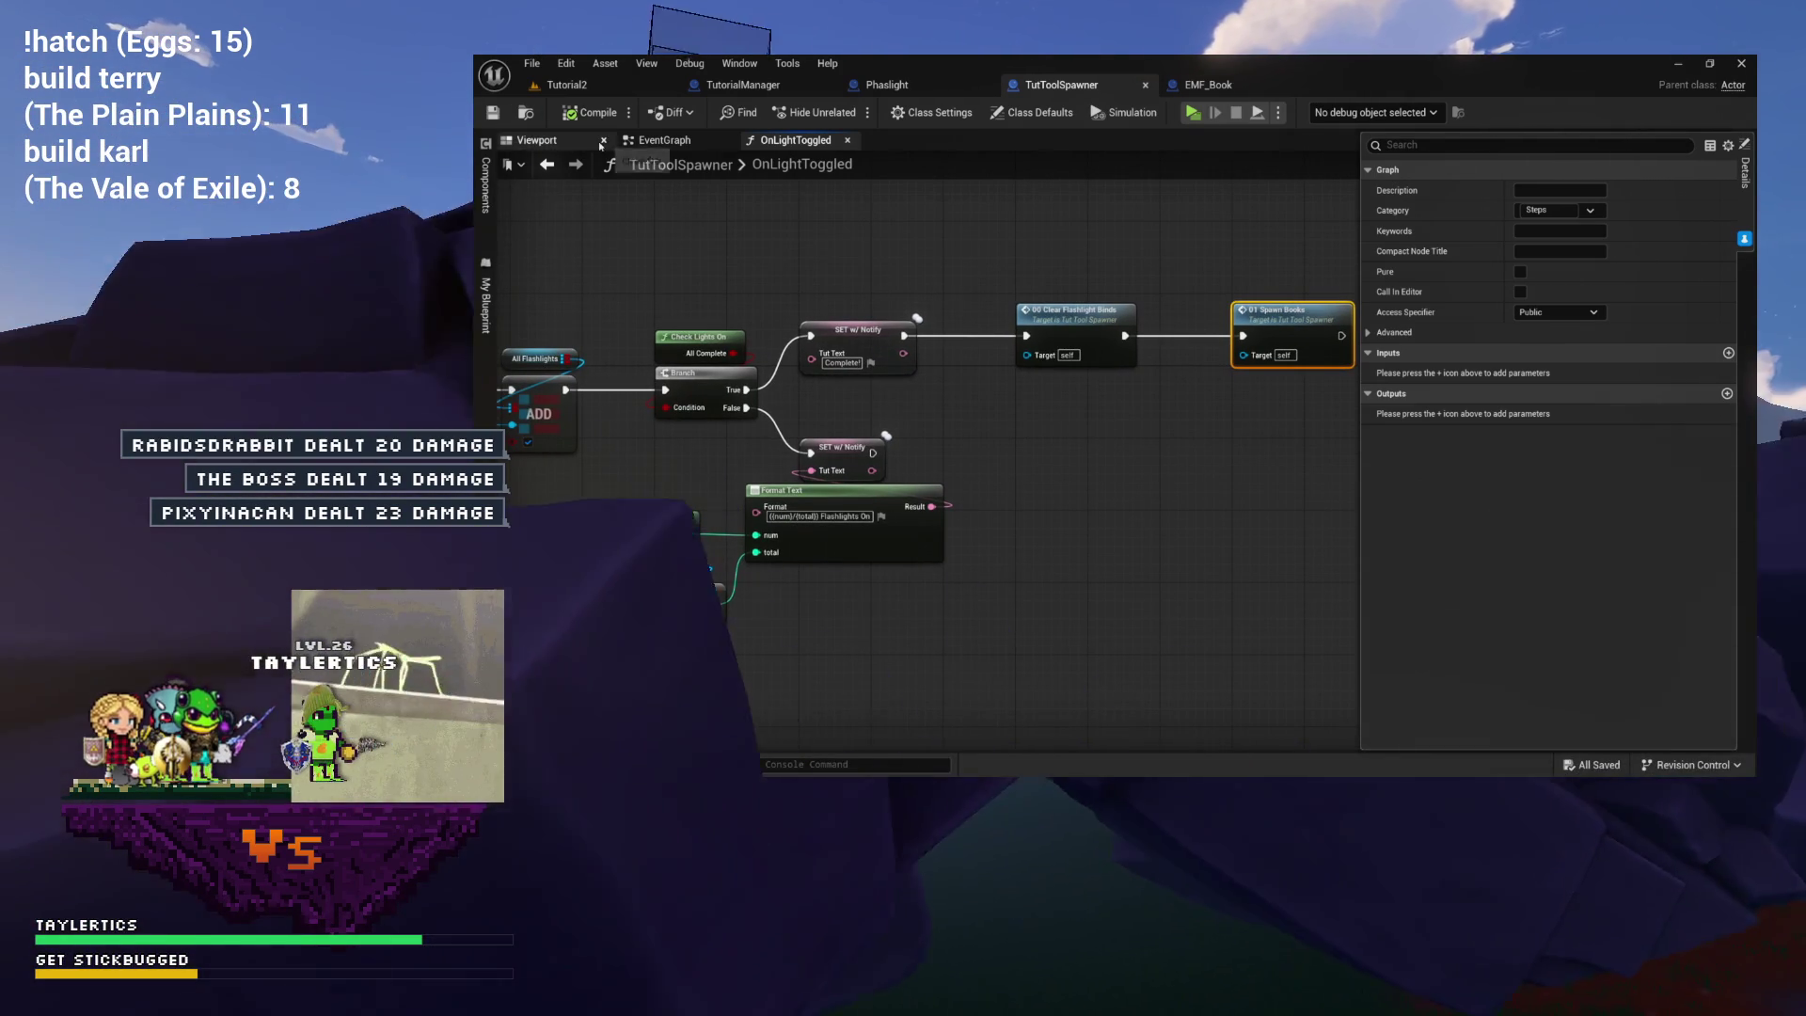
pyautogui.moveTo(913, 310); pyautogui.dragTo(649, 325)
pyautogui.moveTo(807, 224); pyautogui.dragTo(944, 239)
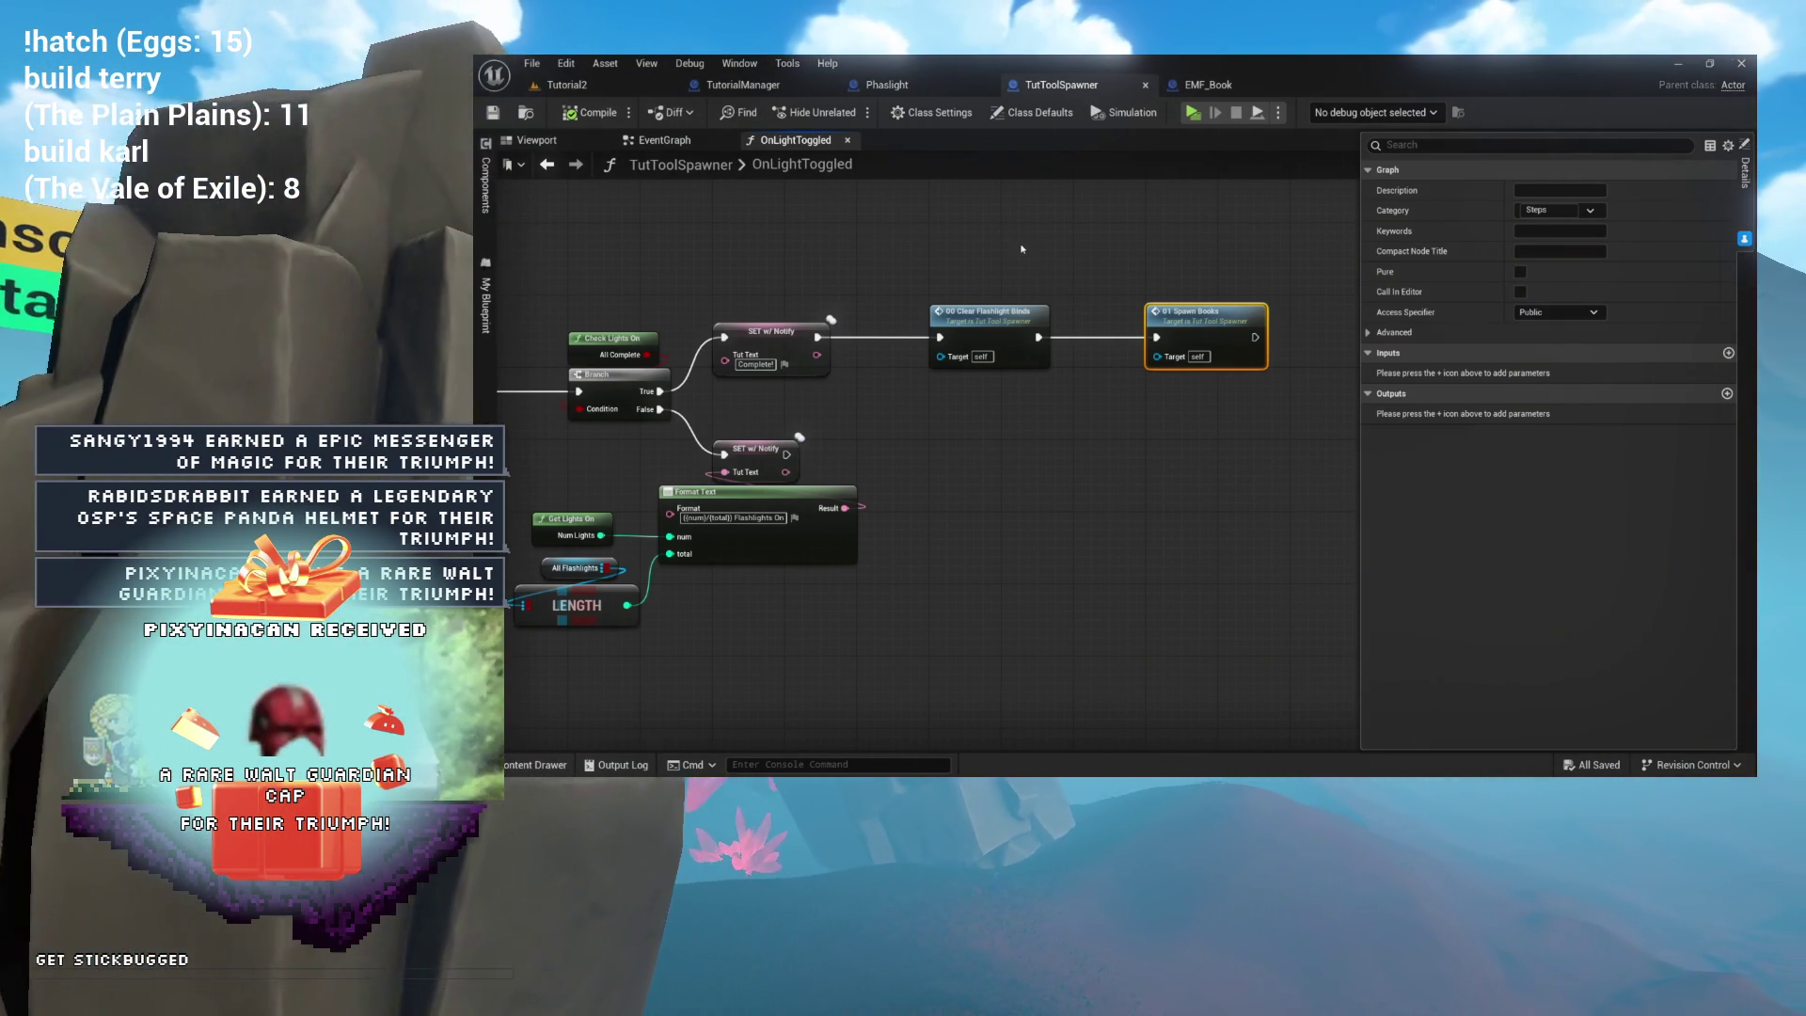
pyautogui.moveTo(988, 257); pyautogui.dragTo(1019, 254)
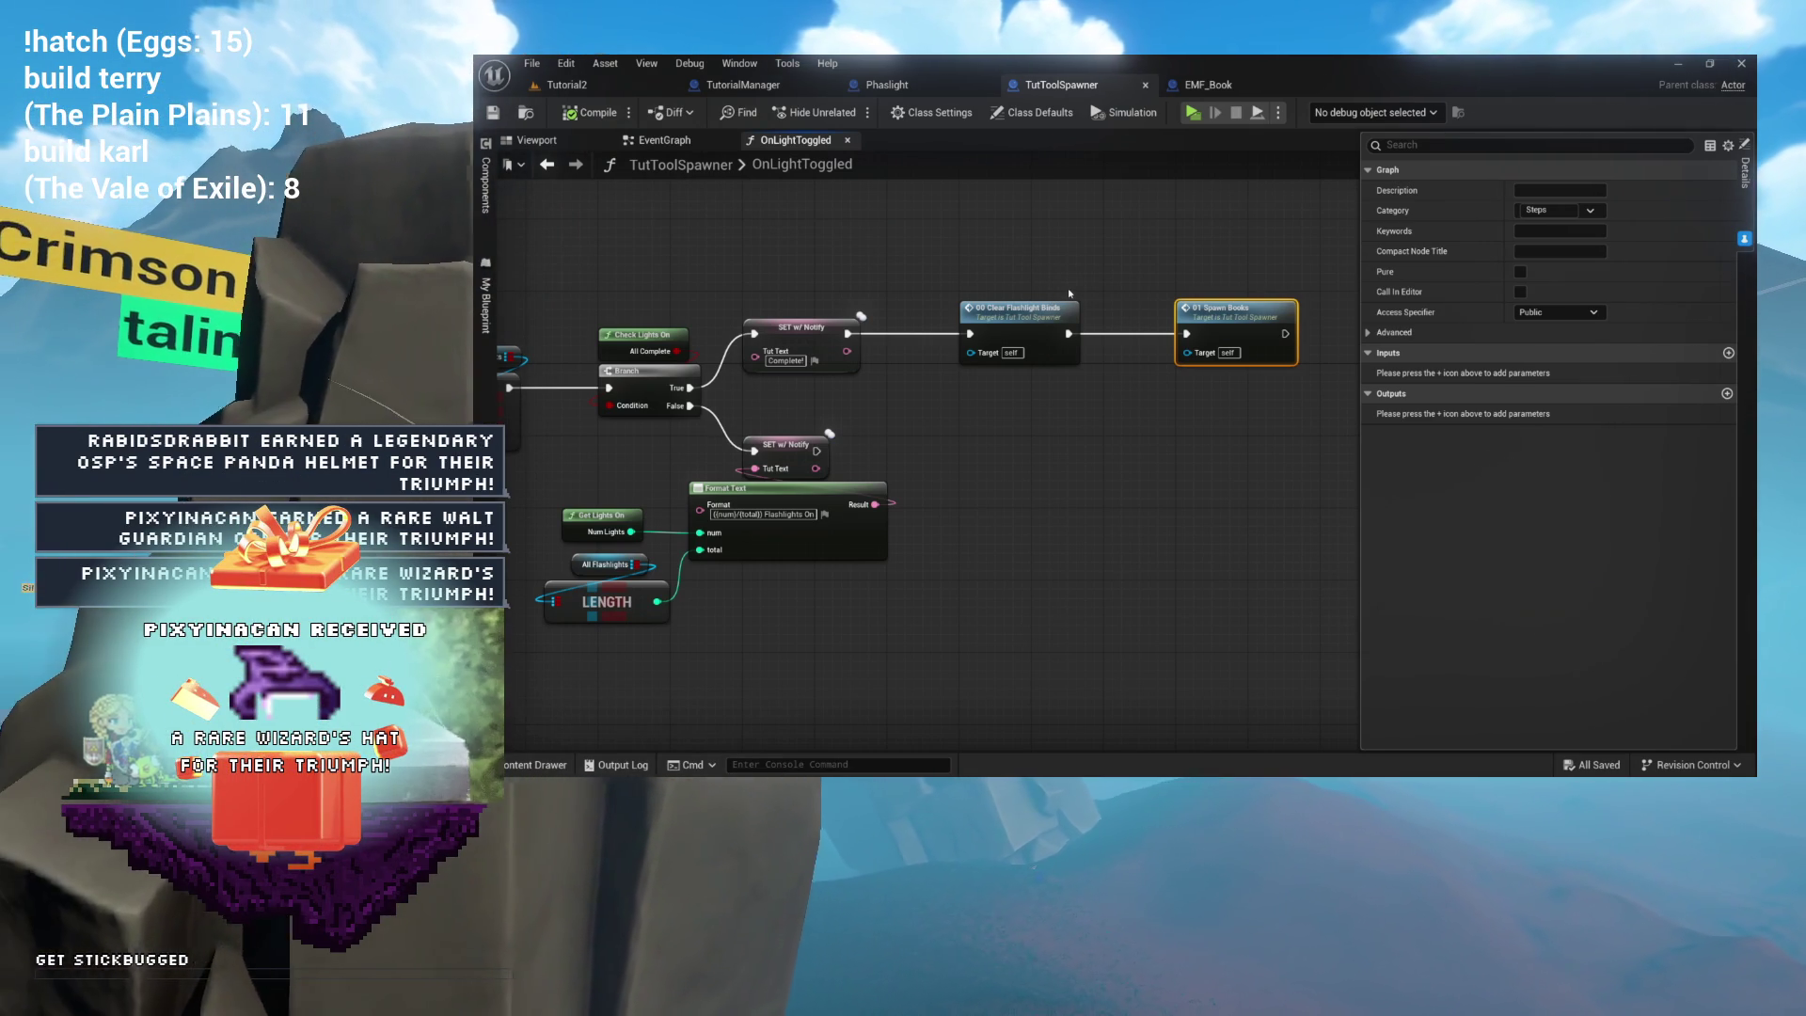
pyautogui.moveTo(1166, 281); pyautogui.dragTo(1066, 291)
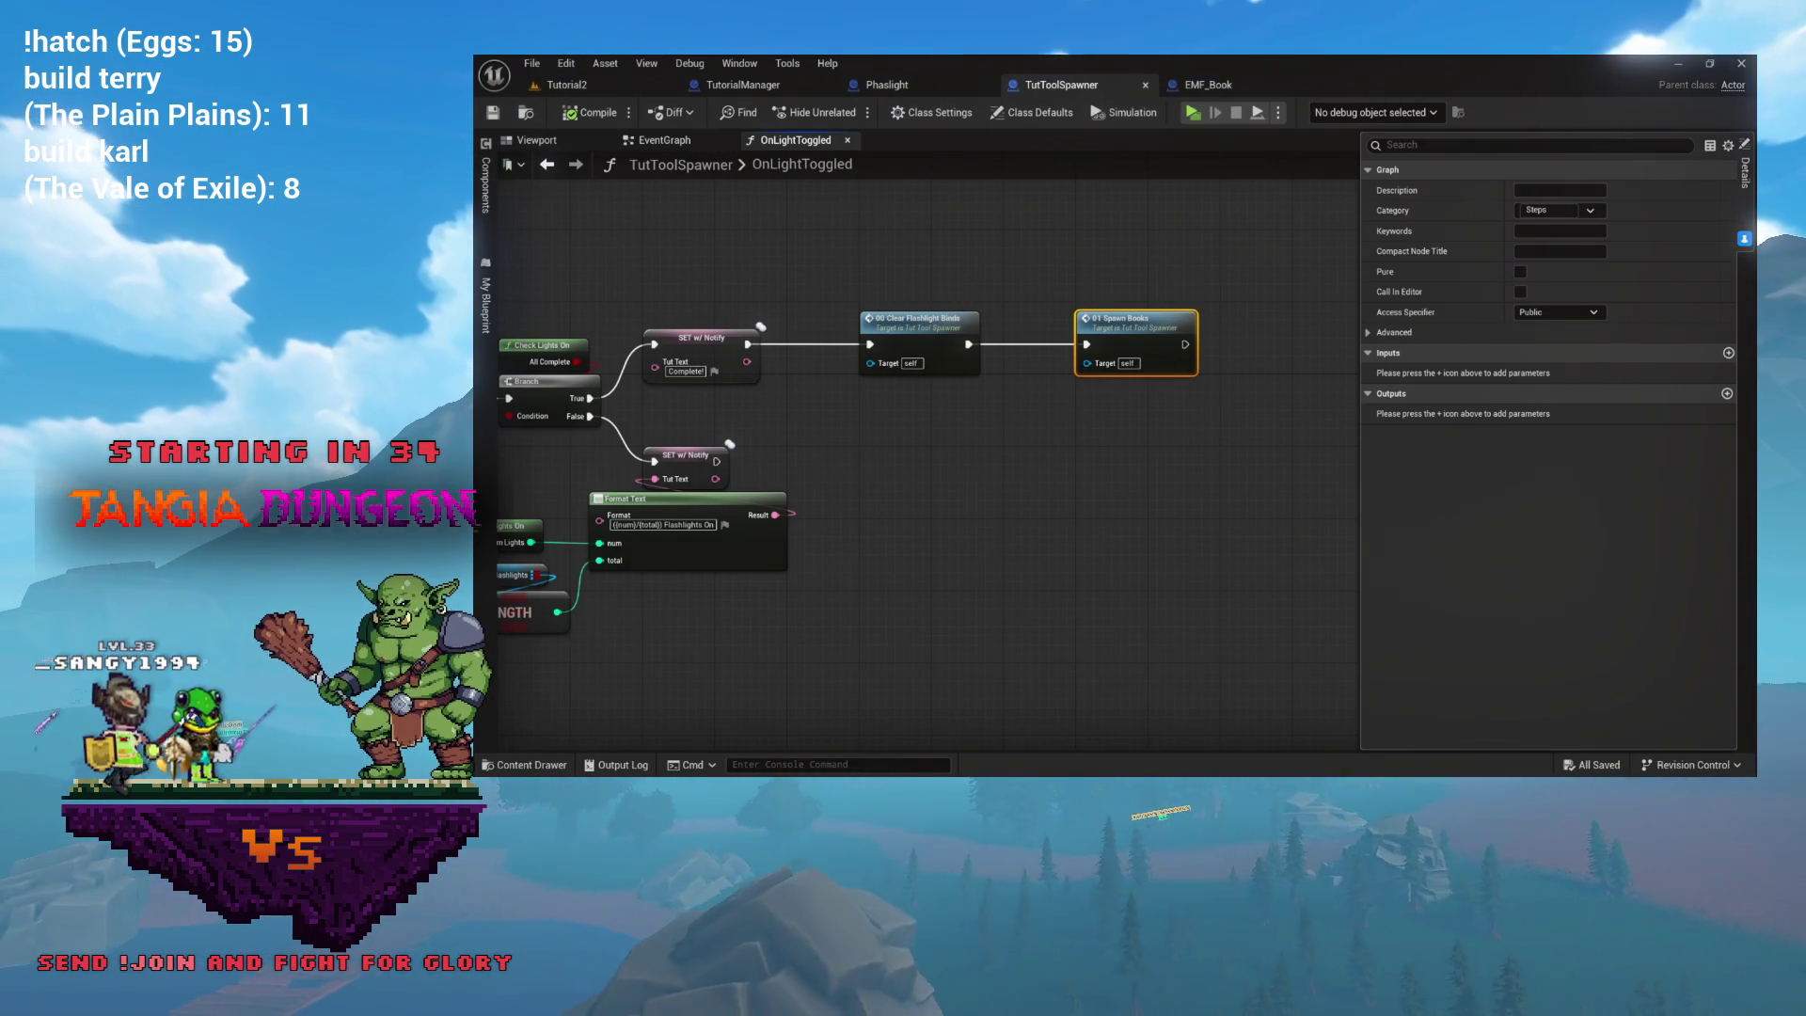
# Inspect the Spawn Books node in OnLightToggled, then view the EventGraph's BeginPlay chain.
pyautogui.moveTo(1036, 434)
pyautogui.mouseDown()
pyautogui.moveTo(1149, 455)
pyautogui.moveTo(931, 504)
pyautogui.moveTo(940, 487)
pyautogui.mouseUp()
pyautogui.scroll(2, 941, 488)
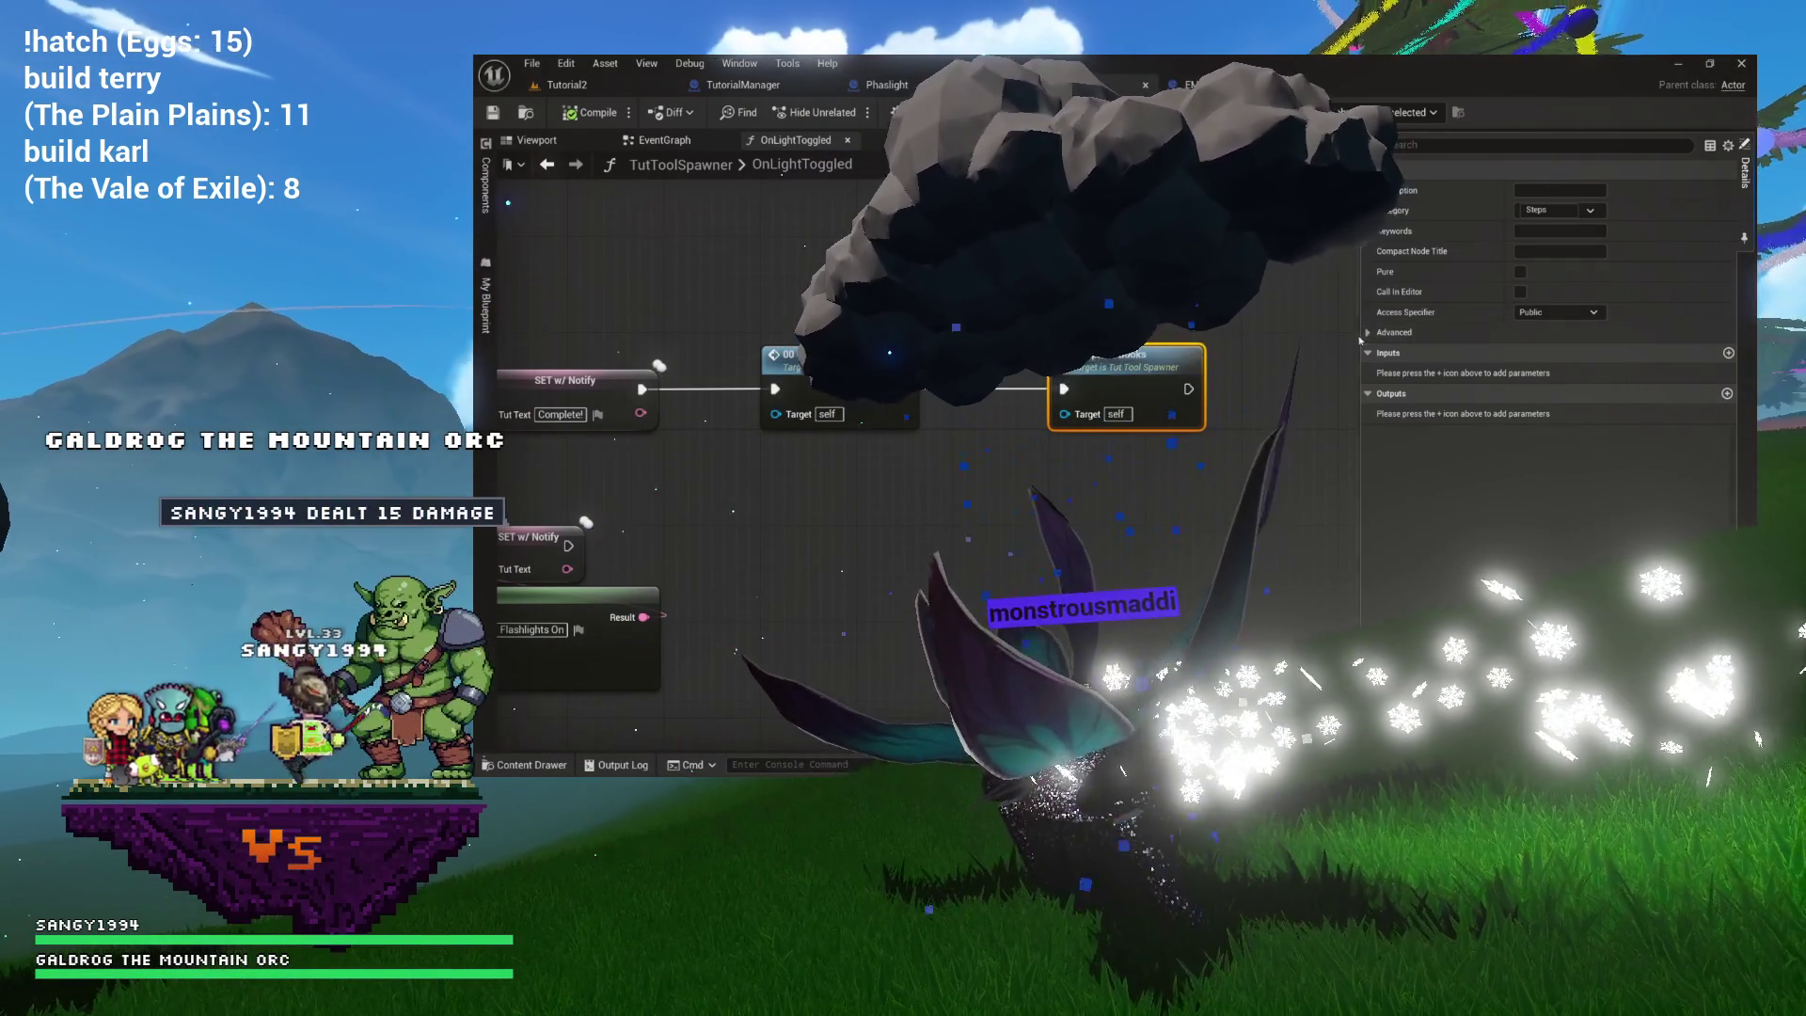
pyautogui.click(1097, 302)
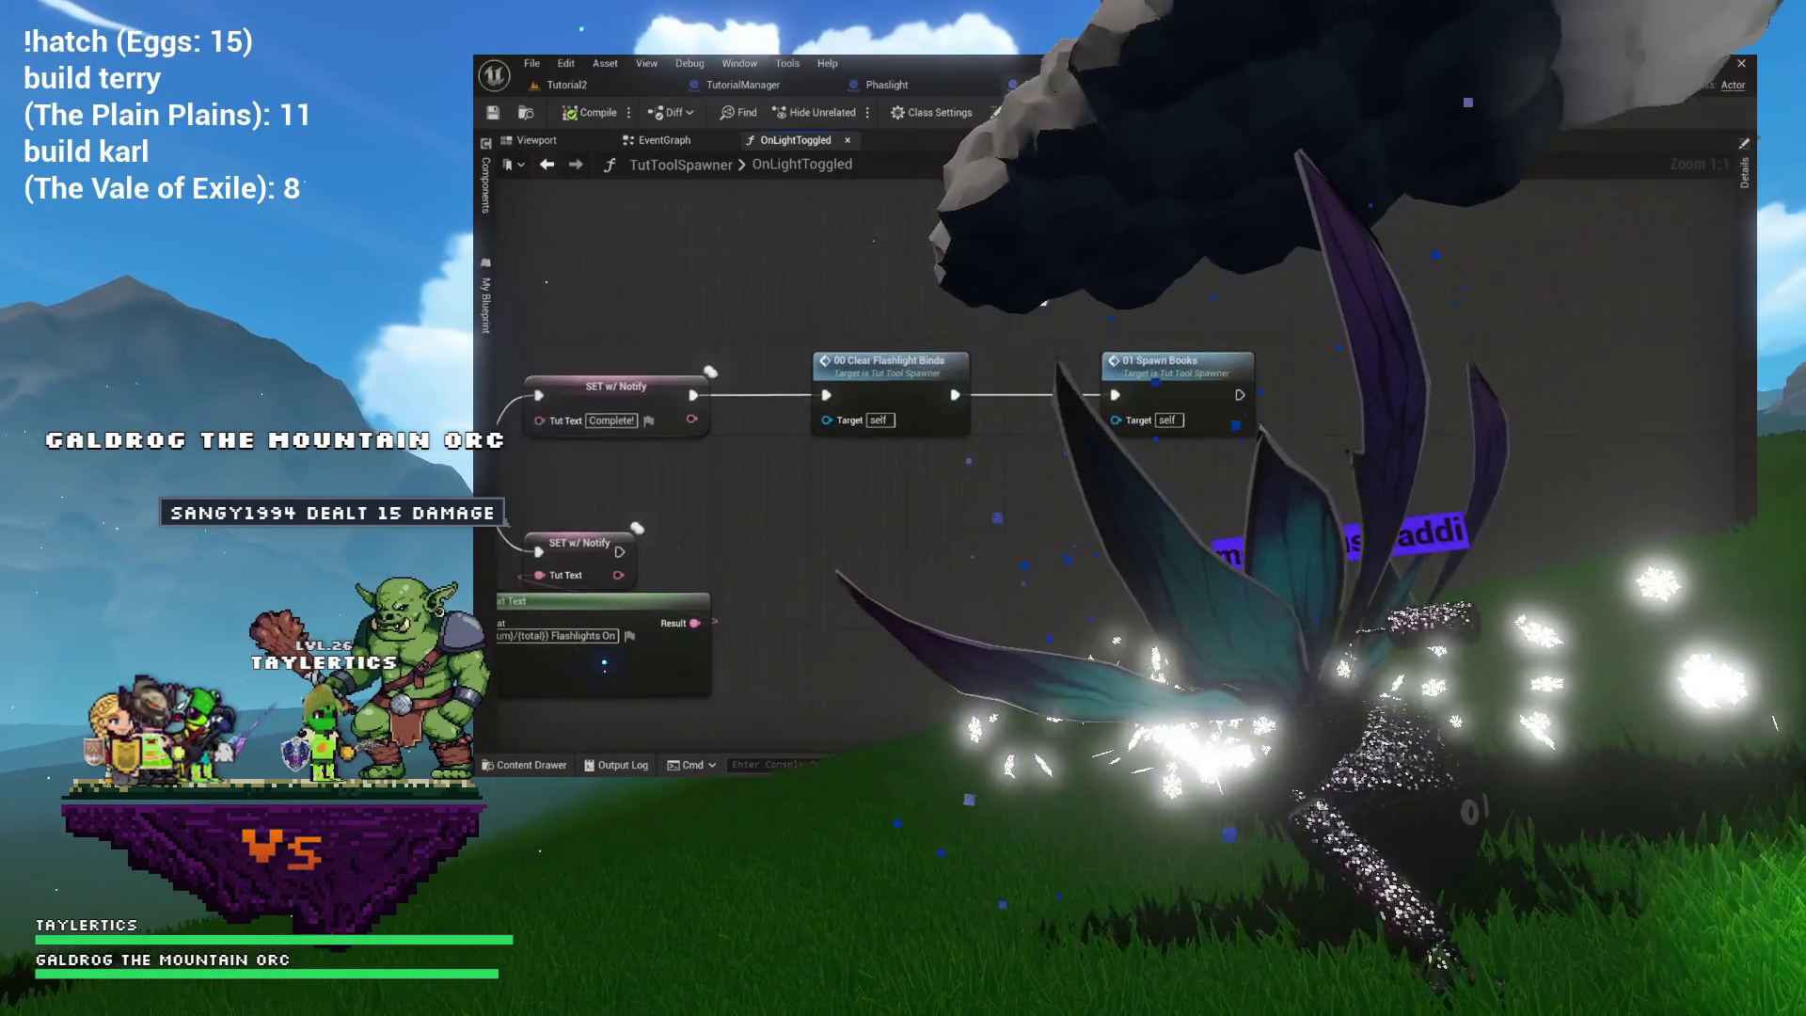
pyautogui.moveTo(1205, 379); pyautogui.dragTo(939, 313)
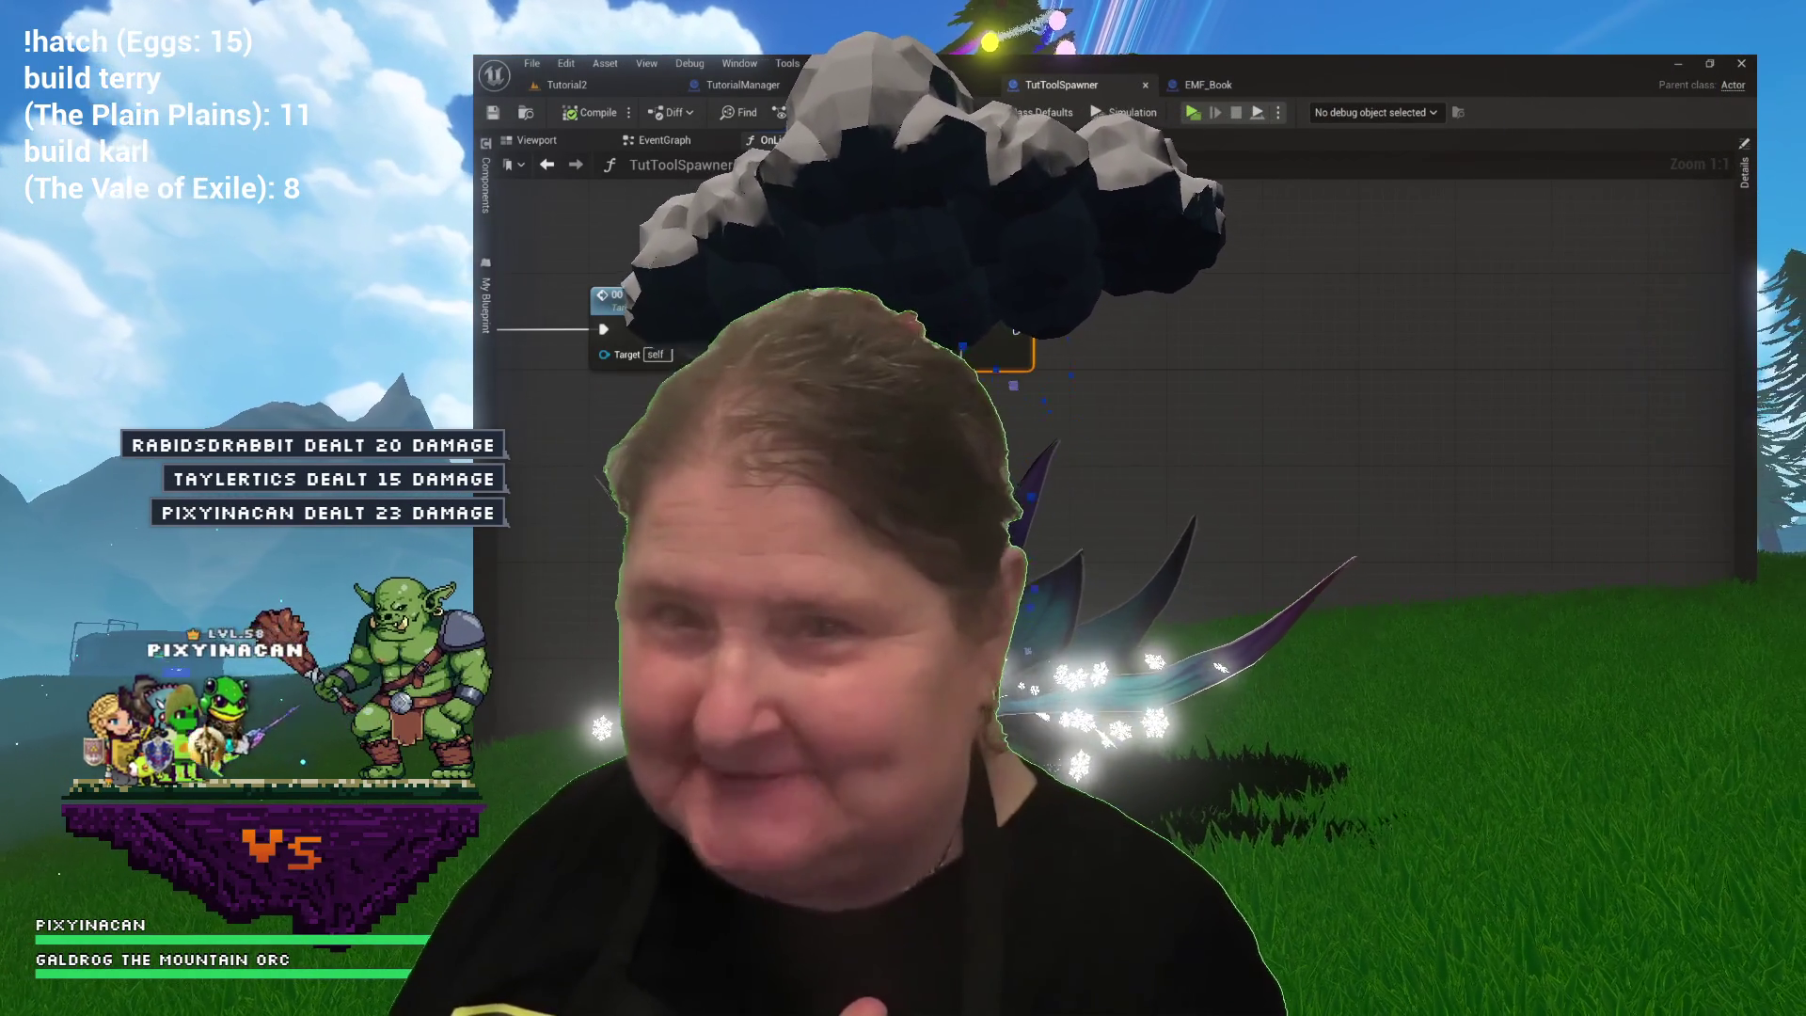
pyautogui.click(690, 139)
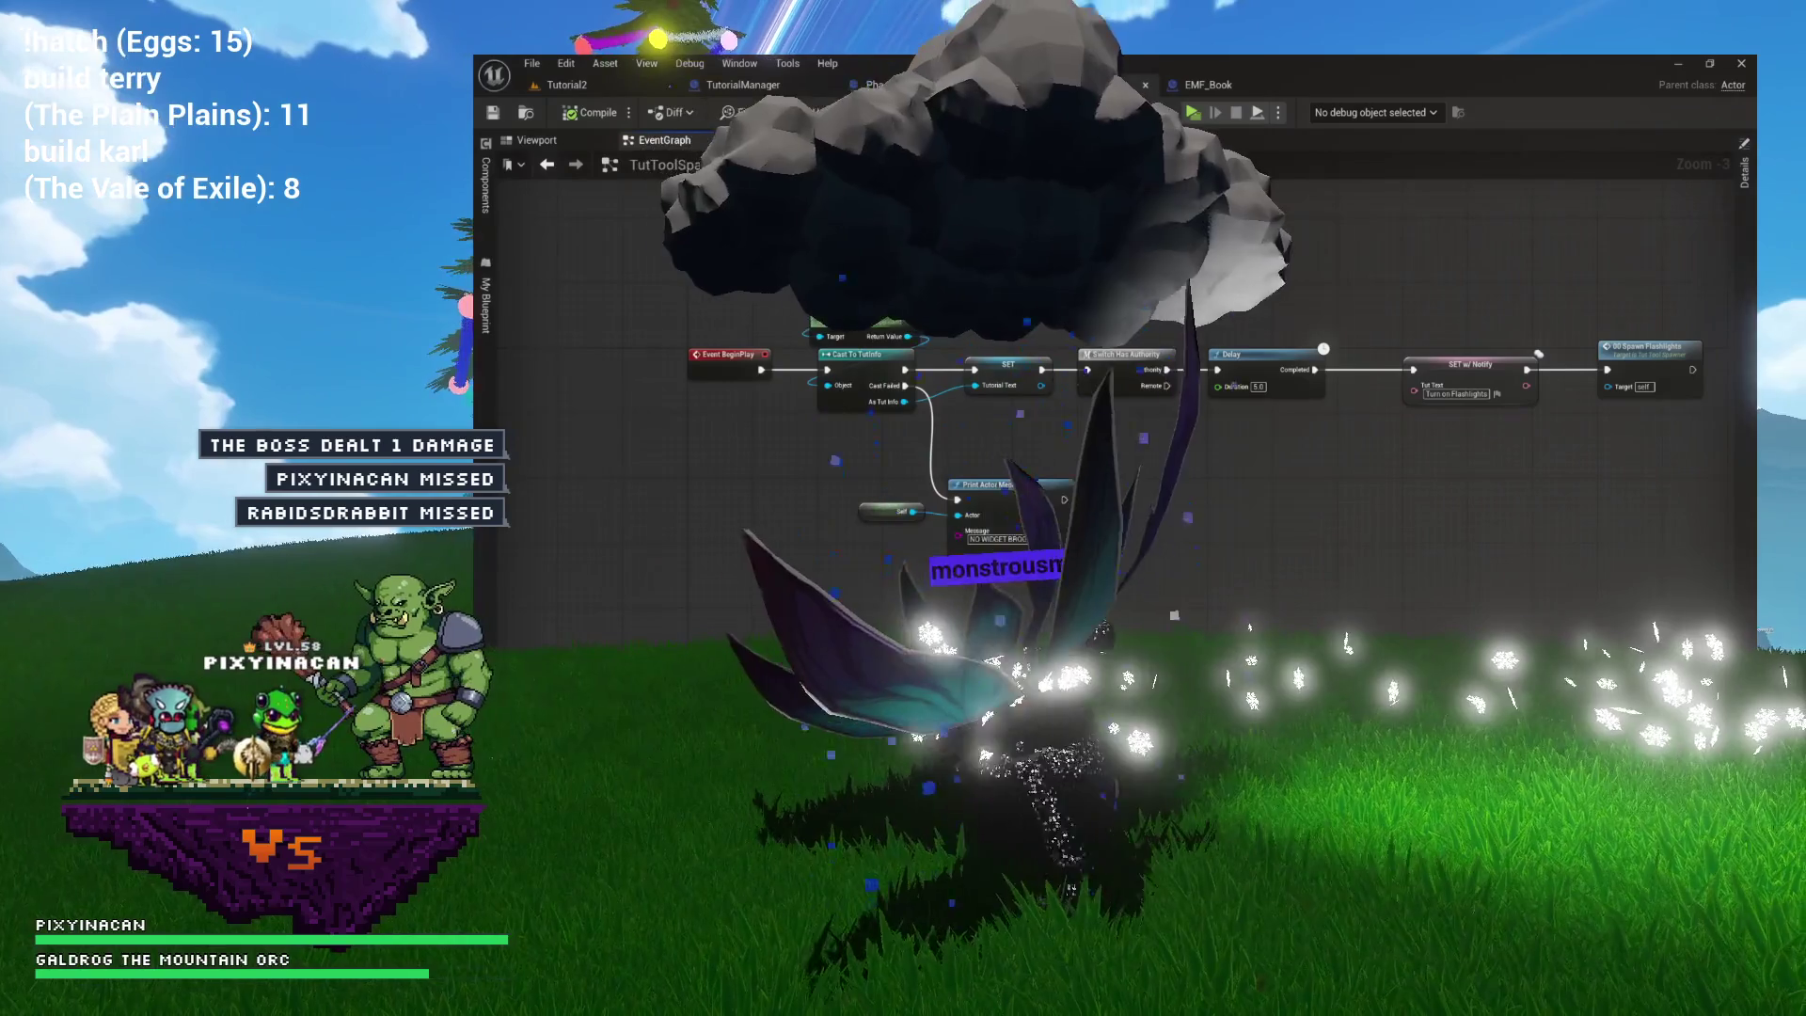
# Follow the EventGraph chain and open the function containing Clear Flashlight Binds.
pyautogui.moveTo(1108, 246); pyautogui.dragTo(920, 254)
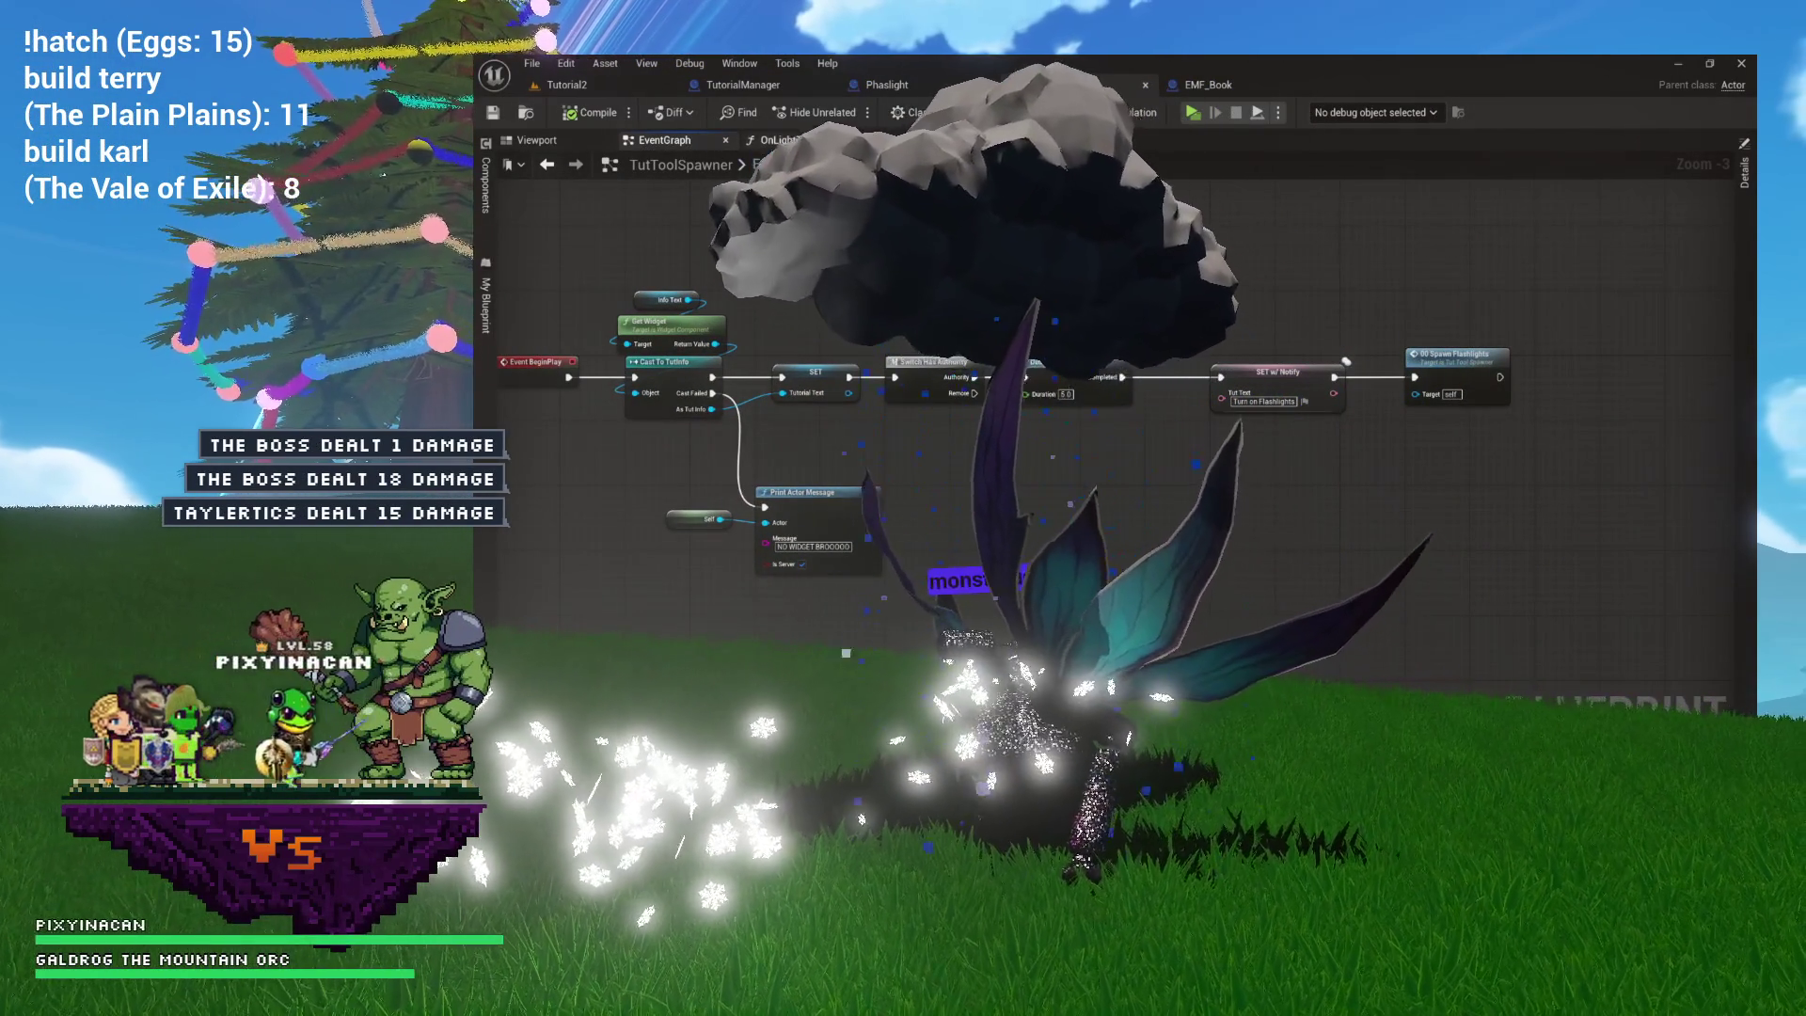
pyautogui.doubleClick(1456, 356)
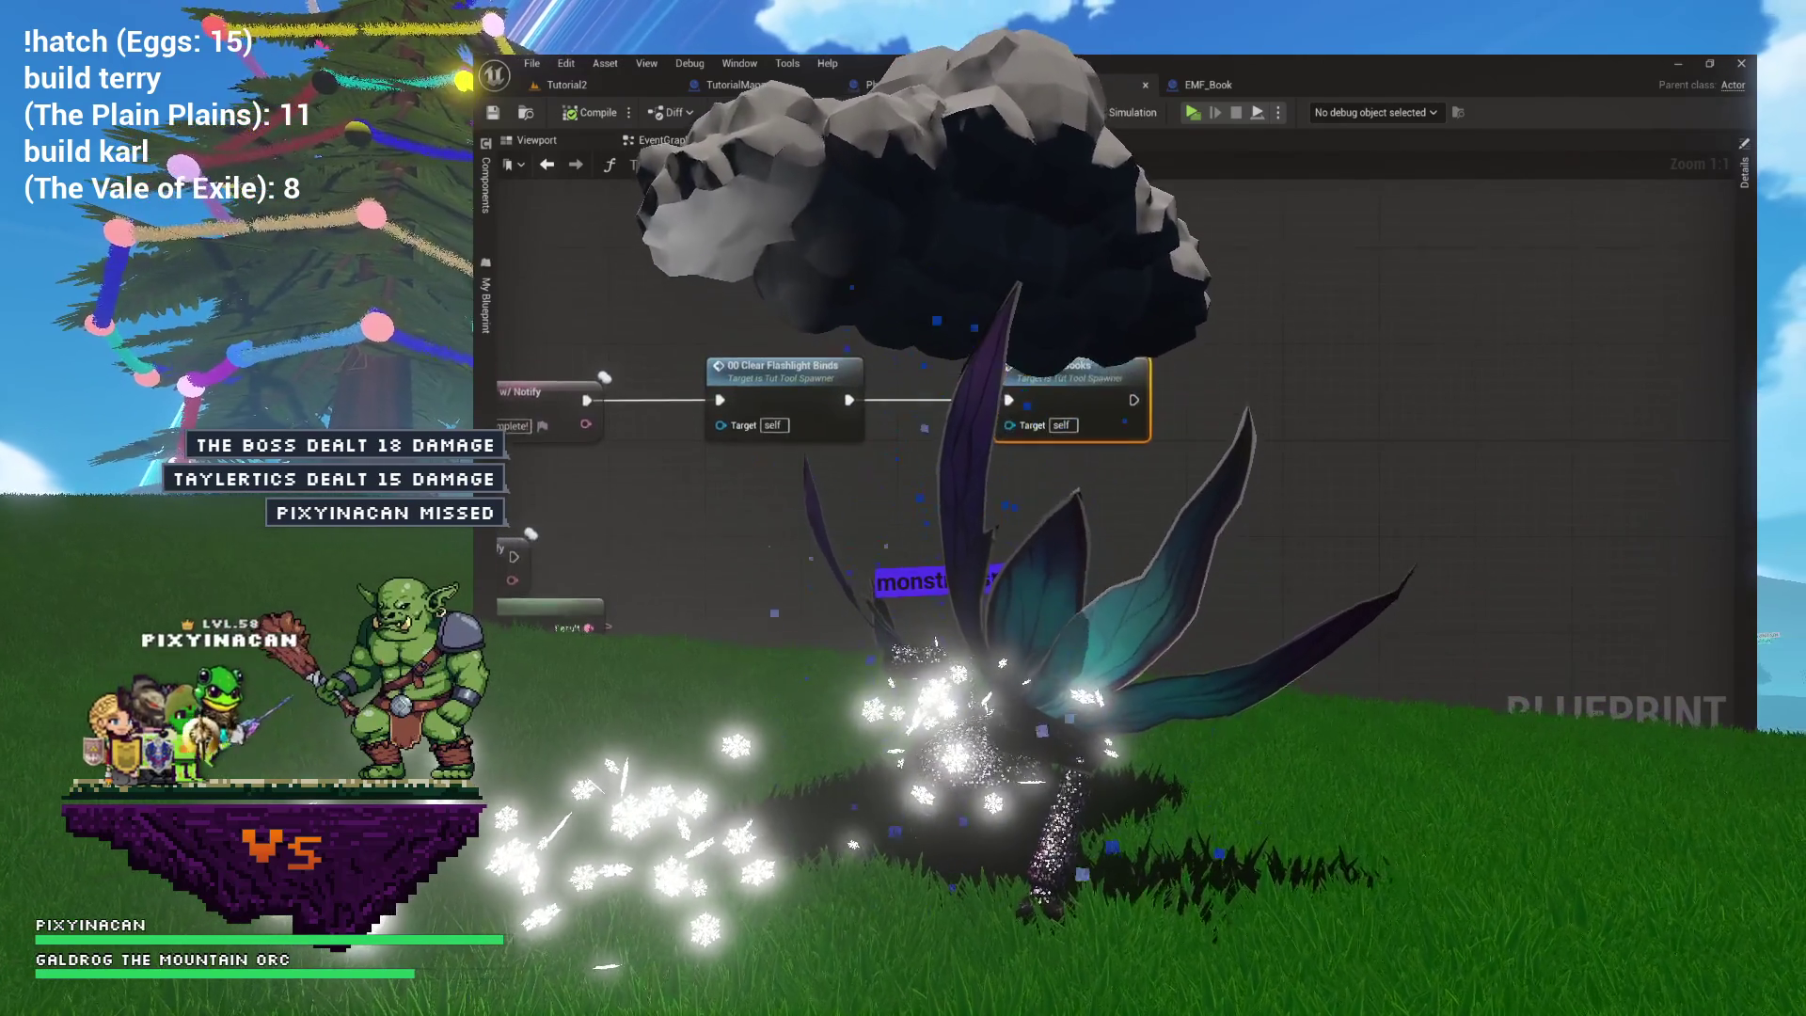
pyautogui.moveTo(976, 308); pyautogui.dragTo(1105, 299)
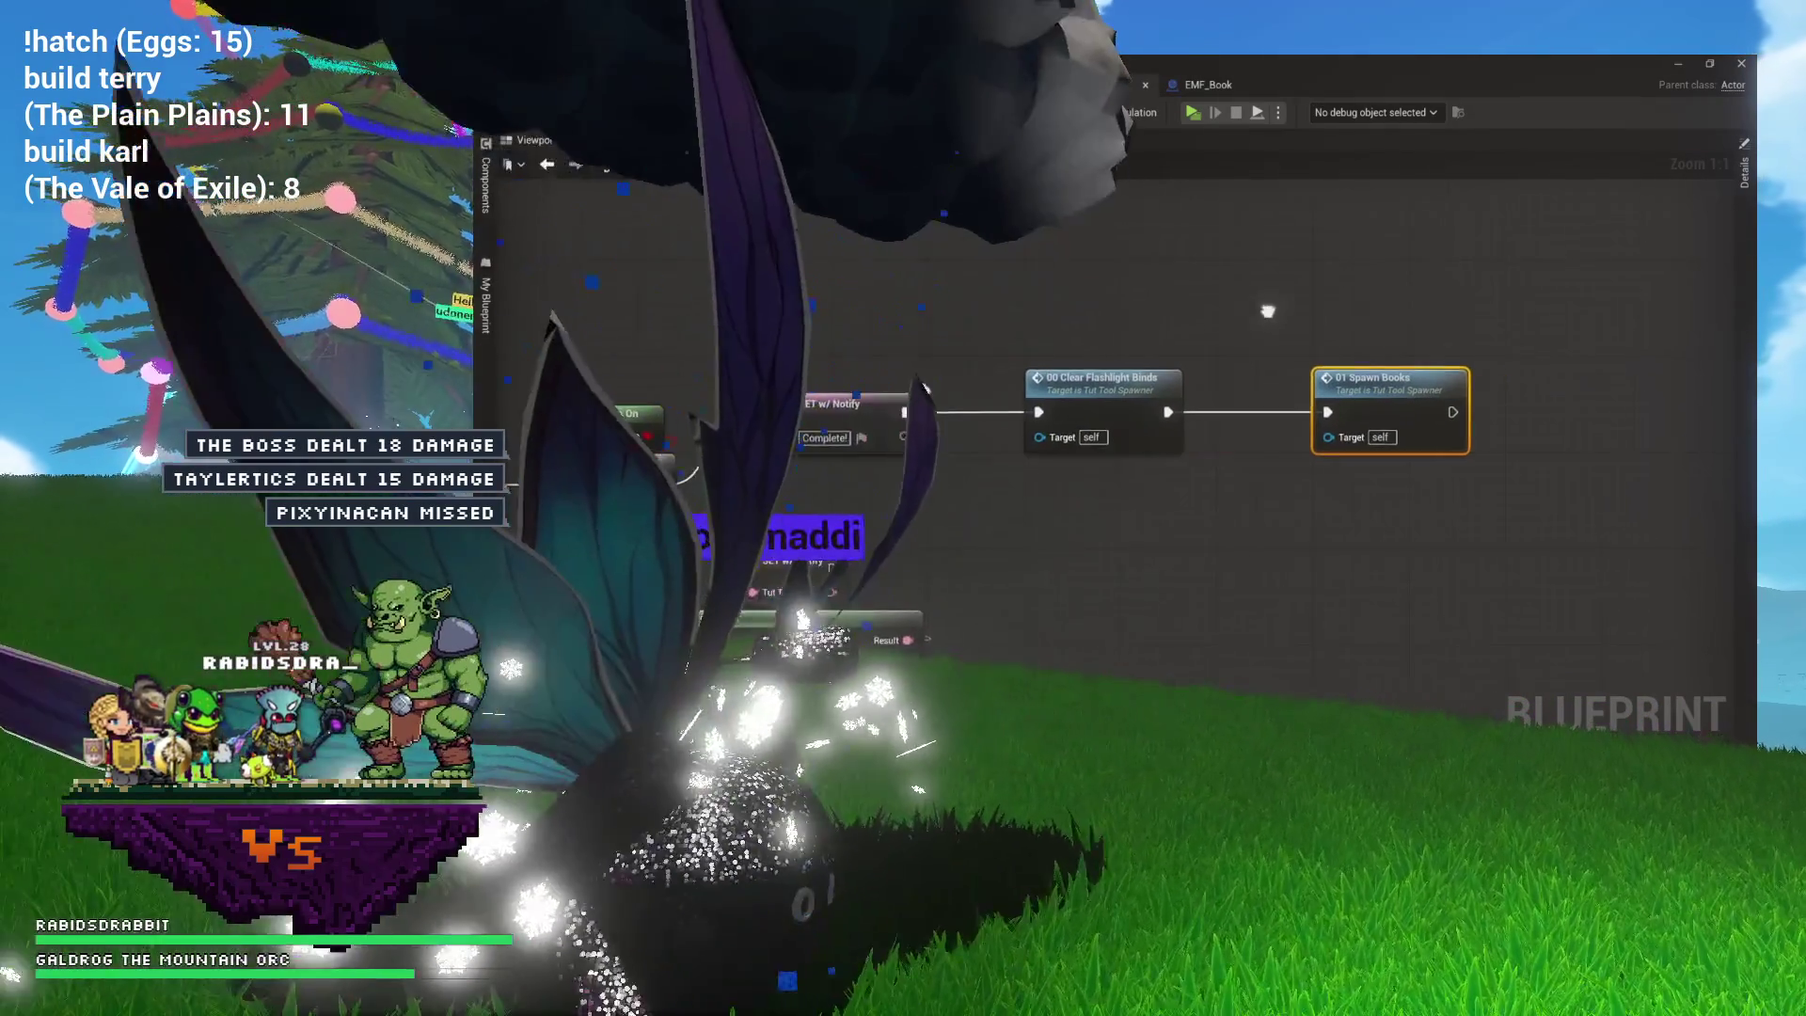
pyautogui.moveTo(1320, 401); pyautogui.dragTo(1146, 393)
# Review 01_SpawnBooks' For Each Loop spawning EMF Books, then return to the Tutorial2 level.
pyautogui.doubleClick(1251, 381)
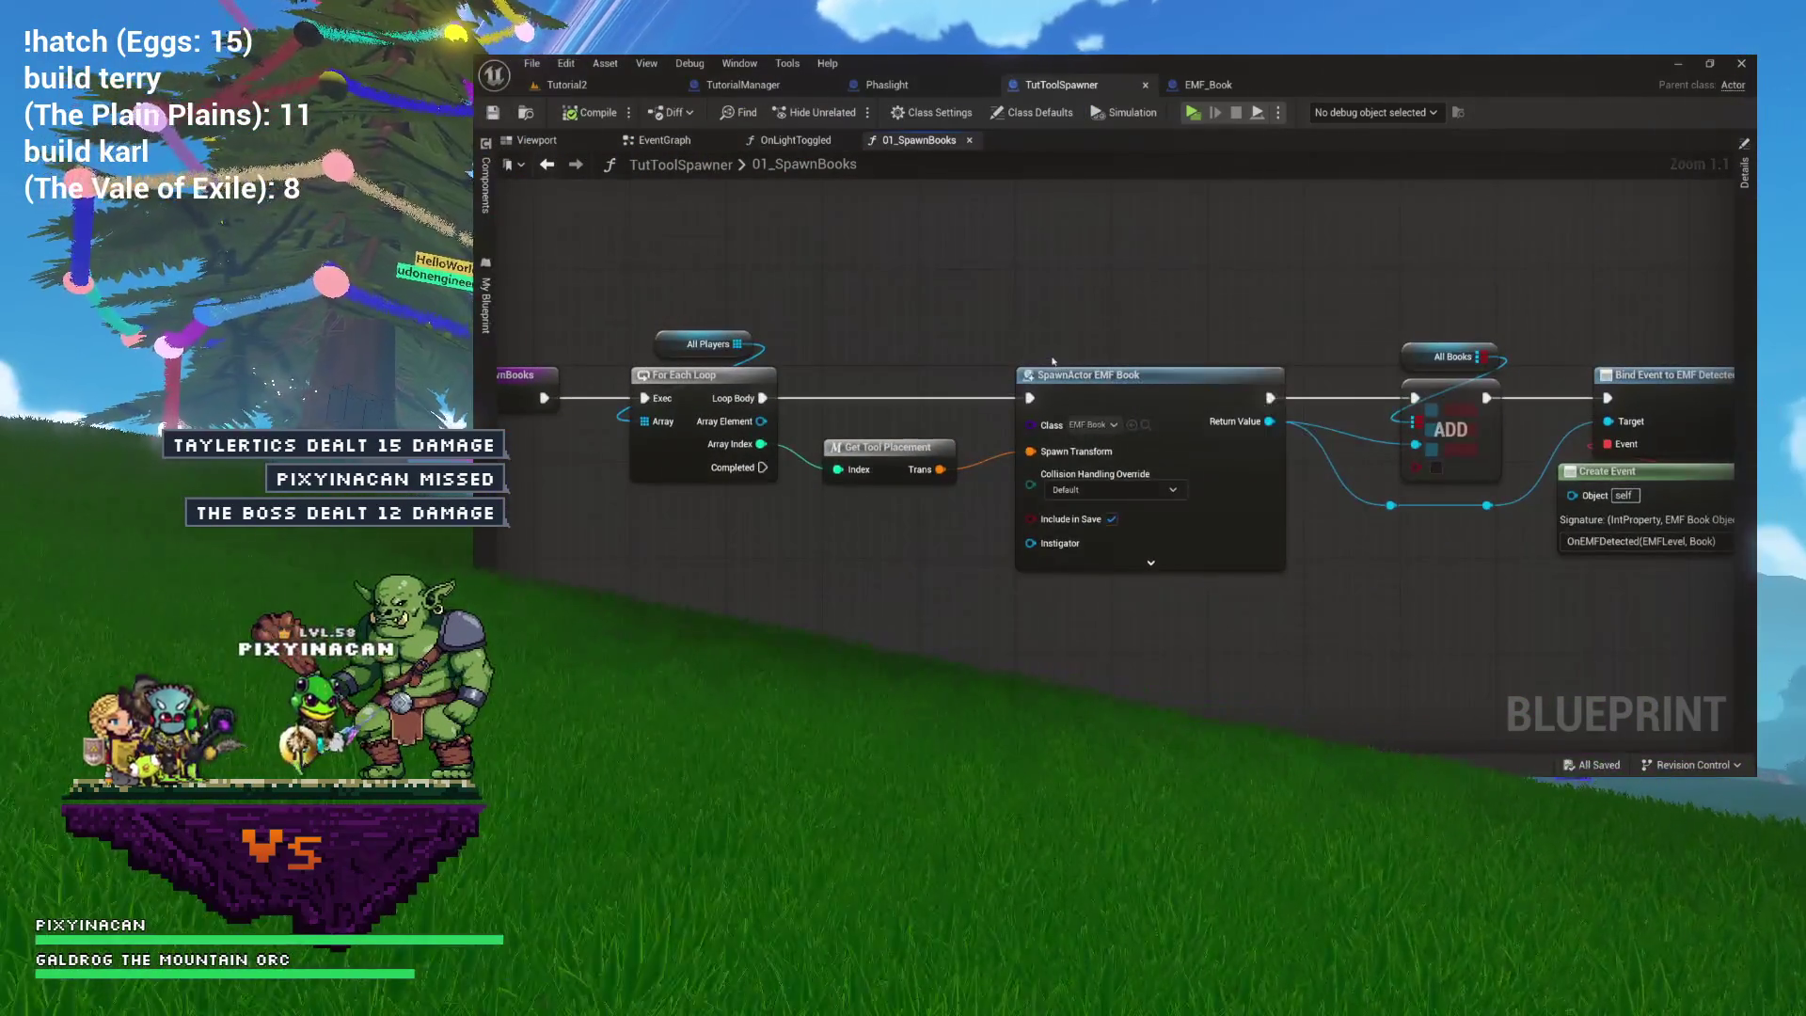
pyautogui.moveTo(1034, 345); pyautogui.dragTo(1097, 293)
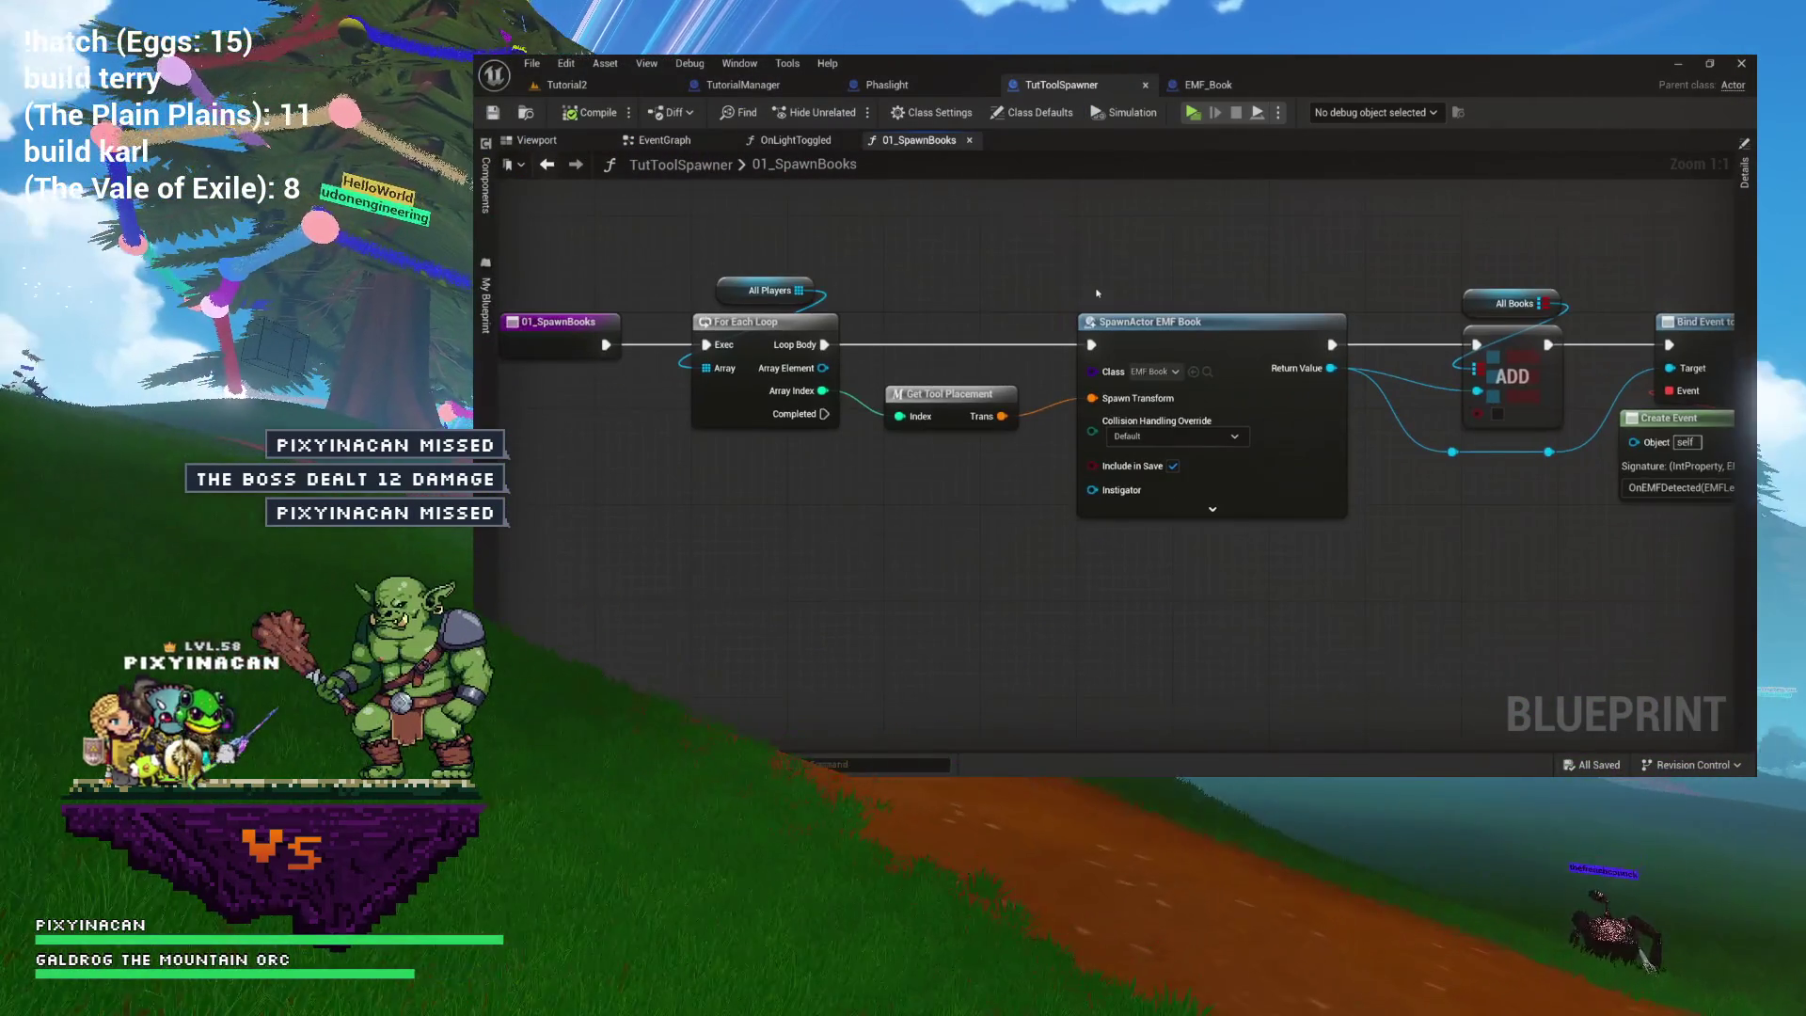
pyautogui.doubleClick(834, 168)
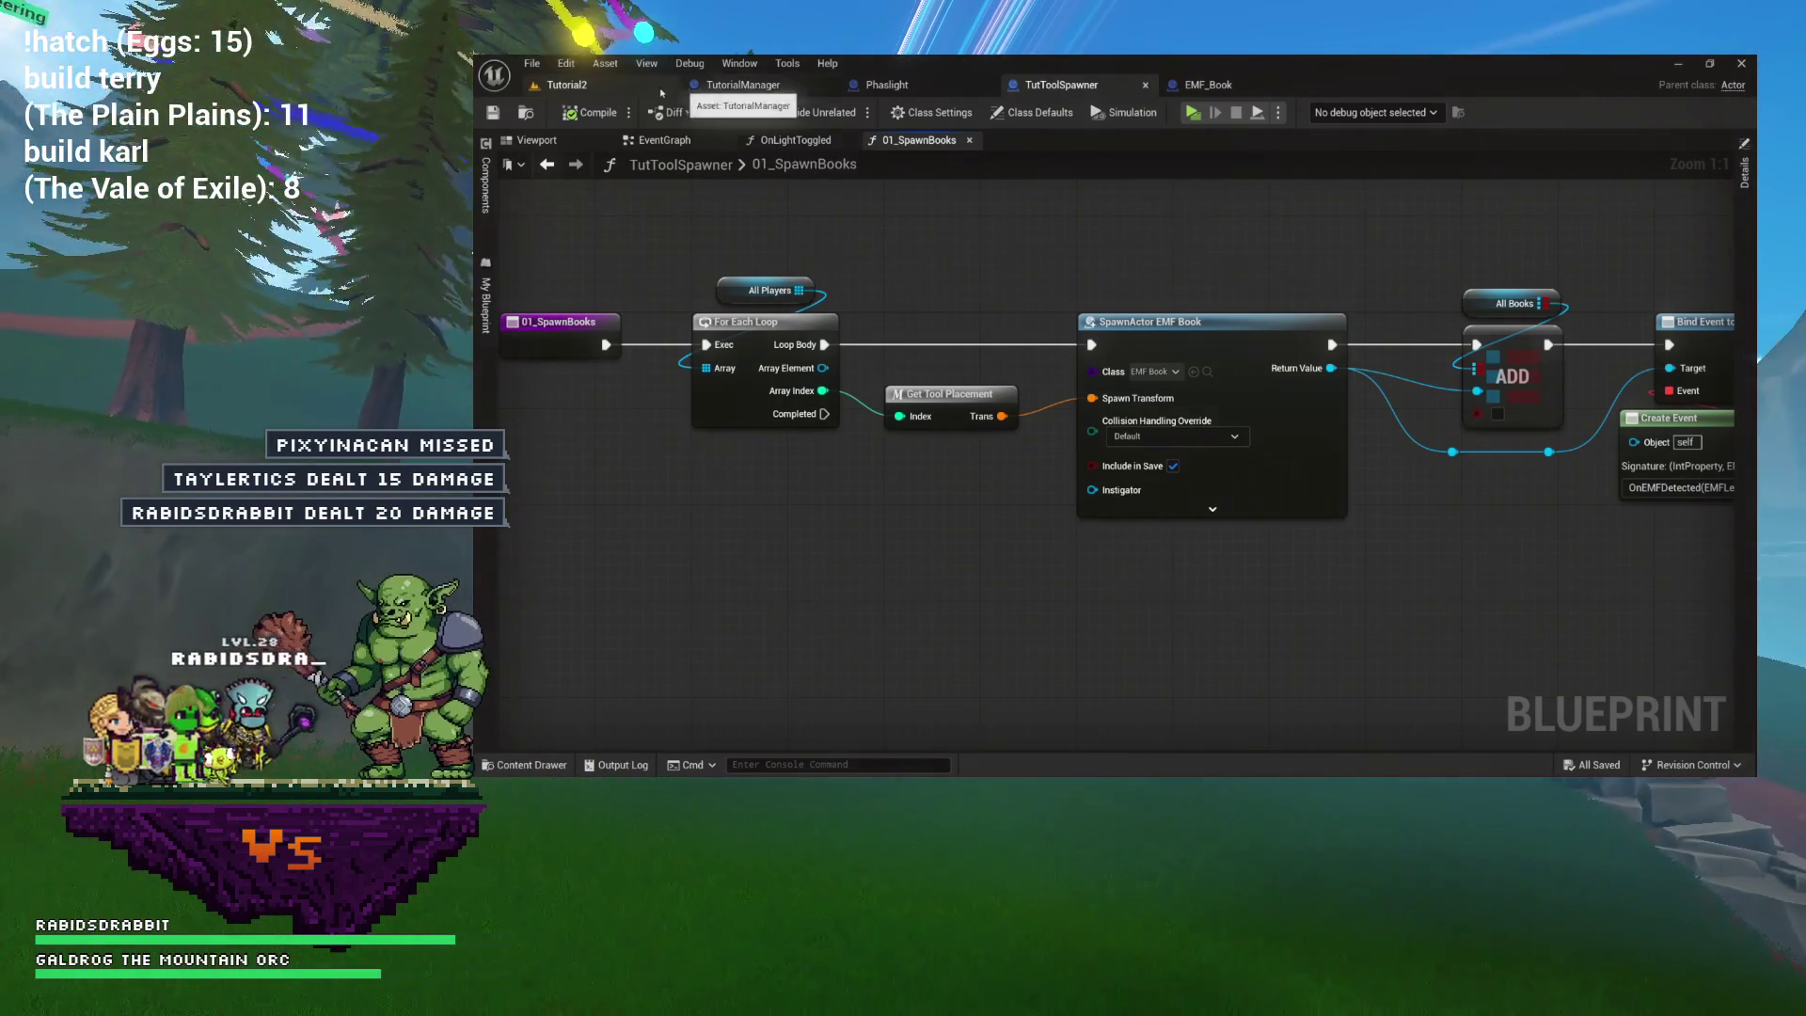
pyautogui.click(566, 85)
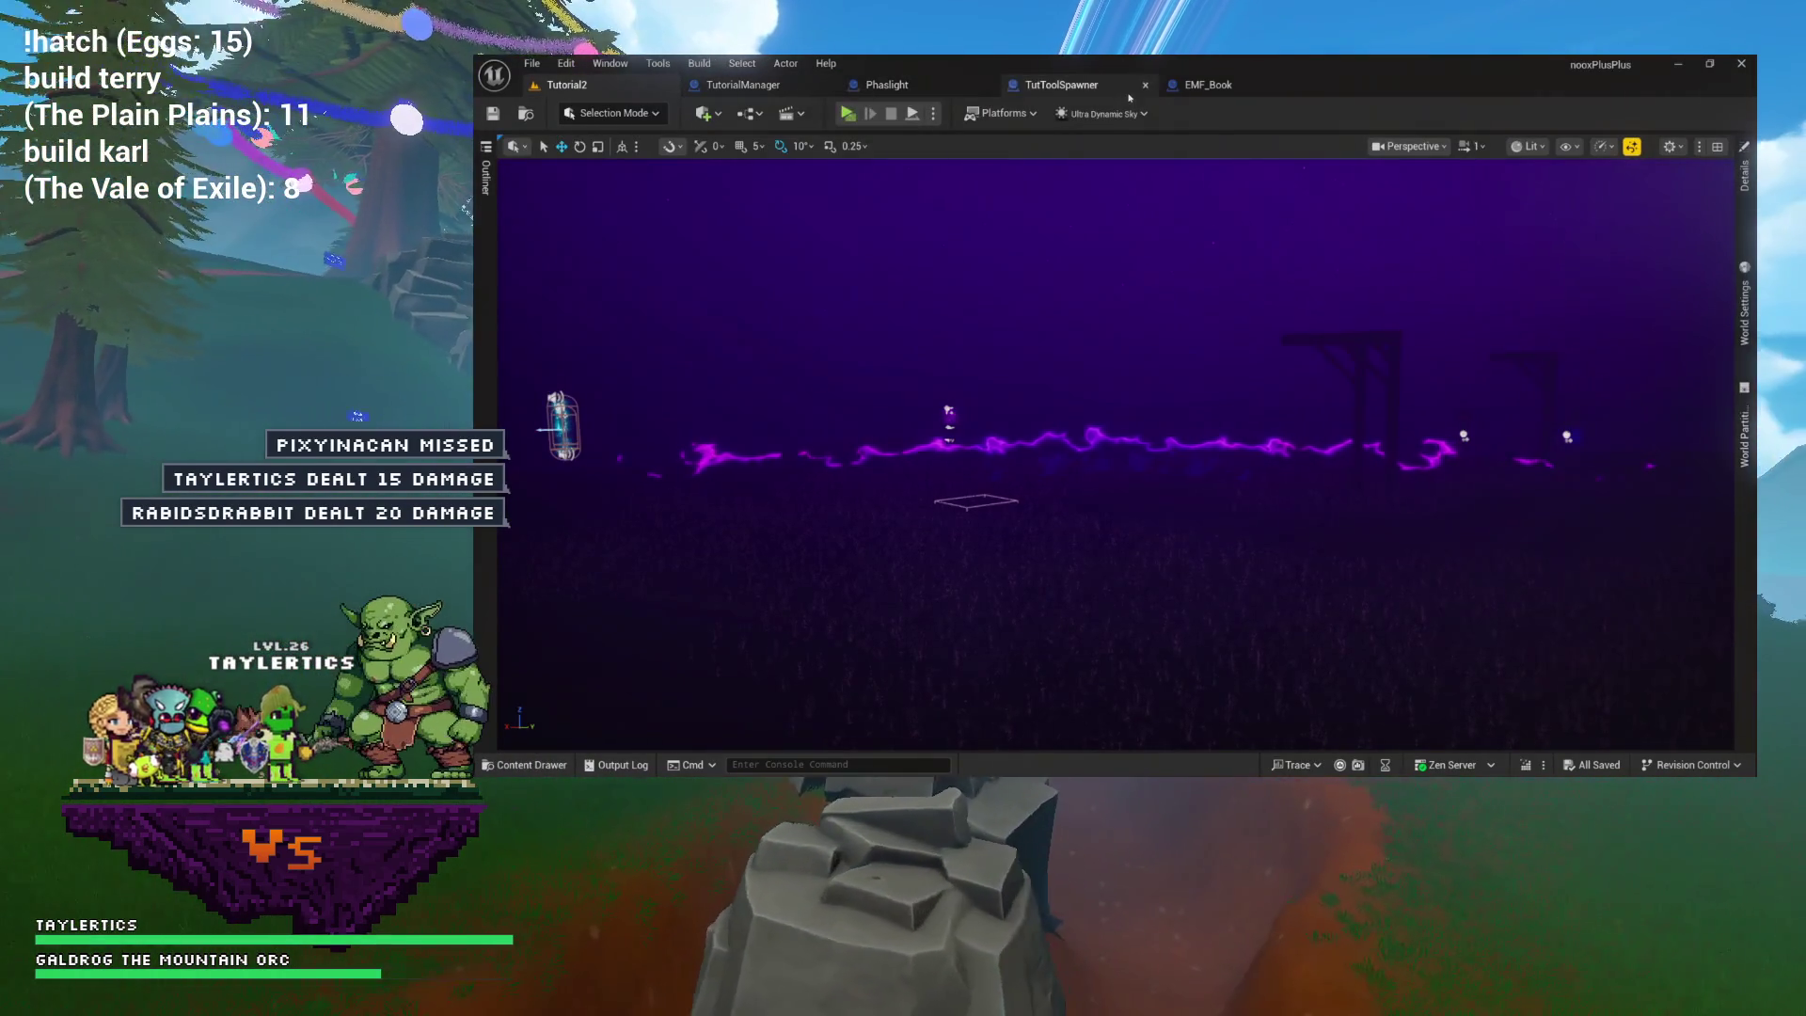
# Browse Environment > AlchemistWorkshop in the Content Drawer and open the Workshop level.
pyautogui.click(1208, 85)
pyautogui.hotkey('ctrl', 'space')
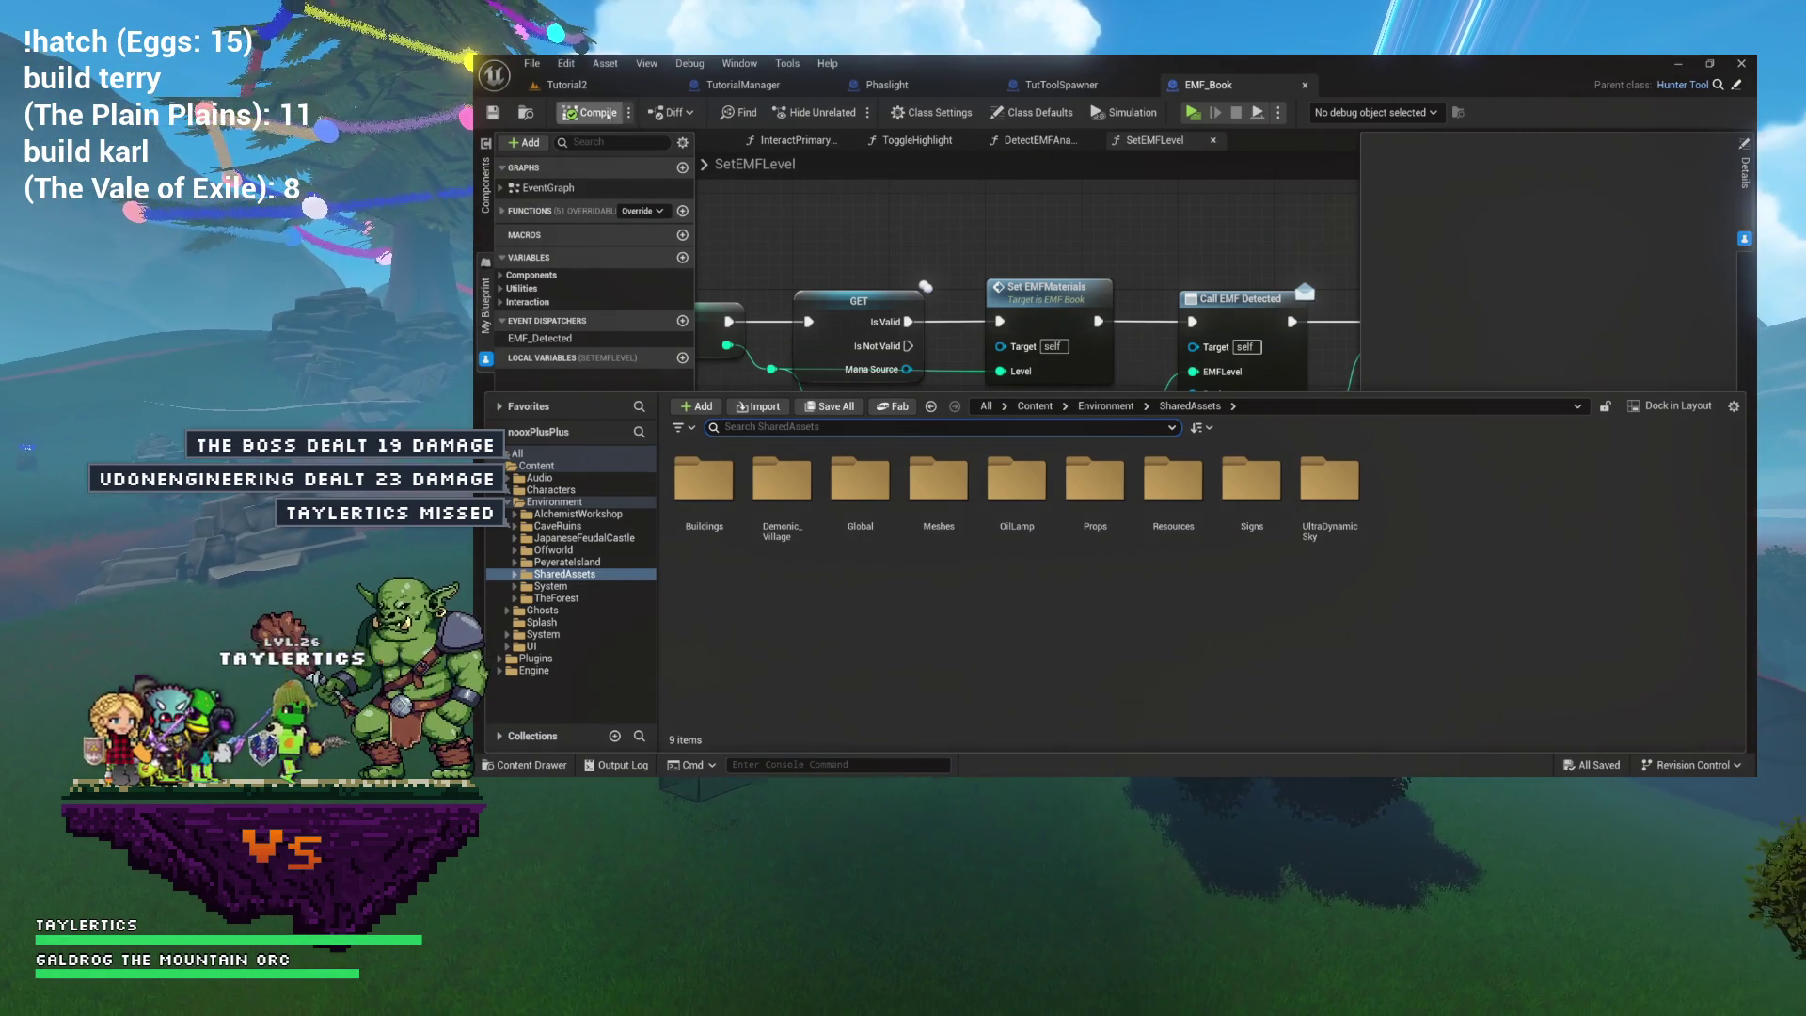
pyautogui.click(566, 84)
pyautogui.hotkey('ctrl', 'space')
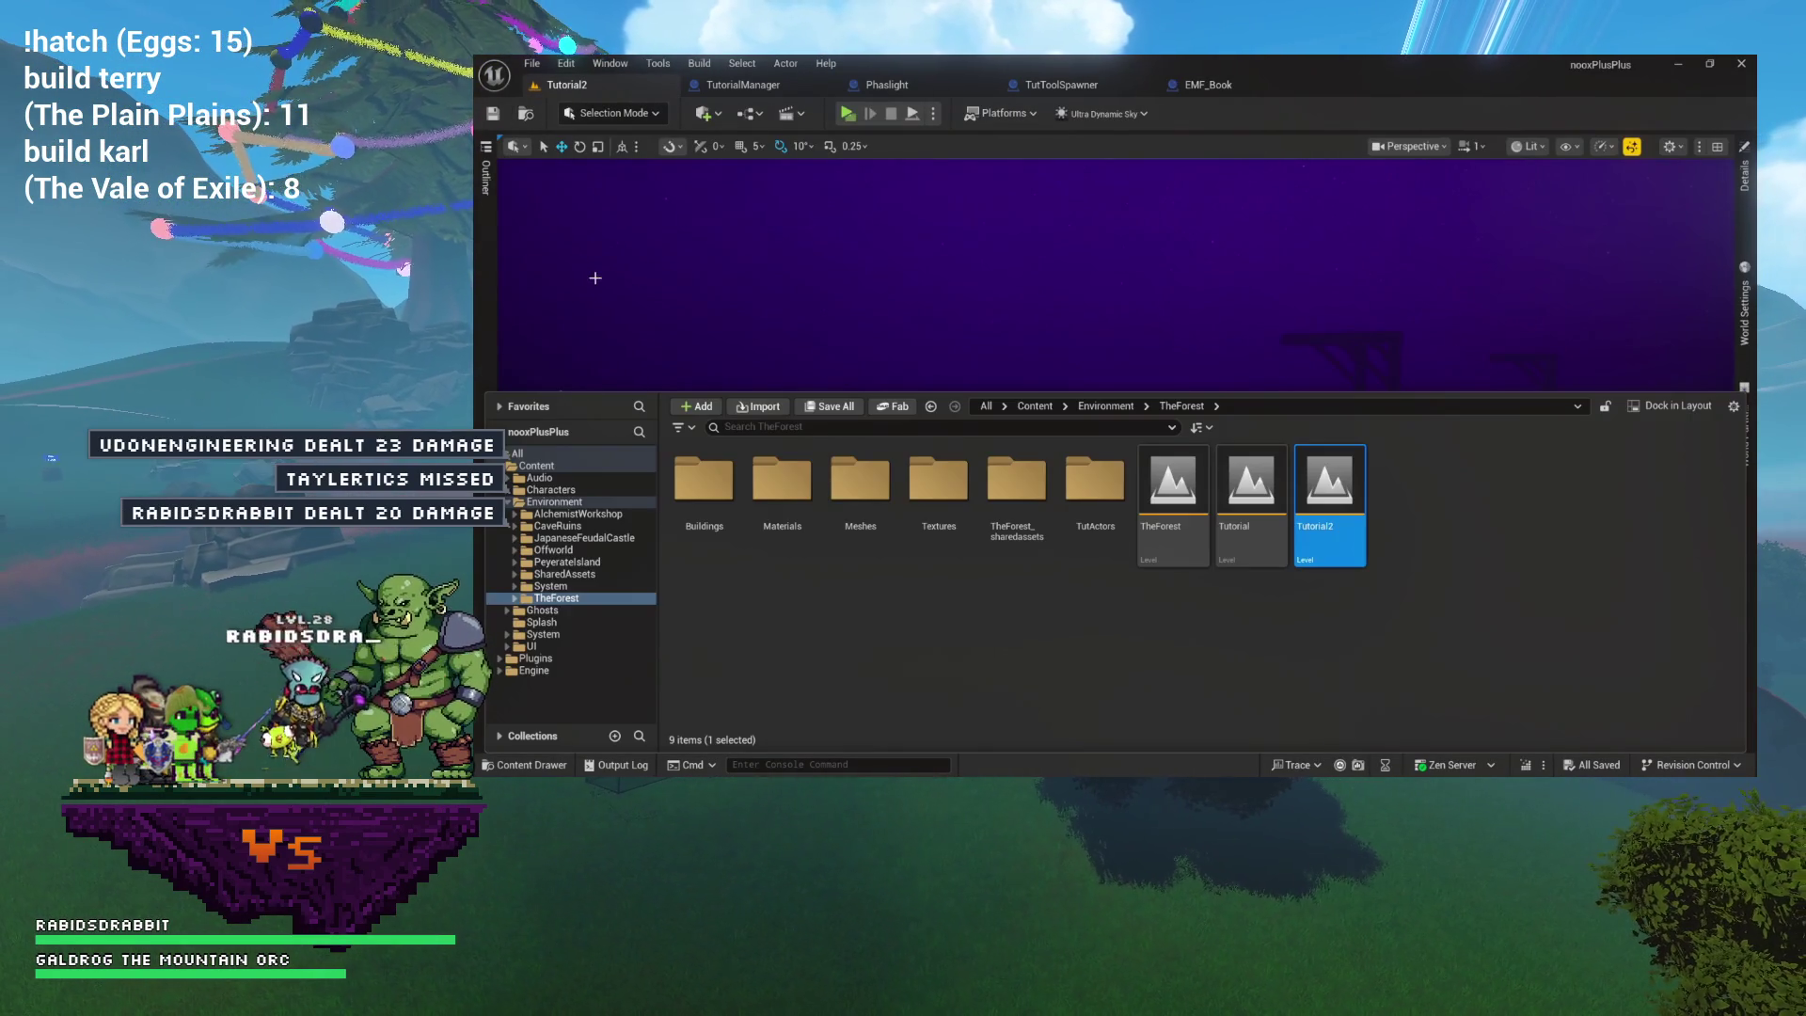
pyautogui.click(580, 526)
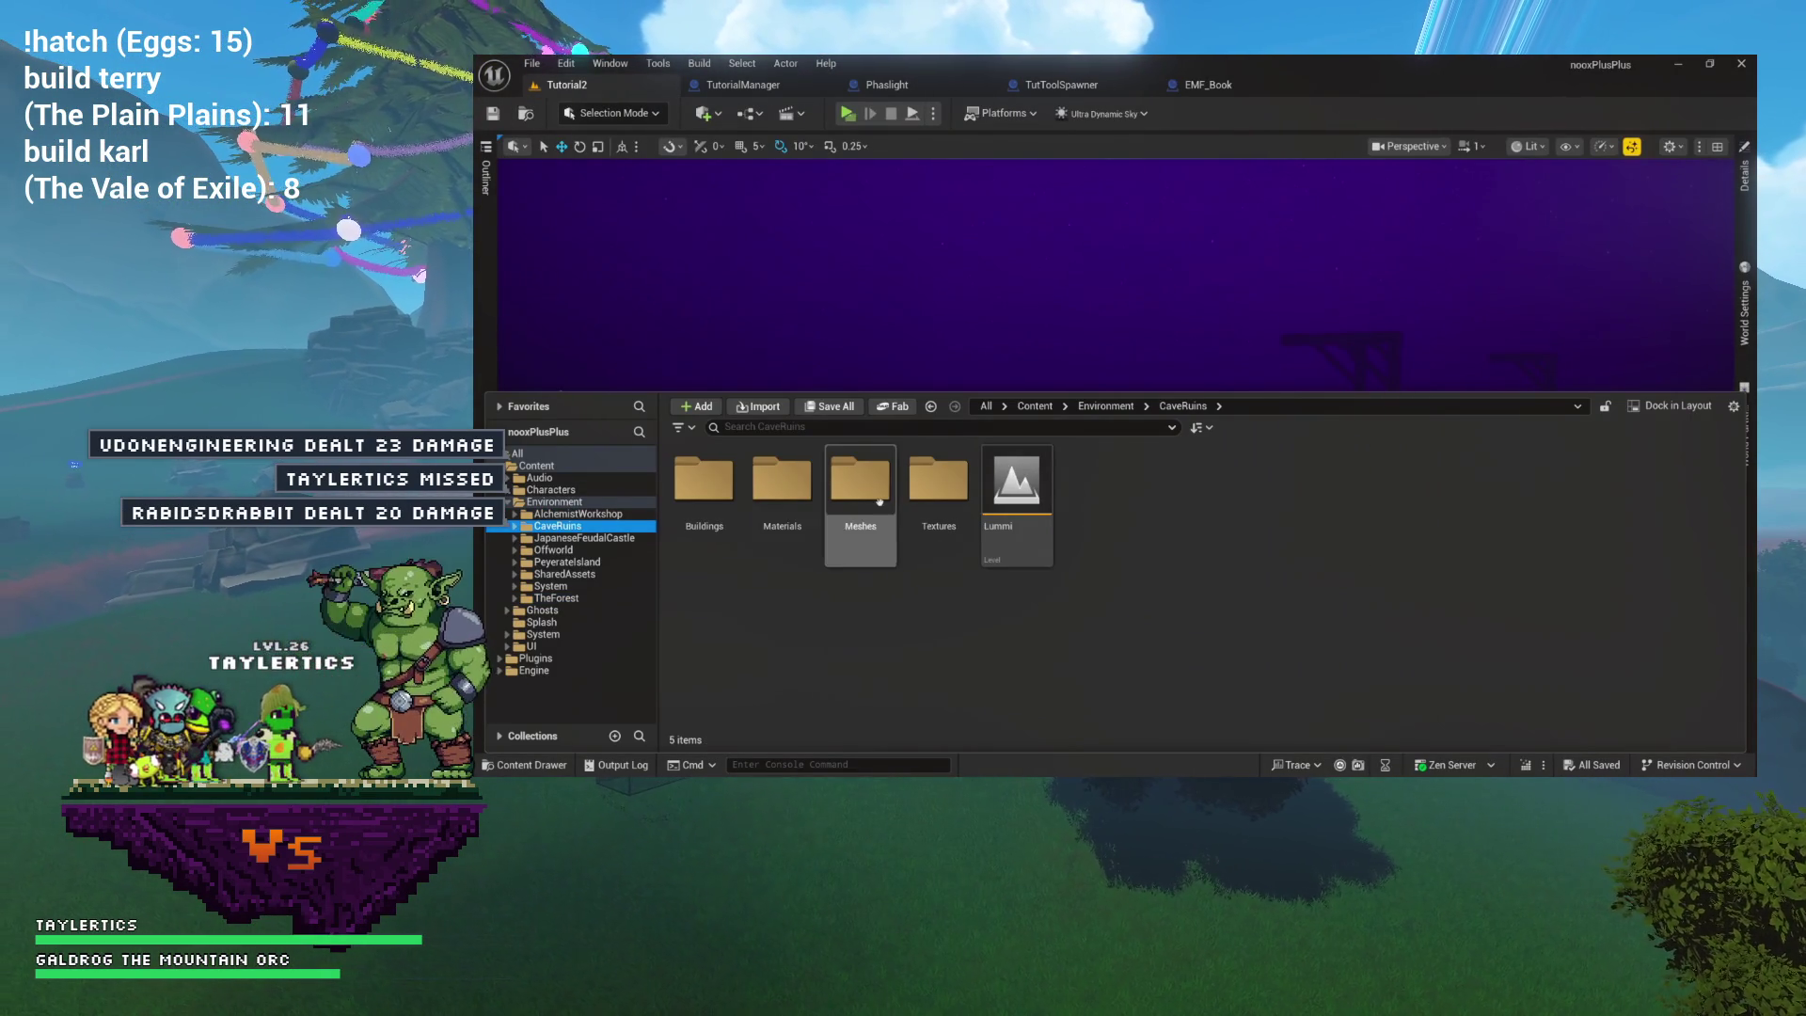
pyautogui.click(582, 516)
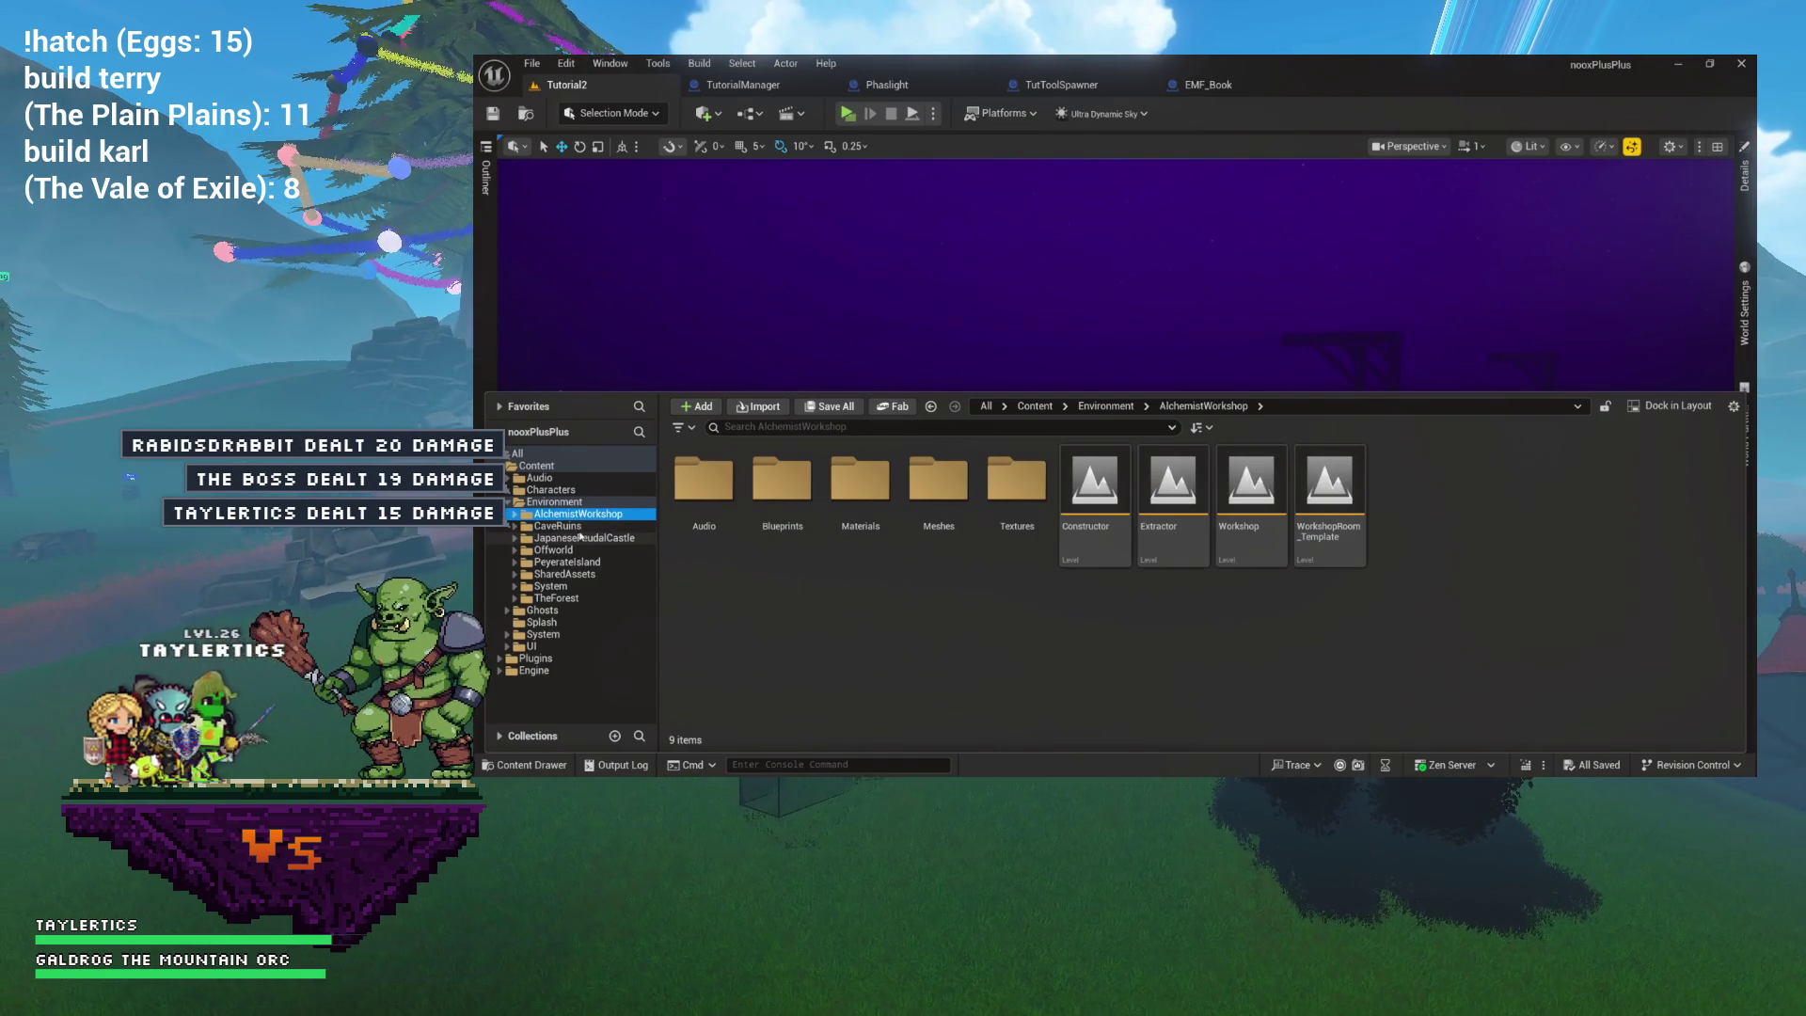
pyautogui.doubleClick(1254, 538)
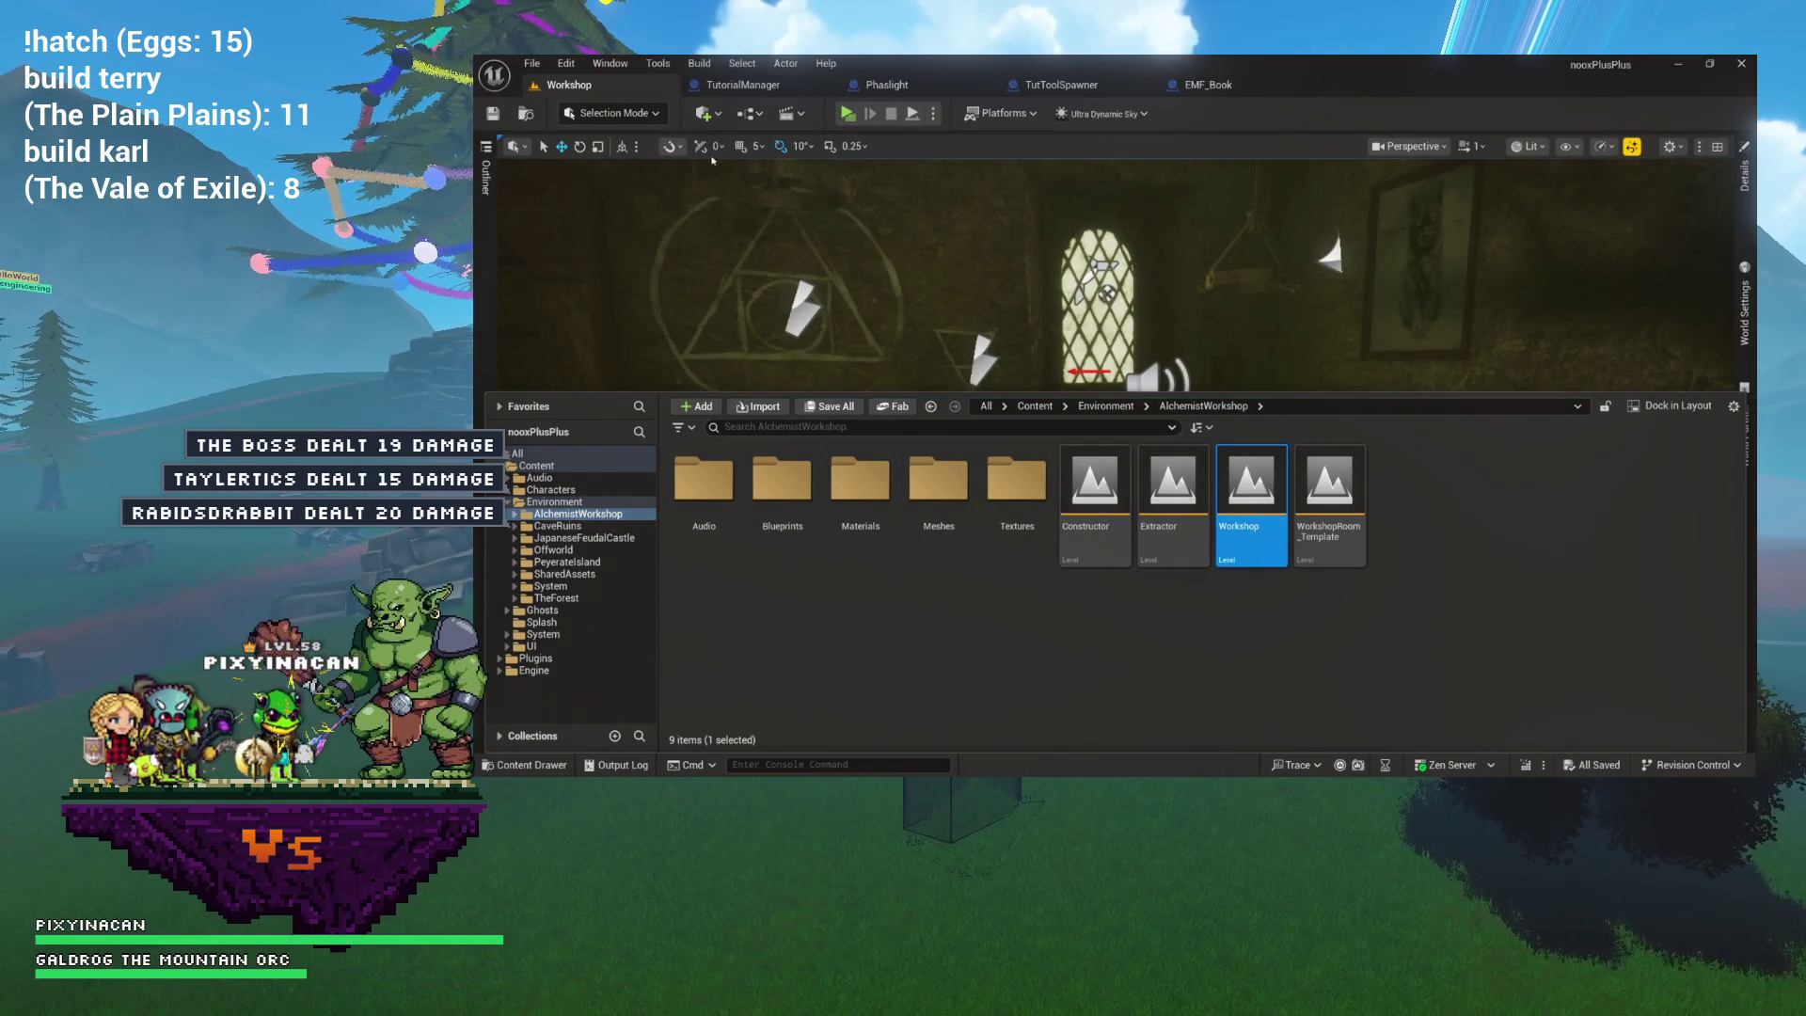
# Focus on the cat painting and inspect its AnamolyEmitter component settings.
pyautogui.click(1411, 265)
pyautogui.press('f')
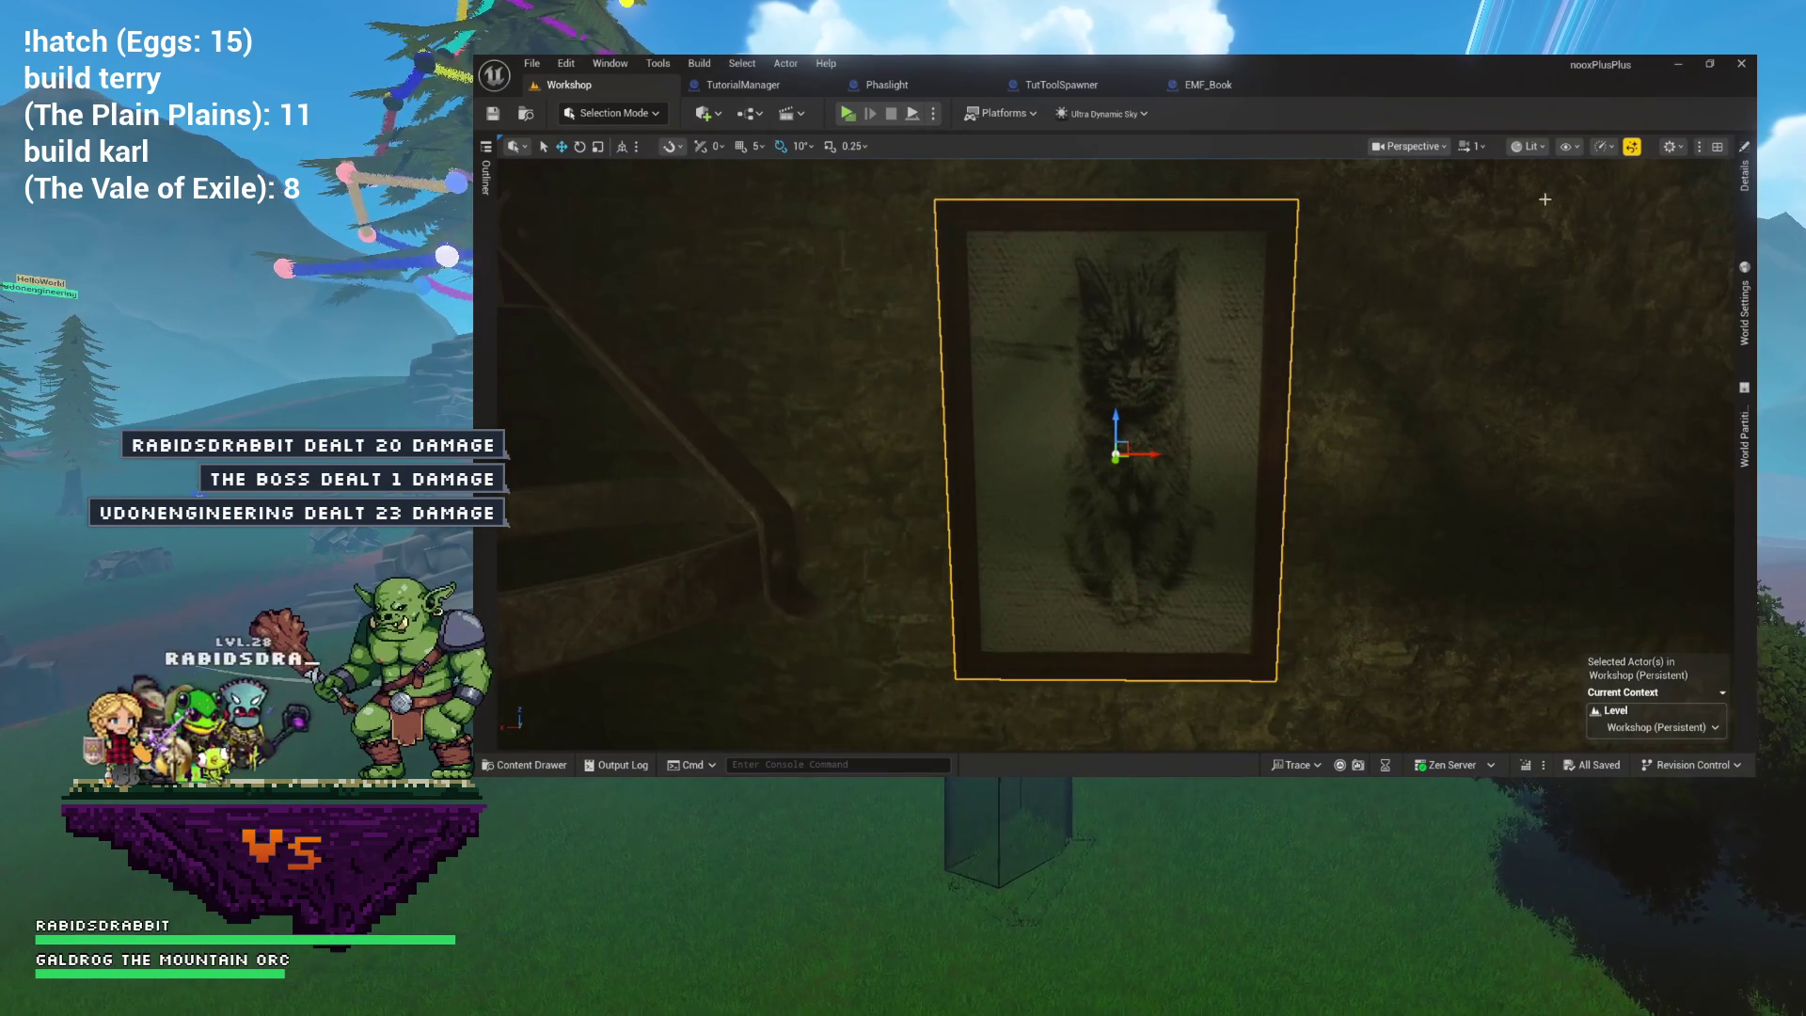
pyautogui.click(1745, 174)
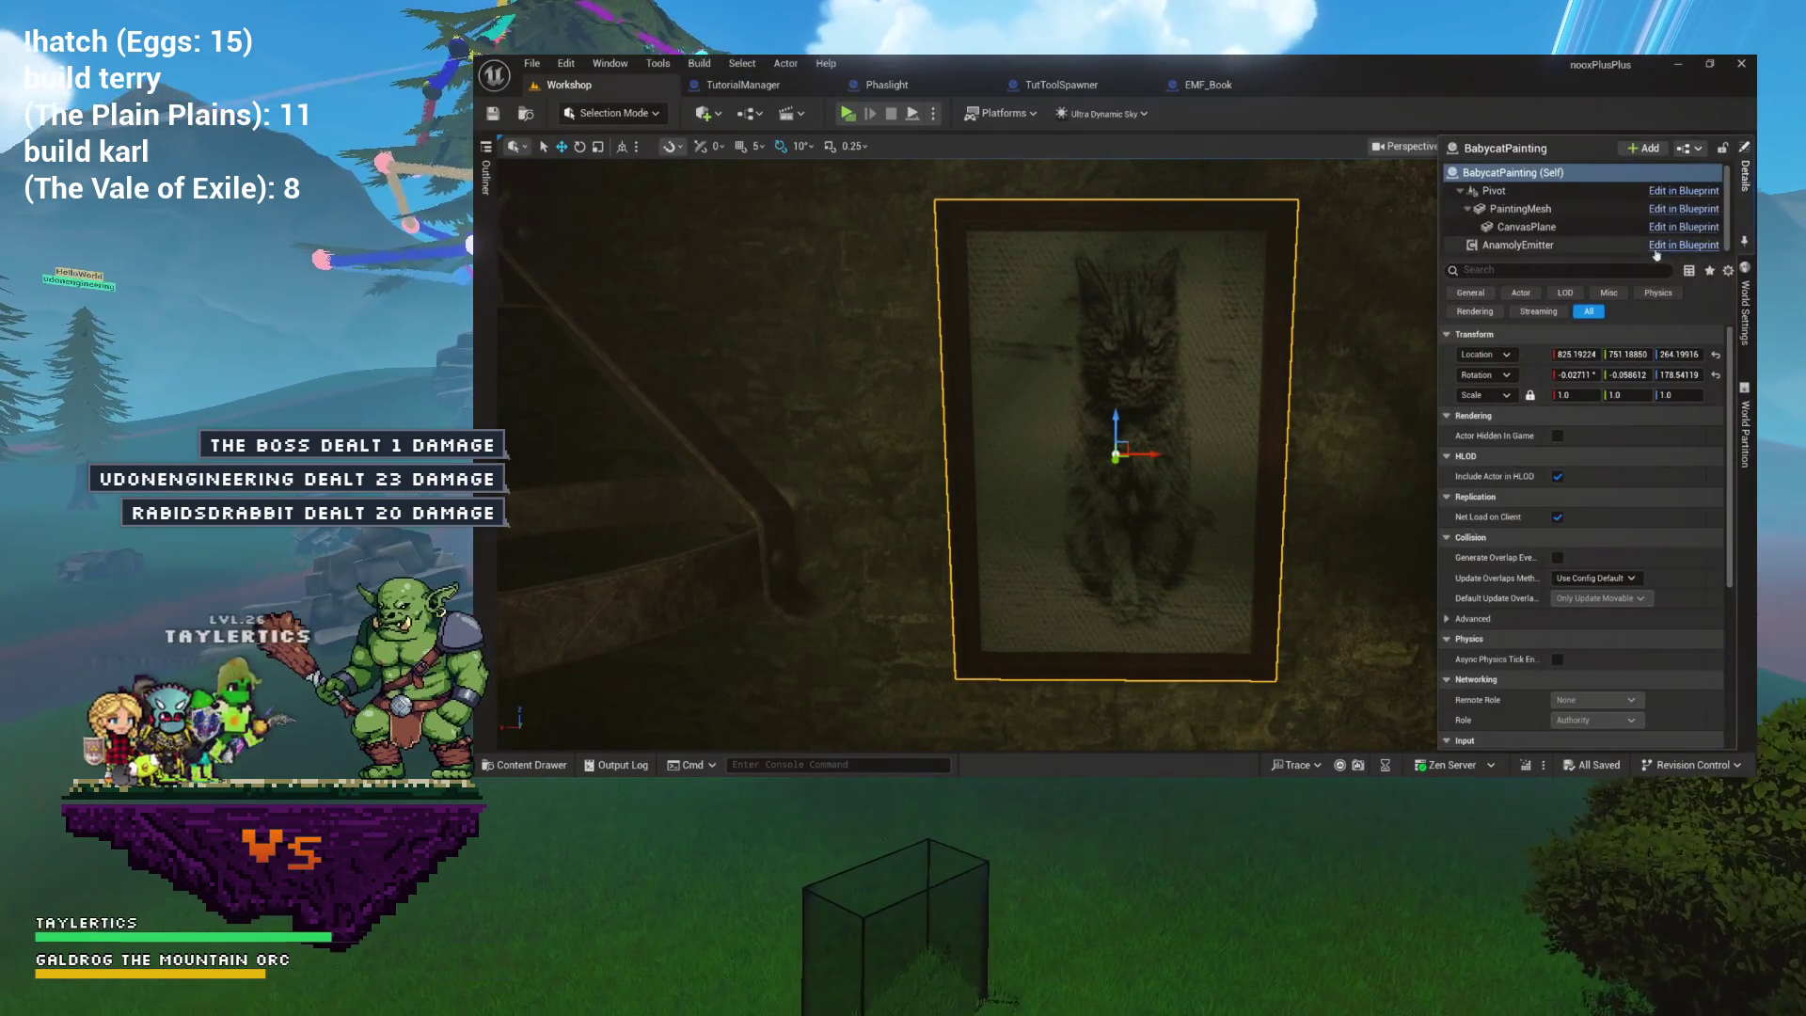
pyautogui.click(1519, 245)
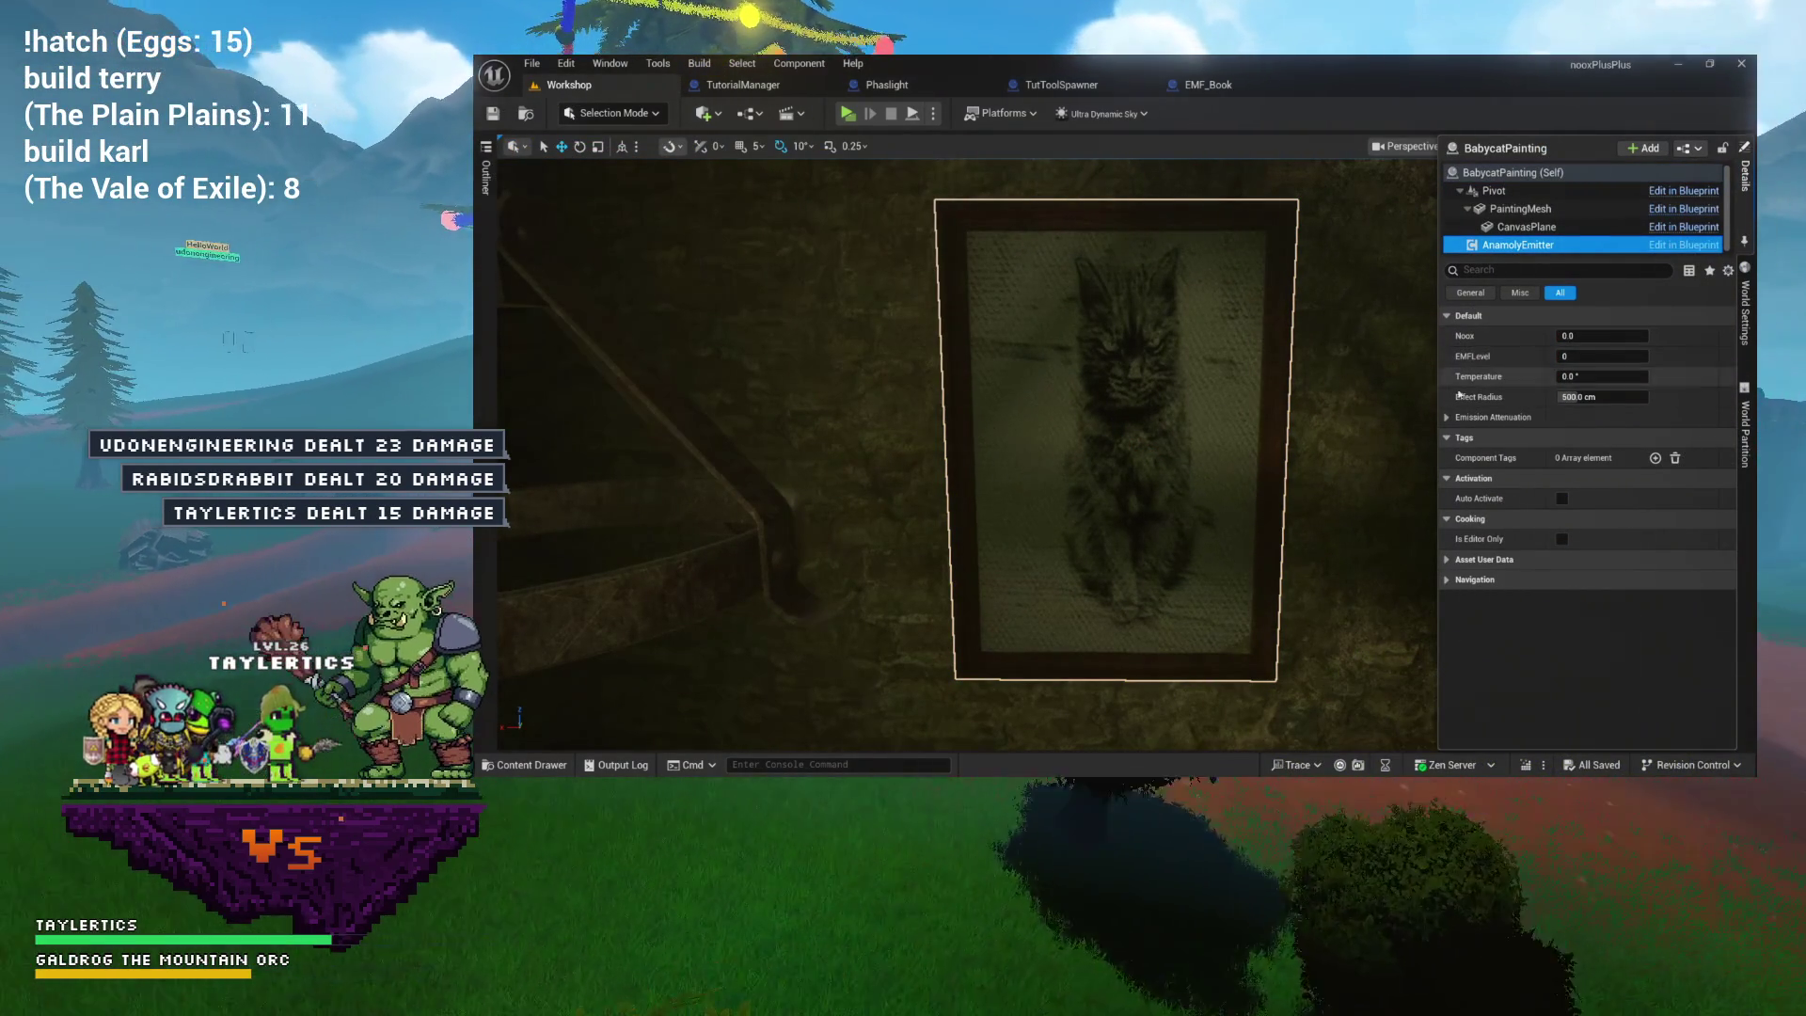
# Check the emission attenuation curve, then open the BabycatPainting blueprint from the Outliner.
pyautogui.click(1447, 417)
pyautogui.click(1447, 417)
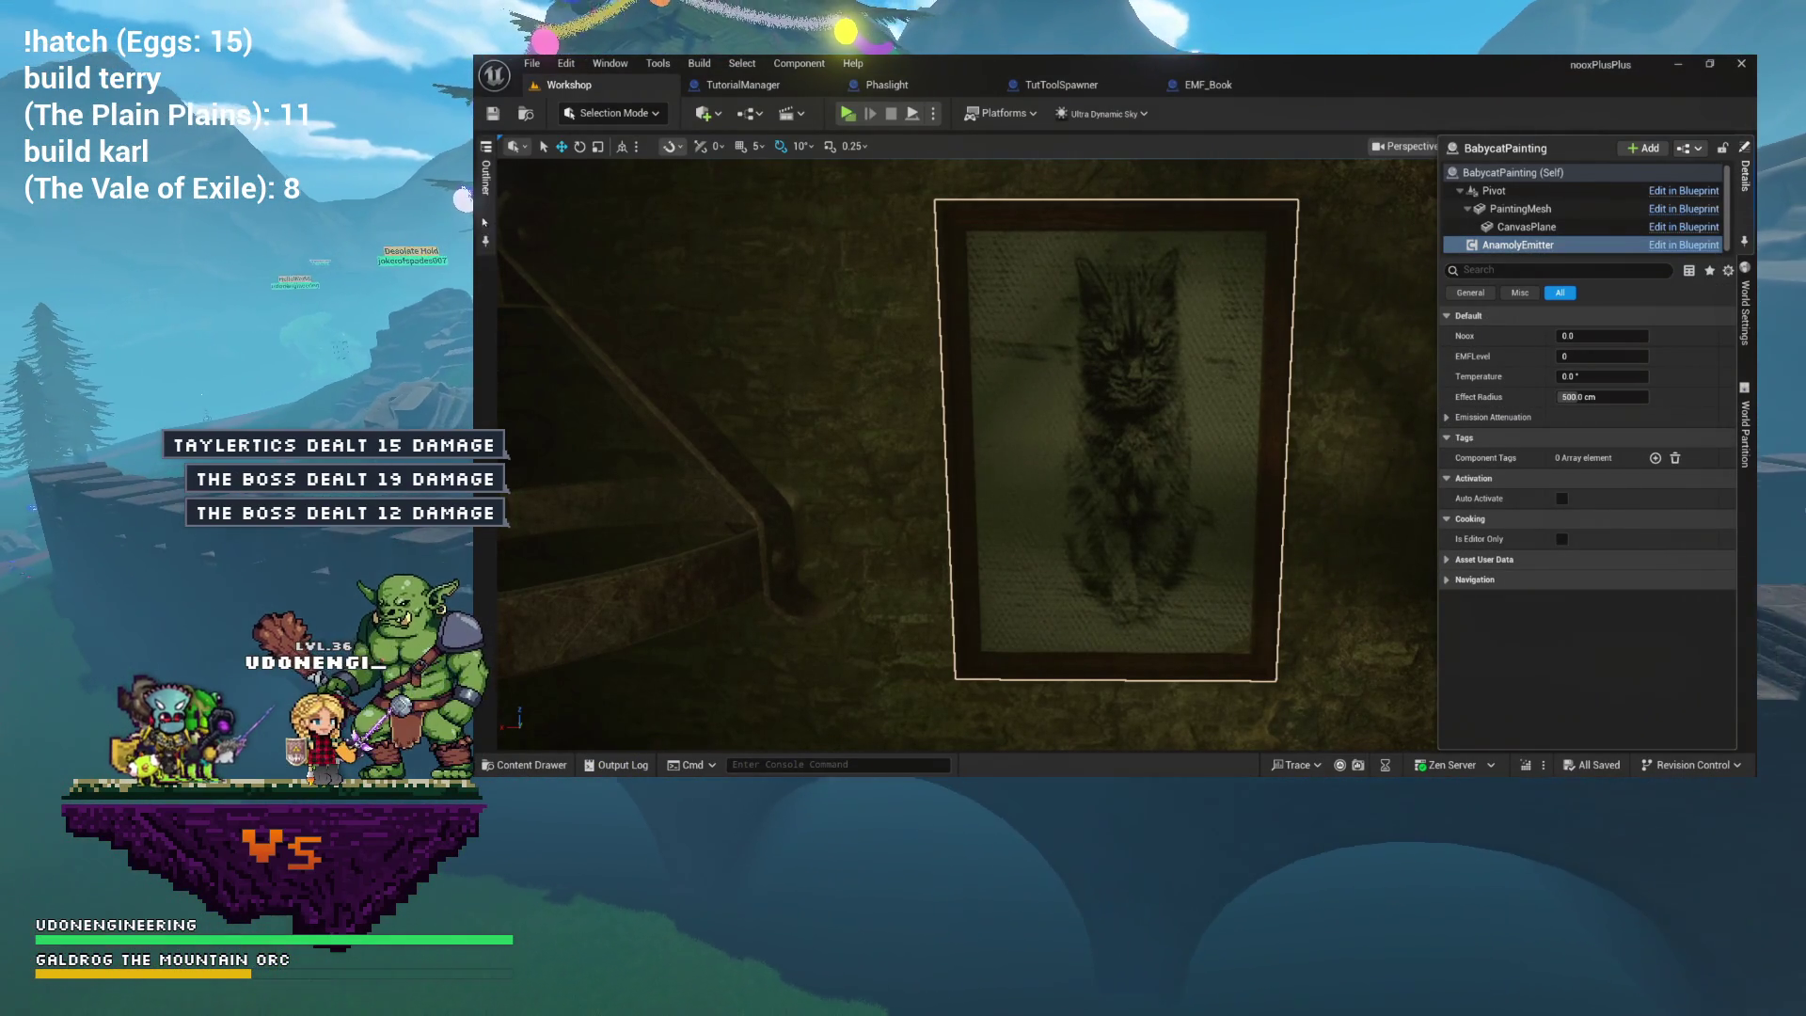
pyautogui.click(486, 177)
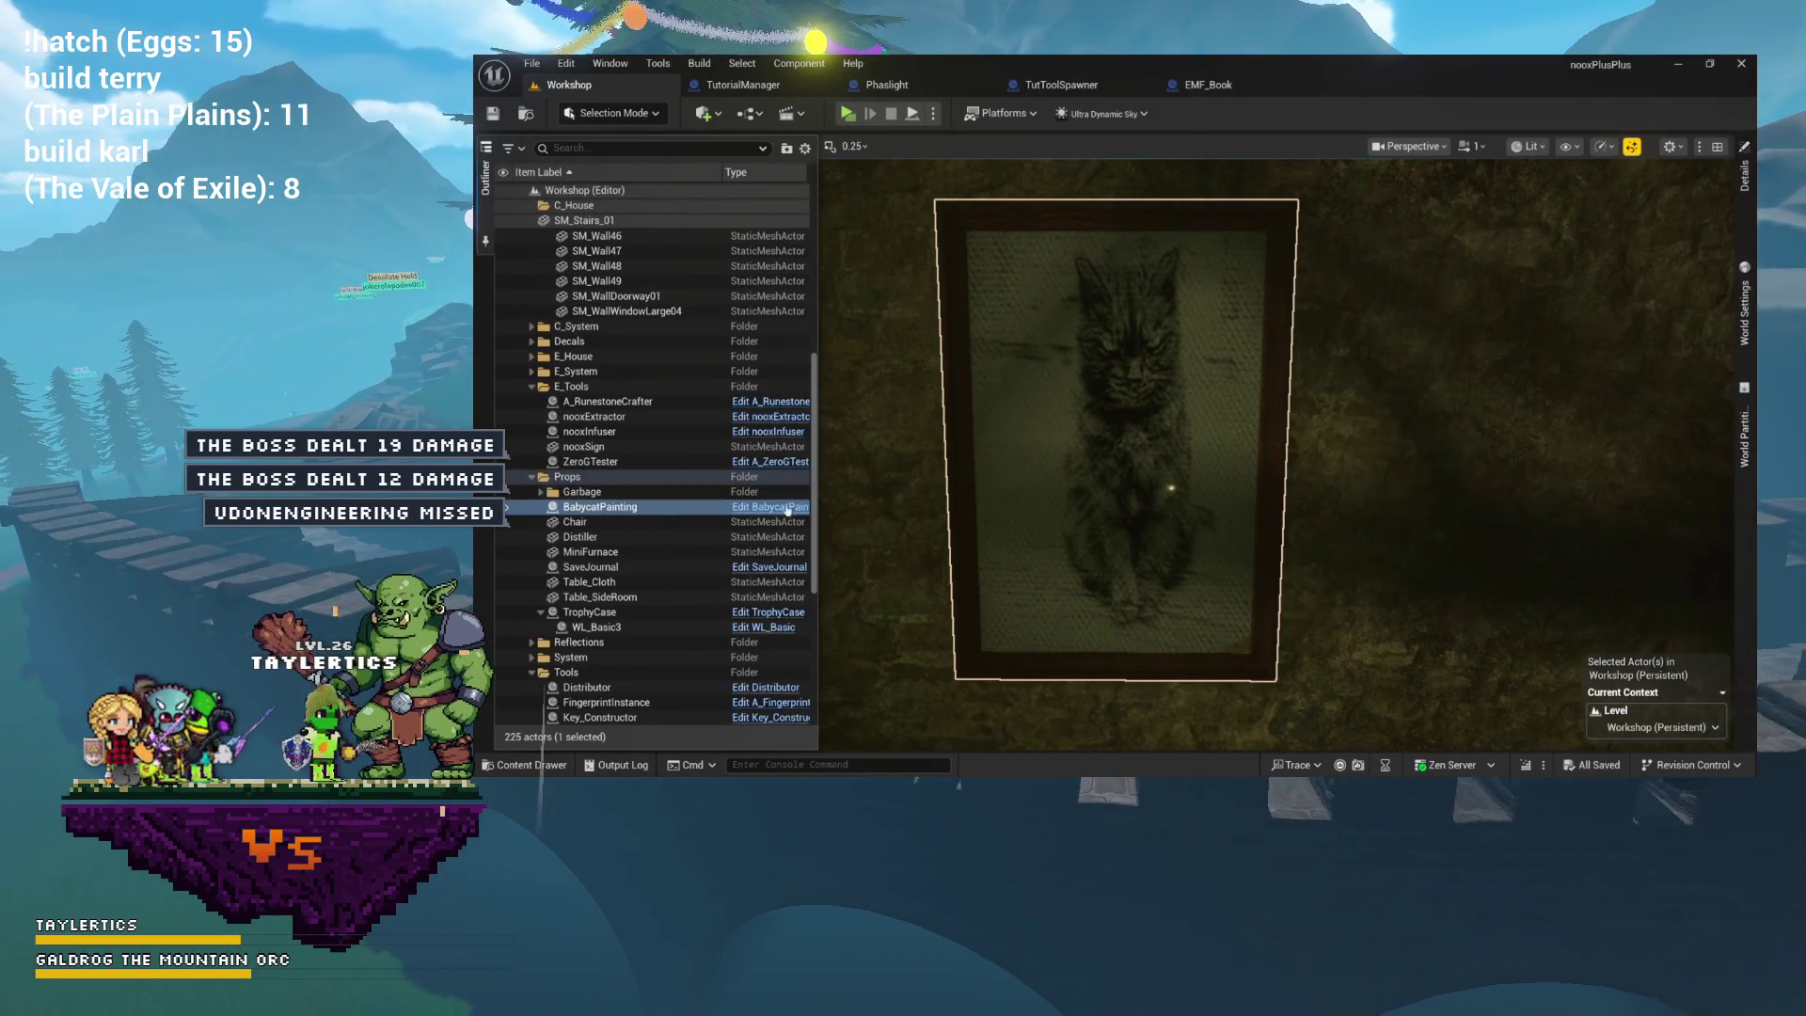
pyautogui.click(794, 506)
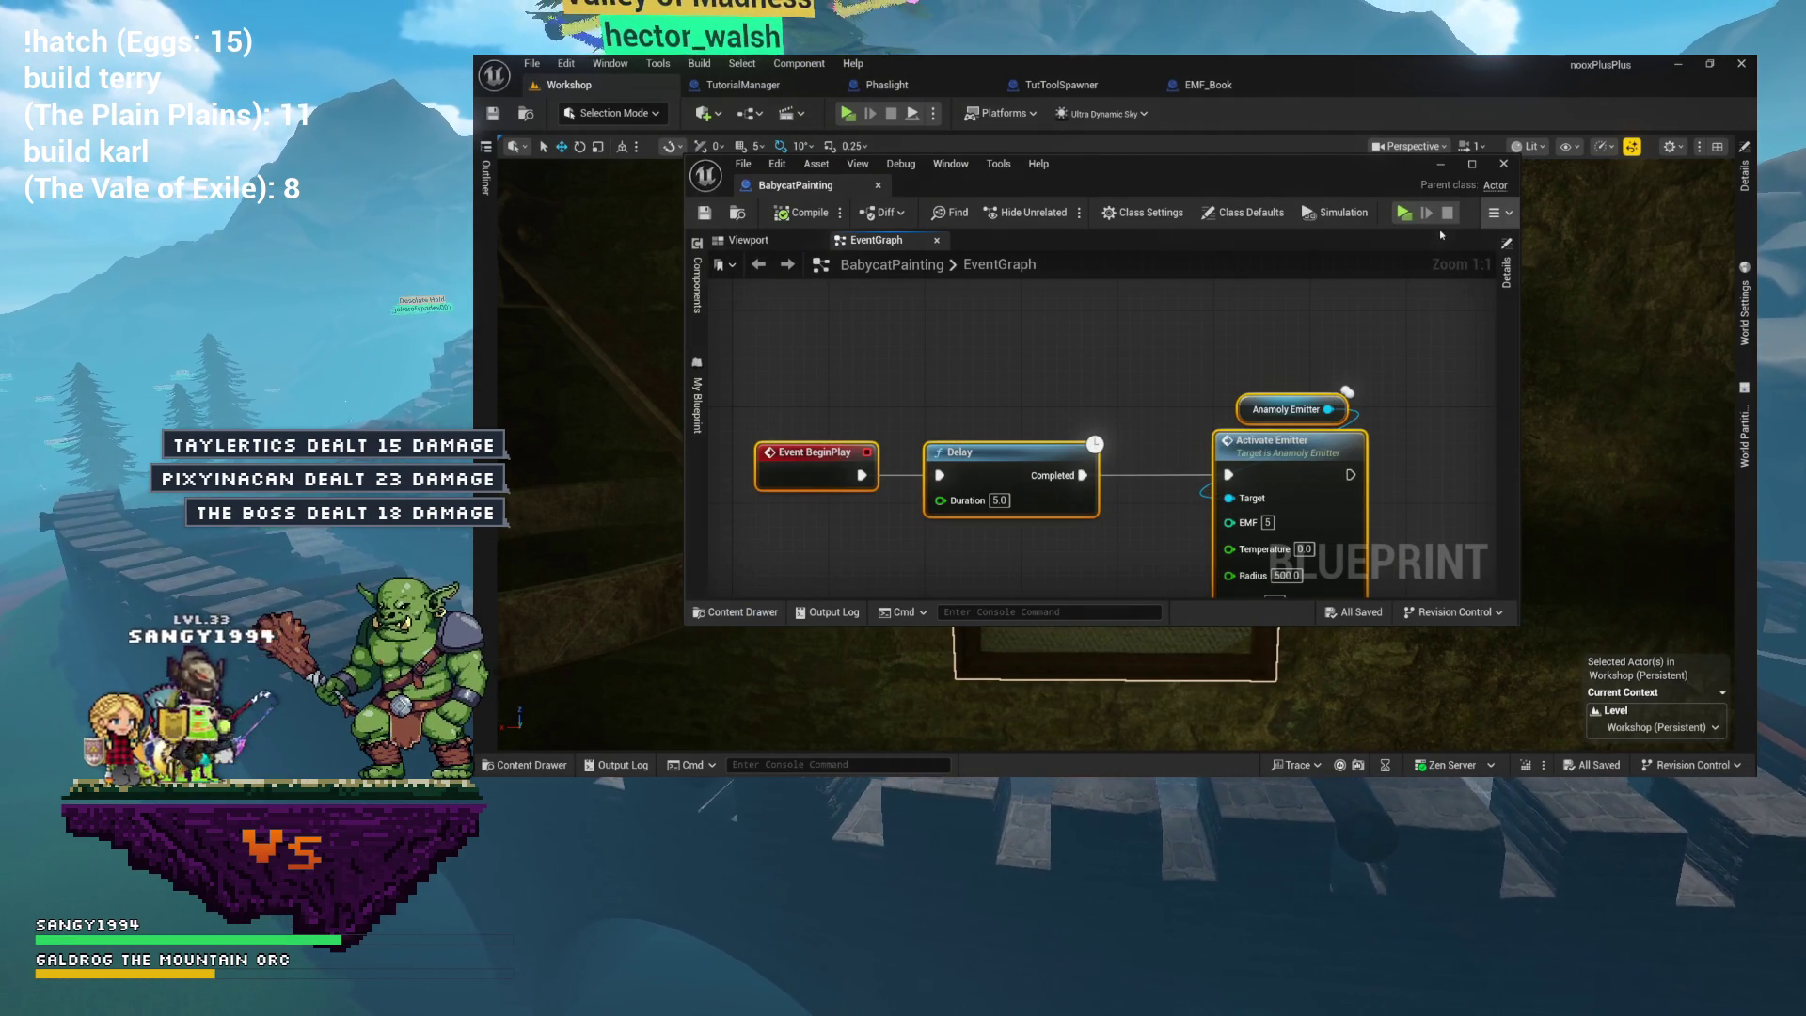
# Dock BabycatPainting, review BeginPlay, 5.0 Delay and Activate Emitter, reposition the Anamoly Emitter node, then close it.
pyautogui.moveTo(795, 186); pyautogui.dragTo(1371, 87)
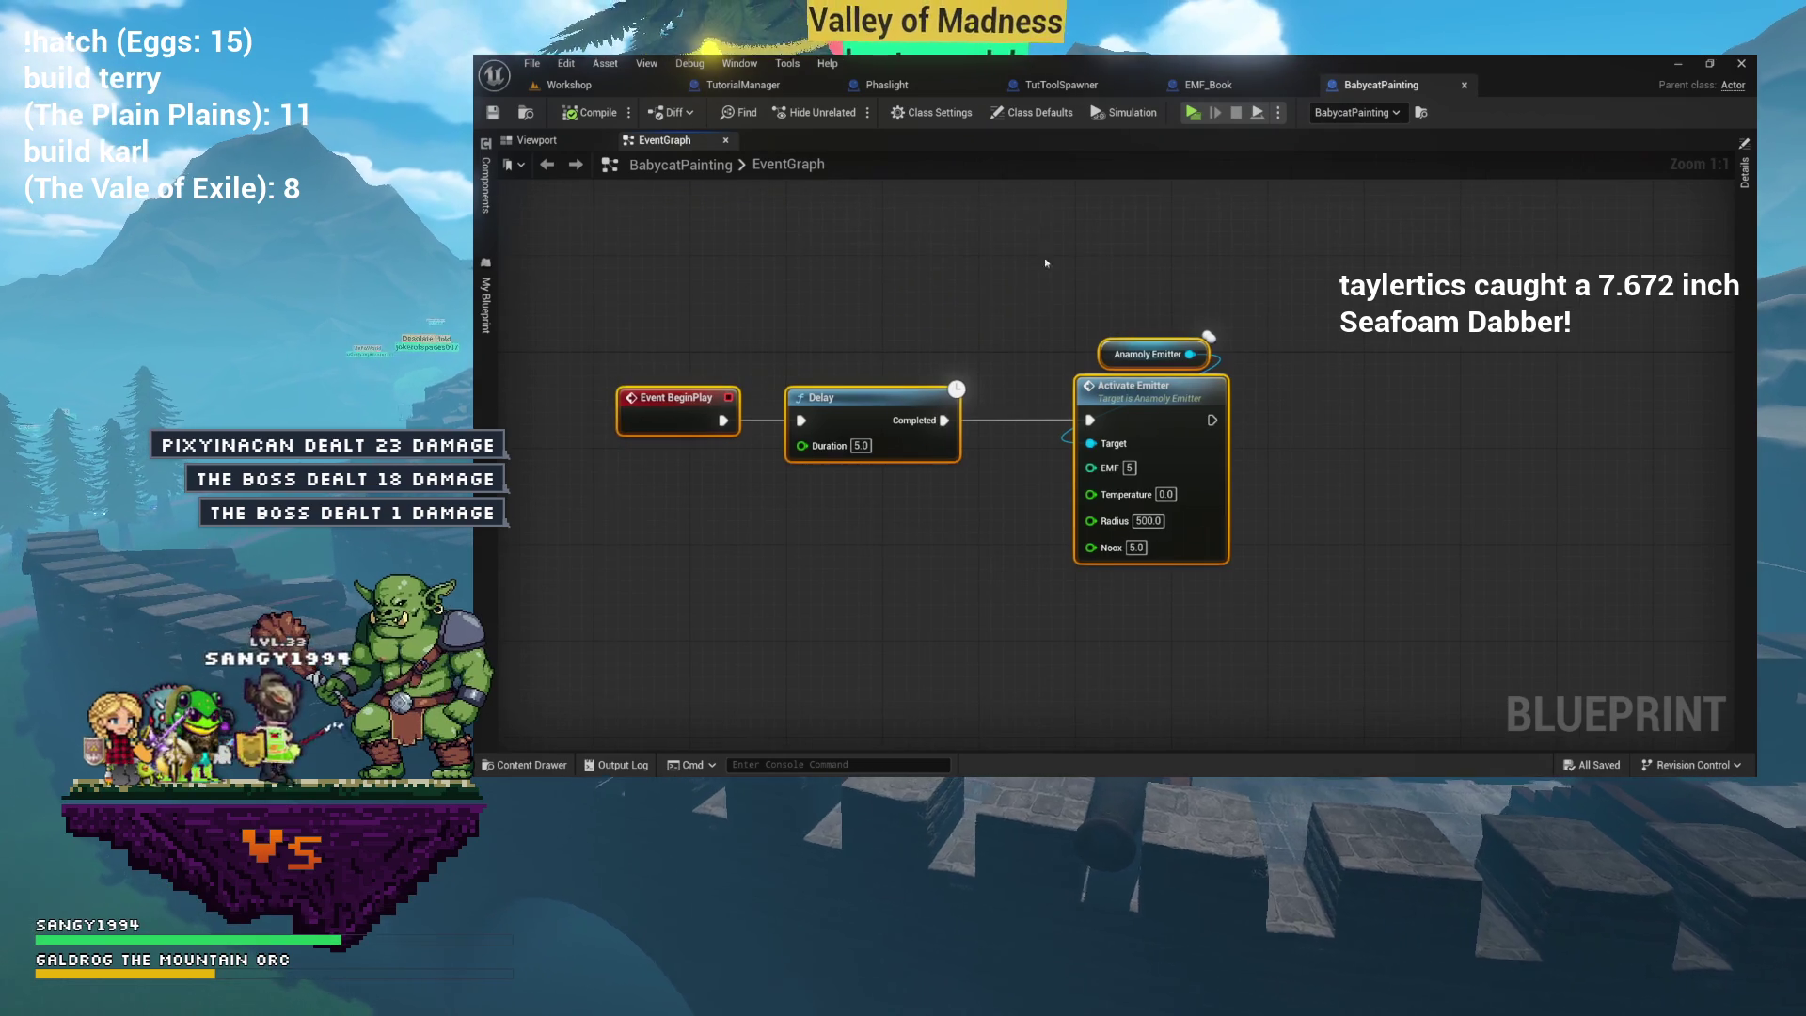
pyautogui.moveTo(1189, 464); pyautogui.dragTo(1188, 464)
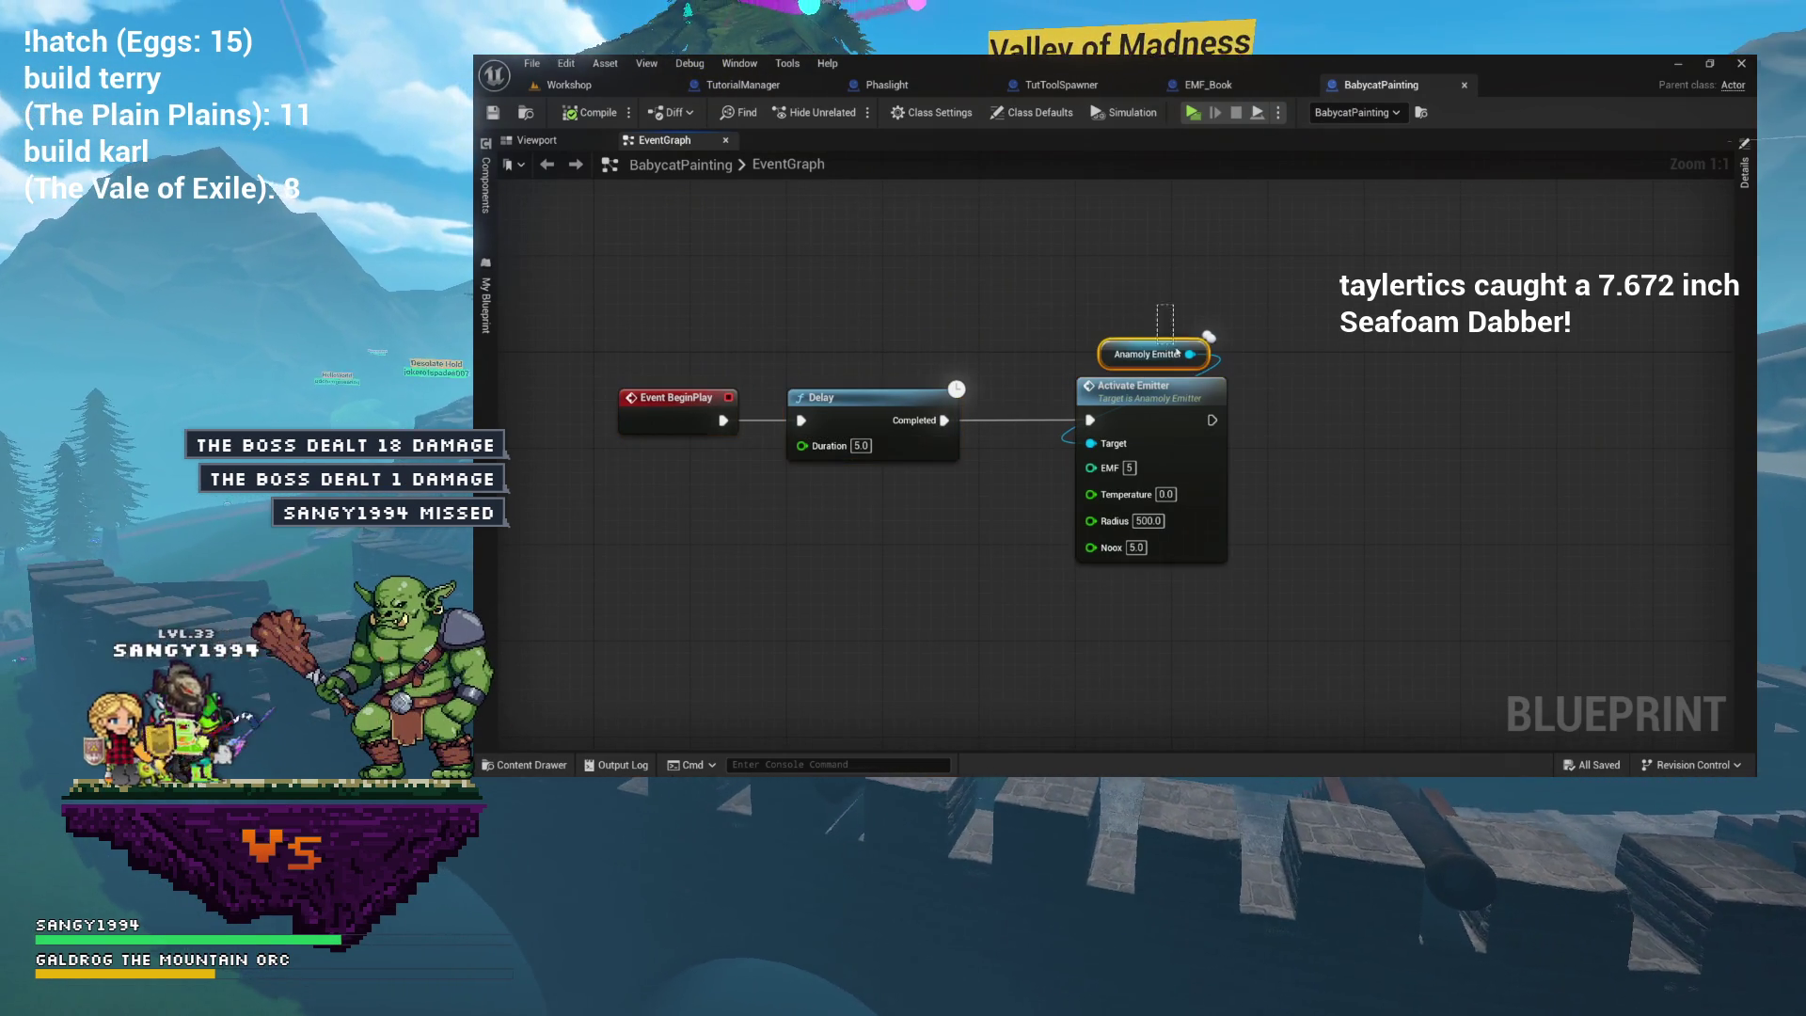
pyautogui.click(1176, 353)
pyautogui.scroll(7, 1180, 350)
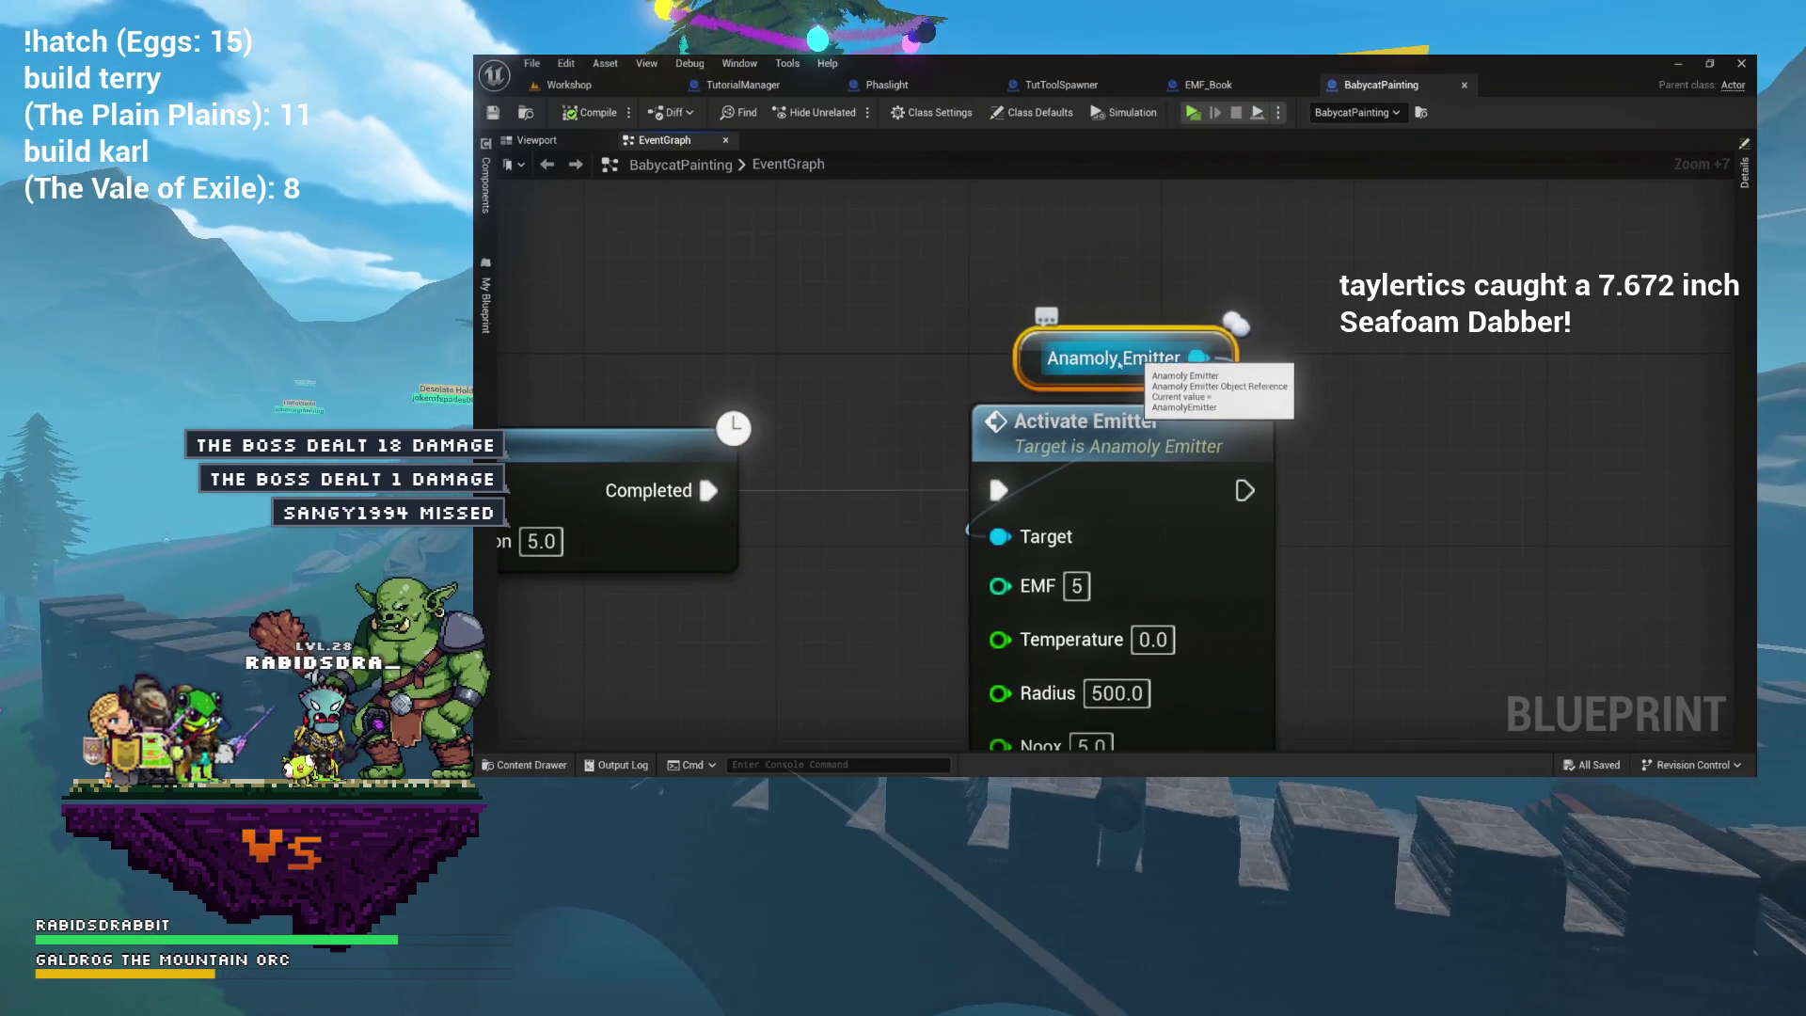
pyautogui.scroll(-5, 1146, 360)
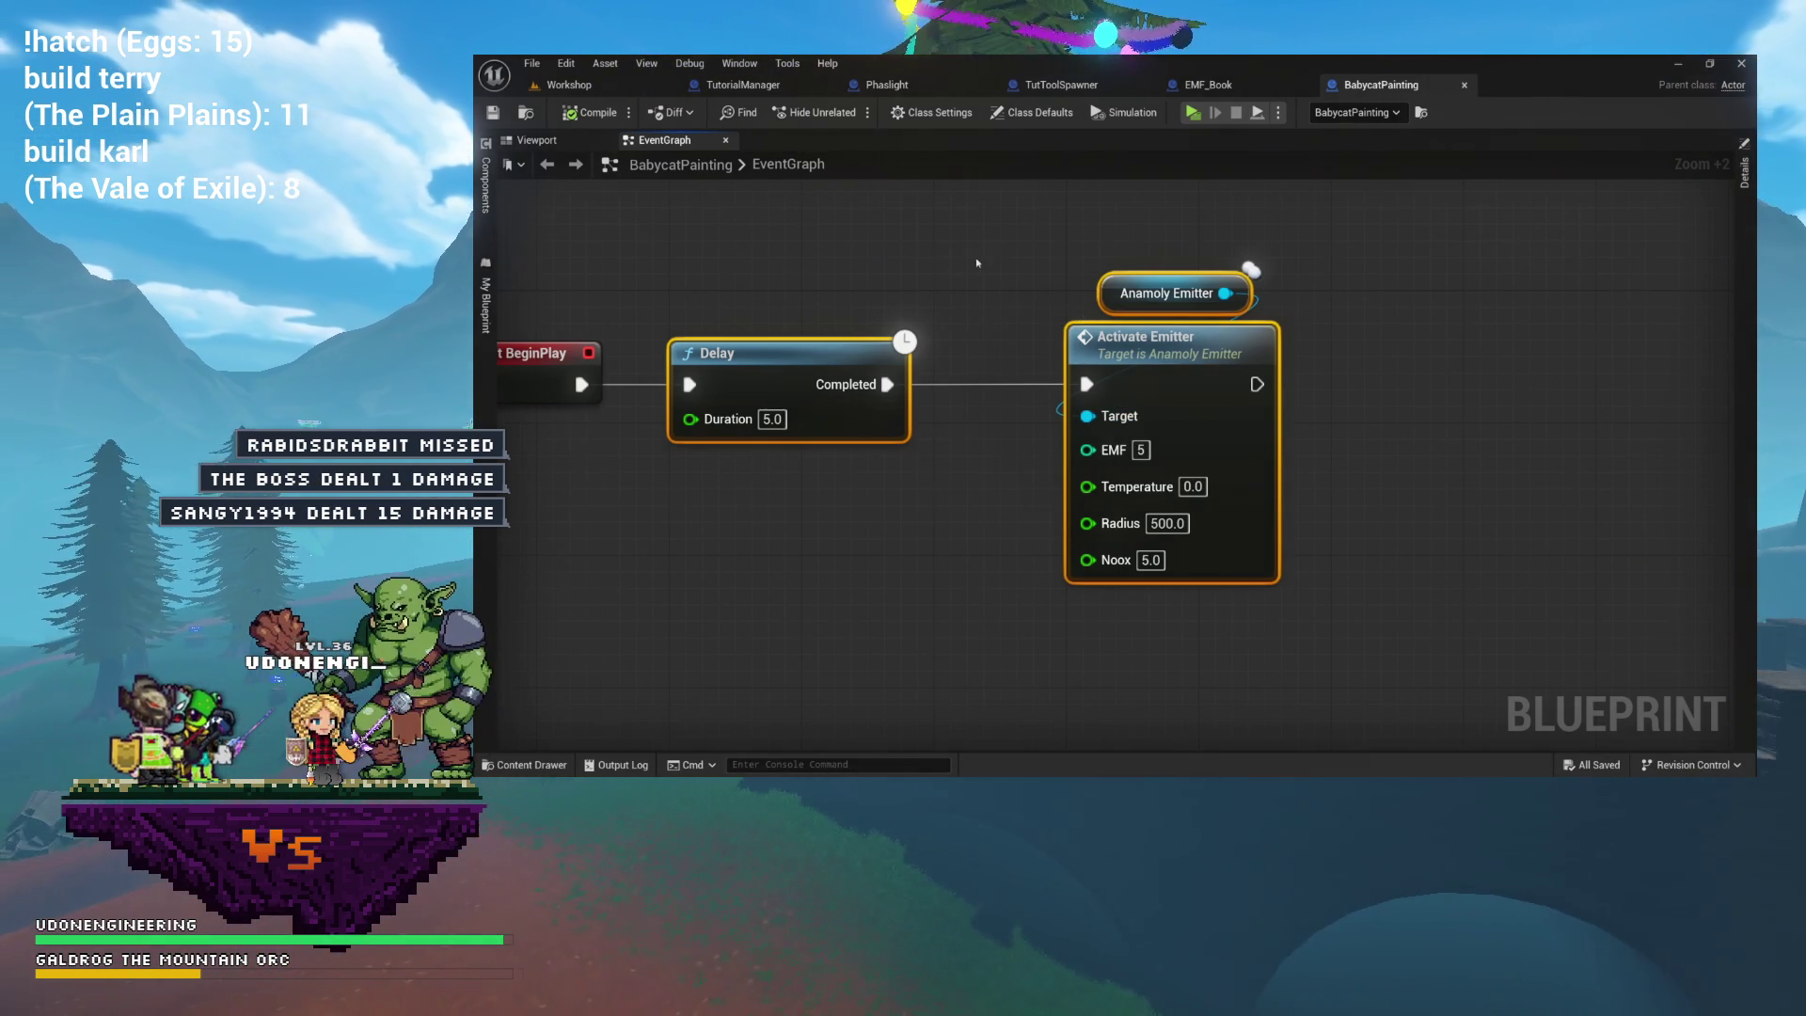
pyautogui.moveTo(986, 261); pyautogui.dragTo(1170, 351)
pyautogui.moveTo(1087, 273); pyautogui.dragTo(1167, 311)
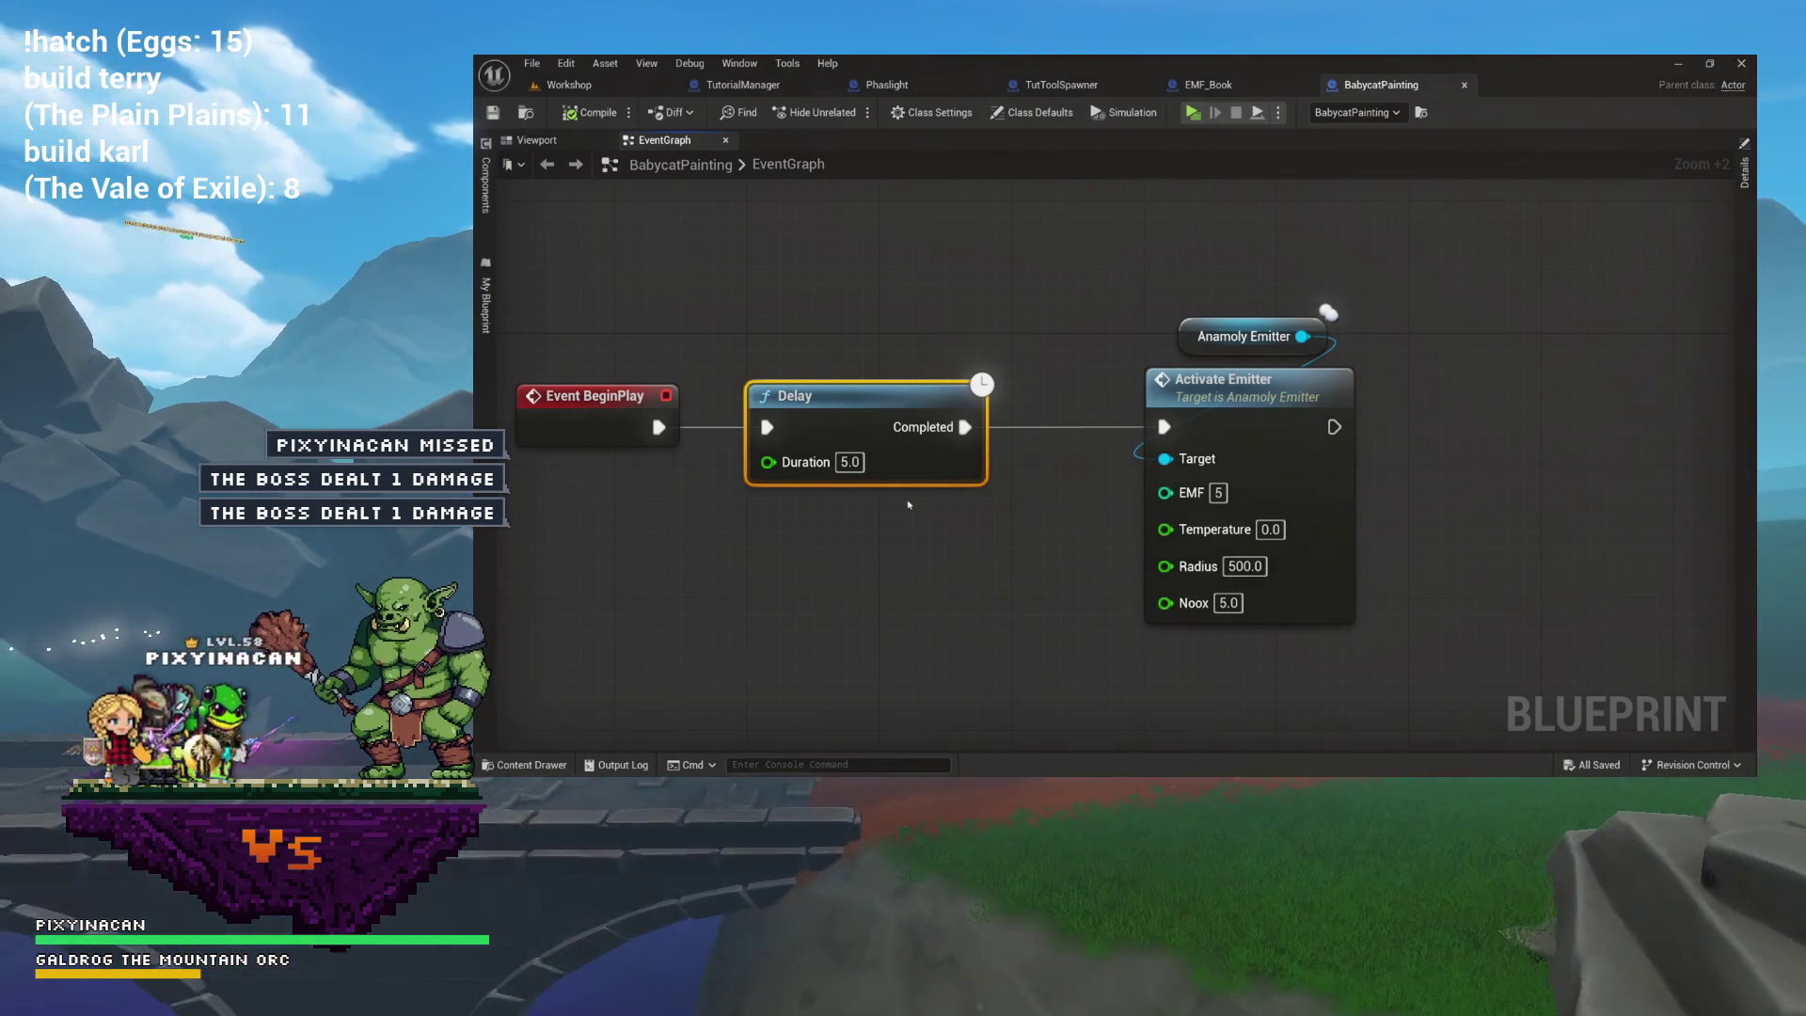
pyautogui.moveTo(1371, 420)
pyautogui.mouseDown()
pyautogui.moveTo(1355, 438)
pyautogui.moveTo(1278, 230)
pyautogui.moveTo(1270, 284)
pyautogui.moveTo(1188, 312)
pyautogui.moveTo(1188, 334)
pyautogui.mouseUp()
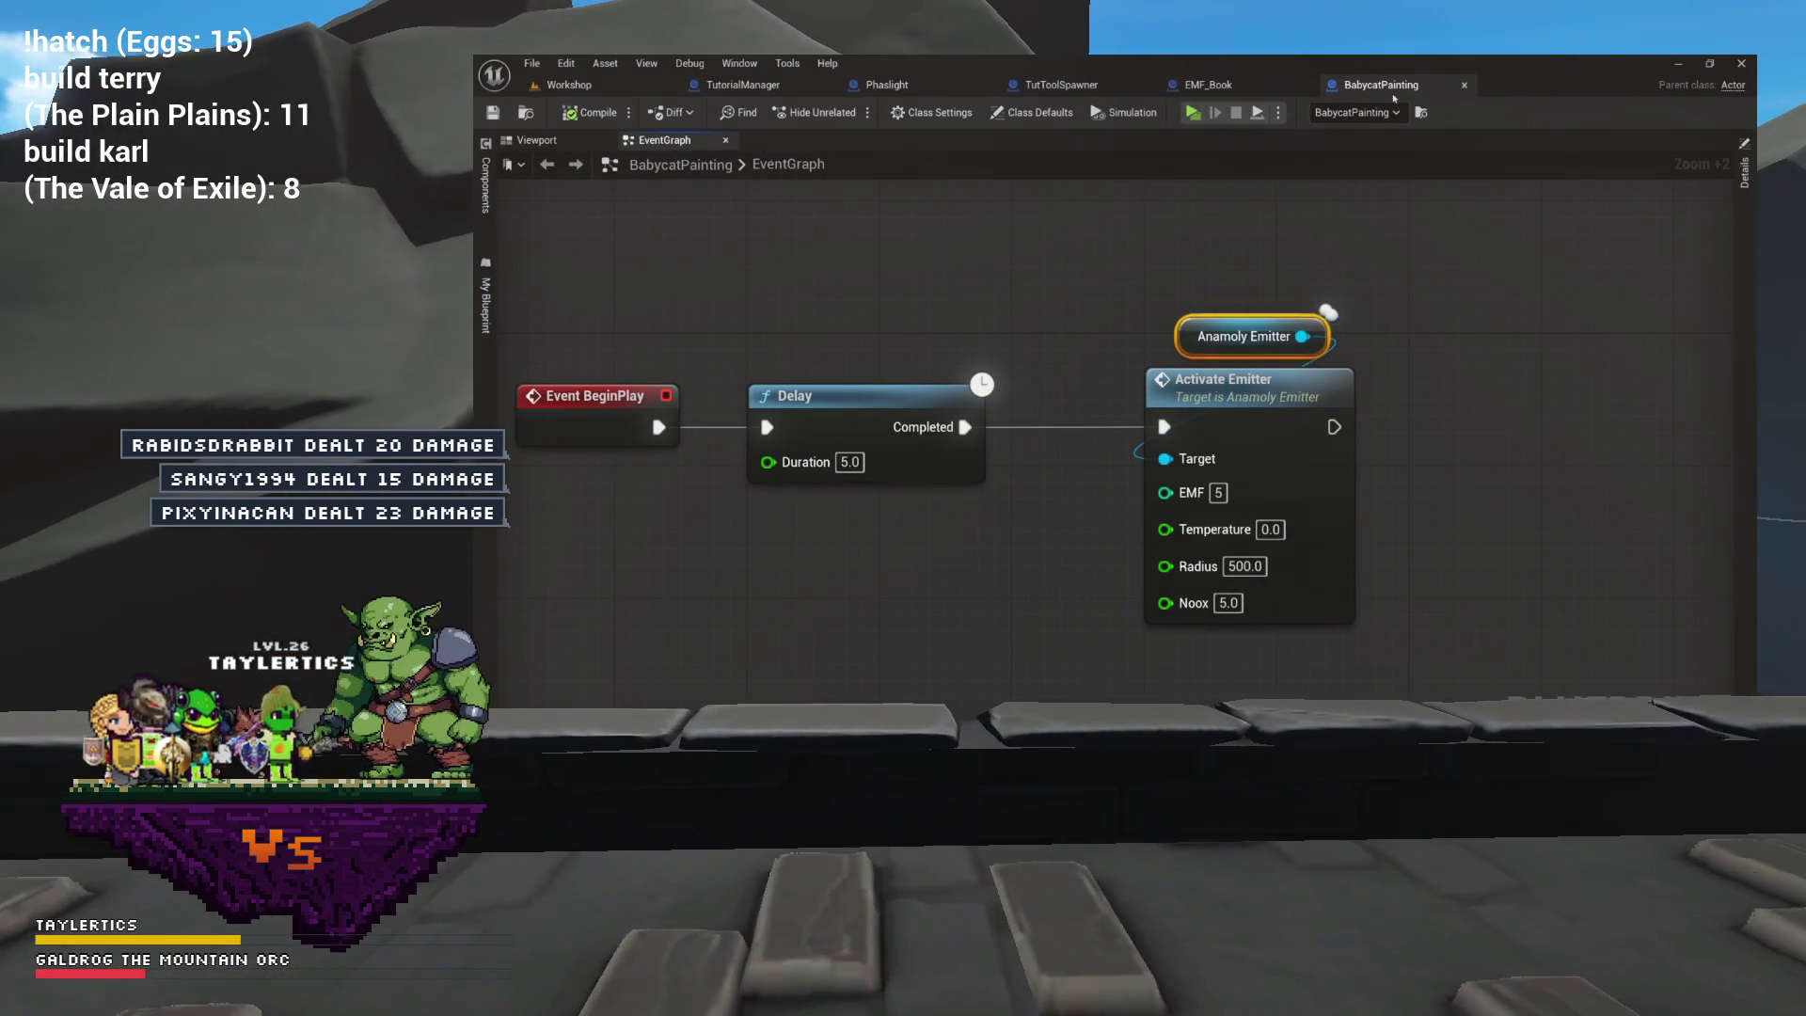
pyautogui.click(1465, 85)
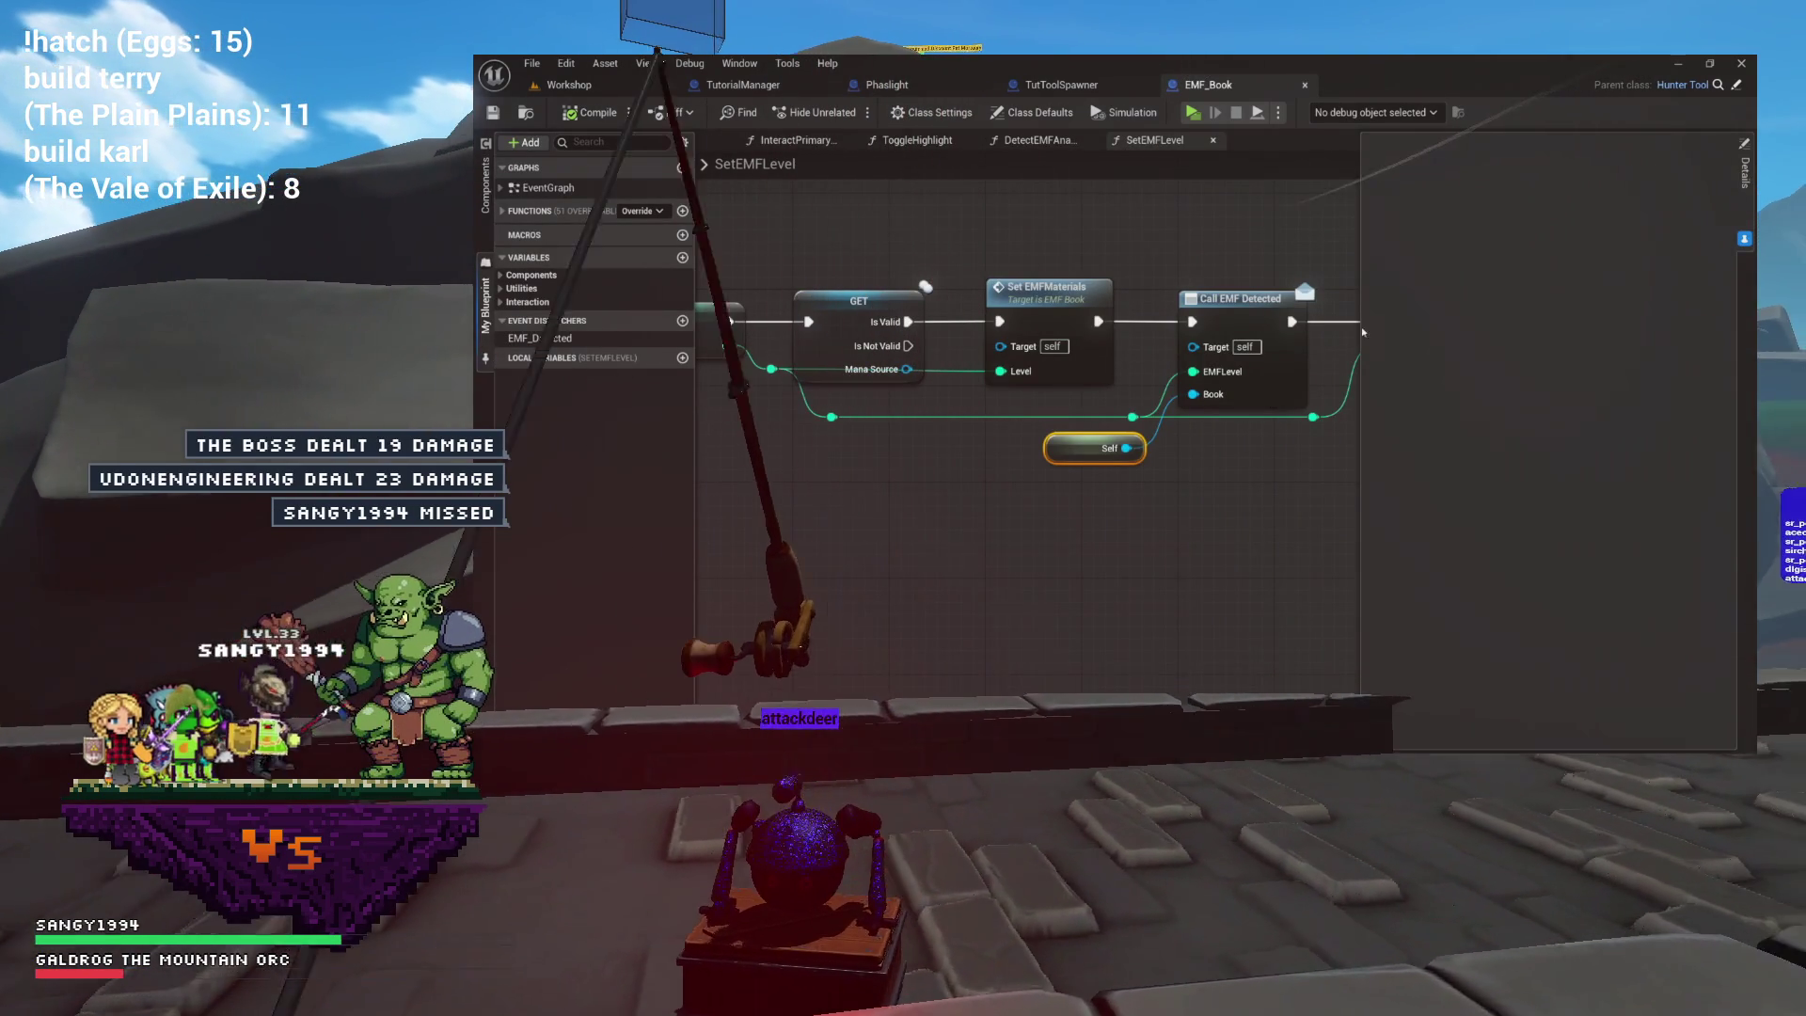
# Widen the SetEMFLevel graph, return to TutToolSpawner's 01_SpawnBooks graph, and bring up the Content Drawer.
pyautogui.click(1743, 241)
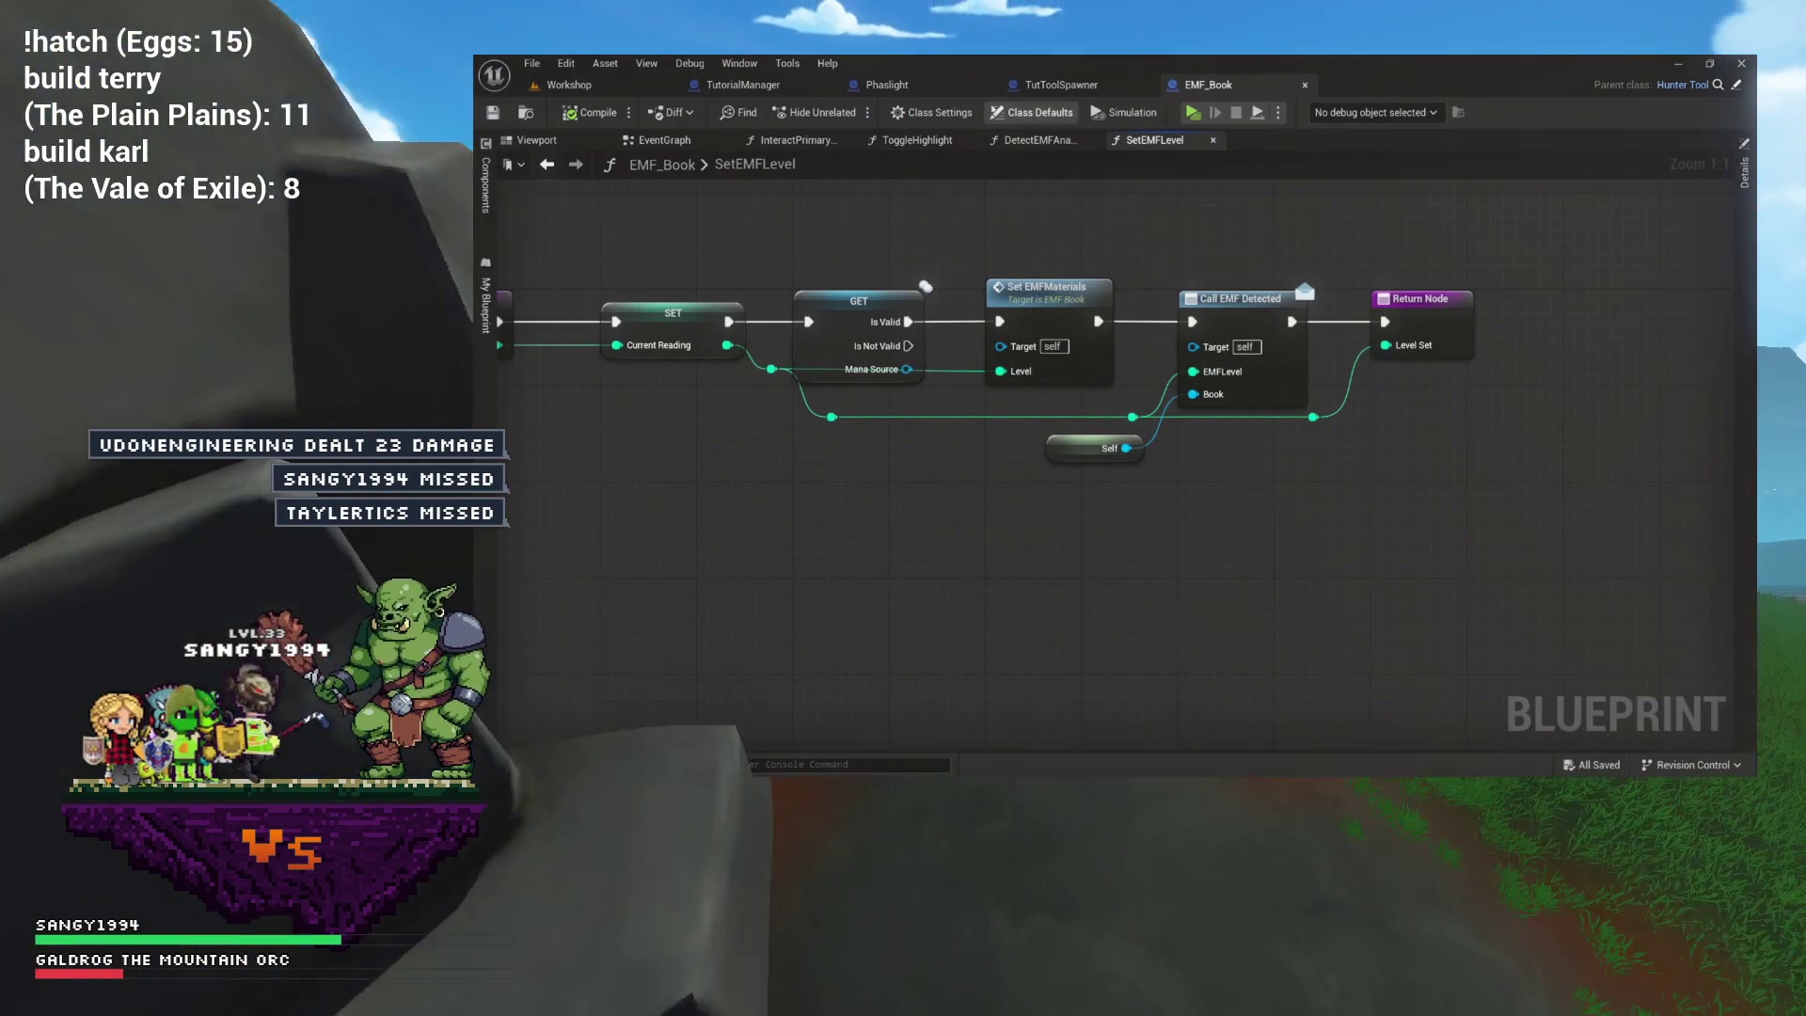
pyautogui.click(1061, 84)
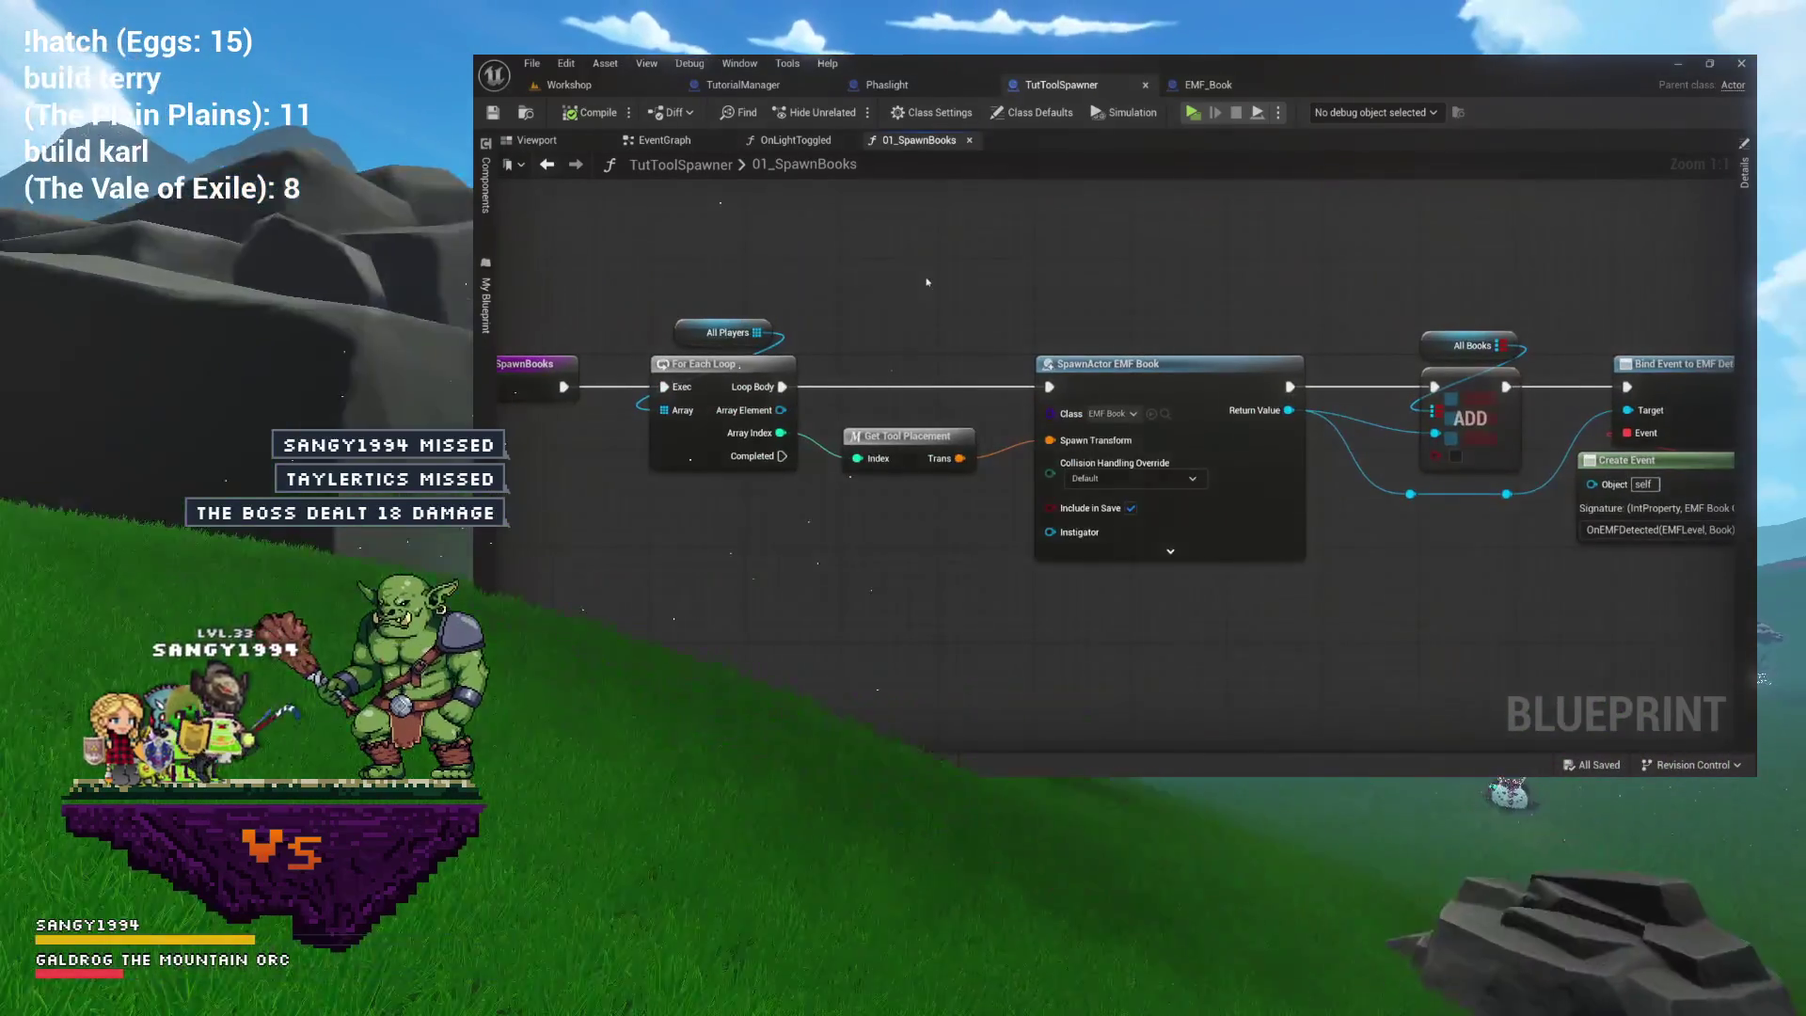
pyautogui.hotkey('ctrl', 'space')
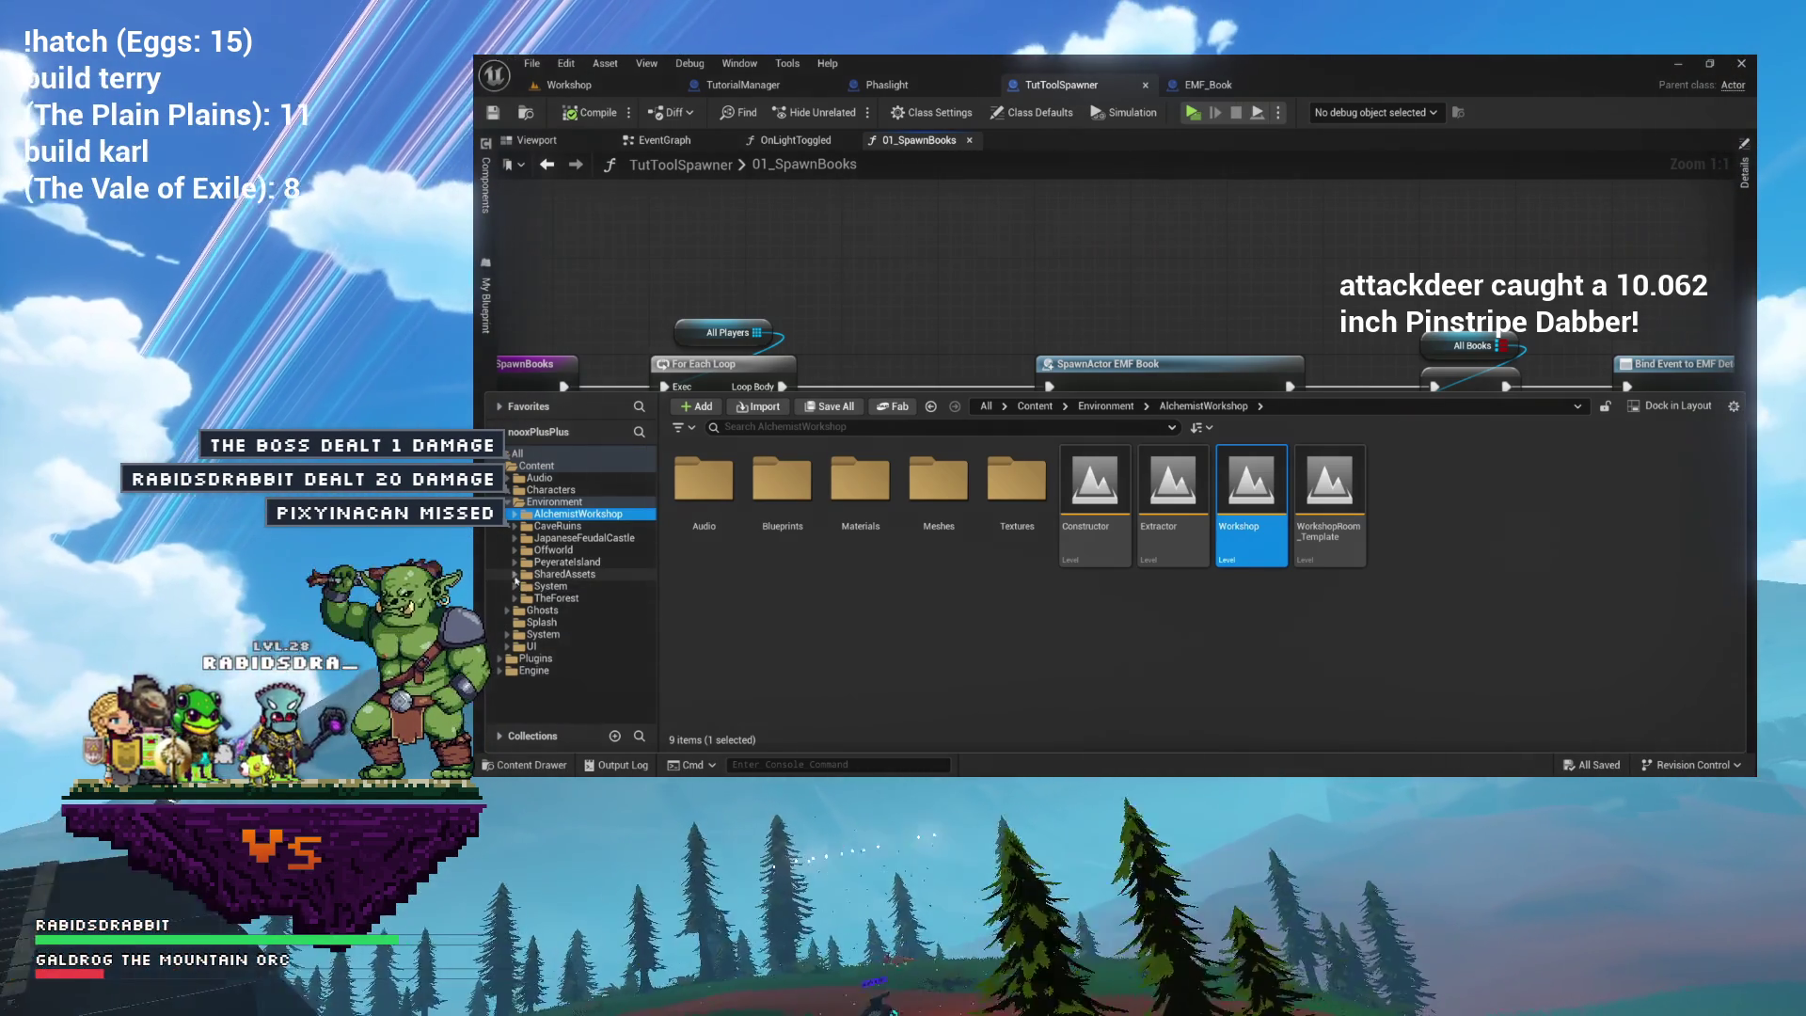
# Browse SharedAssets through Global, Resources and Buildings > Decor to select D_Painting, then dismiss the drawer.
pyautogui.scroll(-2, 563, 602)
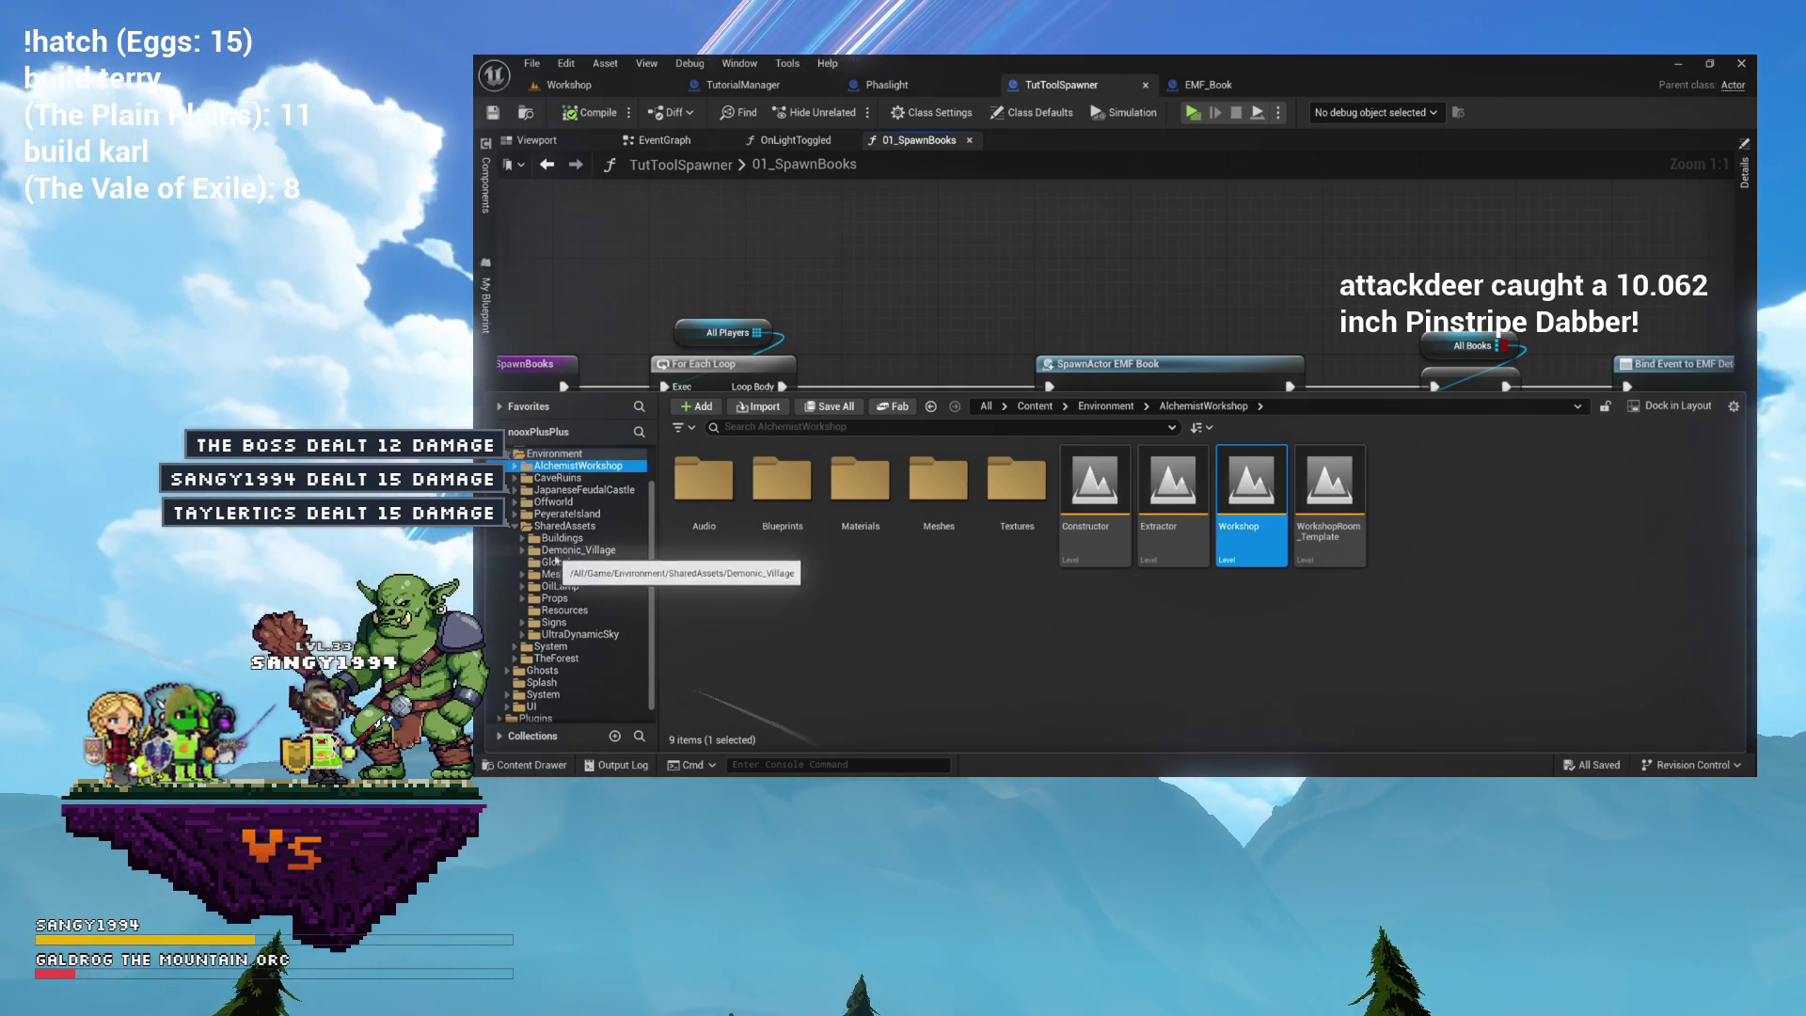
pyautogui.click(555, 563)
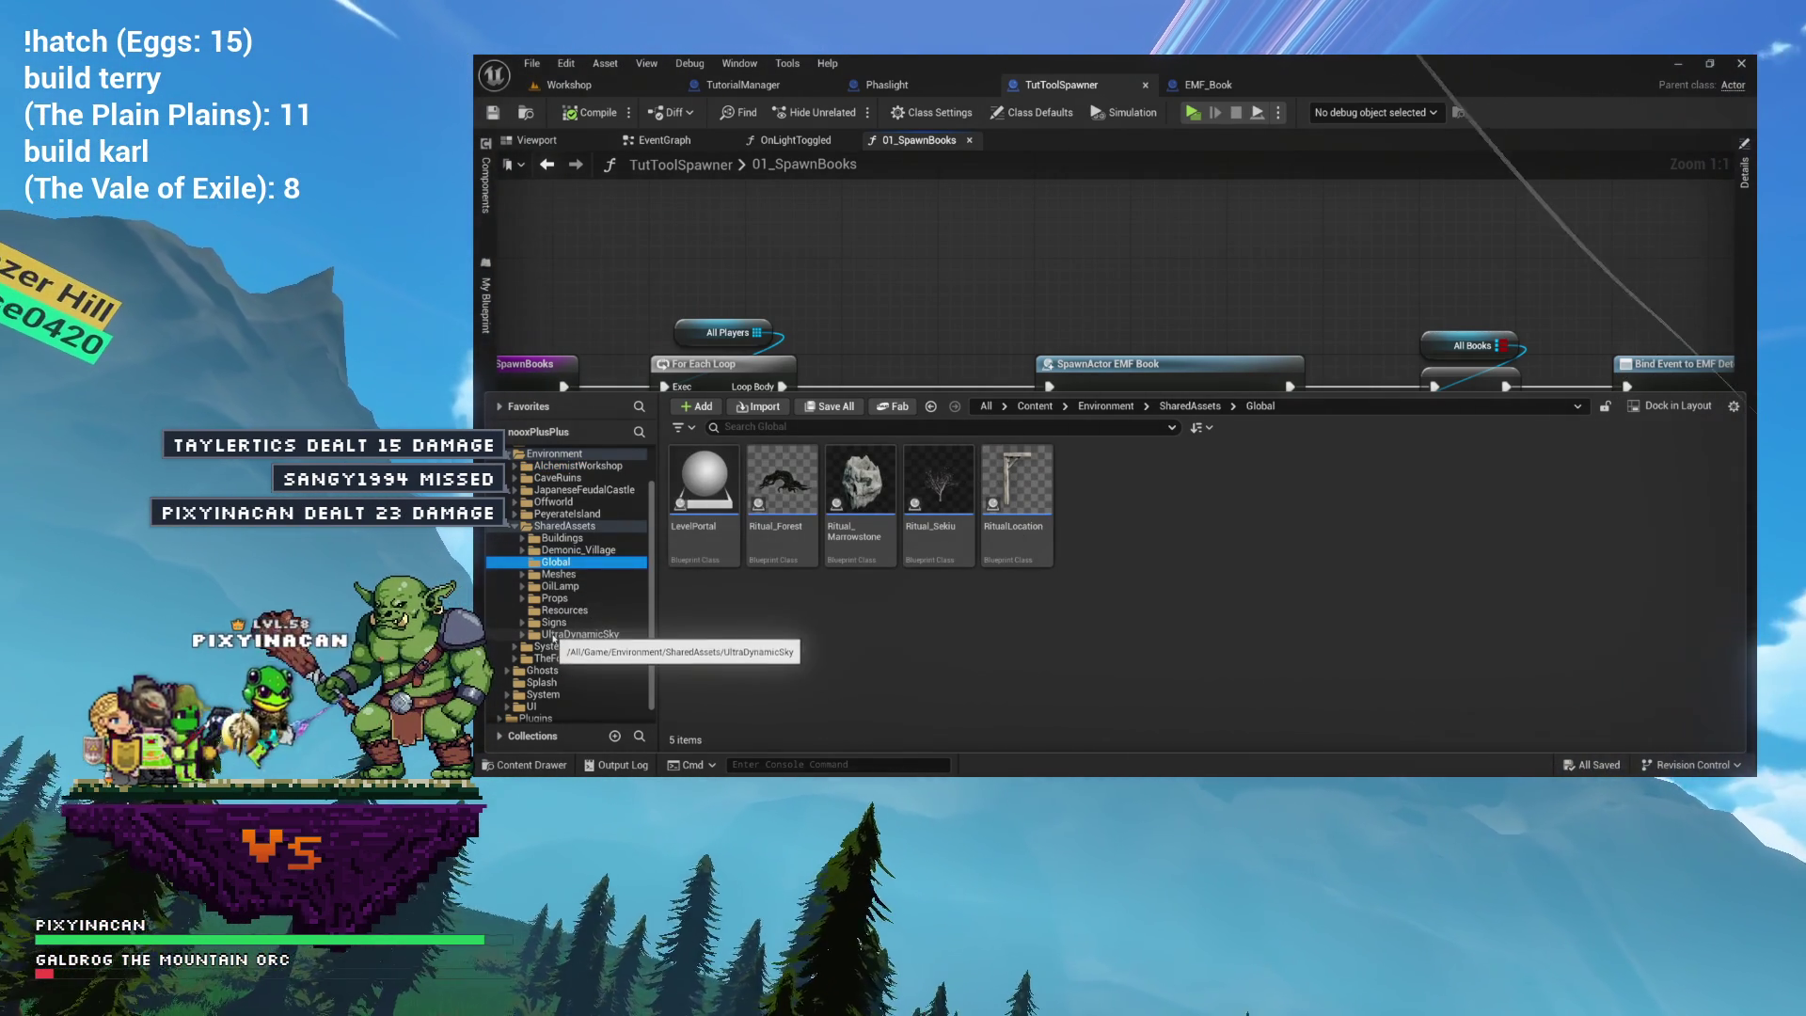
pyautogui.click(554, 623)
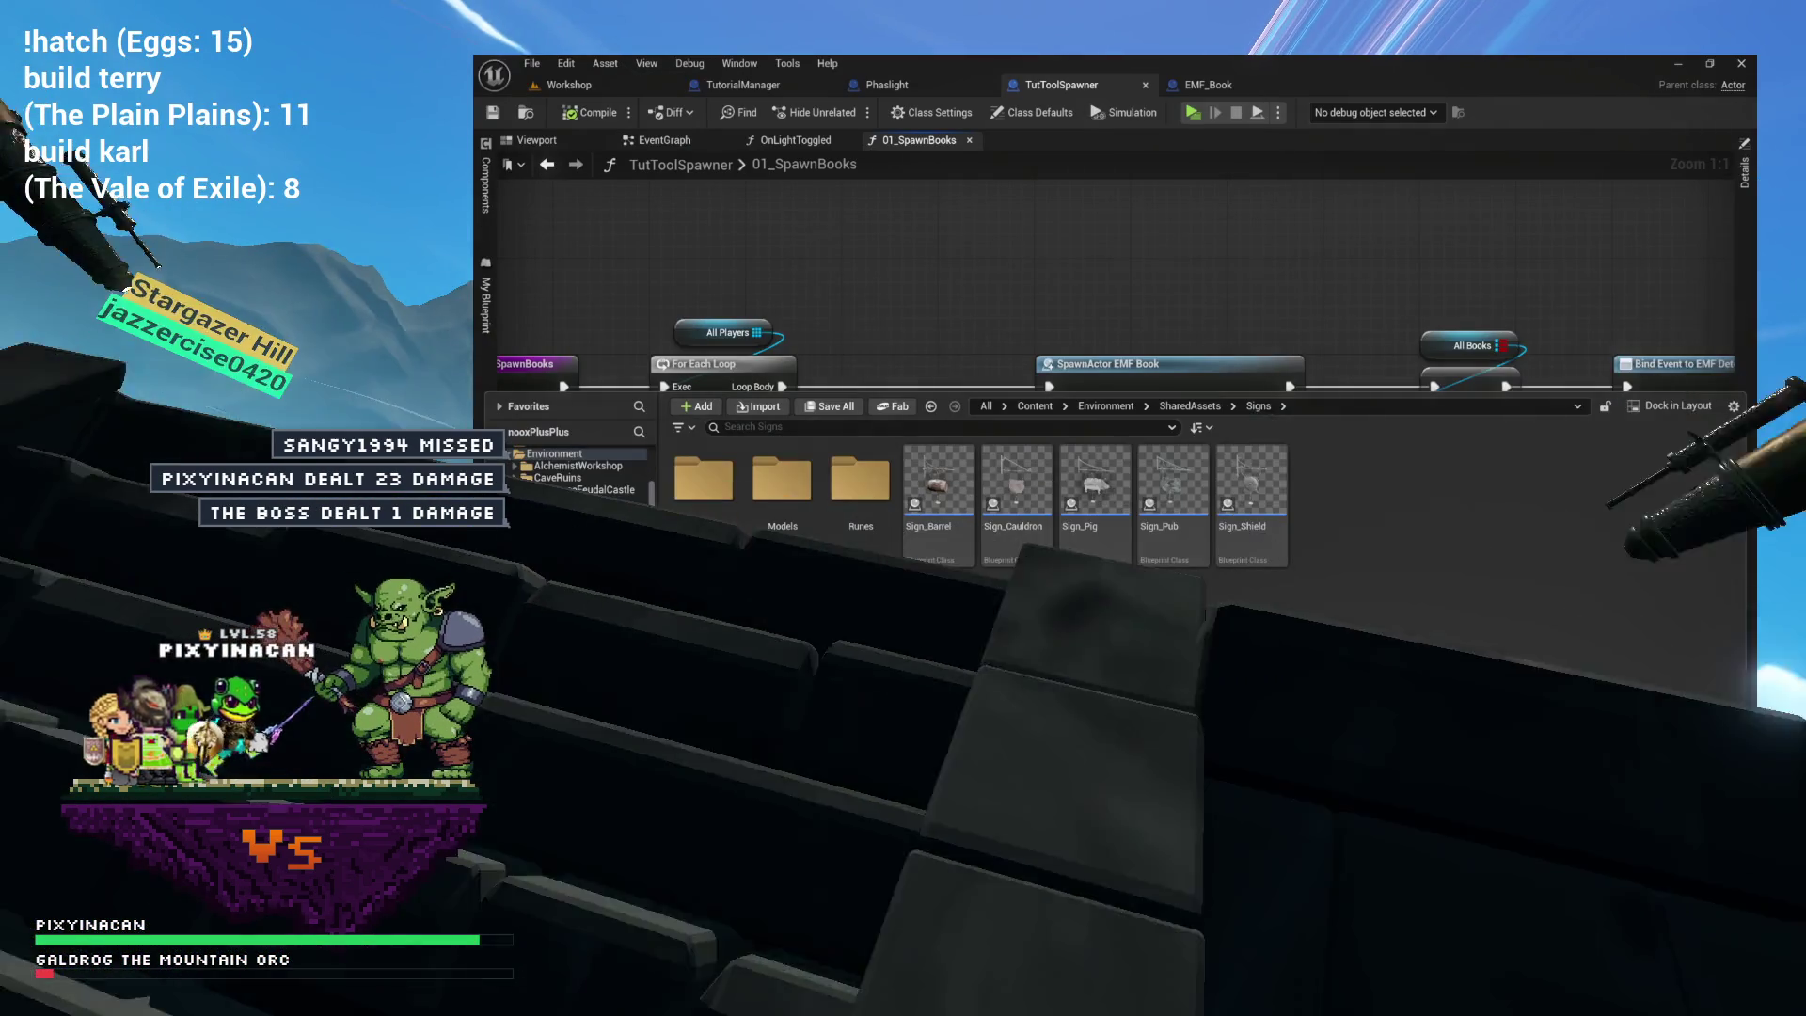
pyautogui.click(557, 611)
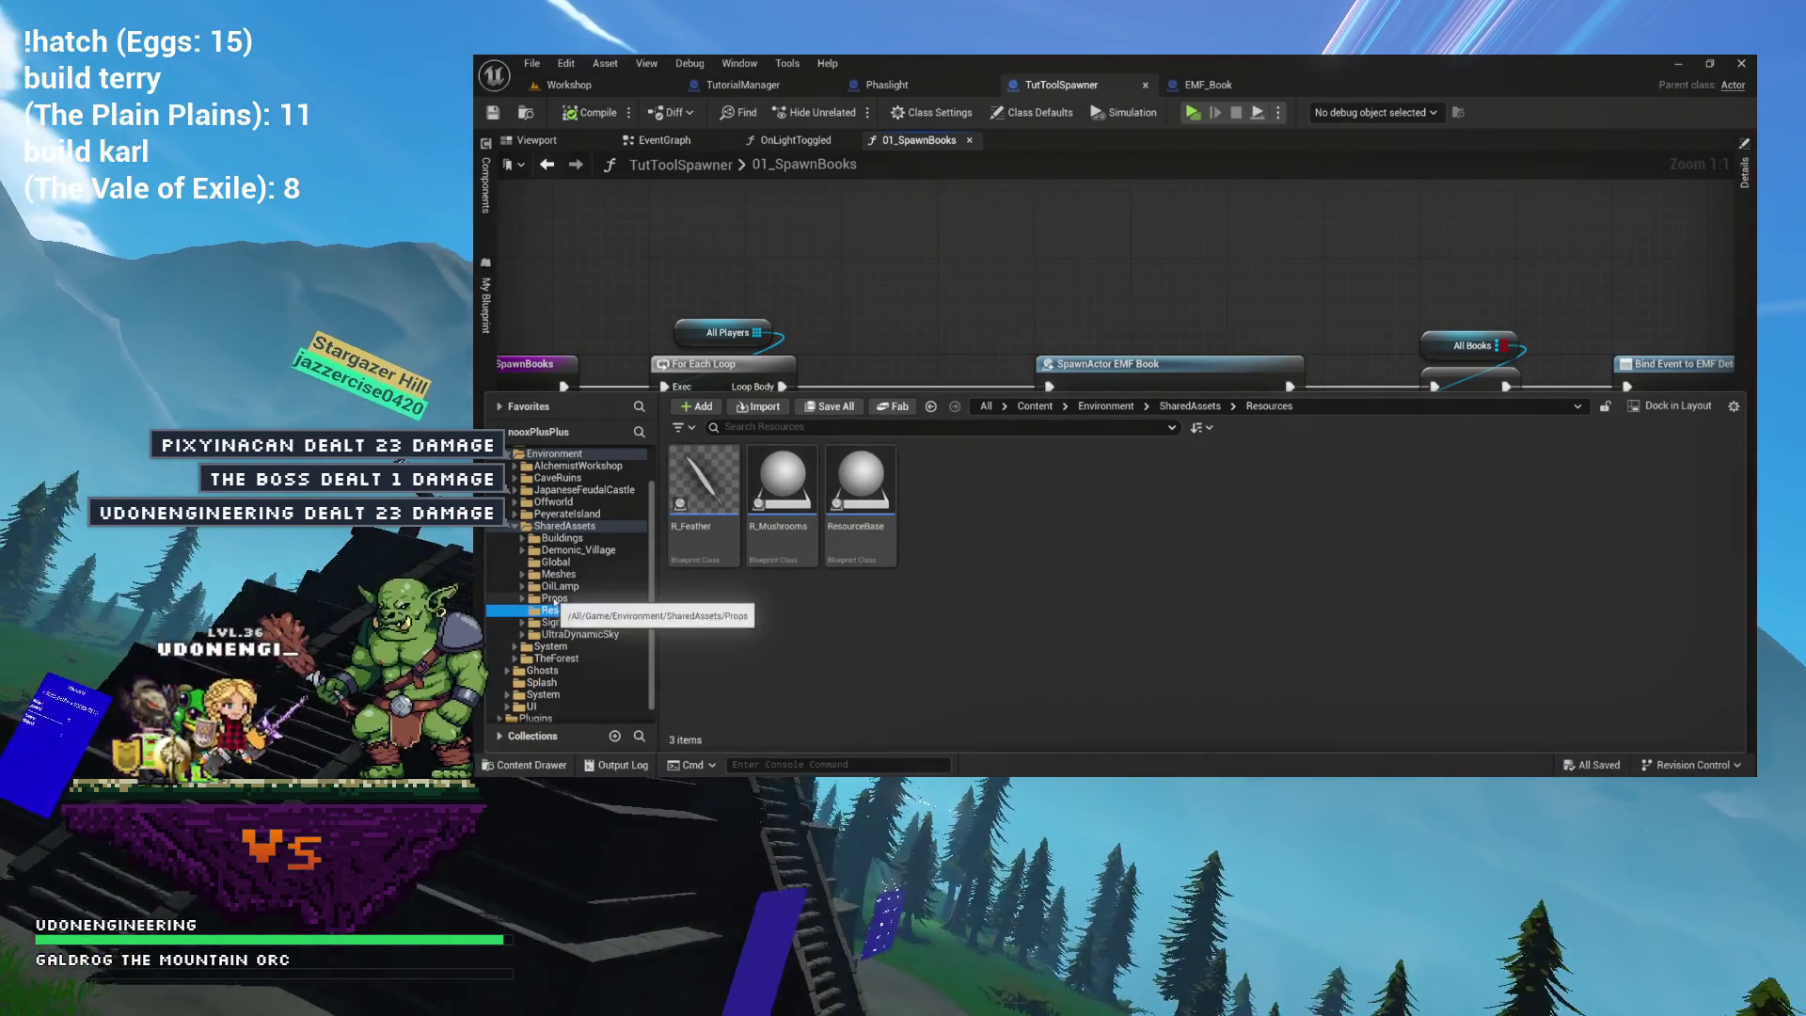
pyautogui.click(535, 540)
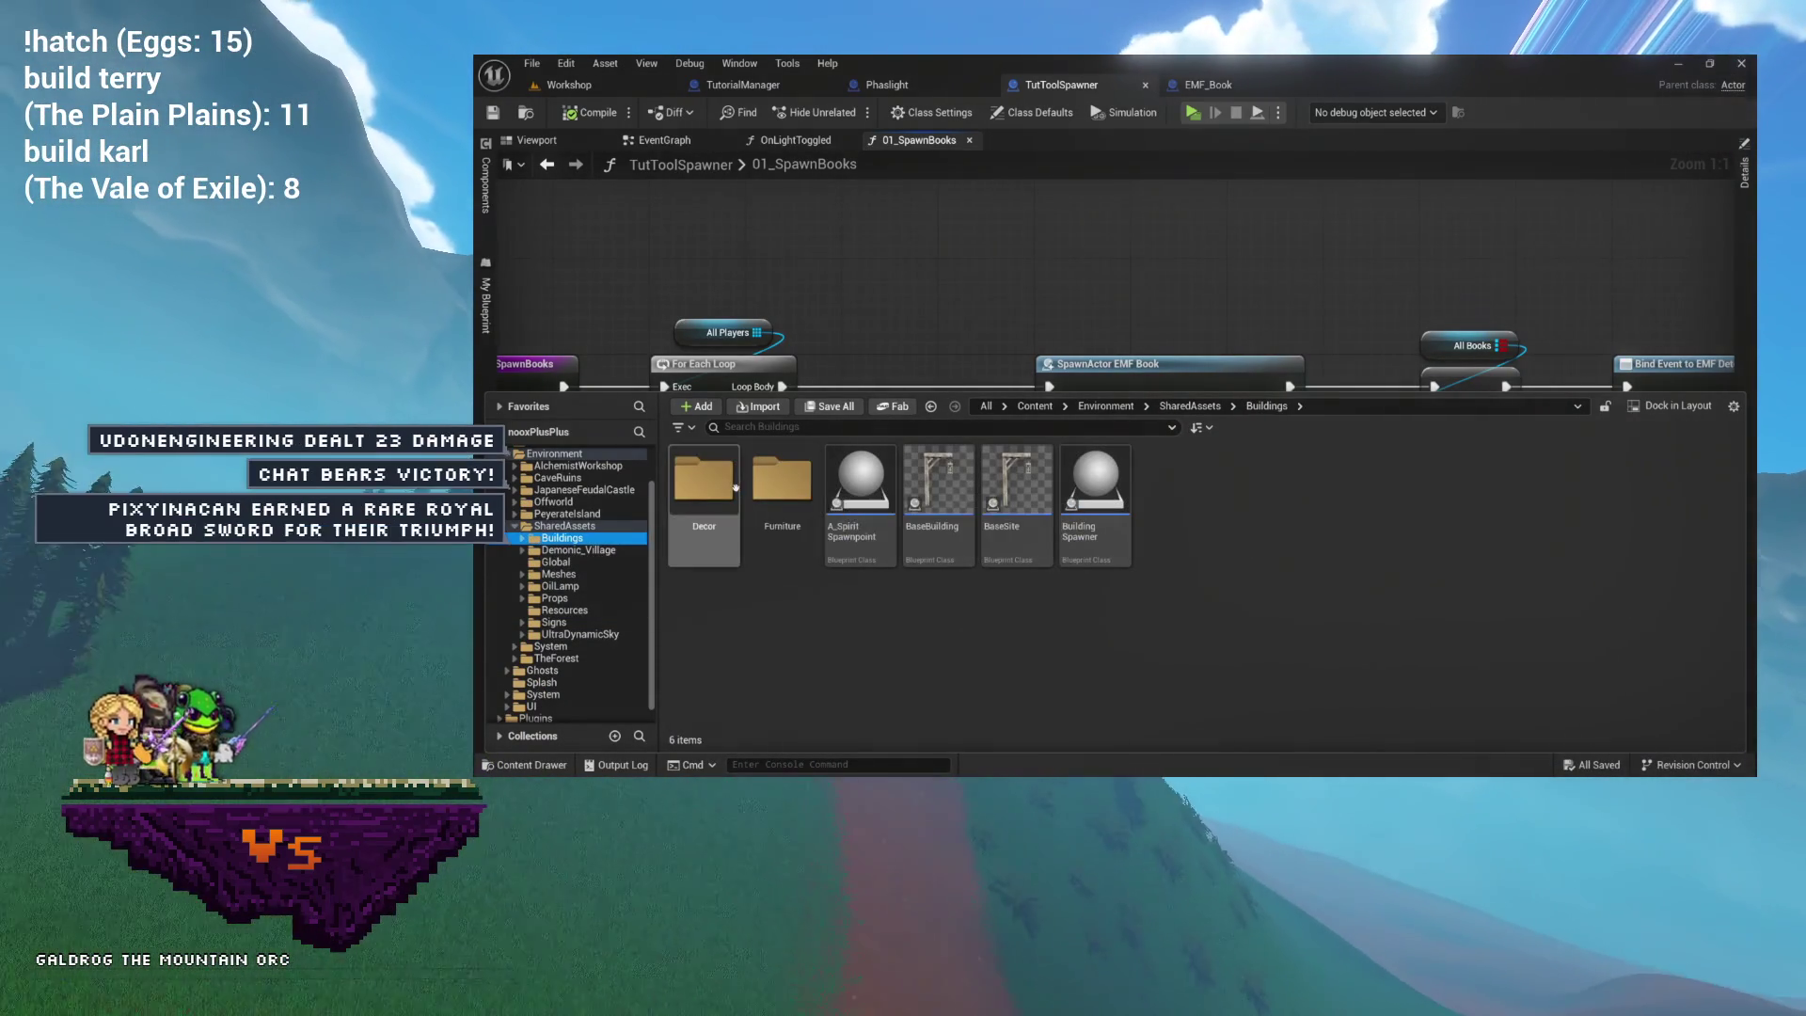
pyautogui.doubleClick(736, 488)
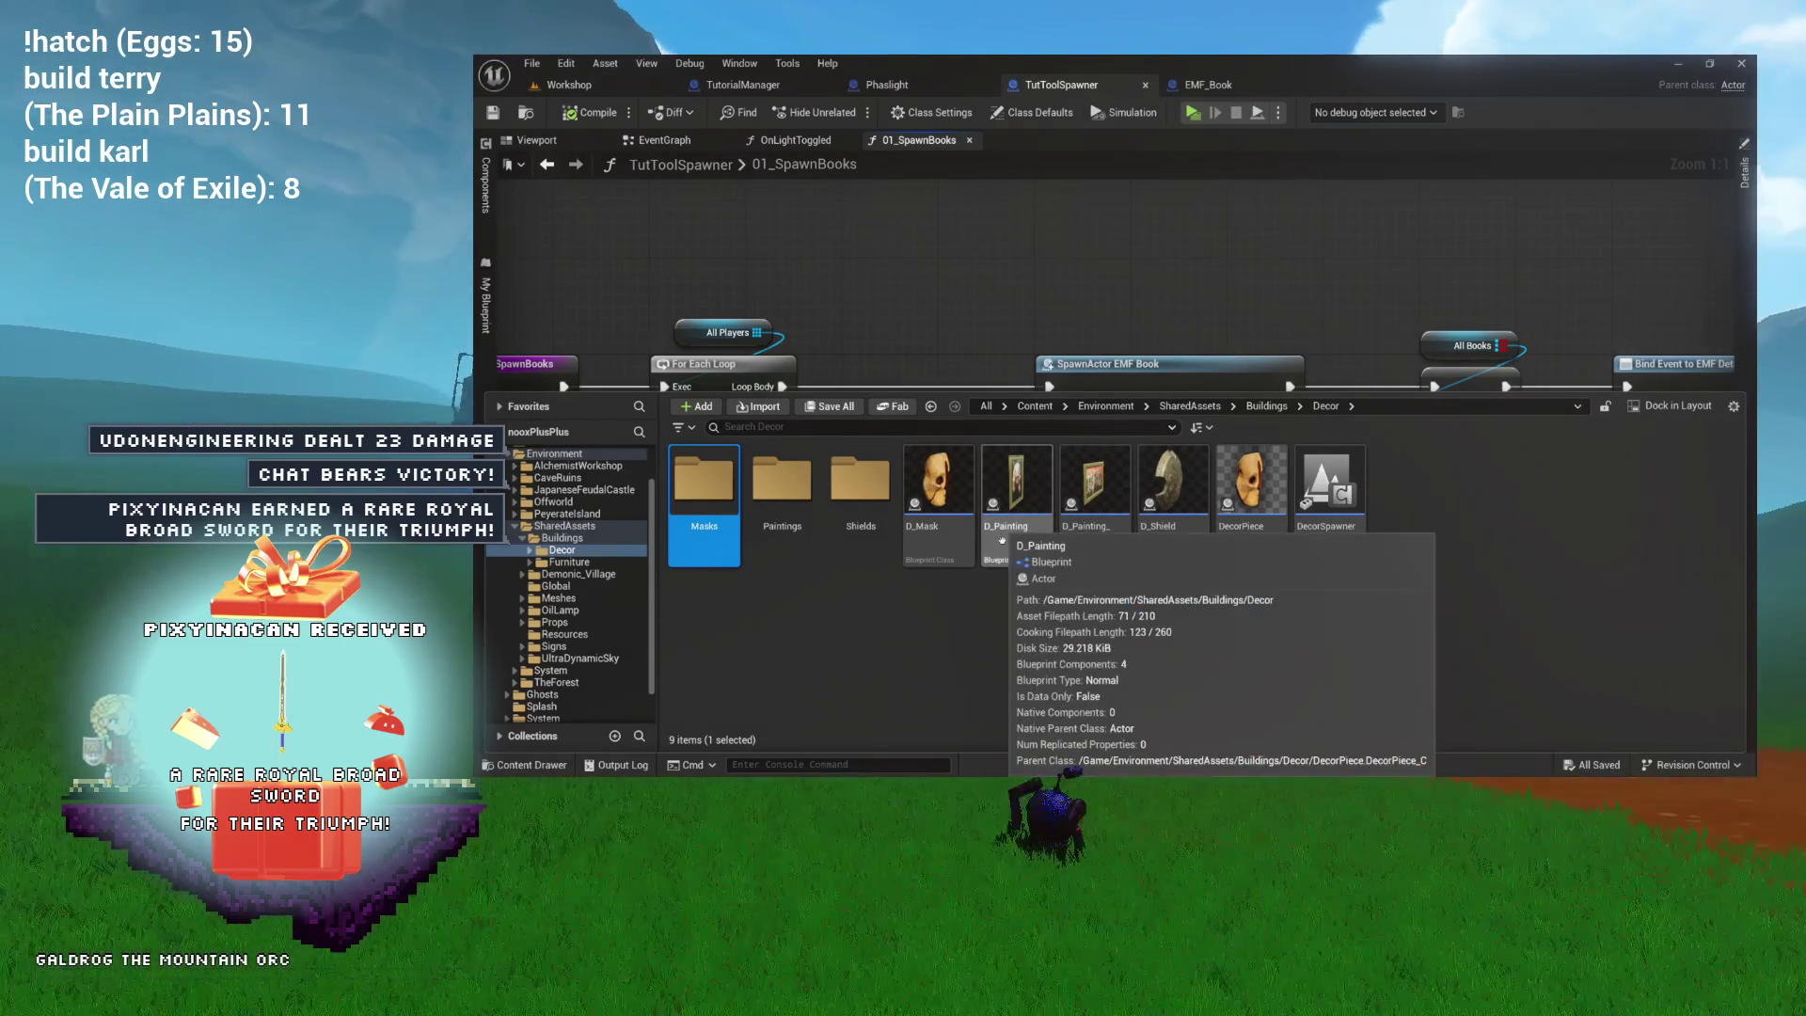
pyautogui.click(1003, 538)
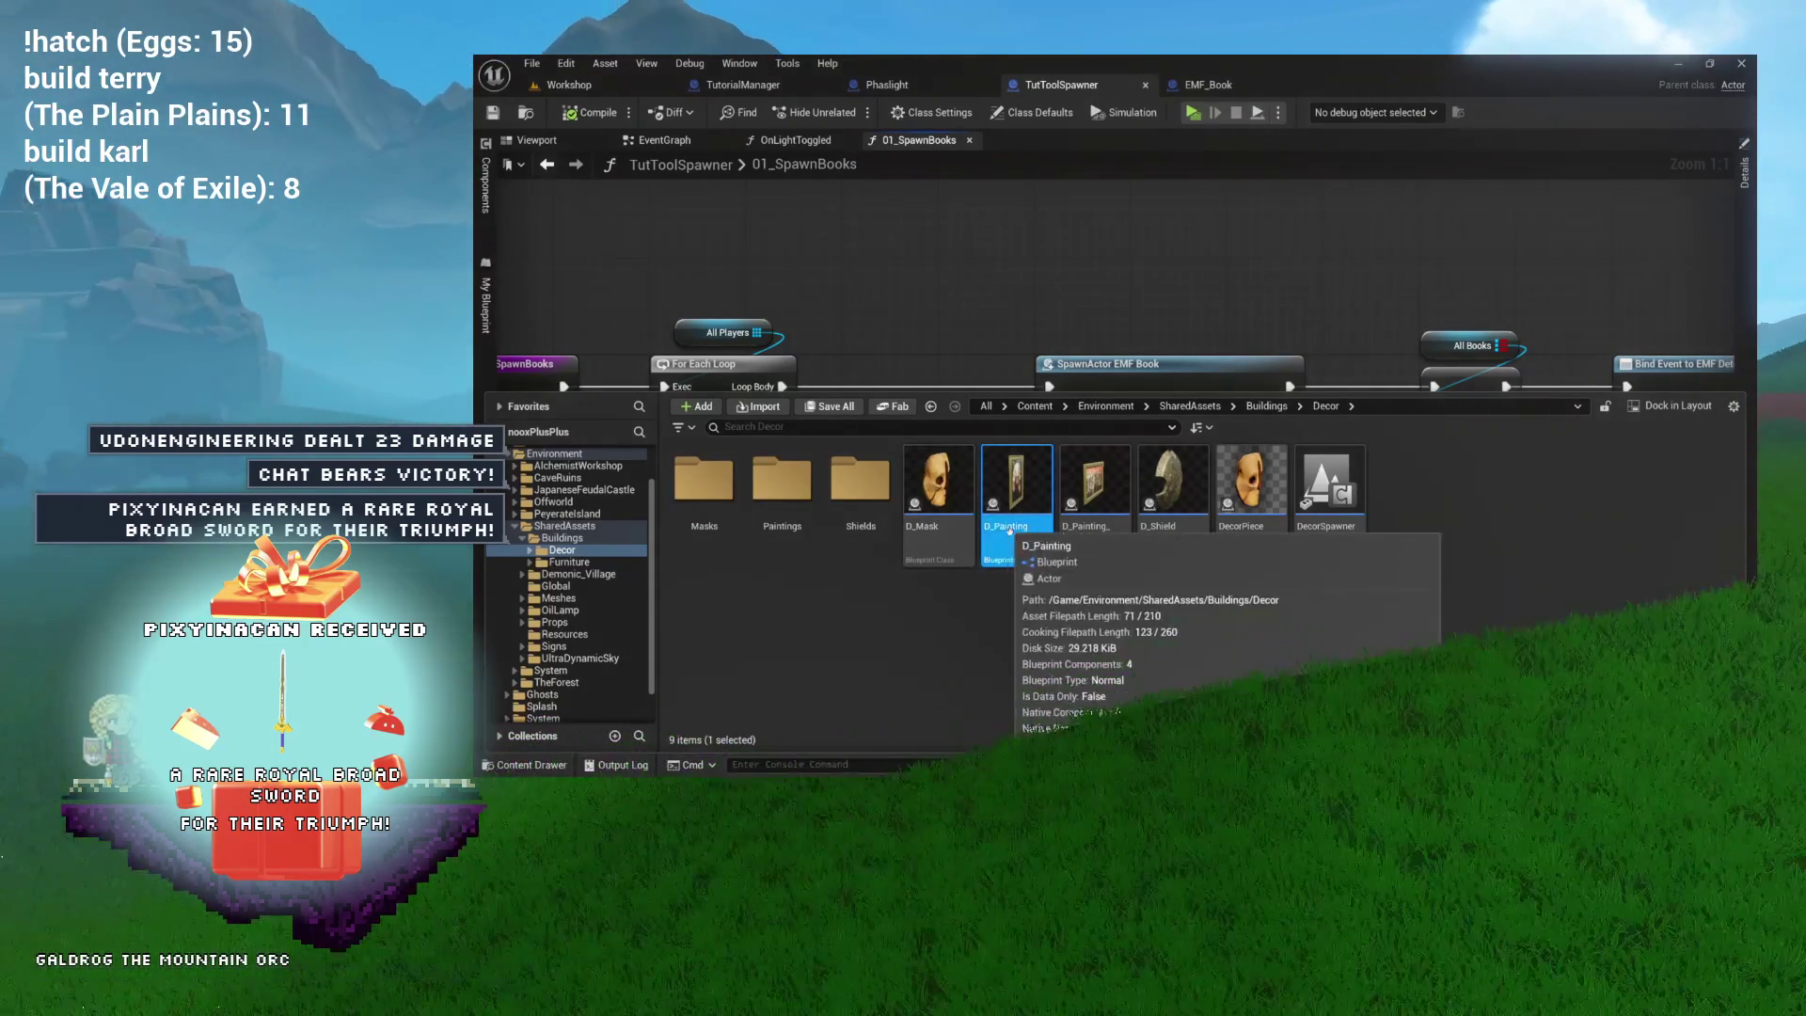
pyautogui.click(1072, 88)
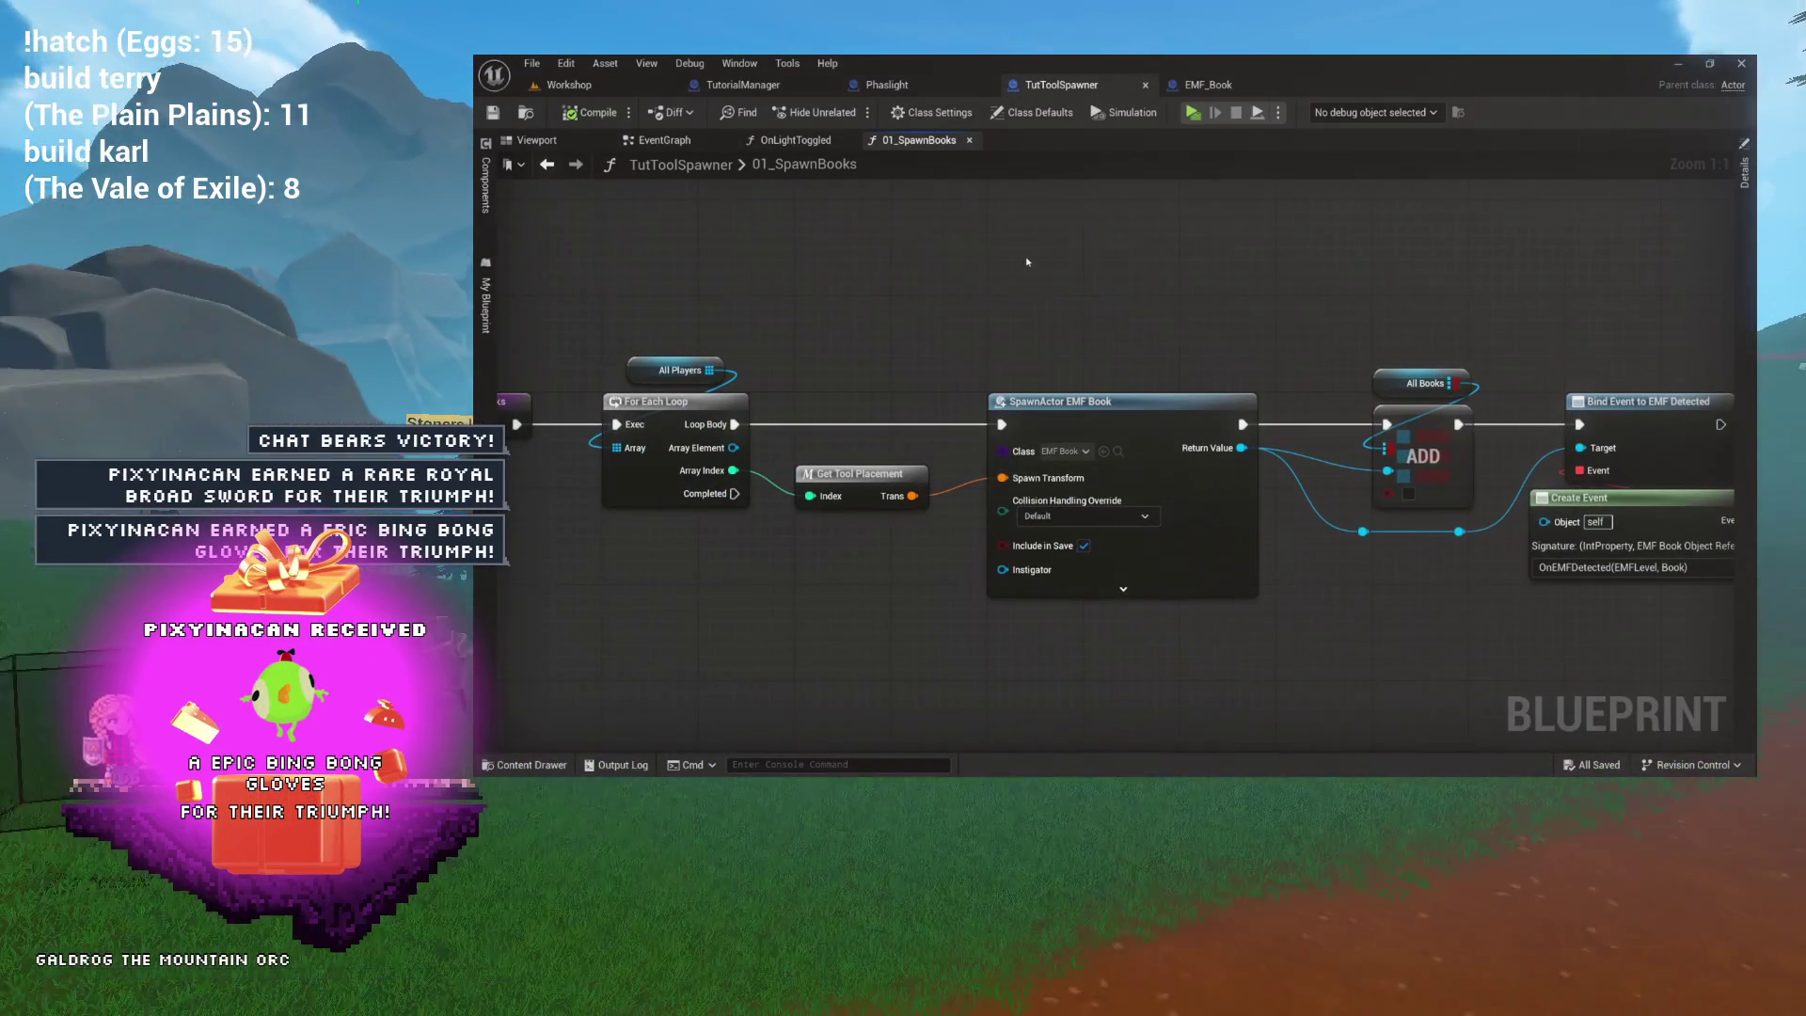
# Orbit TutToolSpawner's viewport preview to view the wooden table from above.
pyautogui.click(537, 141)
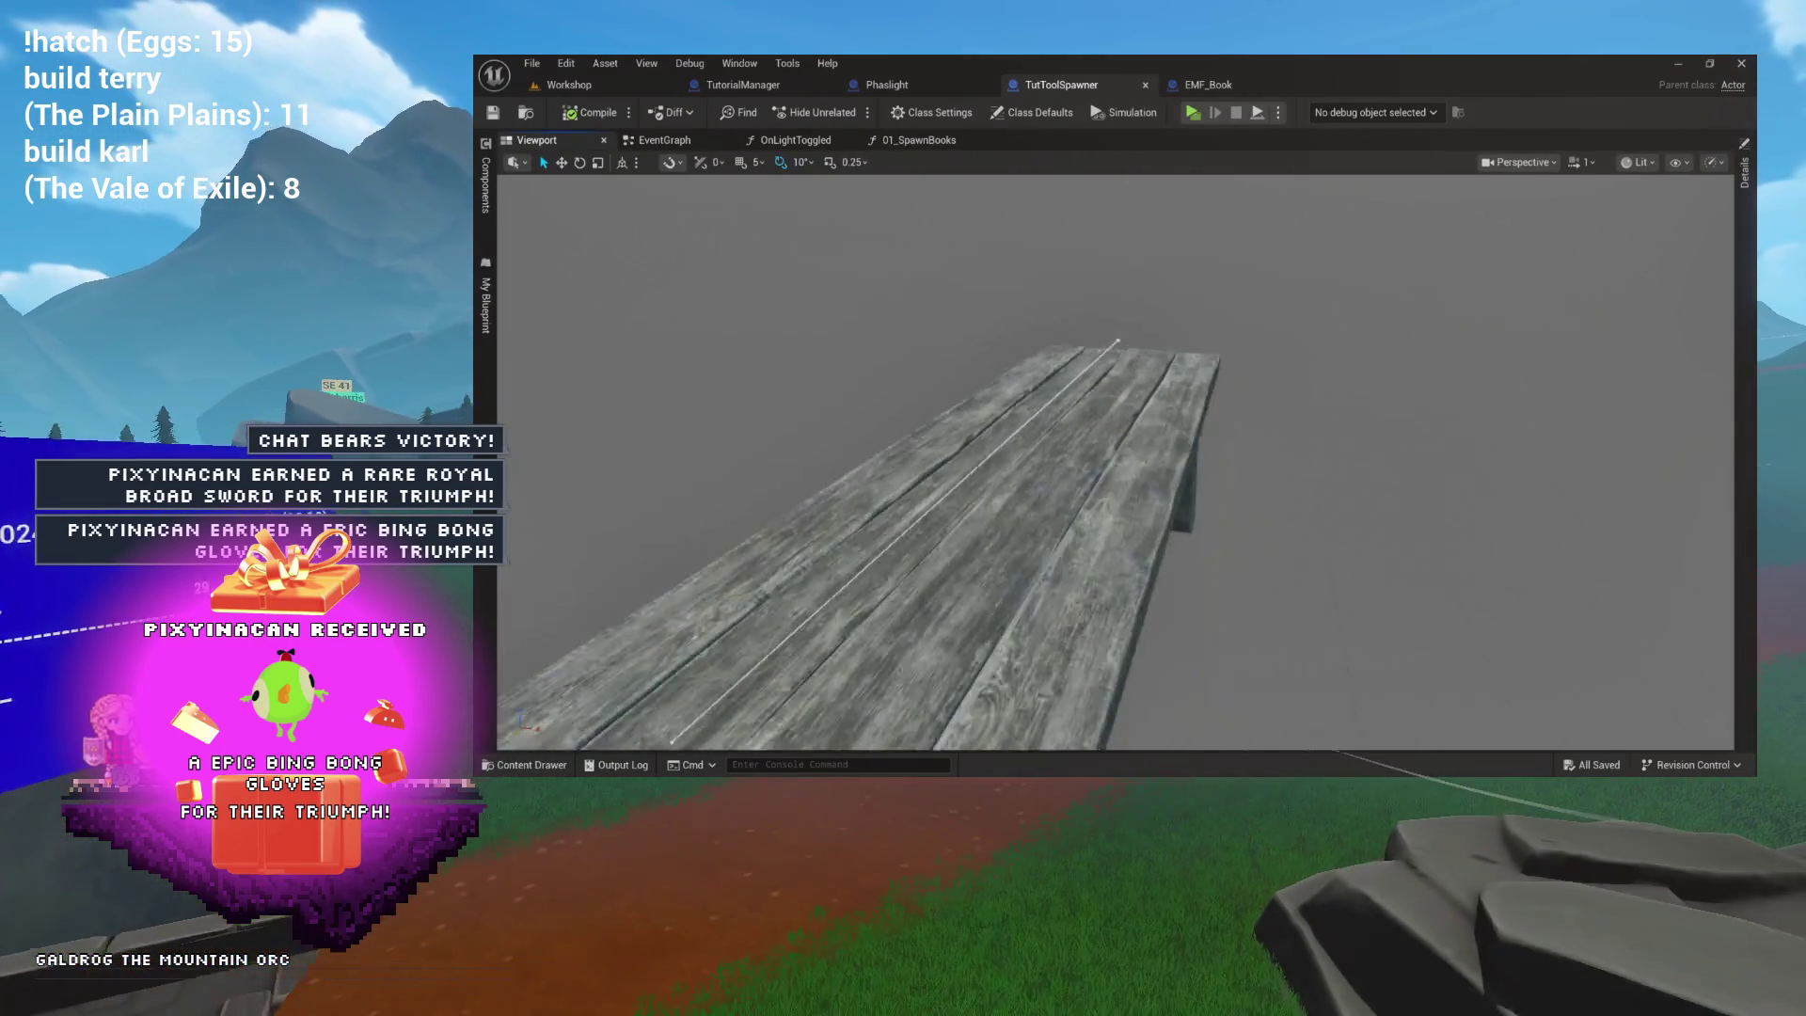
pyautogui.moveTo(852, 400)
pyautogui.mouseDown()
pyautogui.moveTo(827, 358)
pyautogui.moveTo(852, 399)
pyautogui.mouseUp()
pyautogui.moveTo(1472, 531); pyautogui.dragTo(1470, 542)
pyautogui.hotkey('ctrl', 'space')
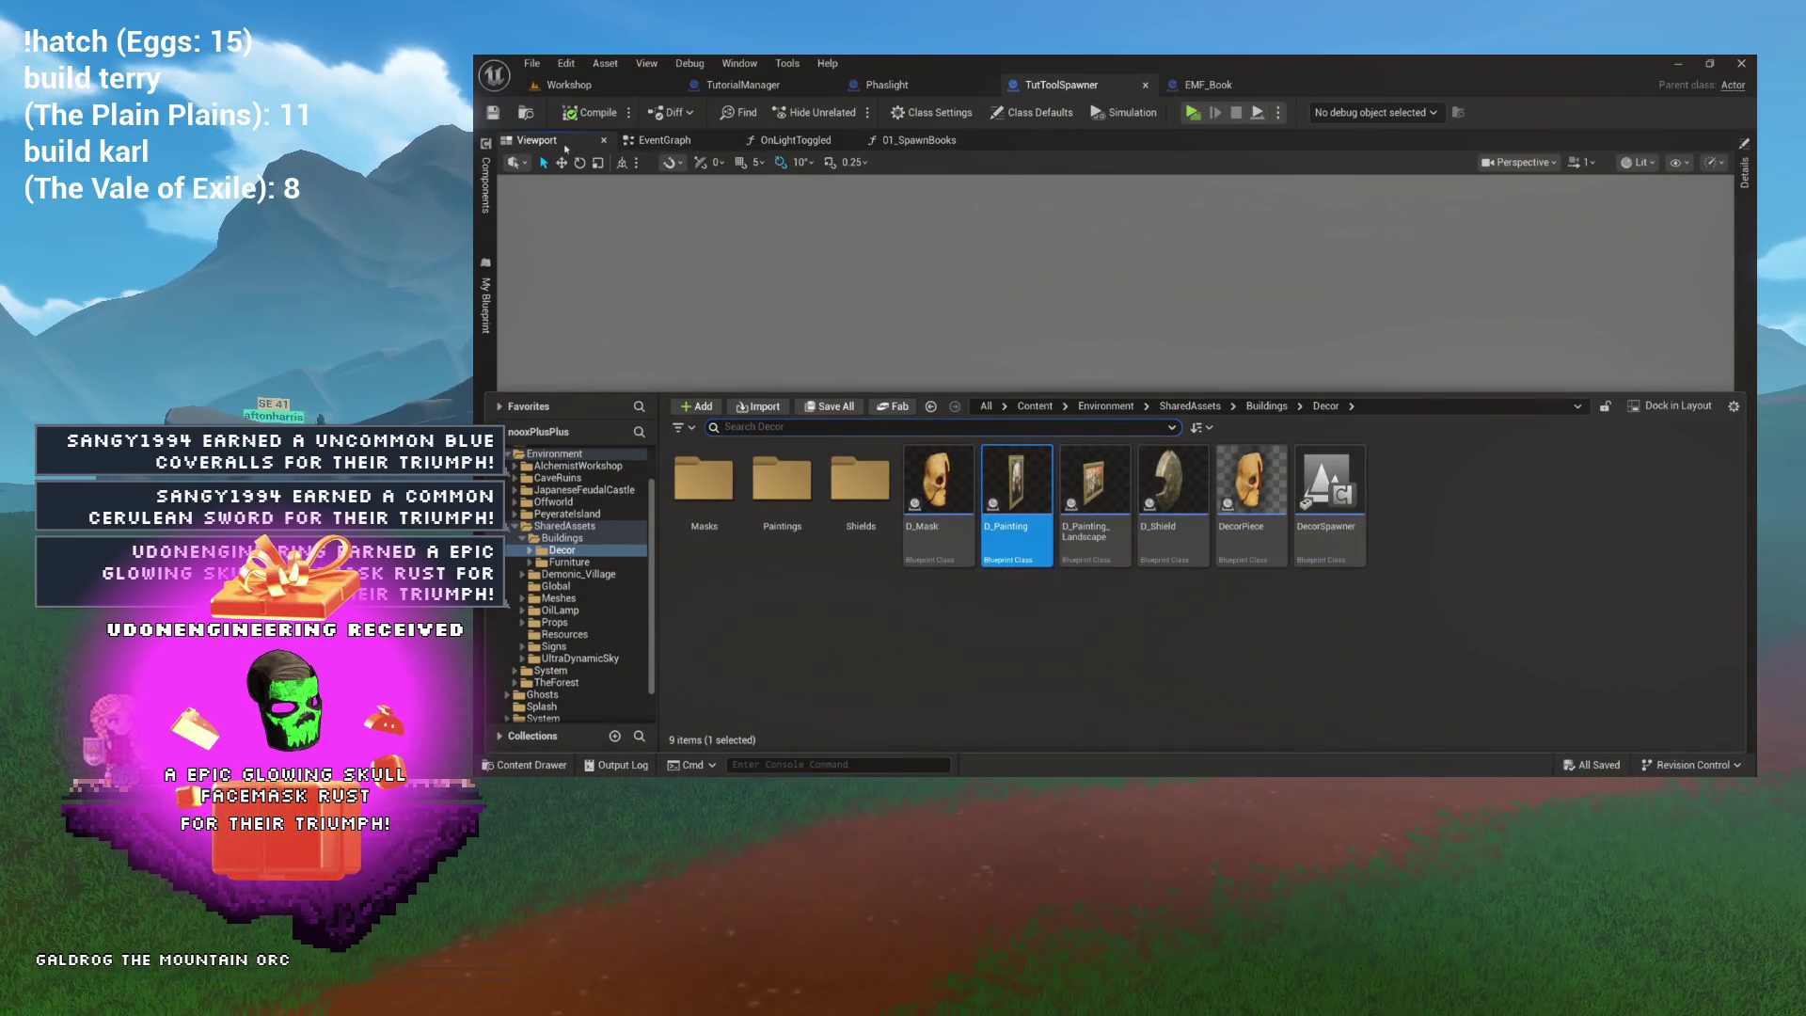
pyautogui.click(750, 201)
pyautogui.moveTo(749, 202); pyautogui.dragTo(817, 275)
pyautogui.hotkey('ctrl', 'space')
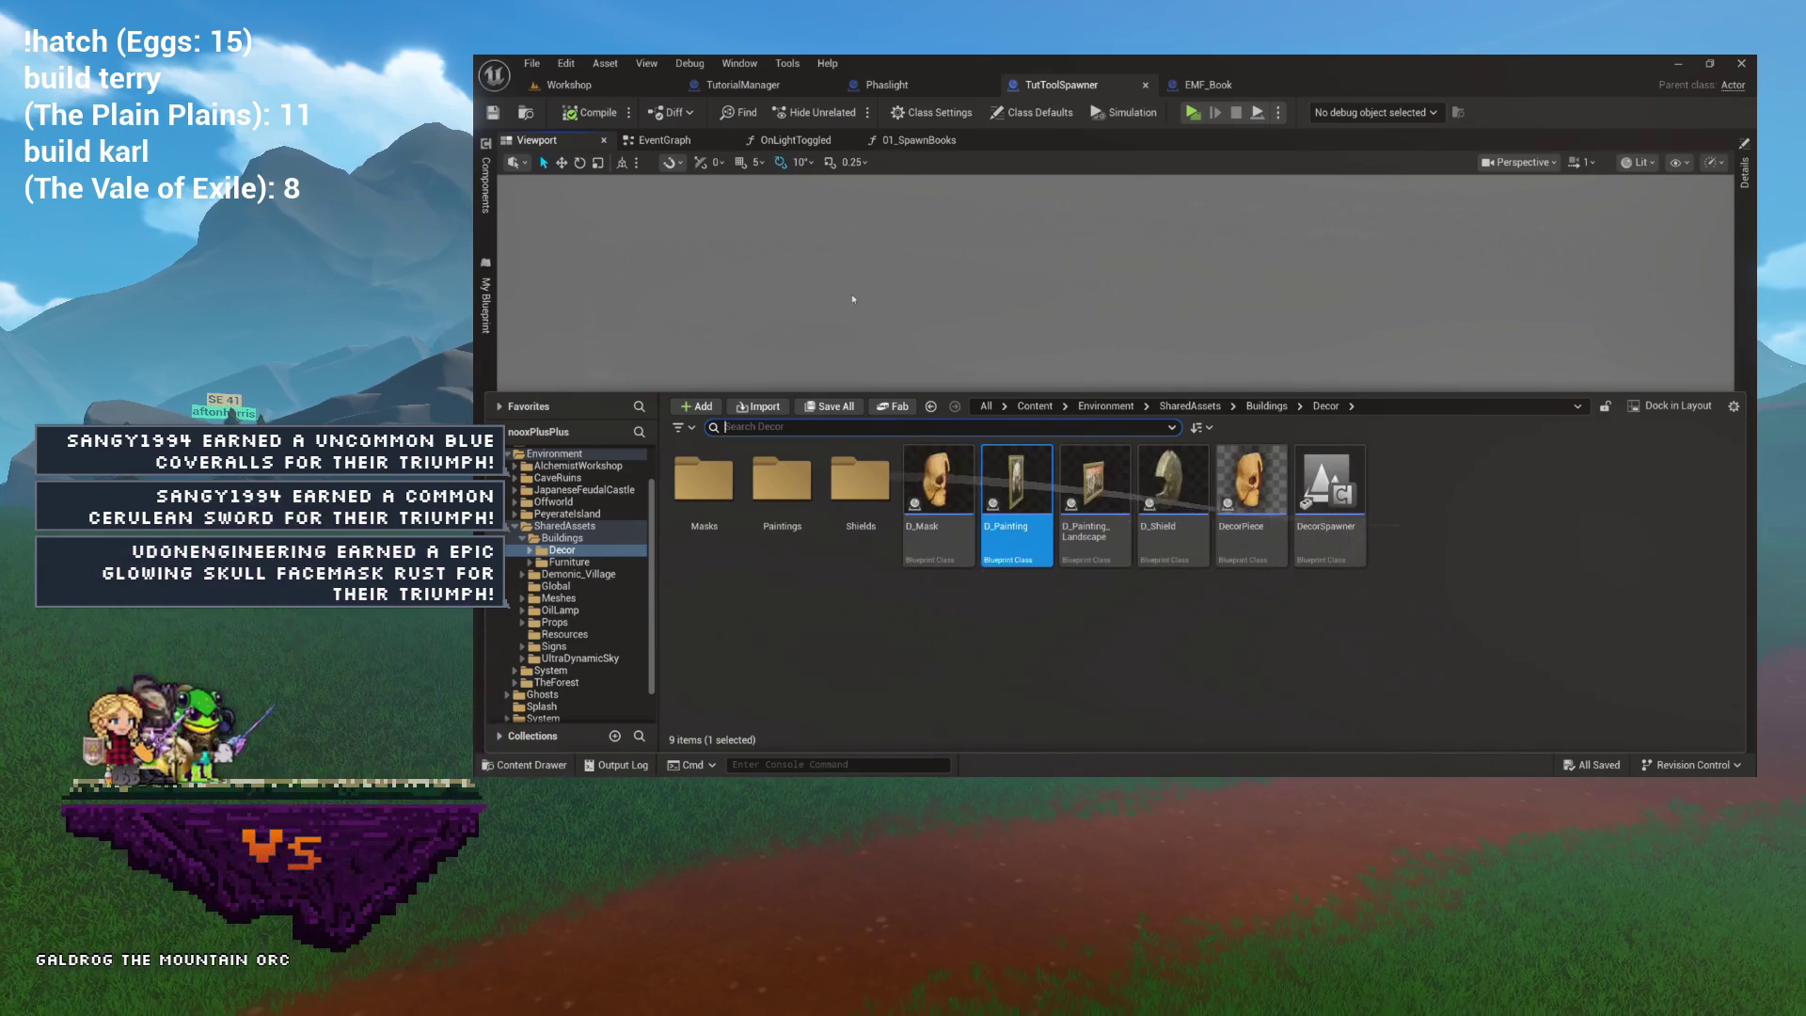
# Show the blueprint's component list and select the BaseMesh table component.
pyautogui.click(563, 141)
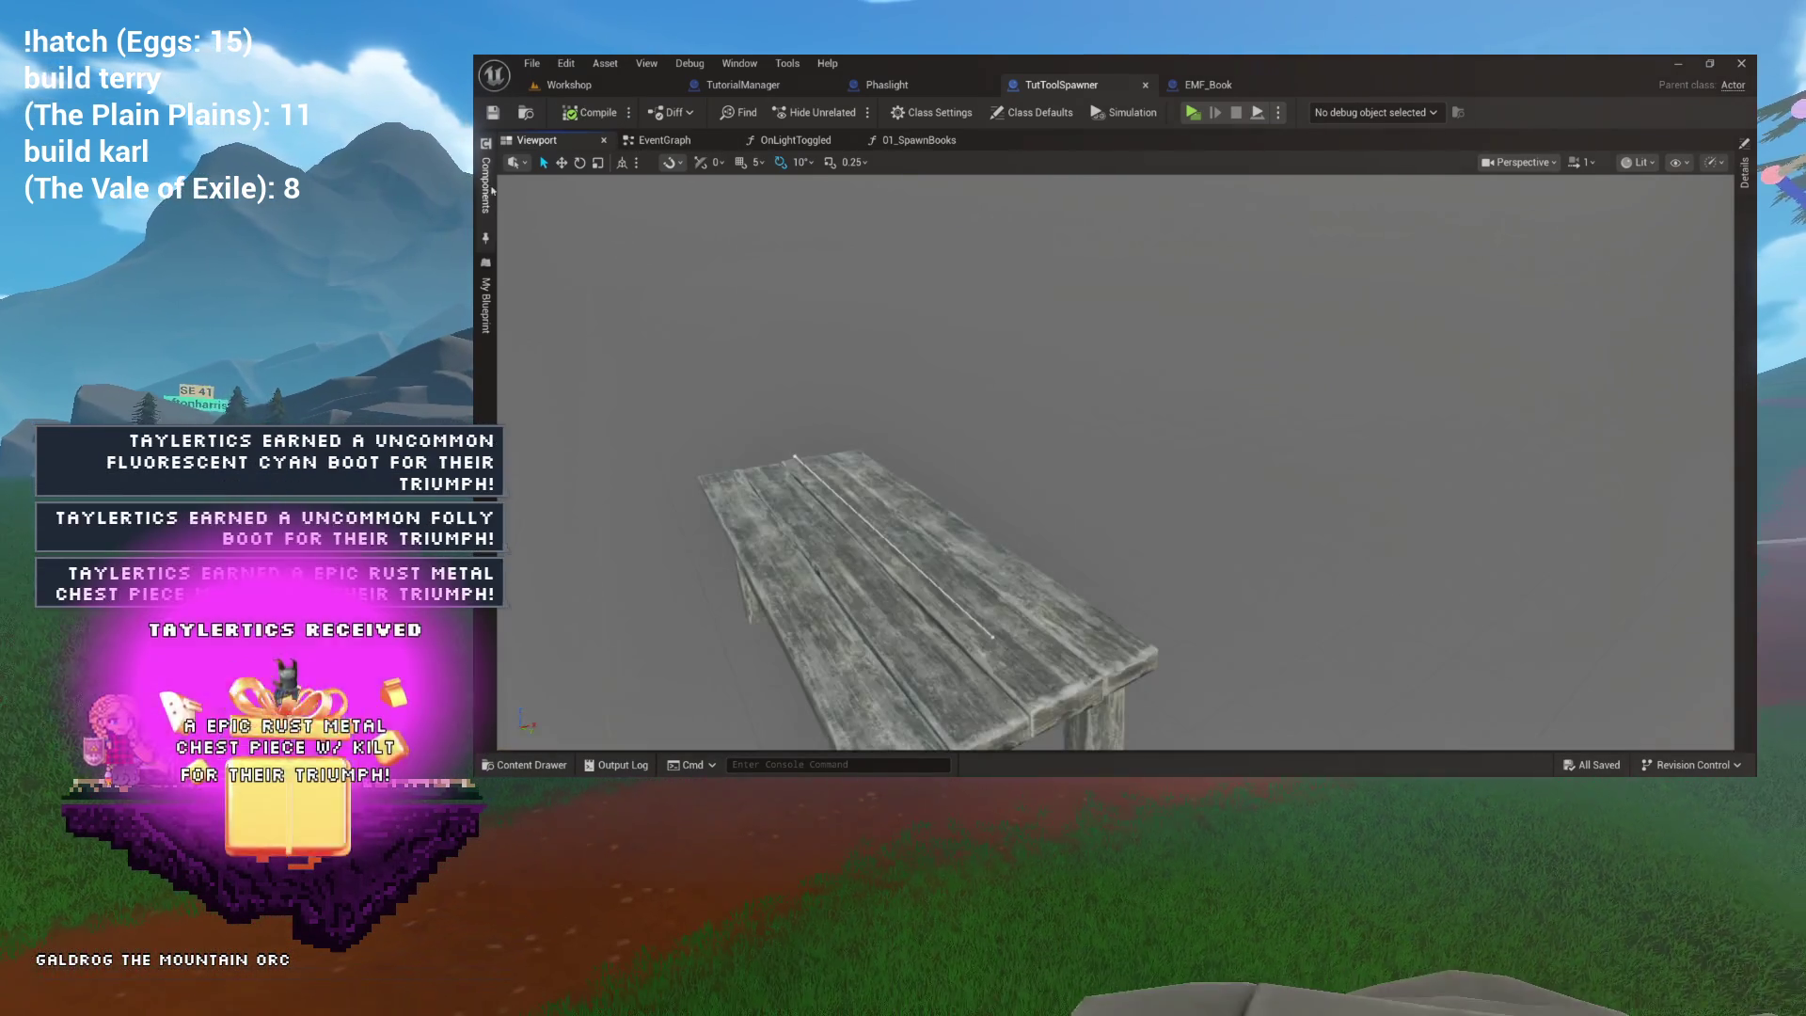
pyautogui.click(485, 185)
pyautogui.click(561, 185)
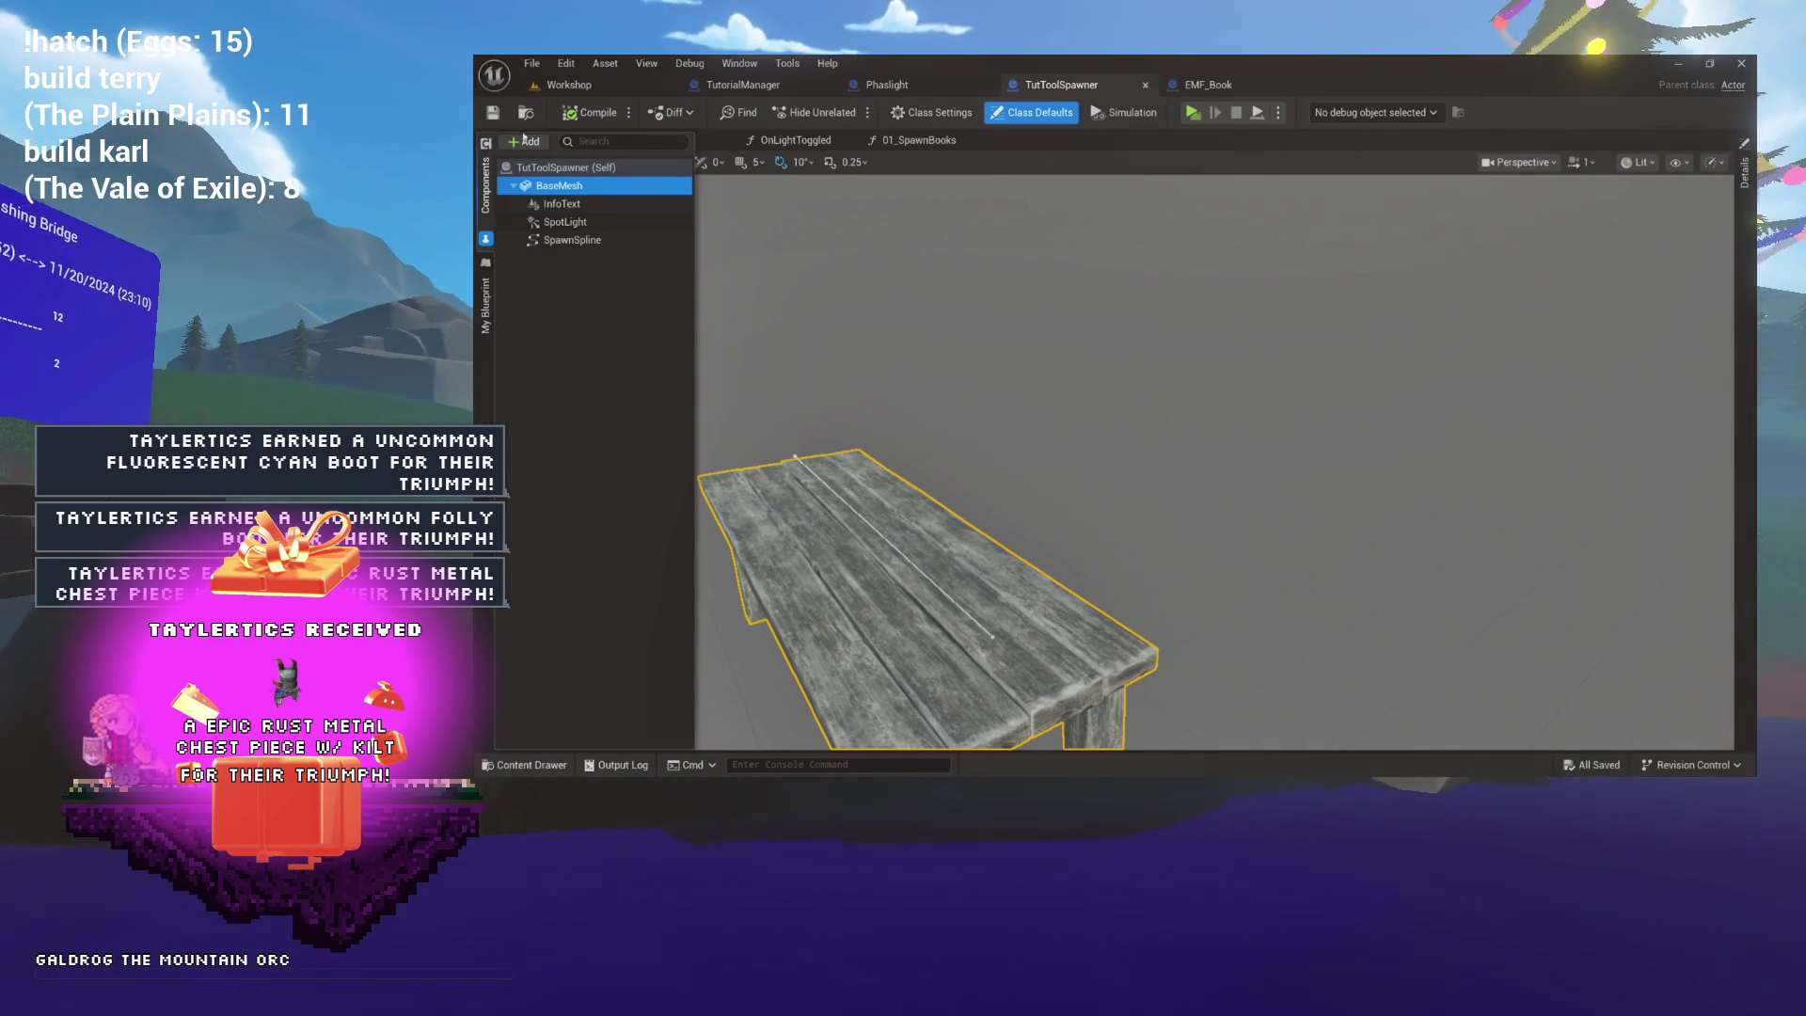
# Add a Scene component named AnamolySpawner to TutToolSpawner and show the My Blueprint panel.
pyautogui.click(524, 141)
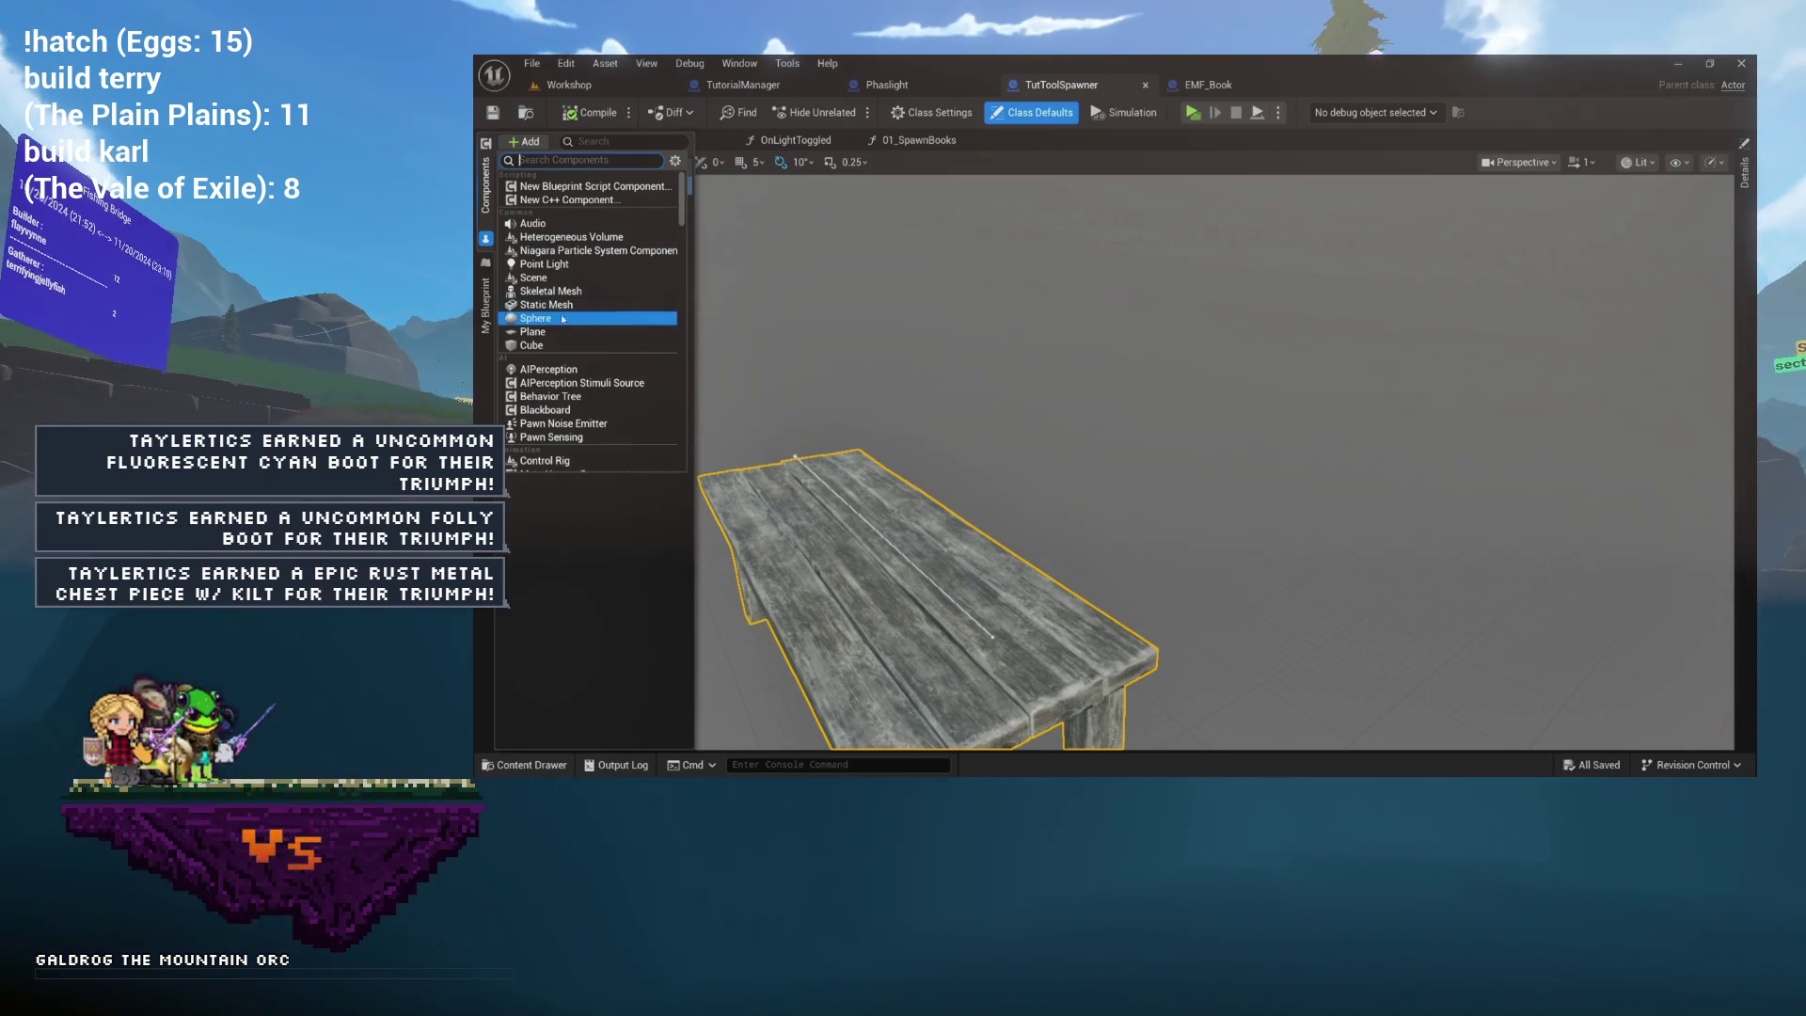
pyautogui.click(621, 277)
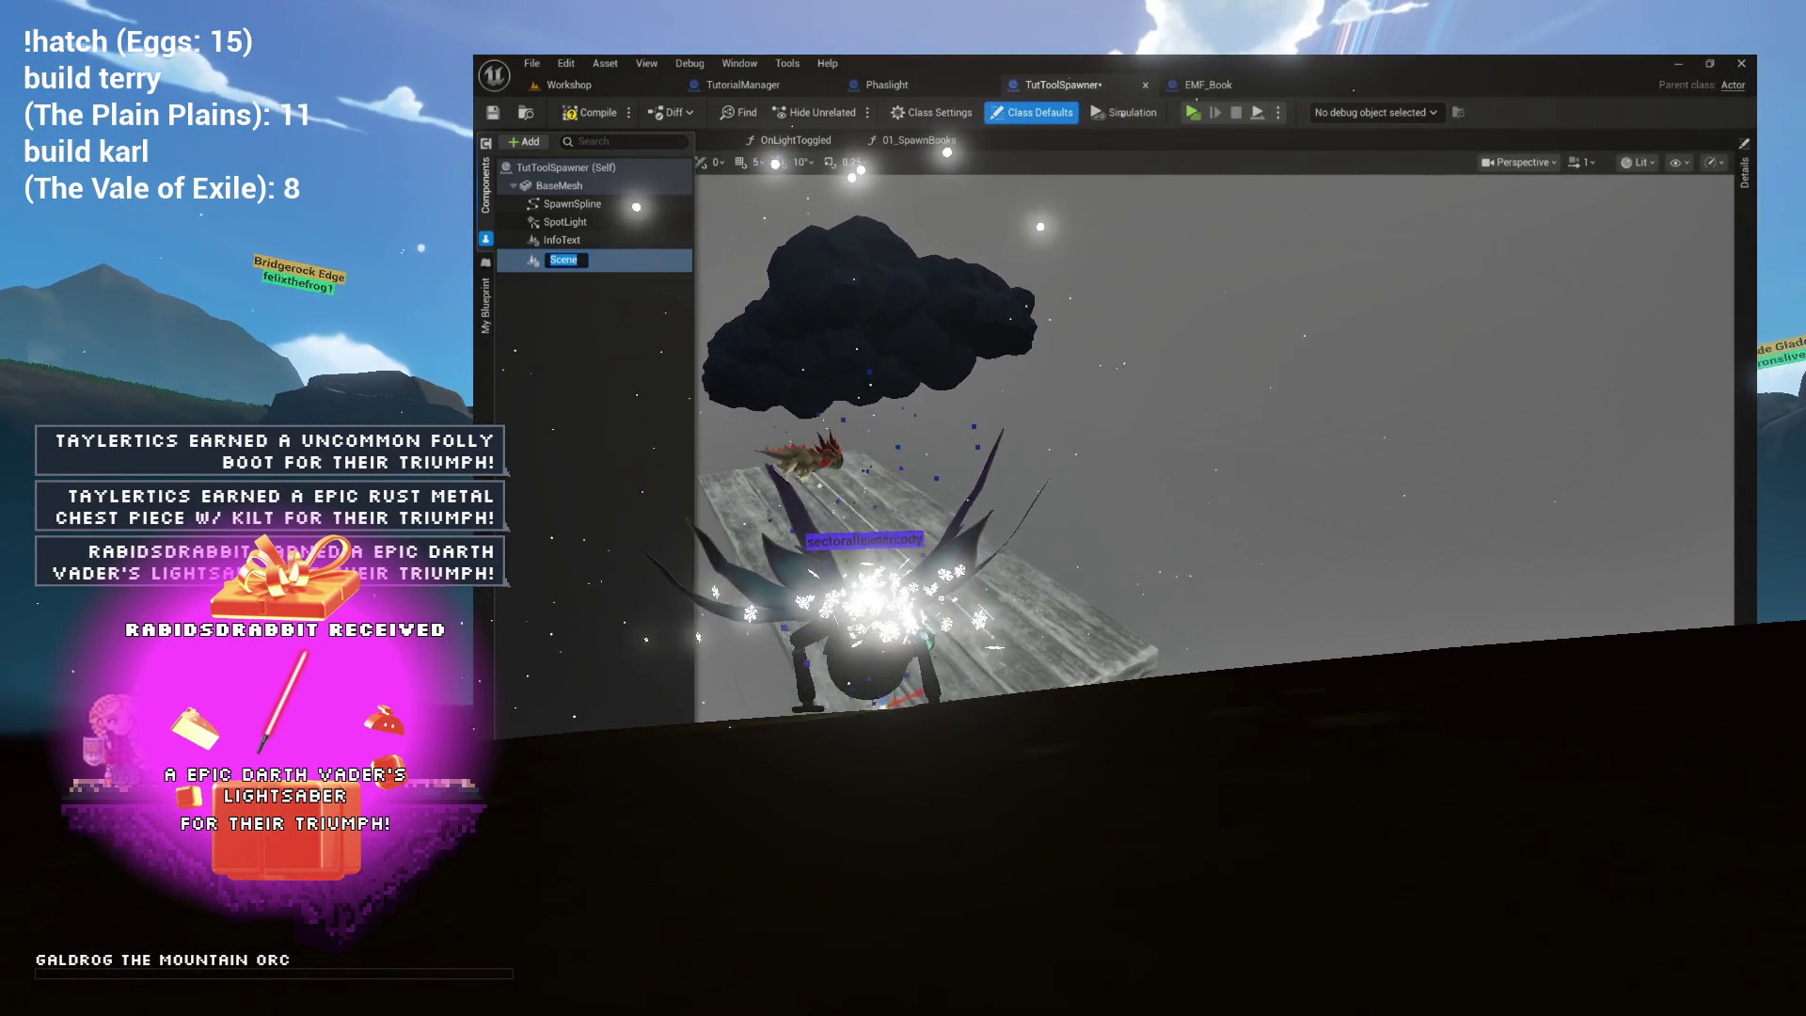
pyautogui.write('Paint')
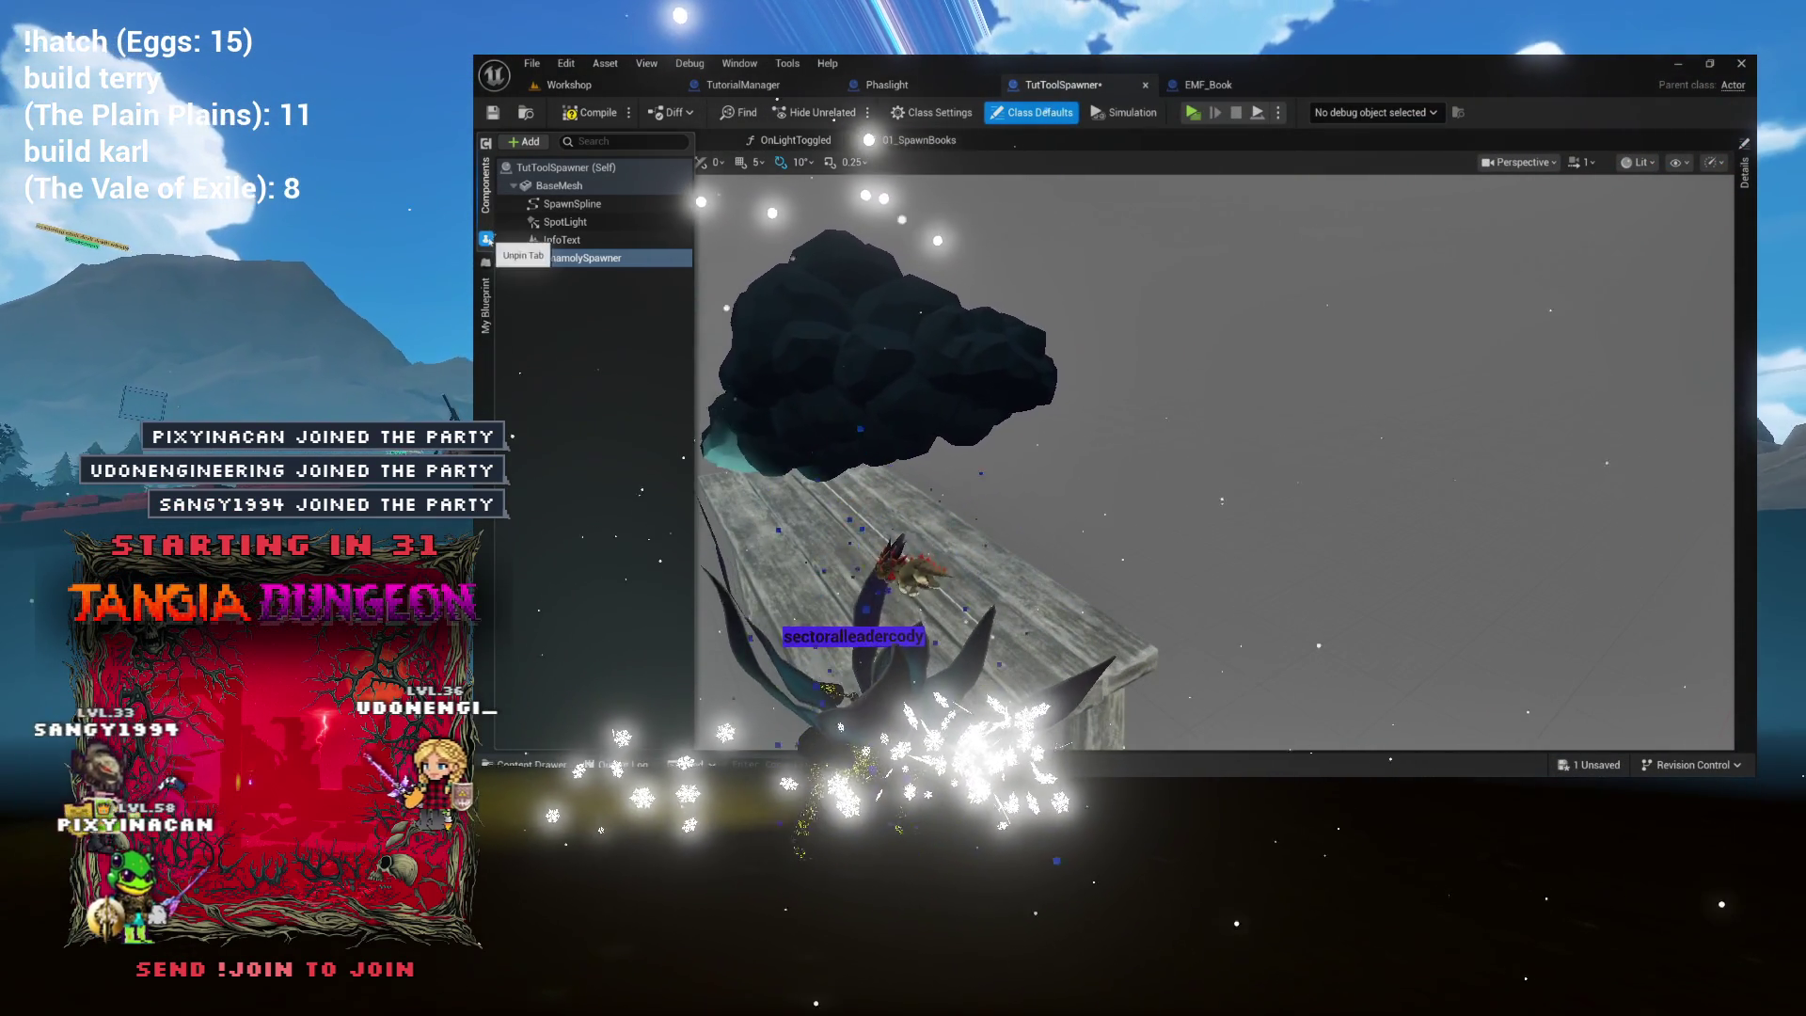
pyautogui.click(486, 299)
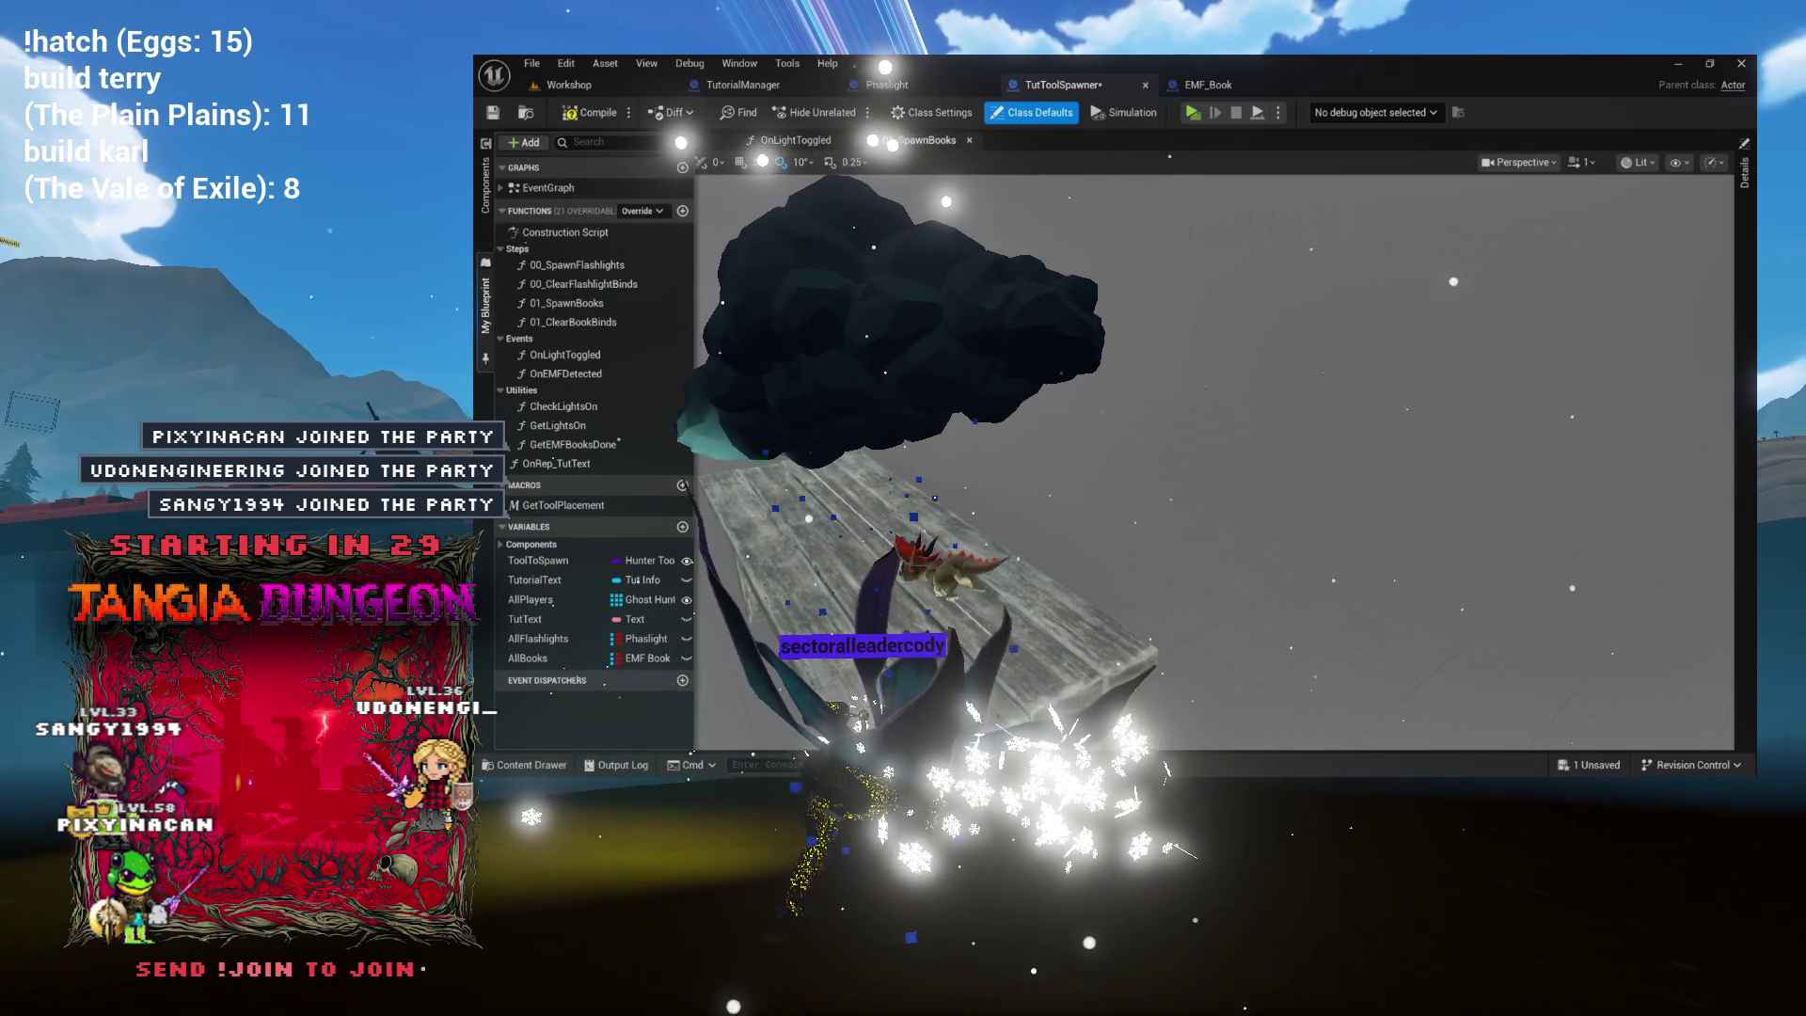
# Glance at the OnLightToggled graph, then return to 01_SpawnBooks and pan to Get Tool Placement.
pyautogui.click(945, 142)
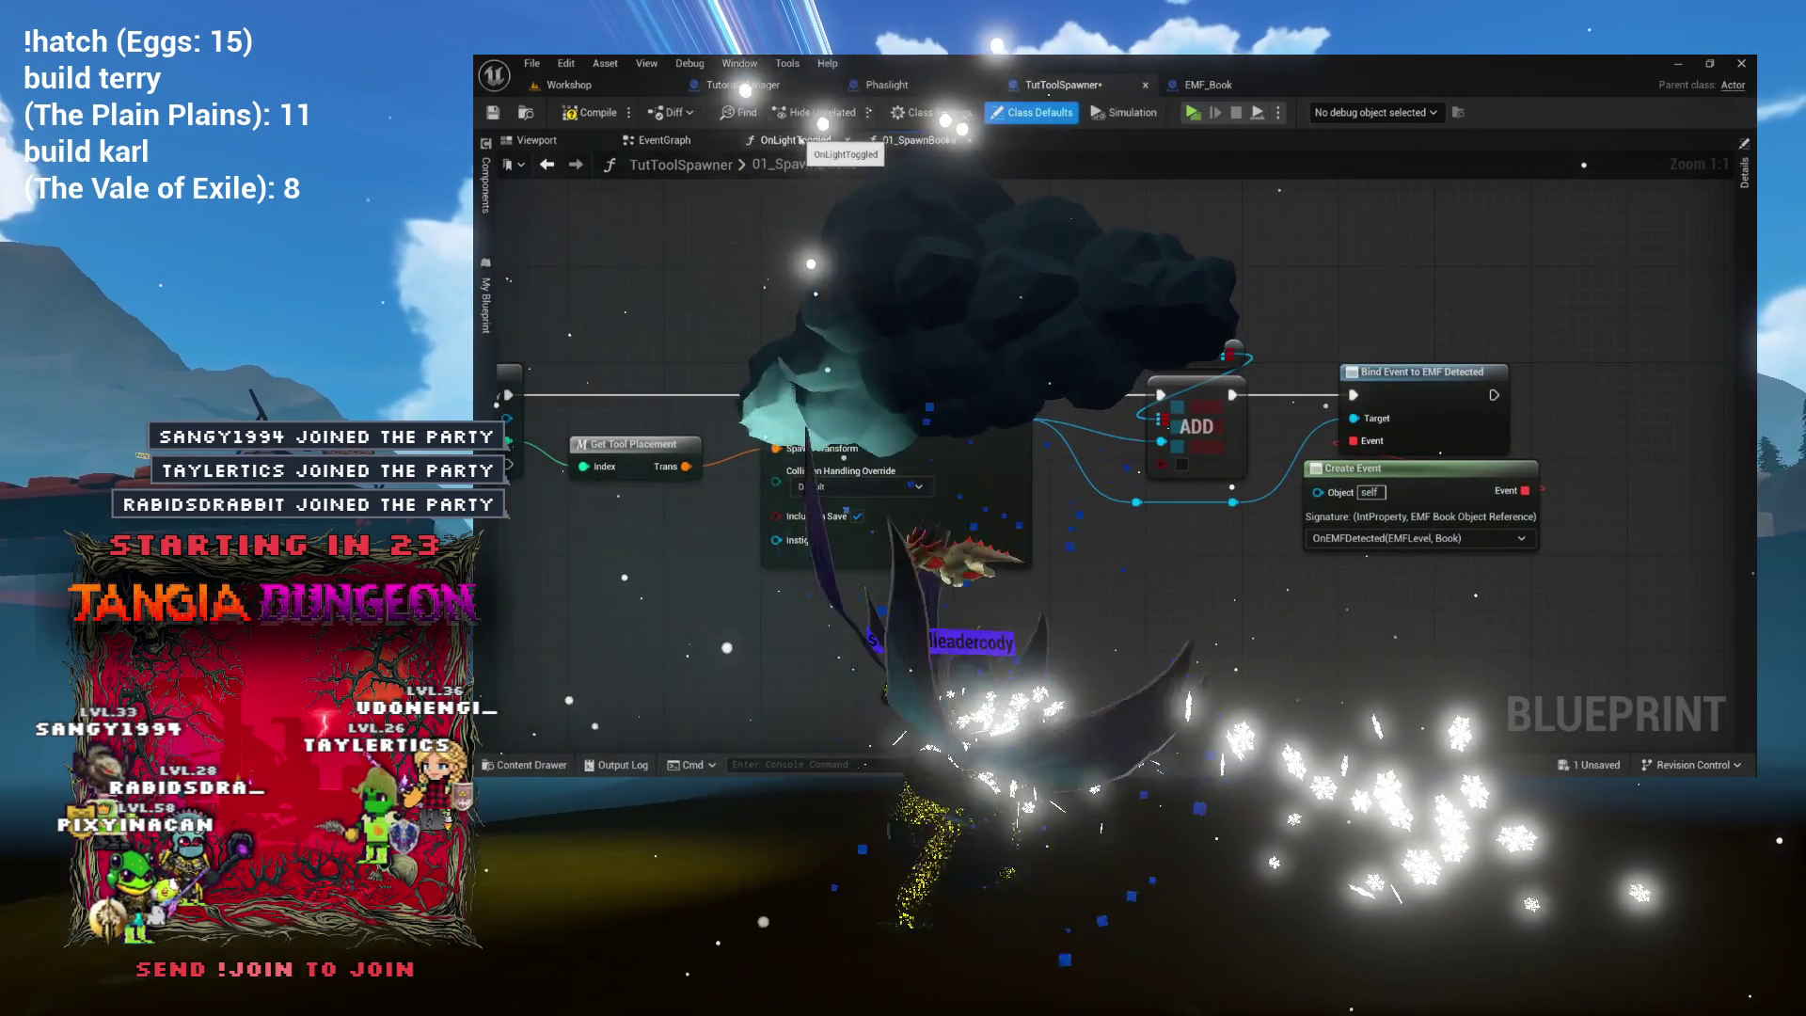
pyautogui.click(795, 139)
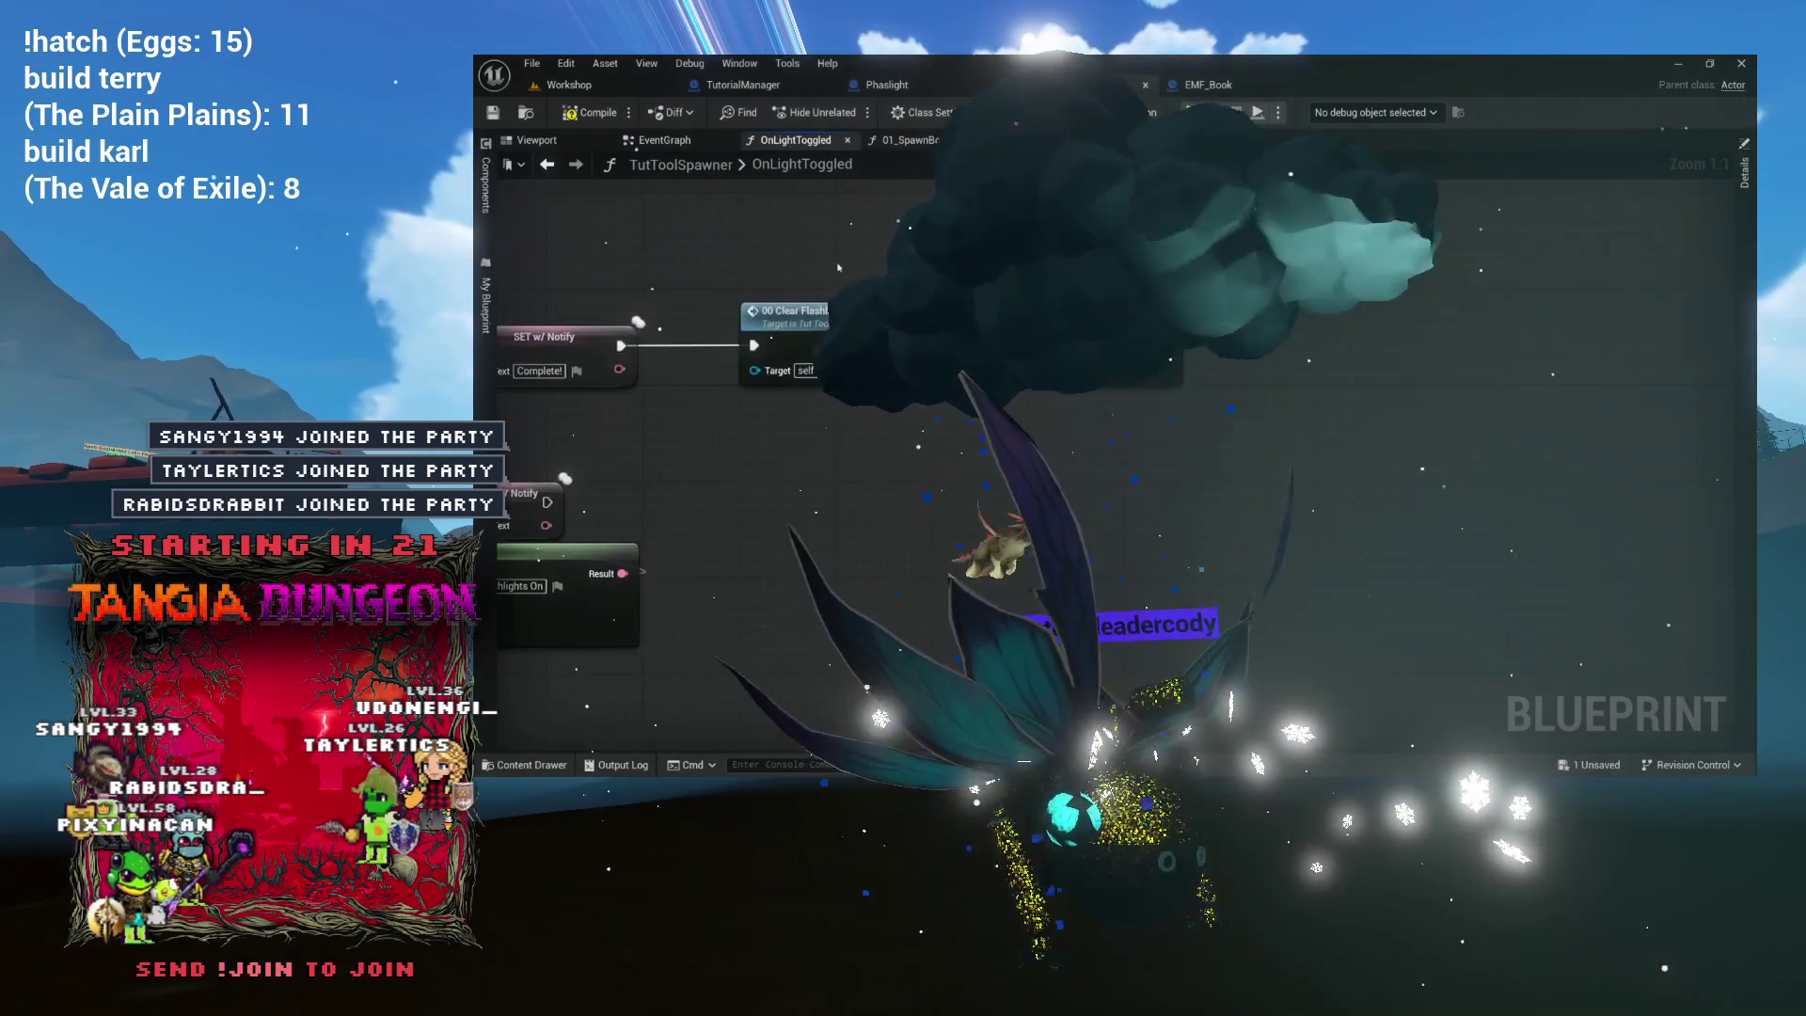
pyautogui.moveTo(752, 266); pyautogui.dragTo(799, 306)
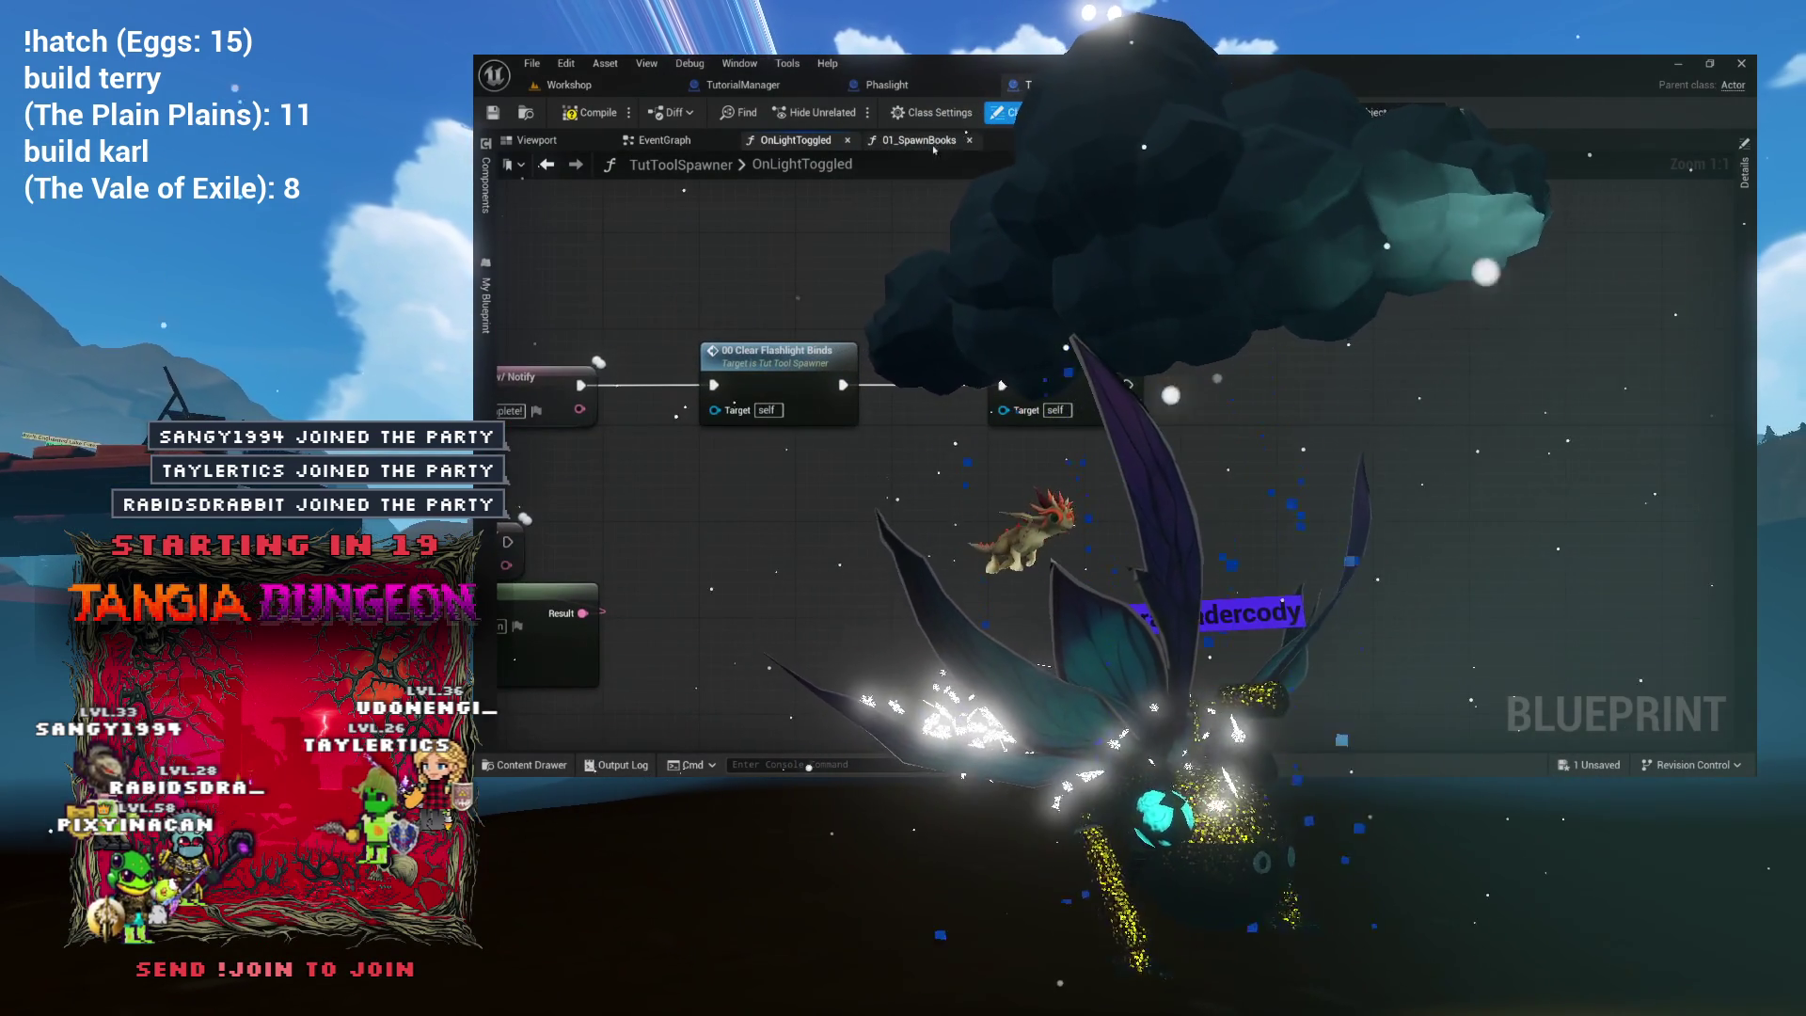
pyautogui.click(930, 142)
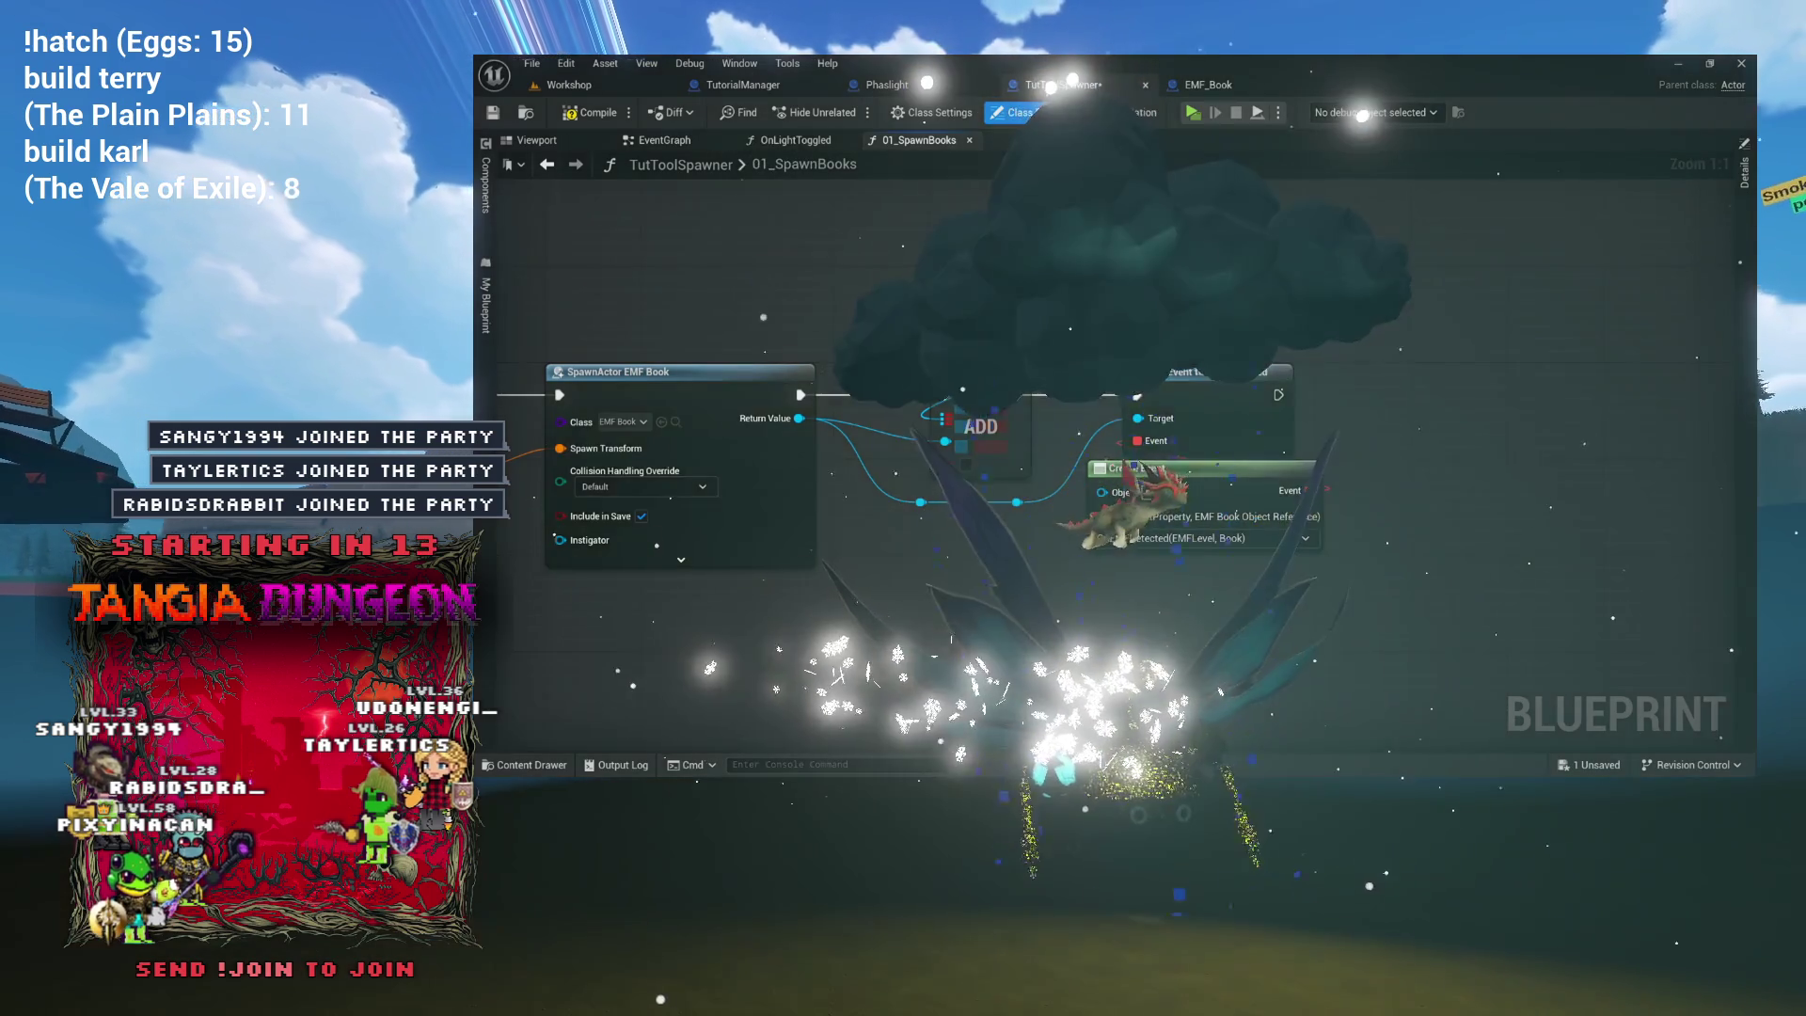
pyautogui.moveTo(659, 639); pyautogui.dragTo(909, 623)
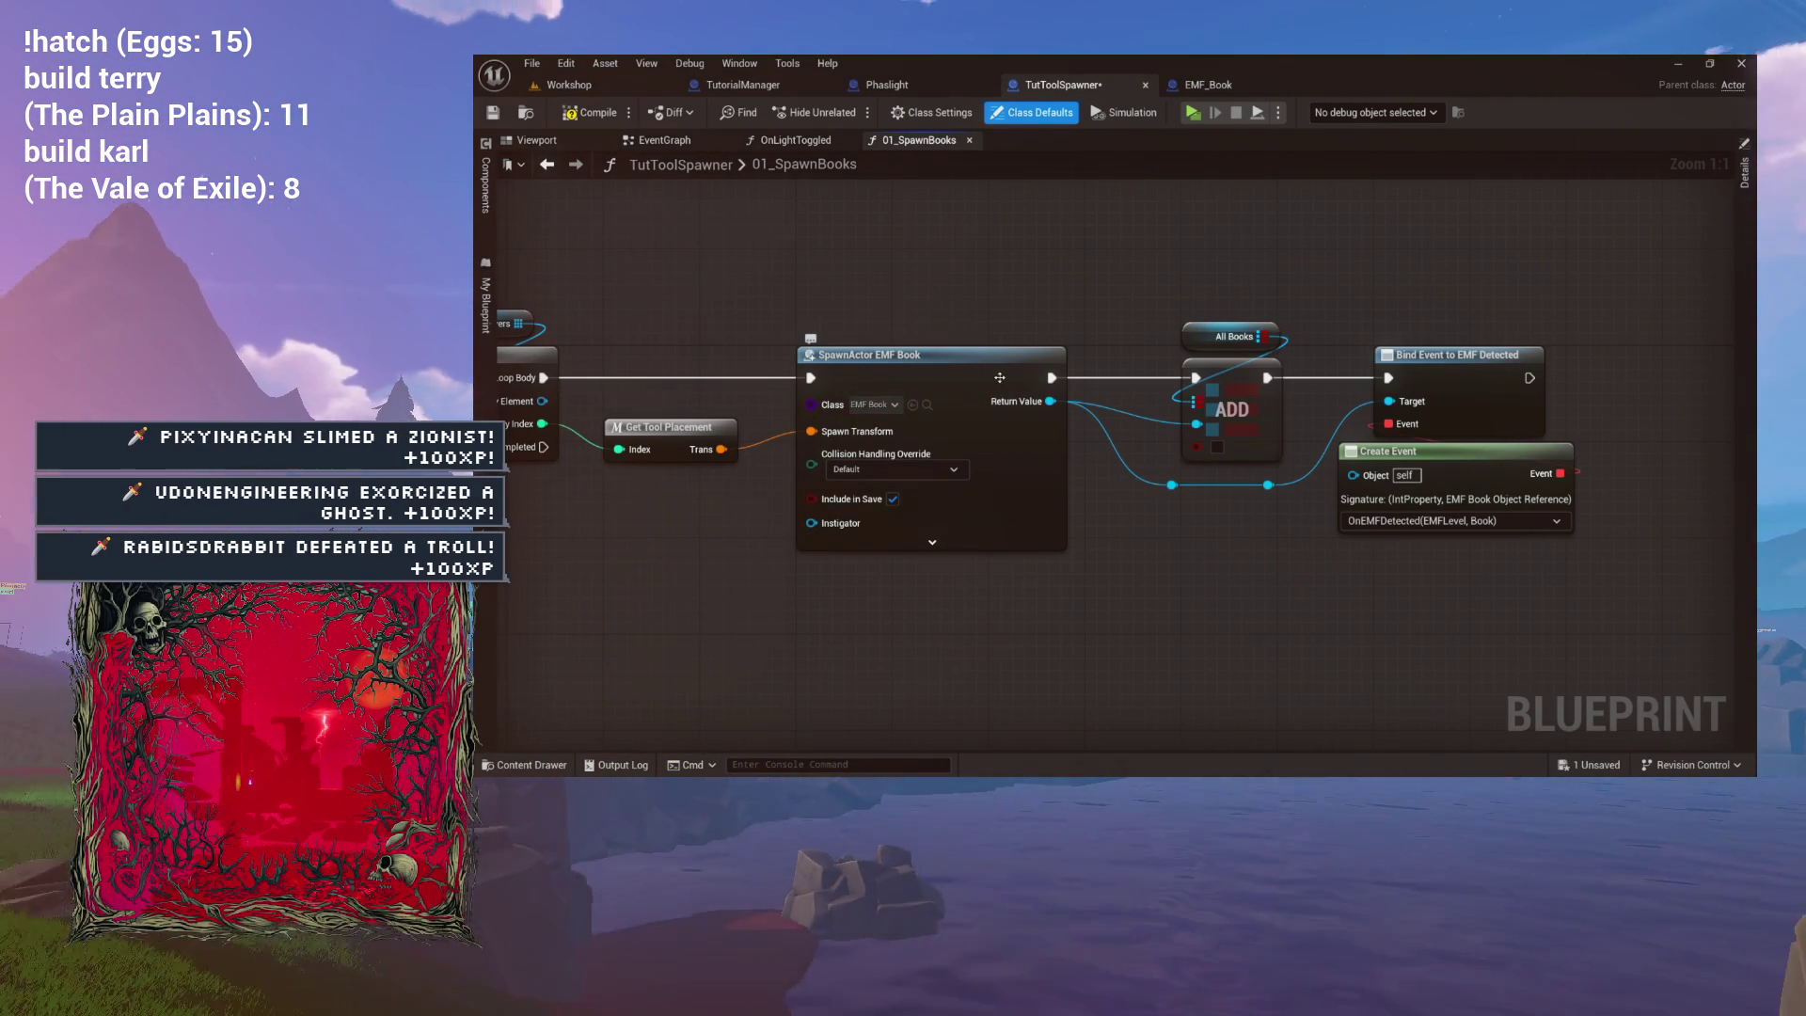
# Add a SpawnActor from Class node off the For Each Loop's Completed pin.
pyautogui.moveTo(1015, 328)
pyautogui.mouseDown()
pyautogui.moveTo(1113, 328)
pyautogui.moveTo(911, 303)
pyautogui.mouseUp()
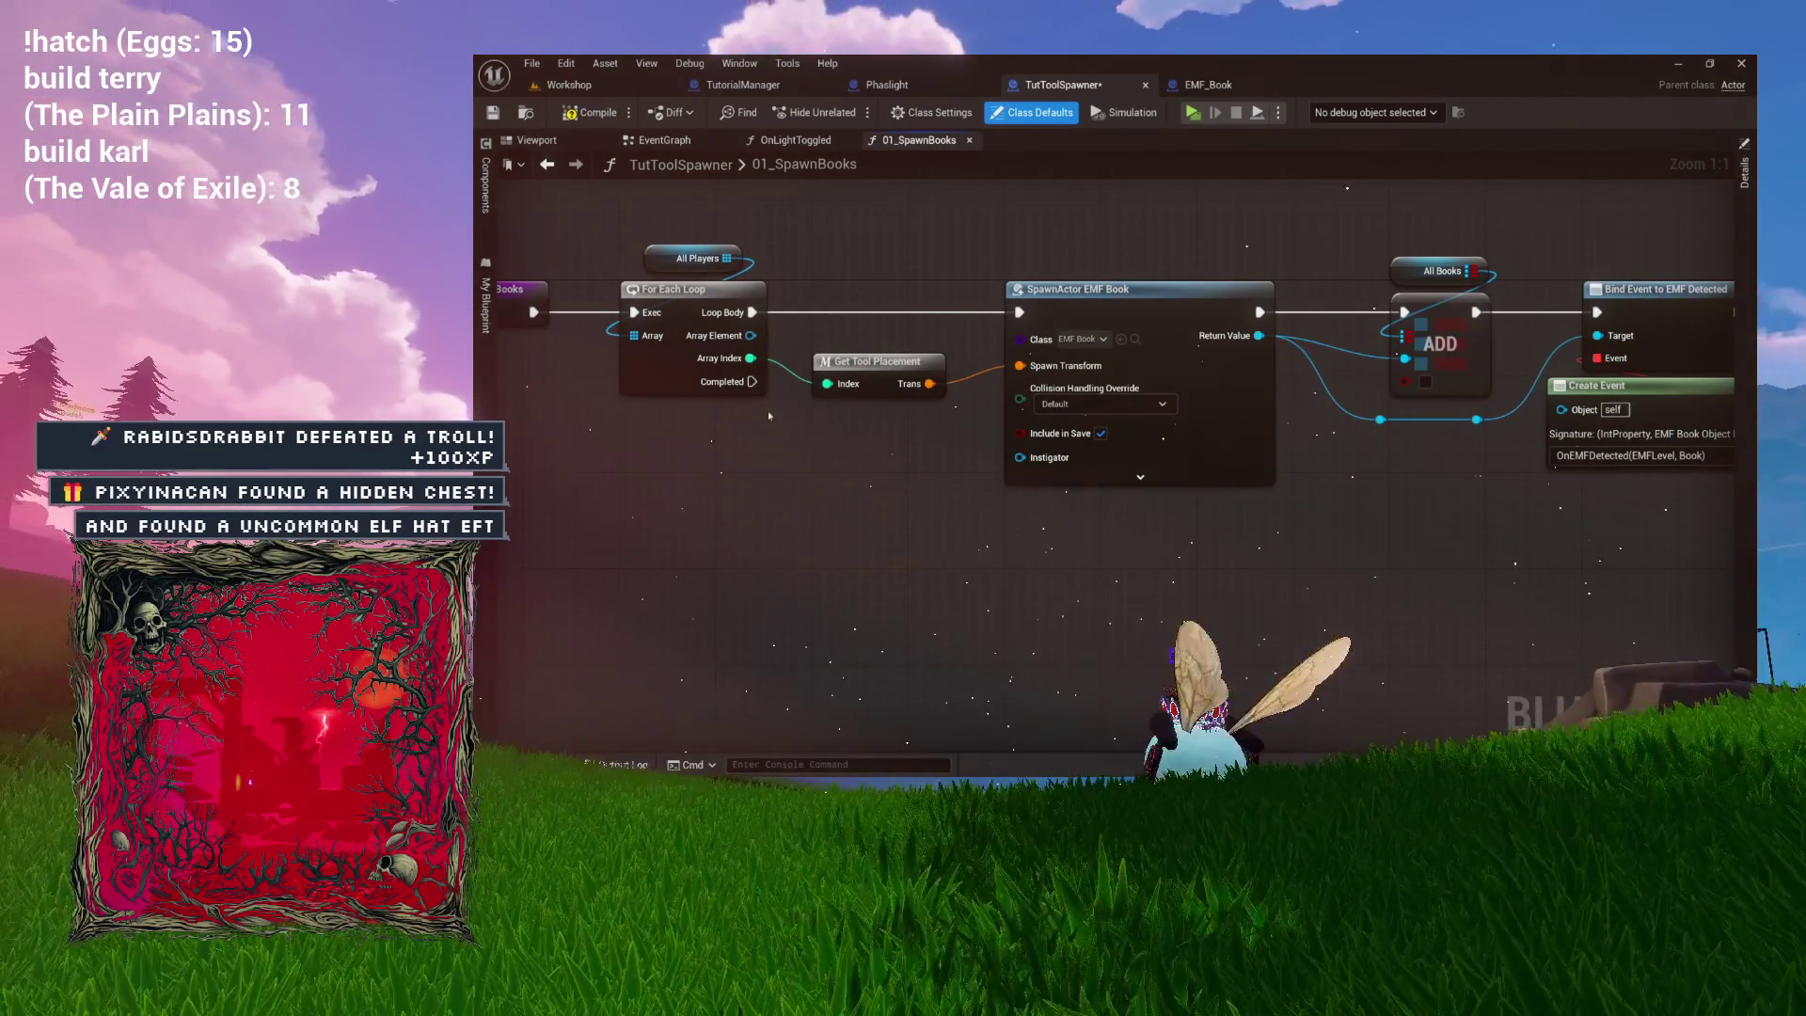
pyautogui.moveTo(751, 381)
pyautogui.mouseDown()
pyautogui.moveTo(928, 516)
pyautogui.moveTo(1051, 571)
pyautogui.mouseUp()
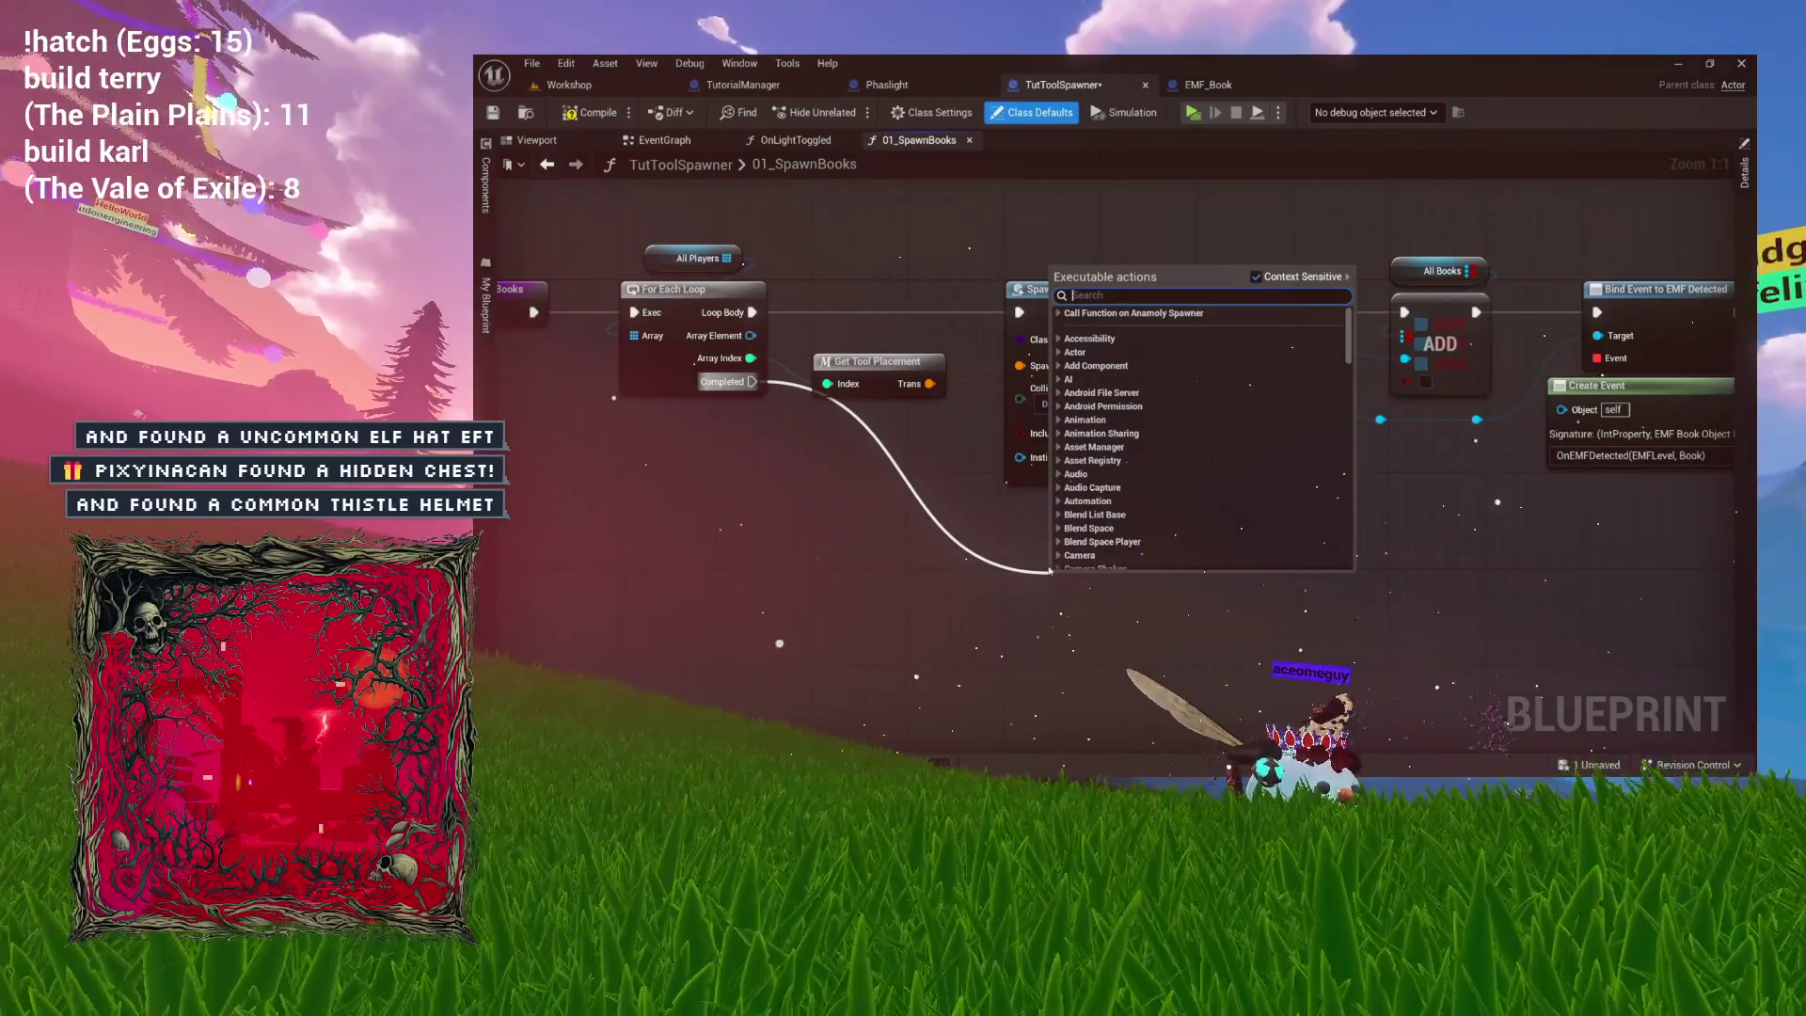
pyautogui.write('spawn actor')
pyautogui.press('Return')
pyautogui.moveTo(1050, 571)
pyautogui.mouseDown()
pyautogui.moveTo(999, 476)
pyautogui.moveTo(1073, 438)
pyautogui.moveTo(1073, 399)
pyautogui.moveTo(1192, 399)
pyautogui.moveTo(1205, 367)
pyautogui.mouseUp()
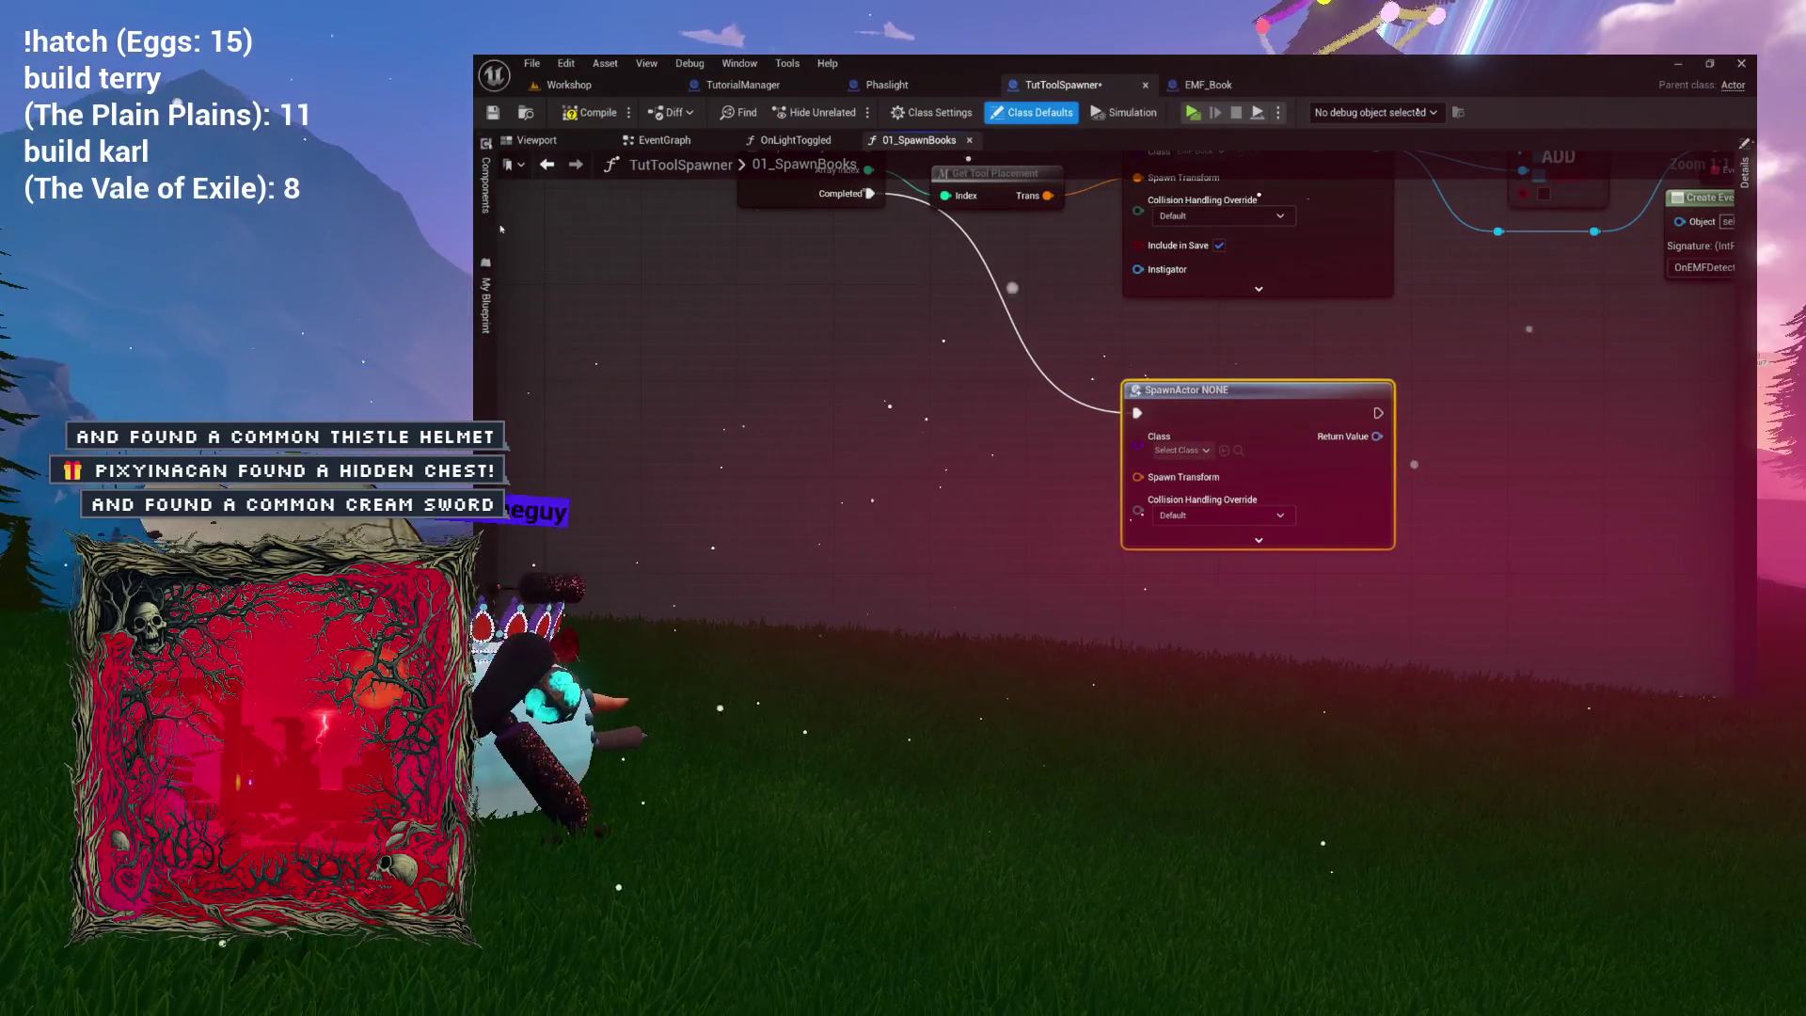
# Feed AnamolySpawner's Get World Transform into the SpawnActor node's Spawn Transform.
pyautogui.click(485, 186)
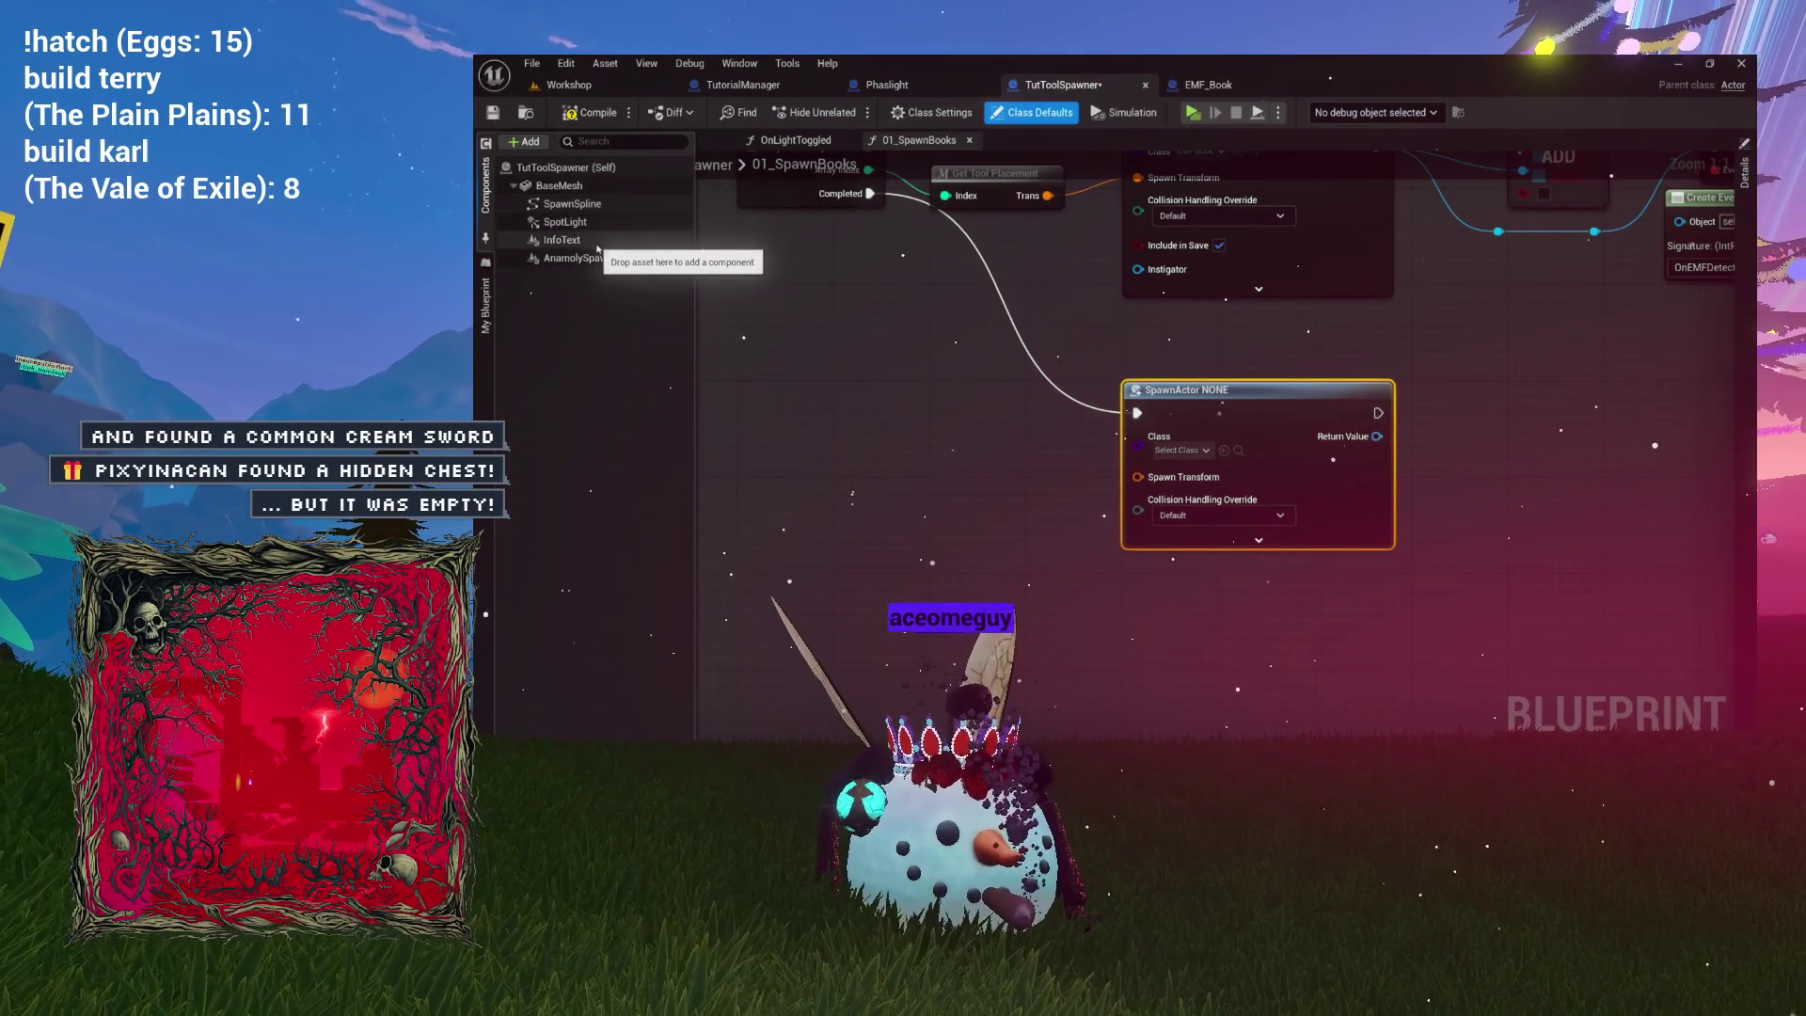
pyautogui.moveTo(595, 261)
pyautogui.mouseDown()
pyautogui.moveTo(922, 376)
pyautogui.moveTo(979, 455)
pyautogui.mouseUp()
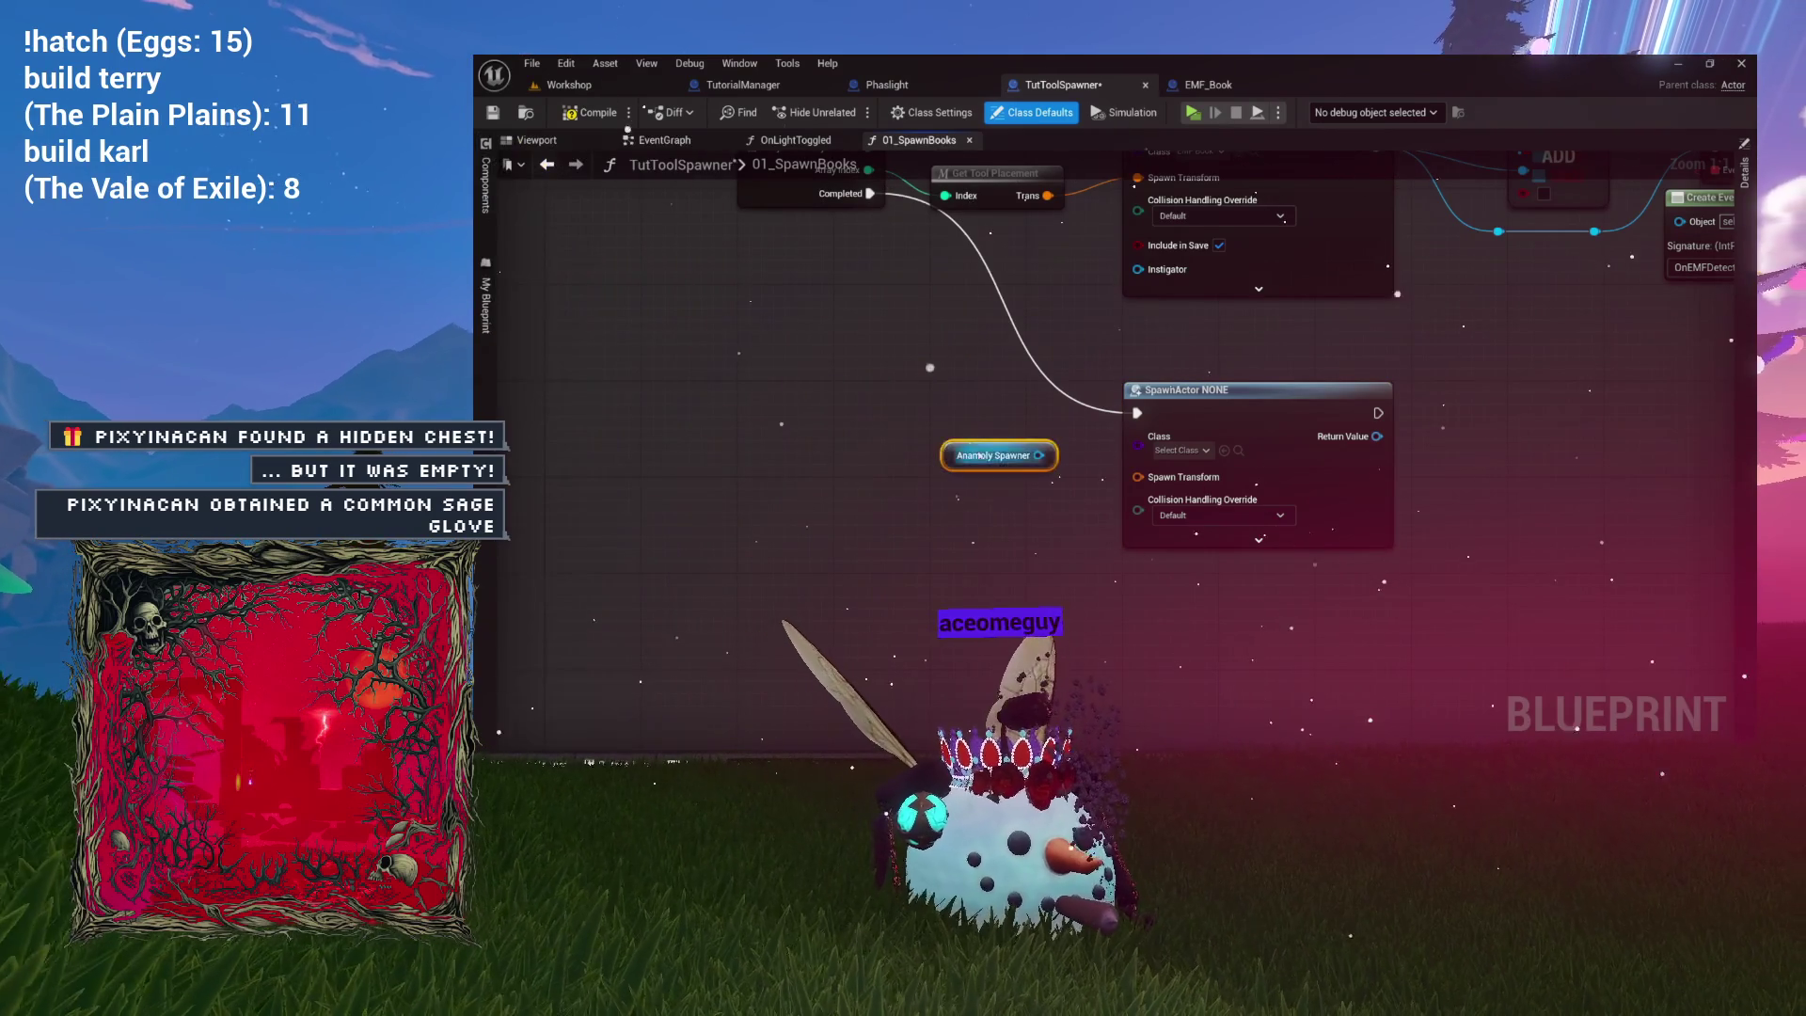
pyautogui.moveTo(925, 511); pyautogui.dragTo(924, 511)
pyautogui.write('get ')
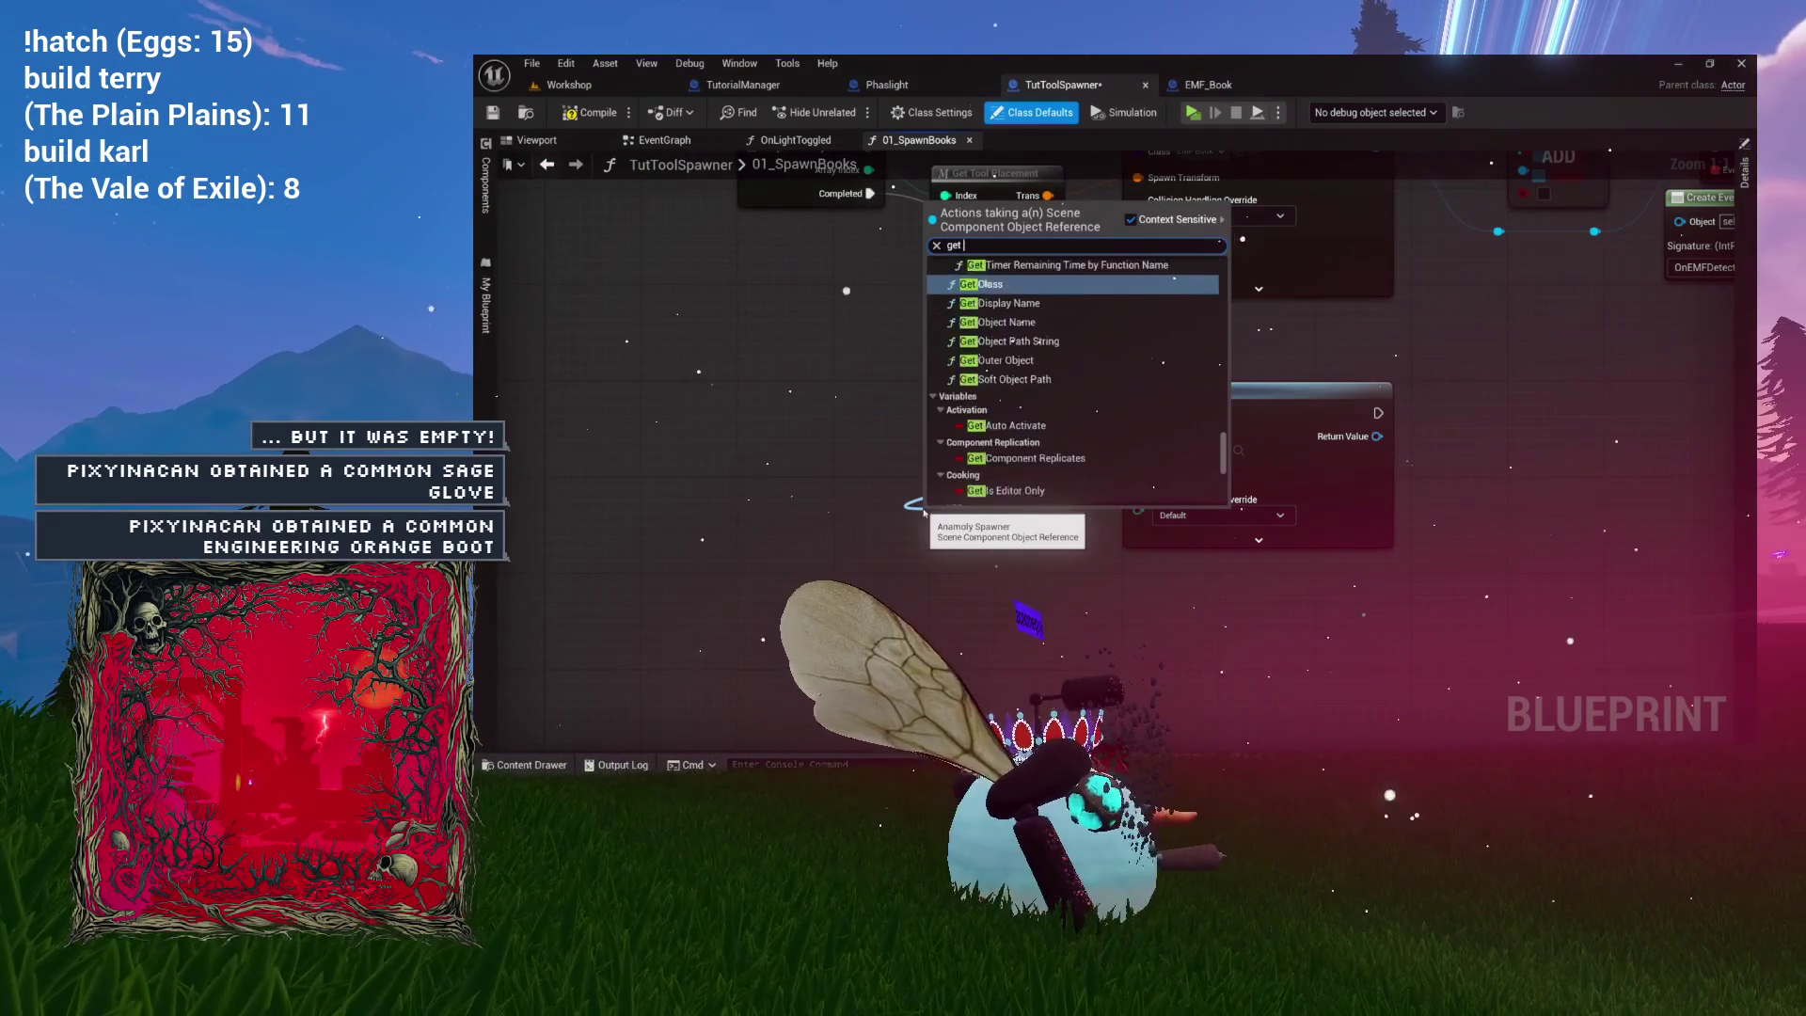
pyautogui.write('world transform')
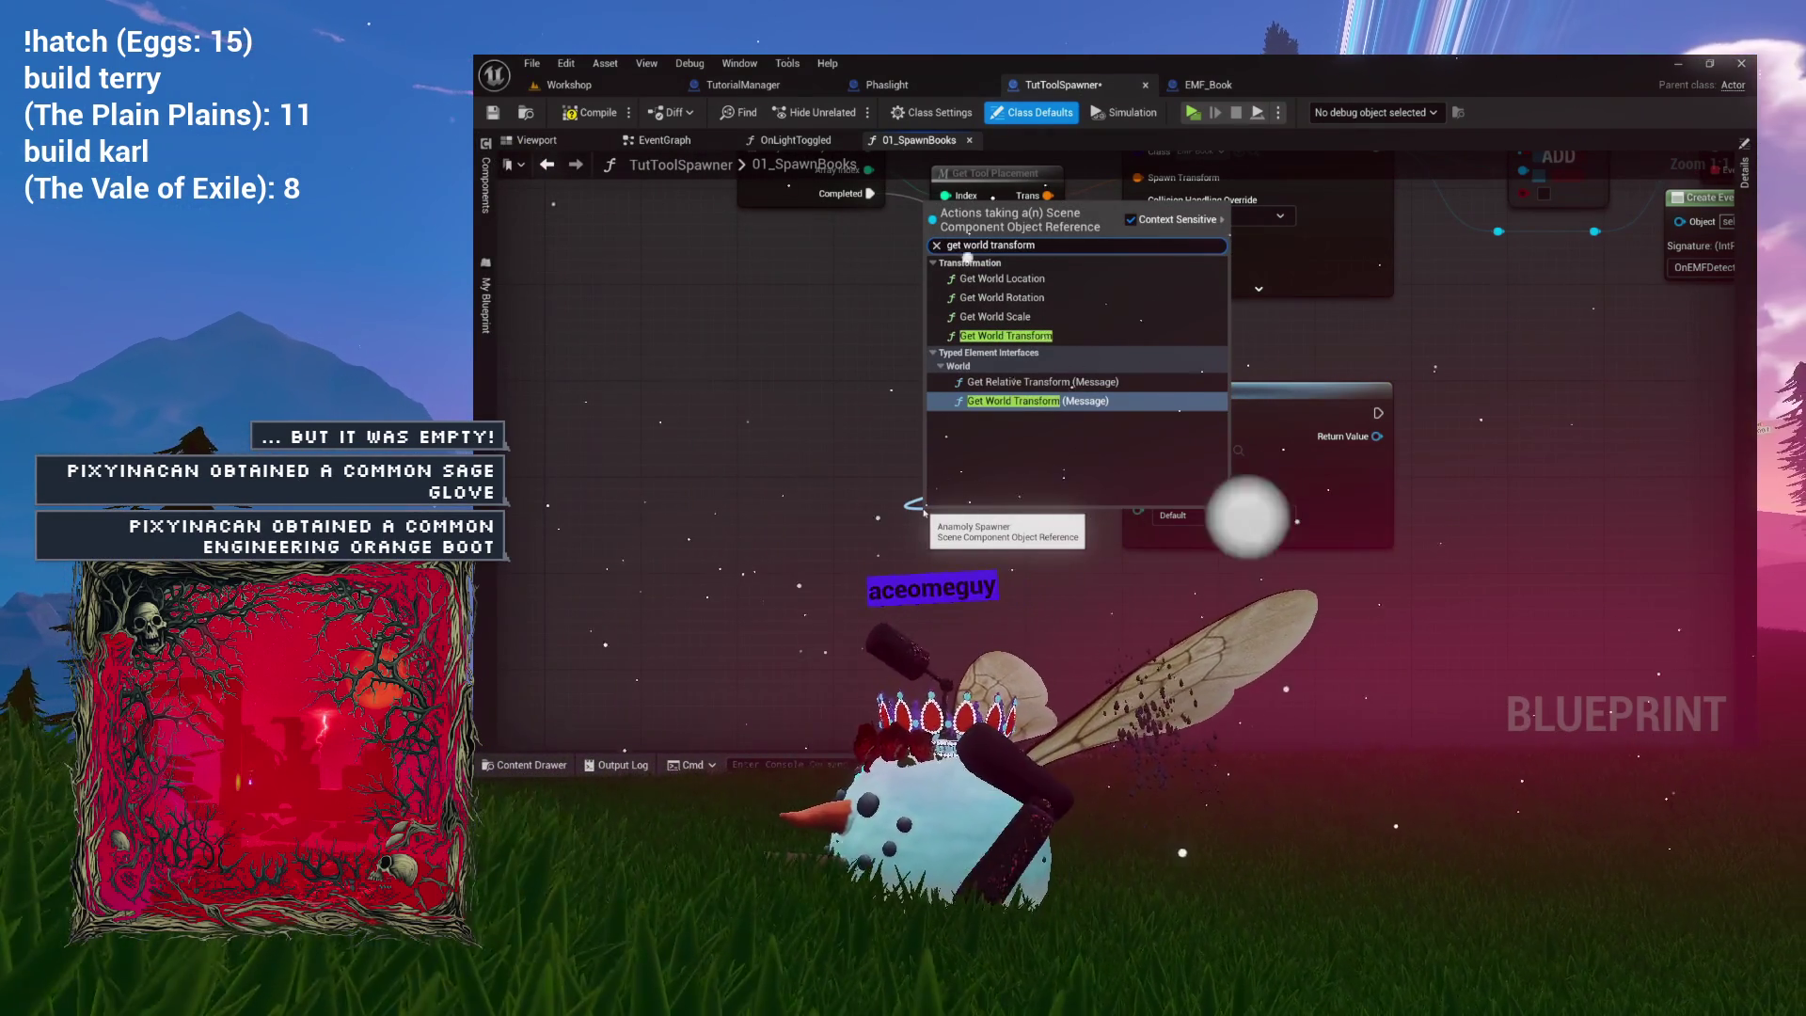
pyautogui.click(1005, 335)
pyautogui.moveTo(999, 510); pyautogui.dragTo(1138, 477)
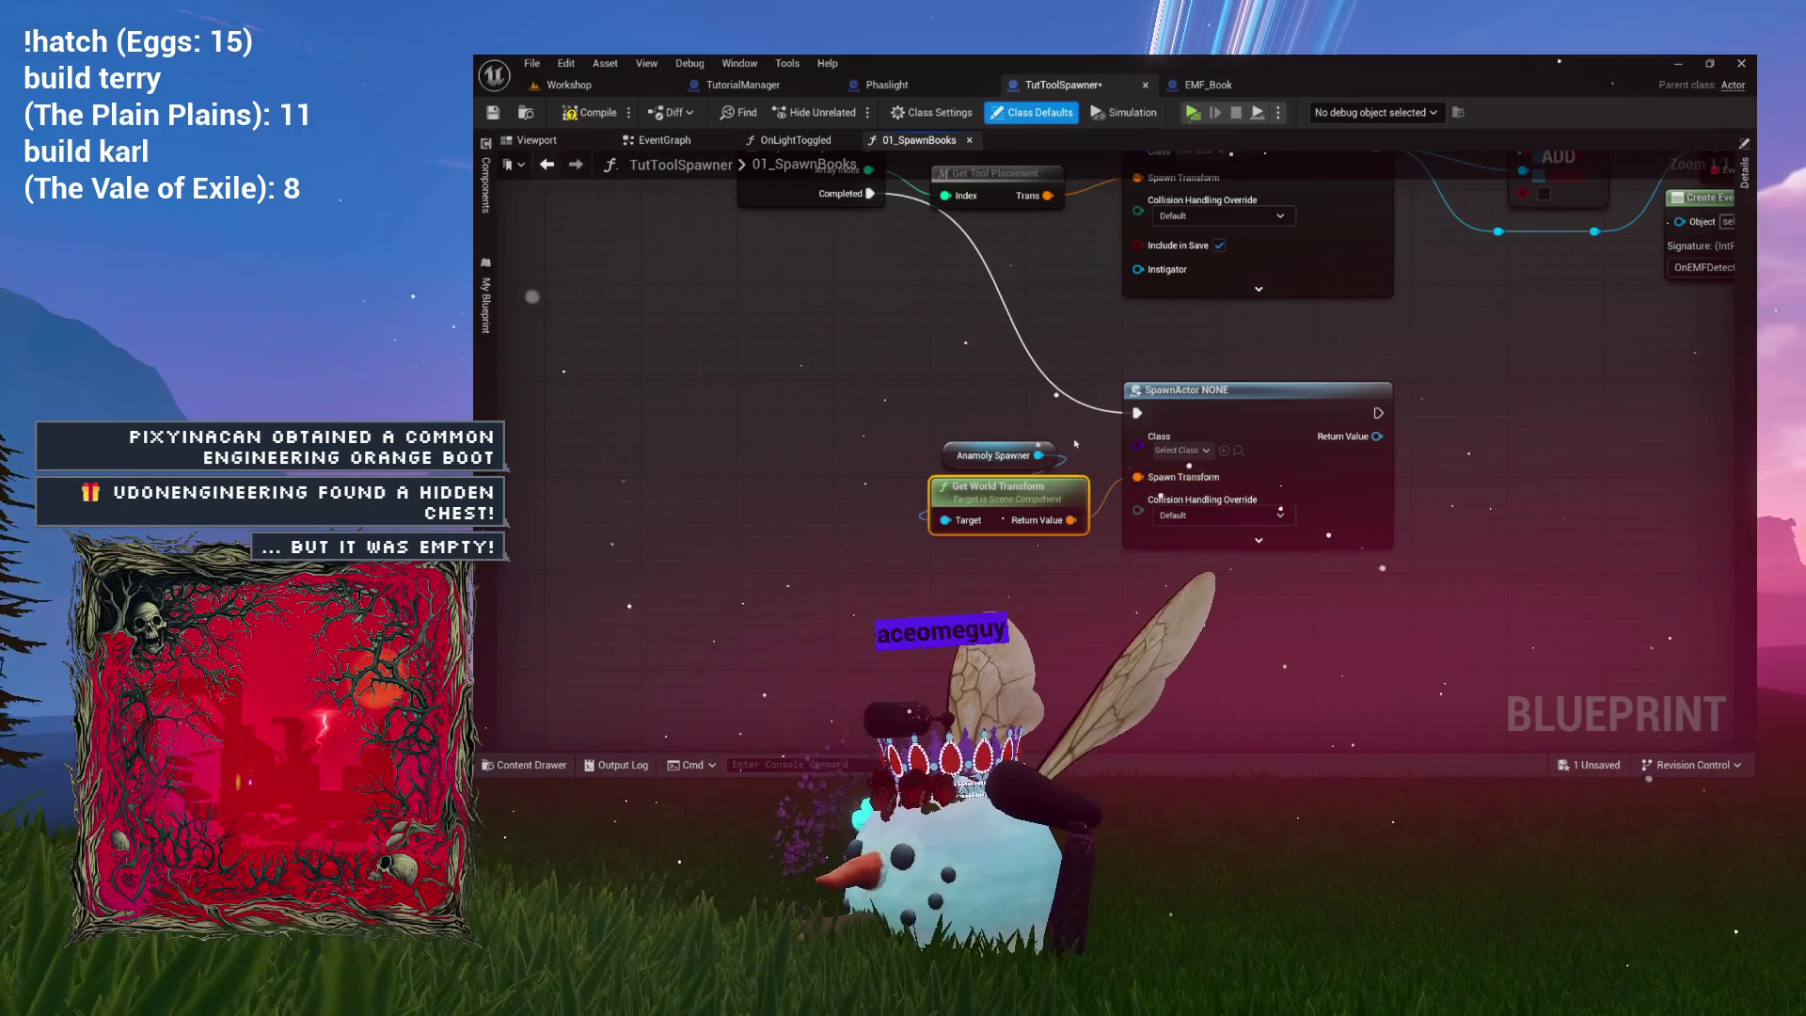
pyautogui.moveTo(1013, 509); pyautogui.dragTo(952, 527)
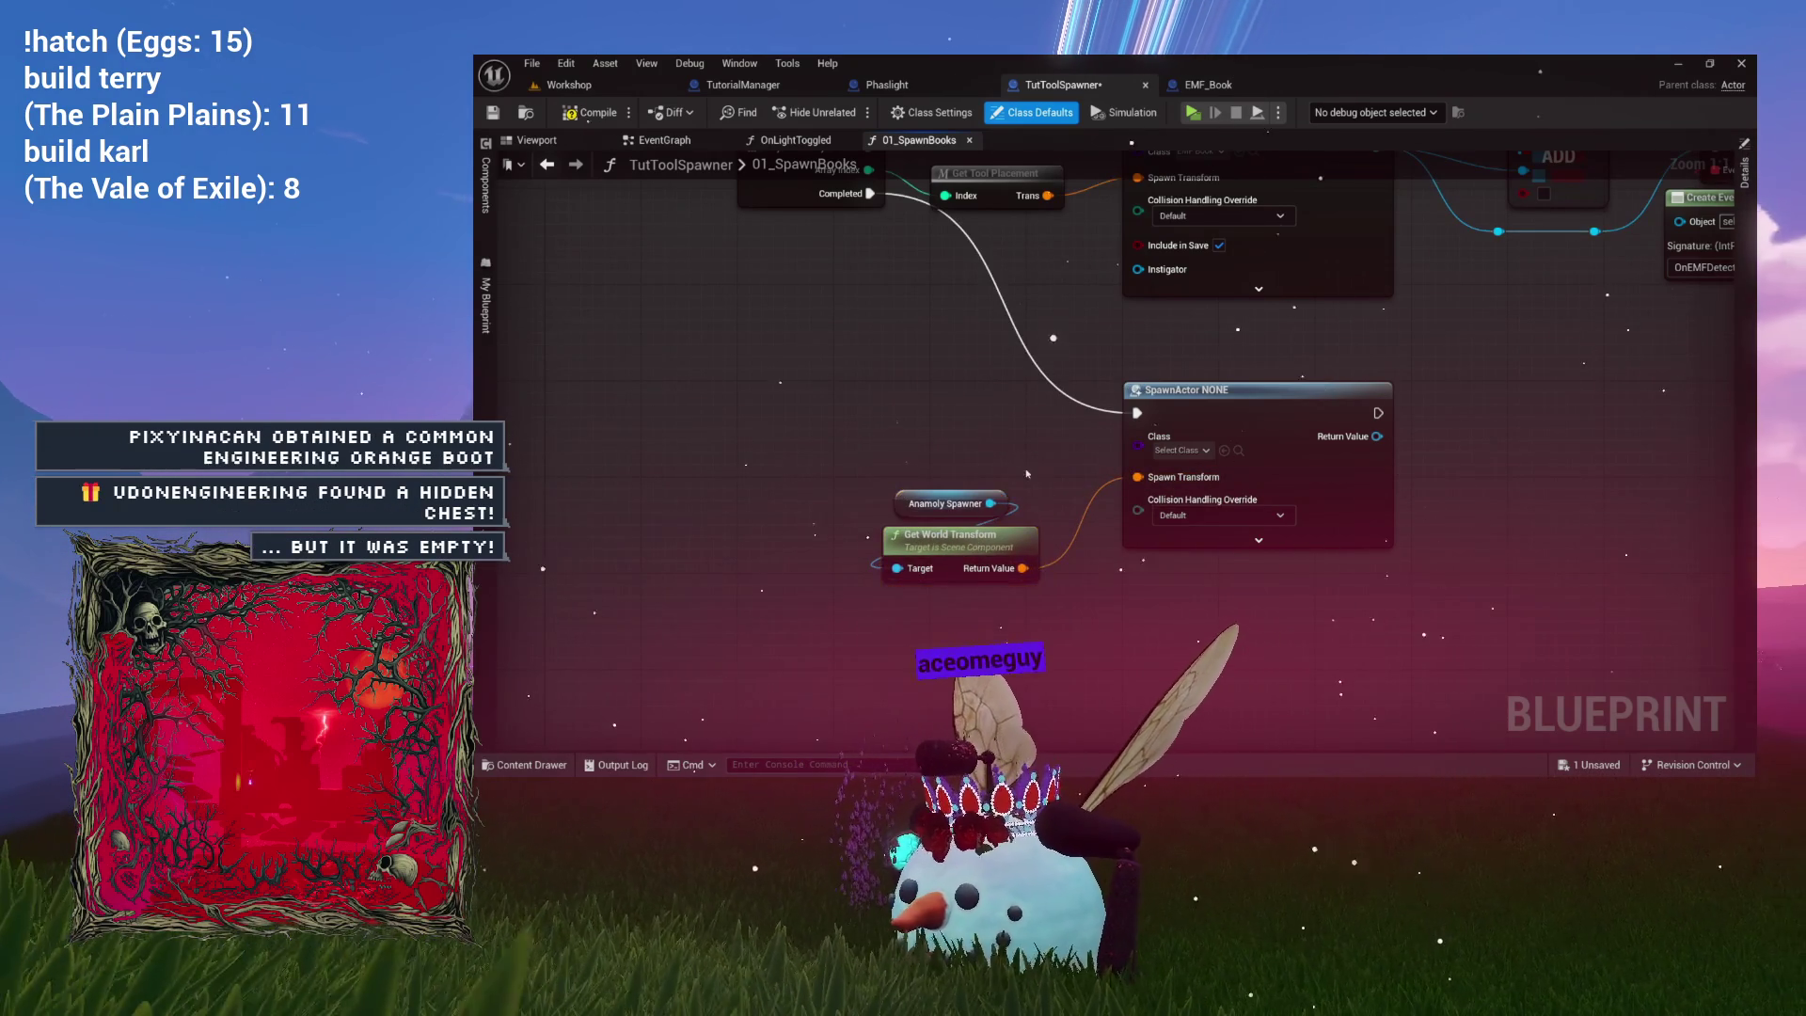
pyautogui.moveTo(1018, 475); pyautogui.dragTo(921, 483)
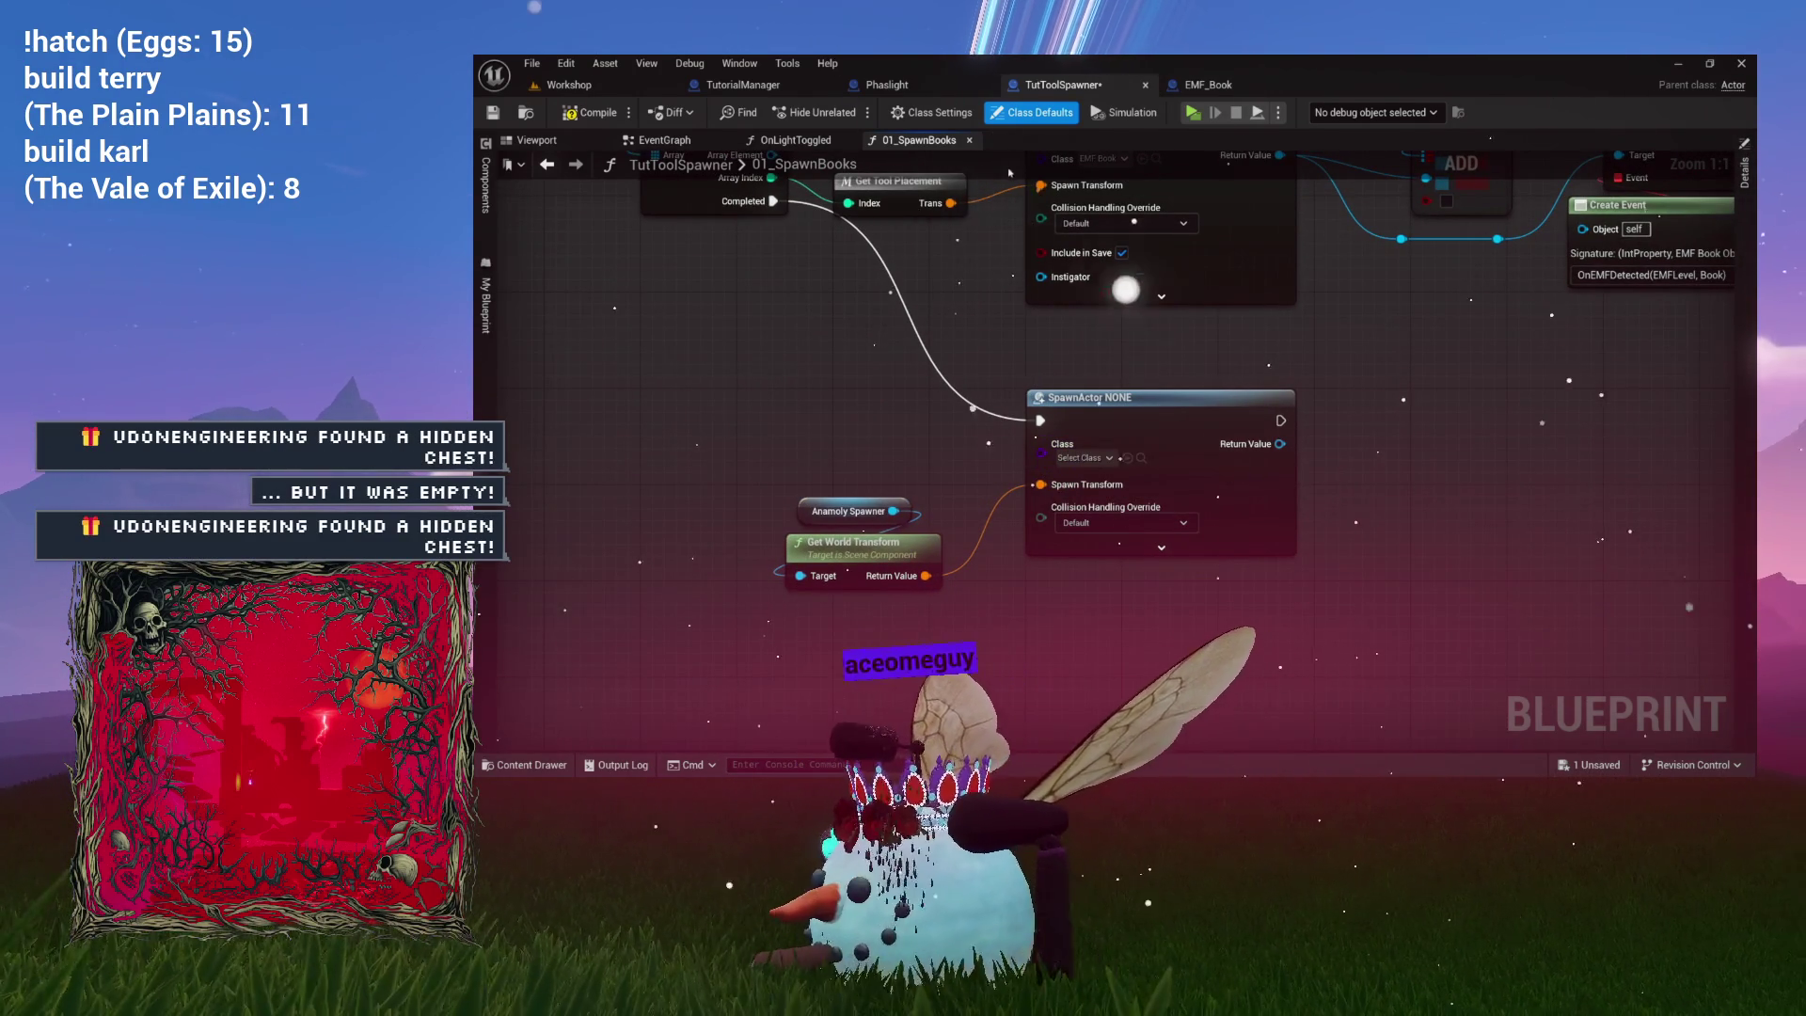
# Set the SpawnActor node's class to D Painting.
pyautogui.click(1080, 457)
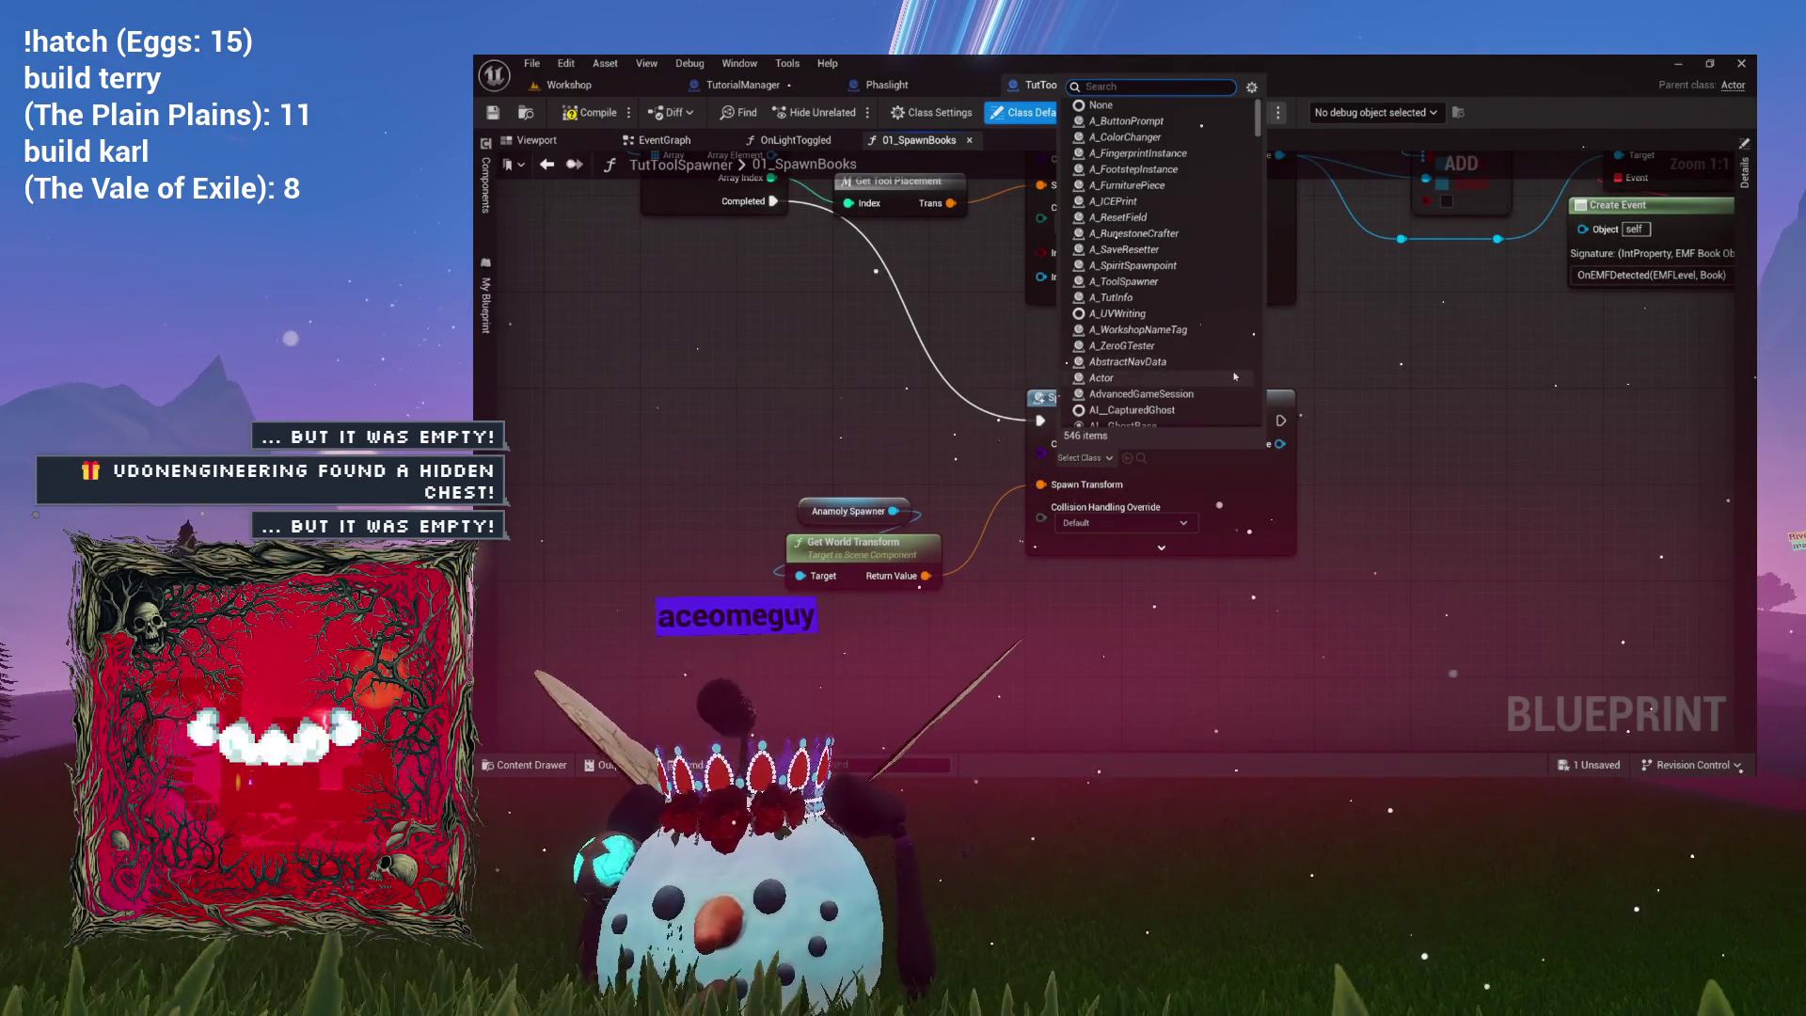
pyautogui.scroll(-10, 1242, 321)
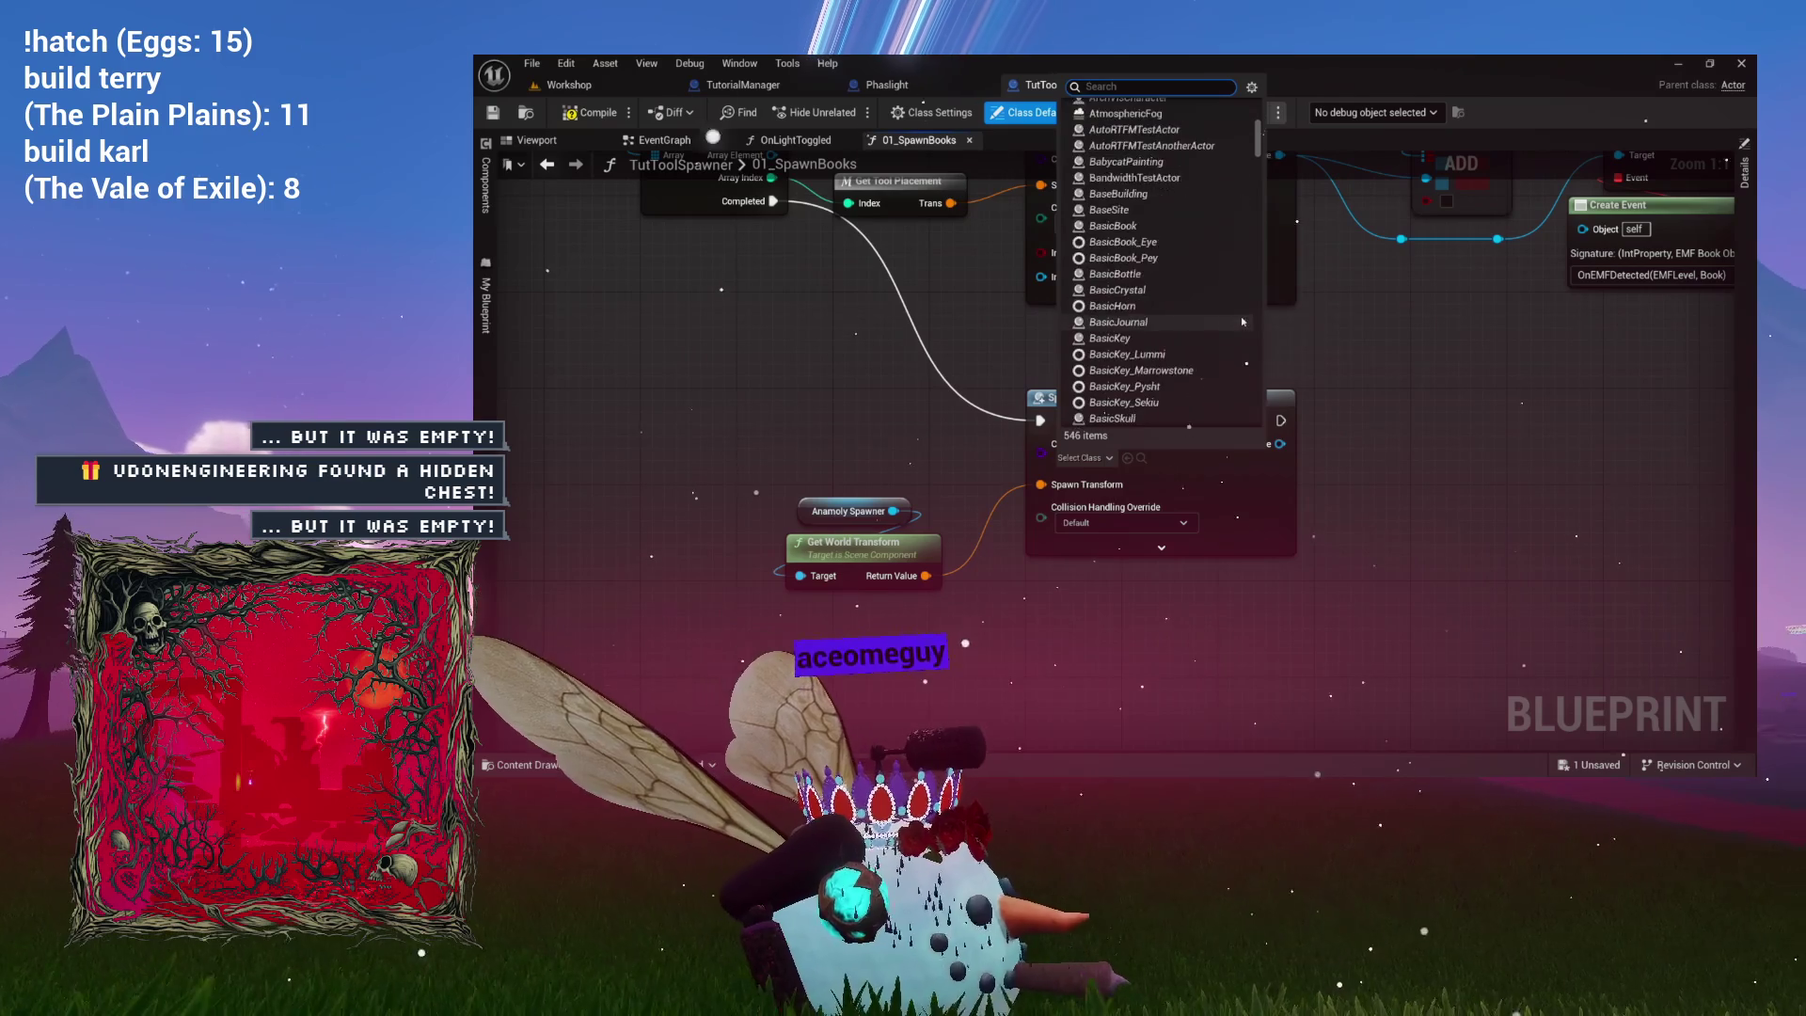
pyautogui.scroll(-10, 1242, 321)
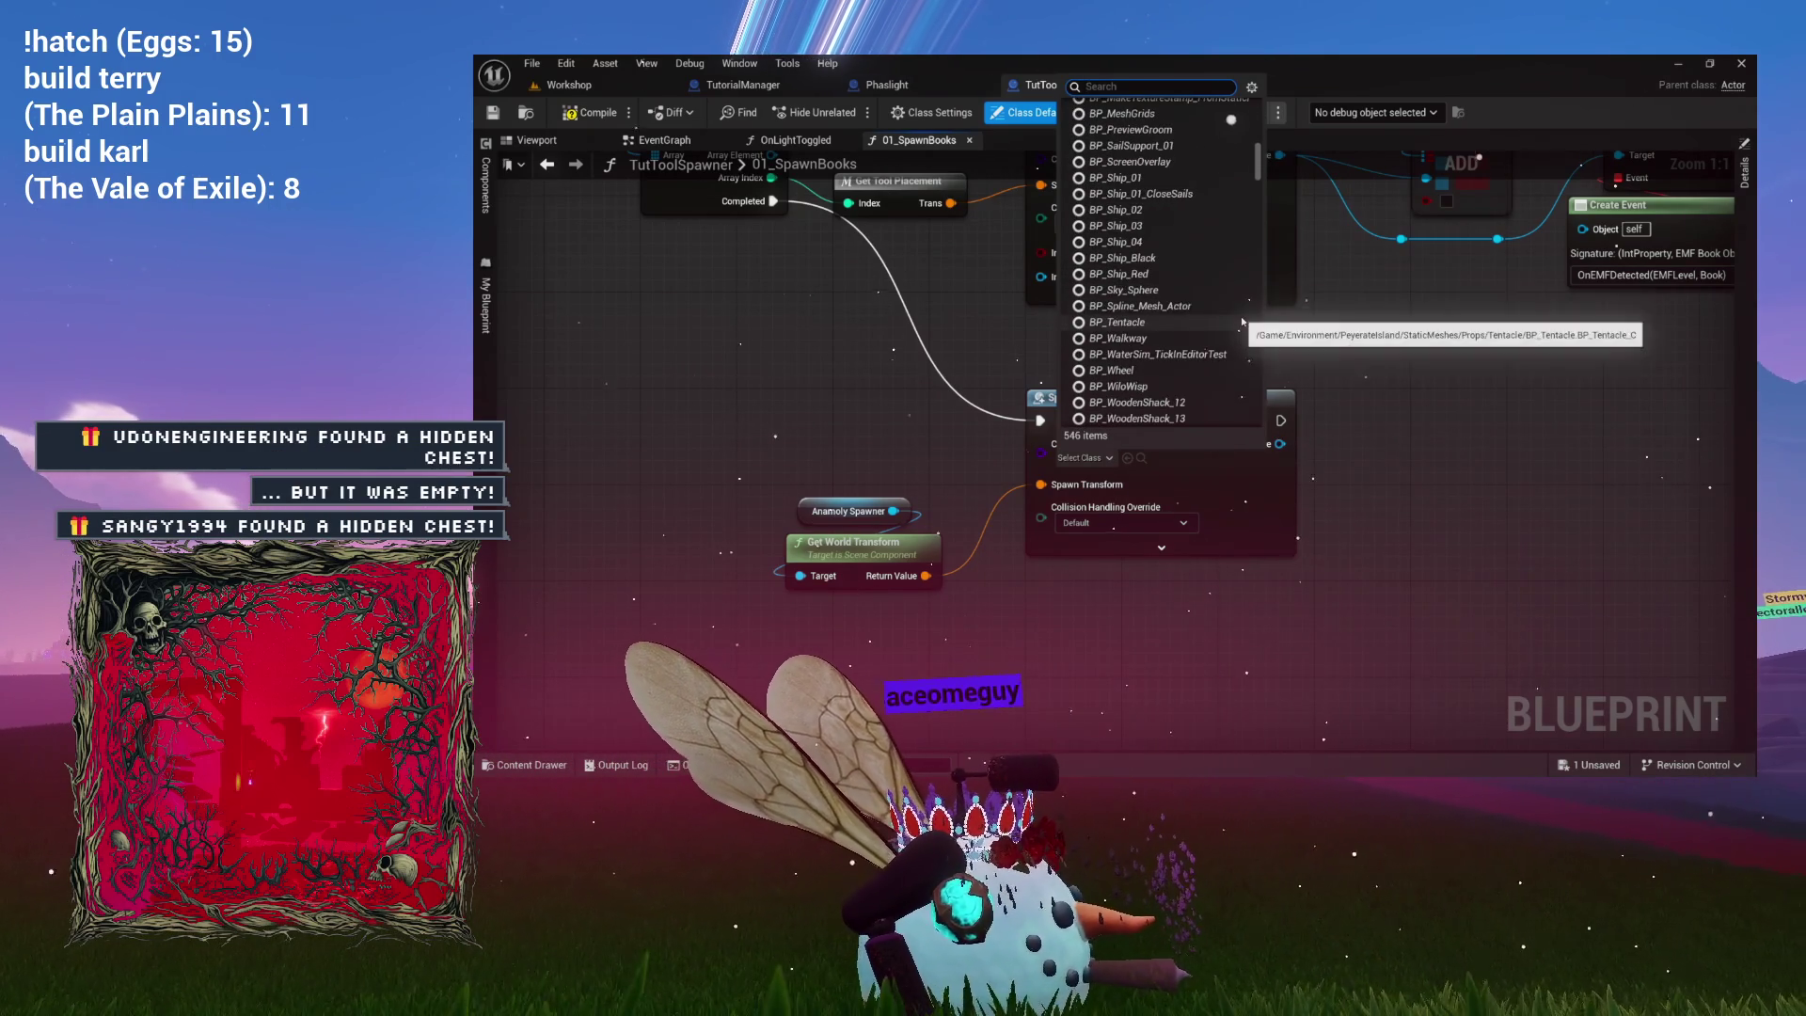
pyautogui.scroll(10, 1169, 308)
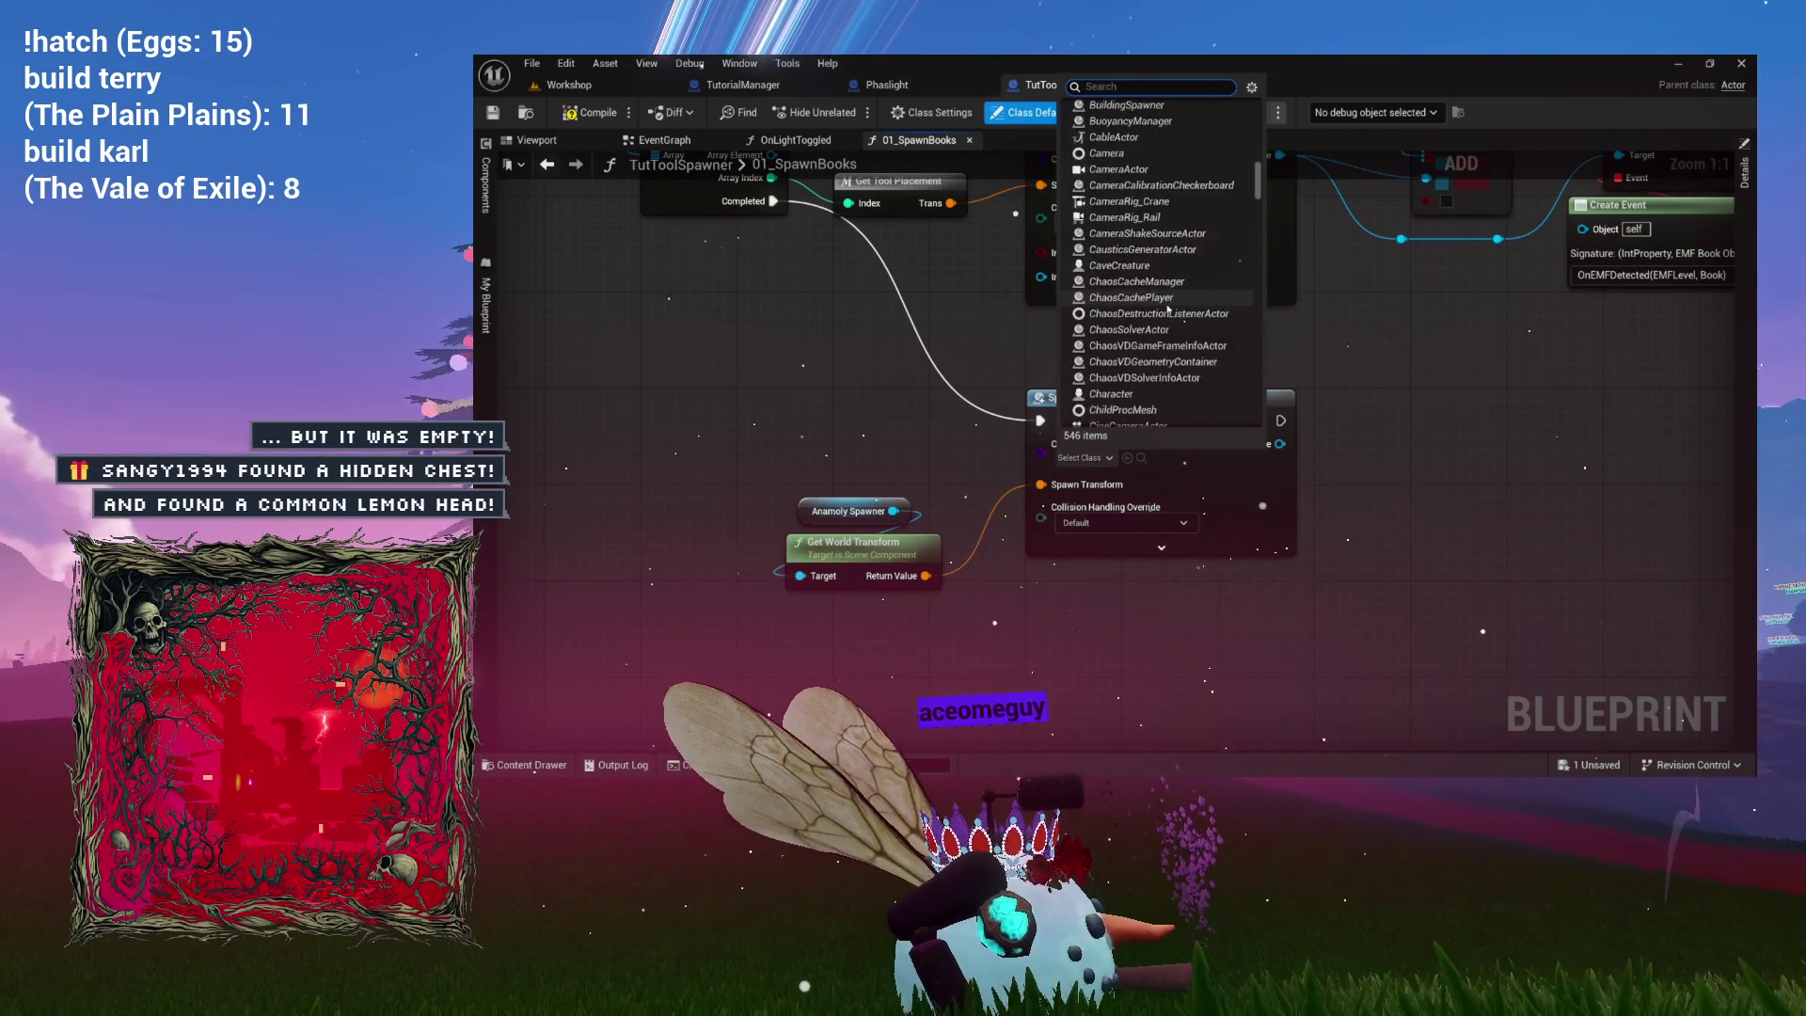
pyautogui.scroll(-1, 1143, 329)
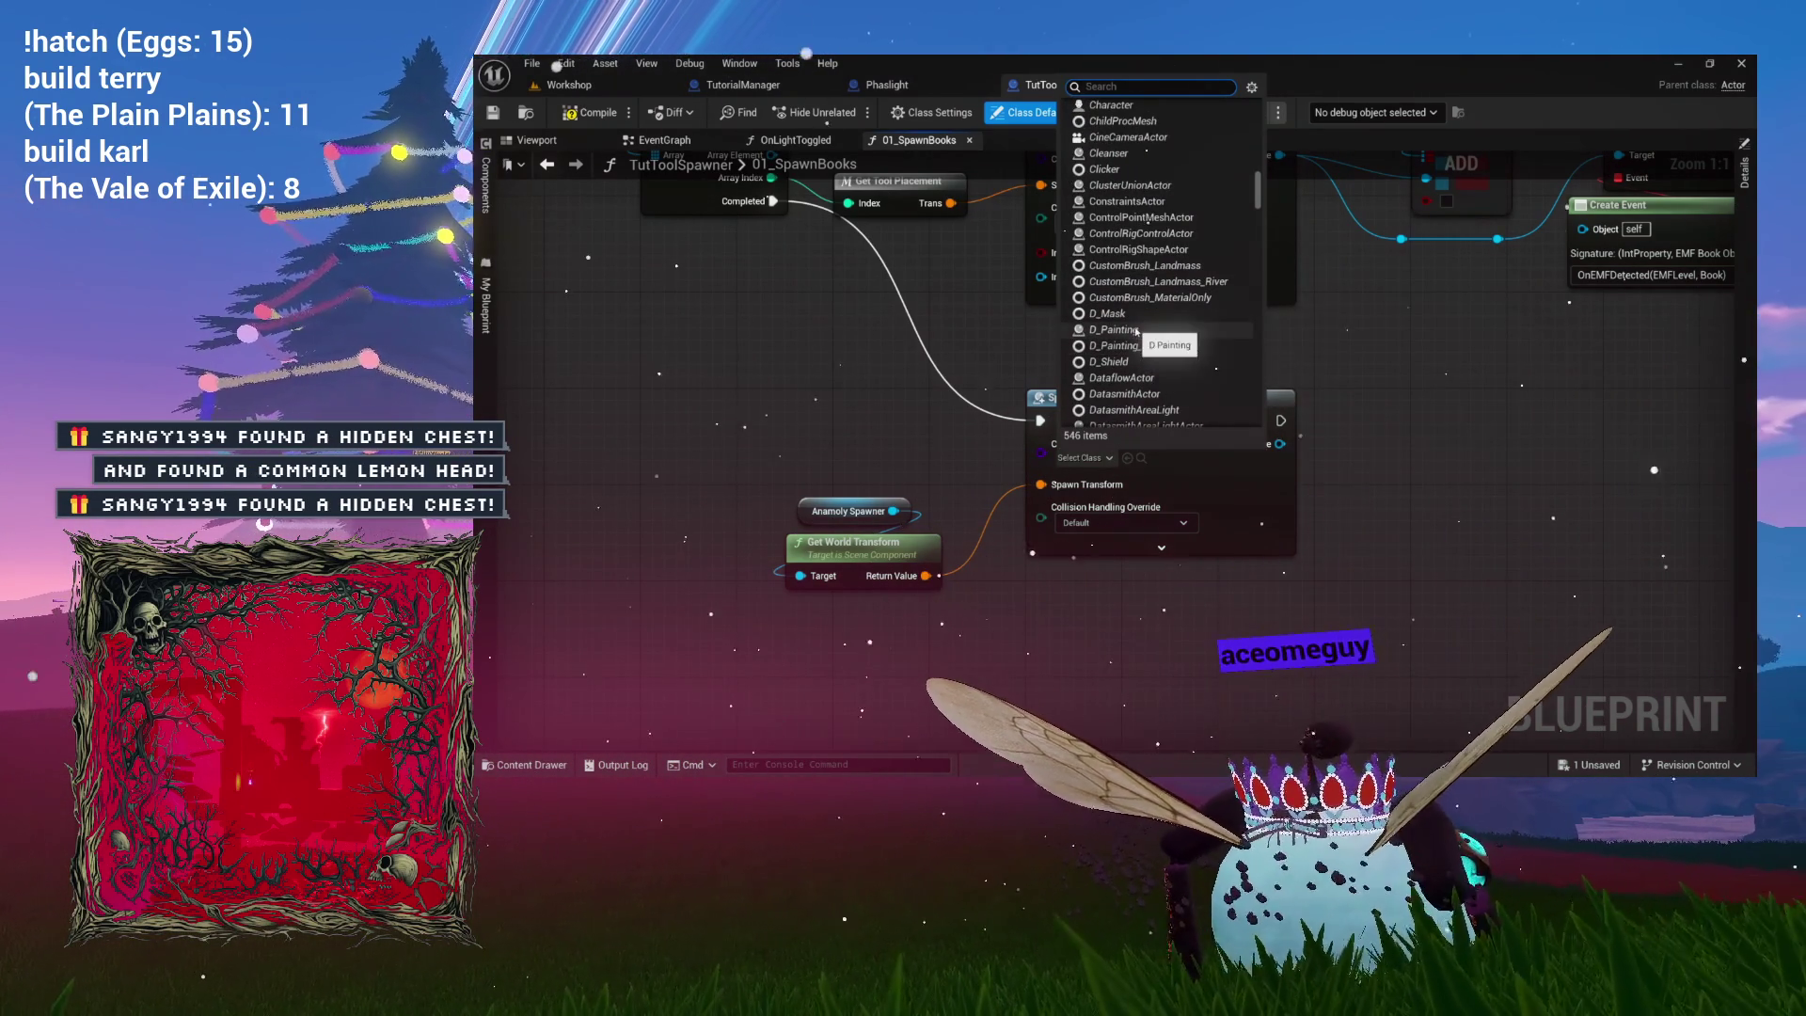
pyautogui.click(1115, 329)
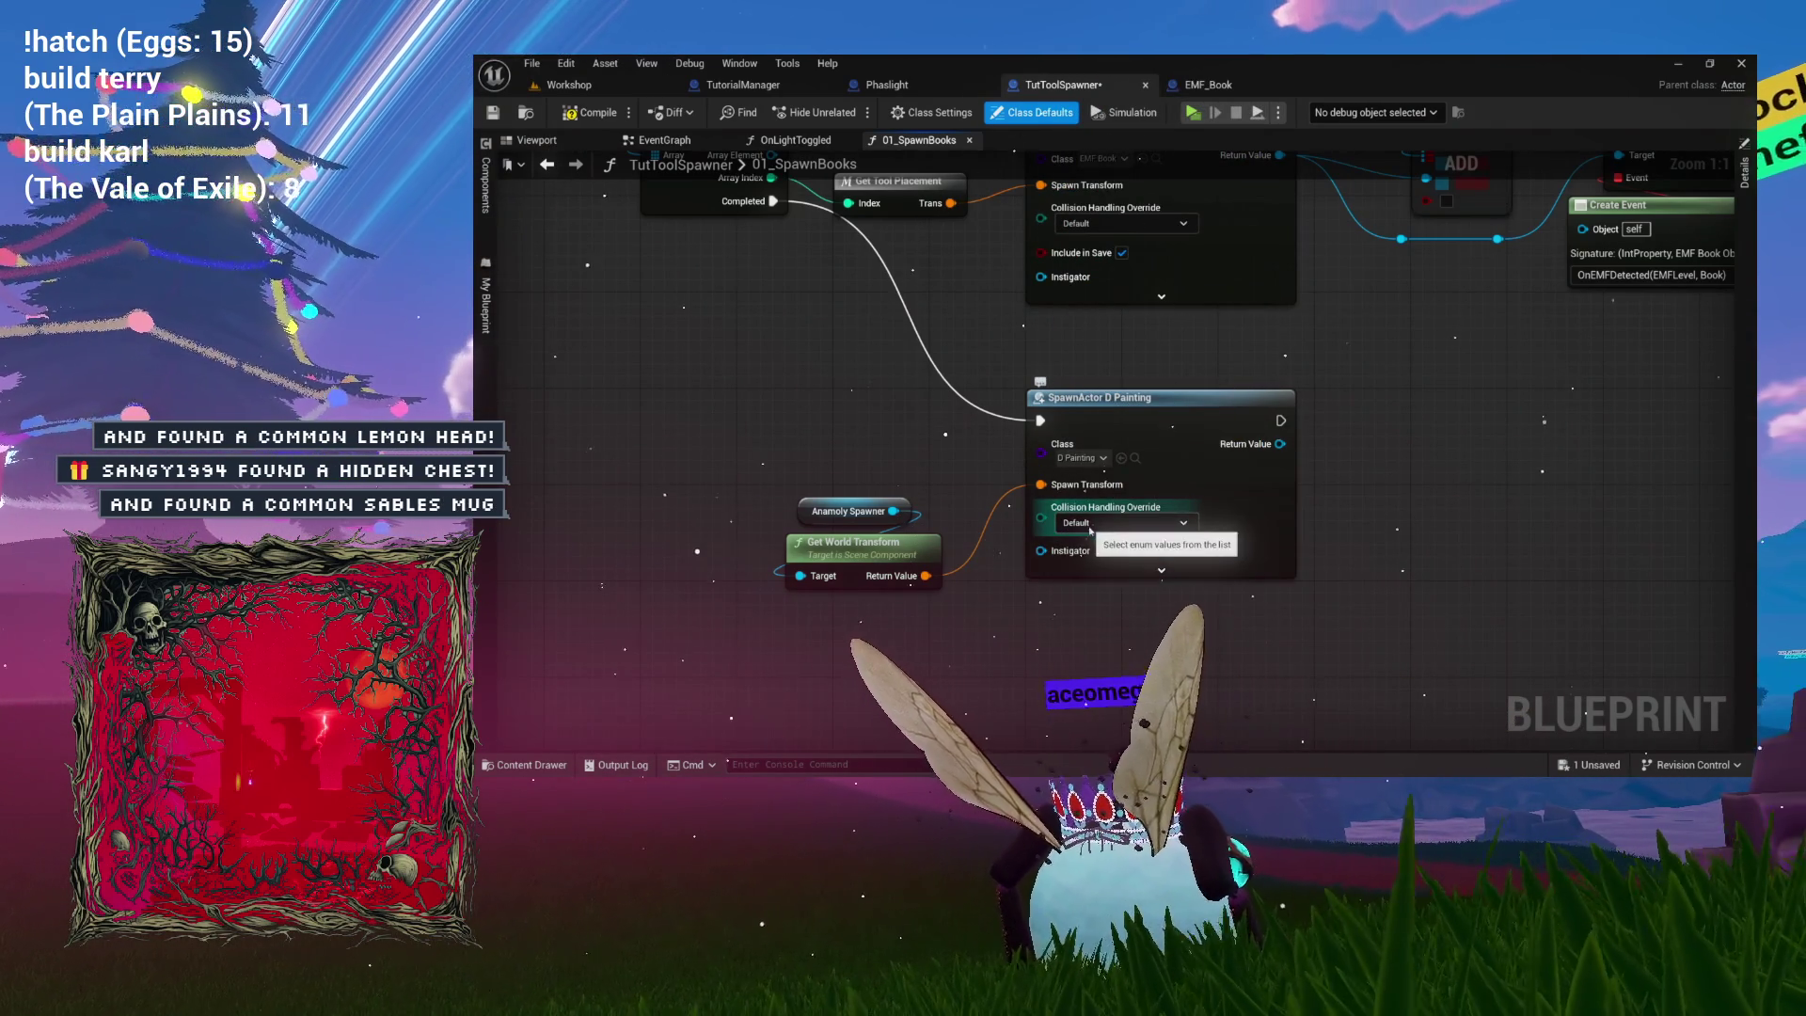
# Select the painting spawn nodes and drag off the D Painting Return Value for actions.
pyautogui.moveTo(809, 421); pyautogui.dragTo(1195, 513)
pyautogui.moveTo(1521, 460); pyautogui.dragTo(1357, 513)
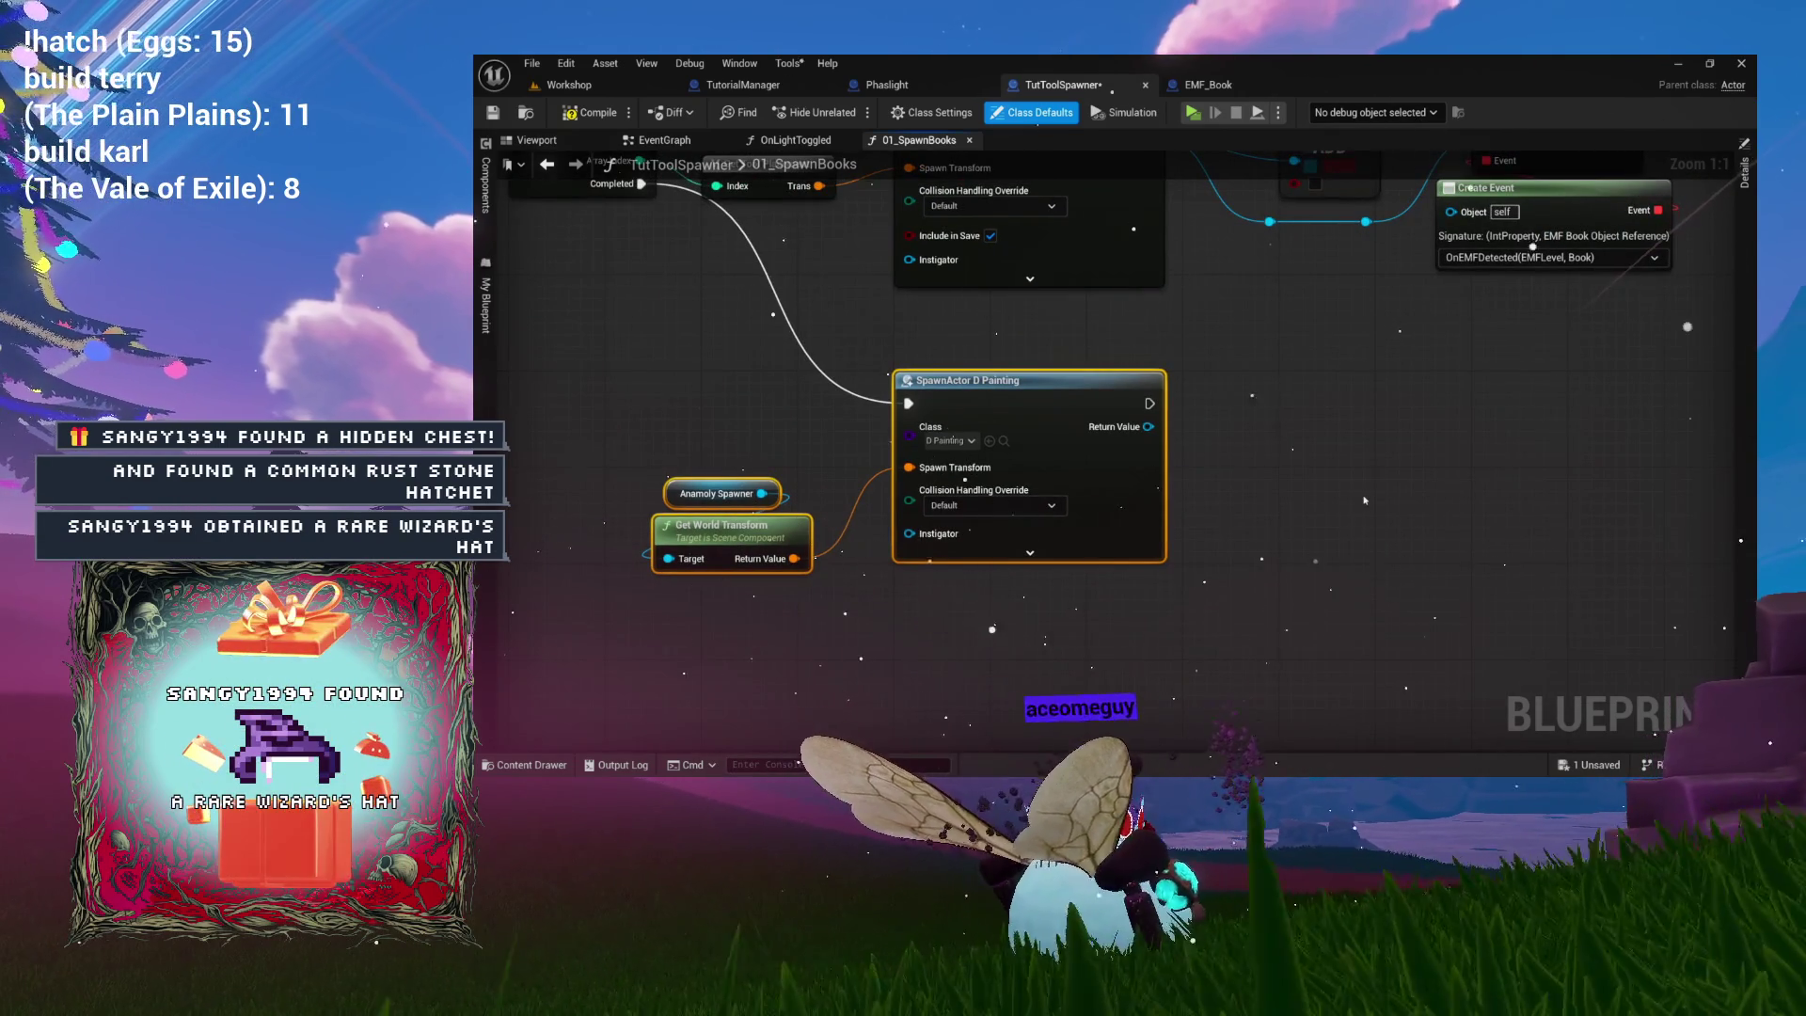
pyautogui.moveTo(1364, 435)
pyautogui.mouseDown()
pyautogui.moveTo(1329, 632)
pyautogui.moveTo(1337, 582)
pyautogui.moveTo(1276, 460)
pyautogui.mouseUp()
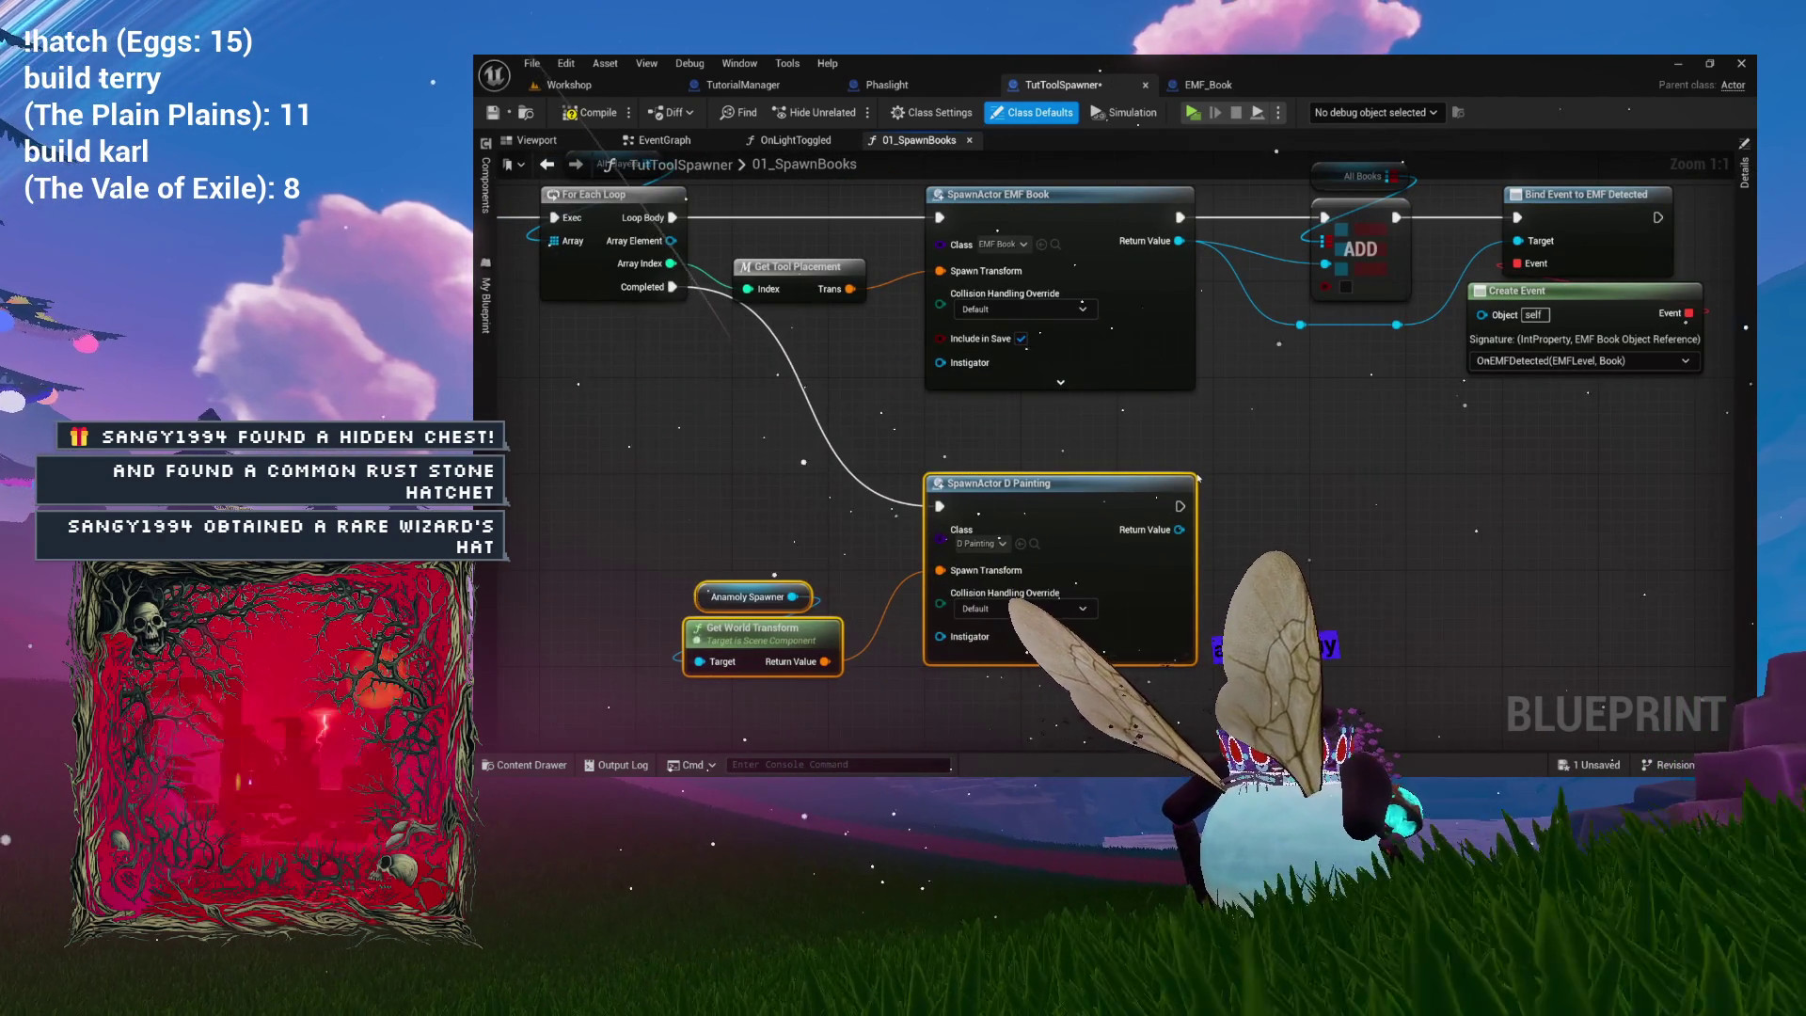
pyautogui.moveTo(1180, 530)
pyautogui.mouseDown()
pyautogui.moveTo(1252, 524)
pyautogui.moveTo(1219, 525)
pyautogui.moveTo(1267, 482)
pyautogui.mouseUp()
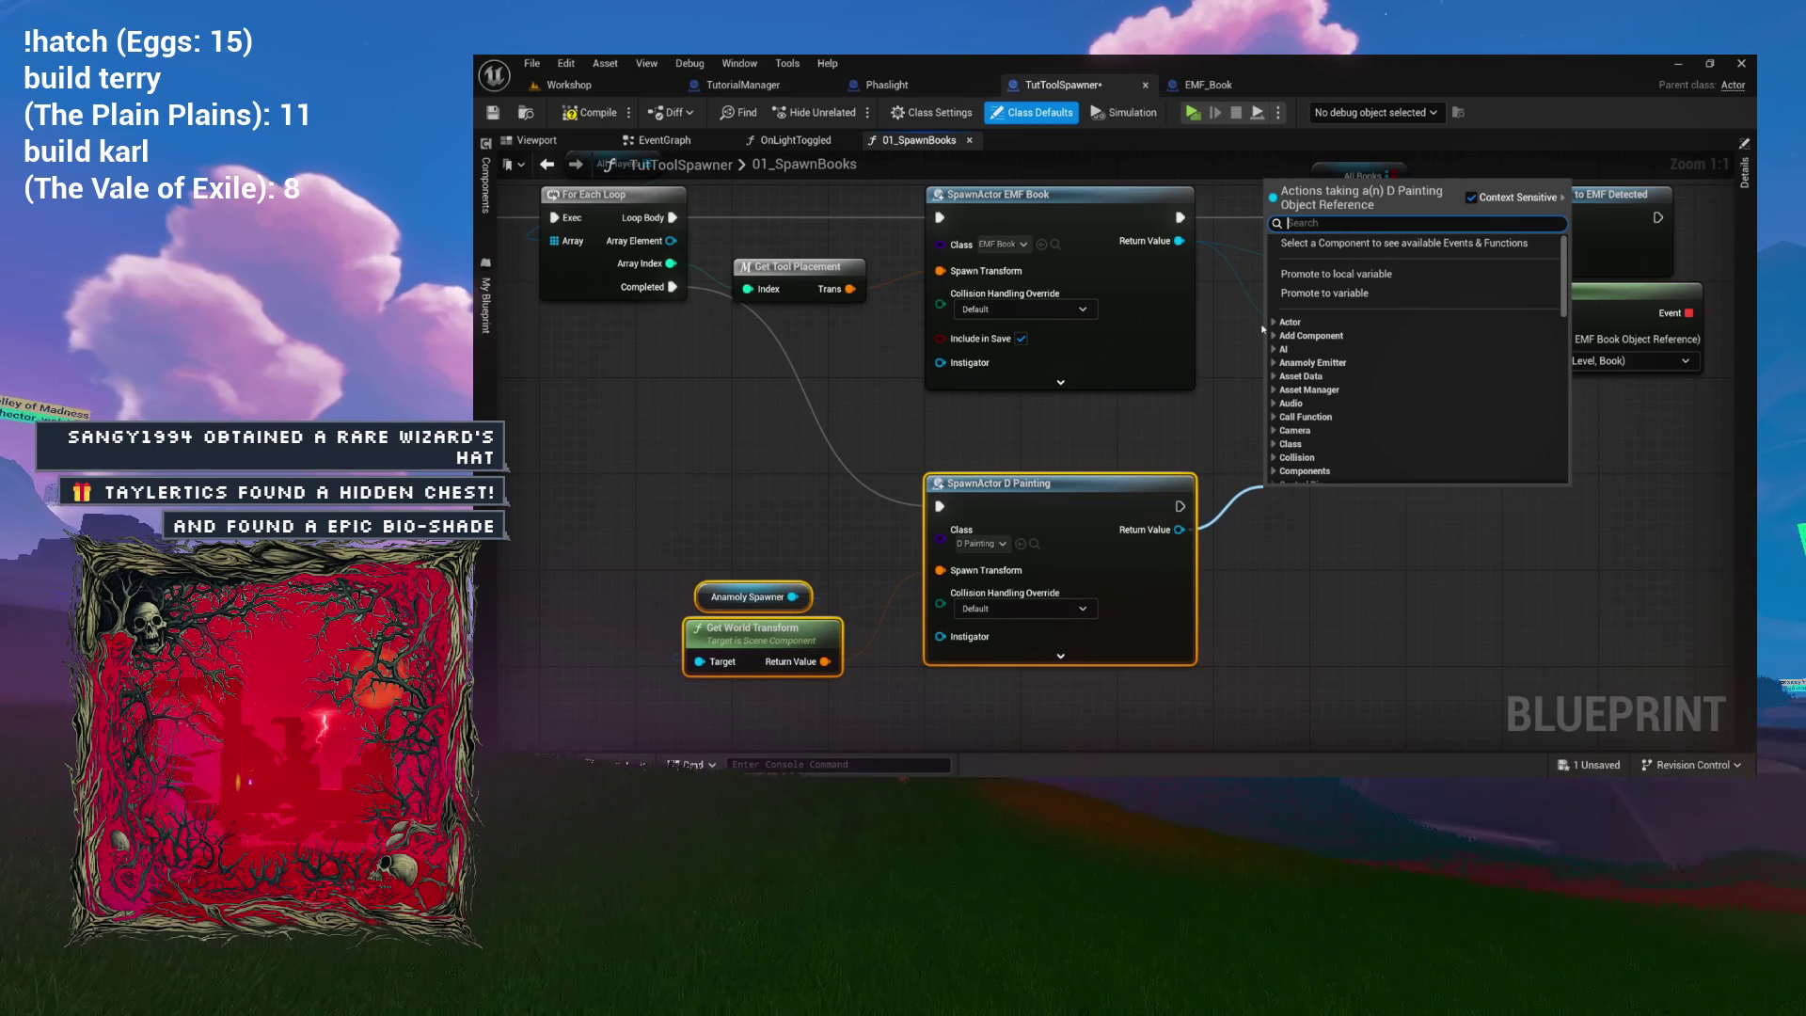
# Promote the spawned D Painting to a new variable named MyPainting.
pyautogui.click(1337, 297)
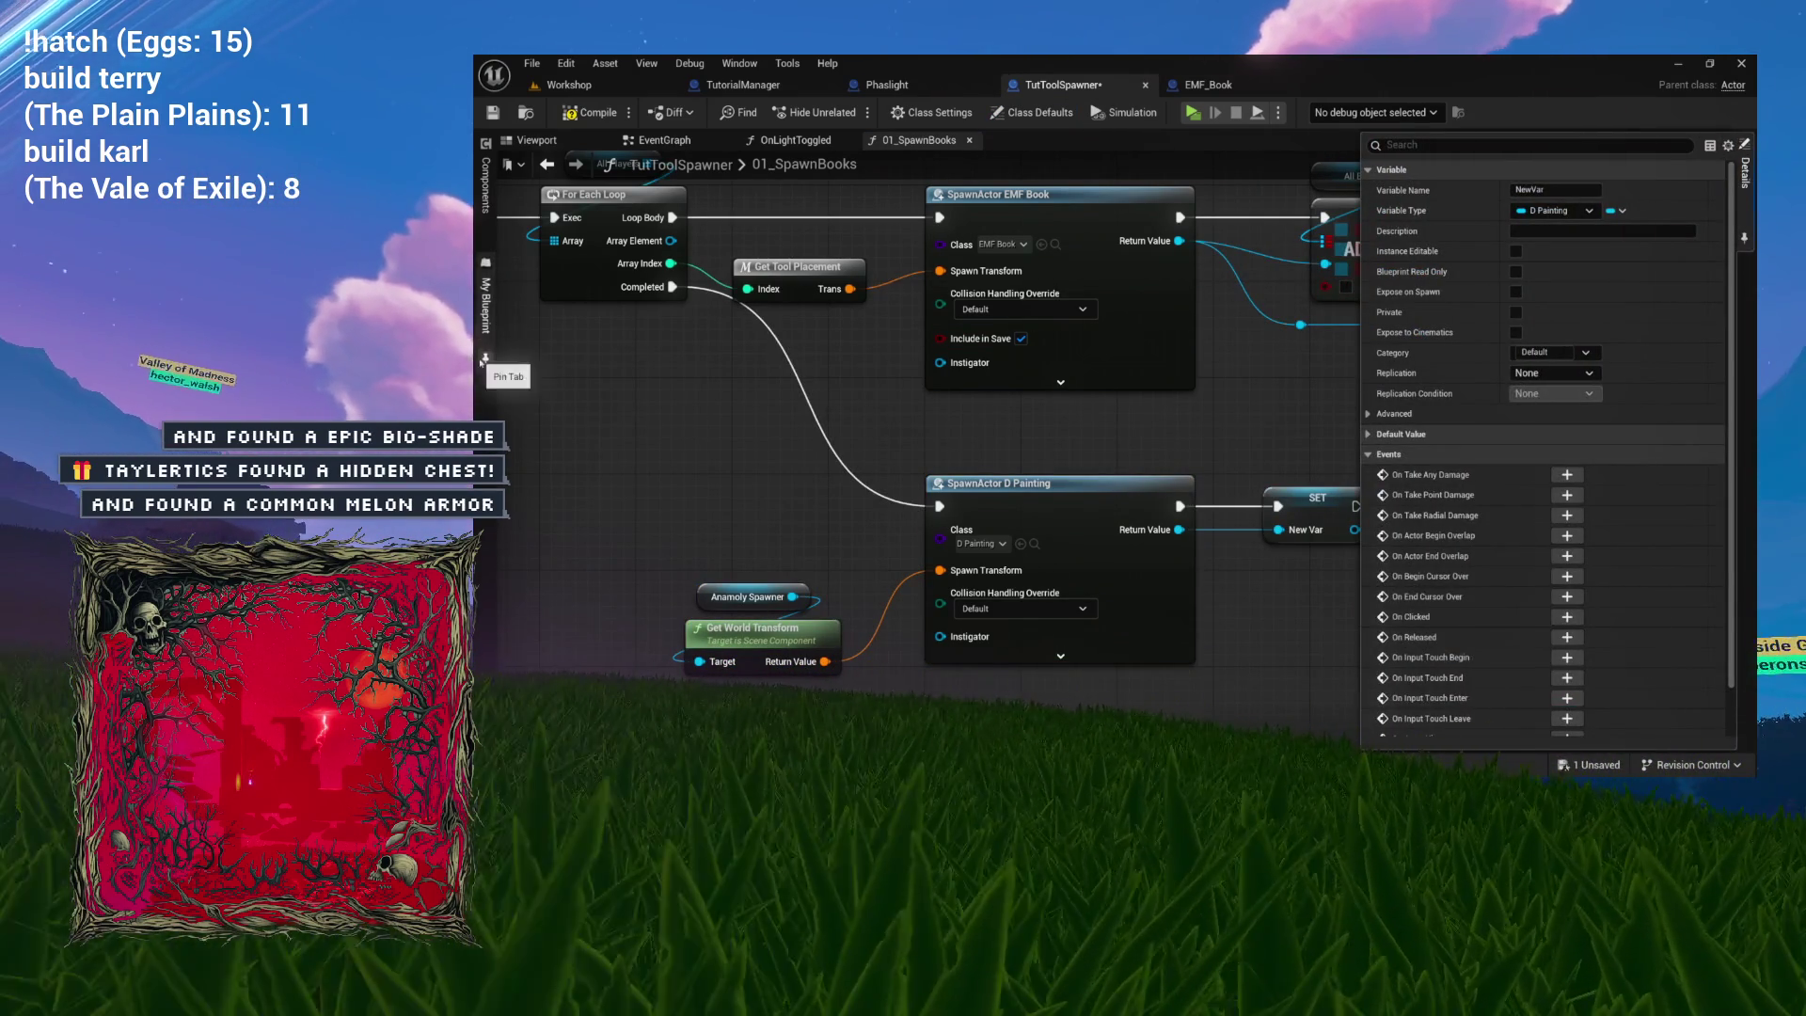
pyautogui.click(483, 358)
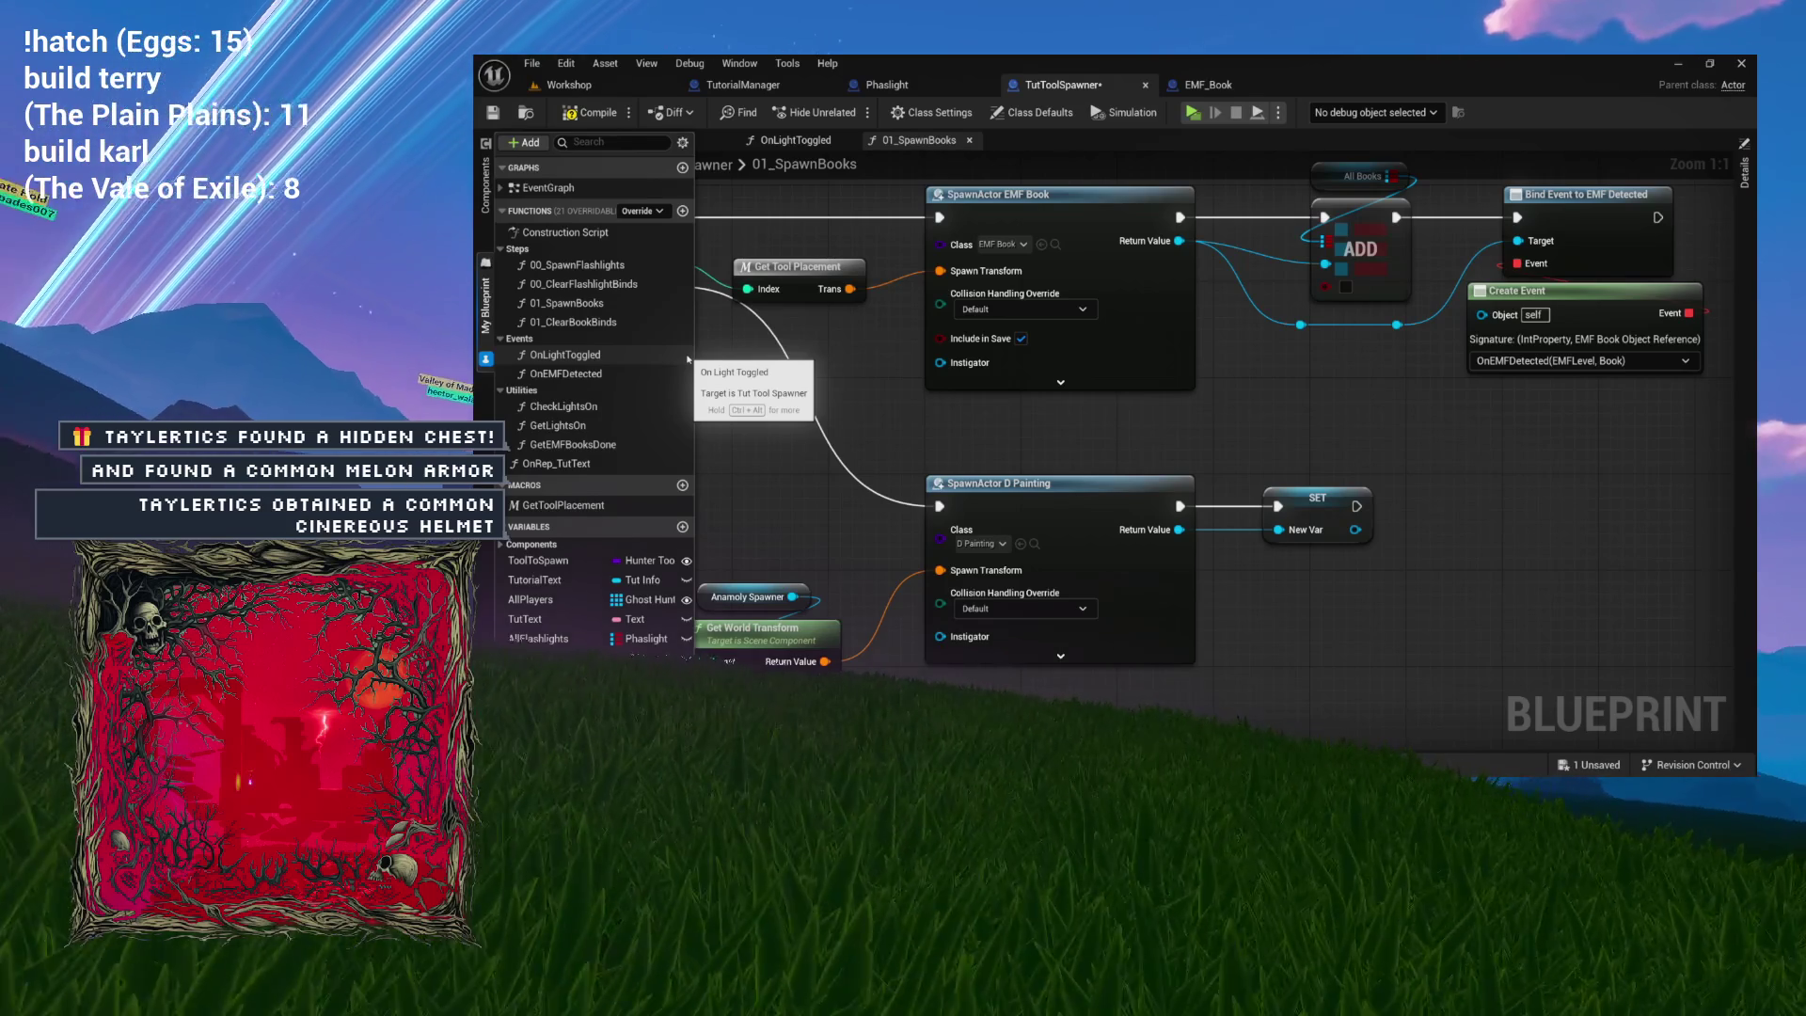
pyautogui.write('MyPainting')
pyautogui.press('Return')
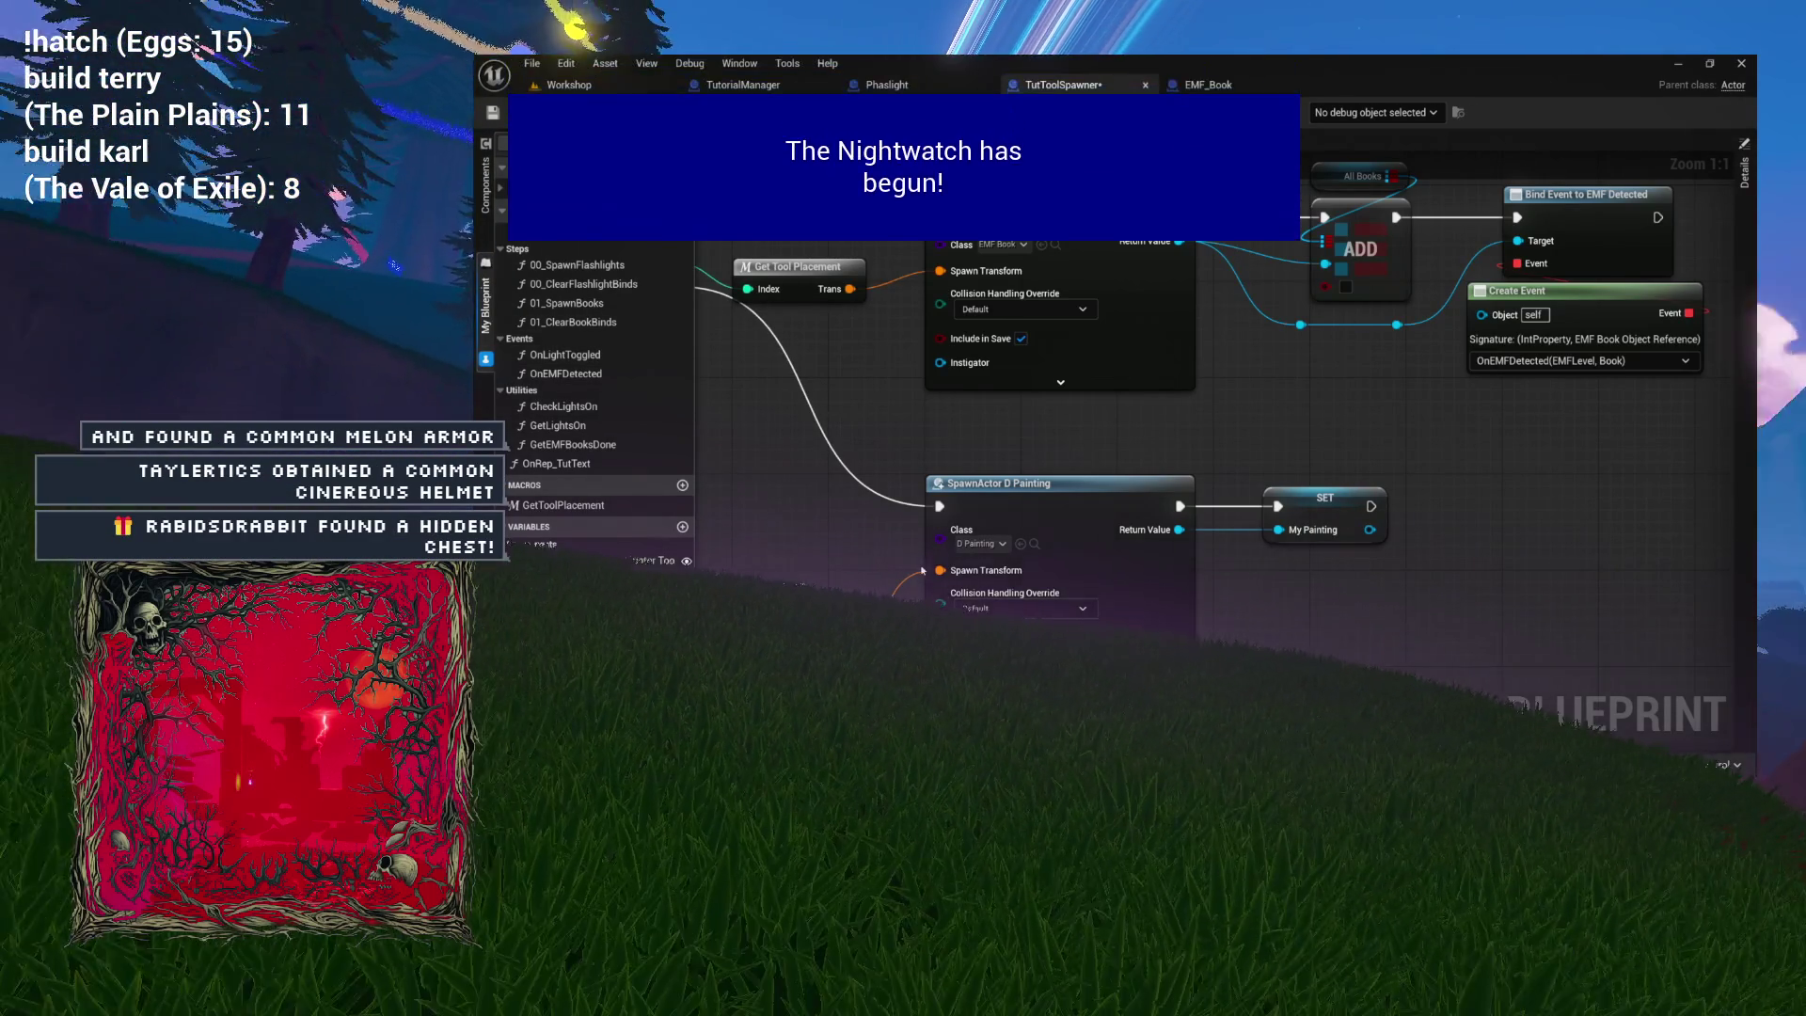
# Reposition the SET MyPainting node and drag off its output for actions.
pyautogui.moveTo(1307, 502)
pyautogui.mouseDown()
pyautogui.moveTo(1210, 490)
pyautogui.moveTo(1413, 451)
pyautogui.mouseUp()
pyautogui.click(1211, 491)
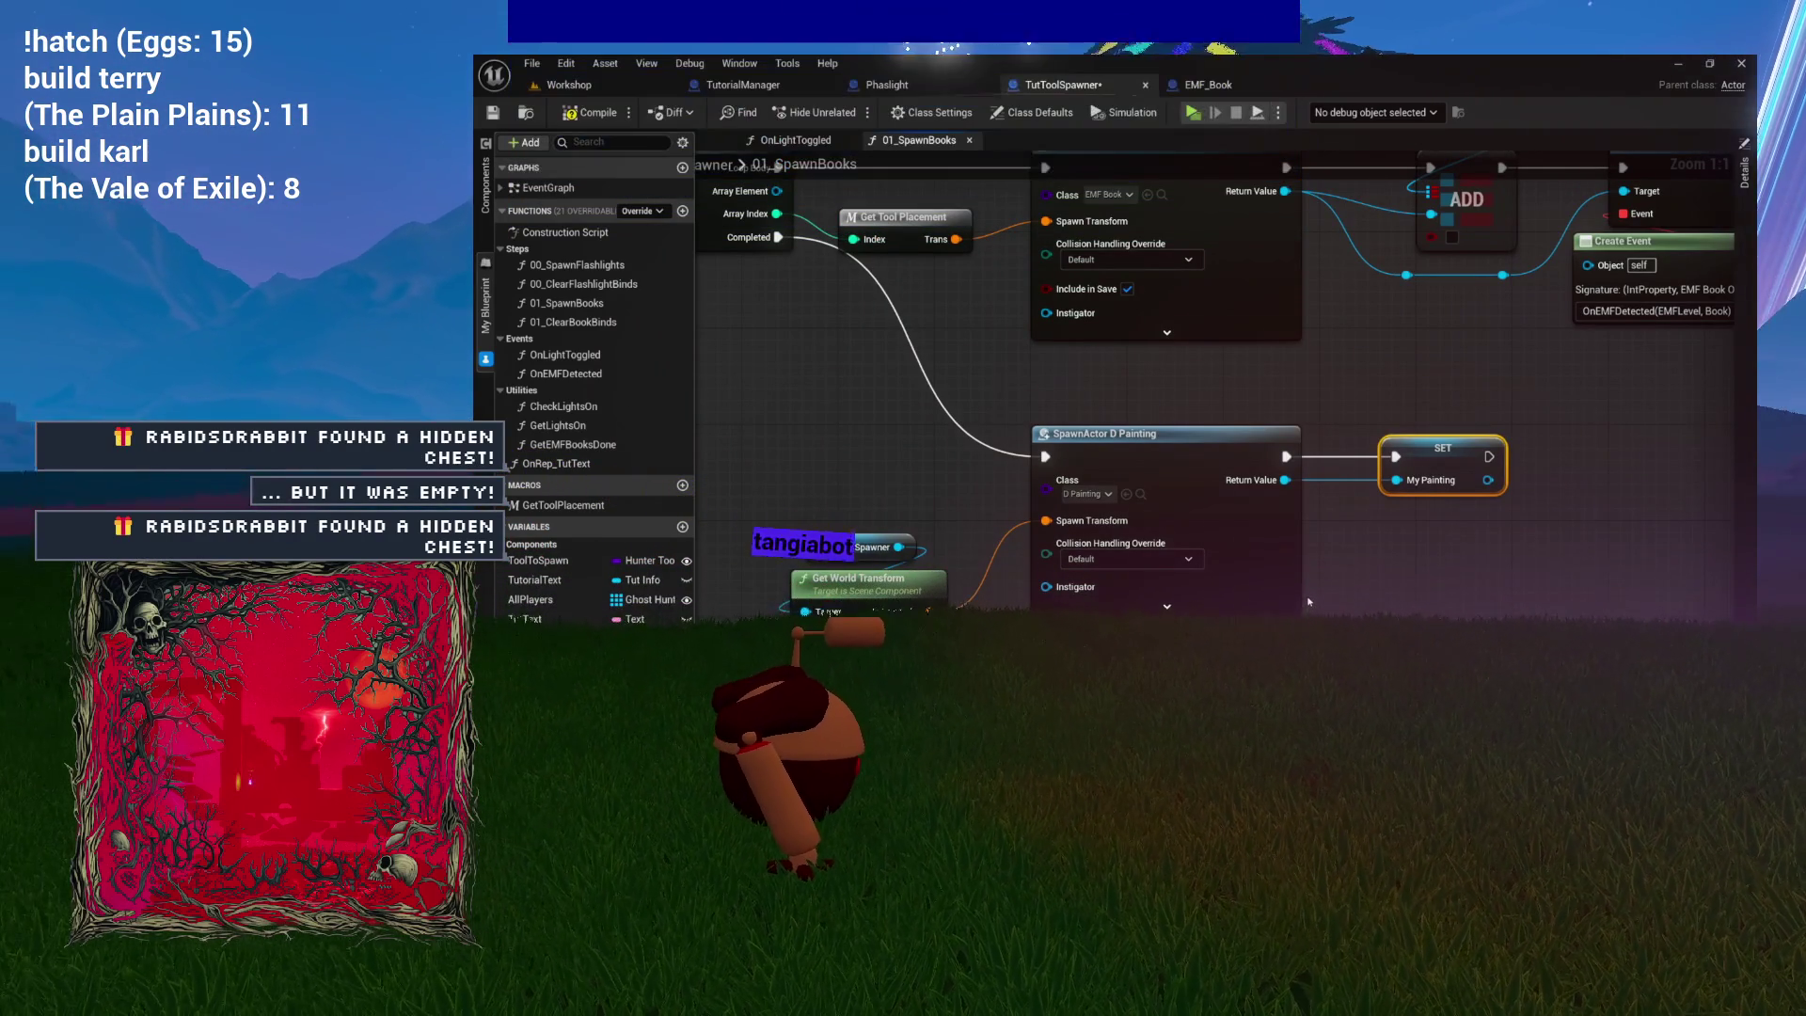
pyautogui.moveTo(1480, 595); pyautogui.dragTo(1136, 588)
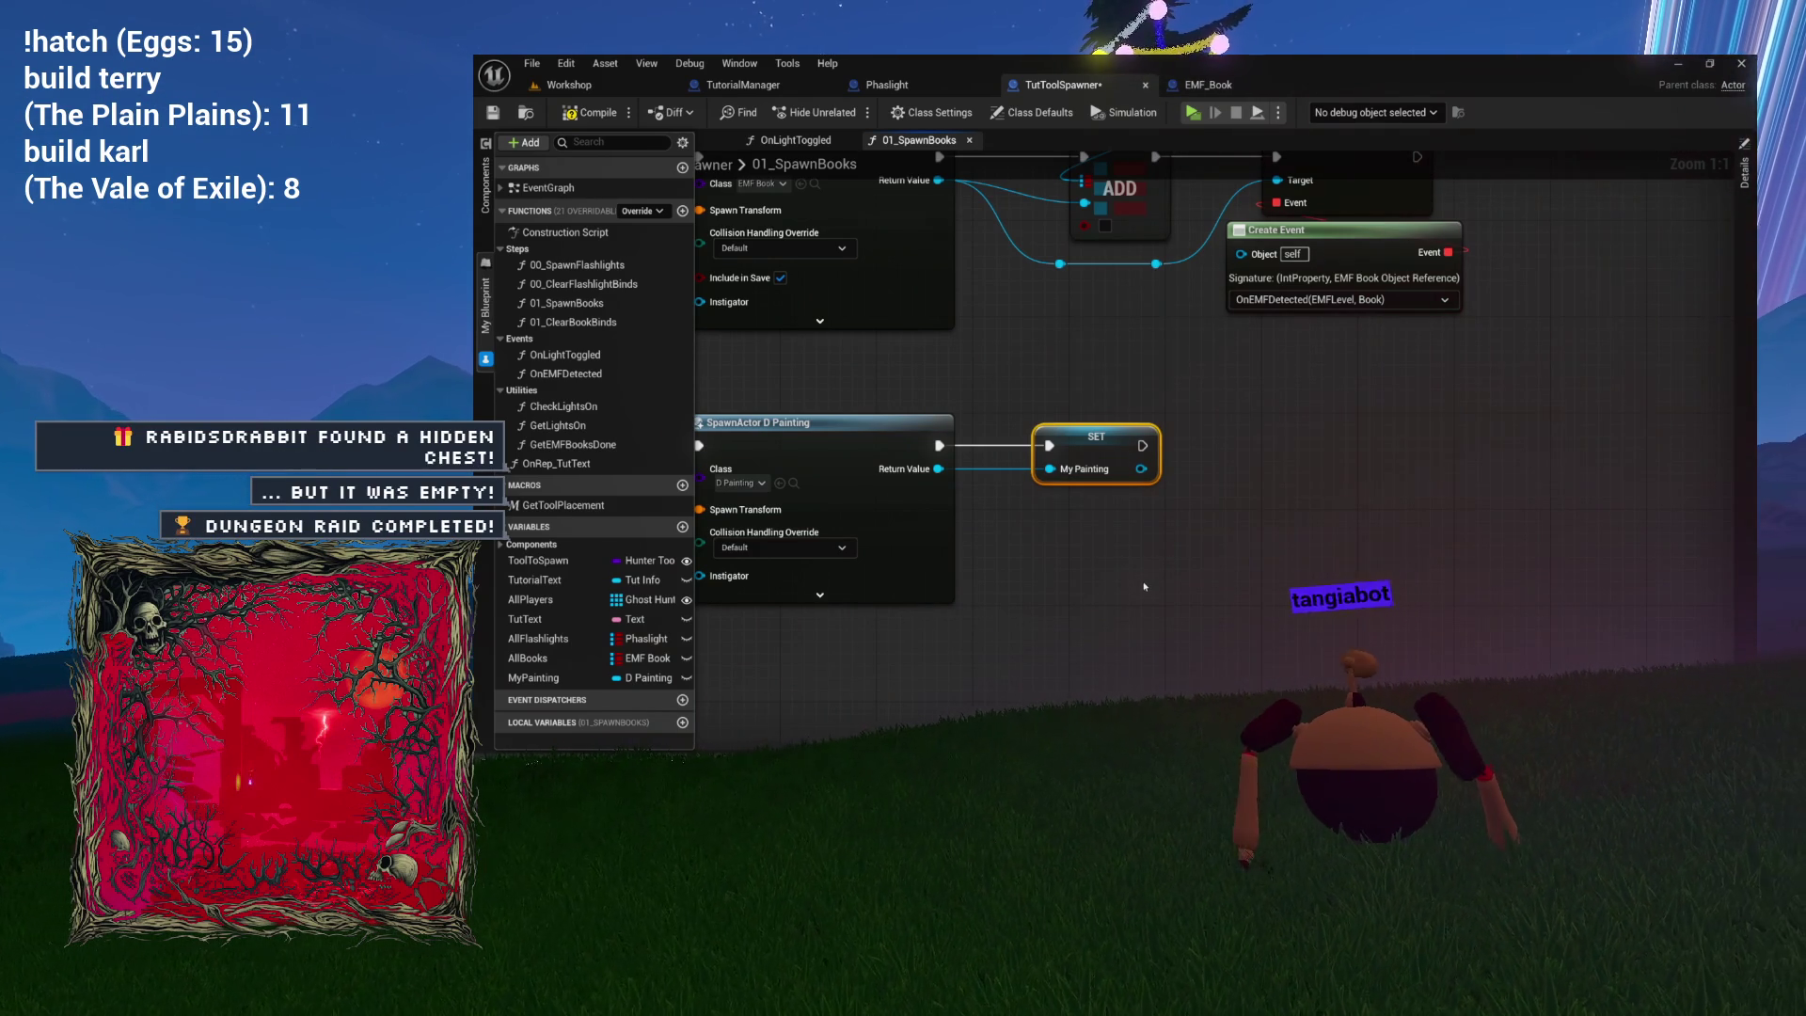
pyautogui.moveTo(1144, 580)
pyautogui.mouseDown()
pyautogui.moveTo(1194, 617)
pyautogui.moveTo(1308, 570)
pyautogui.moveTo(1059, 569)
pyautogui.mouseUp()
pyautogui.moveTo(1030, 488)
pyautogui.mouseDown()
pyautogui.moveTo(1149, 492)
pyautogui.moveTo(1096, 468)
pyautogui.mouseUp()
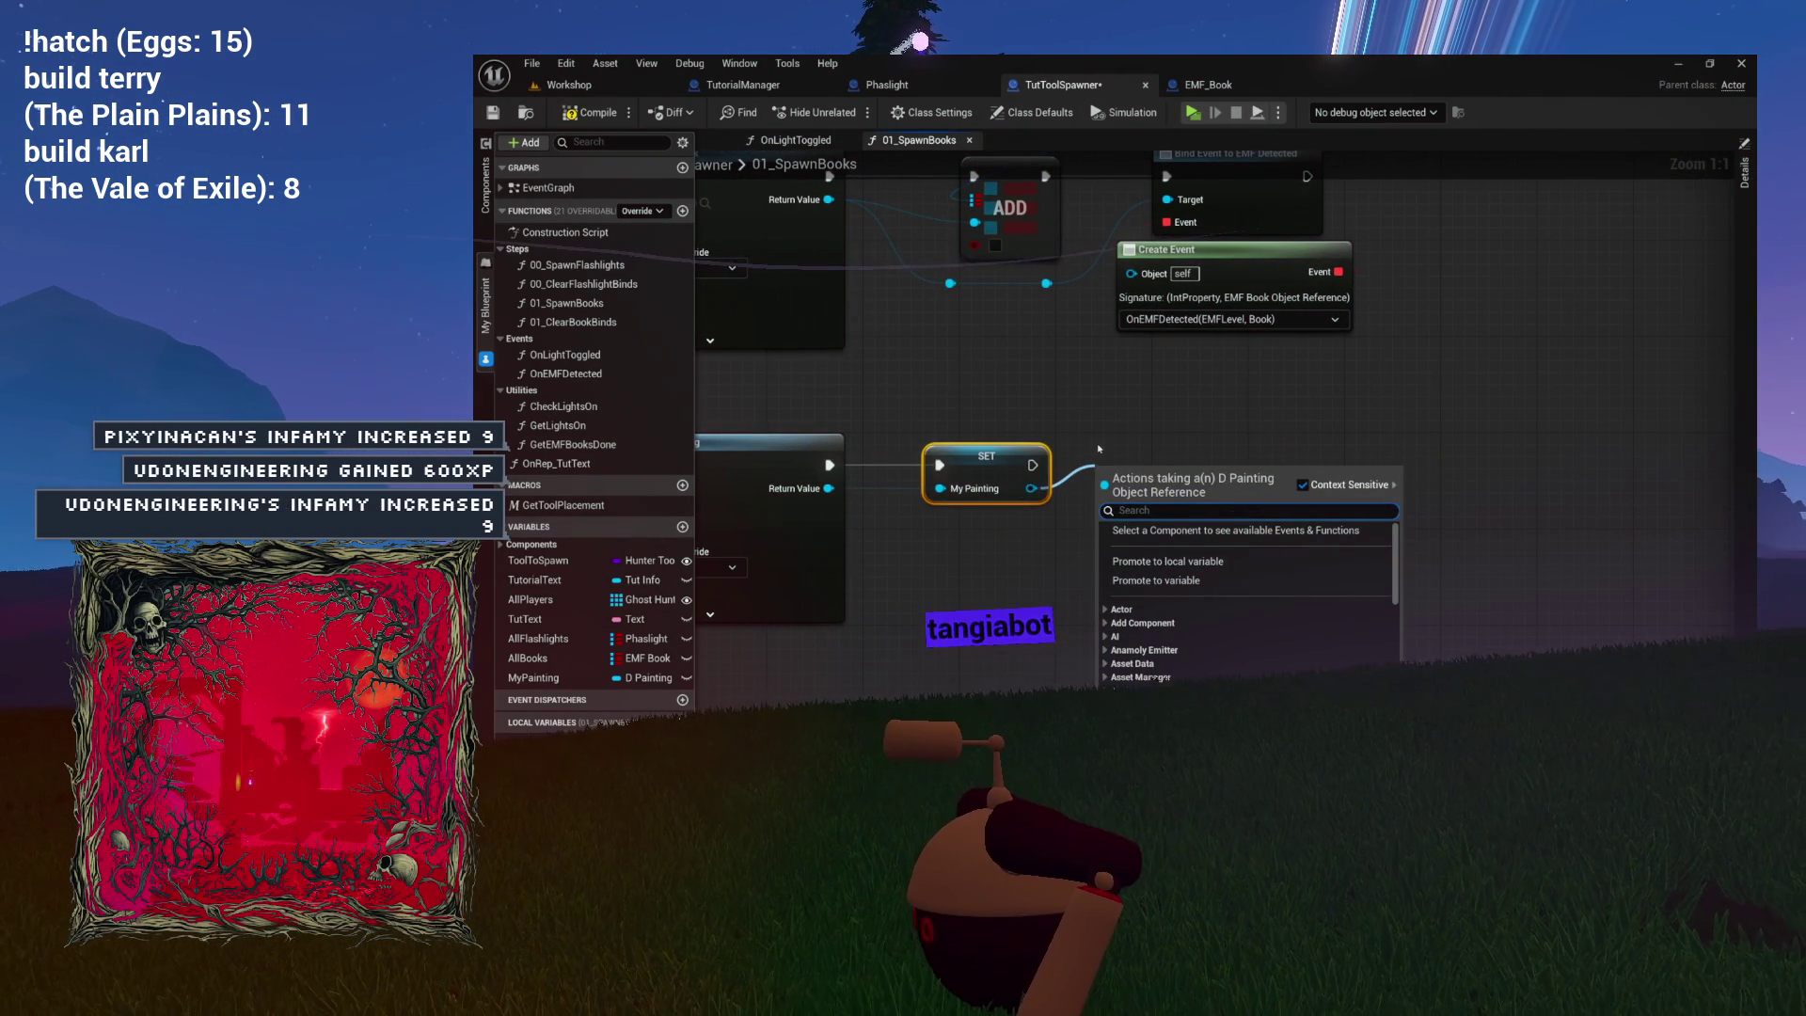
# Add an Activate Emitter call on MyPainting's Anamoly Emitter, placed beside the SET node.
pyautogui.write('anamo')
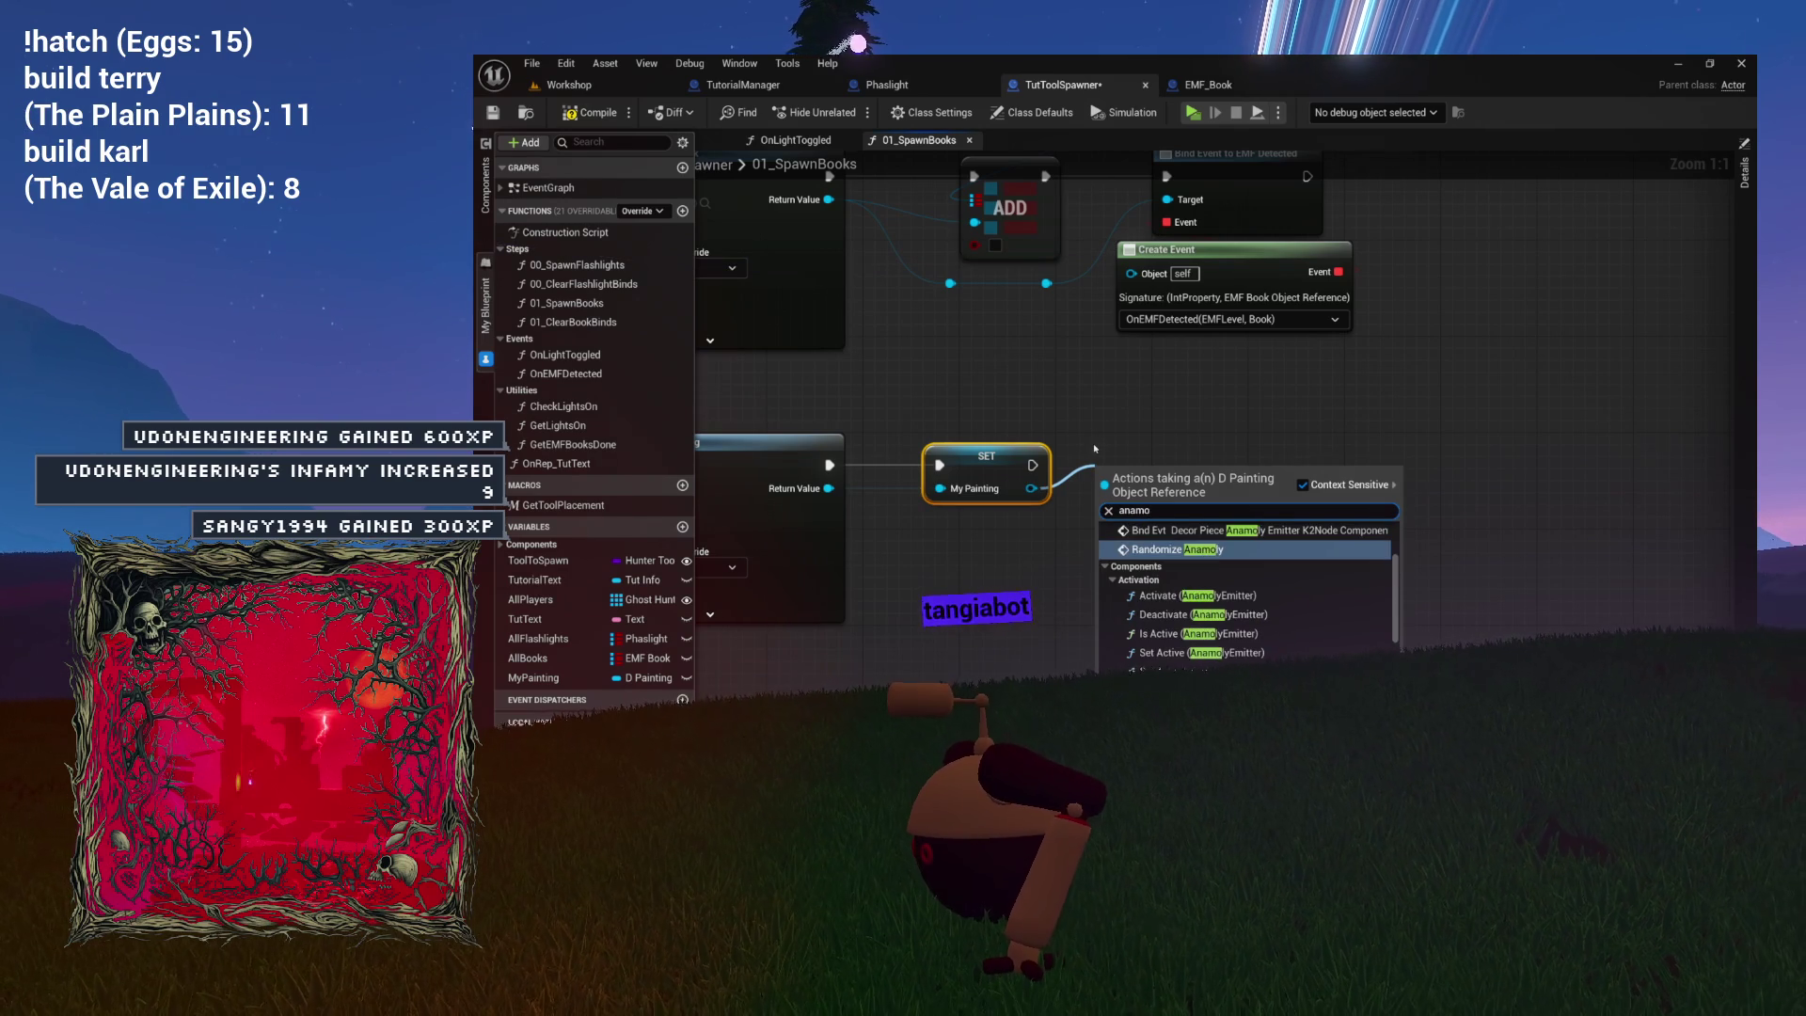
pyautogui.scroll(2, 1165, 637)
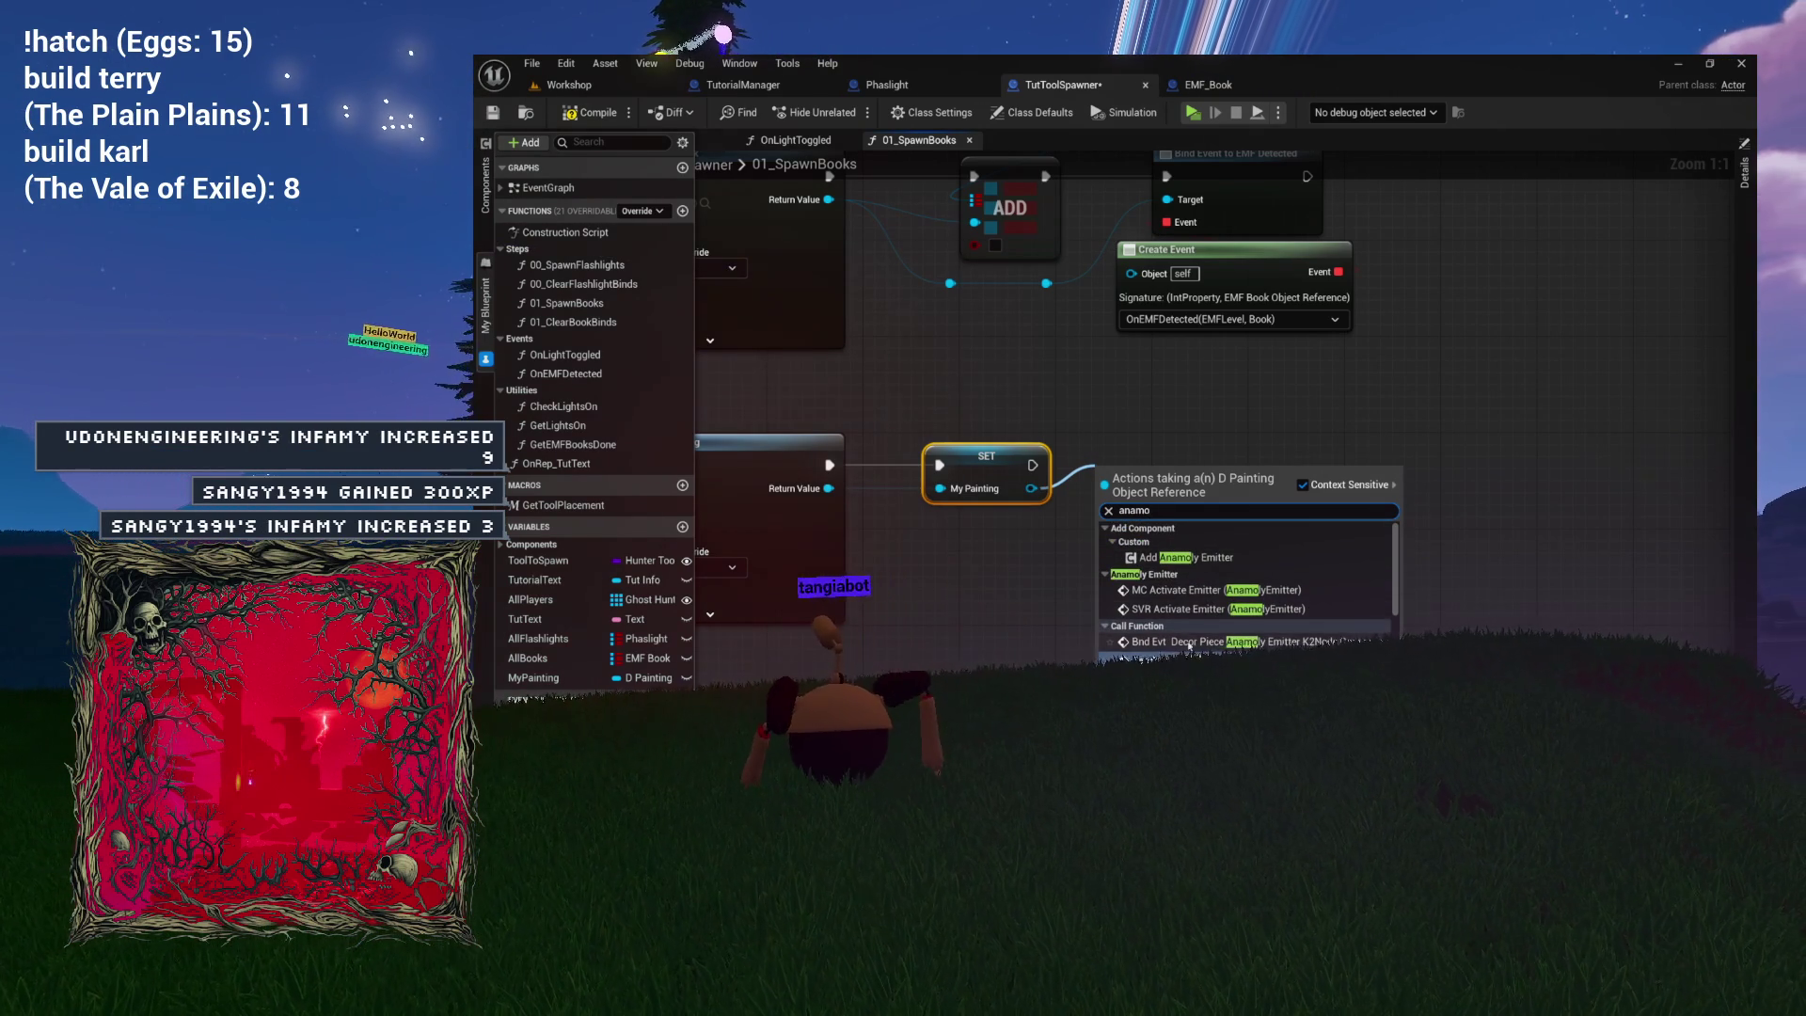
pyautogui.scroll(-5, 1188, 645)
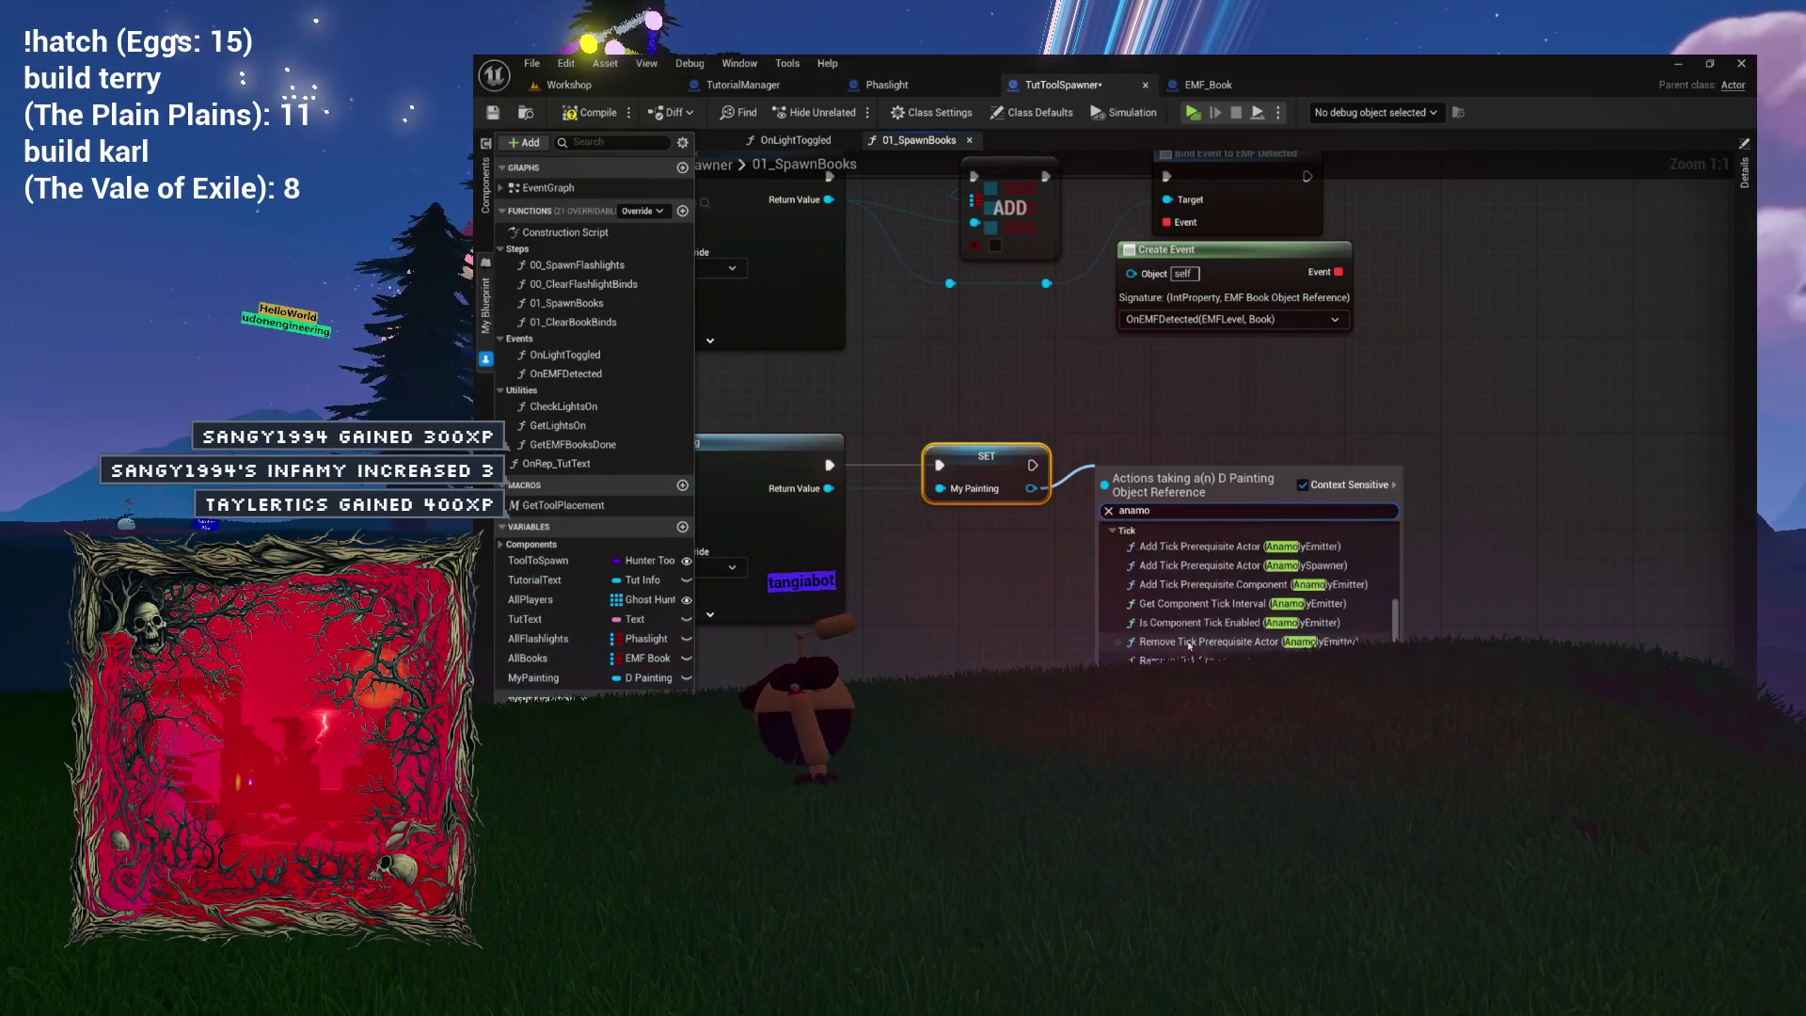
pyautogui.scroll(-3, 1190, 646)
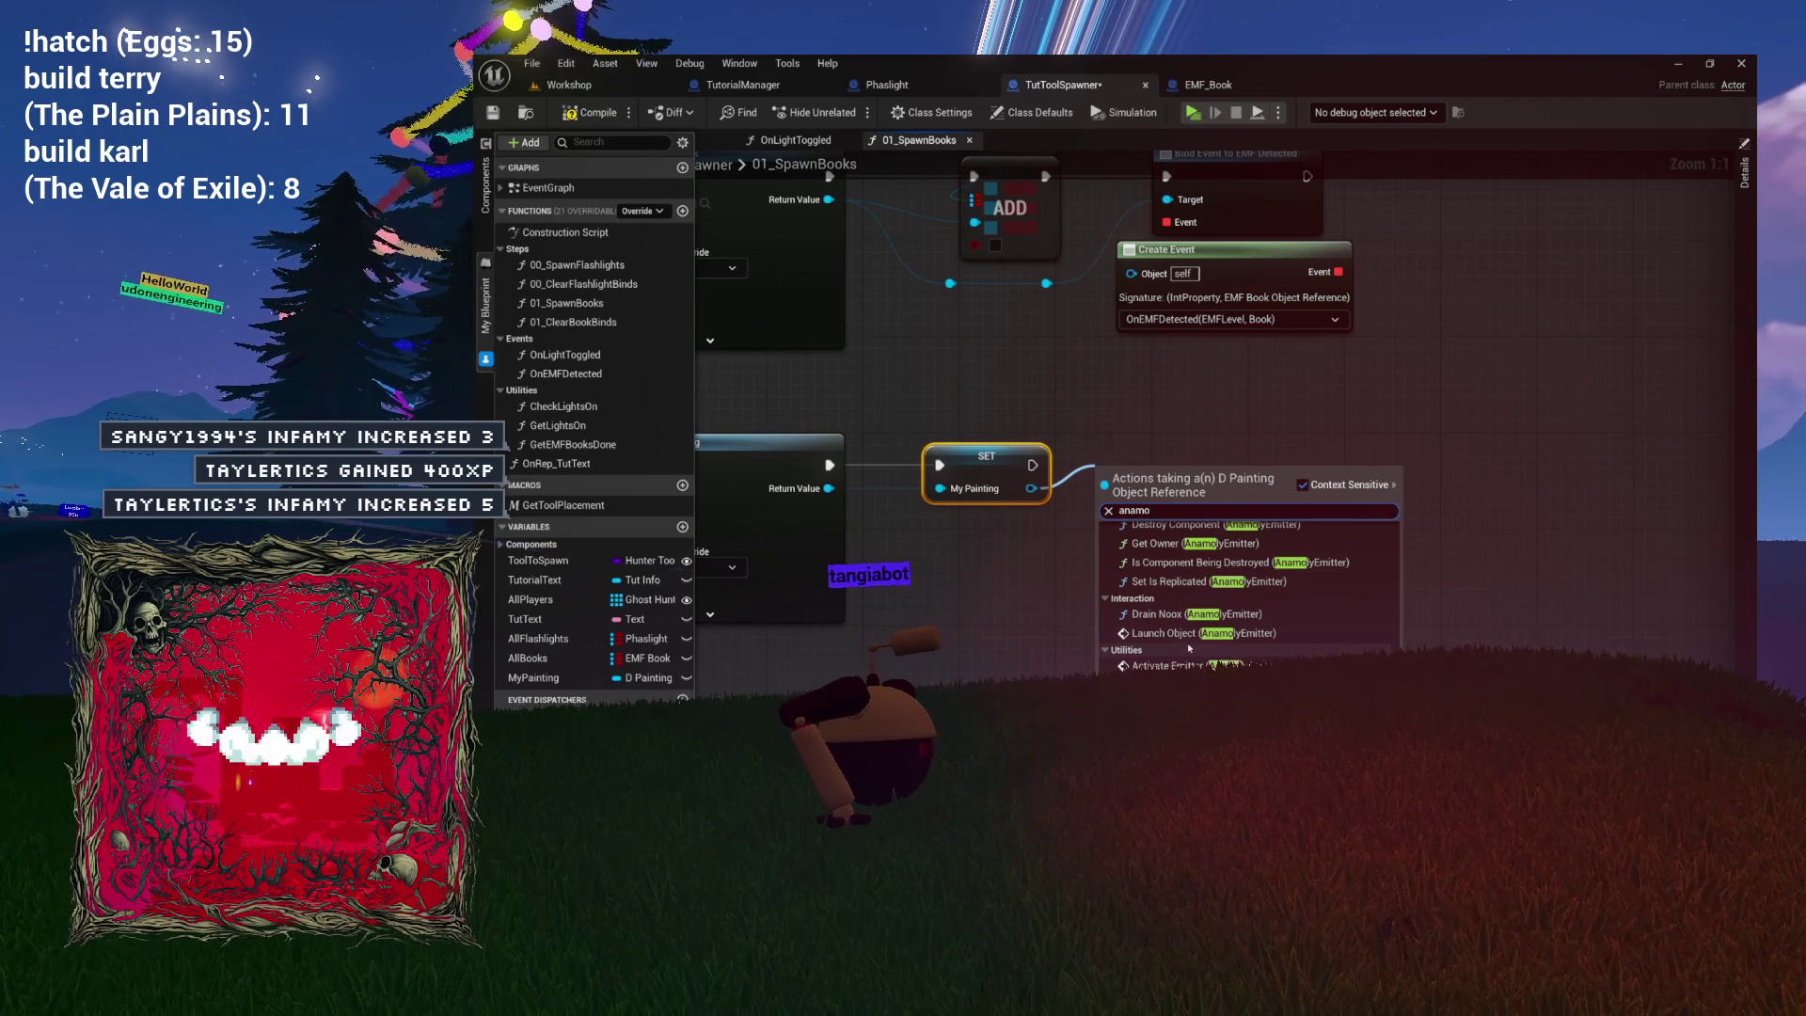
pyautogui.scroll(-2, 1190, 647)
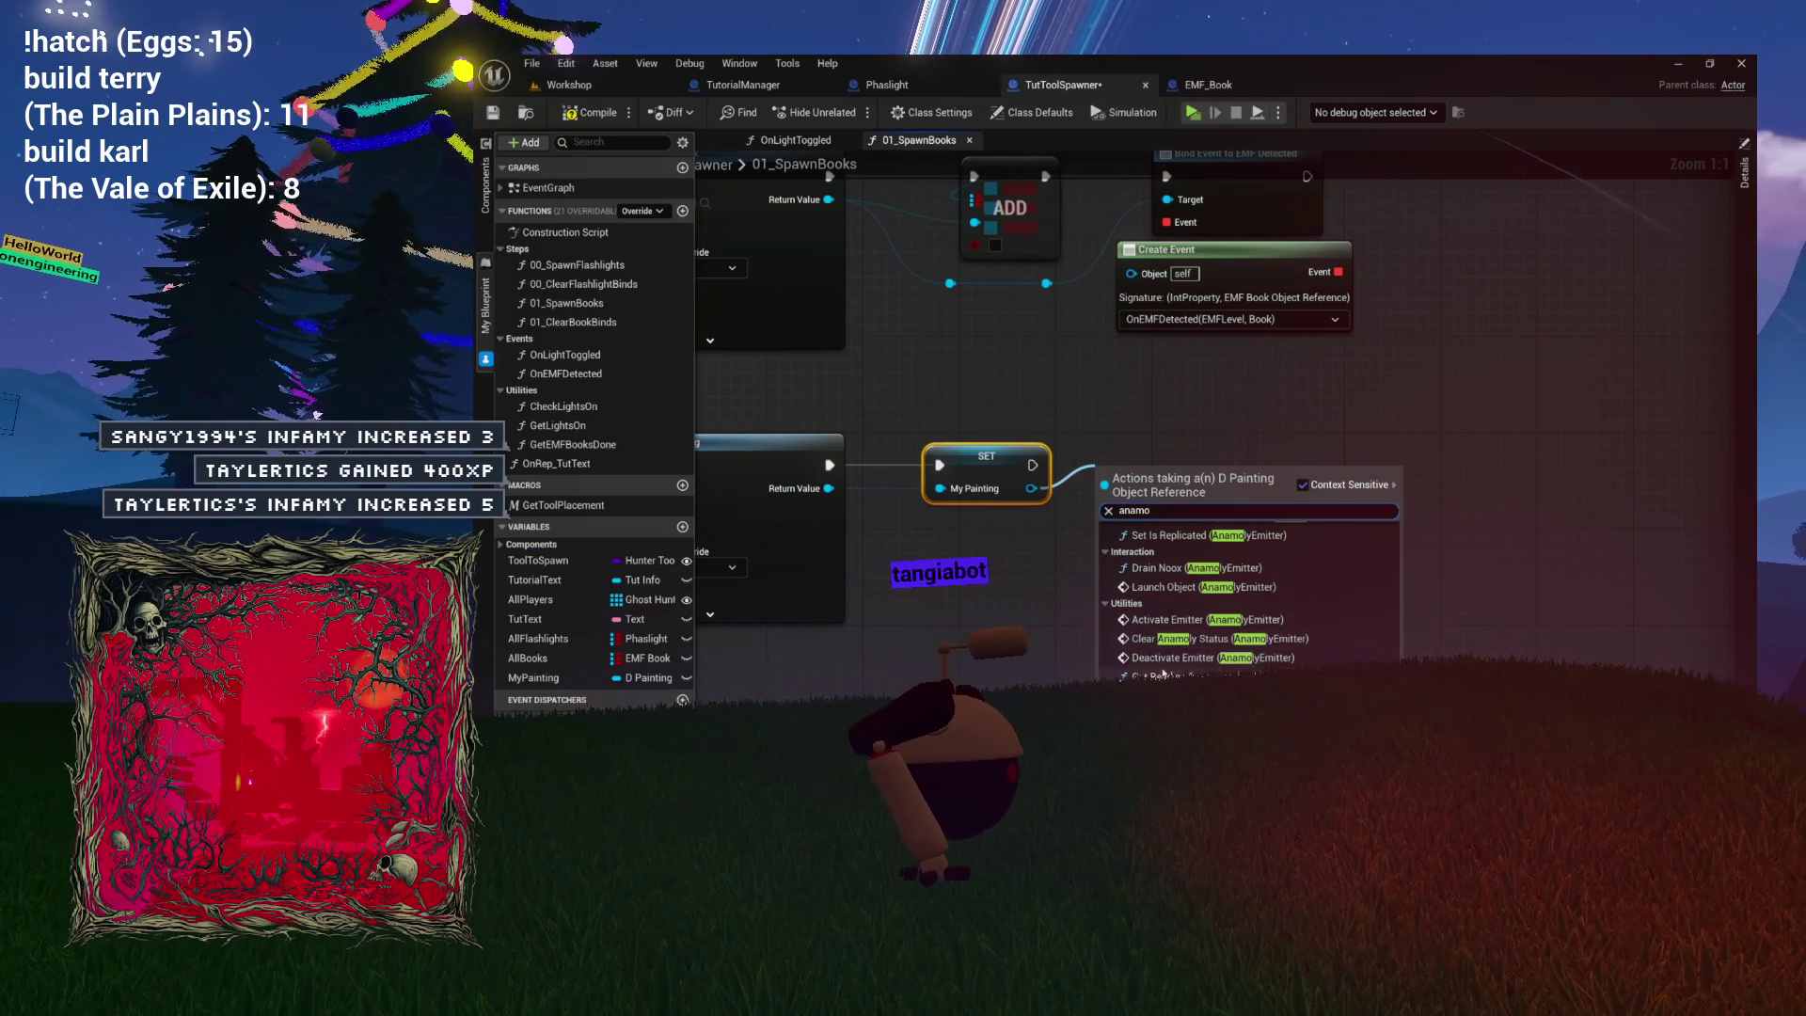
pyautogui.click(1201, 621)
pyautogui.moveTo(1196, 491); pyautogui.dragTo(1349, 491)
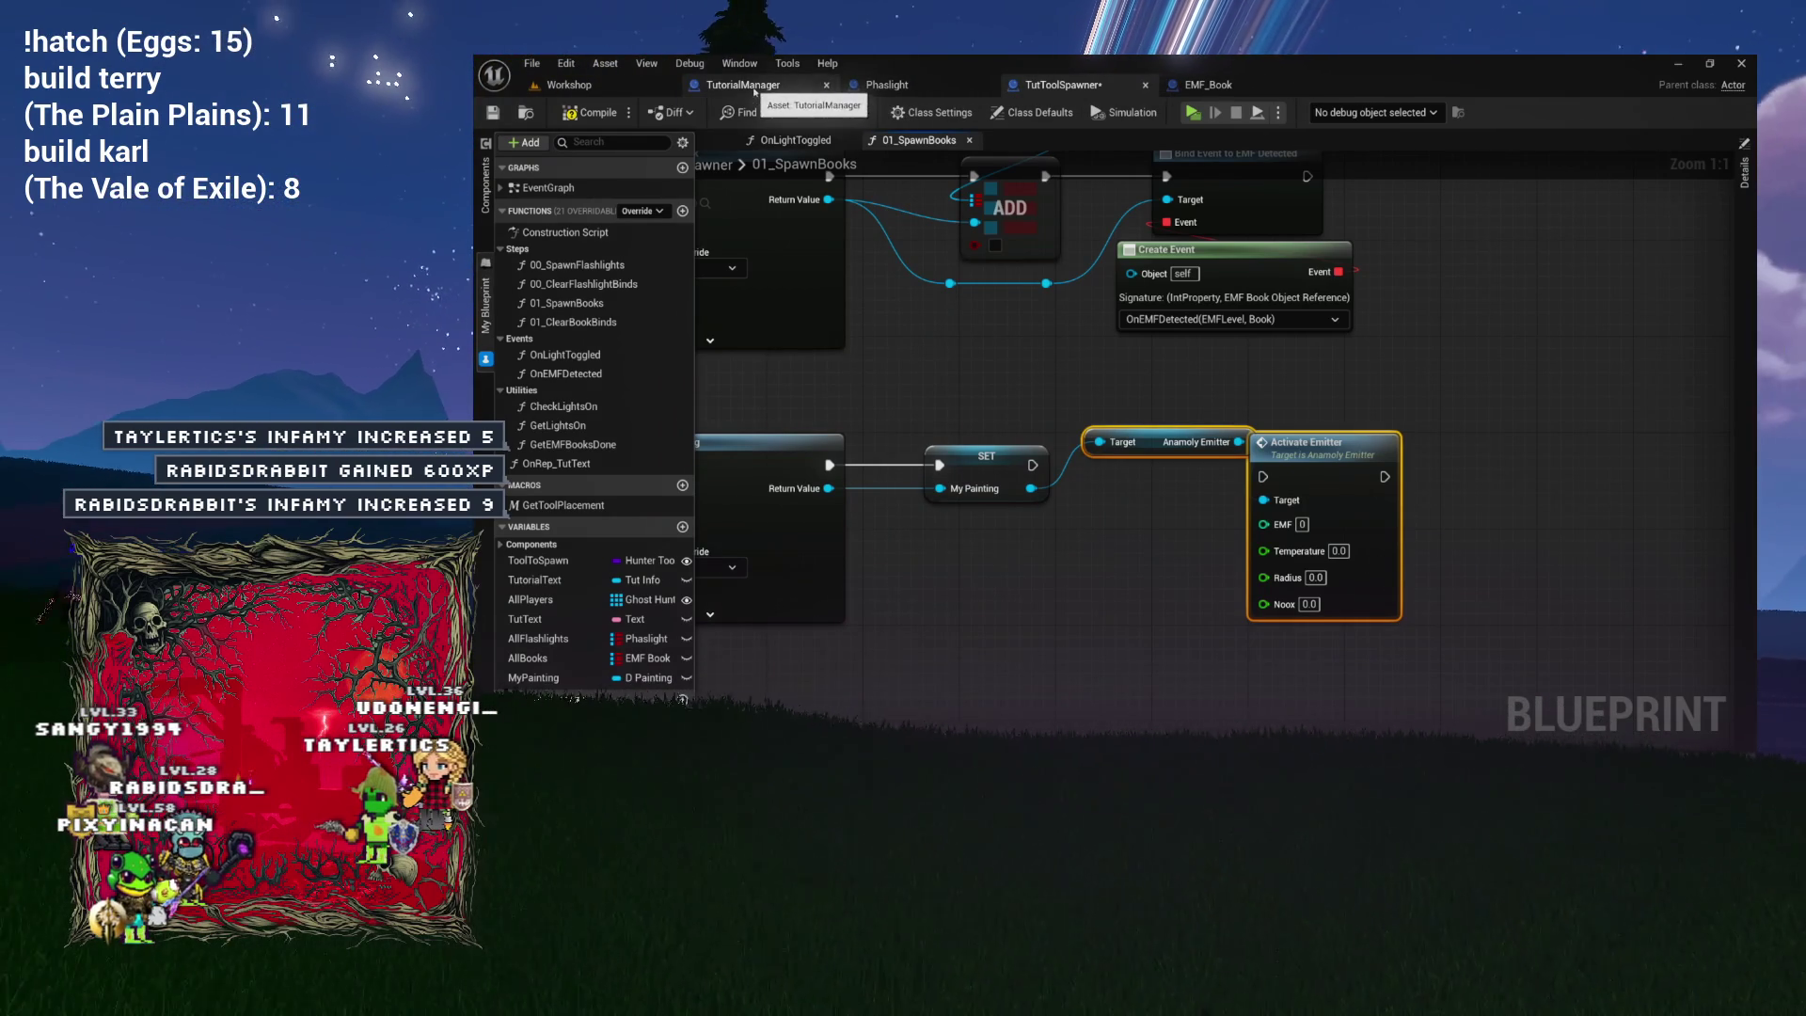
pyautogui.click(568, 85)
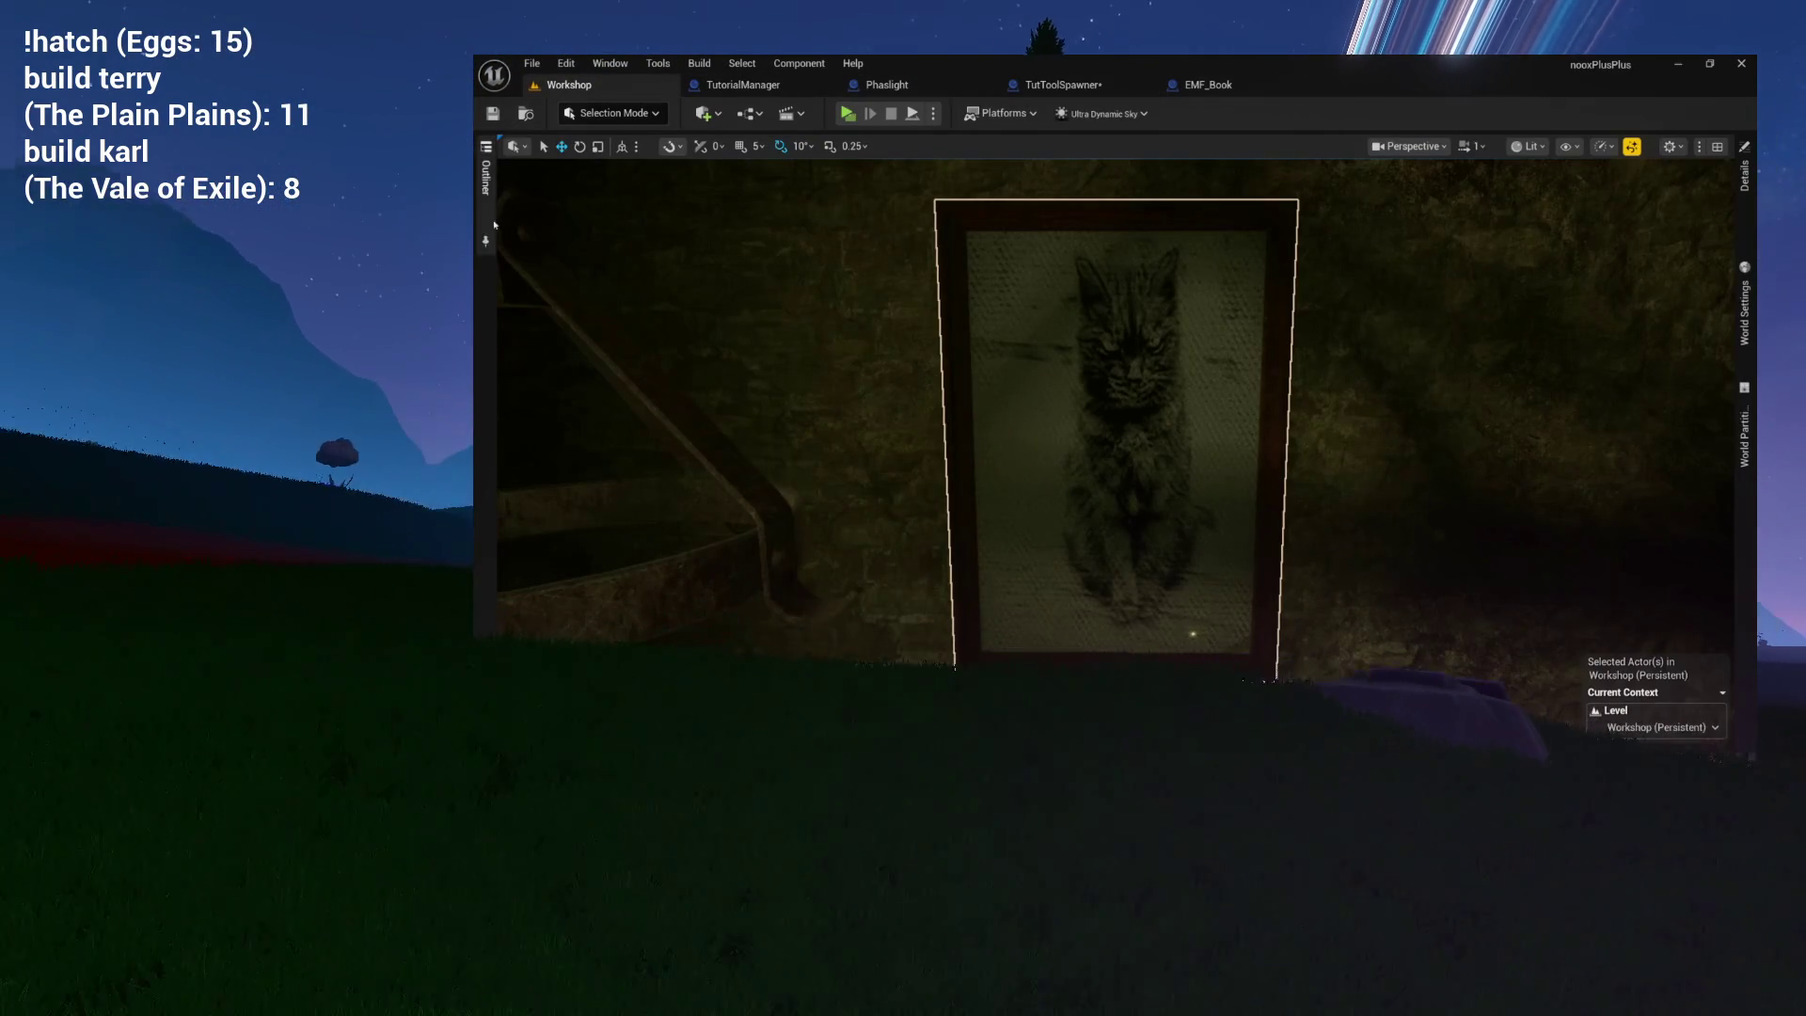
# Open the BabycatPainting blueprint from the Workshop level's Outliner.
pyautogui.click(485, 179)
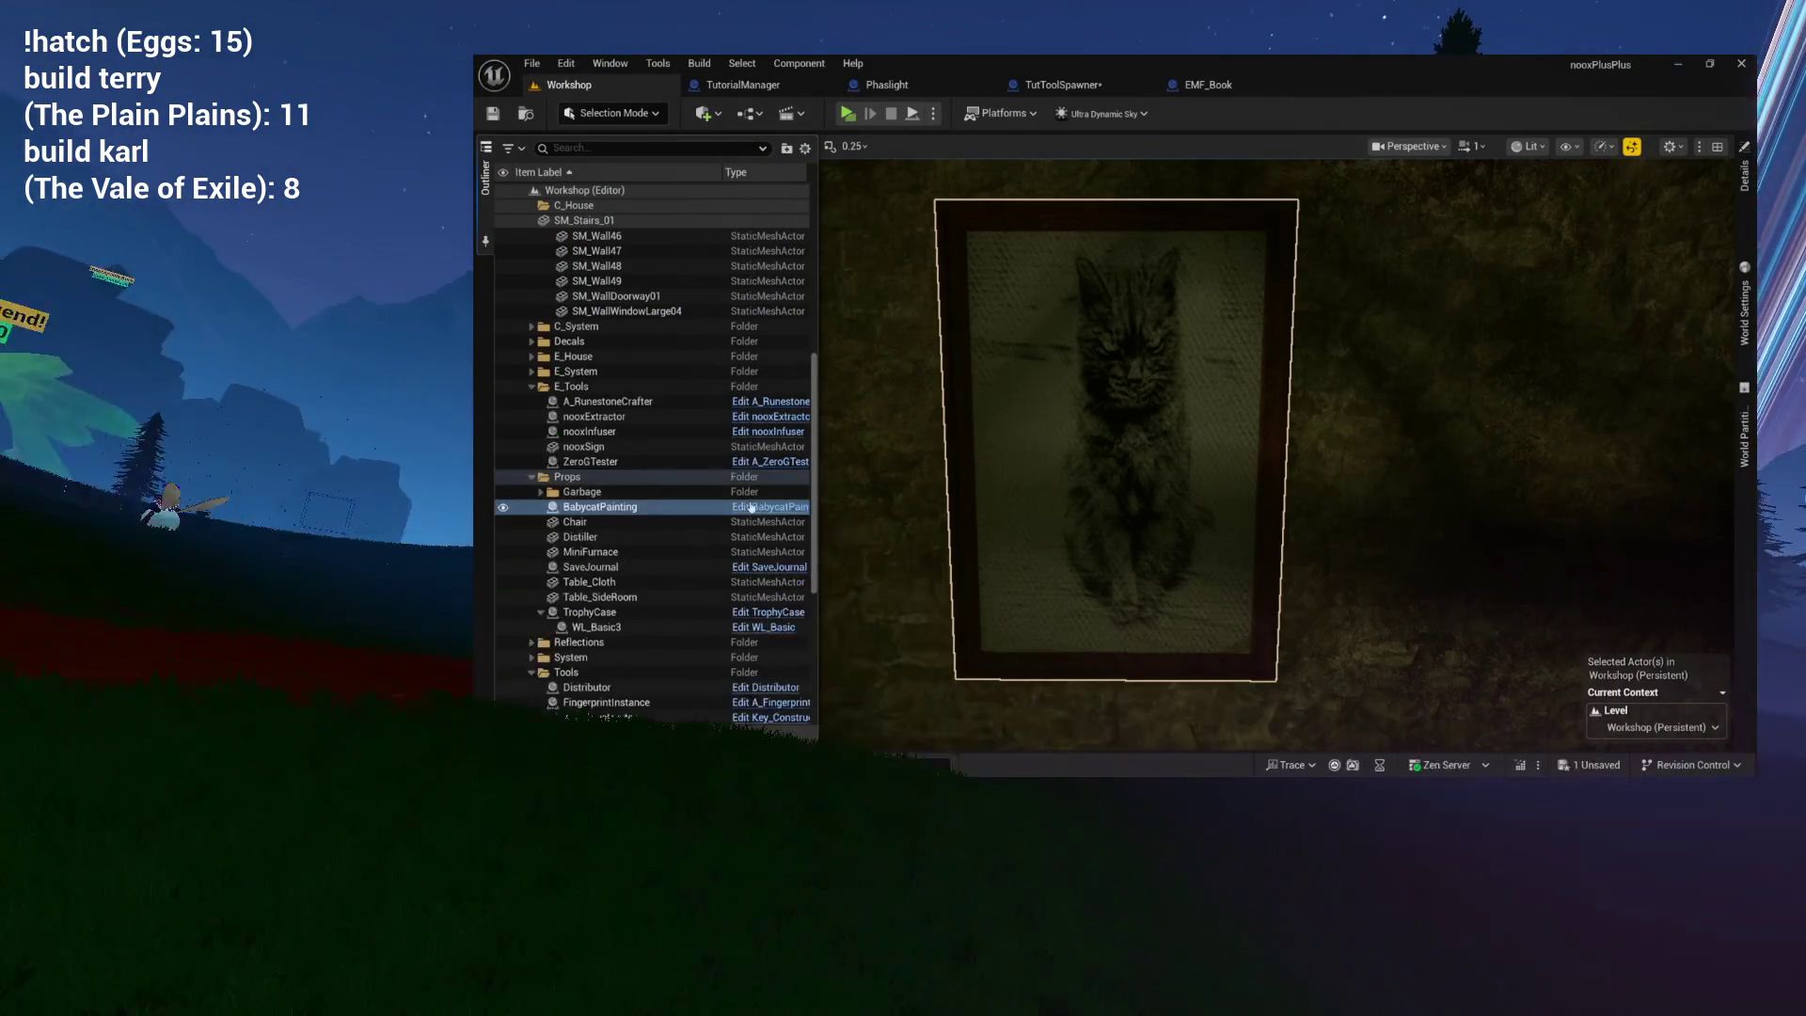
pyautogui.click(752, 506)
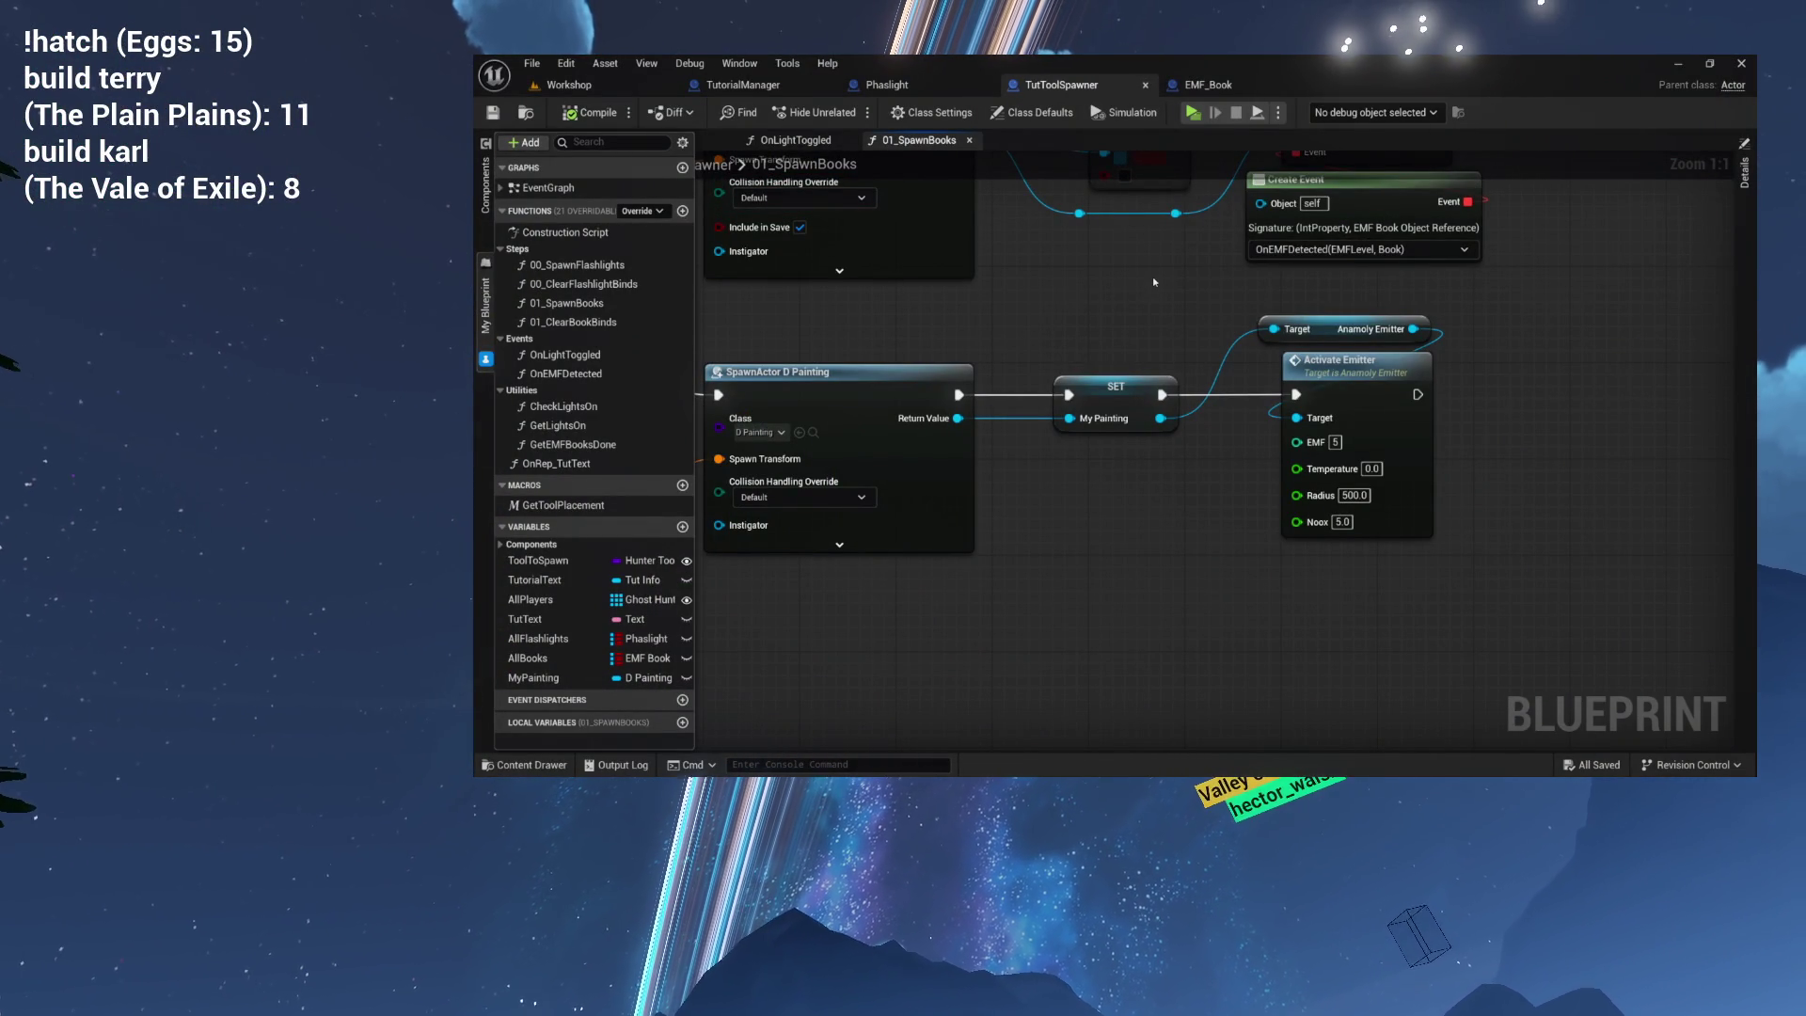
# Pan around 01_SpawnBooks and box-select the Anamoly Emitter getter and Activate Emitter nodes.
pyautogui.moveTo(1156, 313); pyautogui.dragTo(1065, 308)
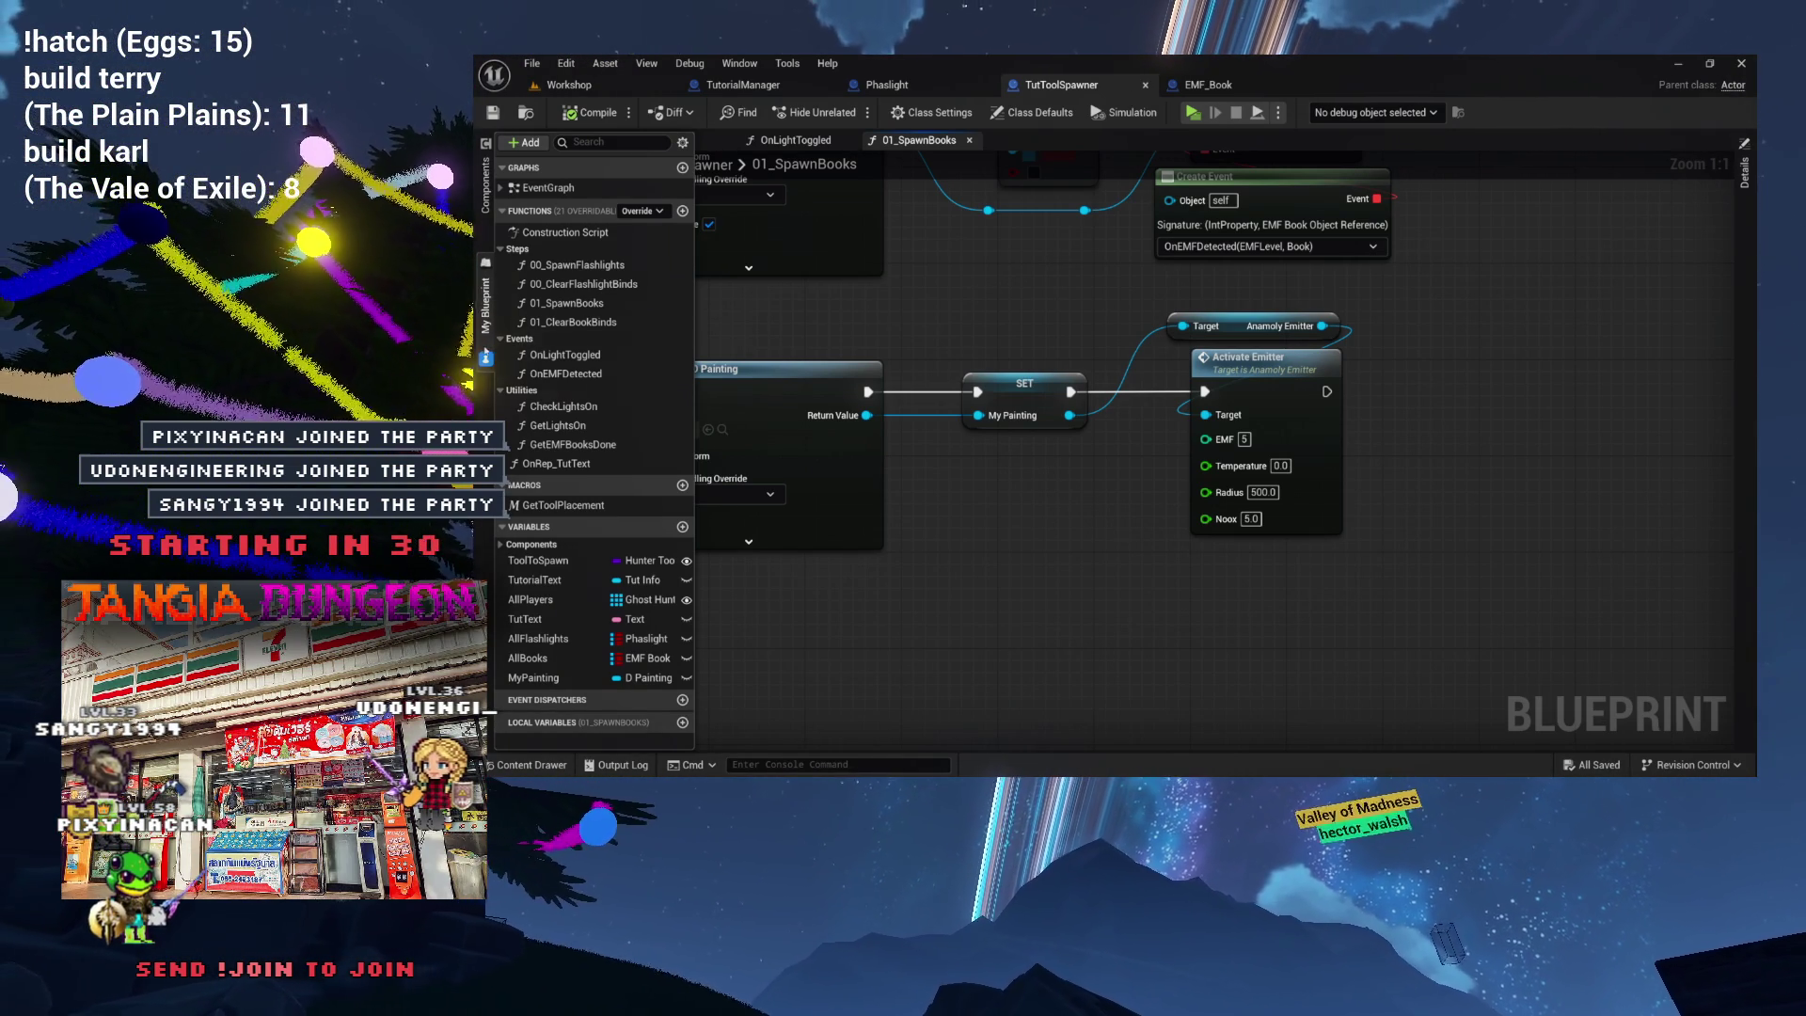
pyautogui.moveTo(951, 306)
pyautogui.mouseDown()
pyautogui.moveTo(905, 333)
pyautogui.moveTo(915, 348)
pyautogui.moveTo(1102, 503)
pyautogui.moveTo(1251, 553)
pyautogui.moveTo(1454, 527)
pyautogui.moveTo(1215, 474)
pyautogui.moveTo(1258, 487)
pyautogui.moveTo(1110, 480)
pyautogui.moveTo(1105, 447)
pyautogui.moveTo(1178, 436)
pyautogui.mouseUp()
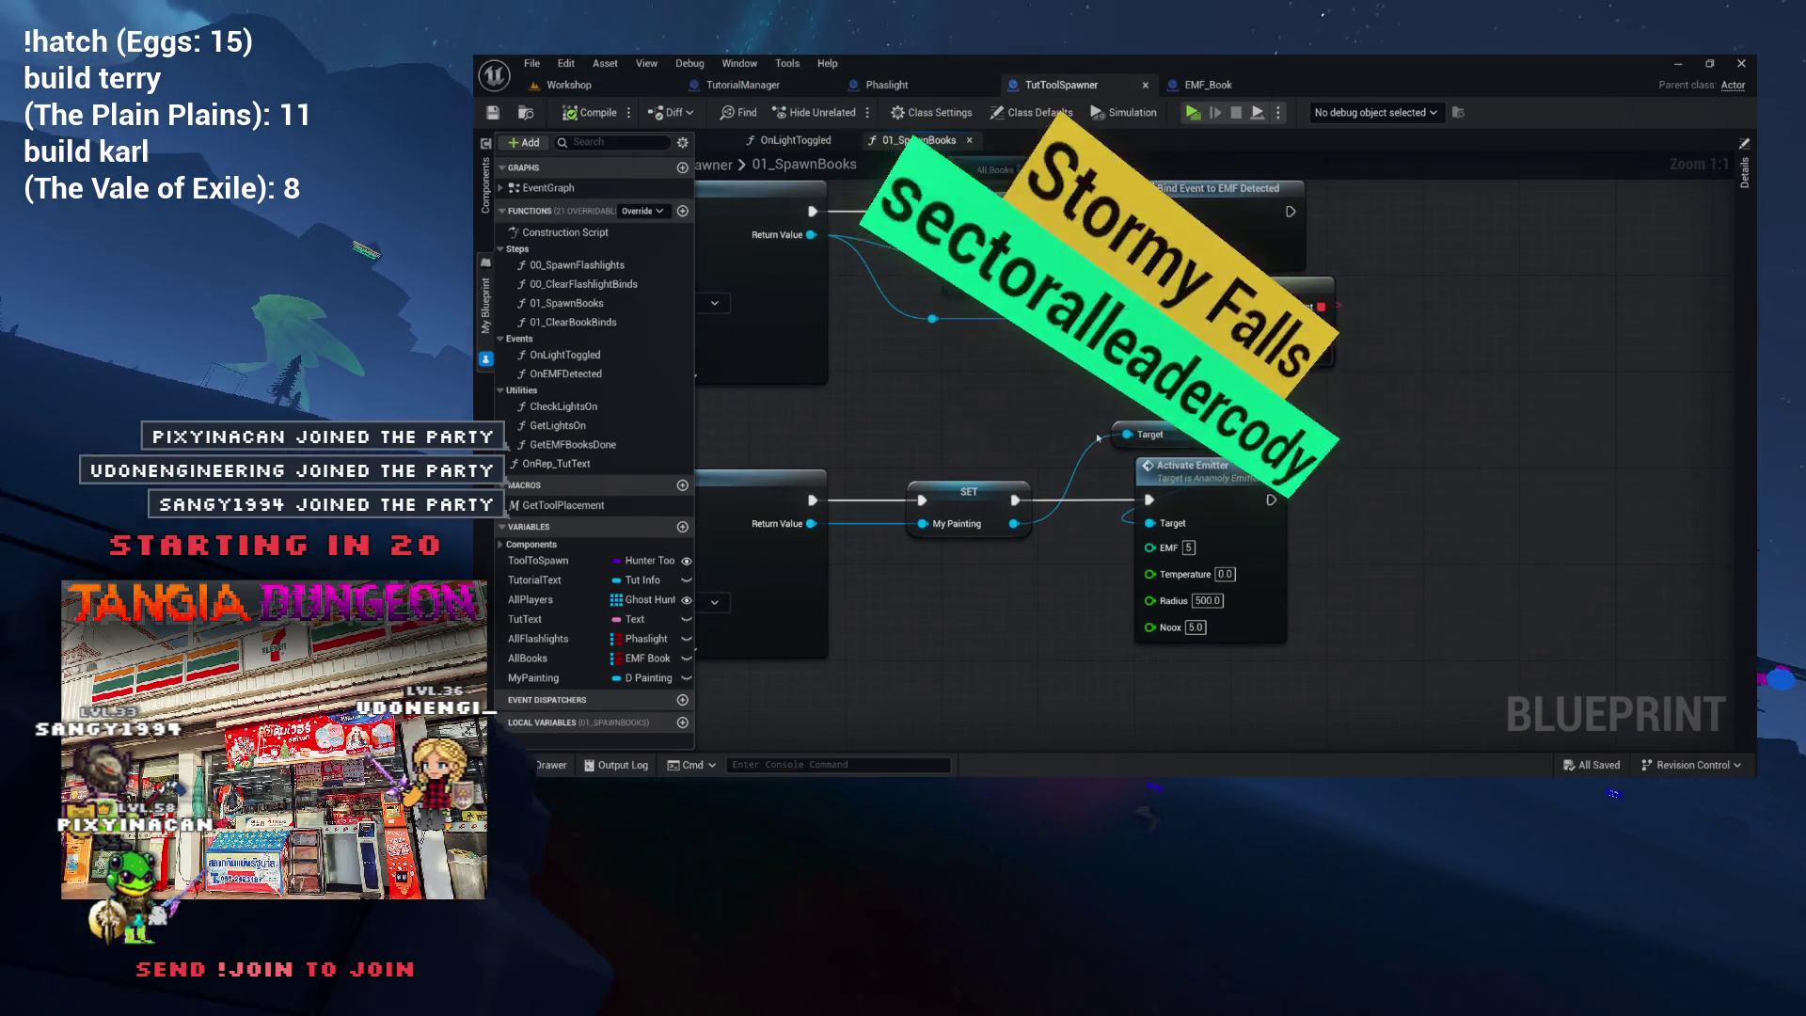
pyautogui.moveTo(1000, 458)
pyautogui.mouseDown()
pyautogui.moveTo(1438, 448)
pyautogui.moveTo(1089, 435)
pyautogui.moveTo(1104, 433)
pyautogui.mouseUp()
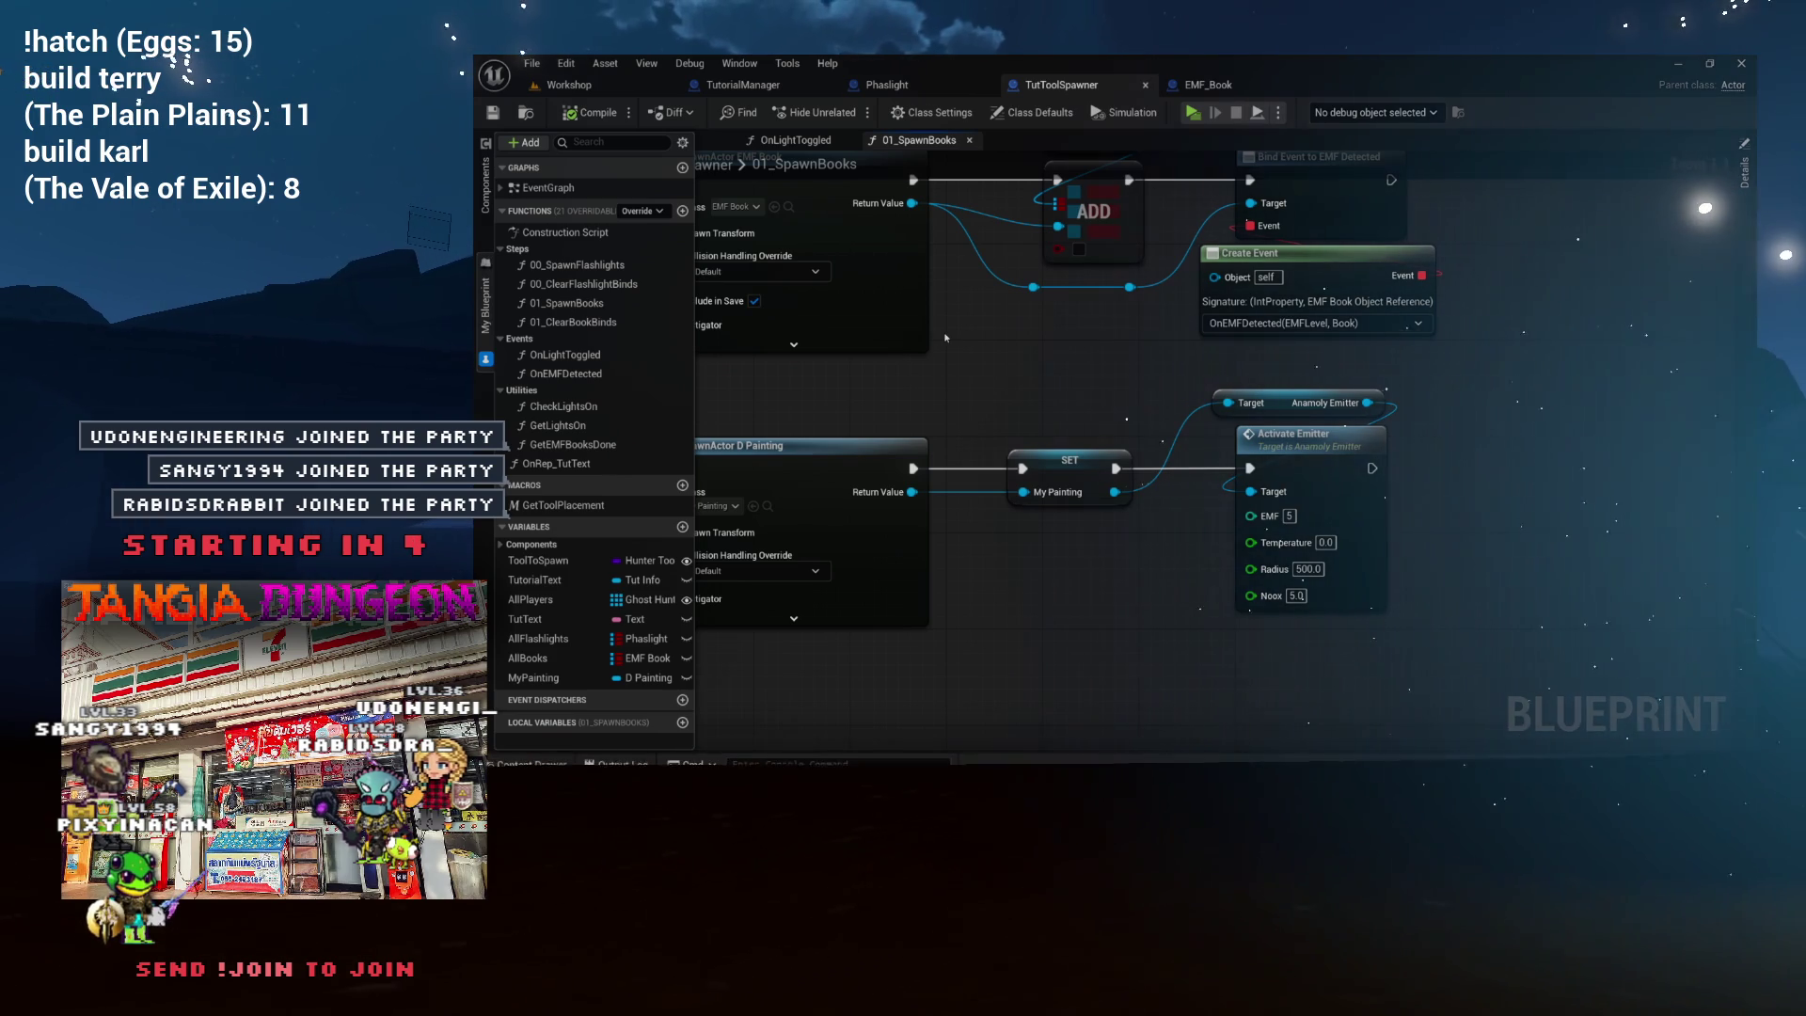
pyautogui.moveTo(886, 335)
pyautogui.mouseDown()
pyautogui.moveTo(852, 383)
pyautogui.moveTo(947, 427)
pyautogui.mouseUp()
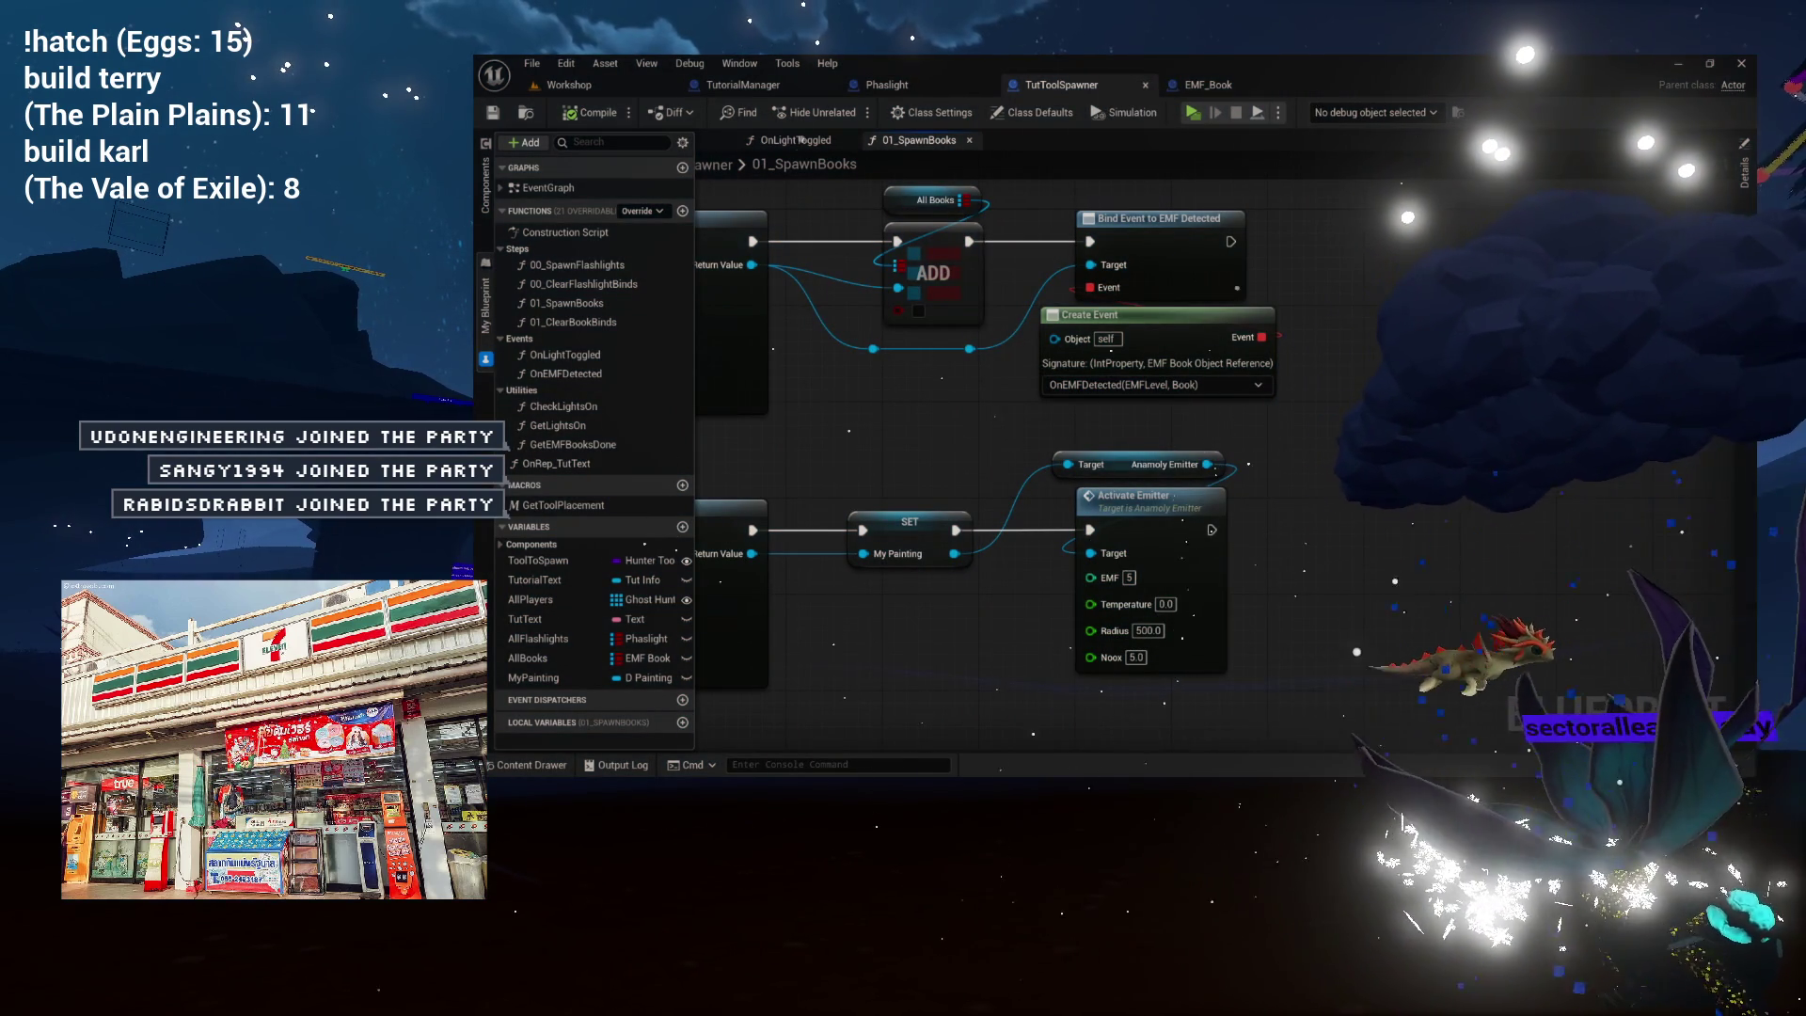
pyautogui.moveTo(961, 421)
pyautogui.mouseDown()
pyautogui.moveTo(998, 401)
pyautogui.moveTo(962, 421)
pyautogui.moveTo(941, 353)
pyautogui.moveTo(1026, 363)
pyautogui.mouseUp()
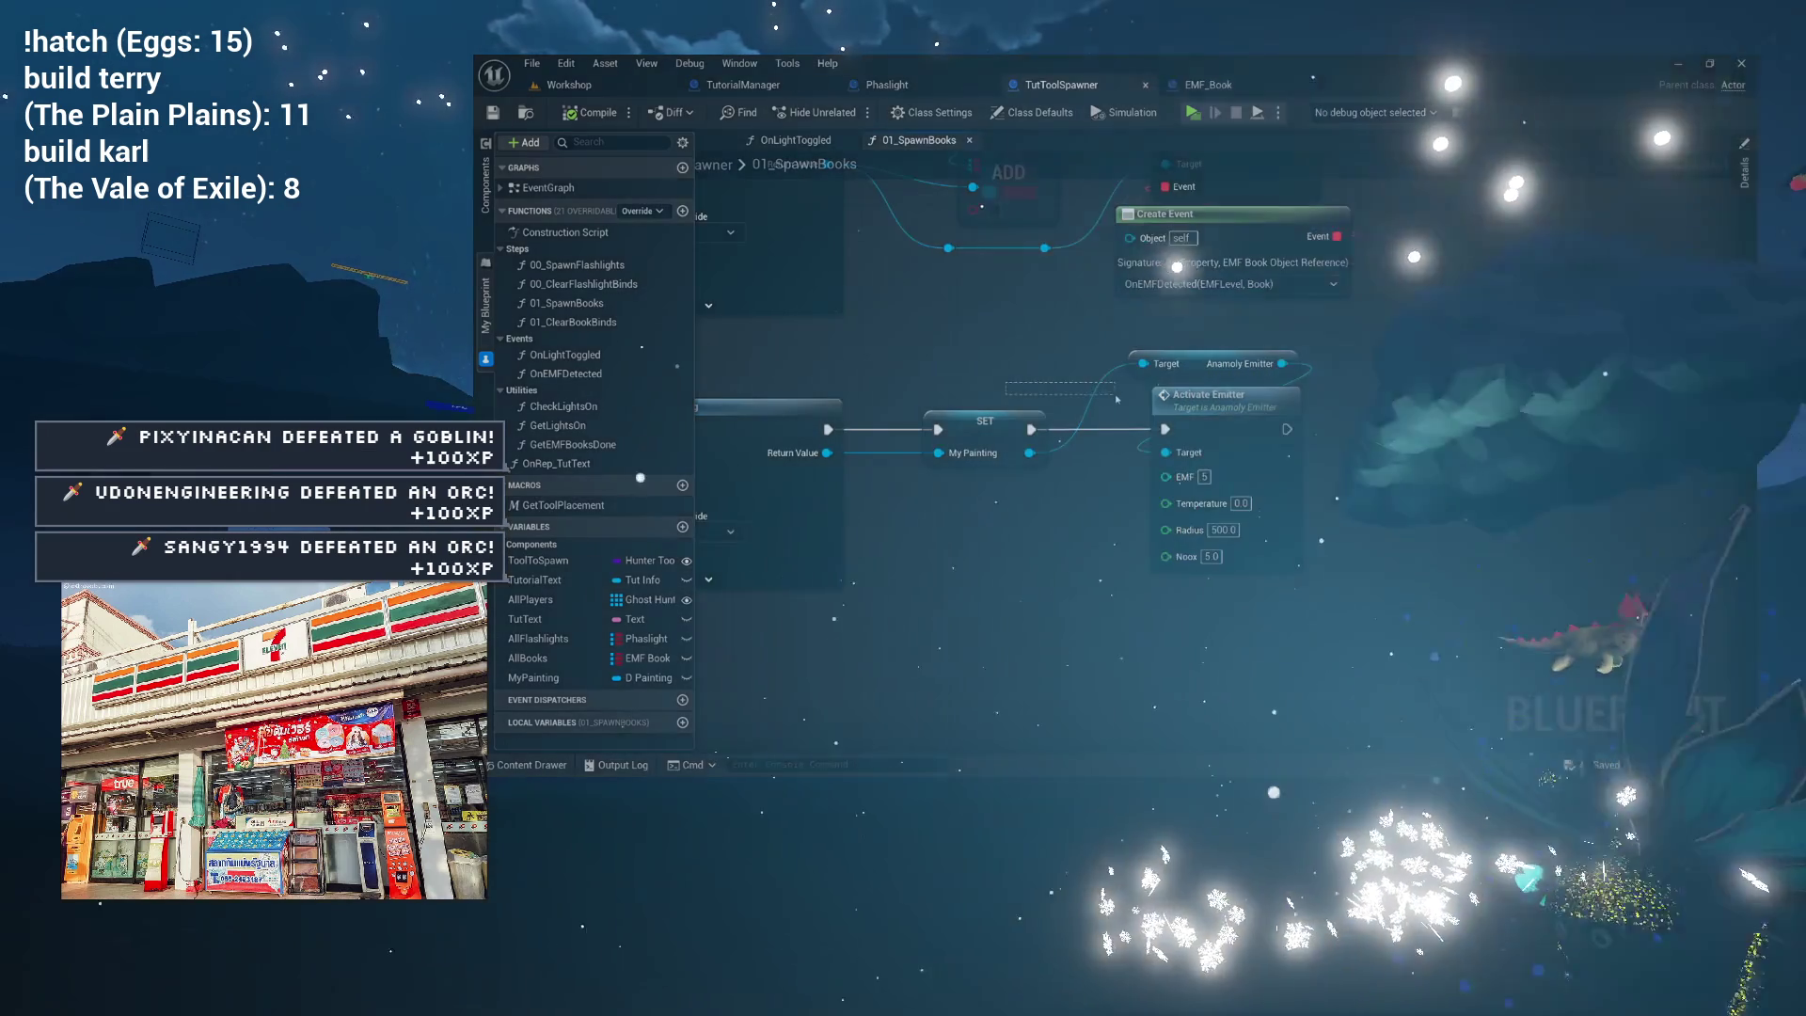
pyautogui.moveTo(970, 379); pyautogui.dragTo(1176, 348)
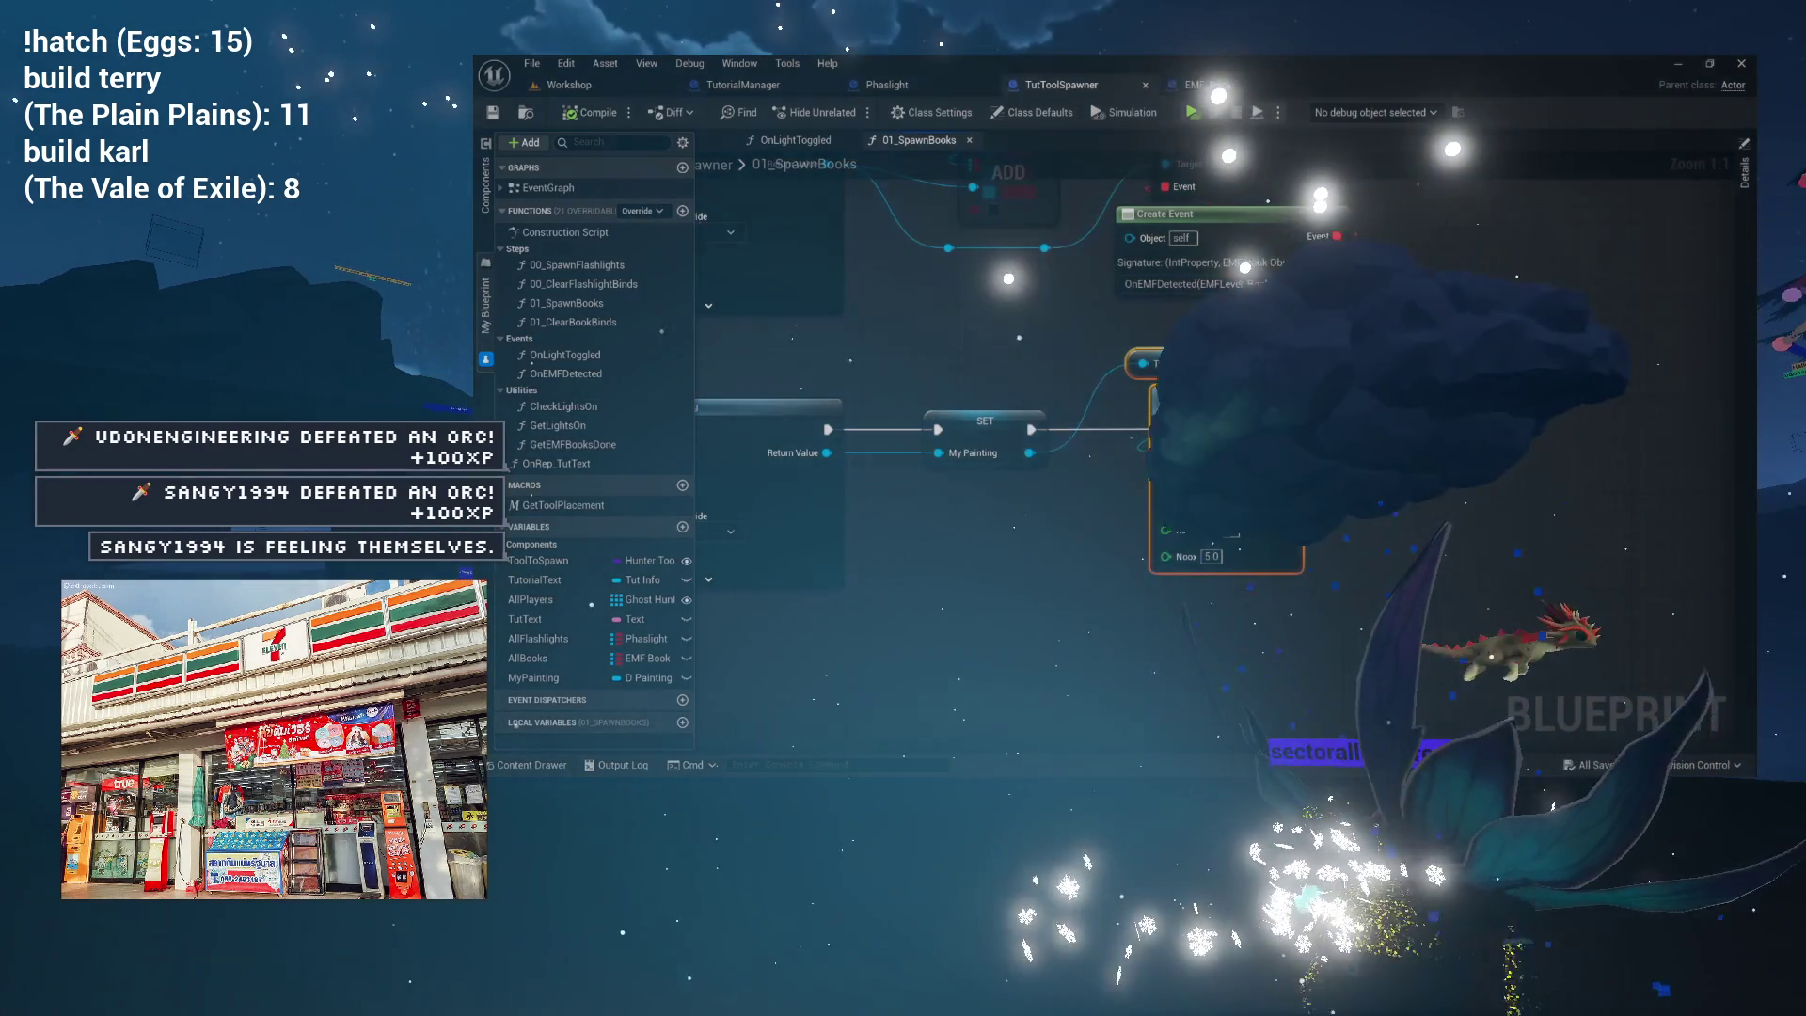
pyautogui.moveTo(941, 376); pyautogui.dragTo(1254, 365)
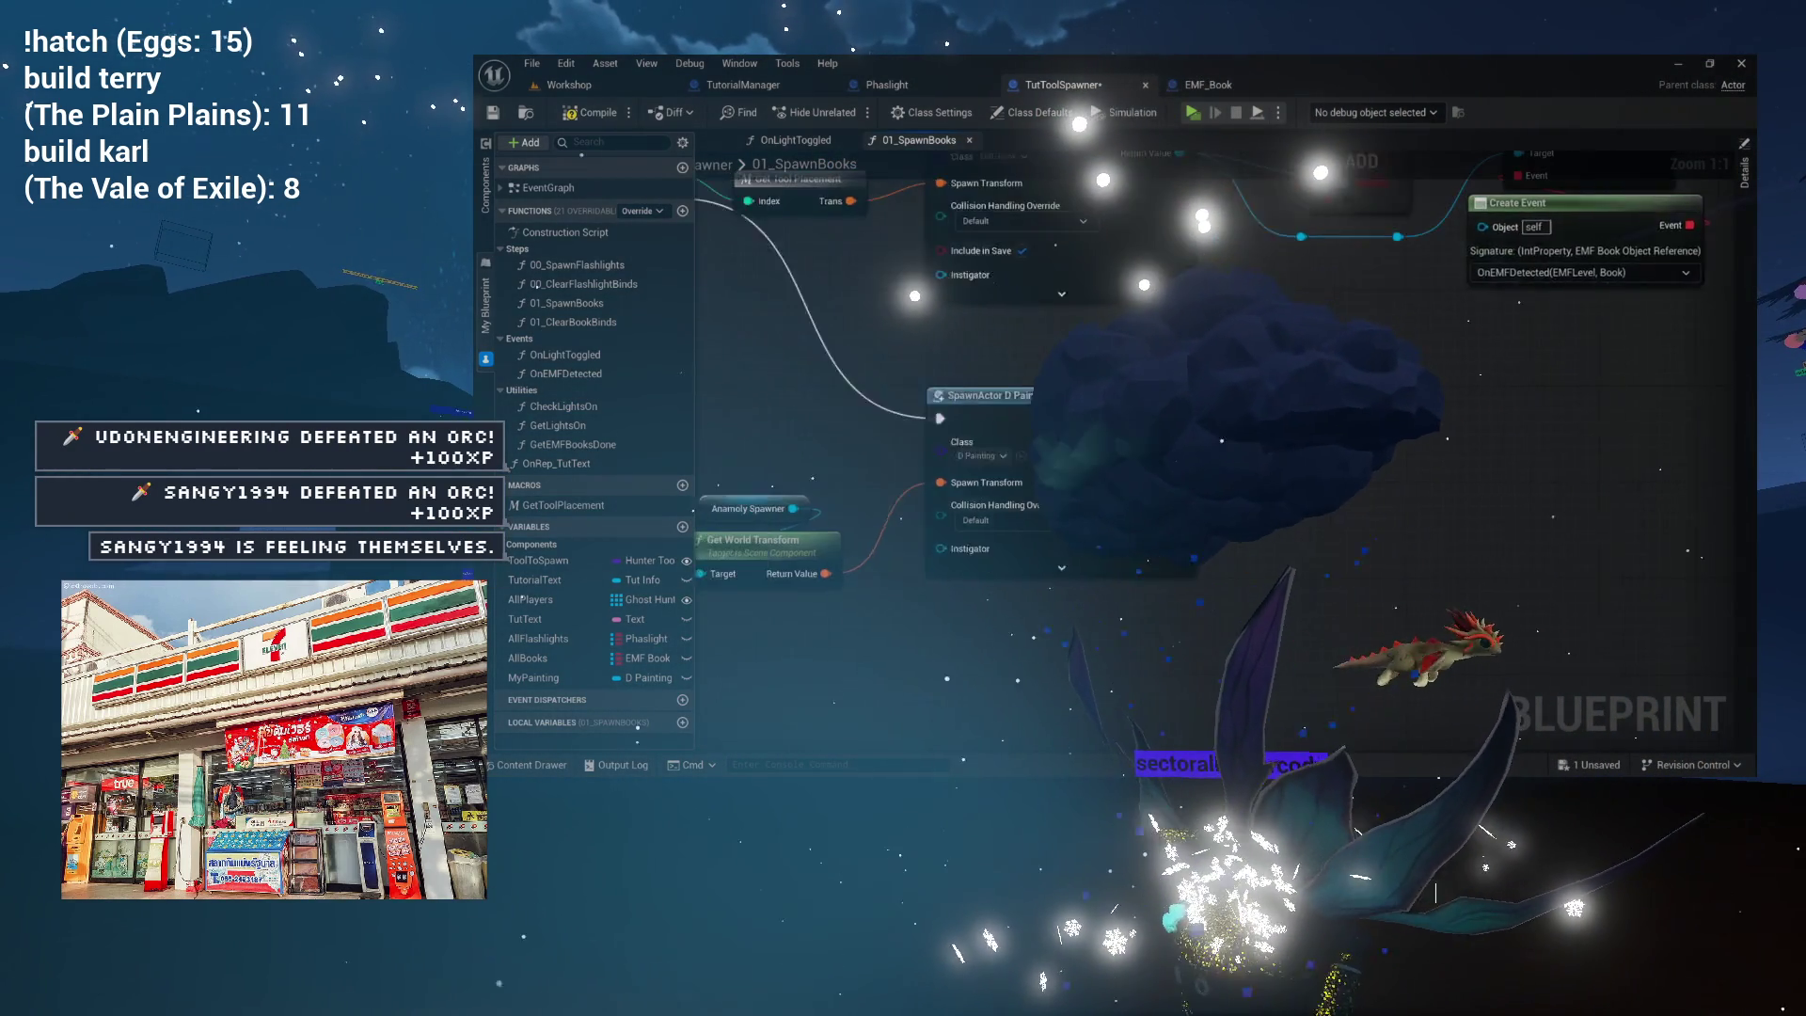
# Pan to the Anamoly Spawner nodes, then return to the Workshop level viewport.
pyautogui.moveTo(920, 467); pyautogui.dragTo(1001, 465)
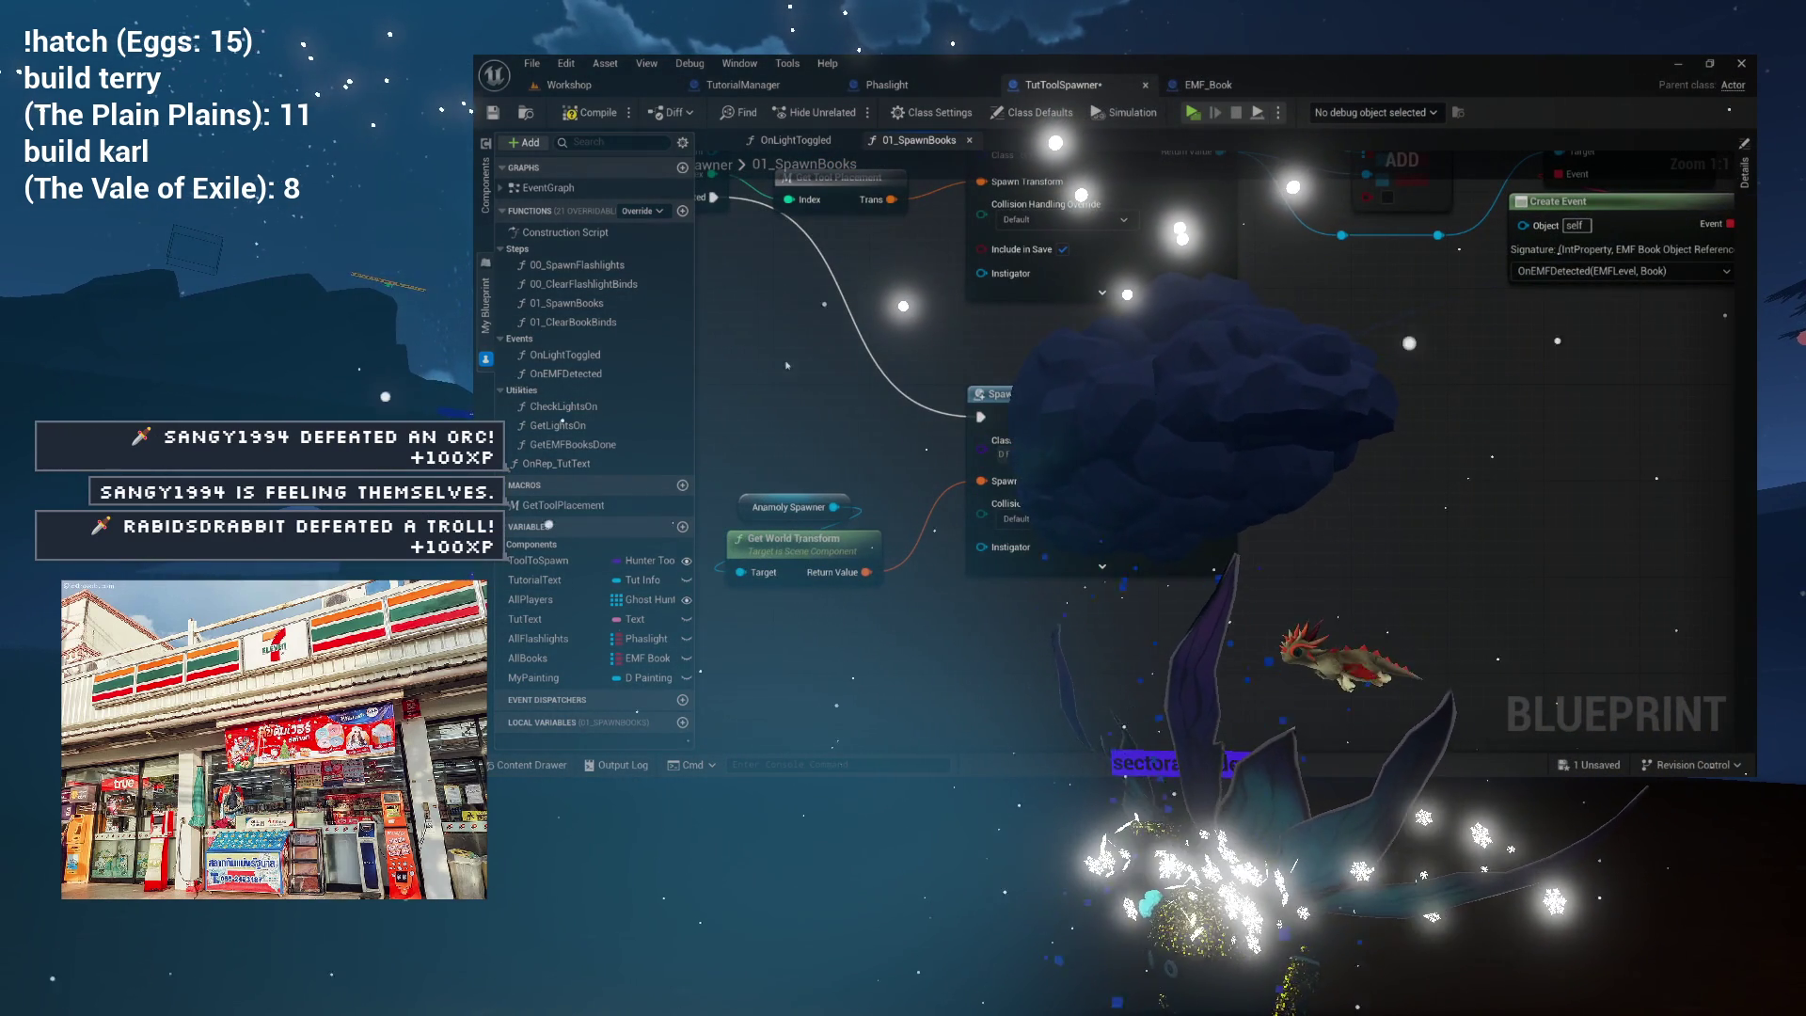
pyautogui.click(570, 84)
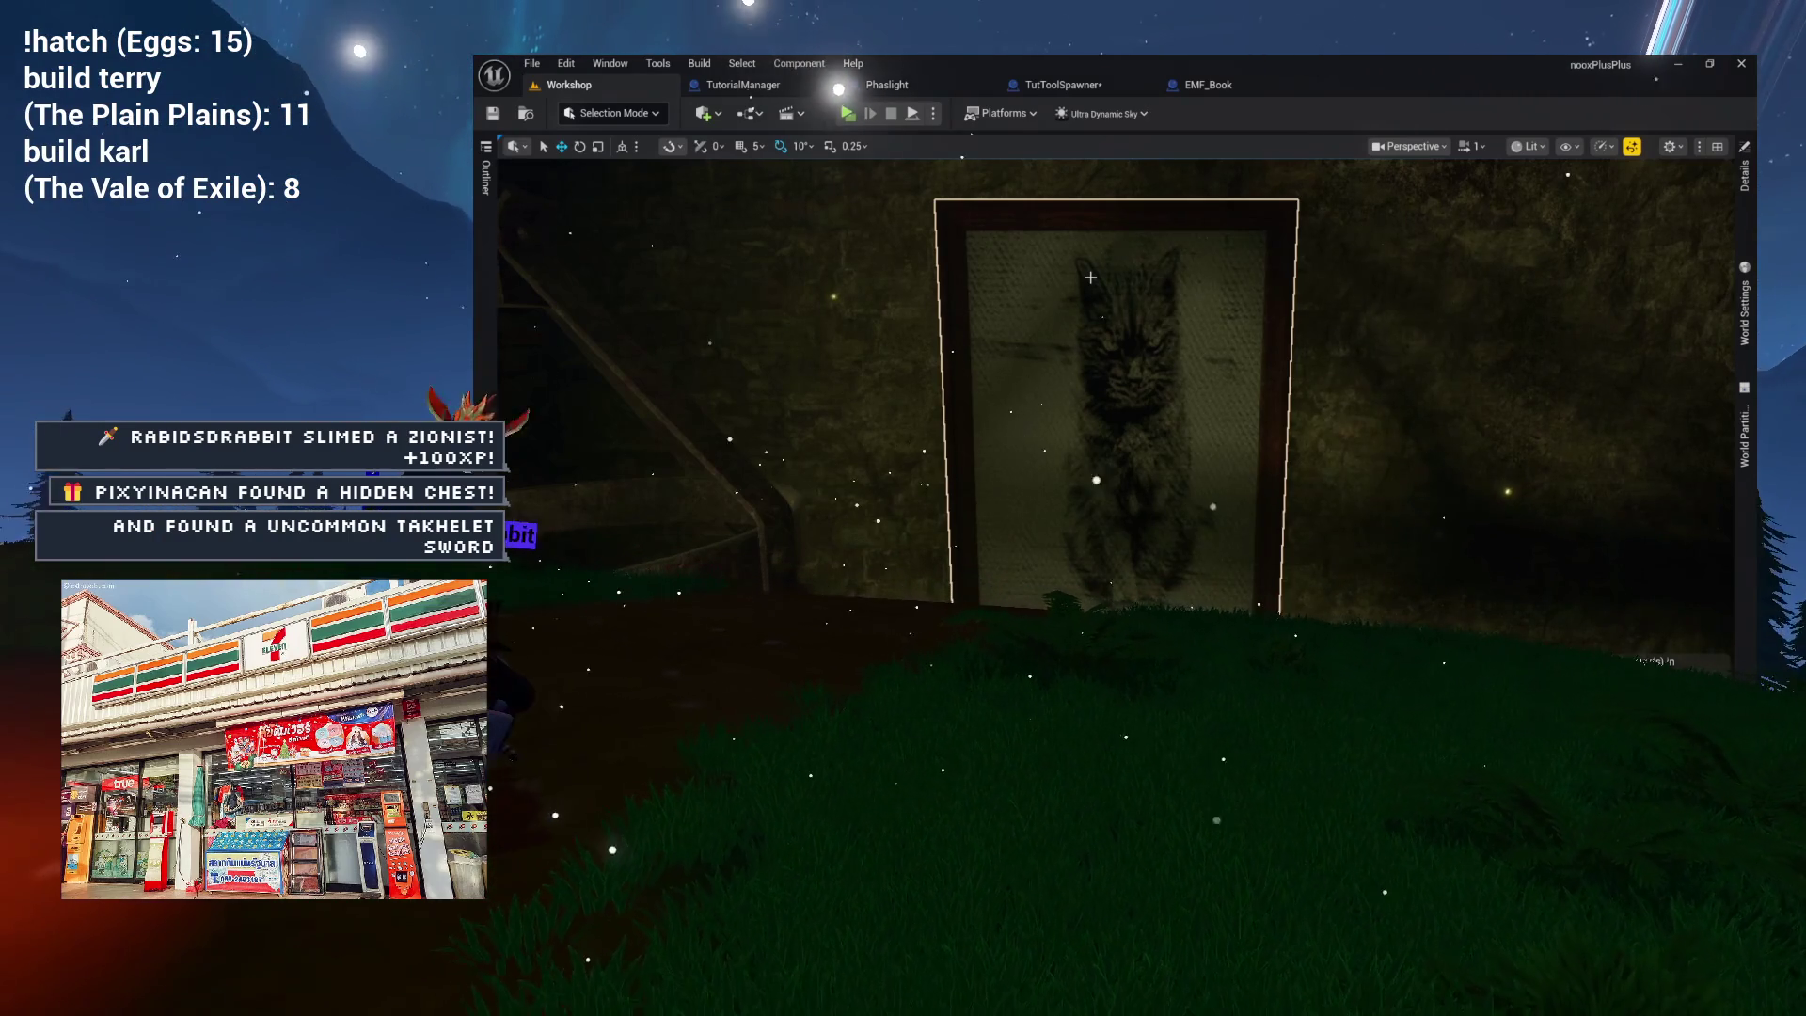
# Change the SpawnActor class to BabycatPainting and compile TutToolSpawner.
pyautogui.click(1208, 85)
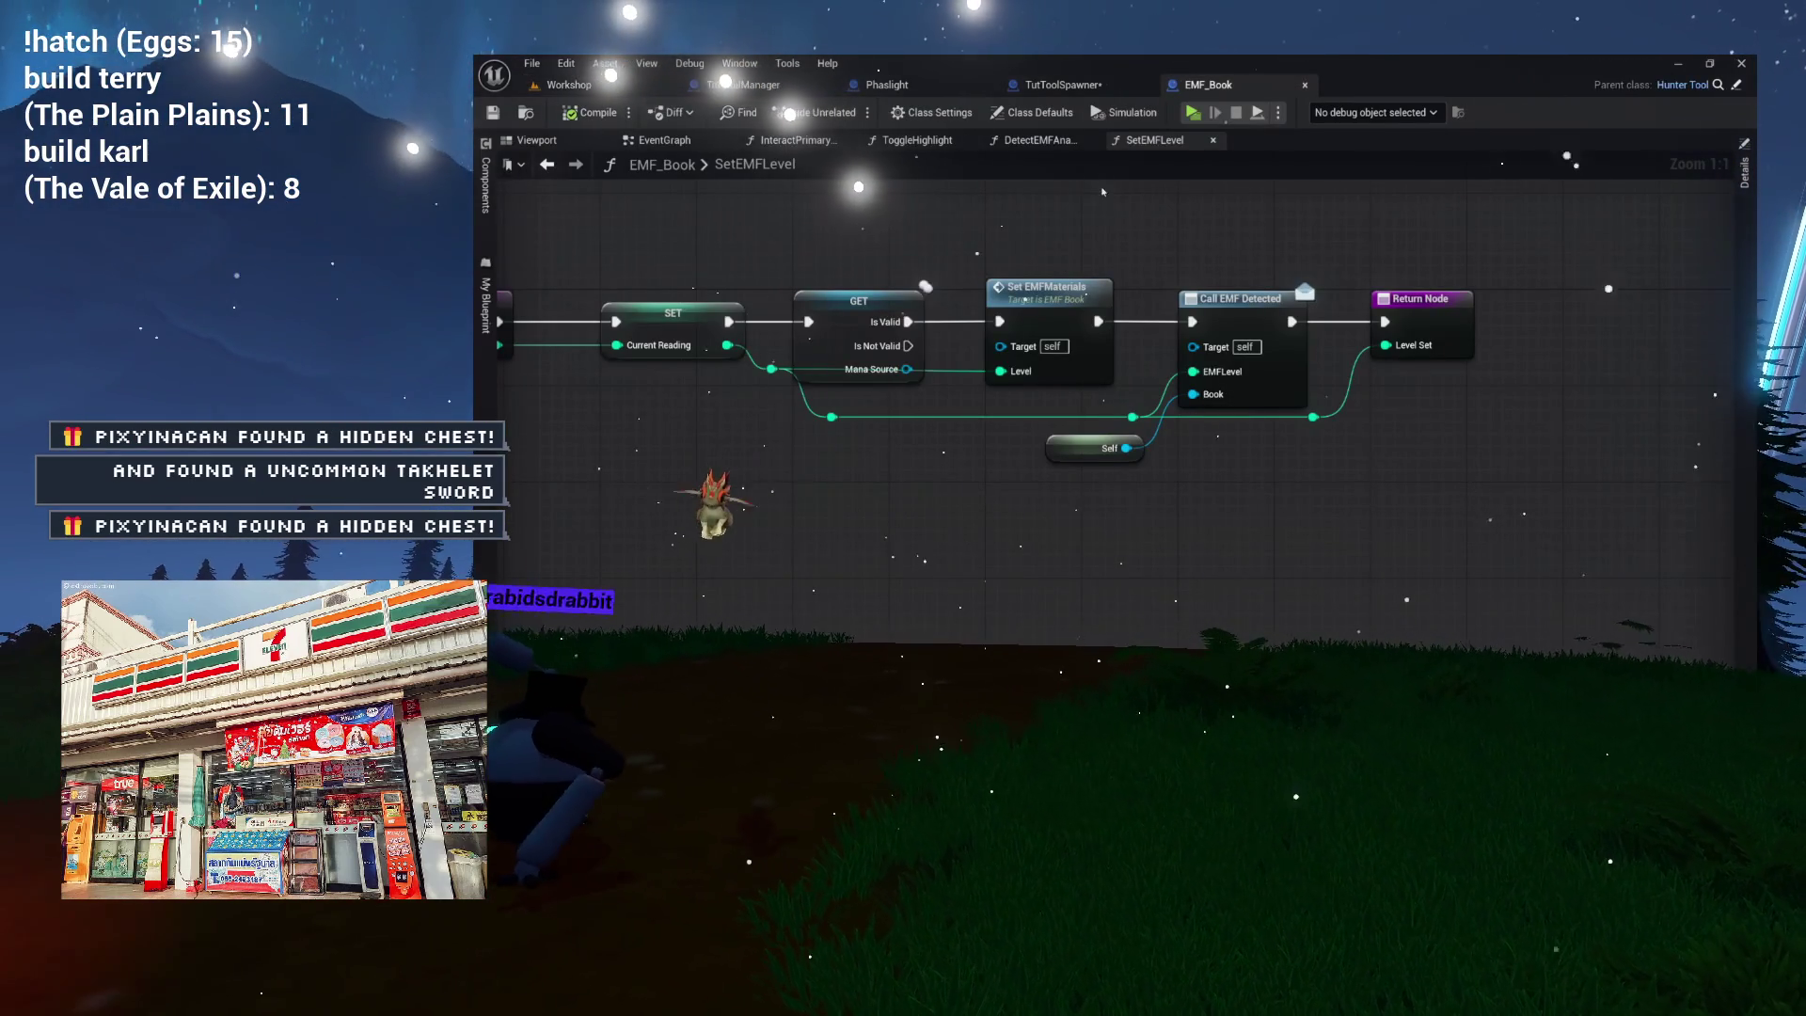
pyautogui.click(1060, 86)
pyautogui.click(1016, 455)
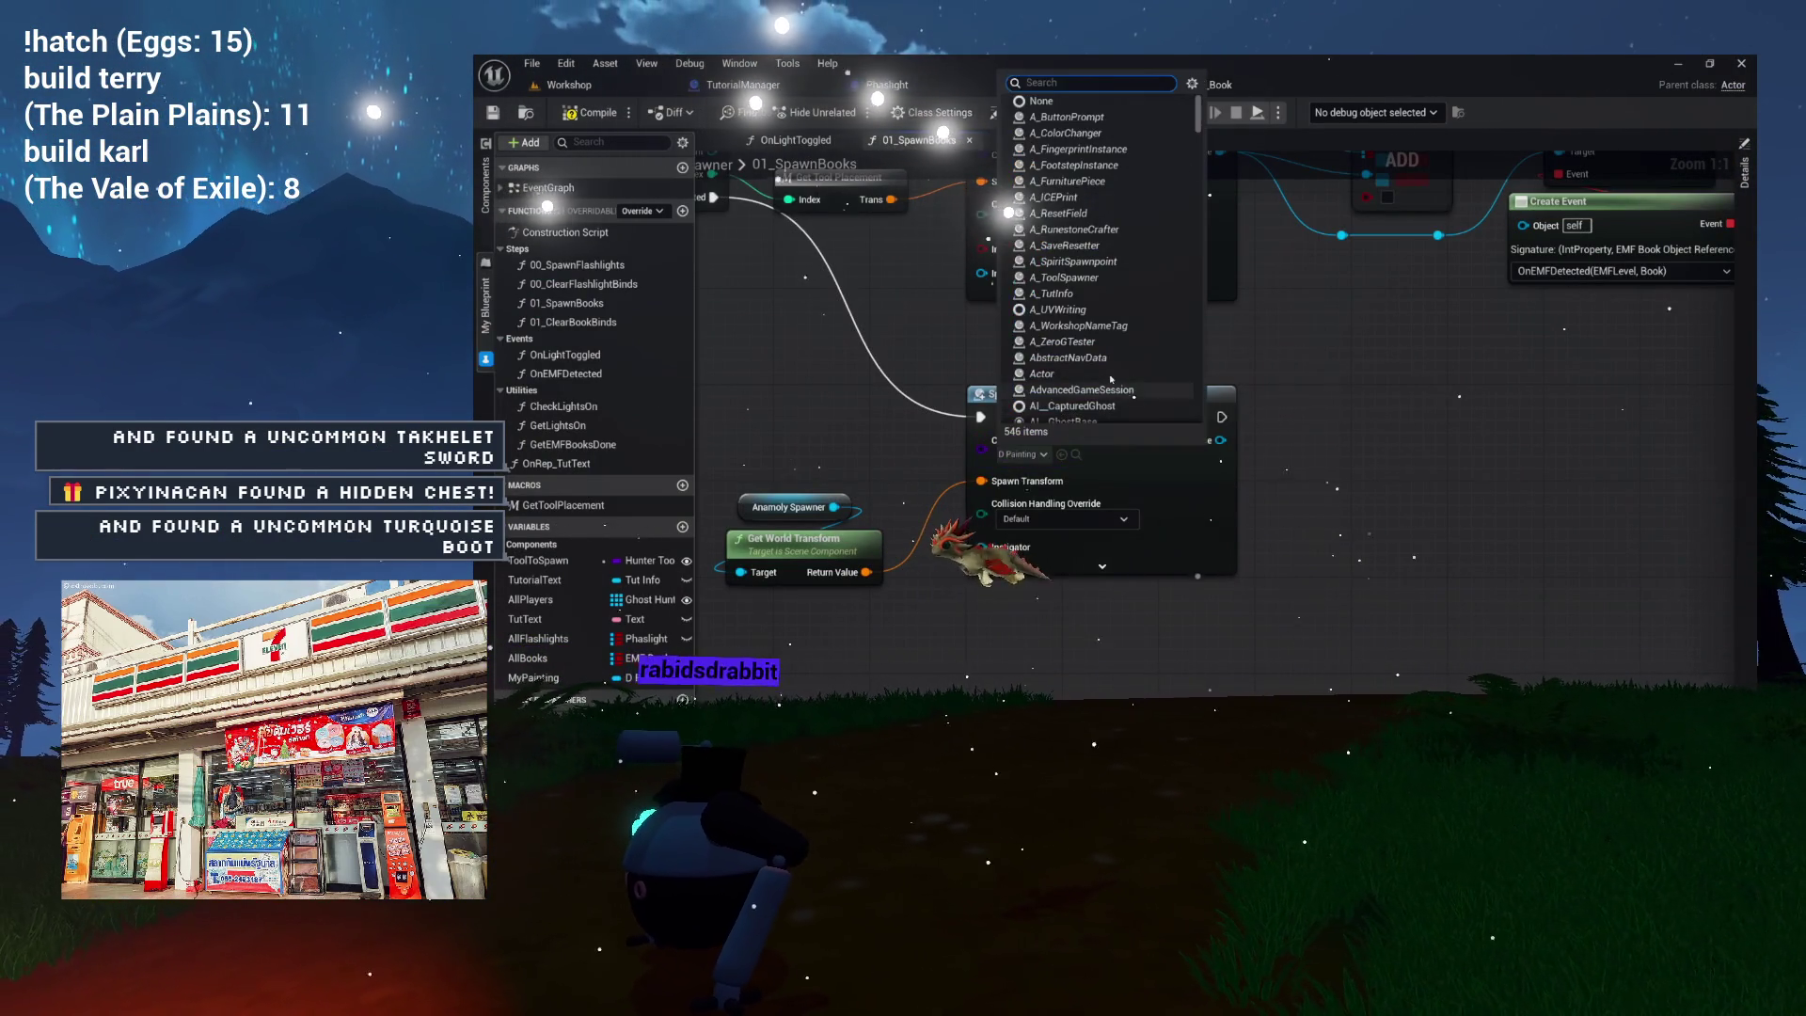
pyautogui.write('babycat')
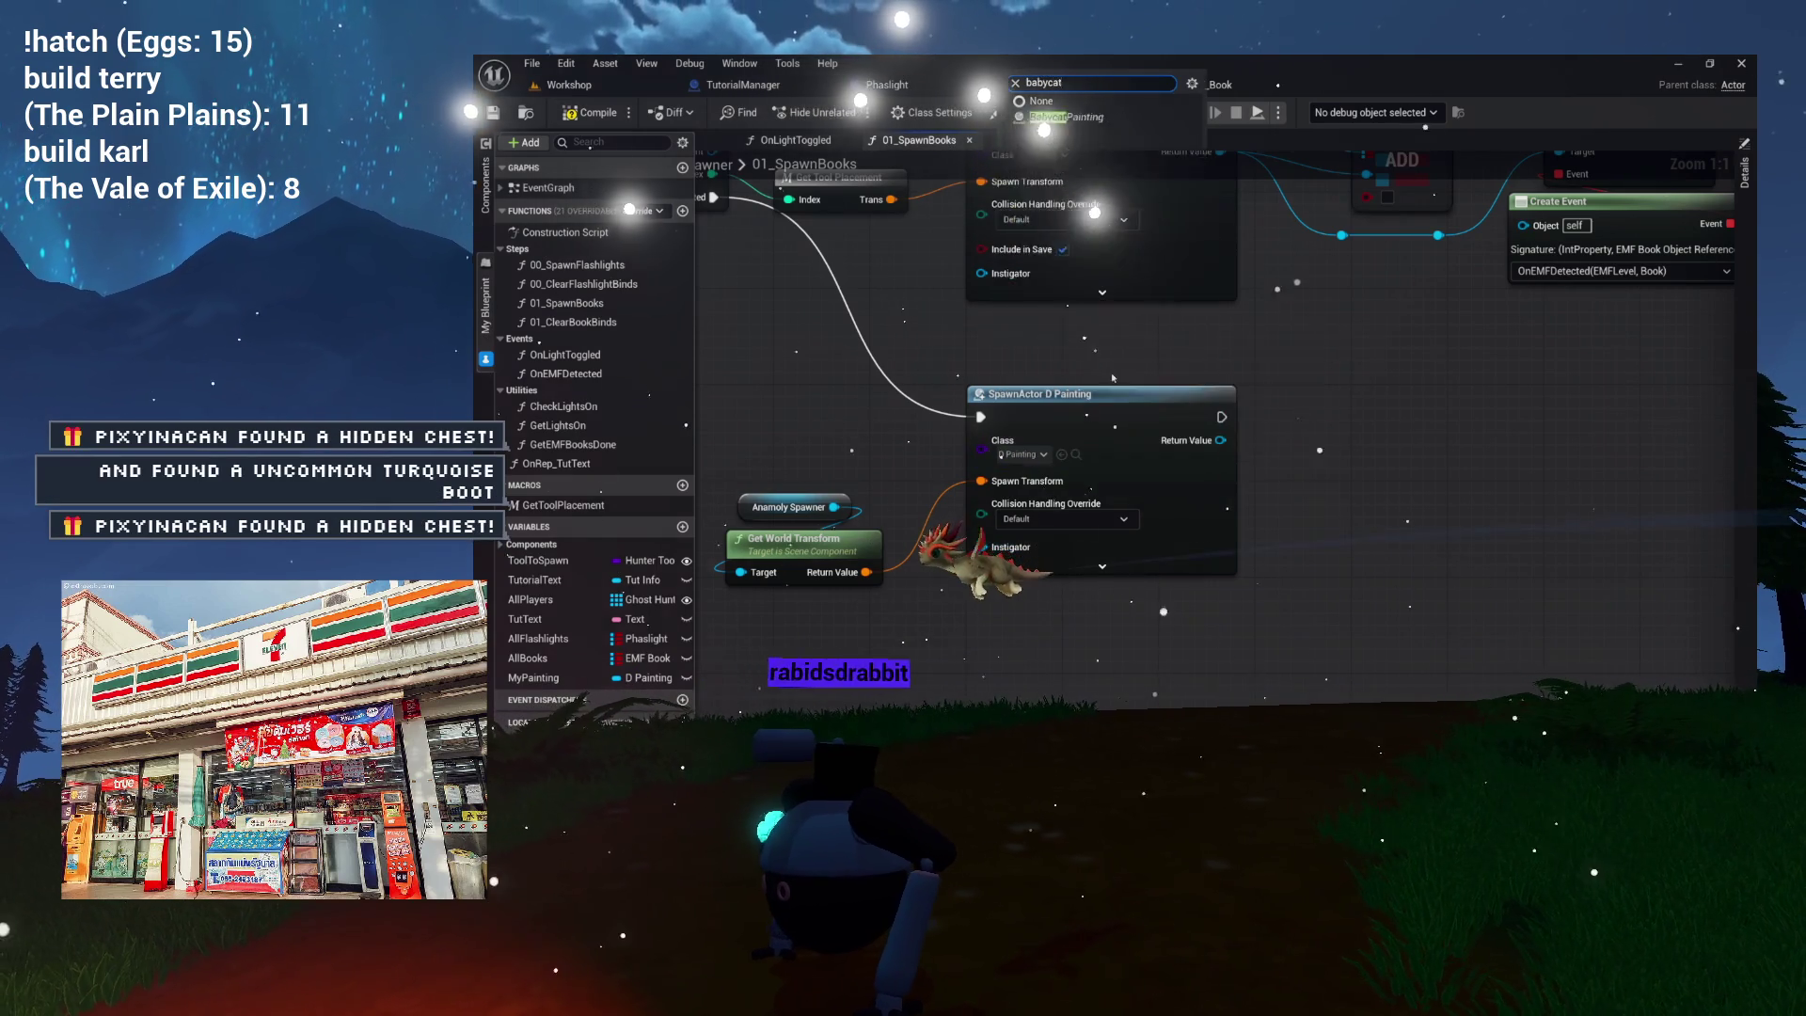
pyautogui.press('Return')
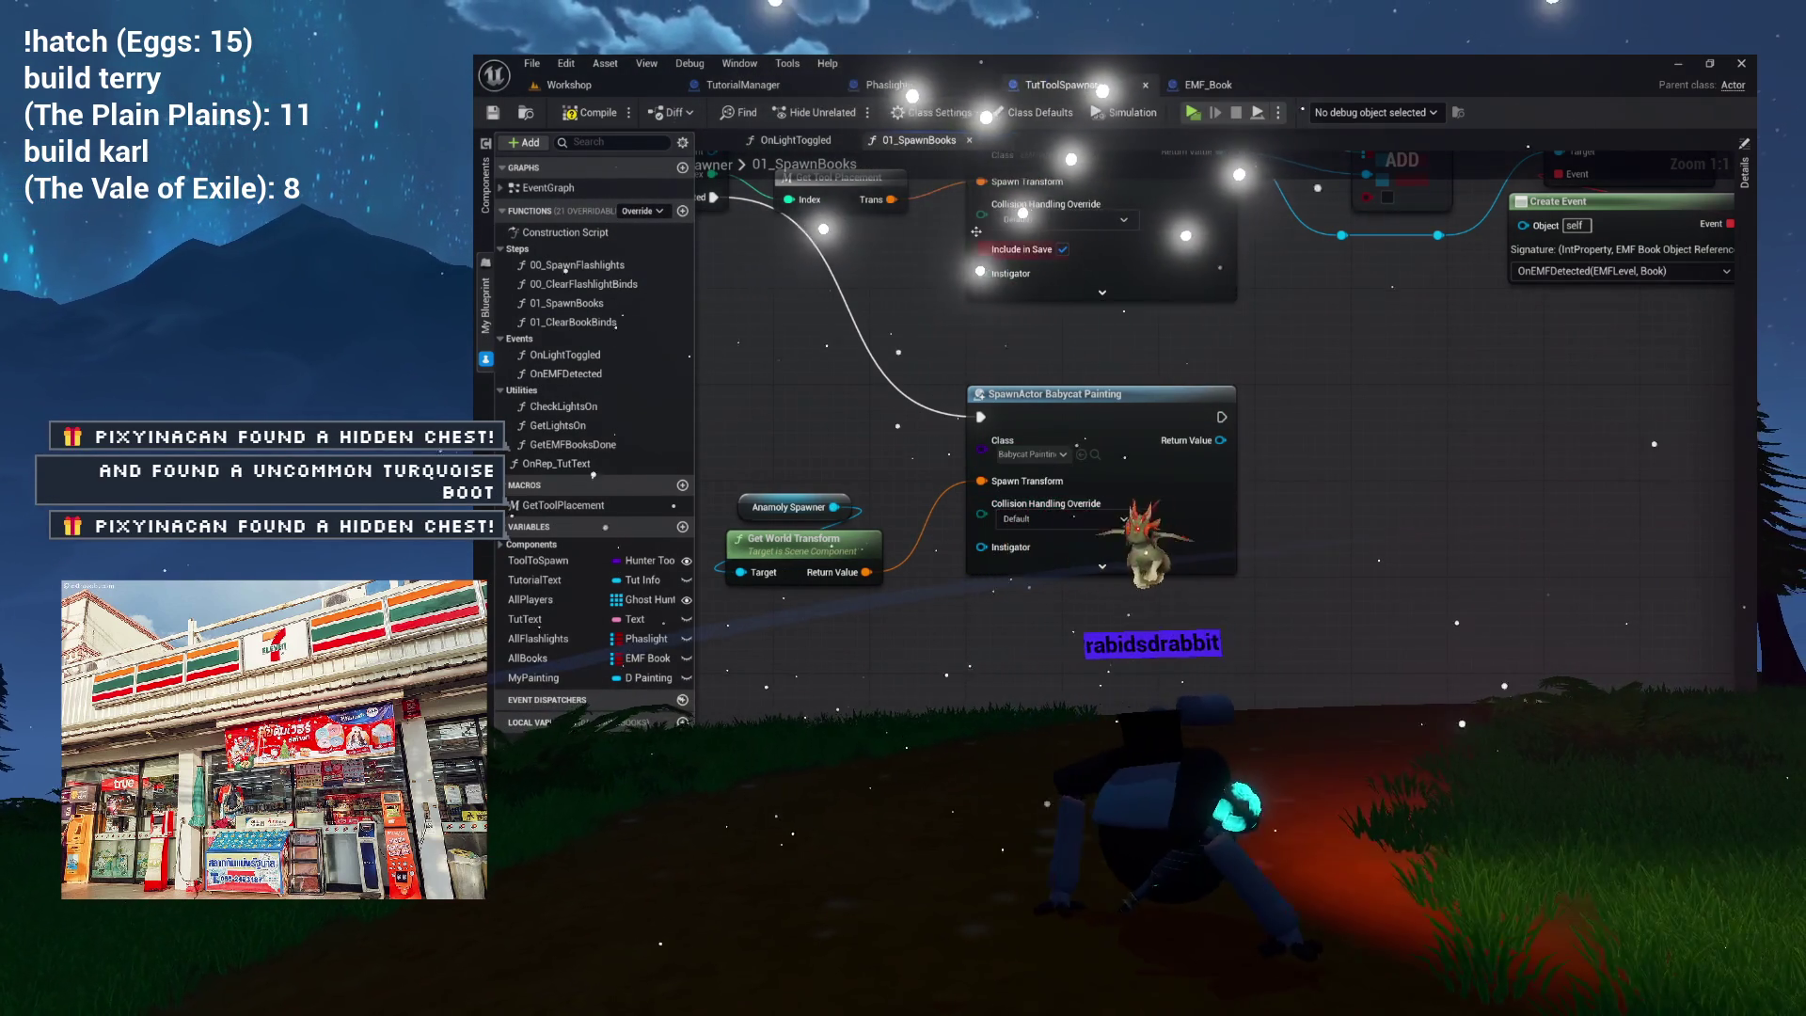
pyautogui.click(607, 114)
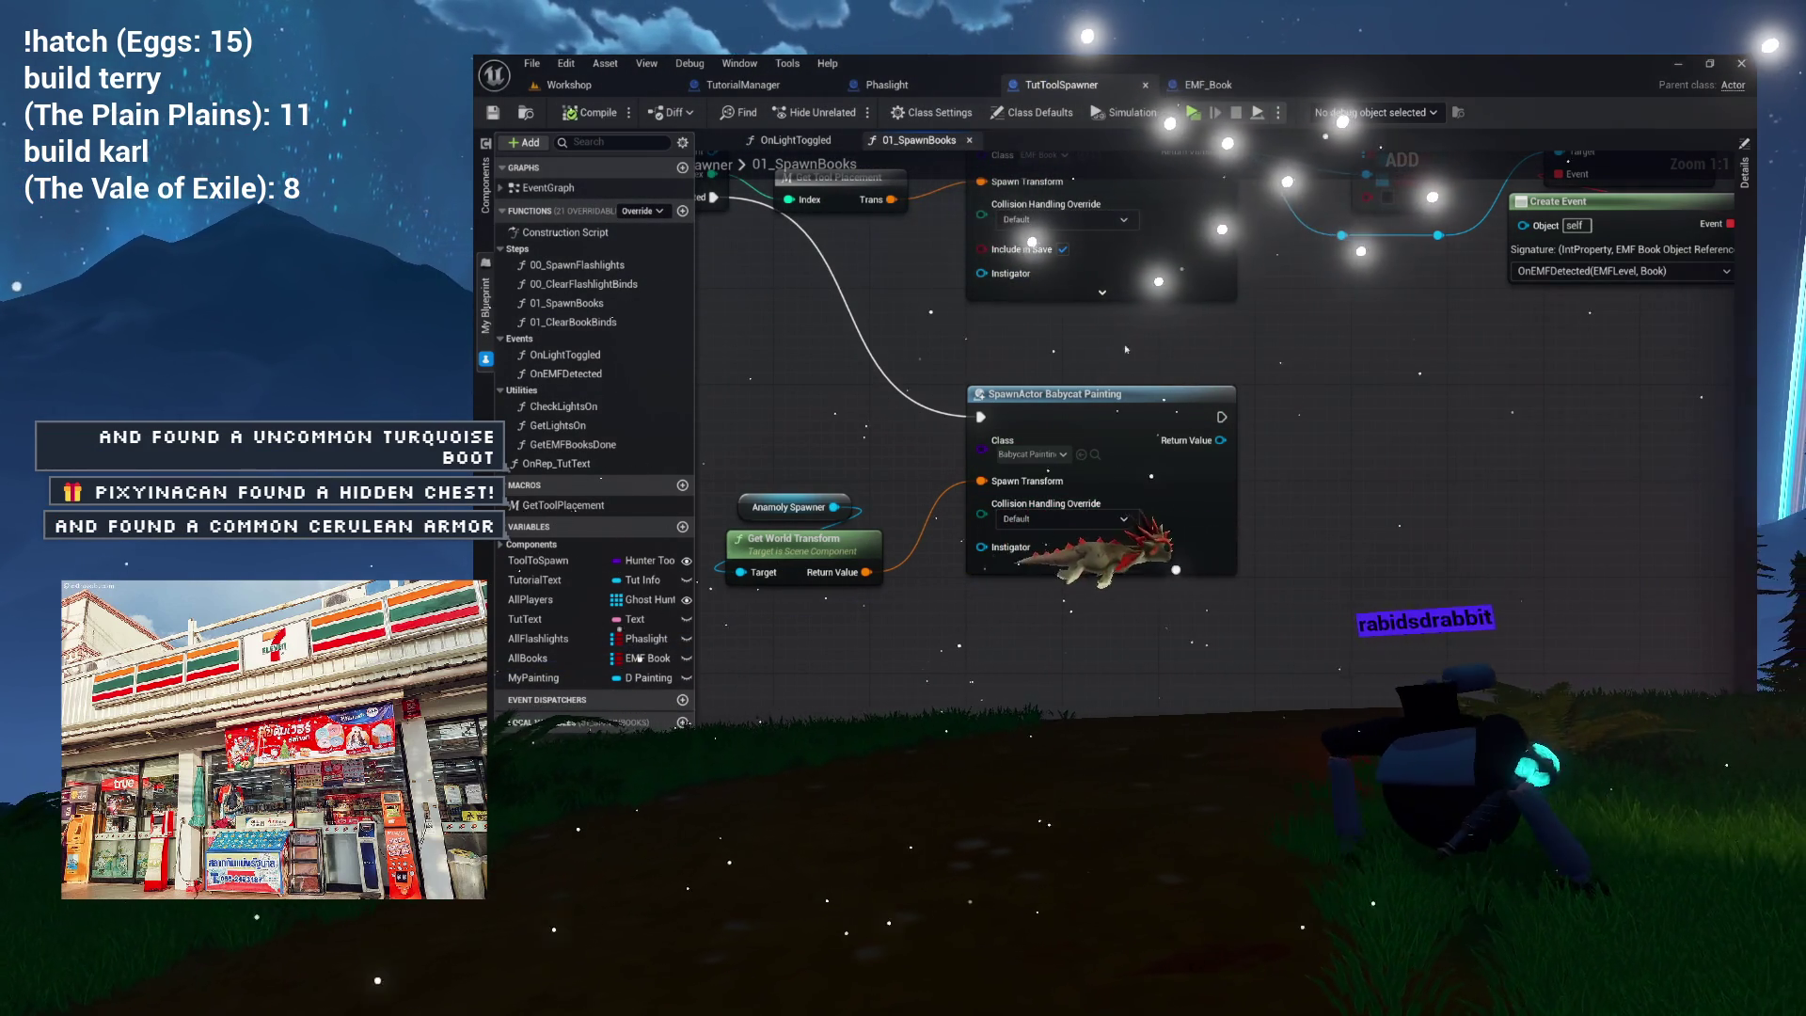
pyautogui.rightClick(1221, 443)
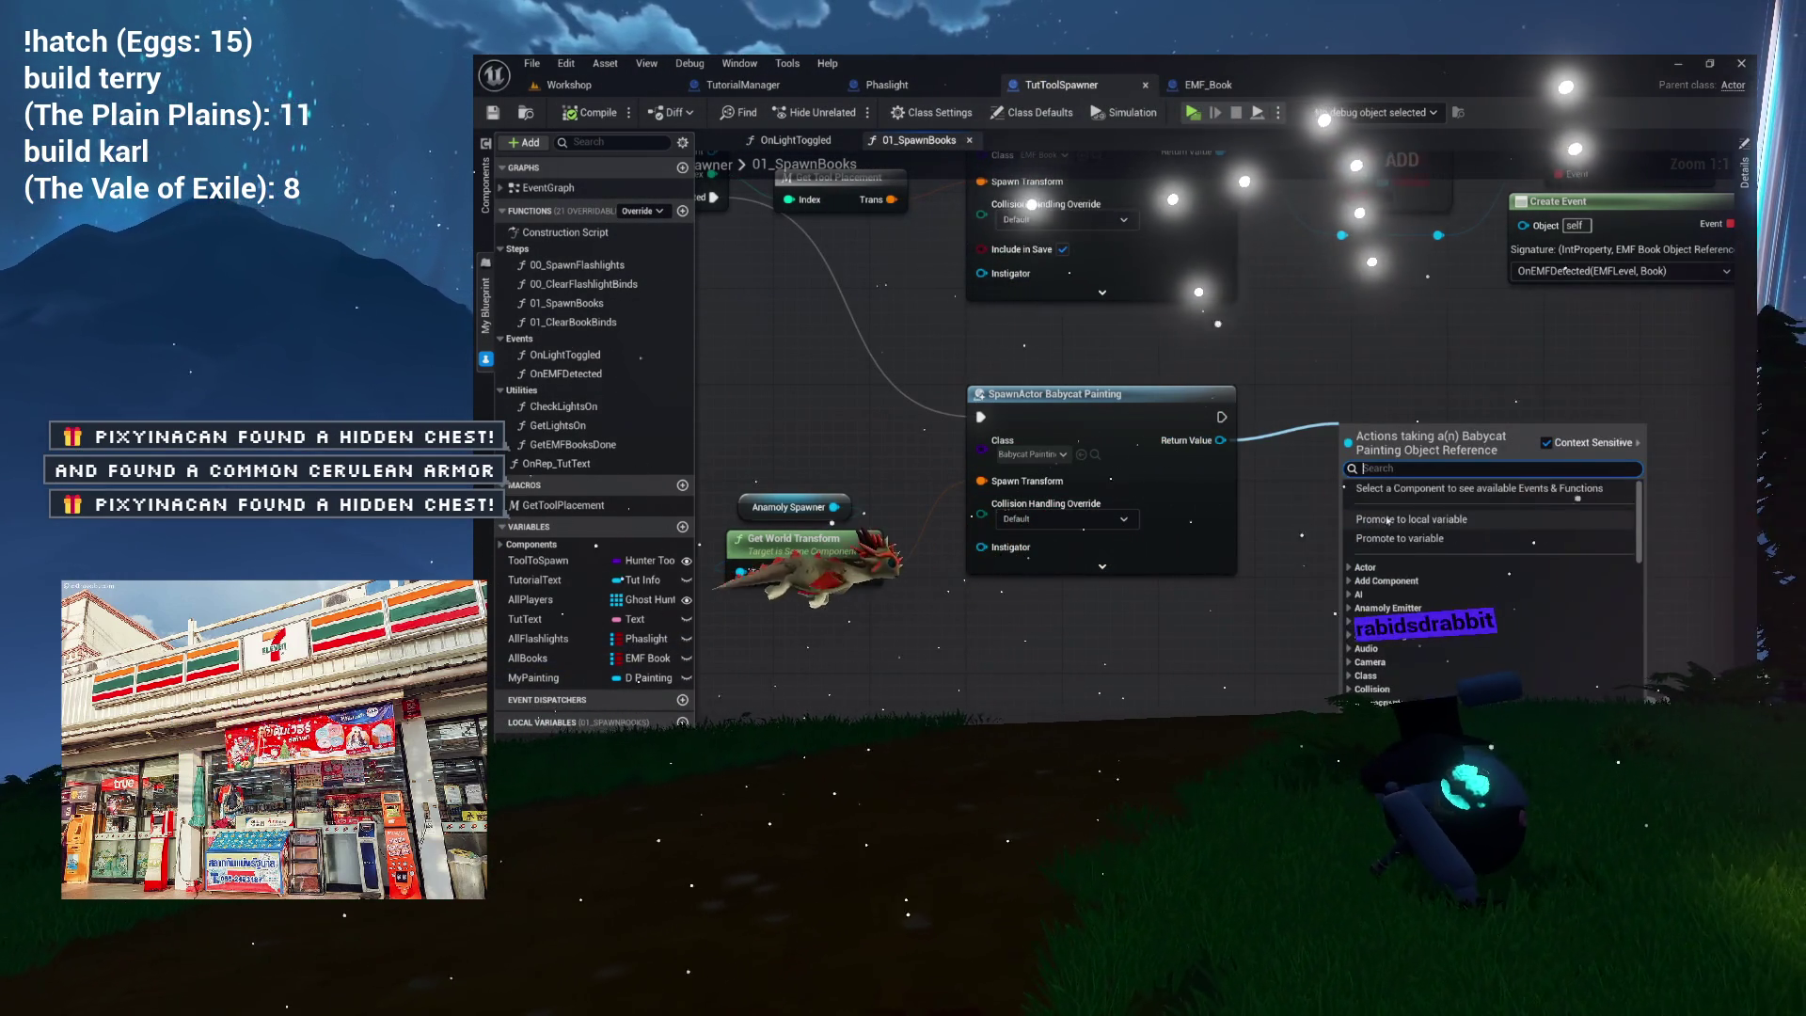
# Promote the spawned painting's Return Value to a new variable named MyBabycat.
pyautogui.click(1383, 498)
pyautogui.write('MyBat')
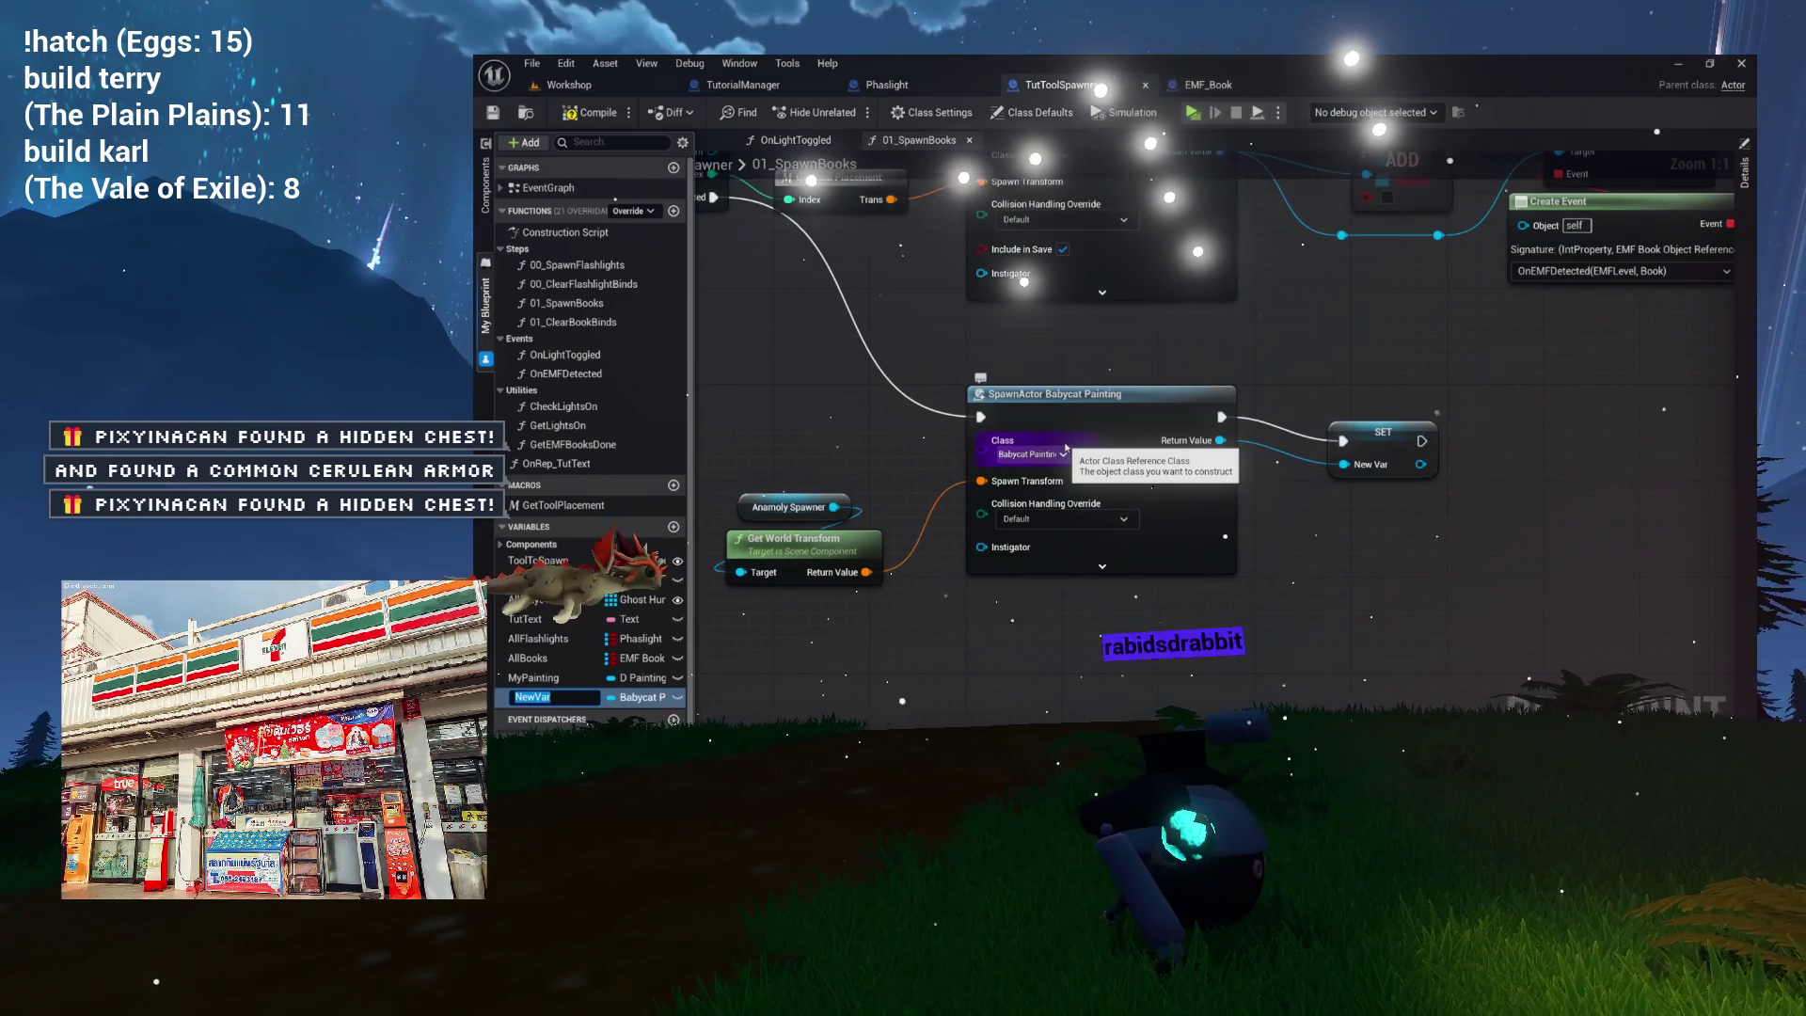
pyautogui.write('ycat')
pyautogui.press('Return')
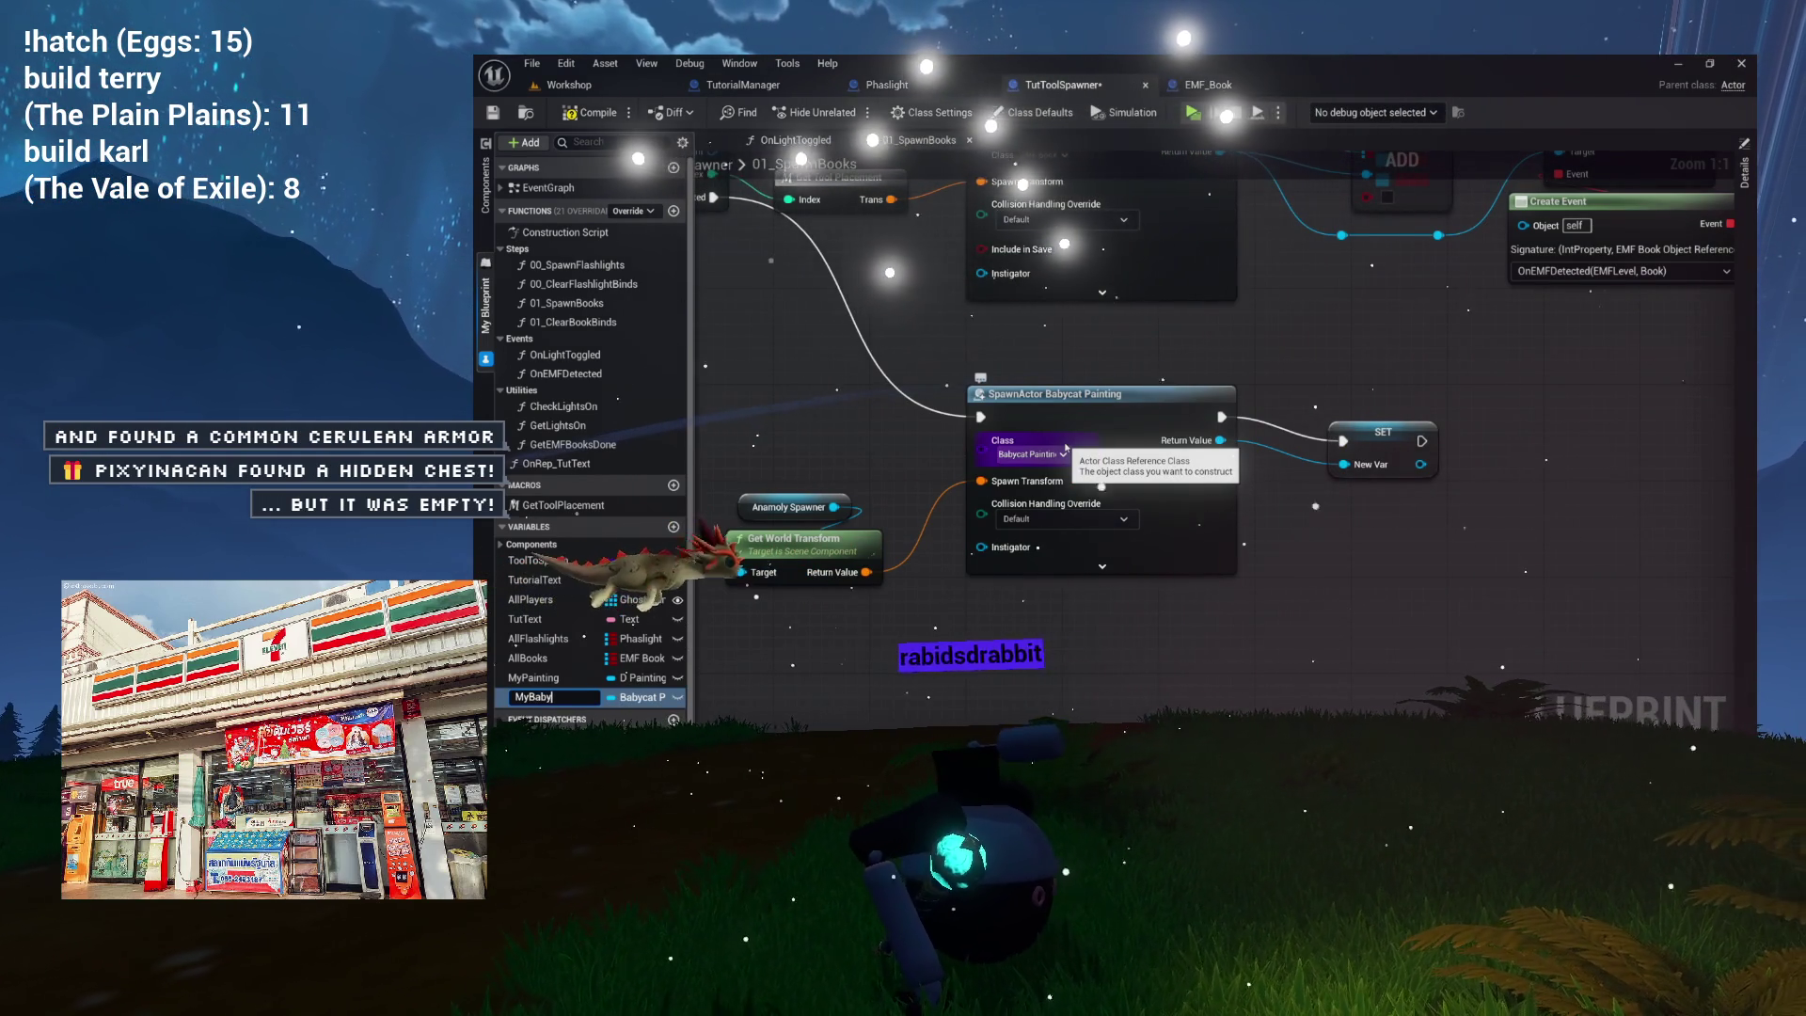
# Delete the old MyPainting variable and tidy the SET node and graph layout.
pyautogui.click(531, 678)
pyautogui.press('Delete')
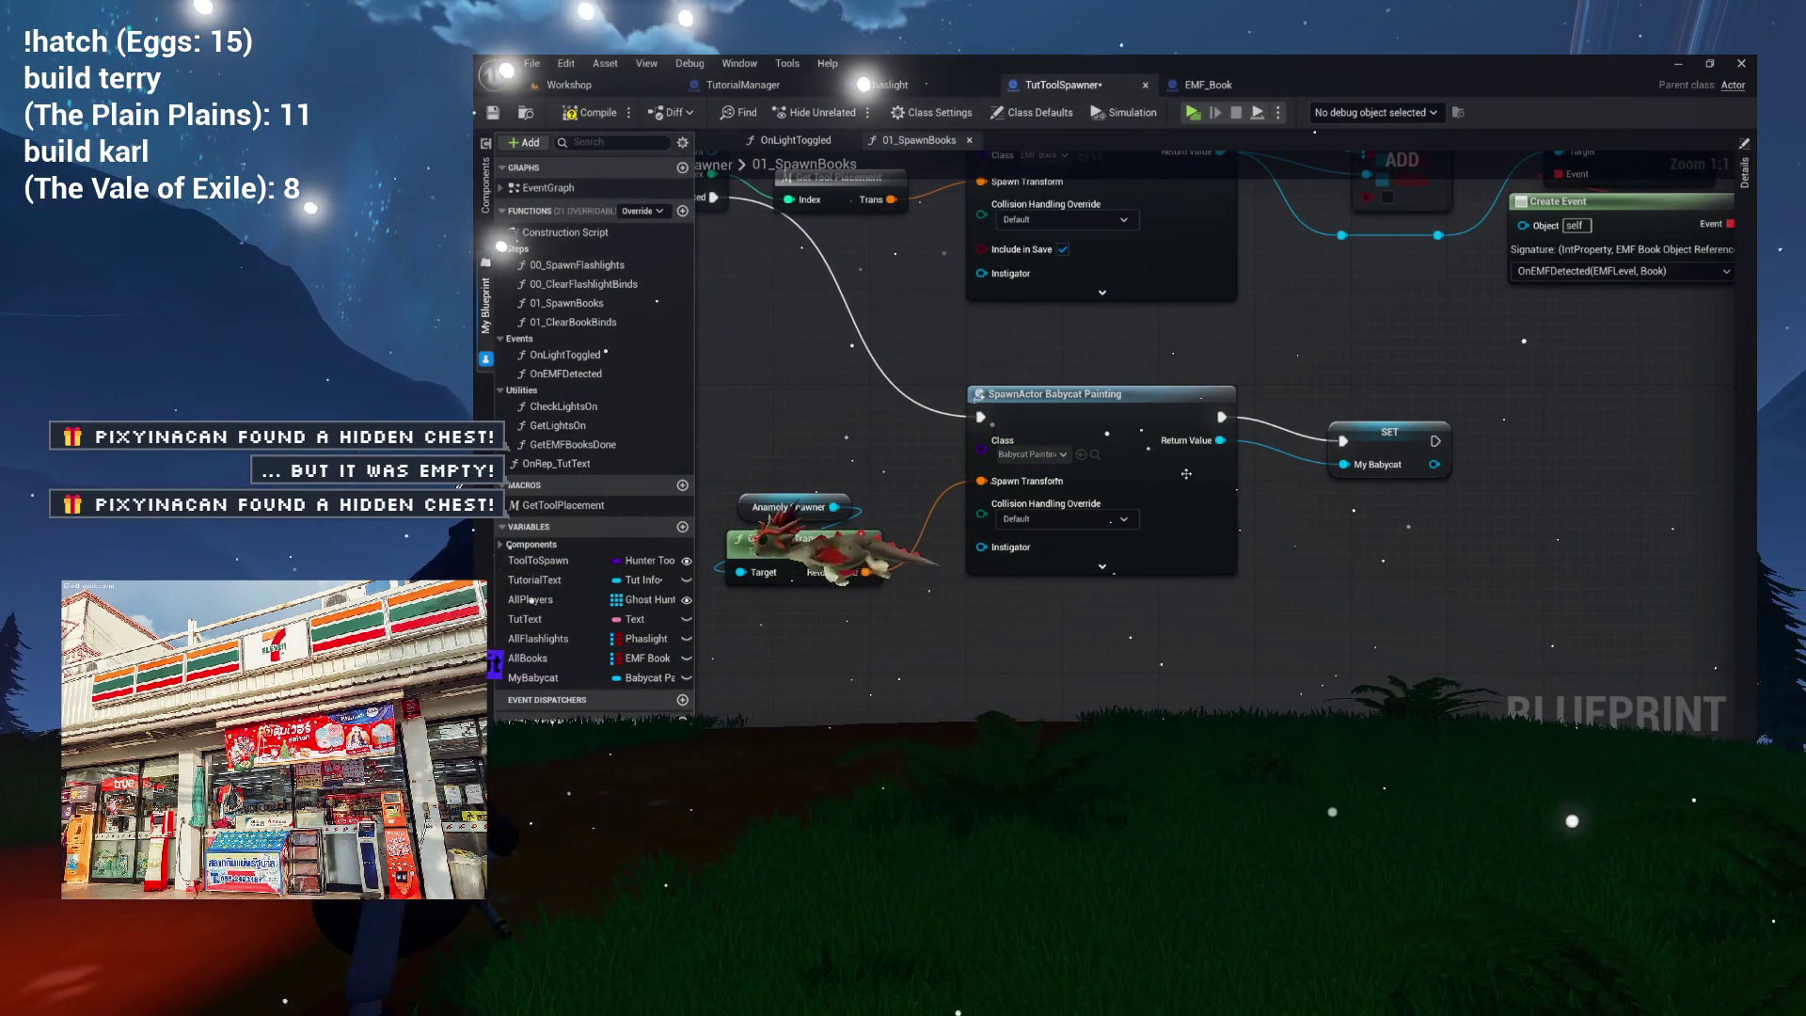
pyautogui.moveTo(1383, 431); pyautogui.dragTo(1395, 419)
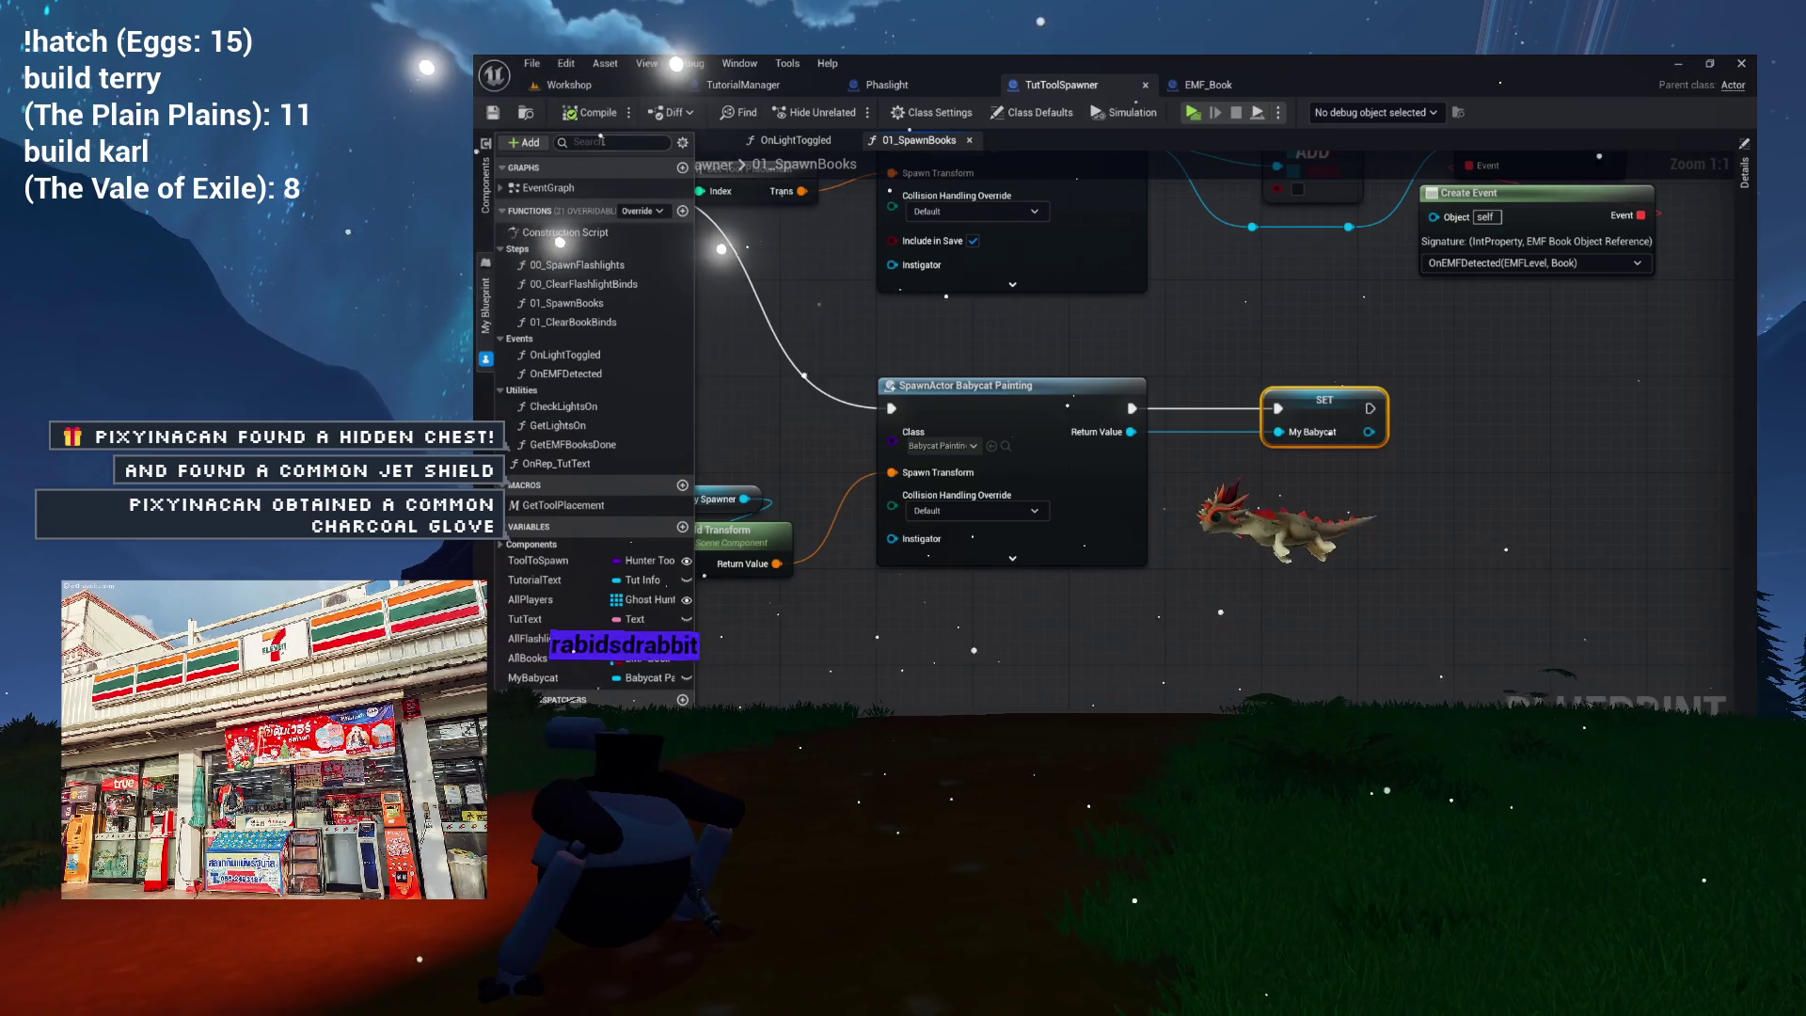
pyautogui.moveTo(1334, 340)
pyautogui.mouseDown()
pyautogui.moveTo(1140, 348)
pyautogui.moveTo(1105, 390)
pyautogui.moveTo(1231, 409)
pyautogui.moveTo(1351, 397)
pyautogui.moveTo(1211, 379)
pyautogui.mouseUp()
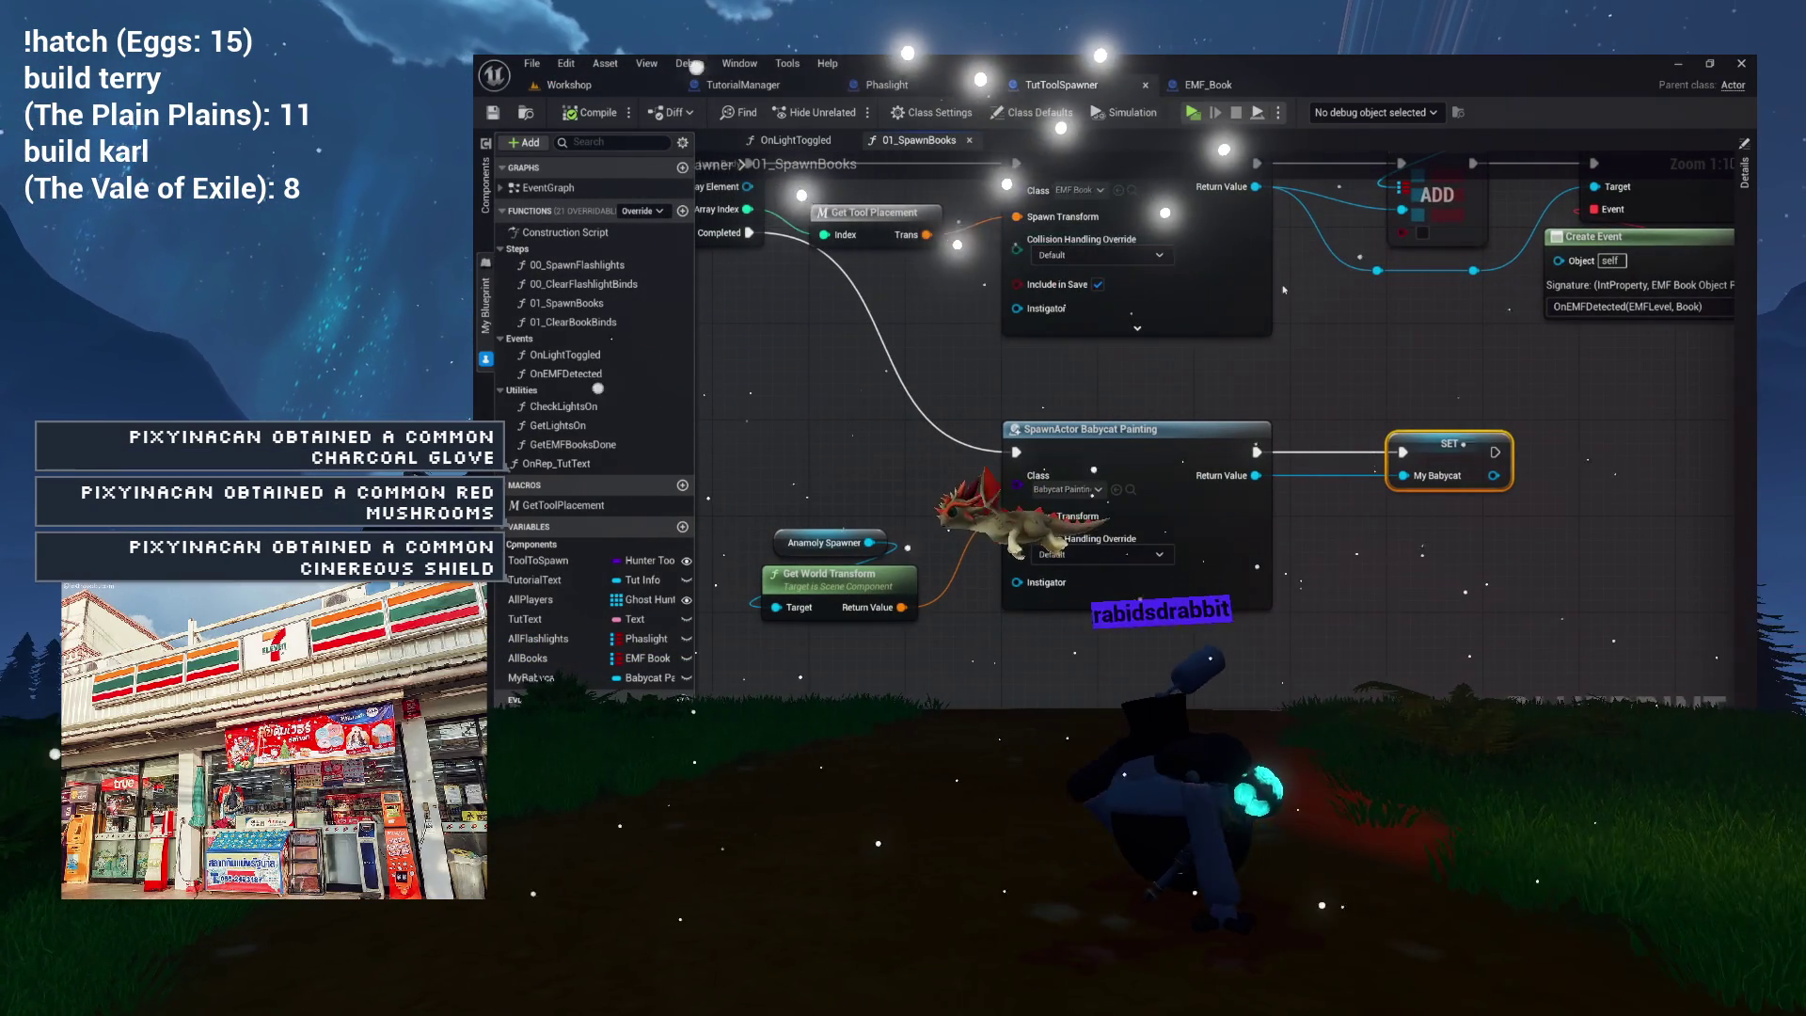
pyautogui.moveTo(1378, 317); pyautogui.dragTo(1246, 310)
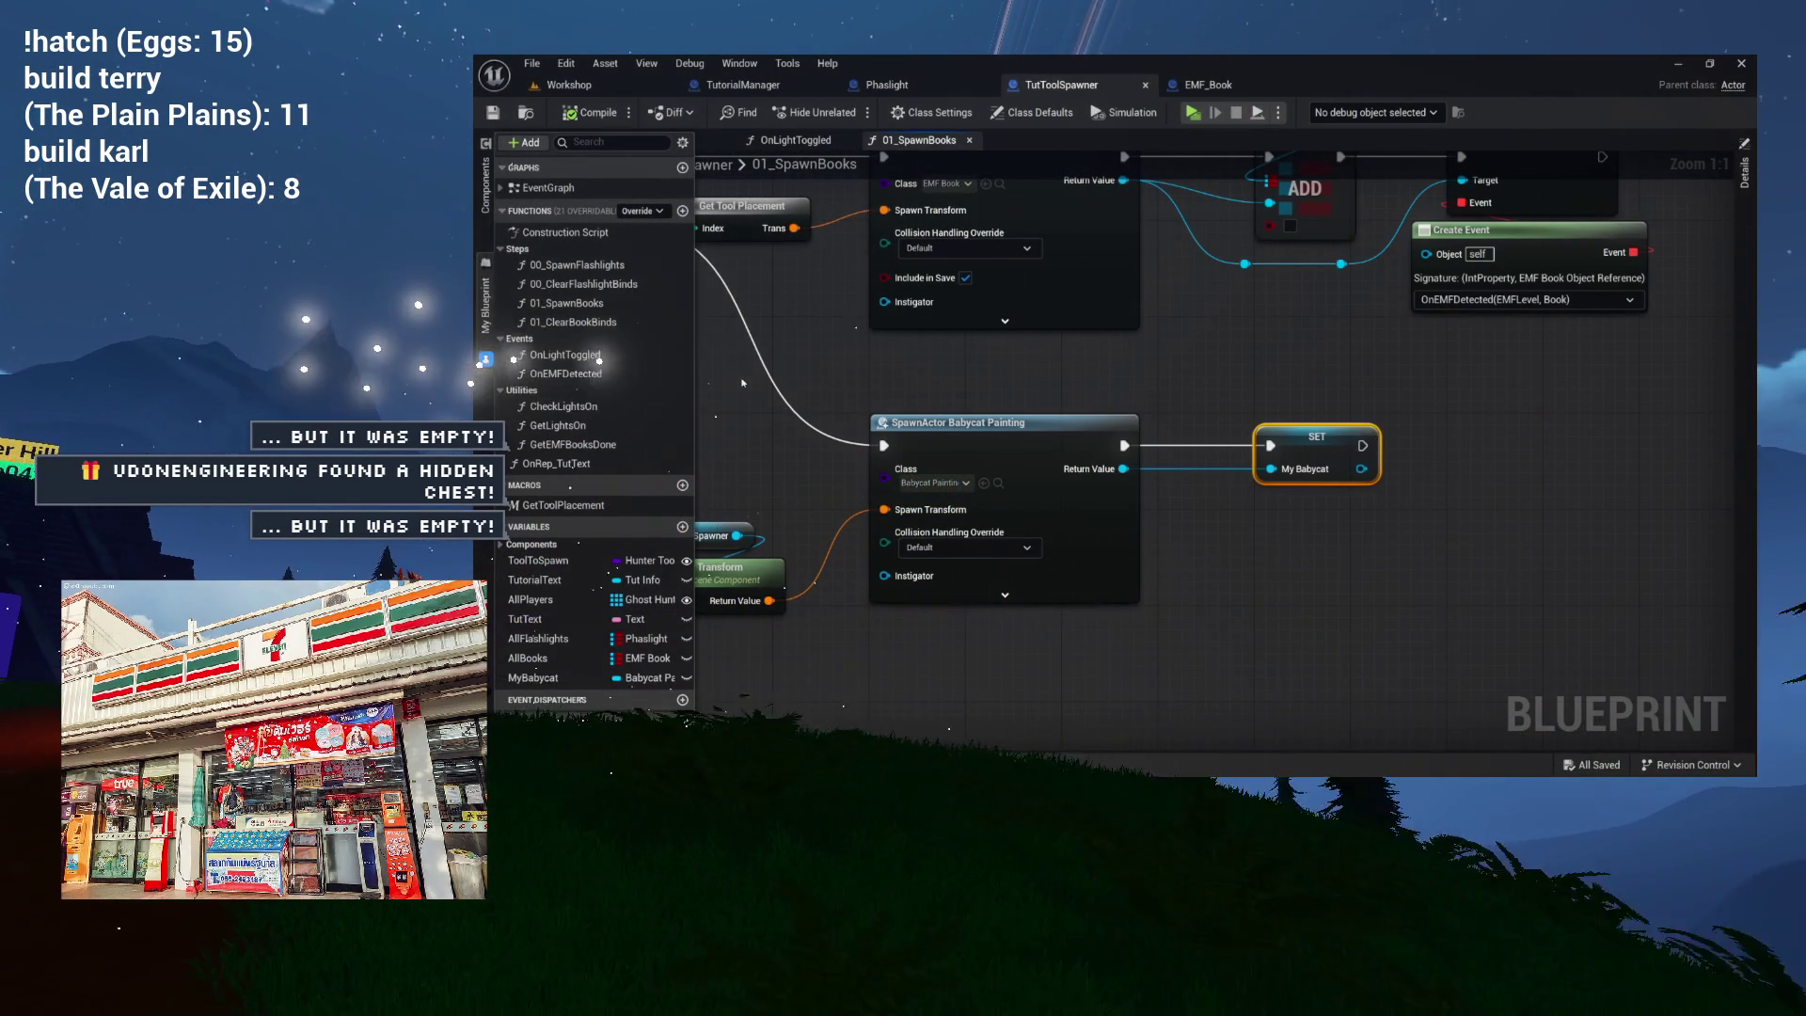
pyautogui.moveTo(834, 438); pyautogui.dragTo(923, 430)
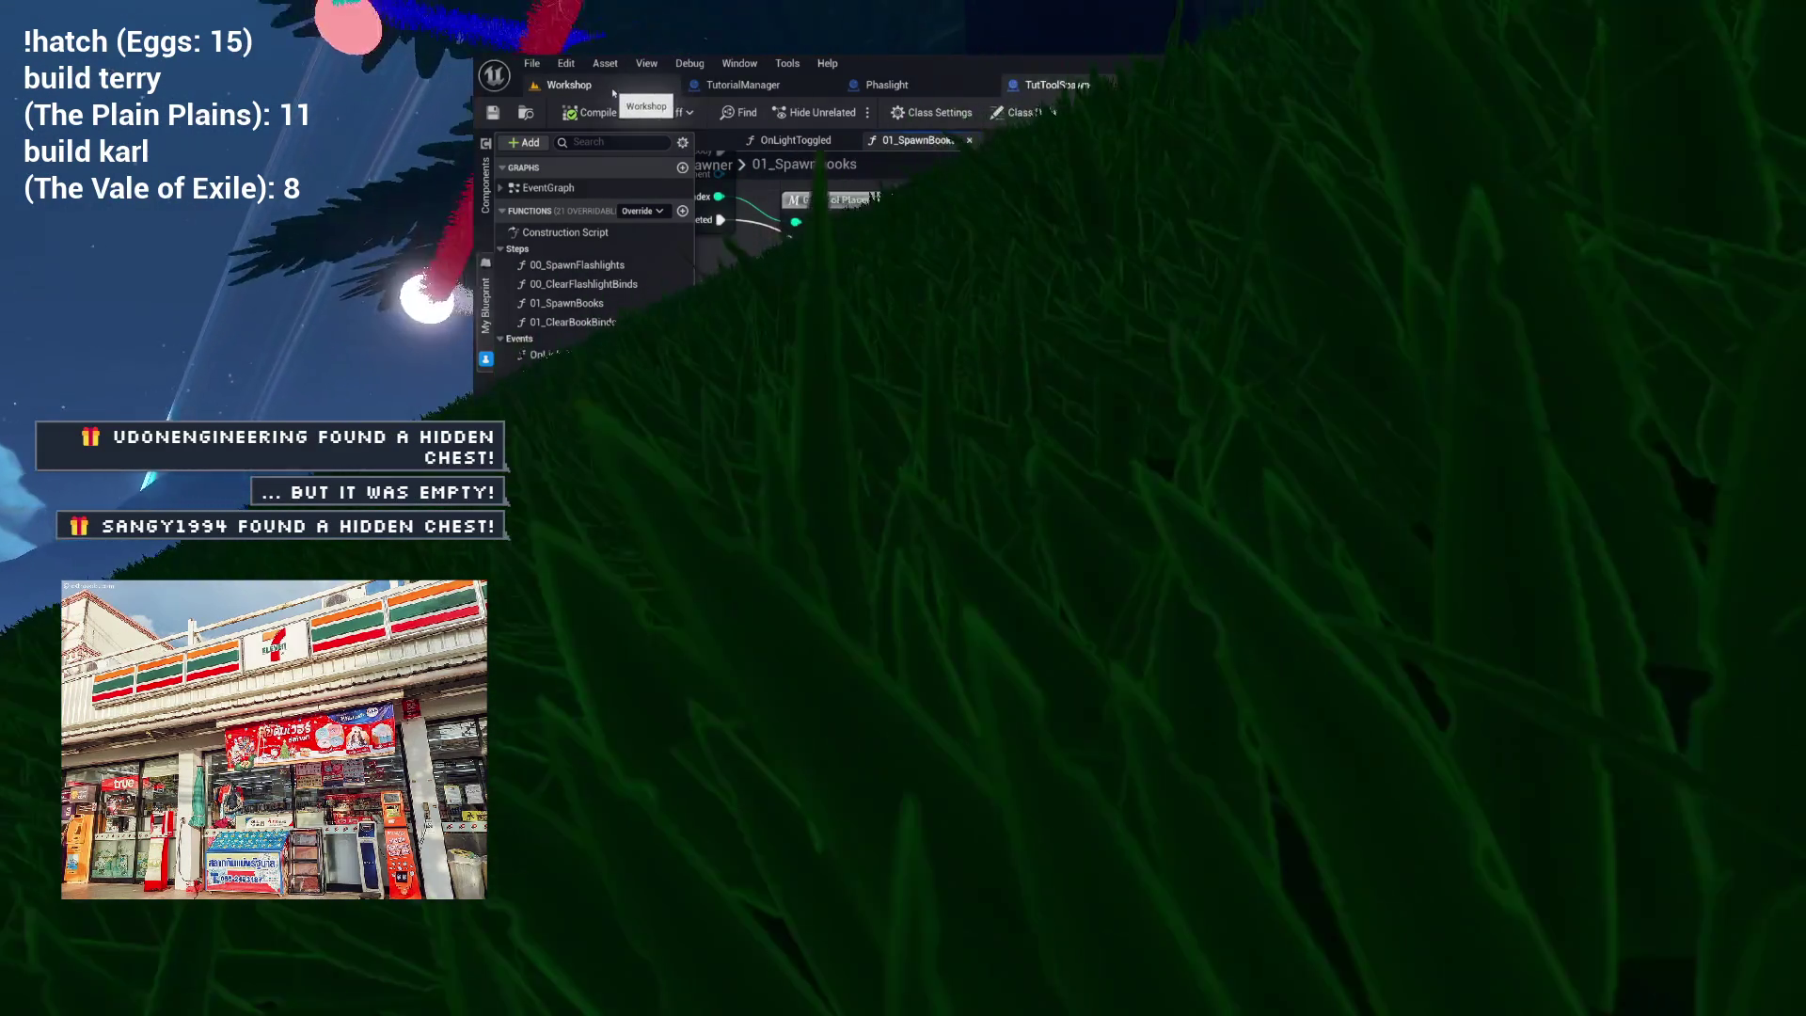
# Inspect the framed cat painting in the Workshop viewport, then bring up EMF_Book's SetEMFLevel graph.
pyautogui.click(655, 84)
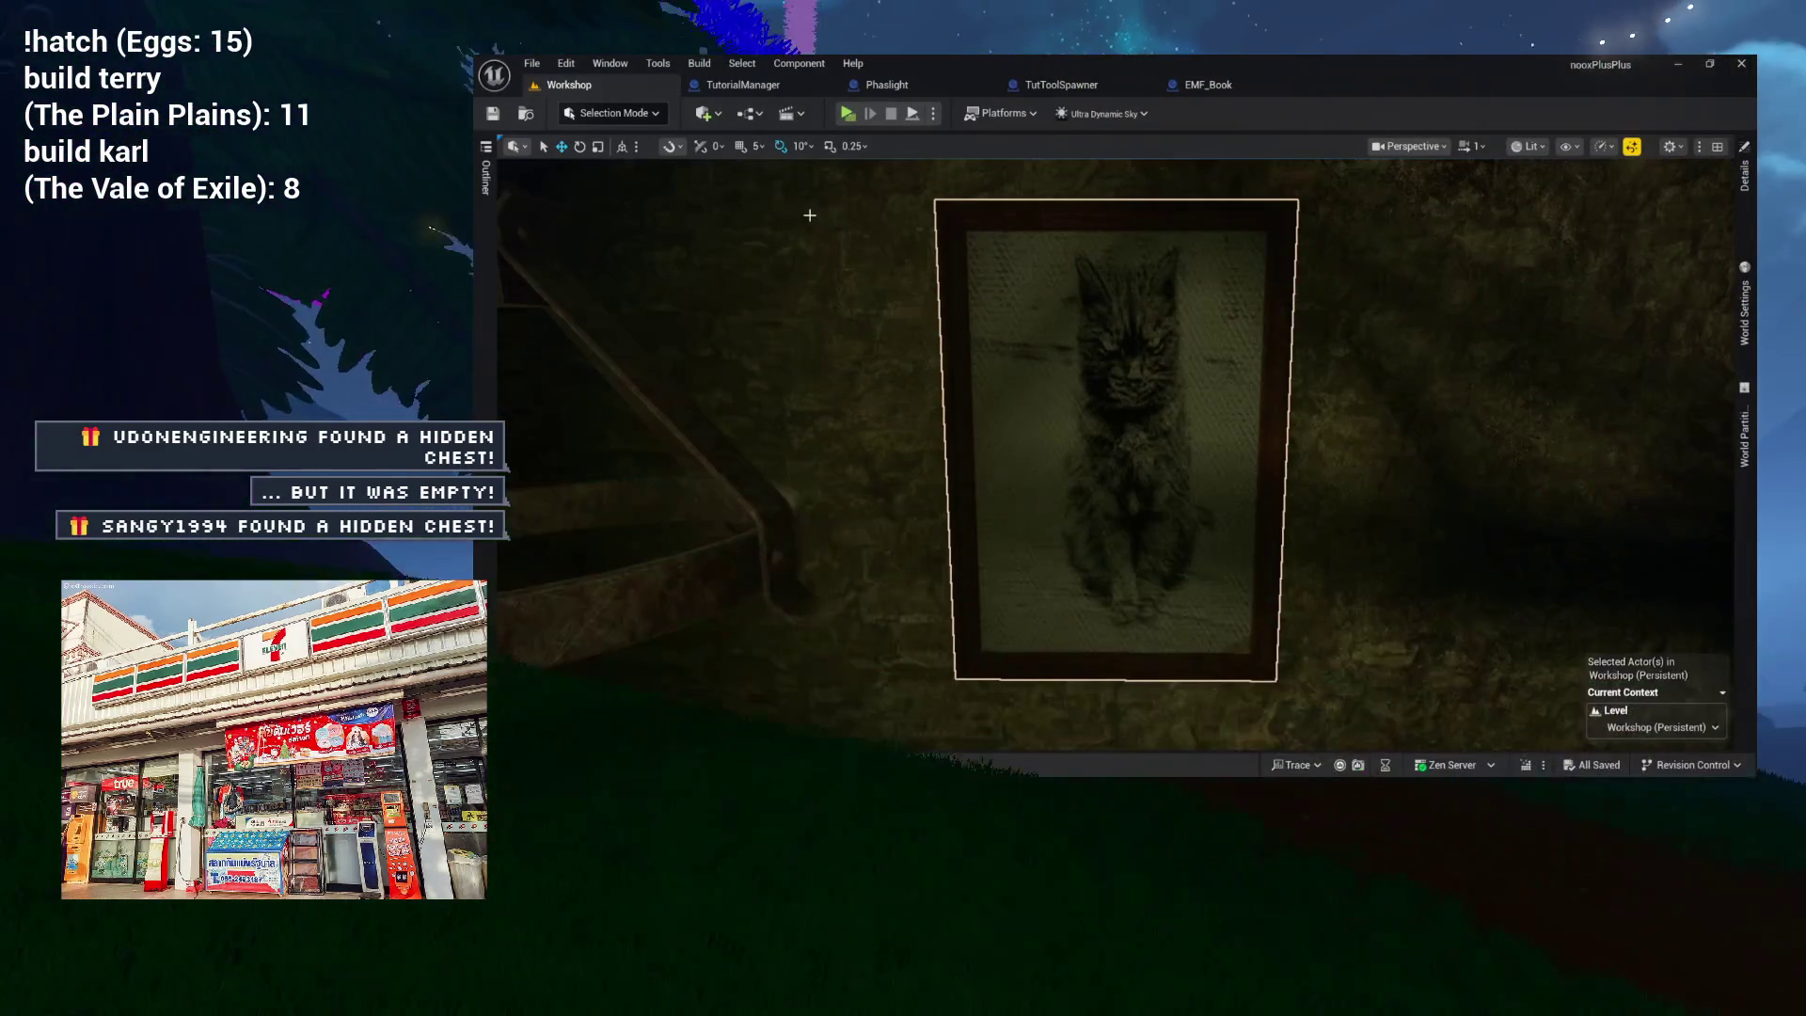
pyautogui.moveTo(934, 338)
pyautogui.mouseDown()
pyautogui.moveTo(800, 377)
pyautogui.moveTo(846, 376)
pyautogui.mouseUp()
pyautogui.moveTo(1091, 395); pyautogui.dragTo(1093, 347)
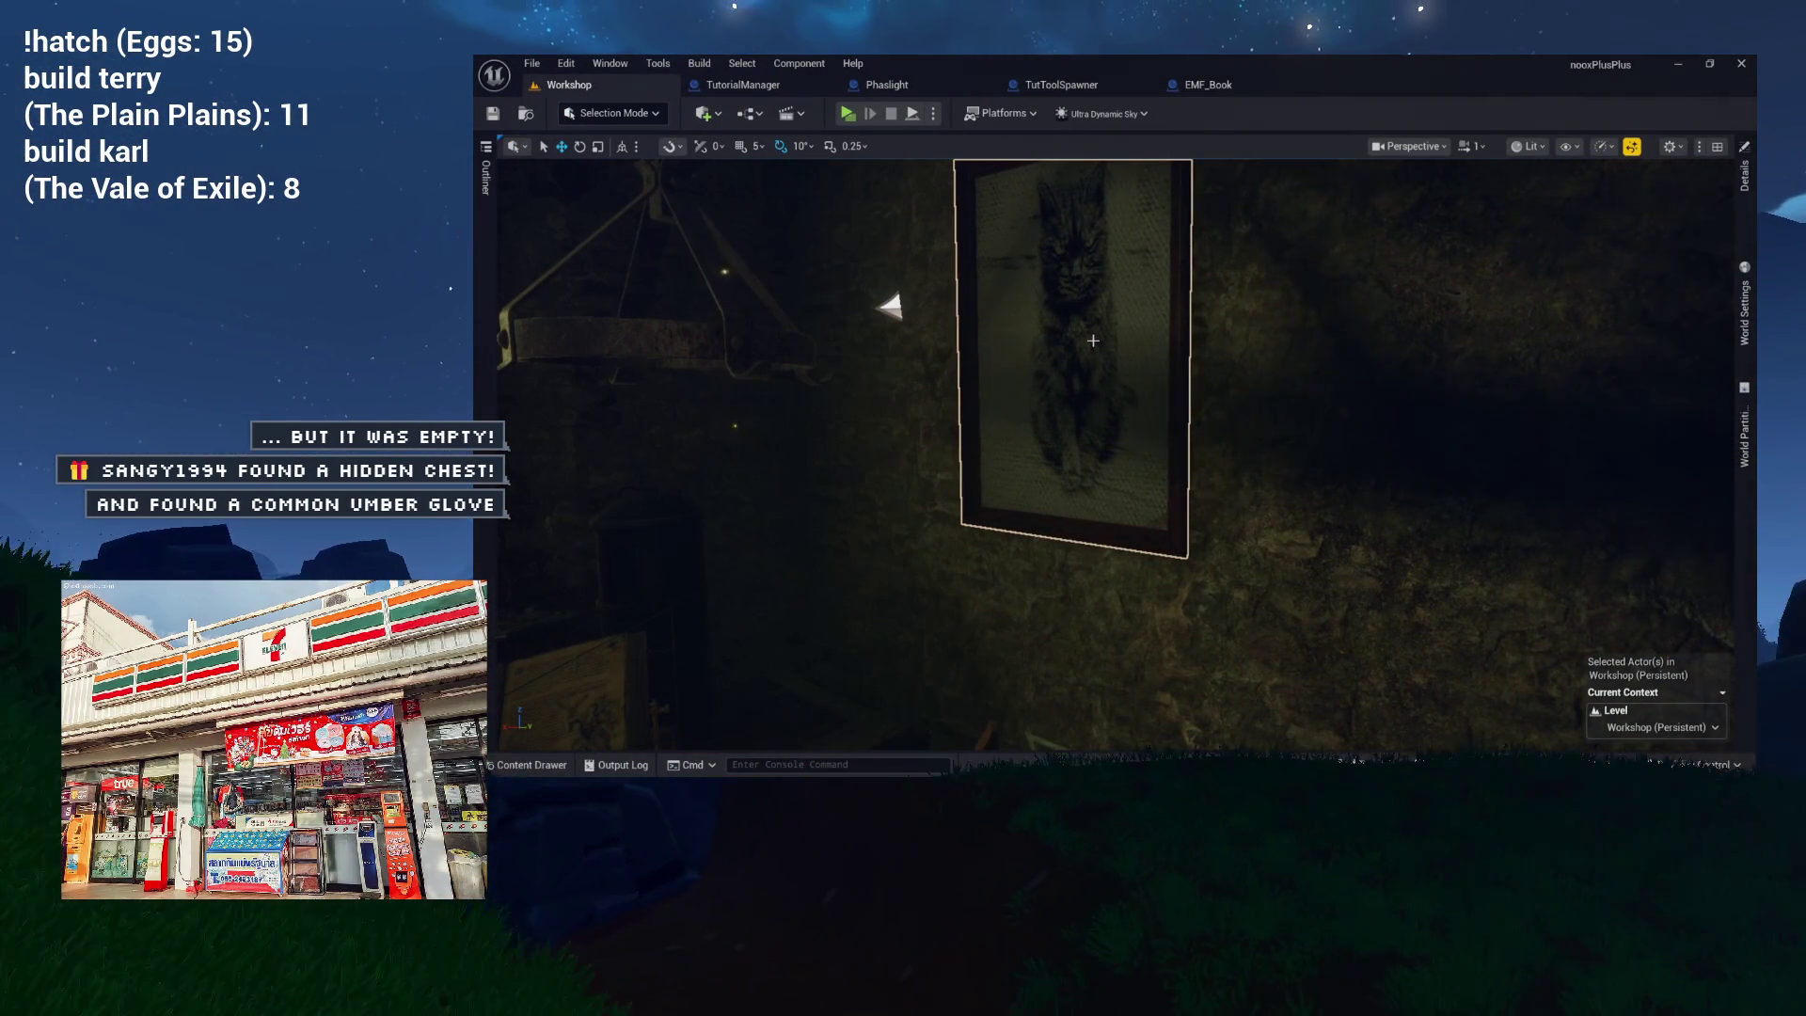
pyautogui.moveTo(1091, 376); pyautogui.dragTo(1096, 340)
pyautogui.moveTo(1114, 484); pyautogui.dragTo(1114, 446)
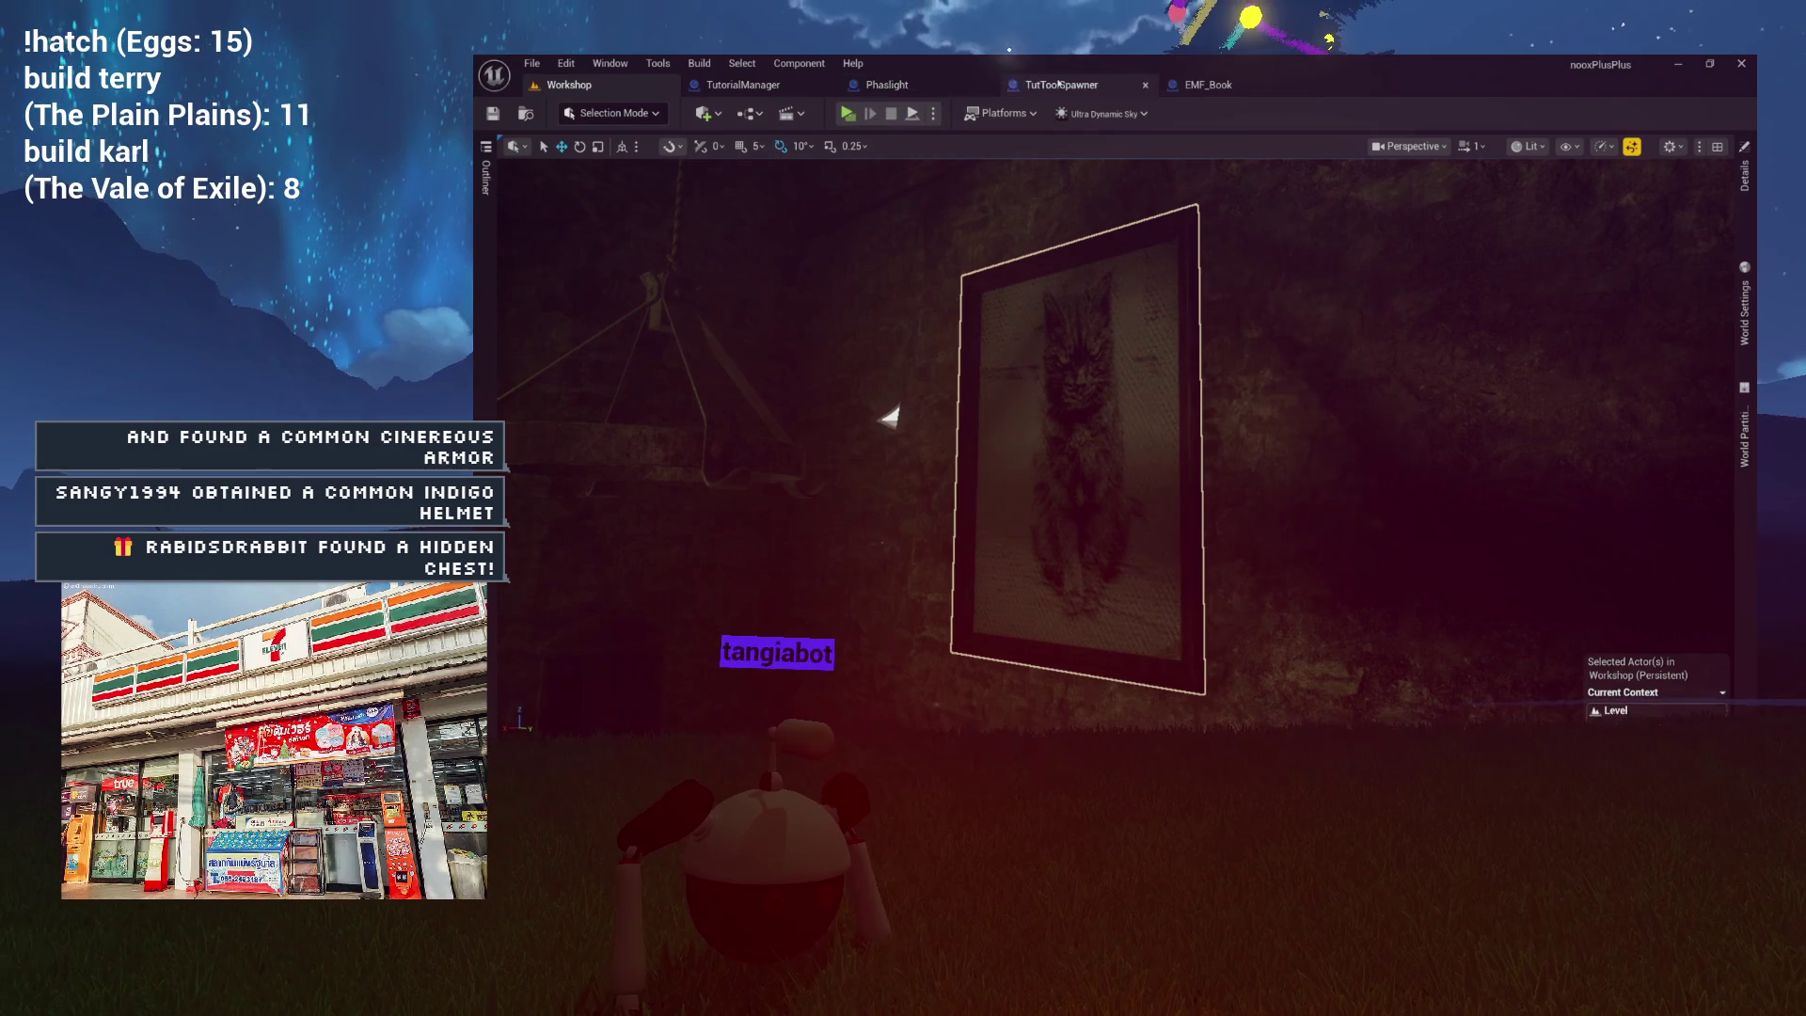
pyautogui.click(1208, 85)
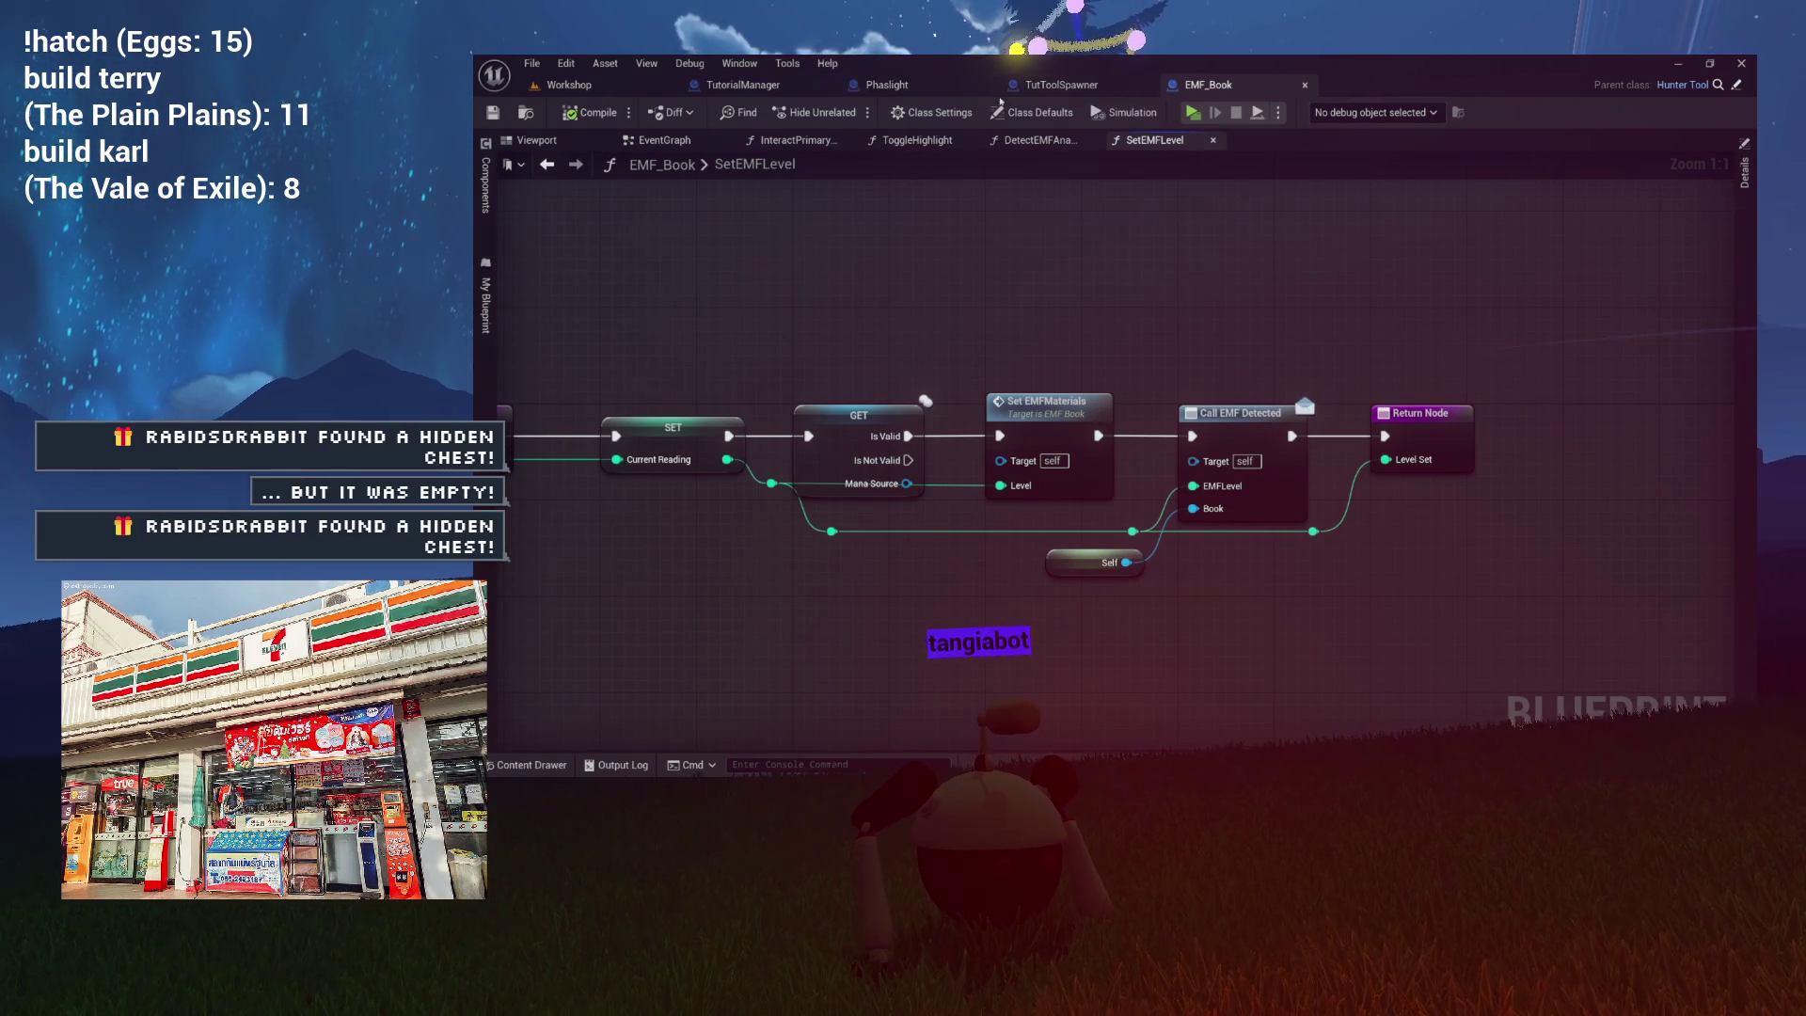
# Review TutToolSpawner's component list, then return to the Workshop level and bring up the content browser.
pyautogui.click(1063, 85)
pyautogui.moveTo(1041, 312)
pyautogui.mouseDown()
pyautogui.moveTo(880, 314)
pyautogui.moveTo(1016, 314)
pyautogui.mouseUp()
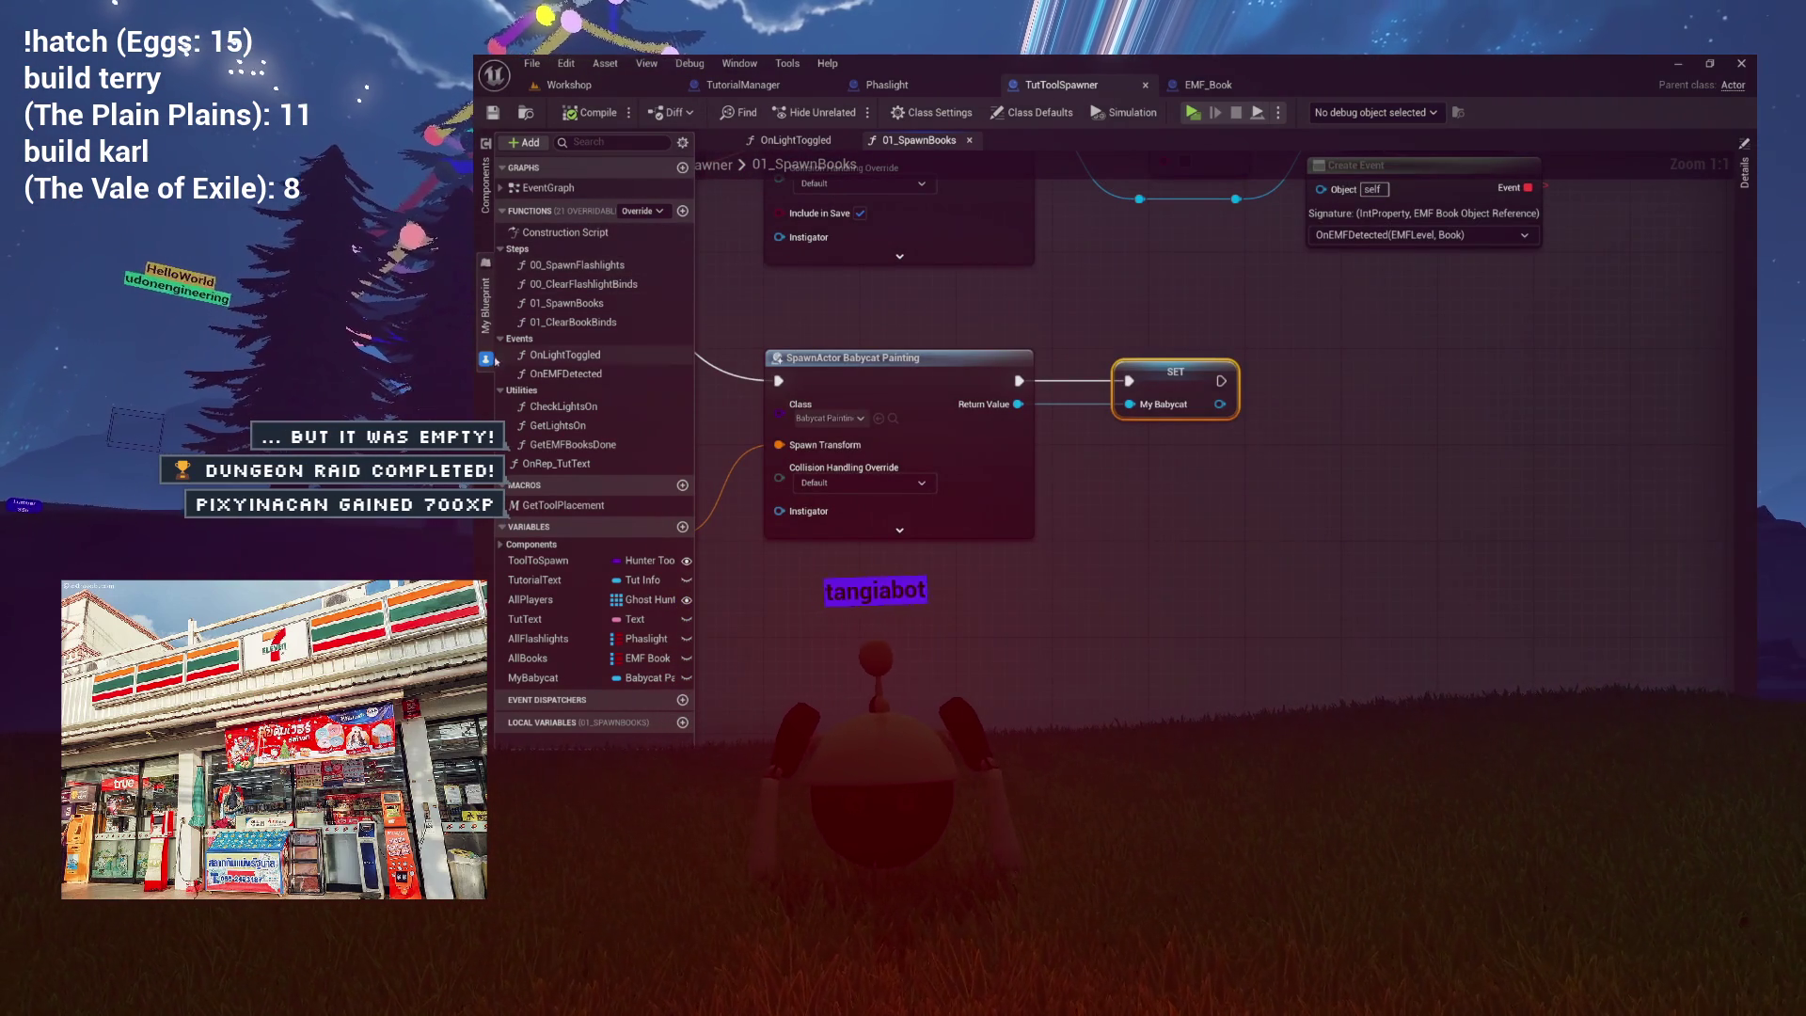
pyautogui.click(486, 187)
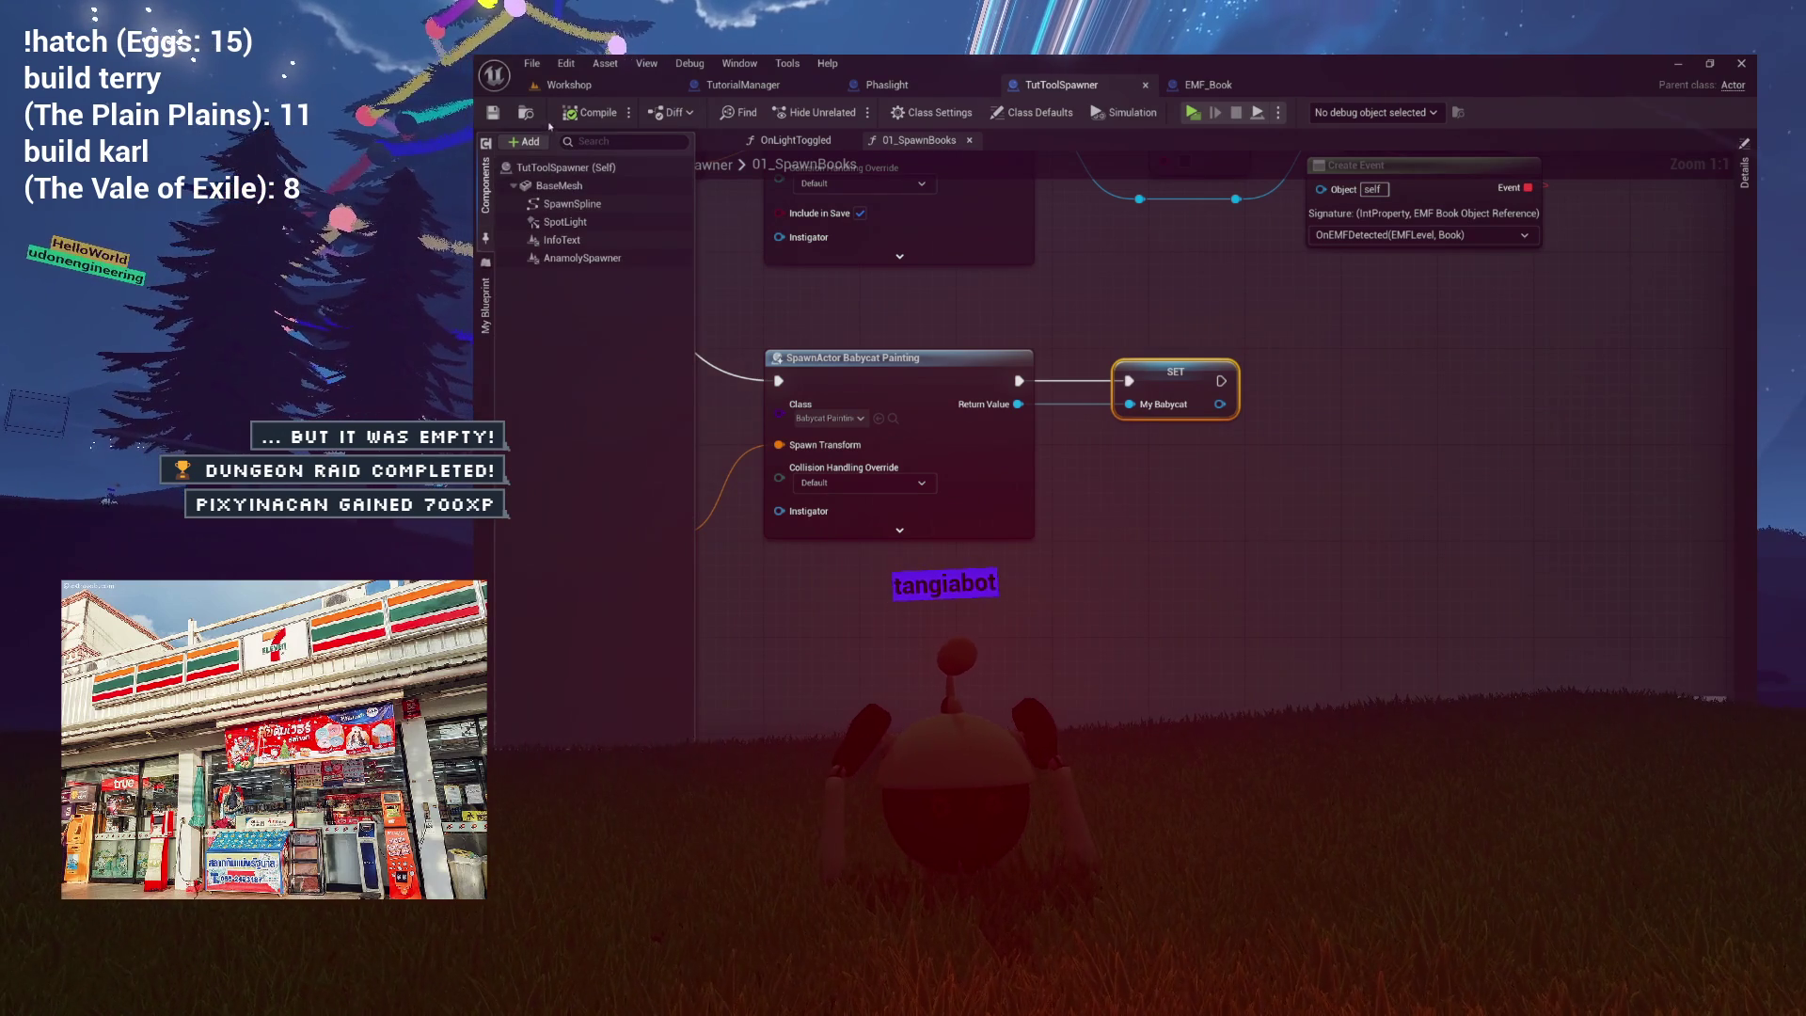
pyautogui.click(578, 86)
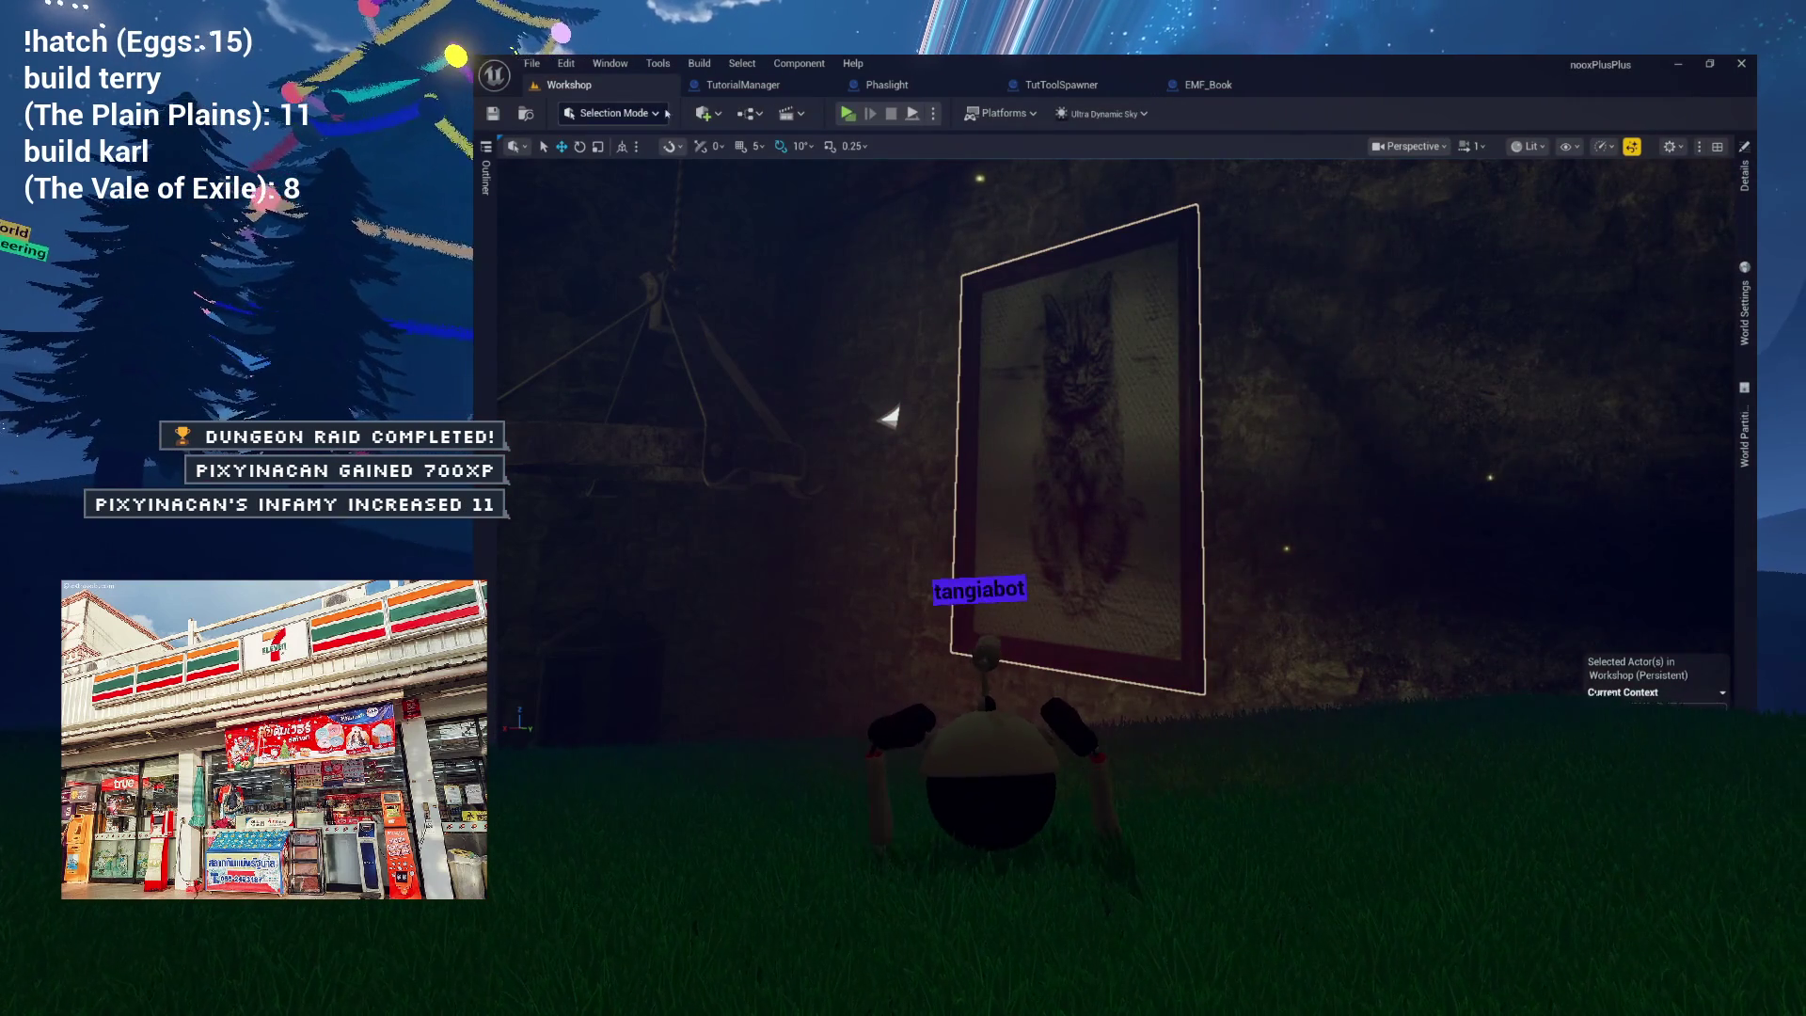
pyautogui.hotkey('ctrl', 'space')
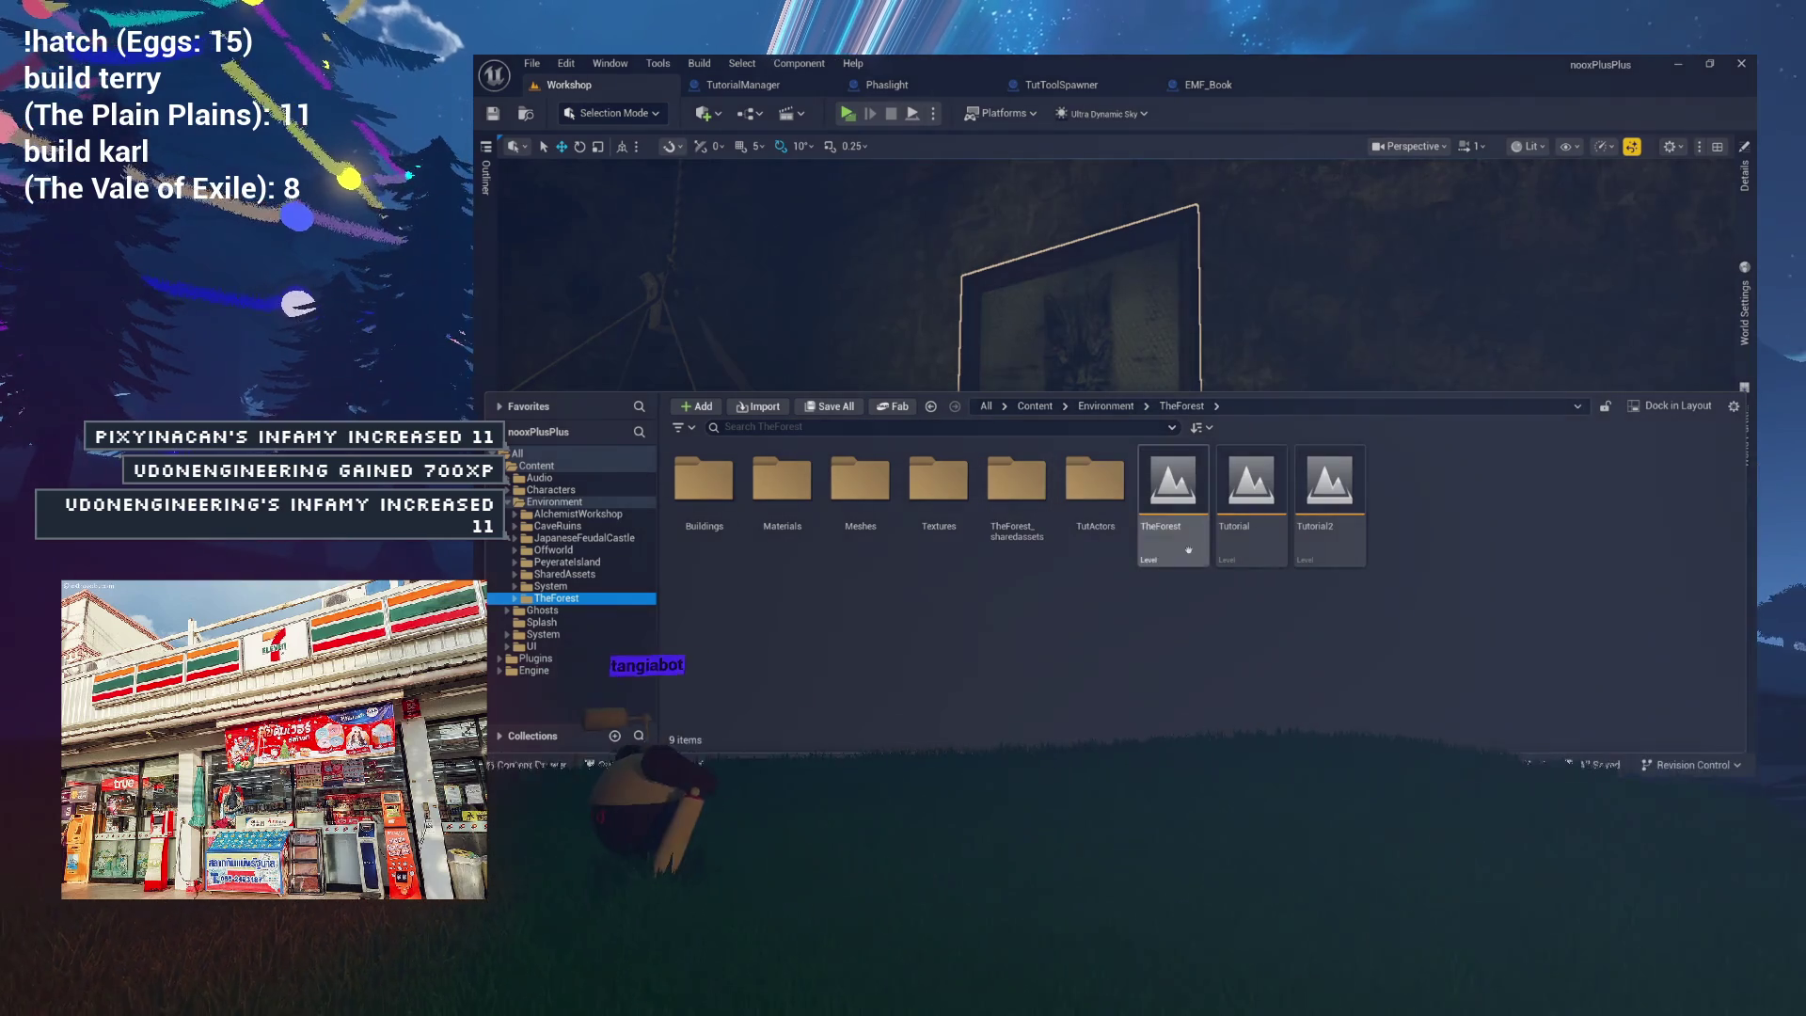
# Load the Tutorial2 level and start a playtest with Alt+P.
pyautogui.doubleClick(1329, 485)
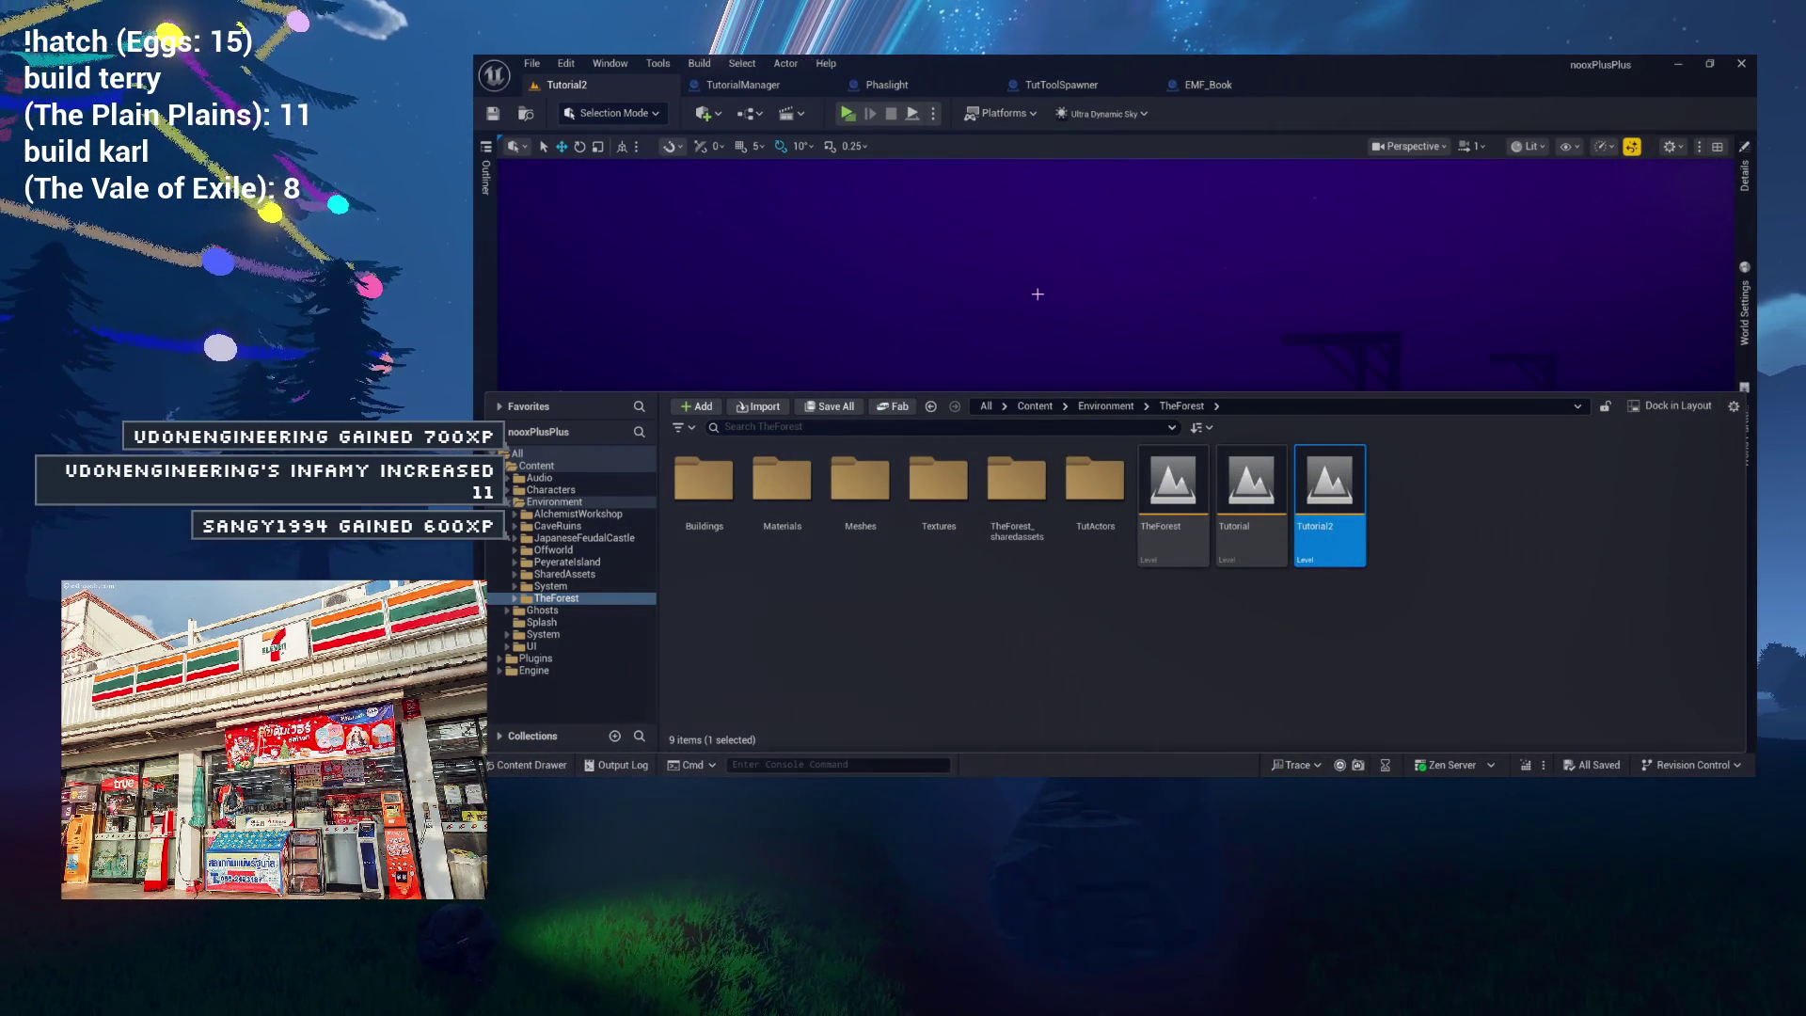
pyautogui.click(753, 160)
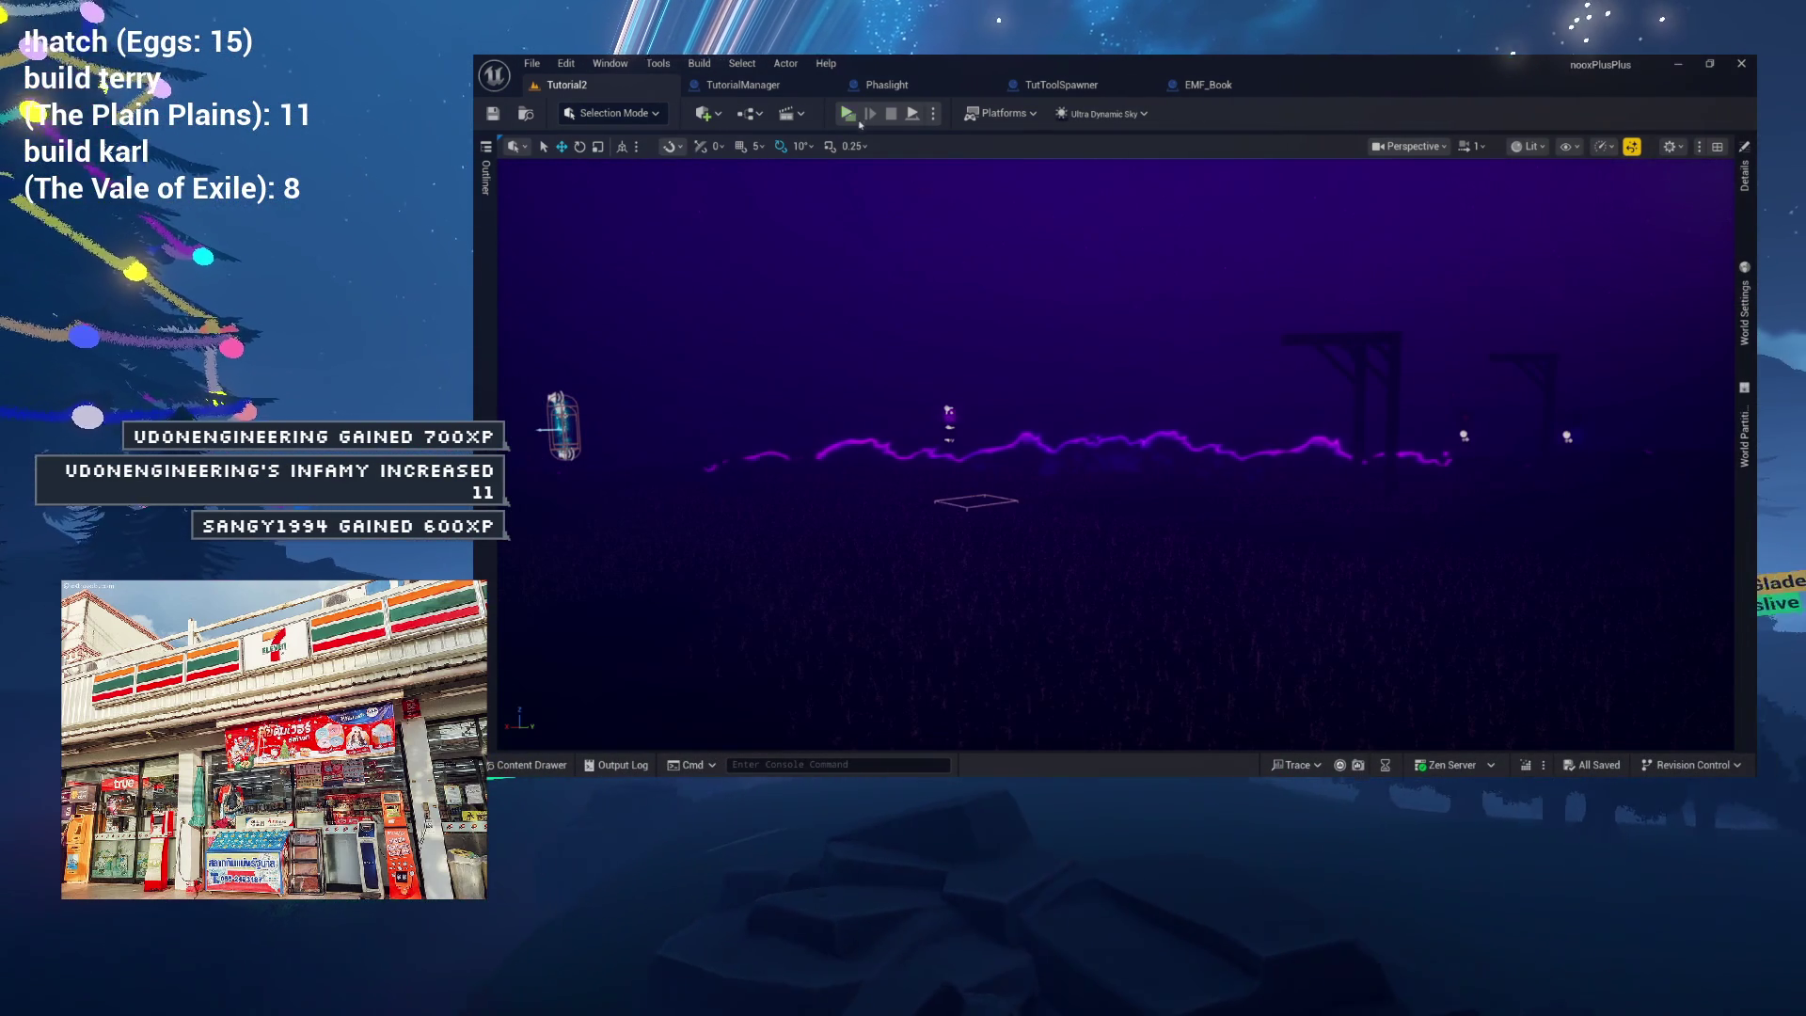
pyautogui.hotkey('alt', 'p')
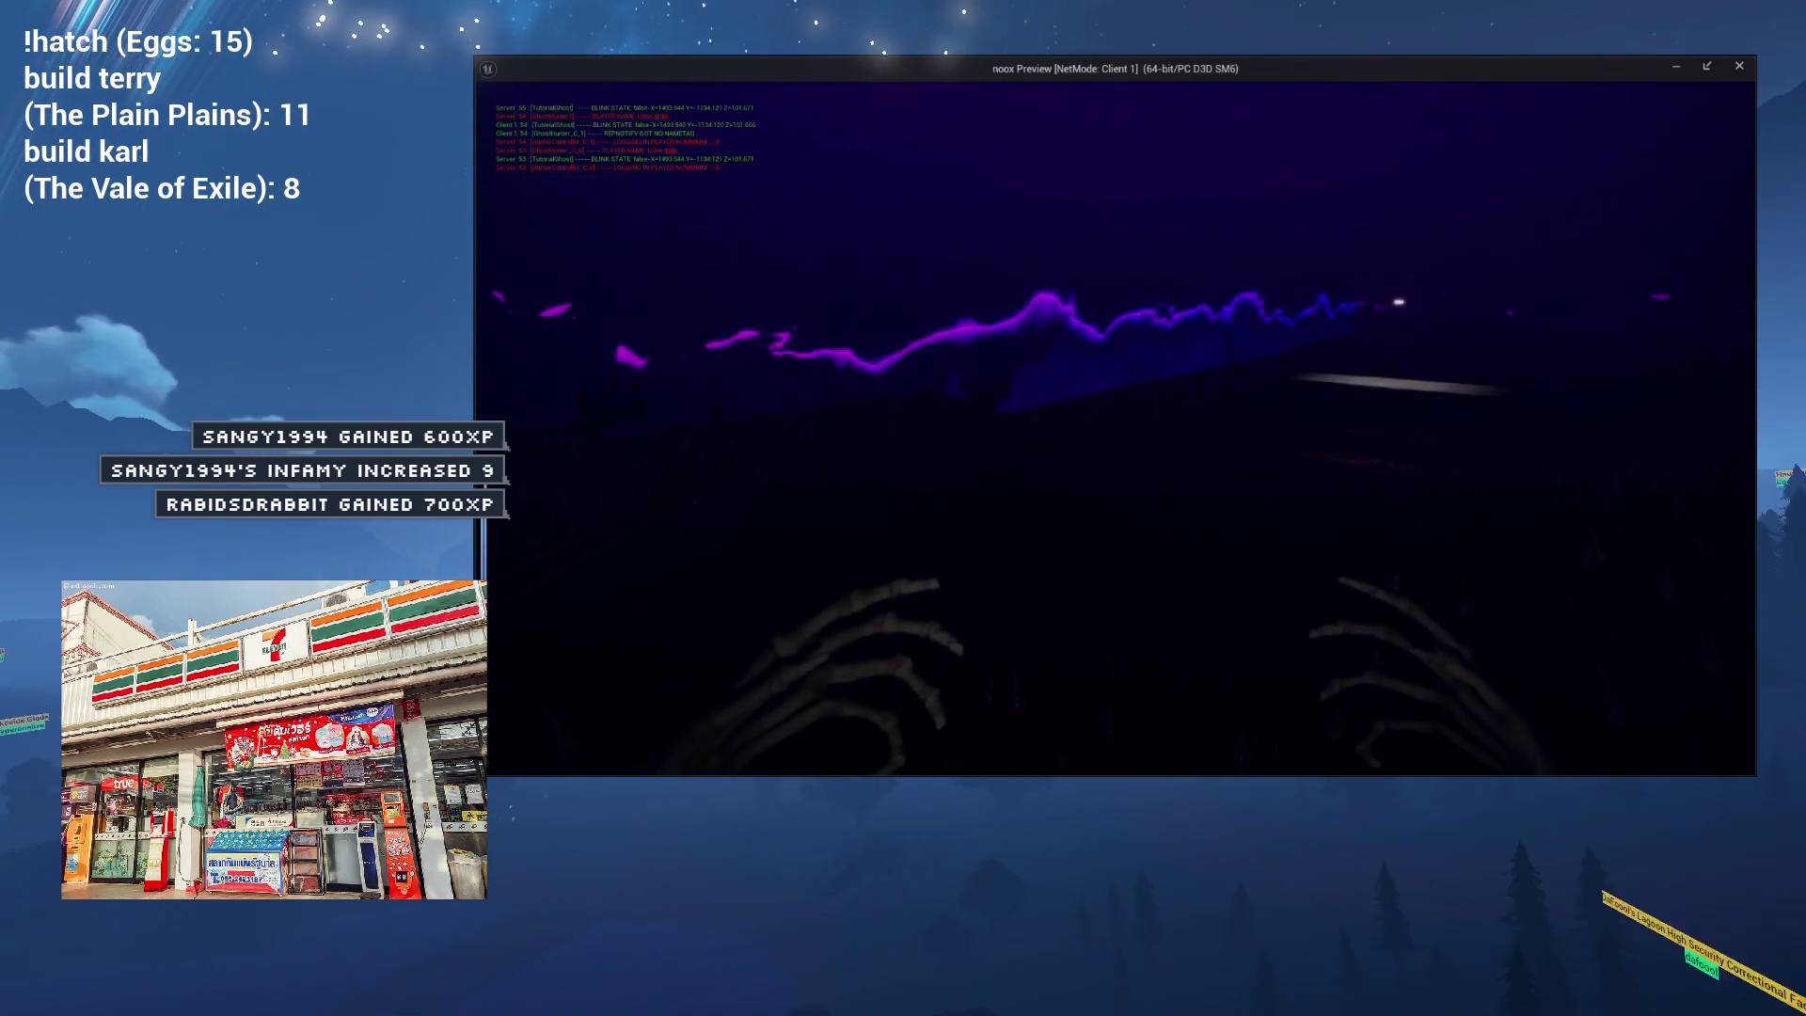
# Walk up to the book table, switch the flashlight on and grab the skull.
pyautogui.press('w')
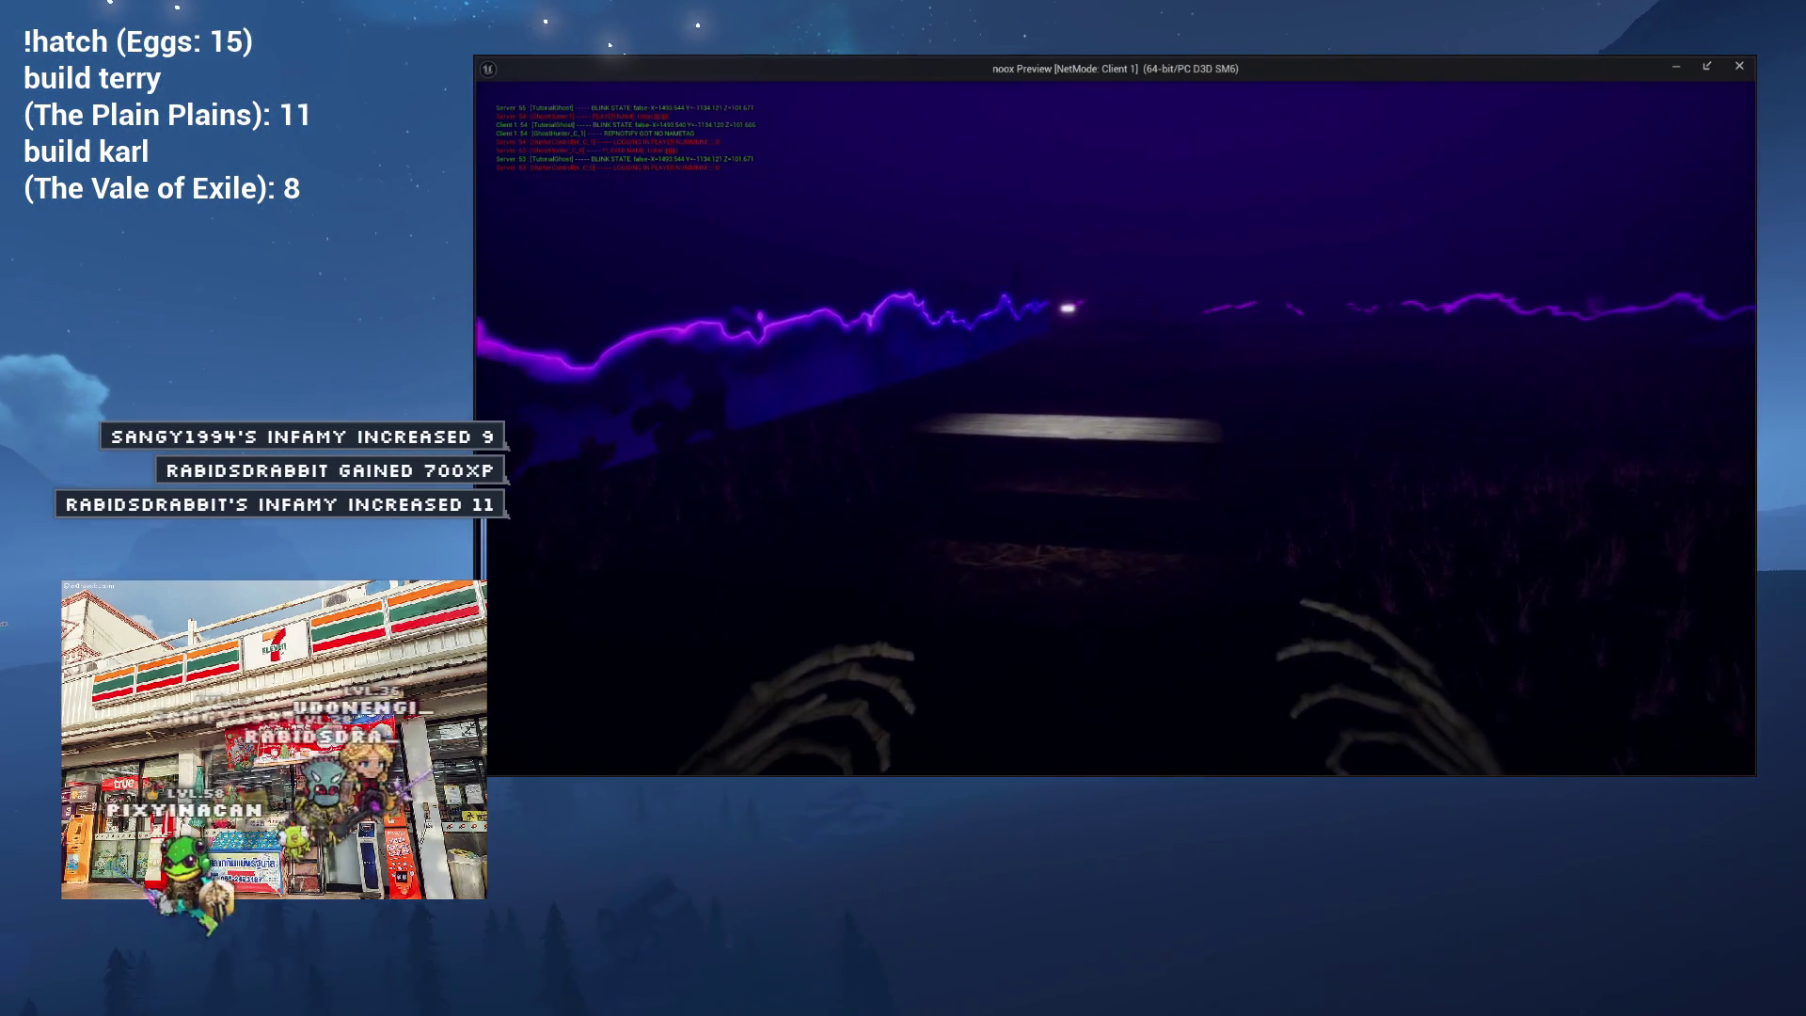
pyautogui.press('w')
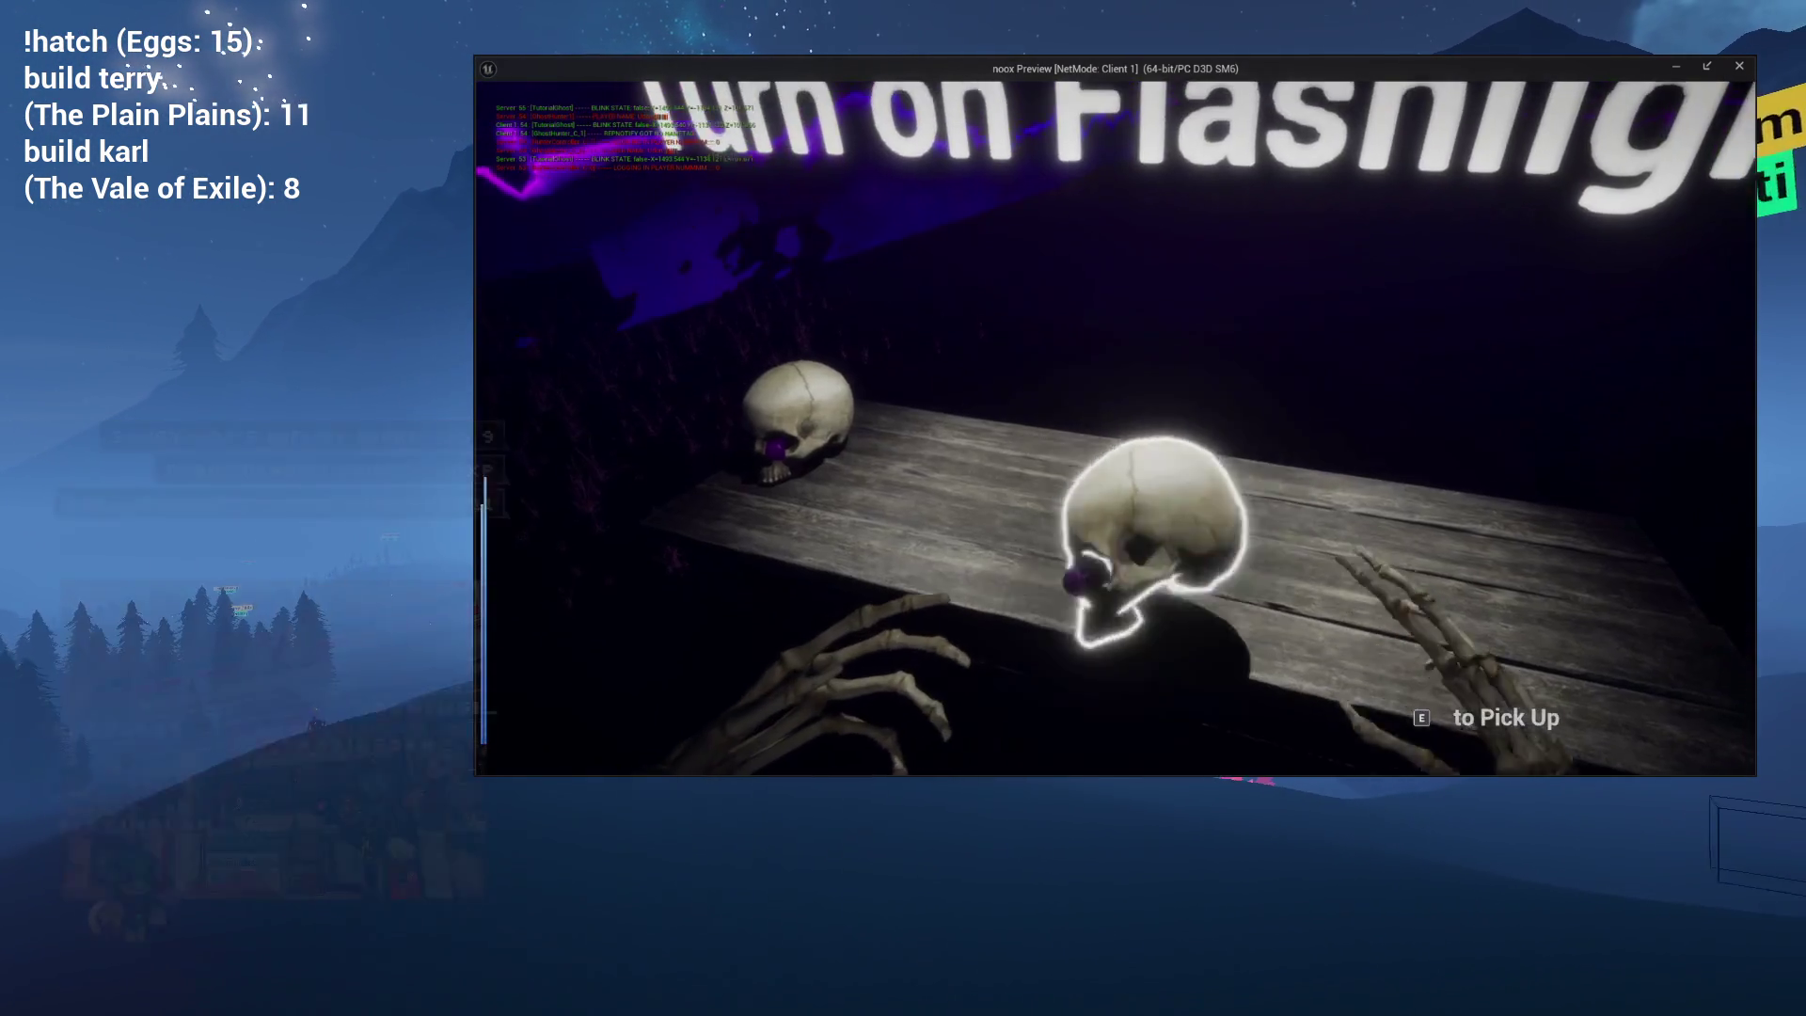
pyautogui.click(1115, 428)
pyautogui.press('s')
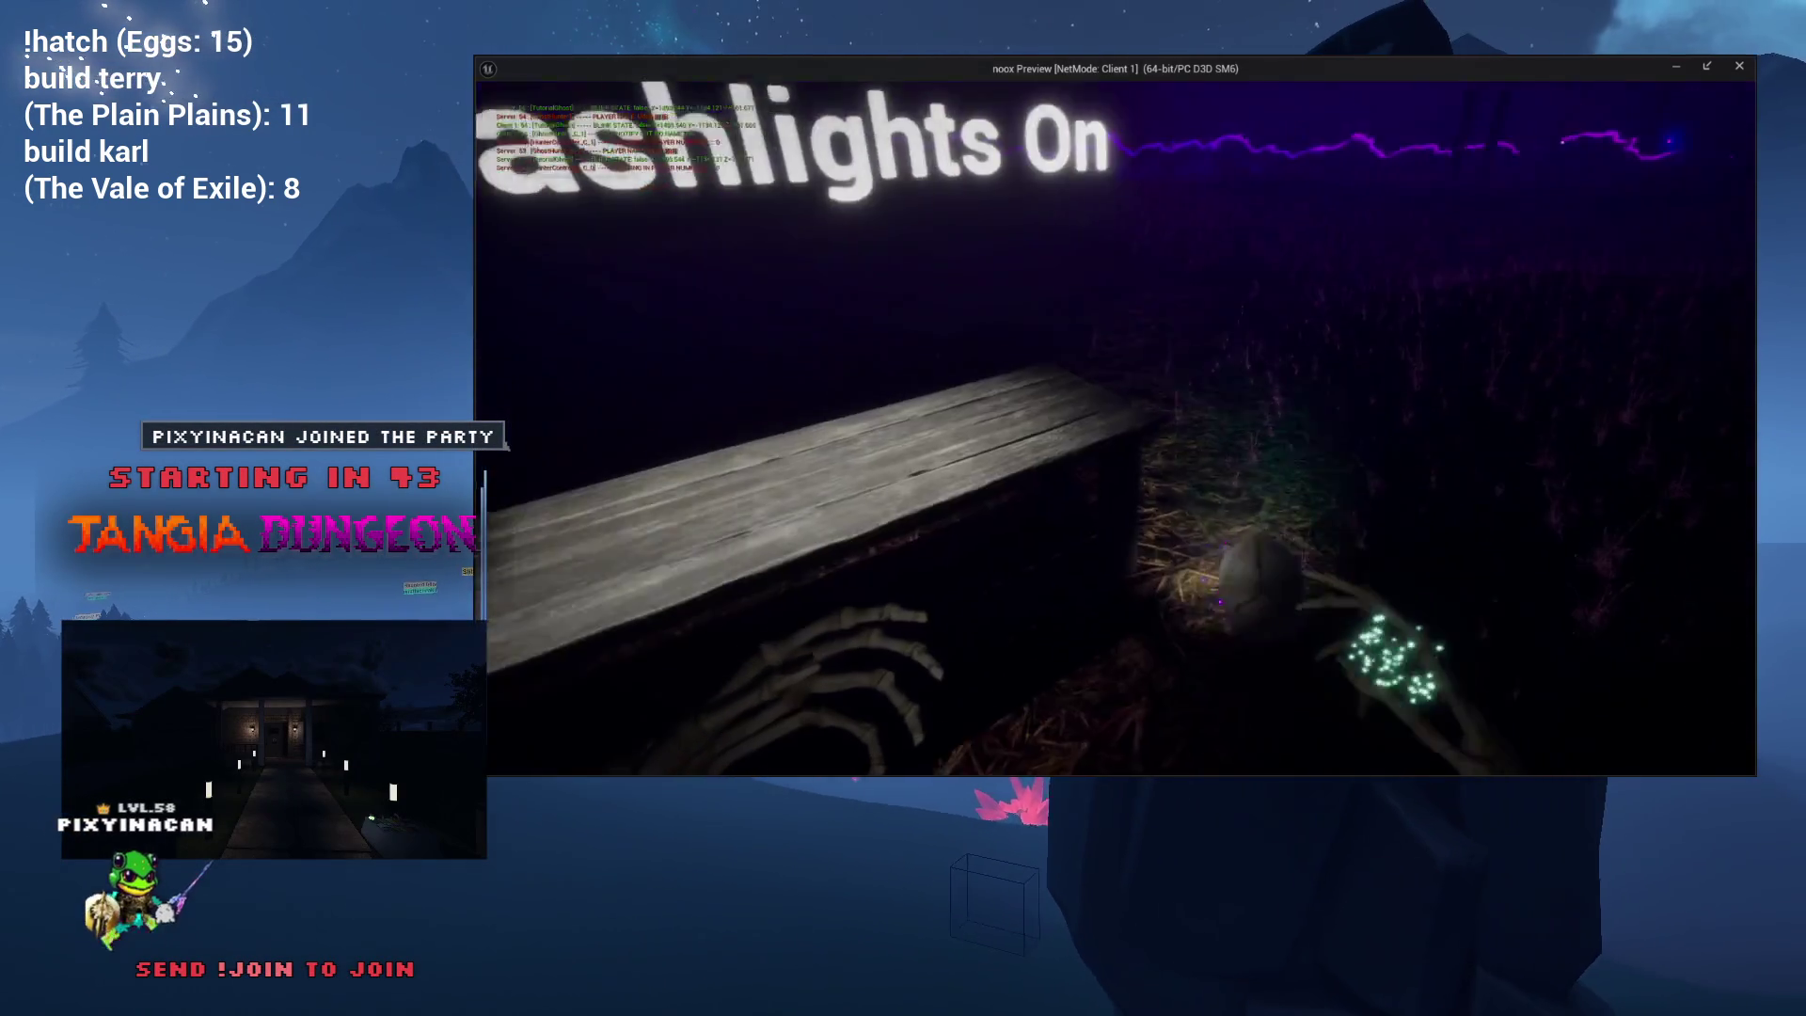
pyautogui.press('e')
pyautogui.click(1115, 428)
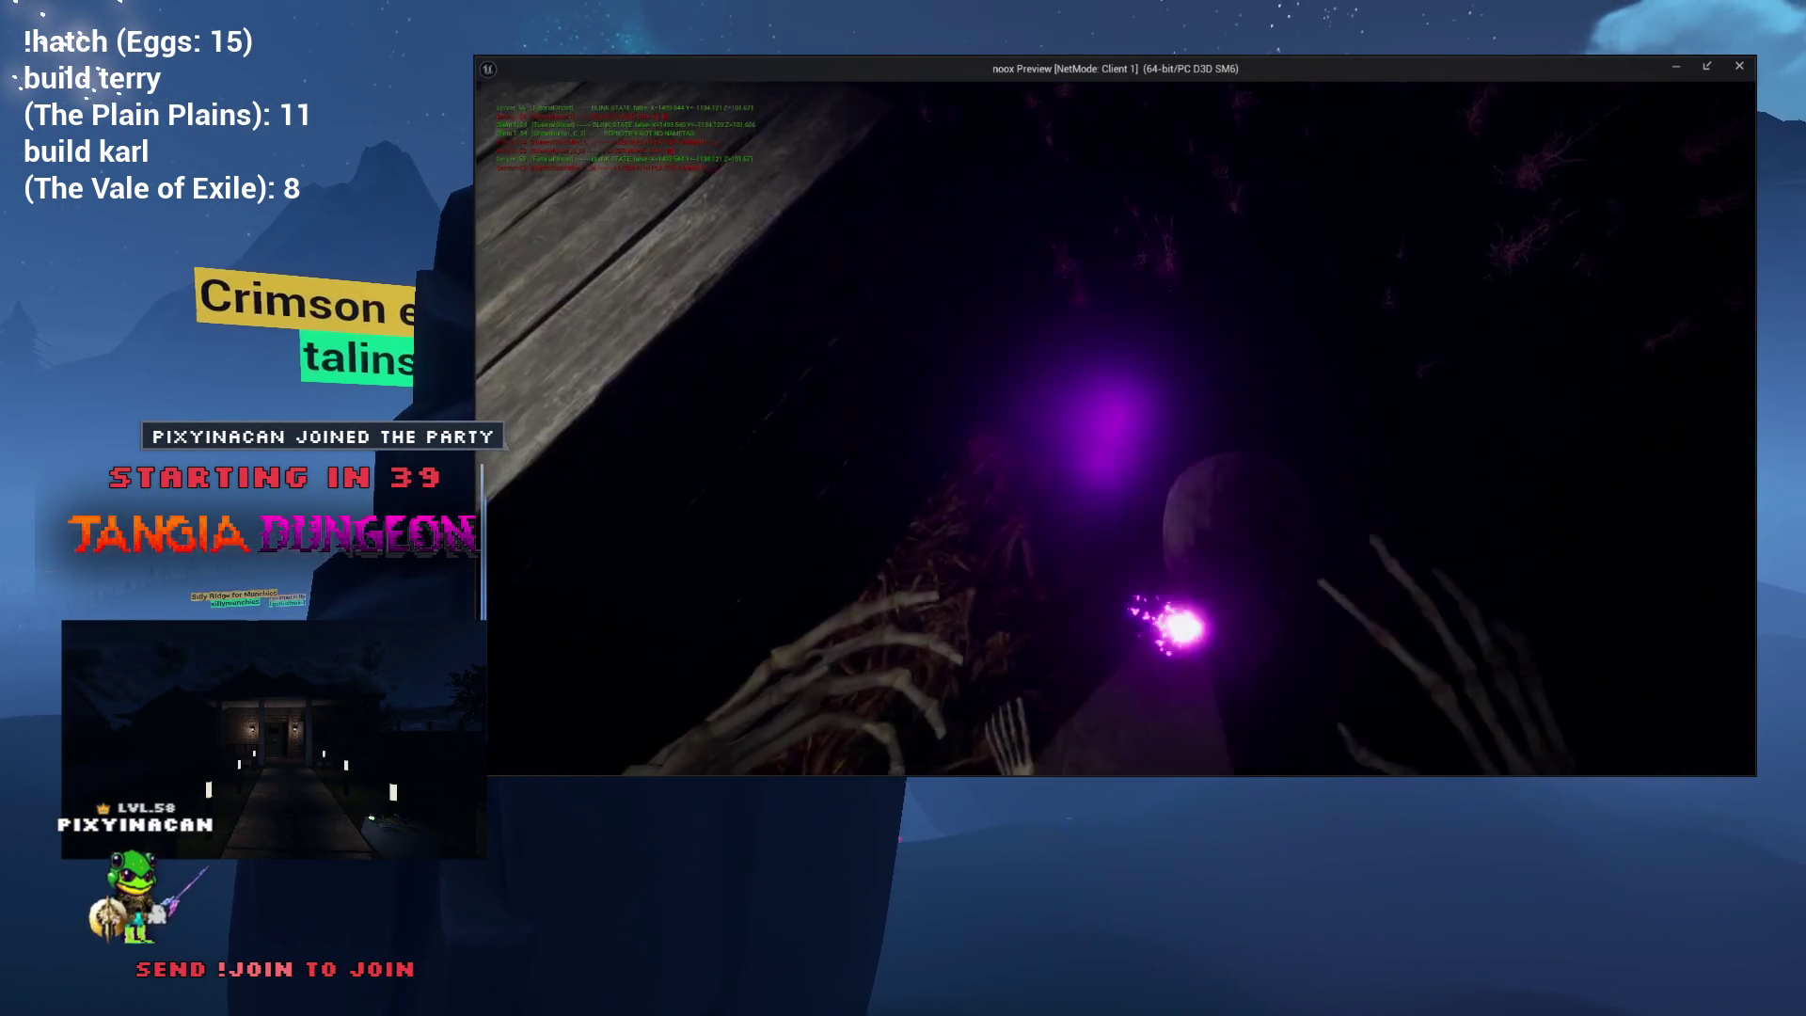
pyautogui.press('s')
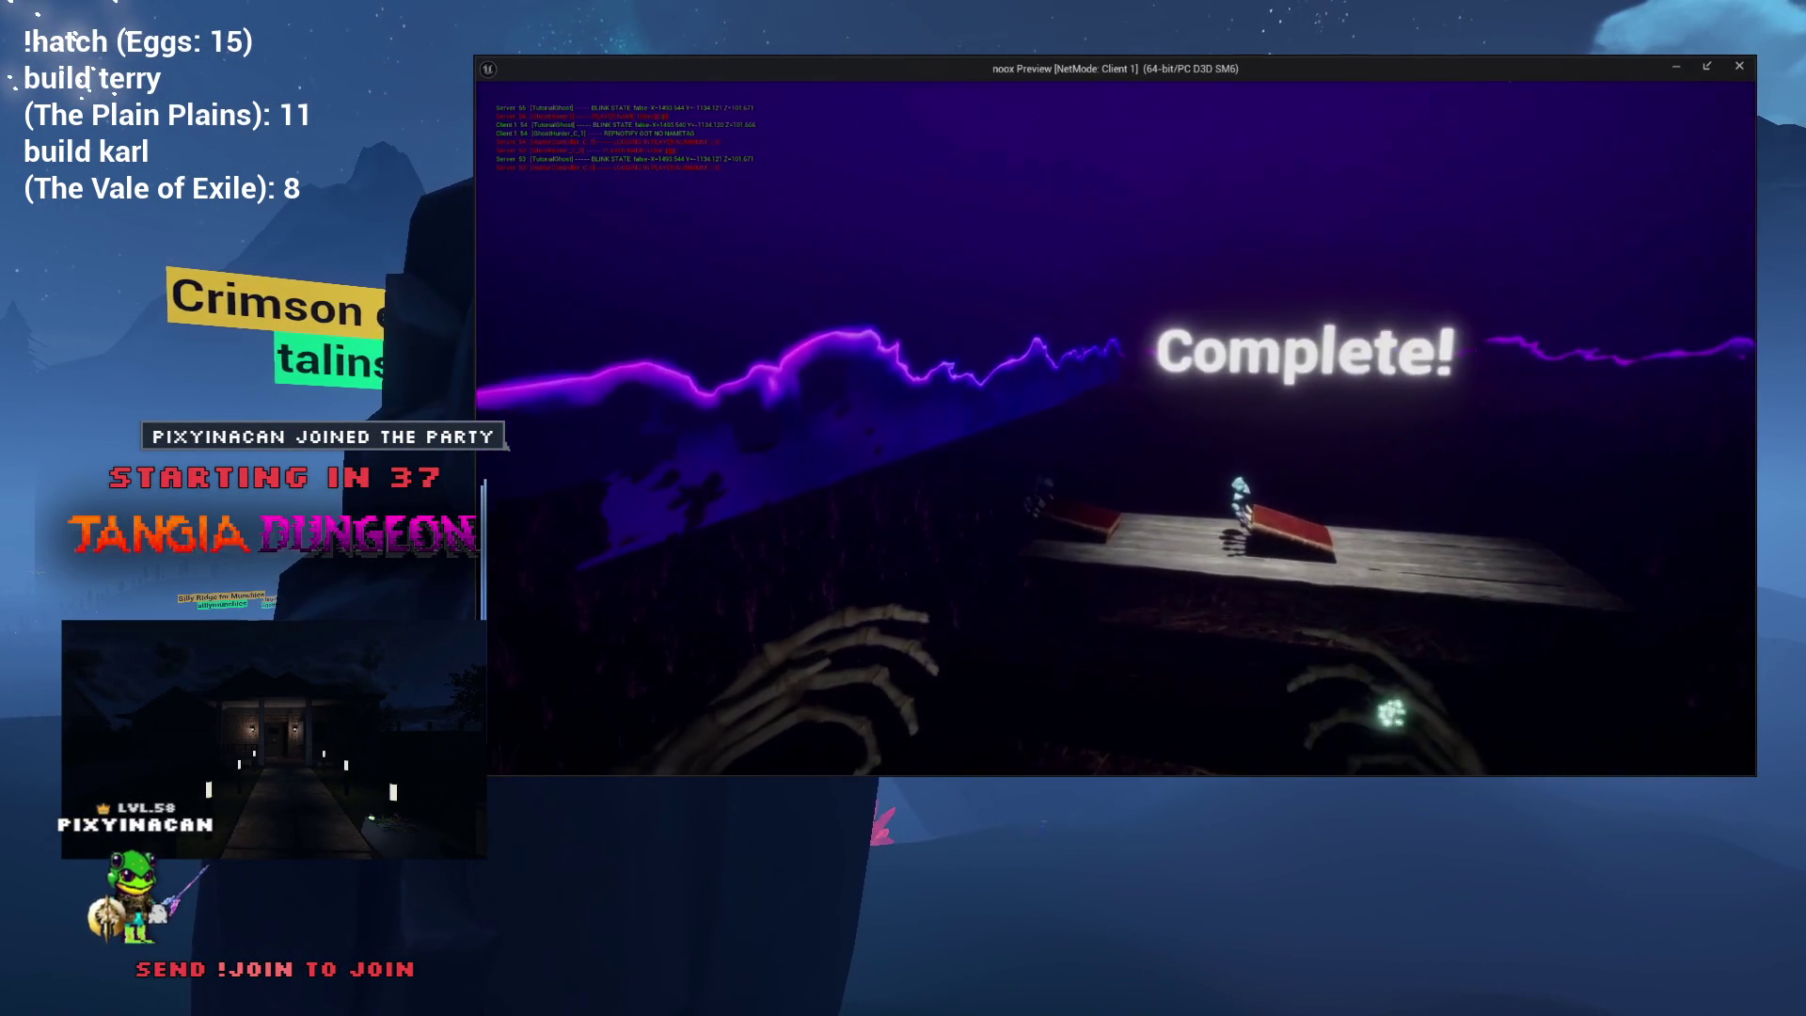
pyautogui.press('w')
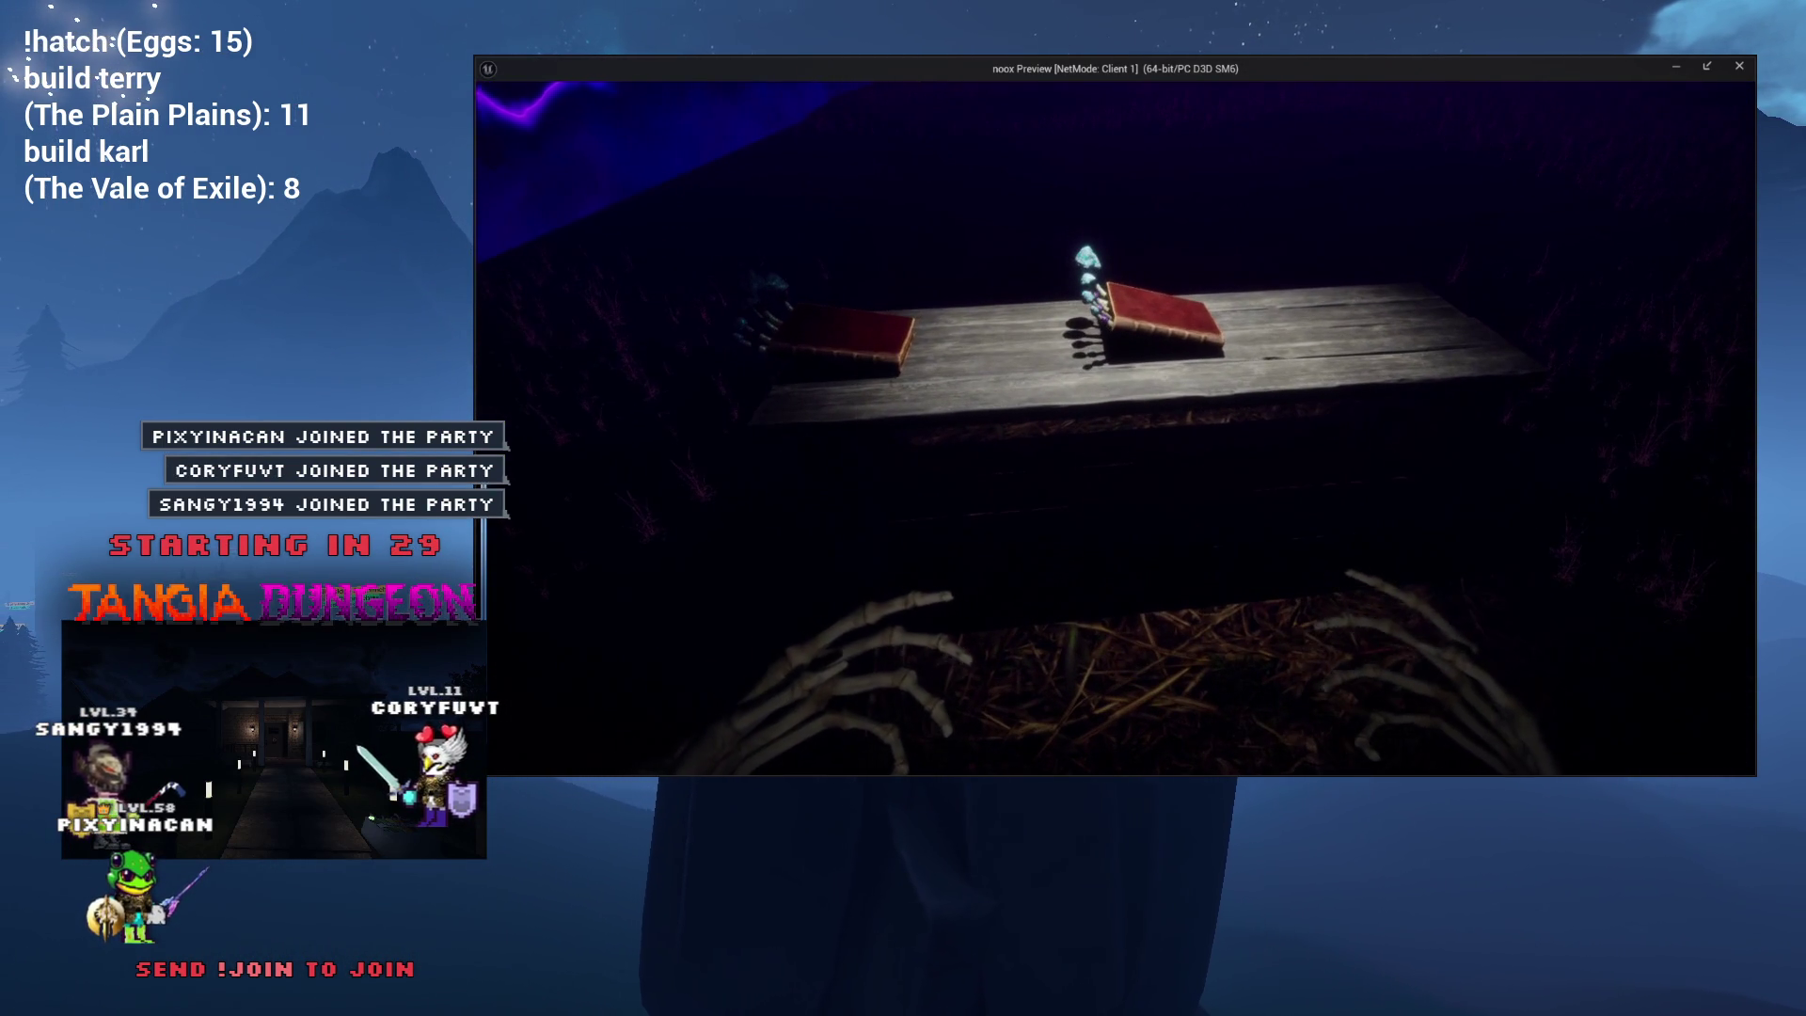
# From the server window, view the dark wall with the debug camera unlit, then stop playtesting.
pyautogui.hotkey('alt', 'Tab')
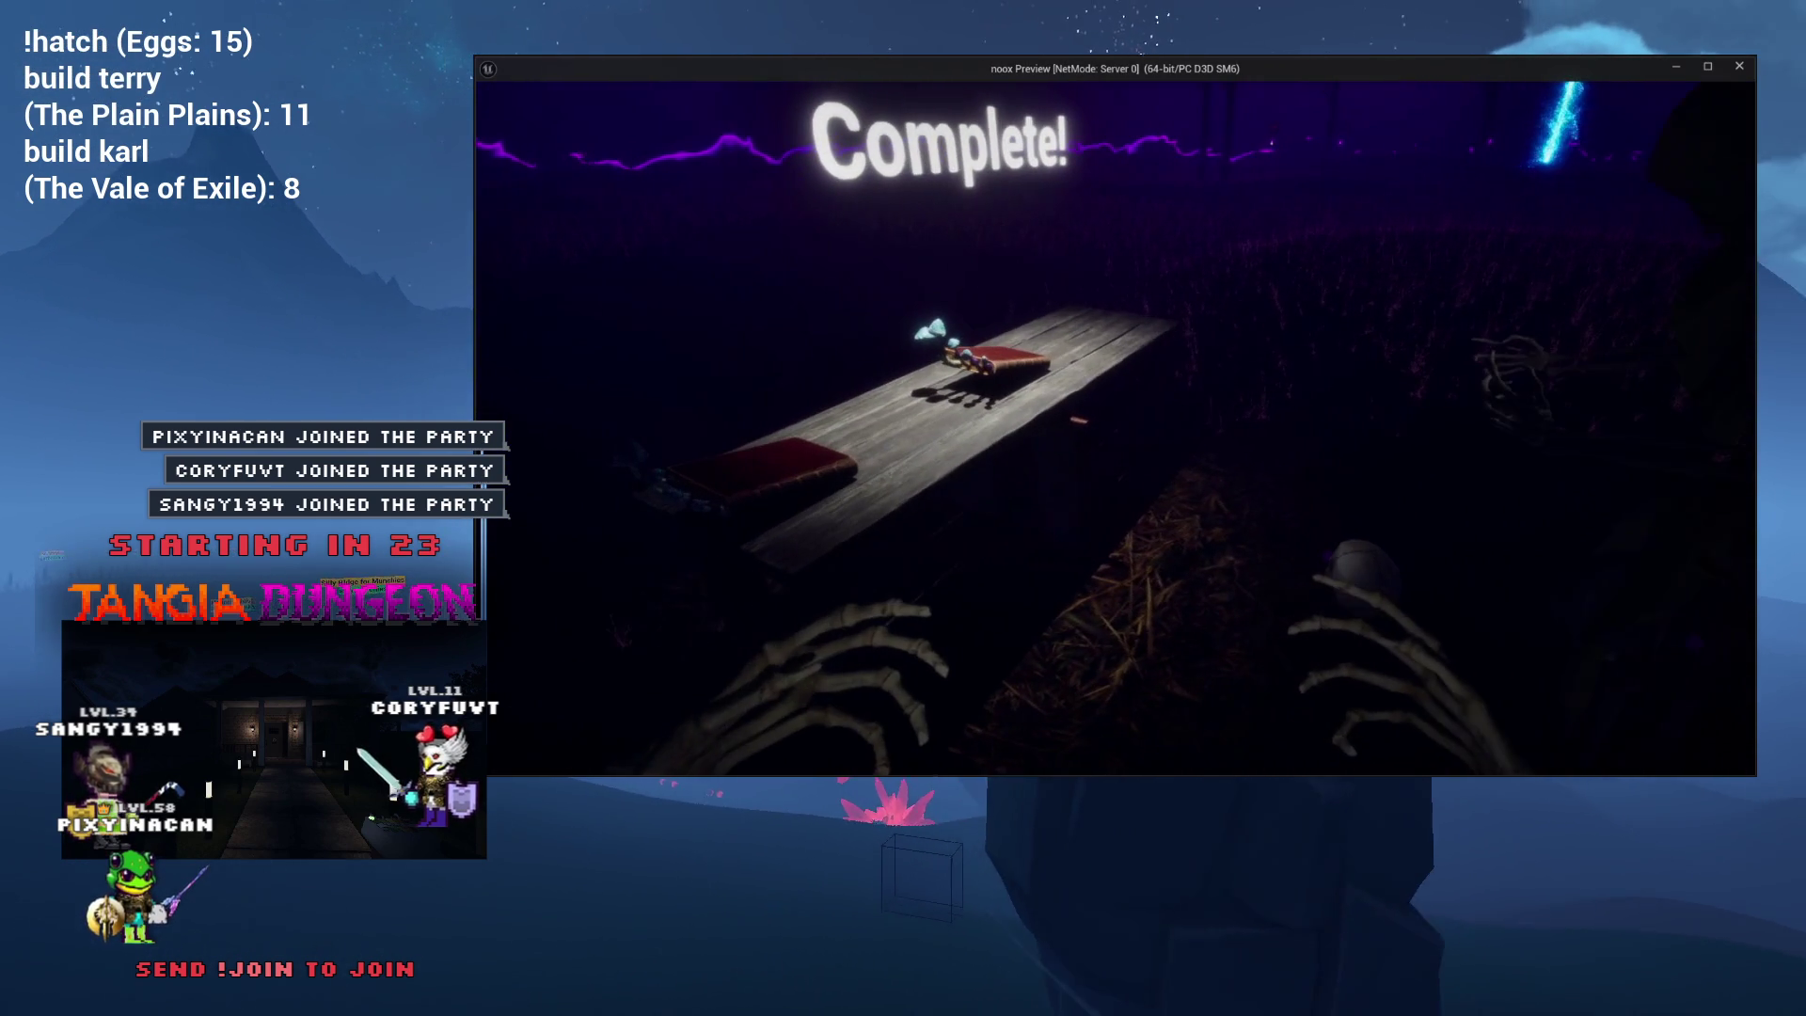
pyautogui.press(';')
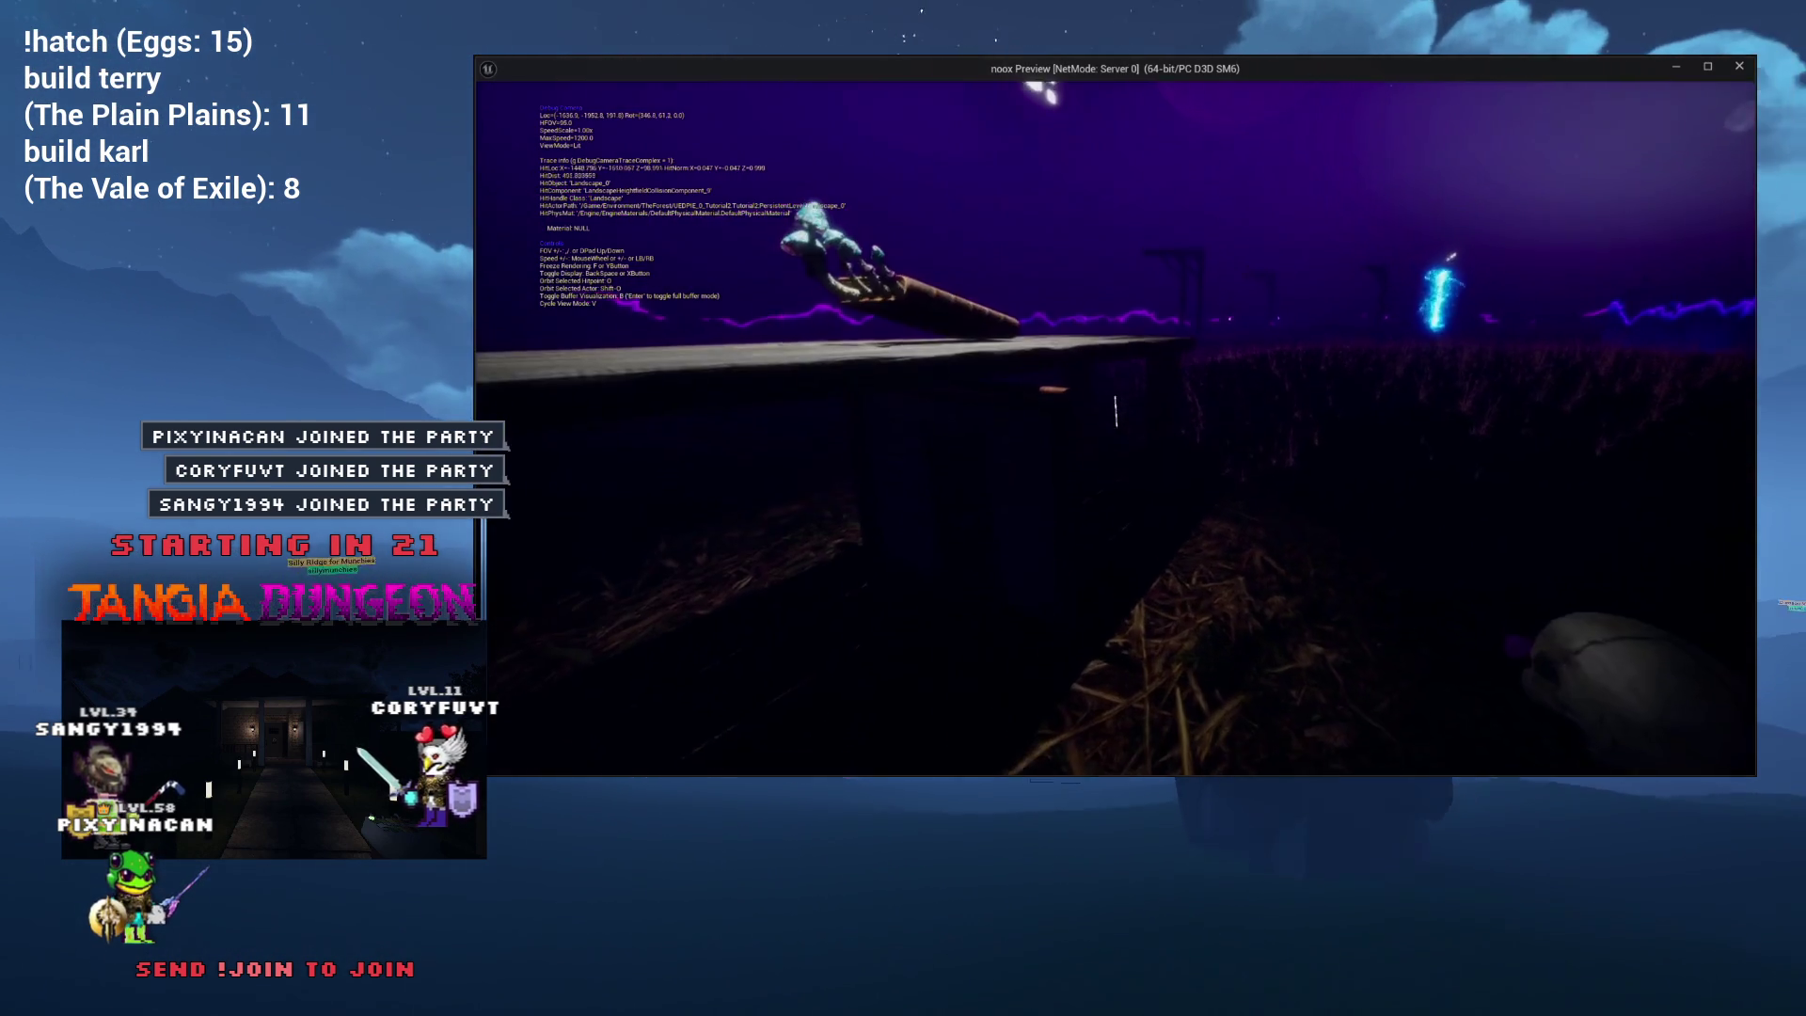
pyautogui.press('a')
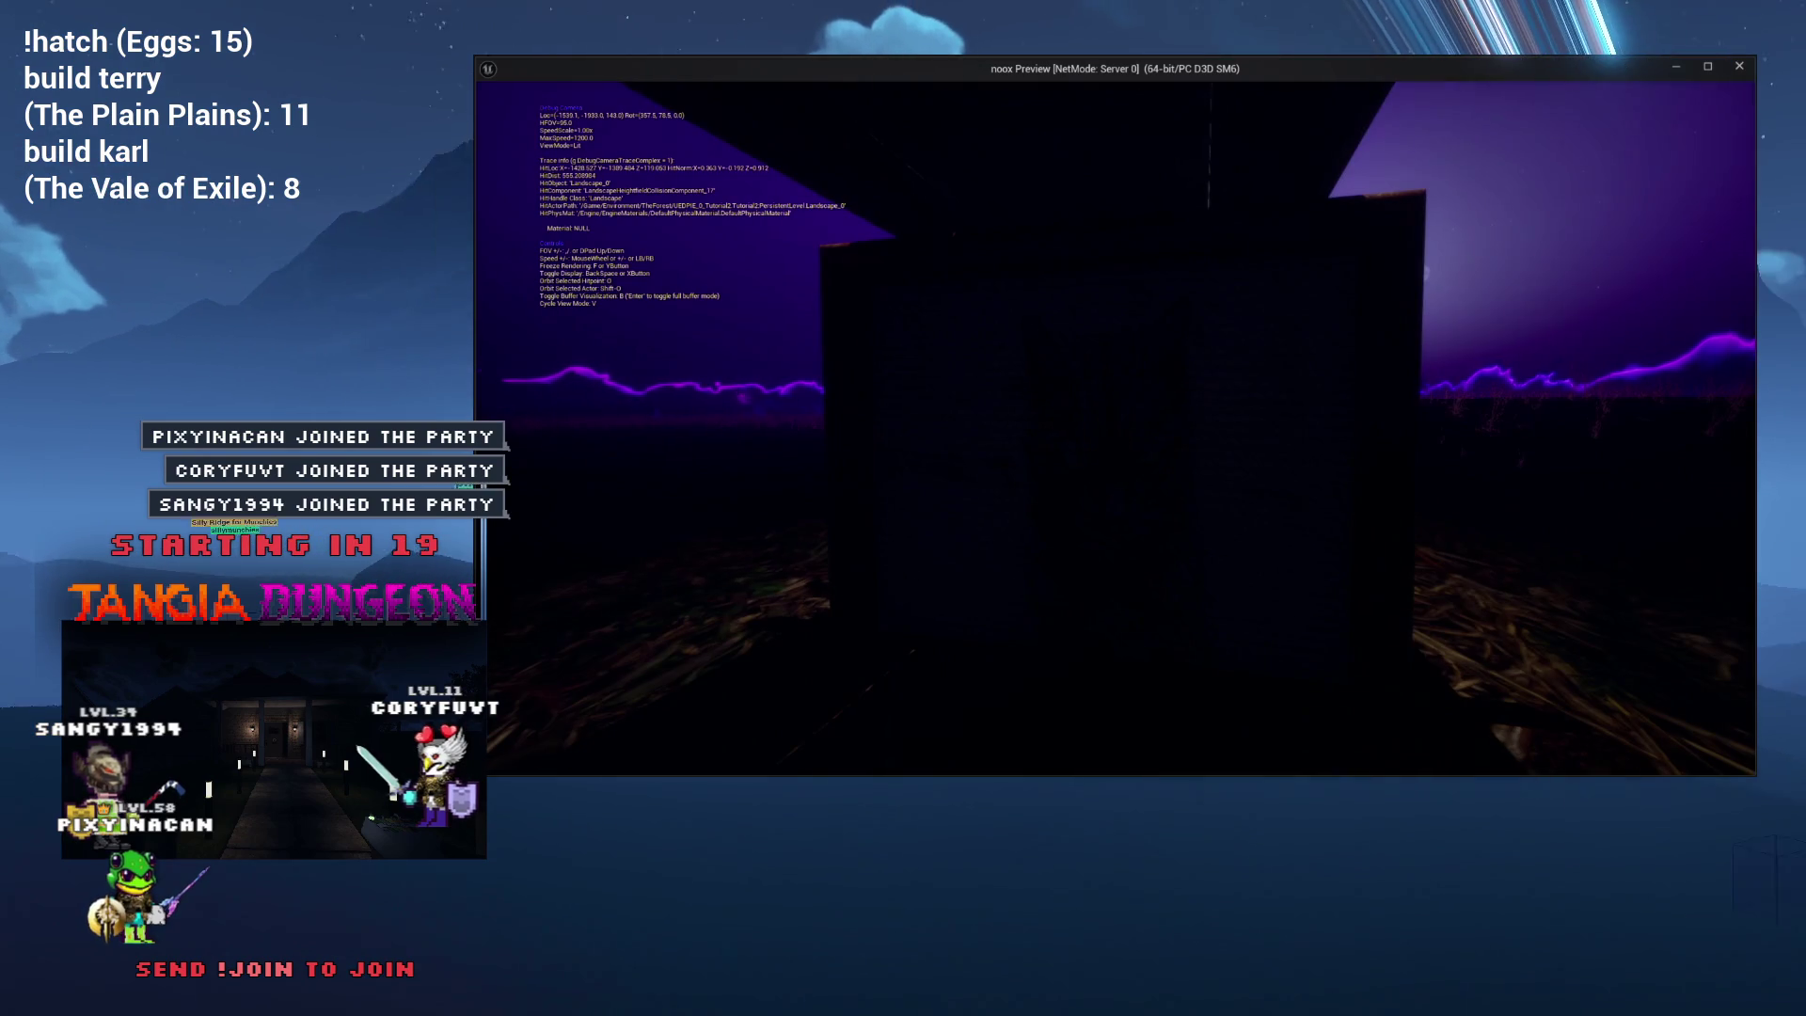
pyautogui.press('v')
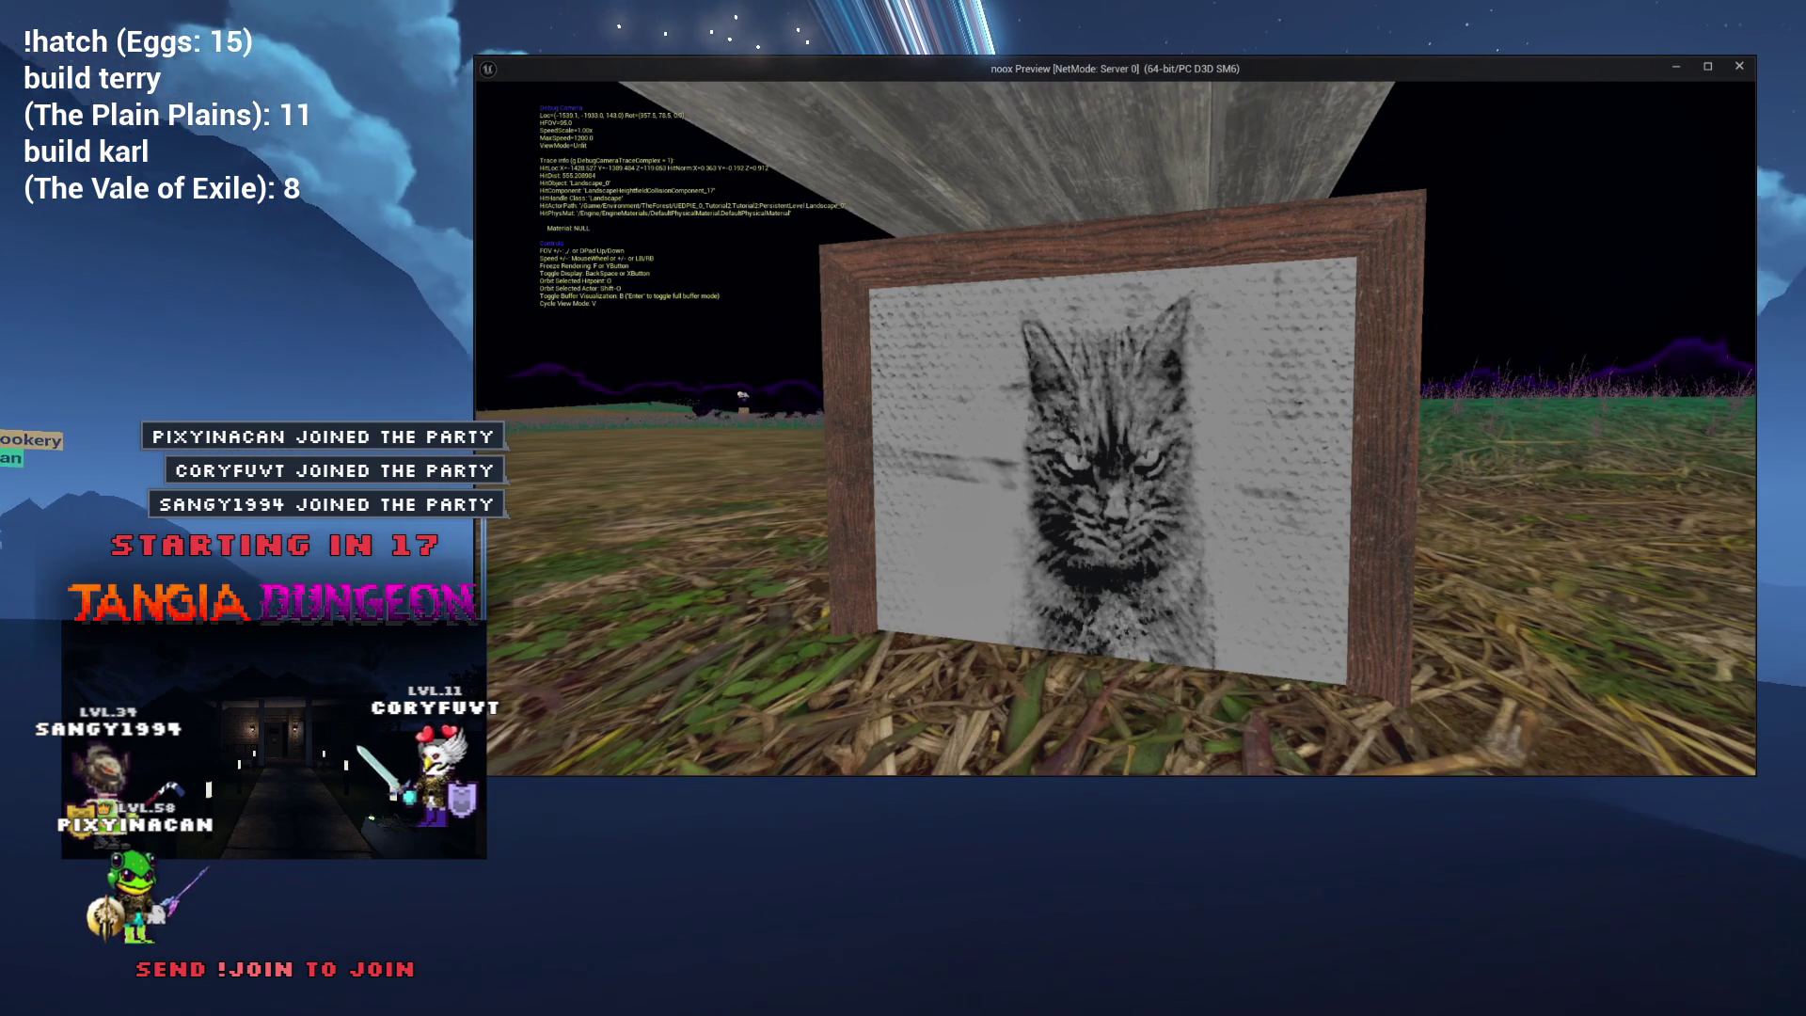
pyautogui.press('Escape')
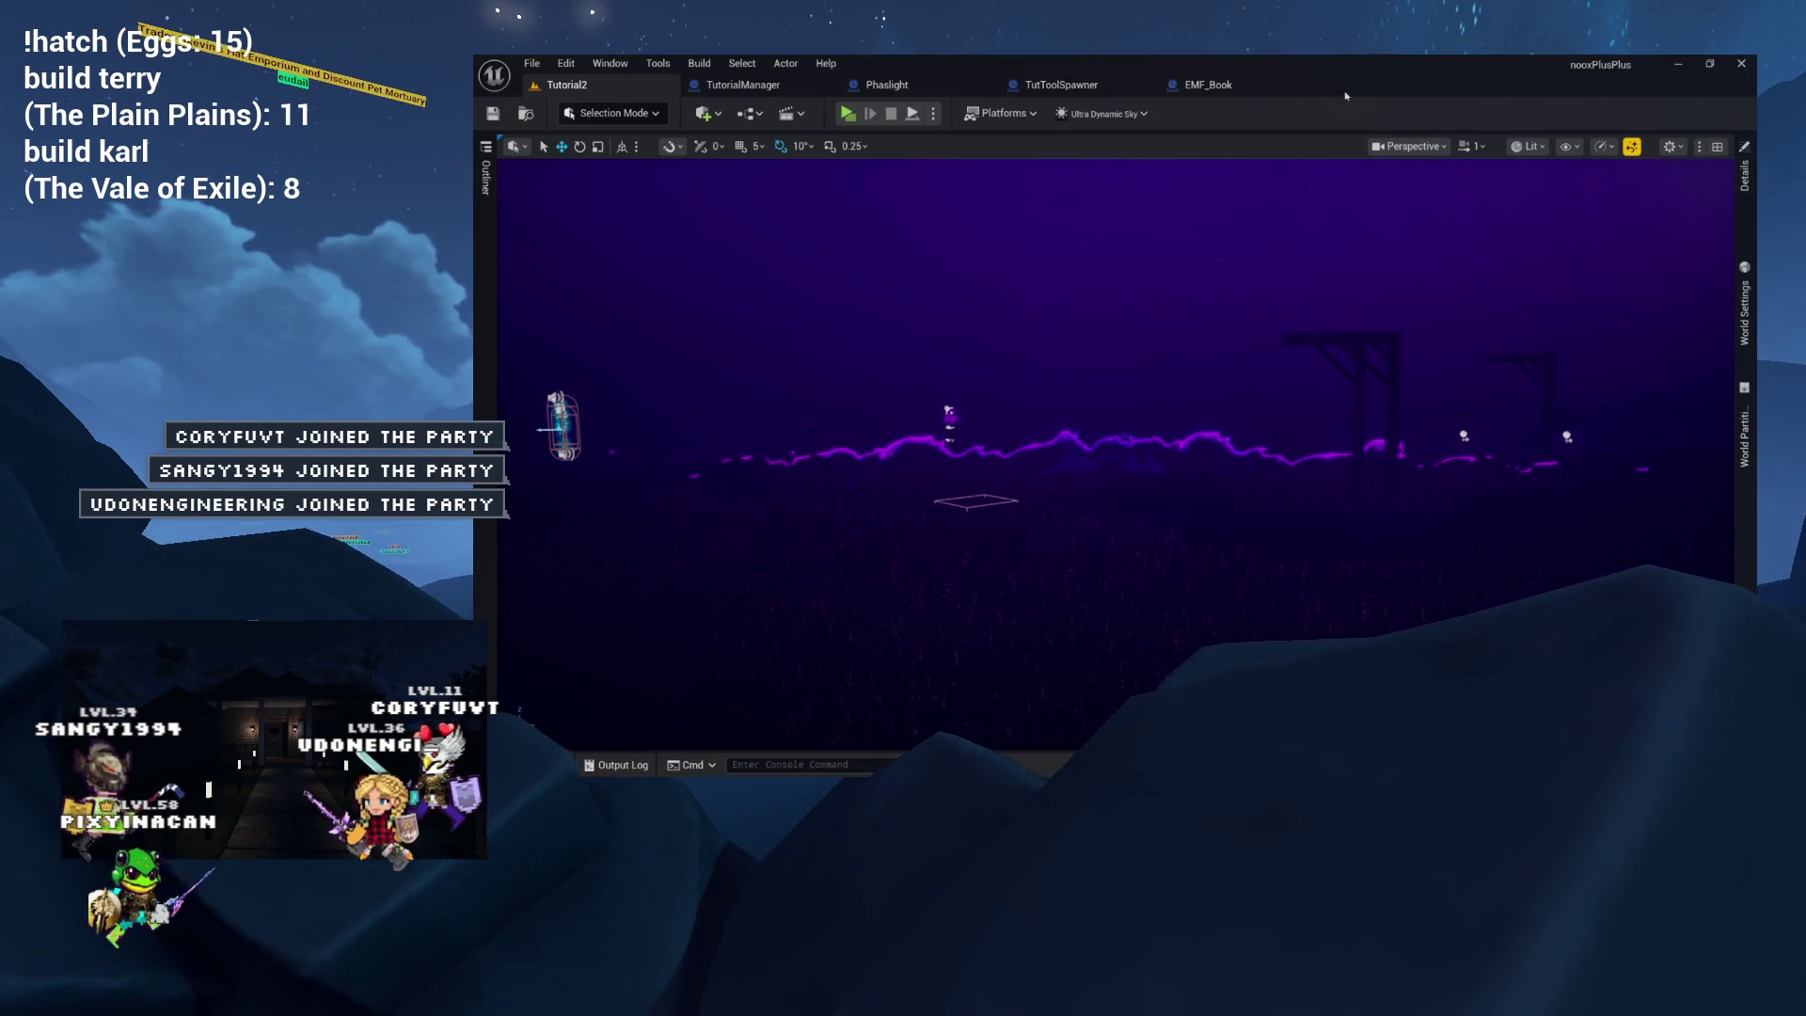
# Open EMF_Book and browse the CaveRuins, System and PeyeratelIsland content folders.
pyautogui.click(1166, 89)
pyautogui.hotkey('ctrl', 'space')
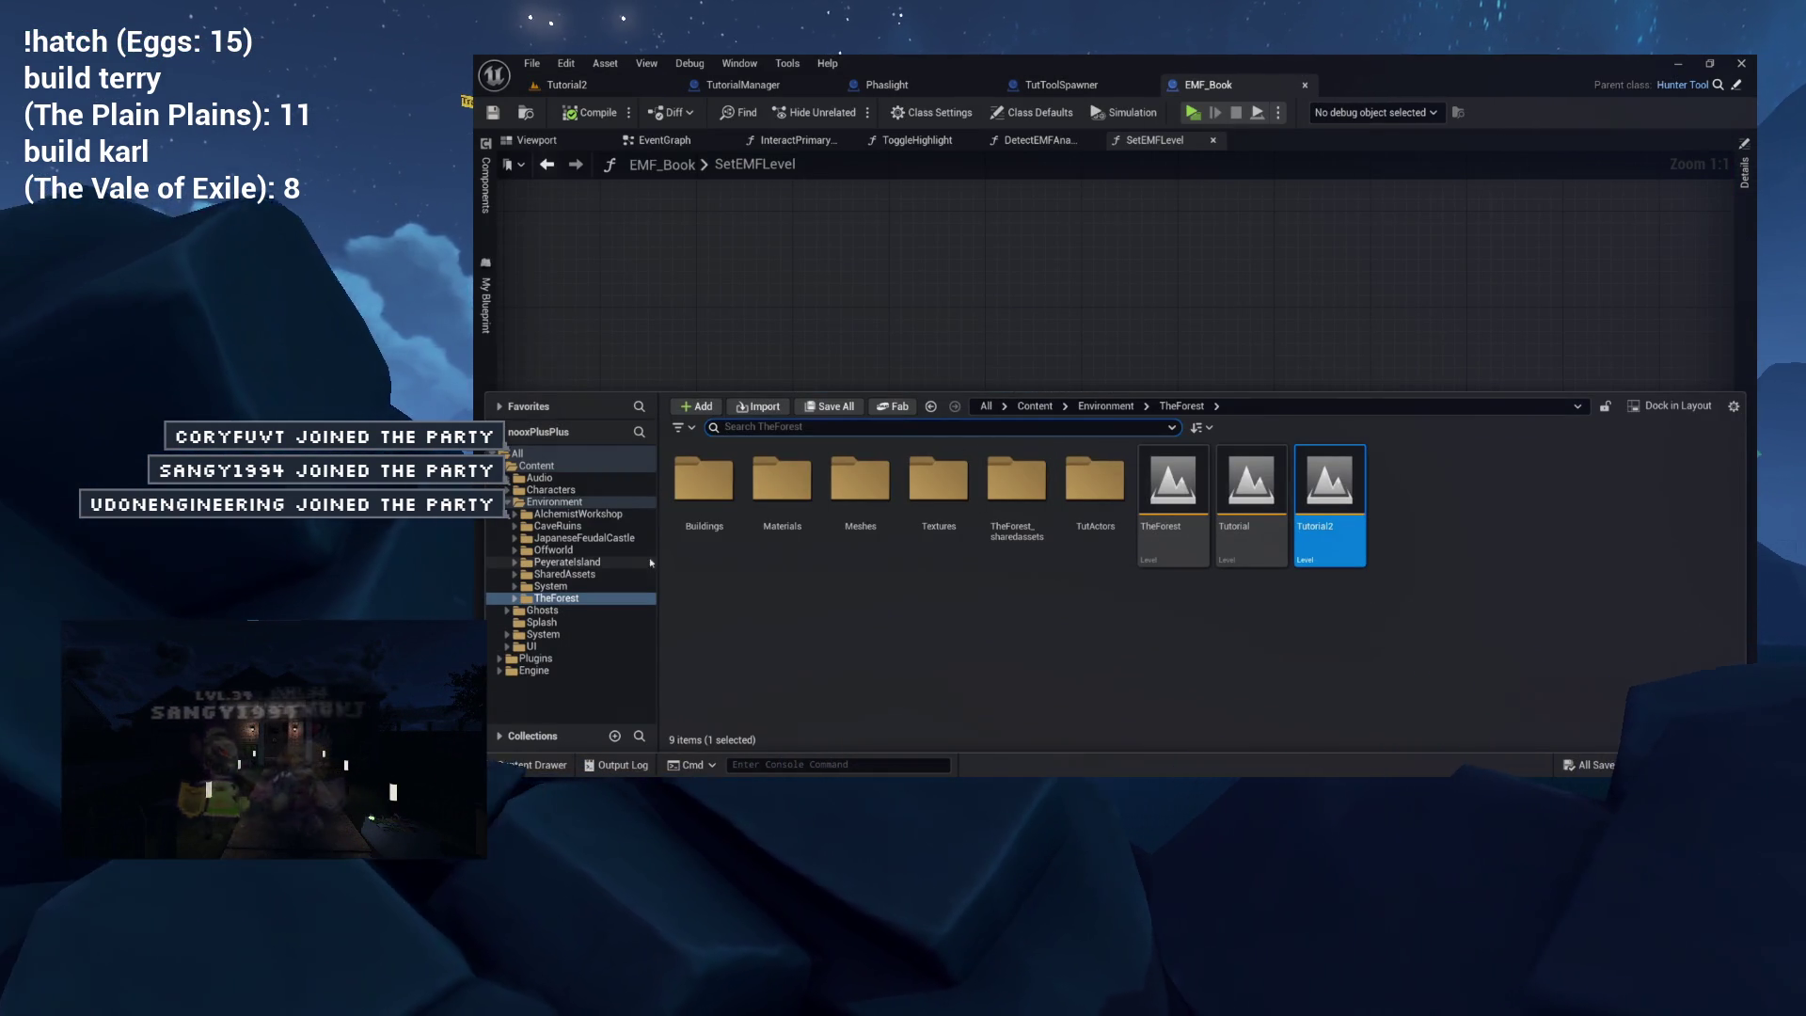
pyautogui.click(557, 526)
pyautogui.click(551, 587)
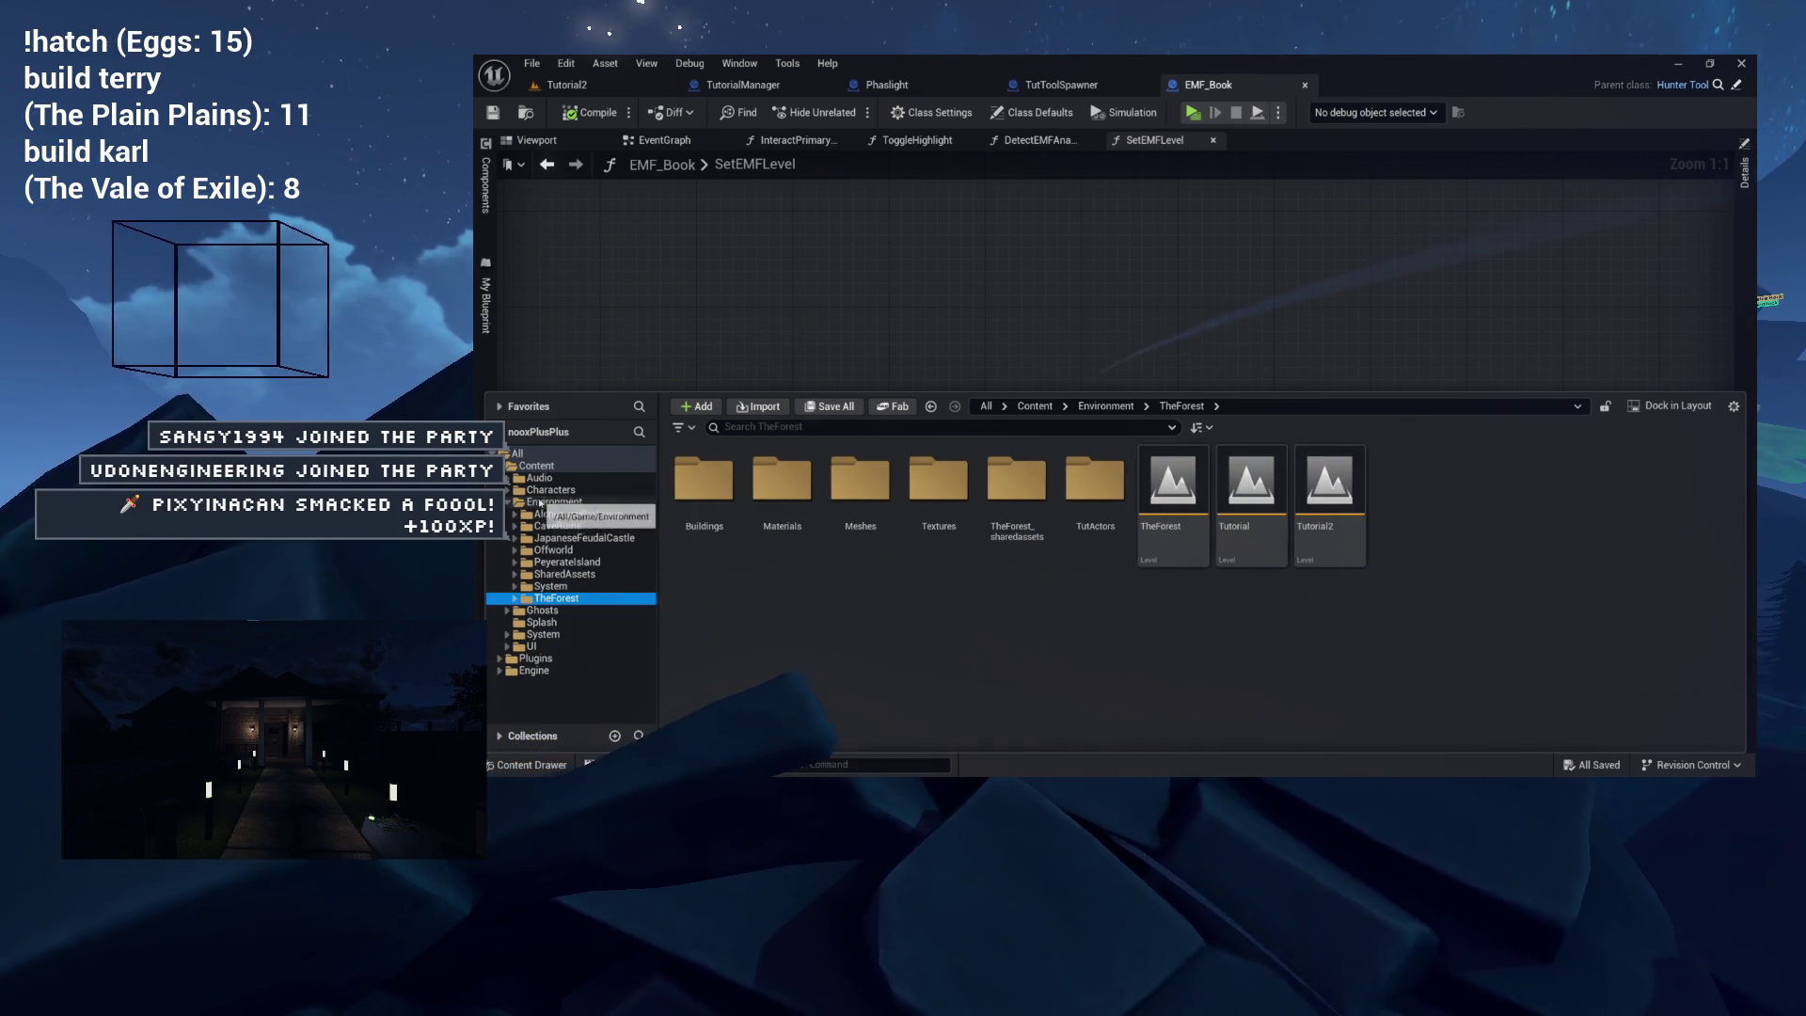
pyautogui.click(565, 562)
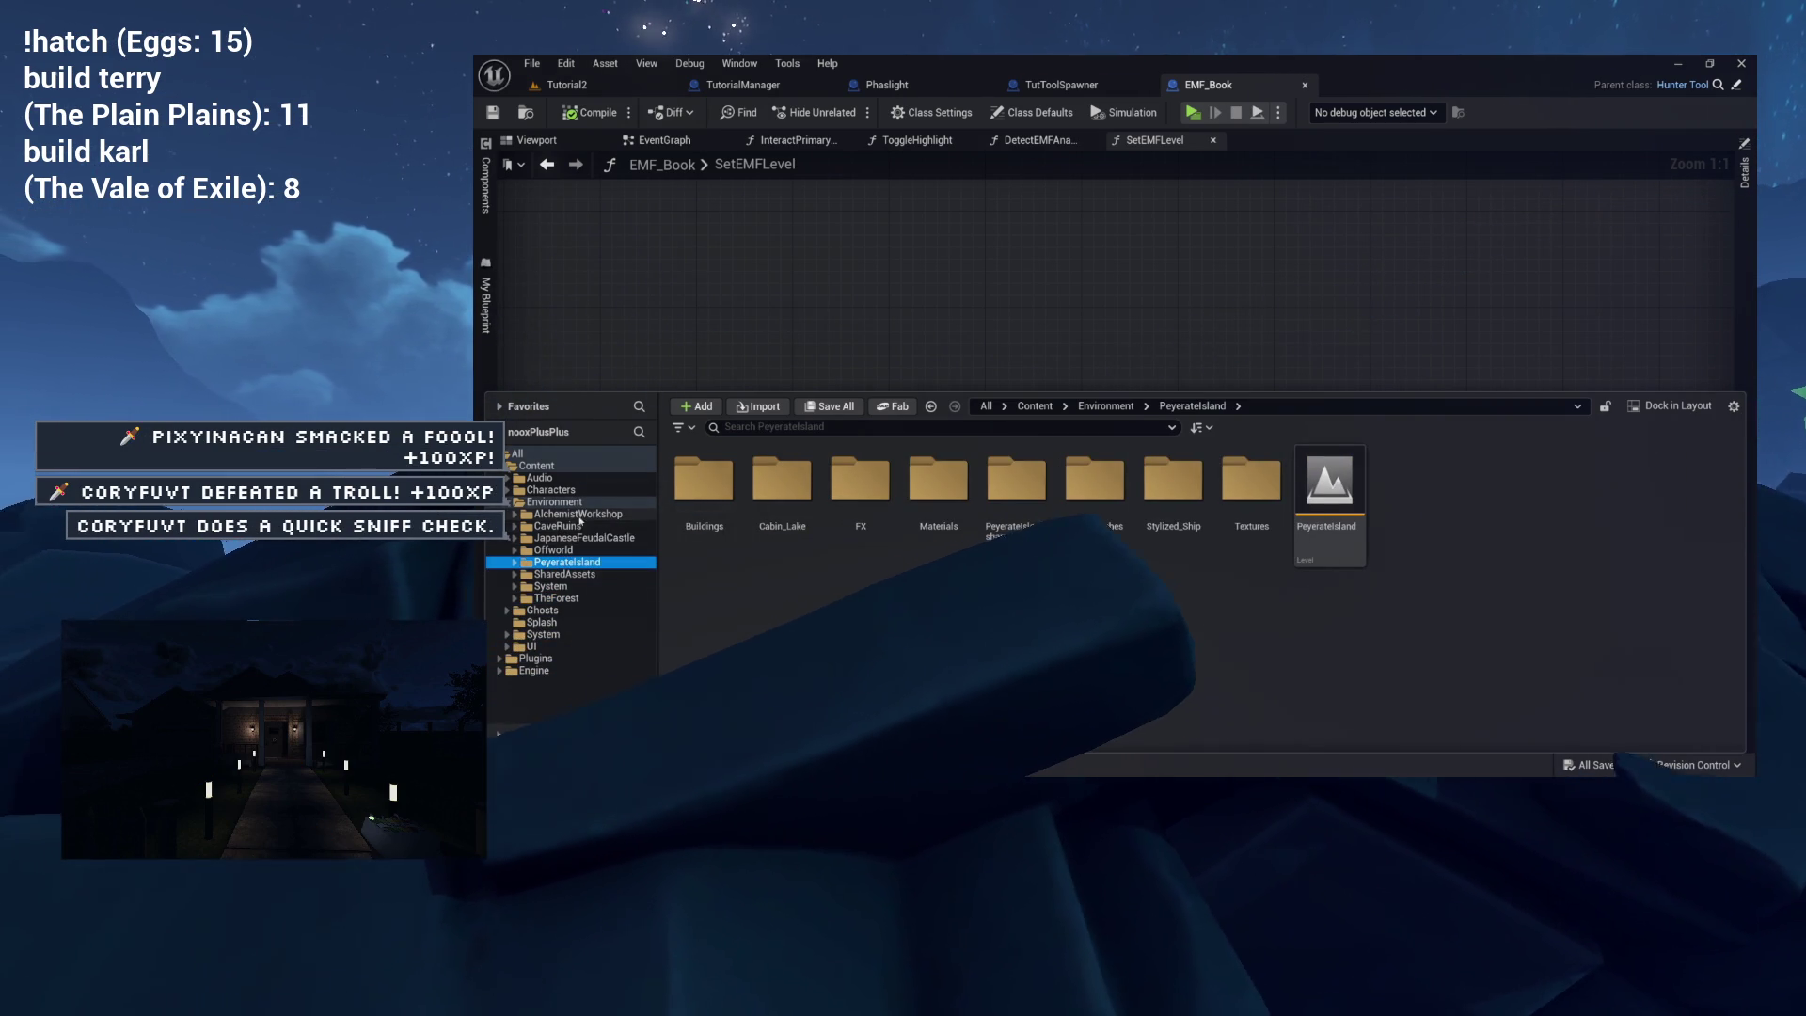
# From the Tutorial2 level, browse to AlchemistWorkshop's Blueprints folder and open BabycatPainting.
pyautogui.click(647, 90)
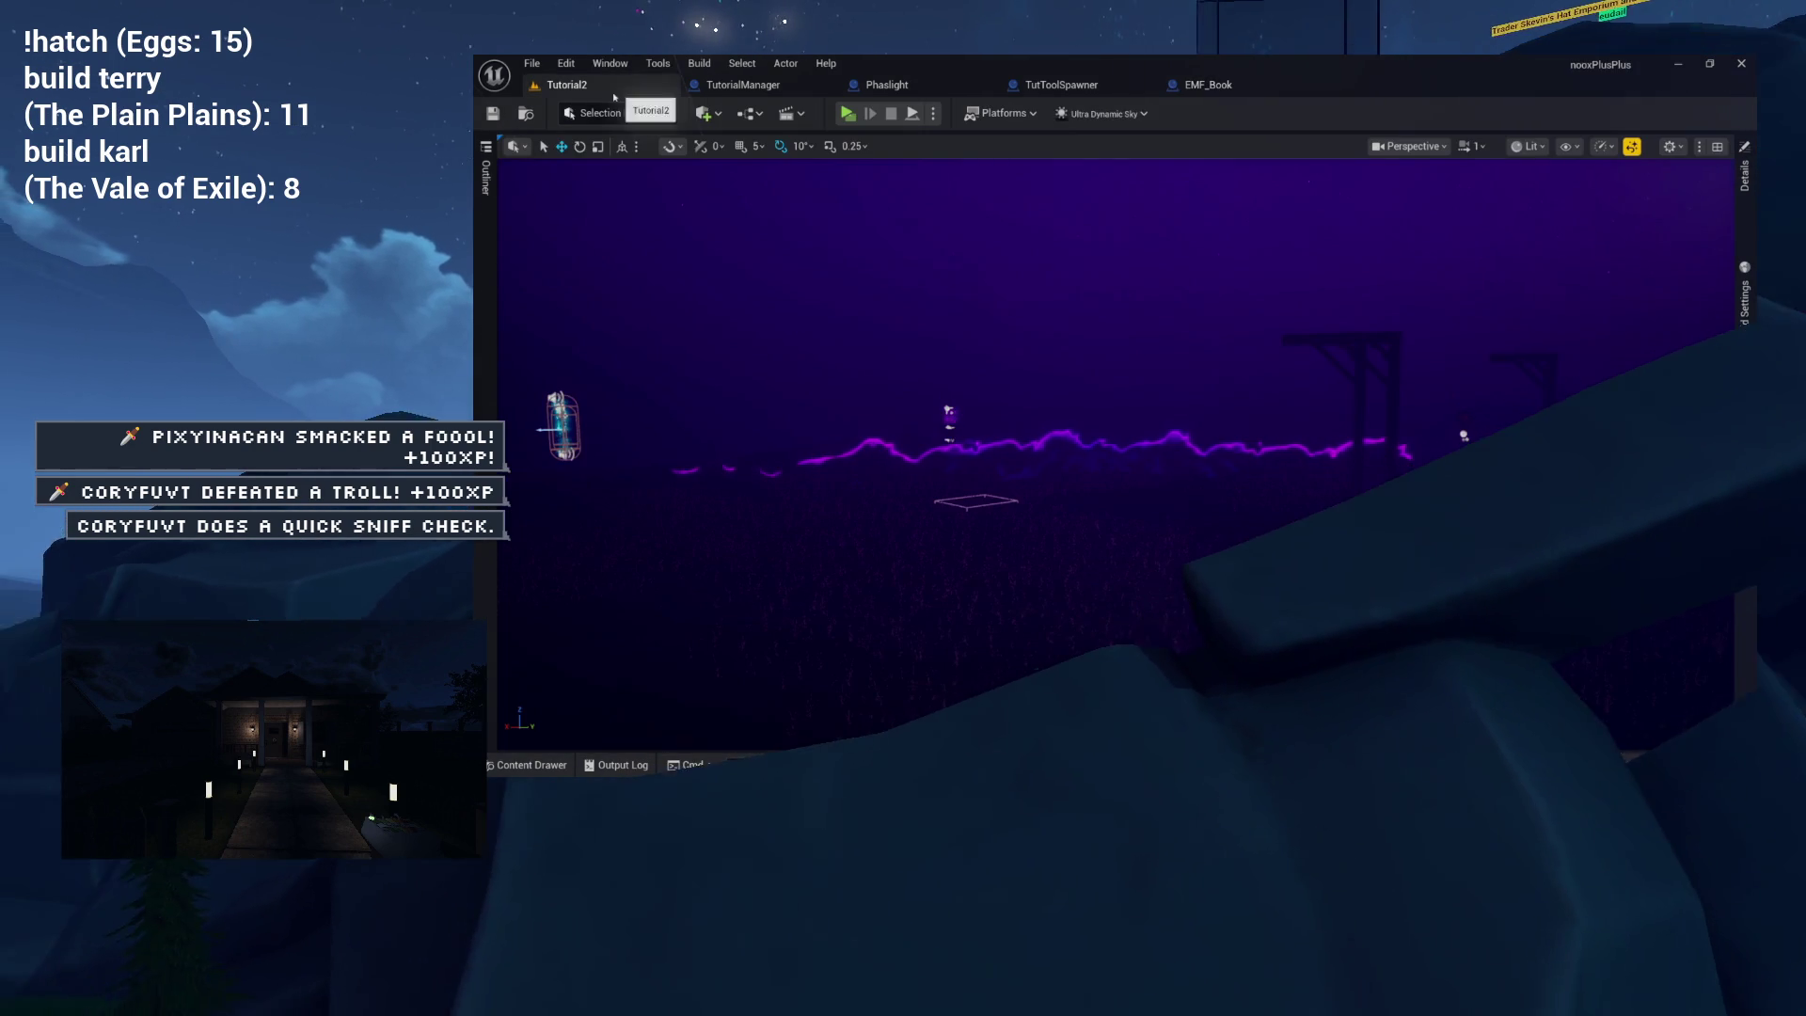
pyautogui.click(515, 145)
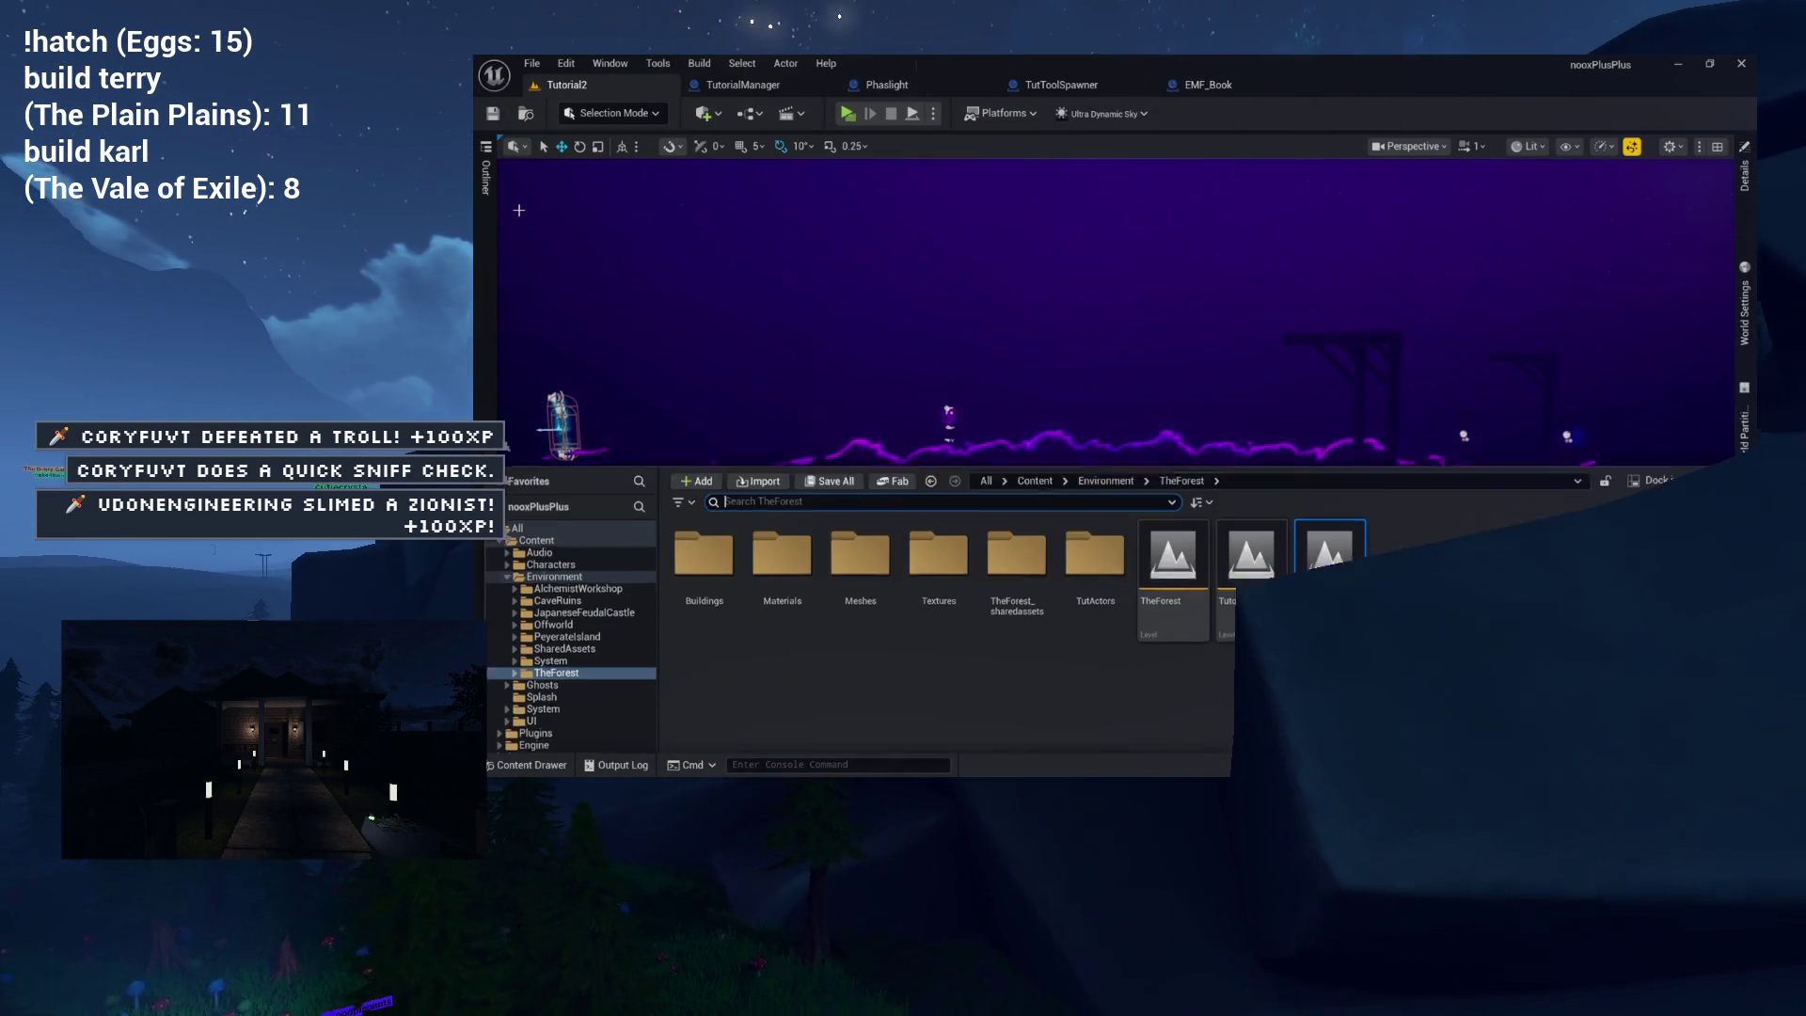
pyautogui.click(621, 515)
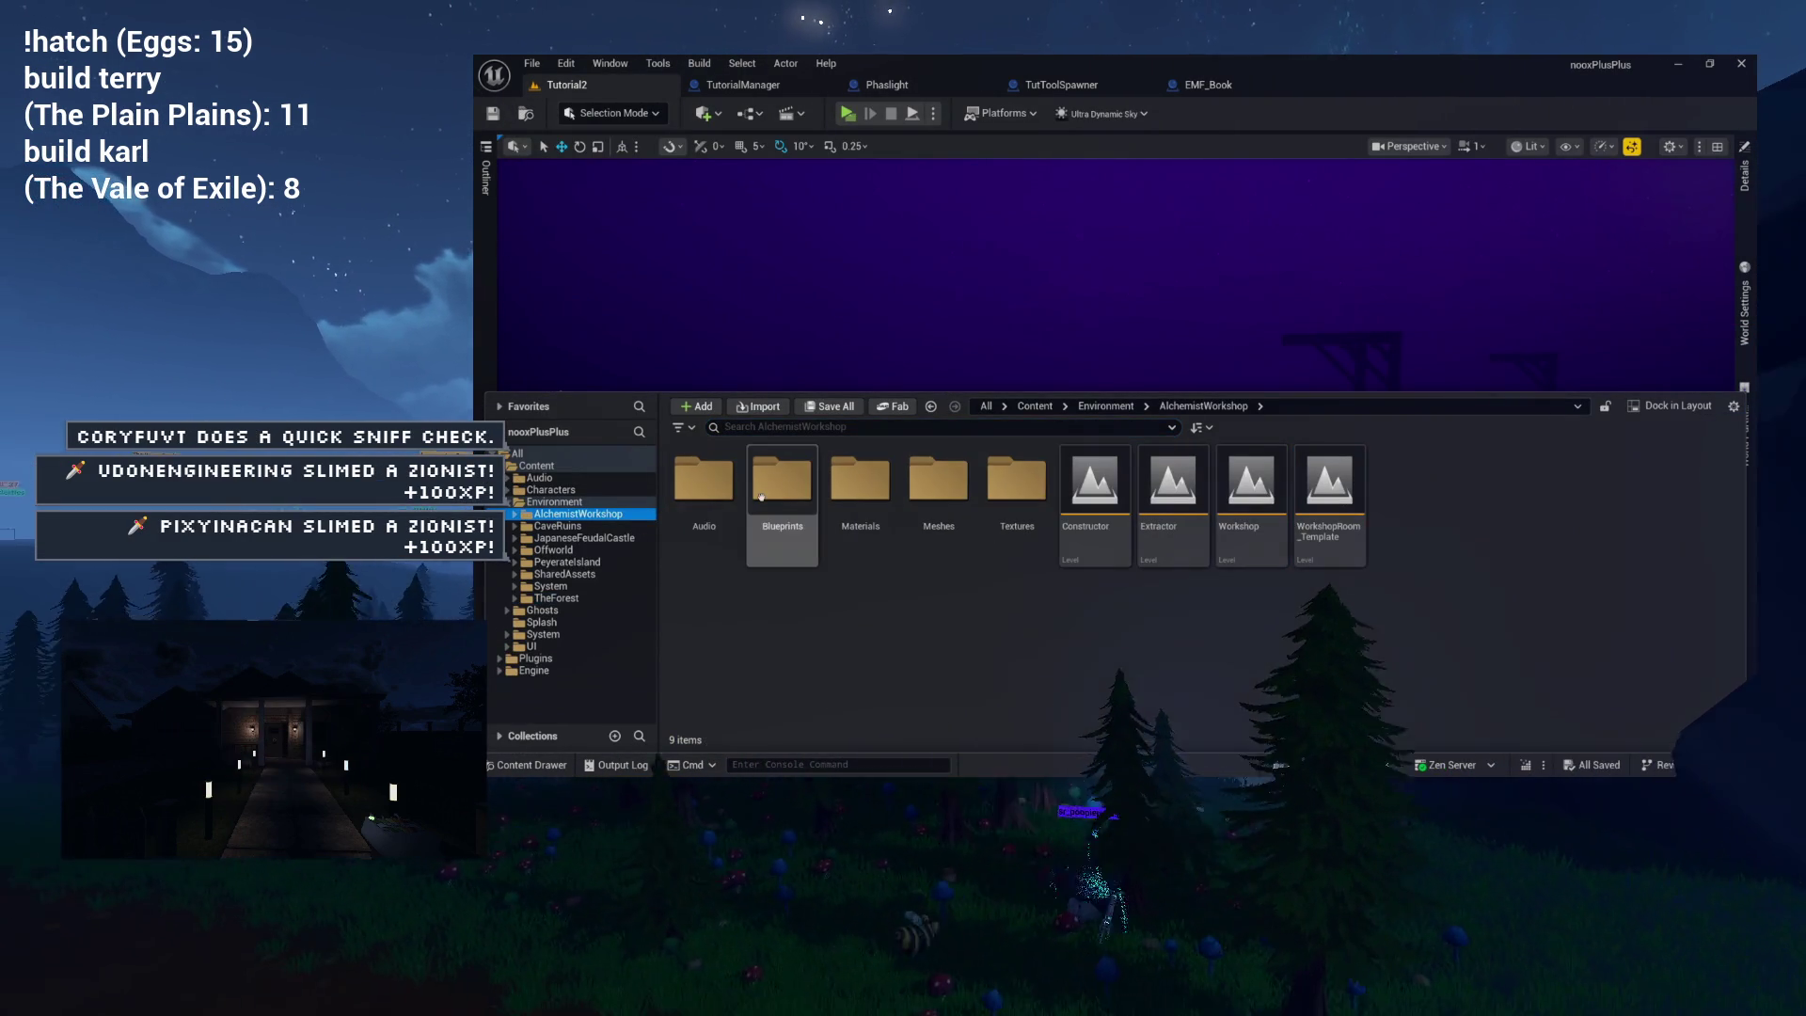
pyautogui.doubleClick(754, 497)
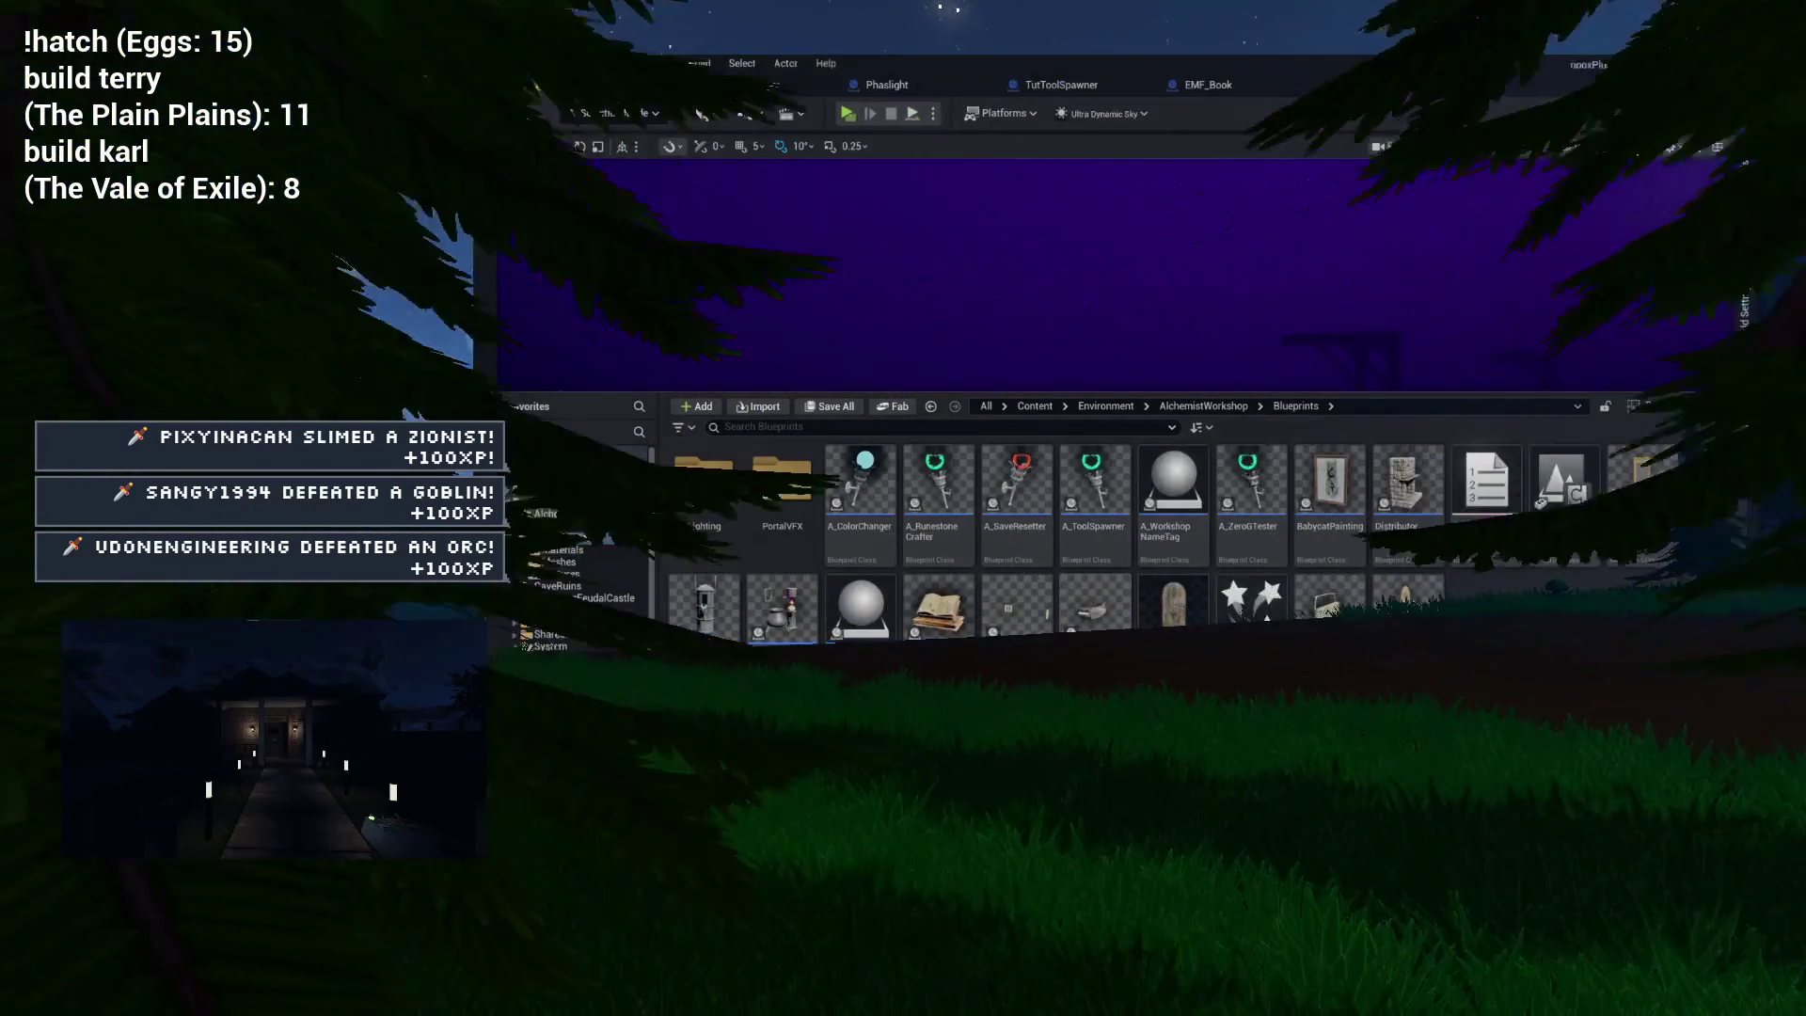
pyautogui.doubleClick(1311, 537)
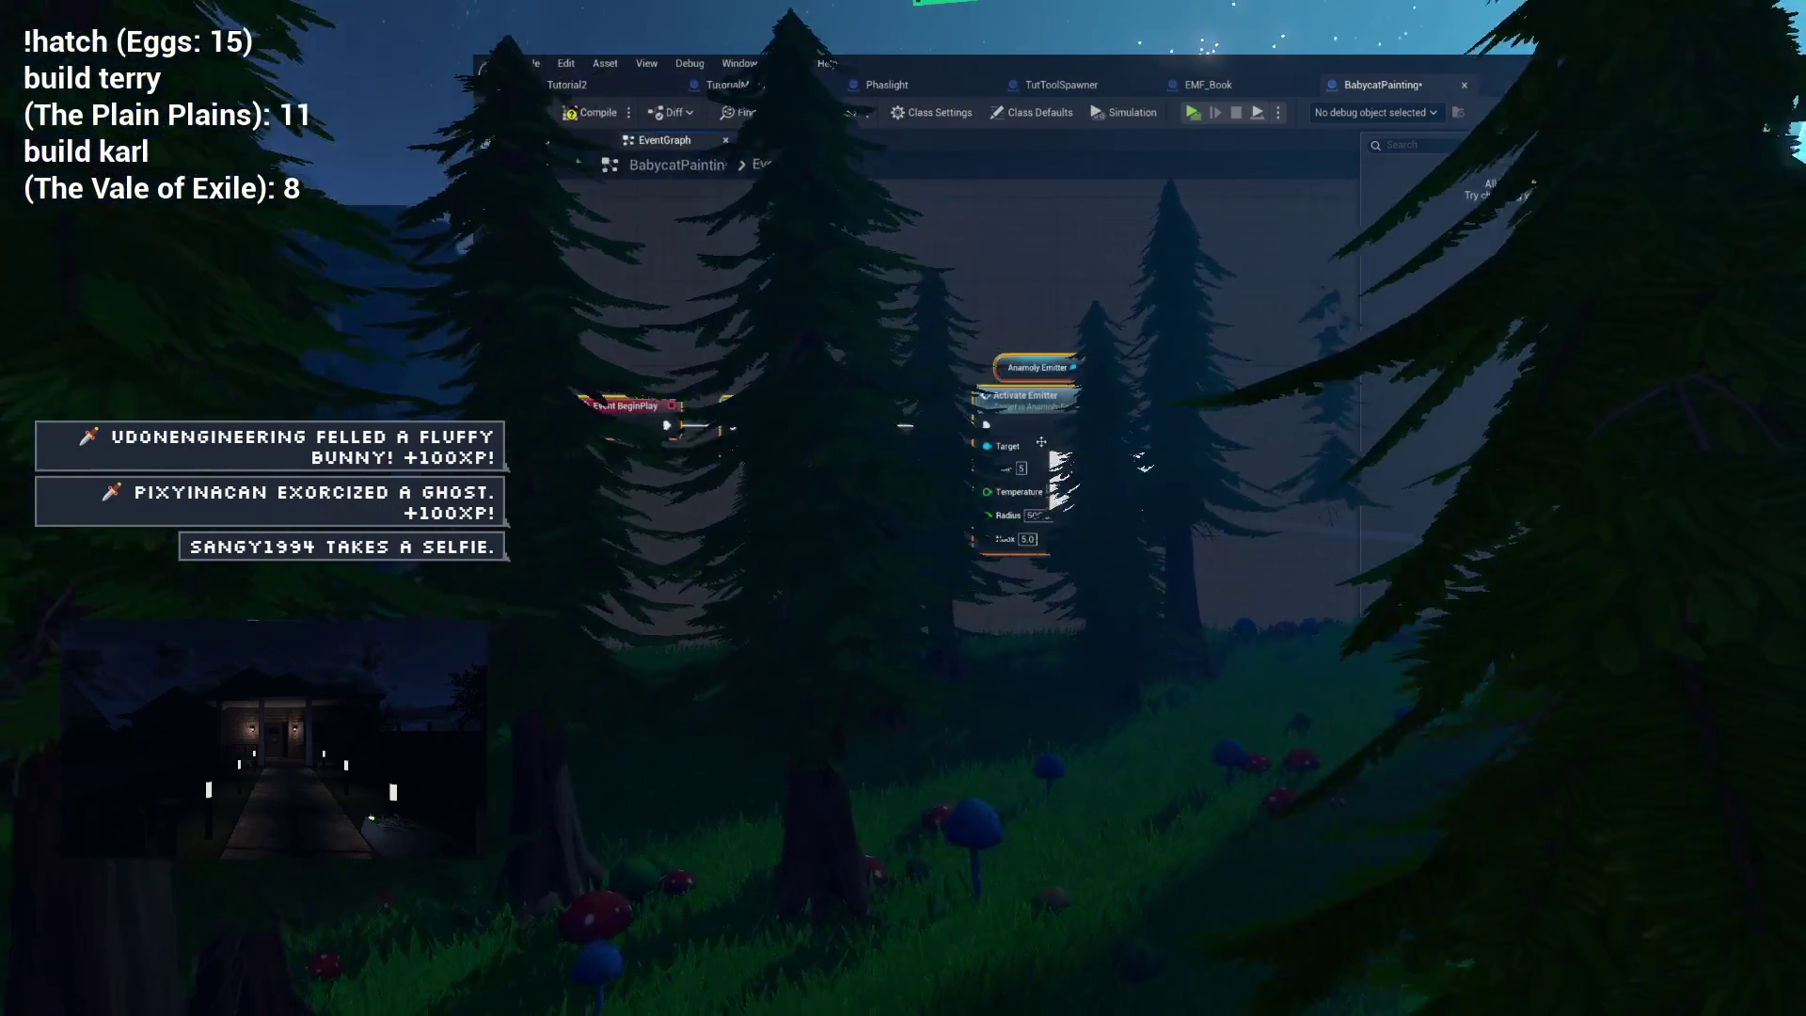
# Look up emitter actions in BabycatPainting's EventGraph, then go back to the Tutorial2 level.
pyautogui.rightClick(1091, 353)
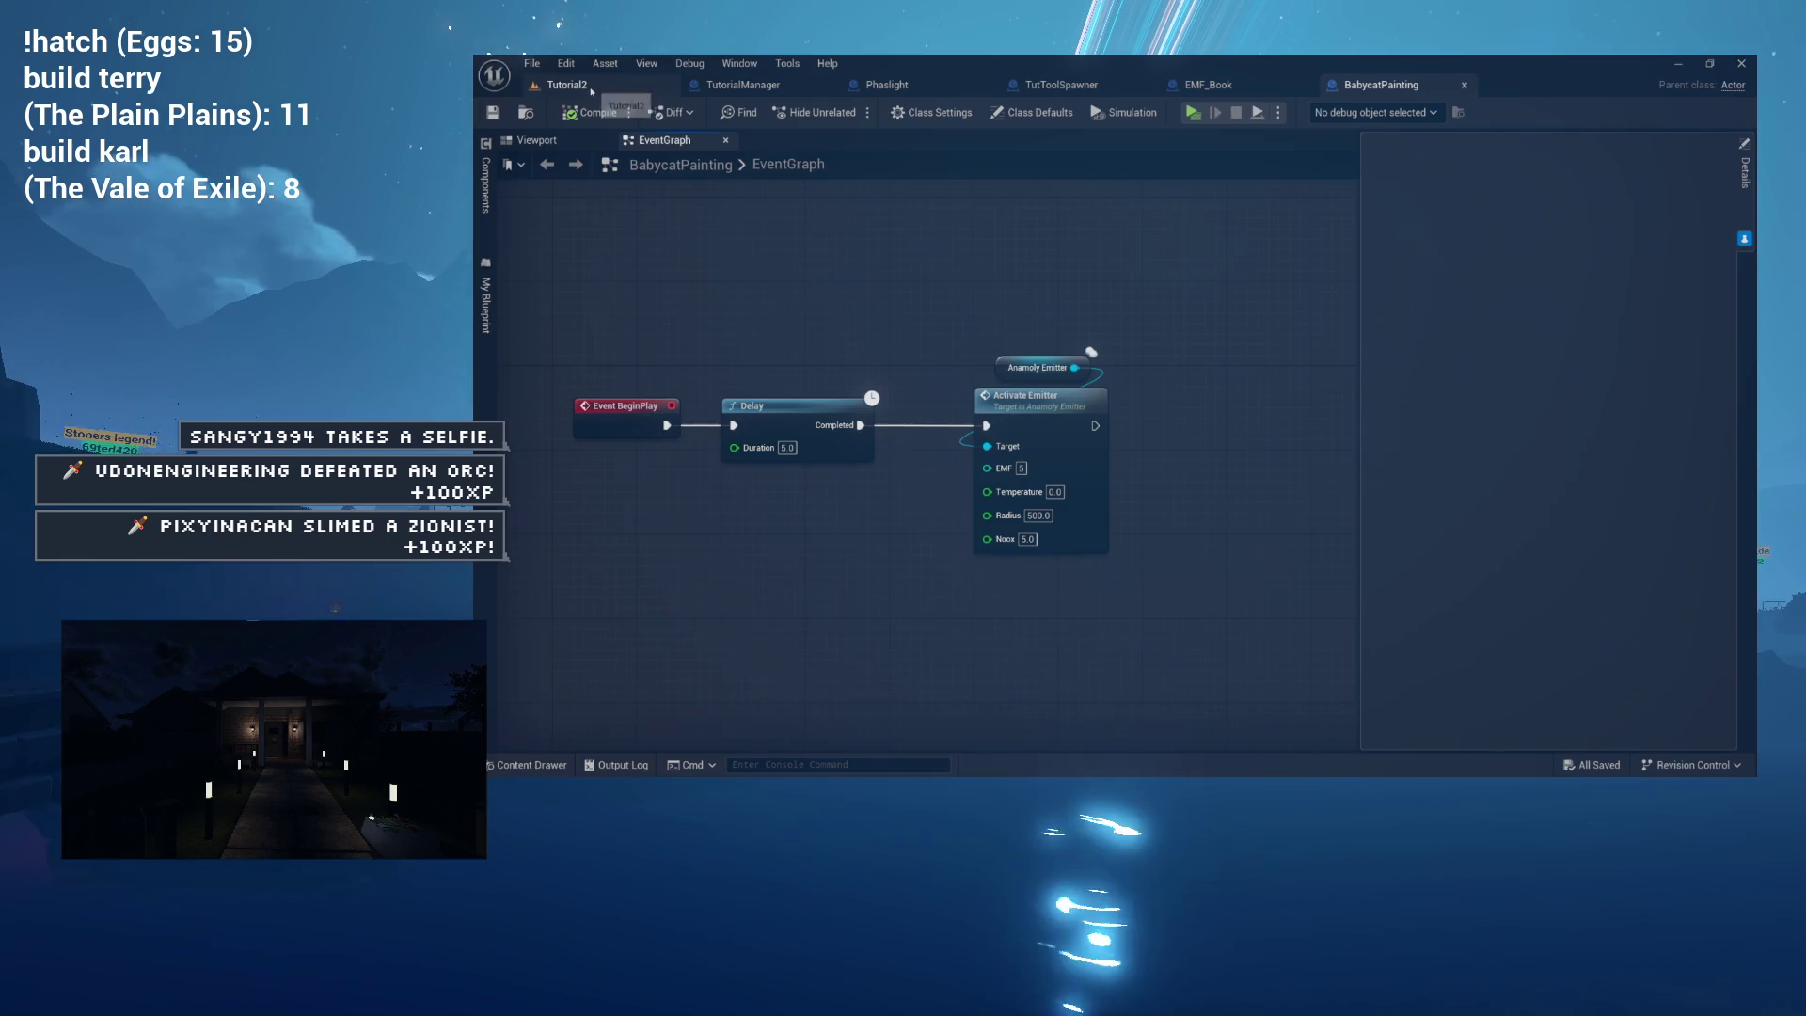
pyautogui.click(591, 88)
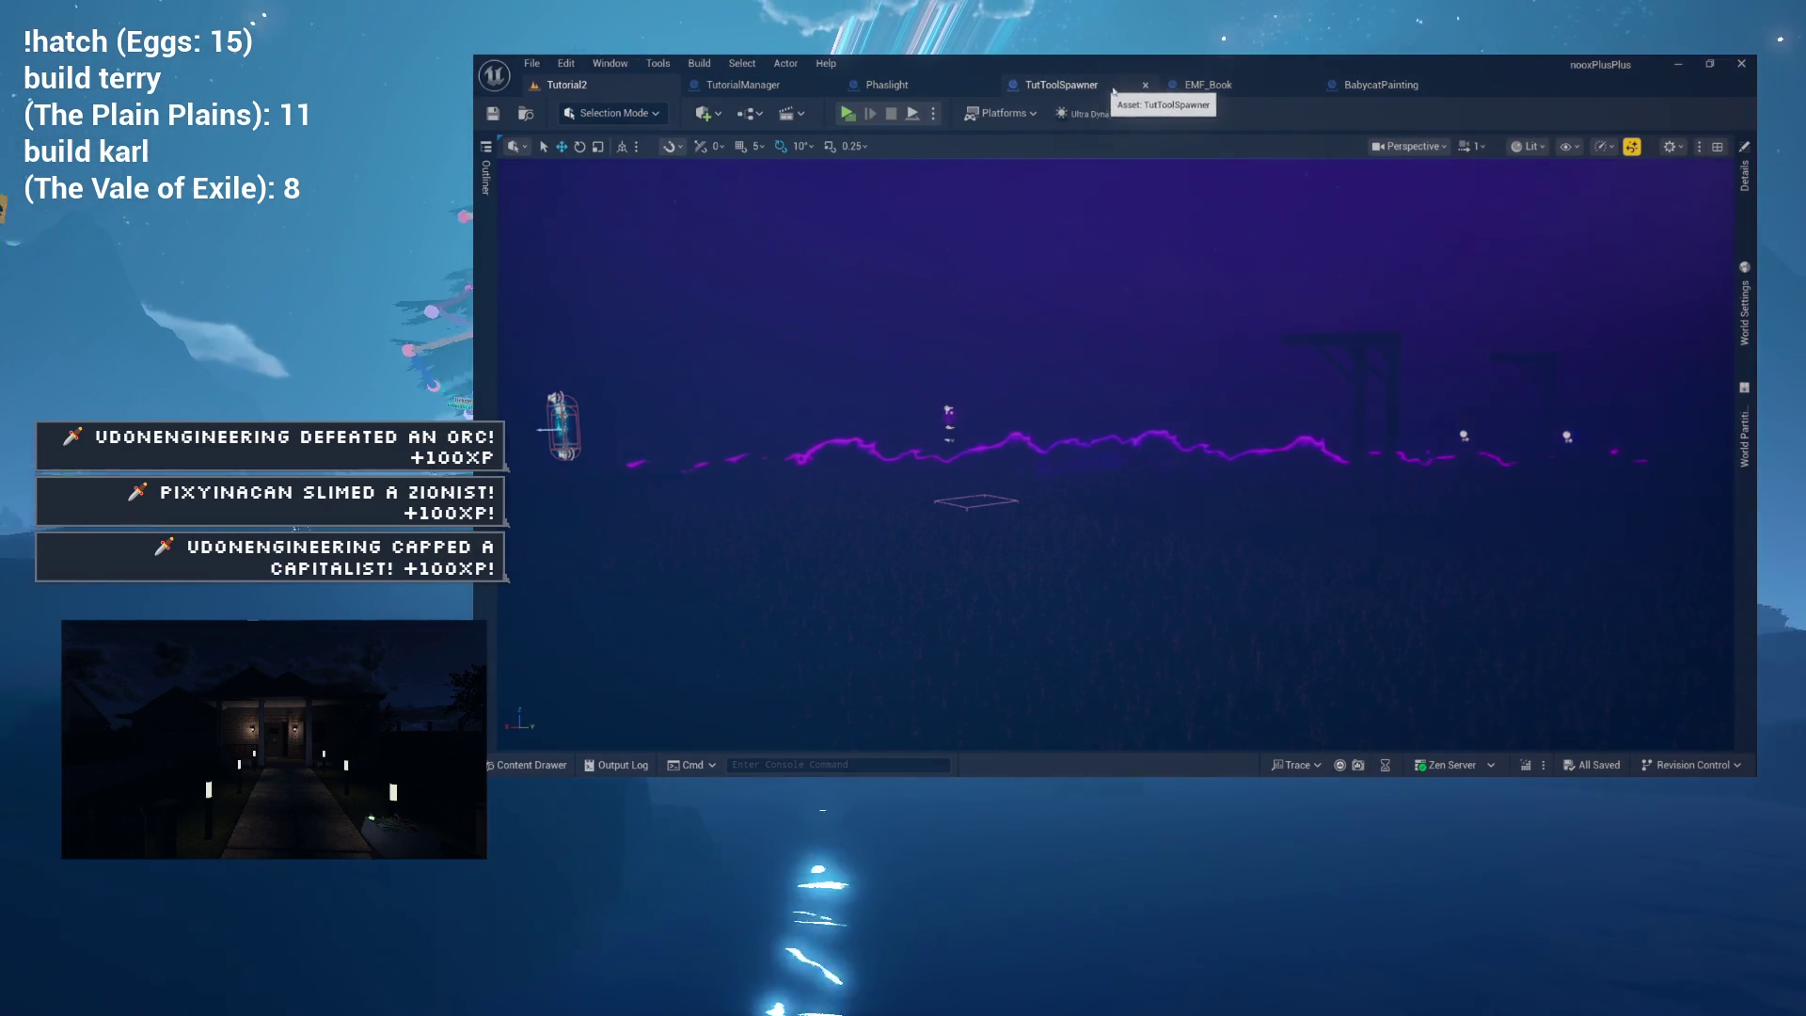
# In TutToolSpawner's viewport, slide the AnamolySpawner component along X and turn it to 80° yaw.
pyautogui.click(1058, 89)
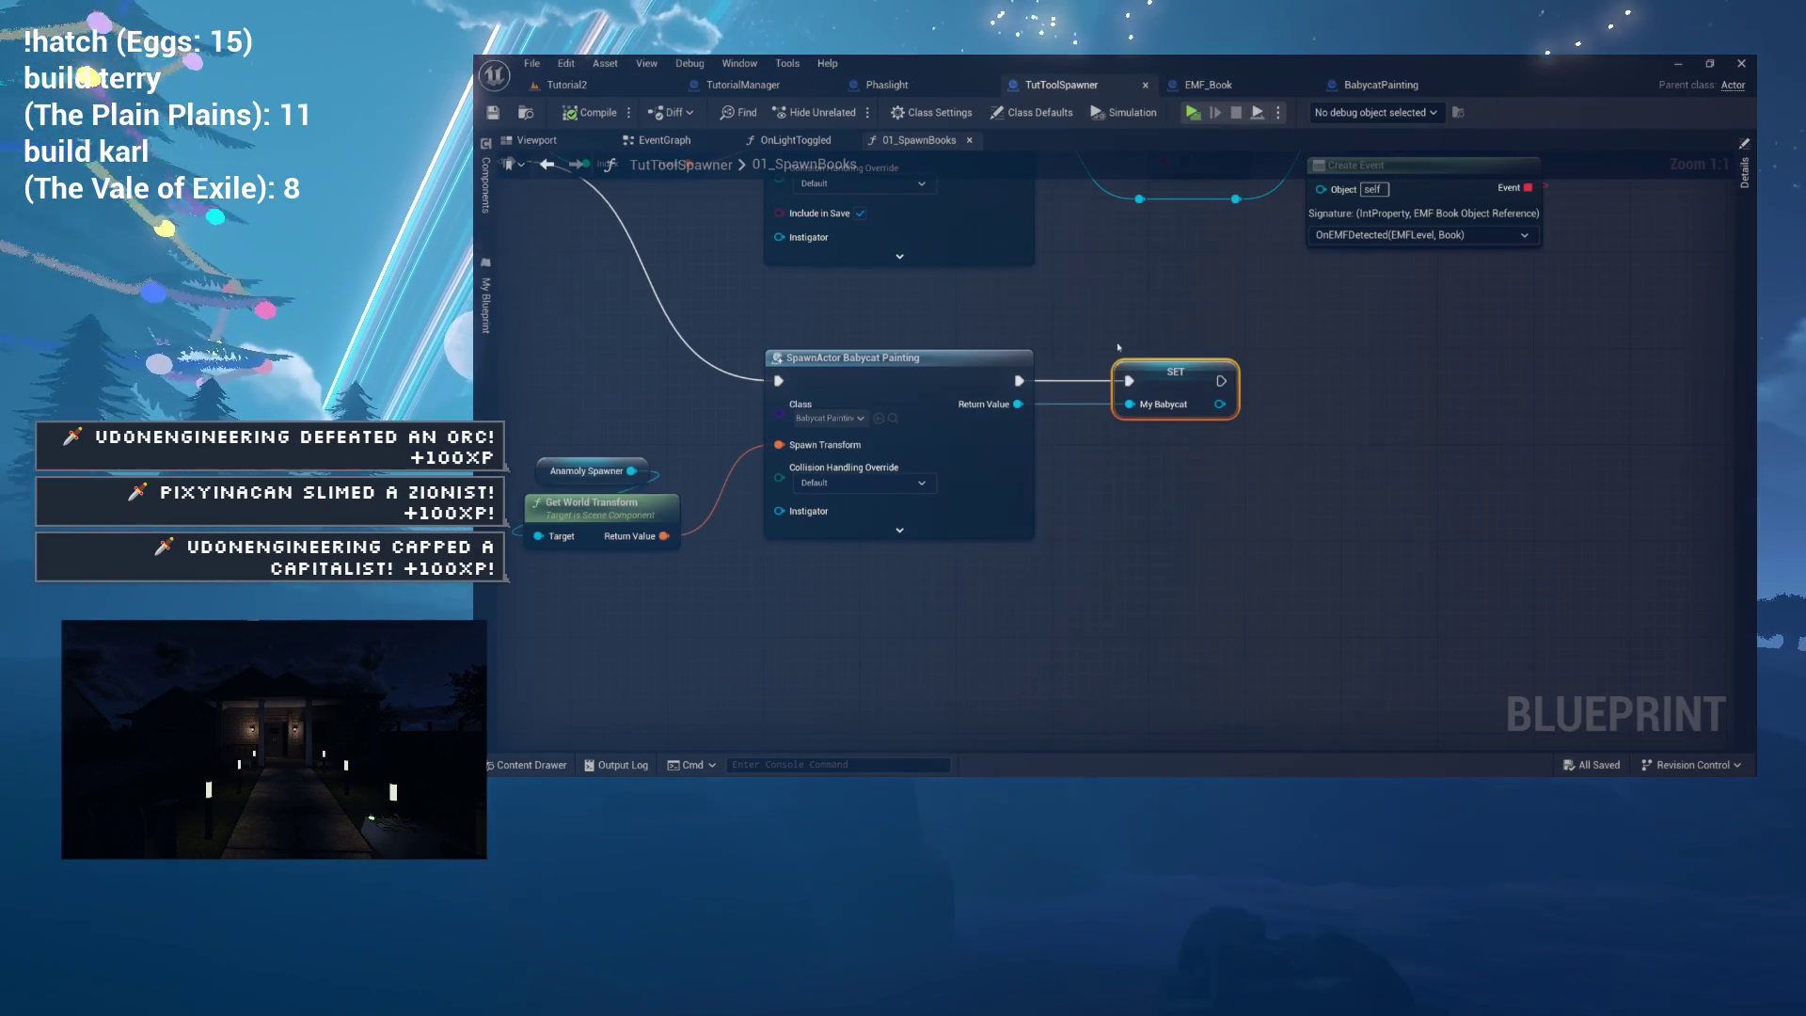
pyautogui.click(581, 144)
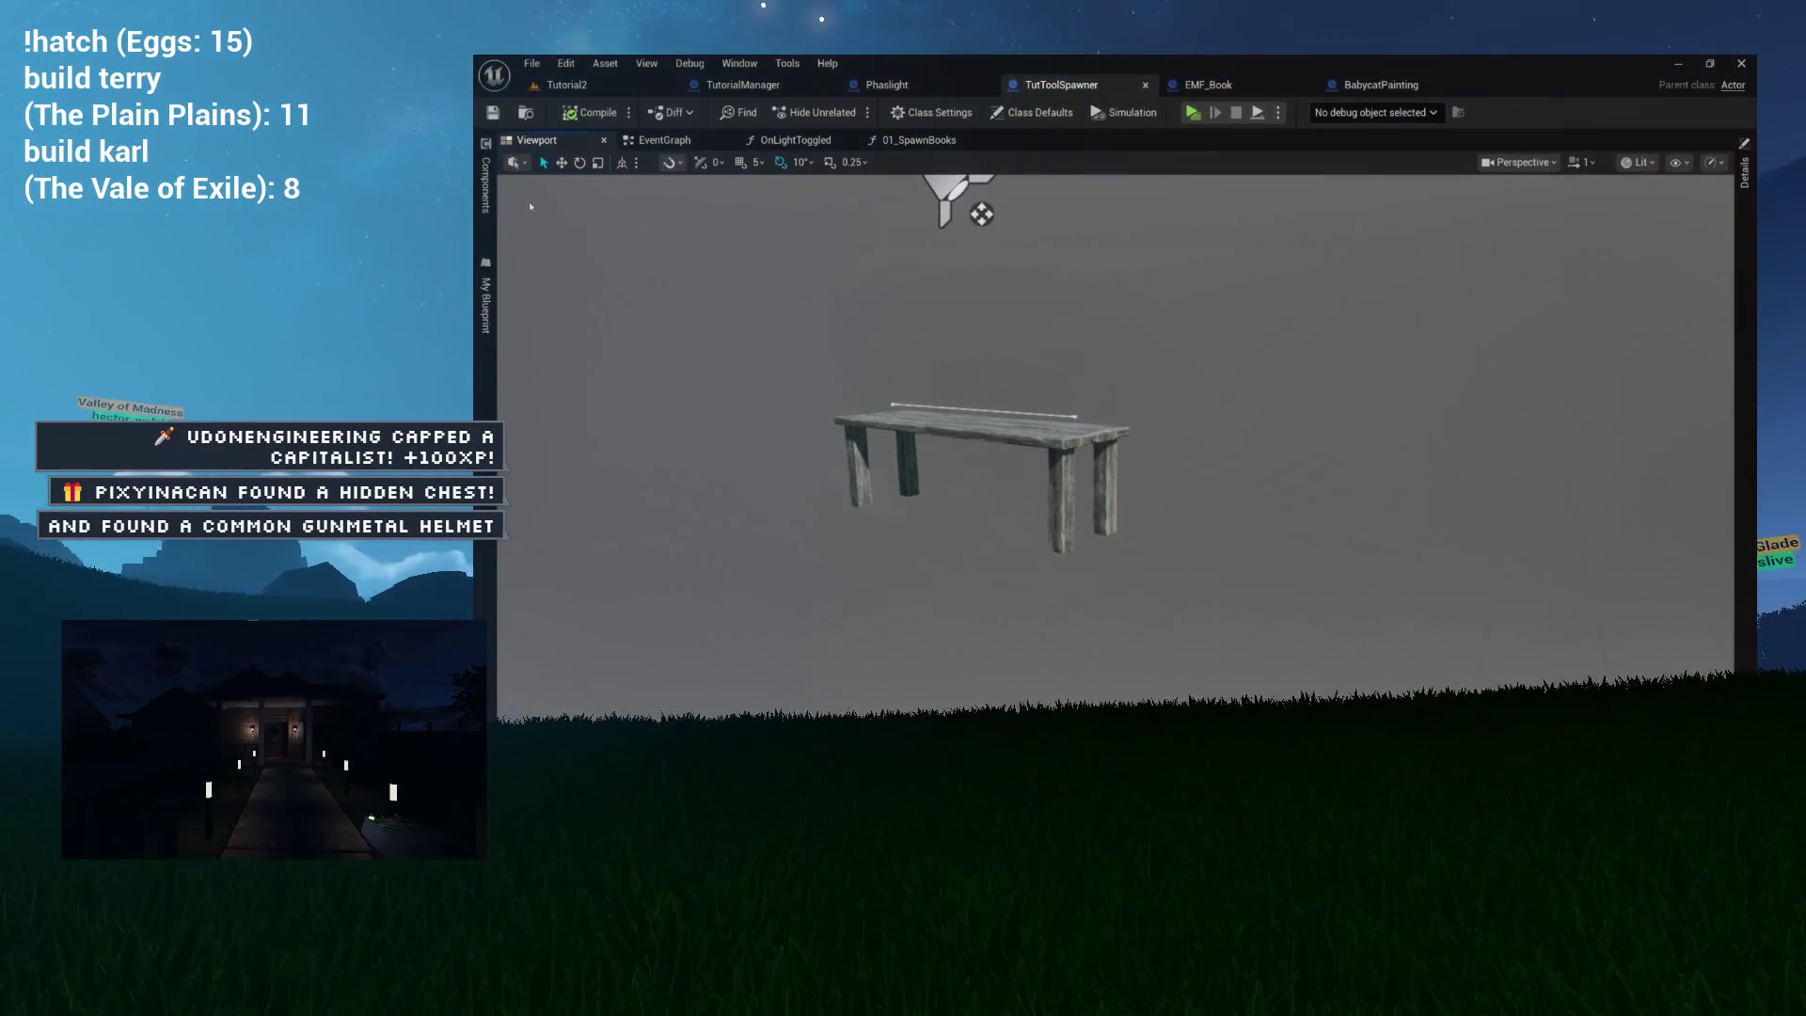
pyautogui.click(486, 186)
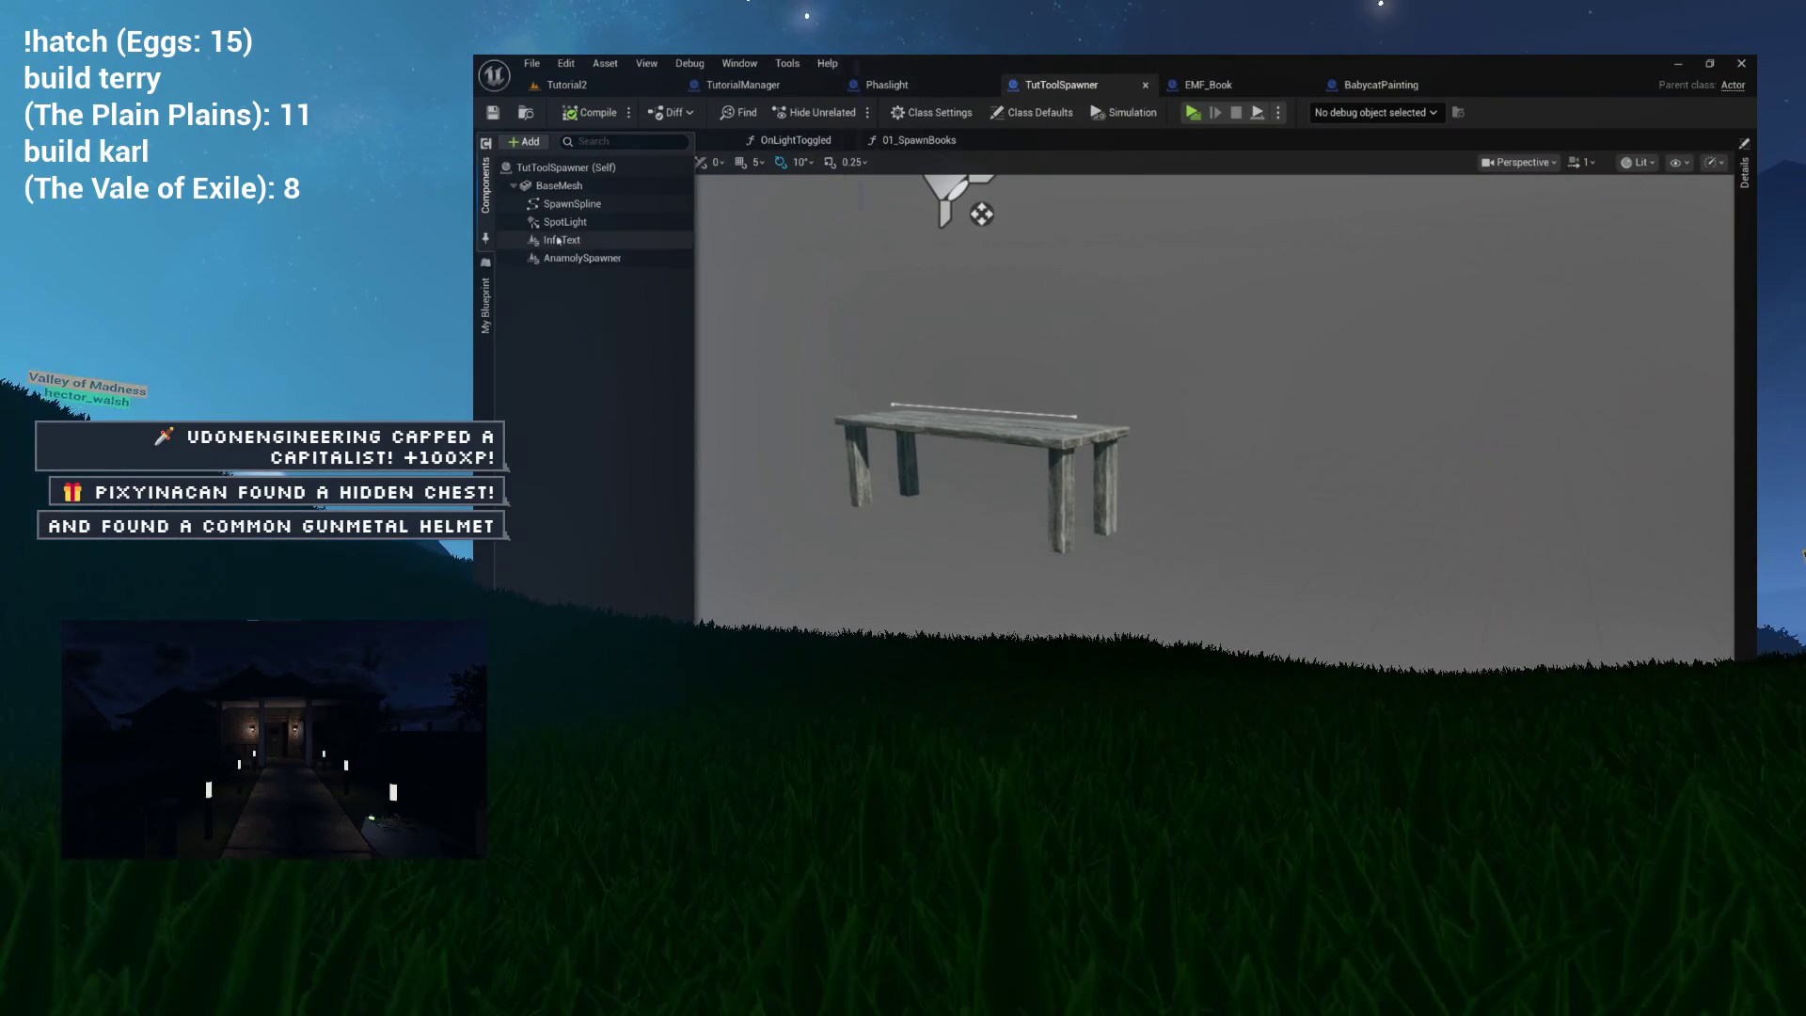
pyautogui.click(563, 257)
pyautogui.moveTo(769, 353)
pyautogui.mouseDown()
pyautogui.moveTo(696, 356)
pyautogui.moveTo(769, 353)
pyautogui.mouseUp()
pyautogui.moveTo(1069, 519)
pyautogui.mouseDown()
pyautogui.moveTo(1219, 501)
pyautogui.moveTo(1191, 434)
pyautogui.mouseUp()
pyautogui.moveTo(1207, 322)
pyautogui.mouseDown()
pyautogui.moveTo(1253, 318)
pyautogui.moveTo(1221, 194)
pyautogui.moveTo(1258, 222)
pyautogui.moveTo(1140, 332)
pyautogui.mouseUp()
pyautogui.press('w')
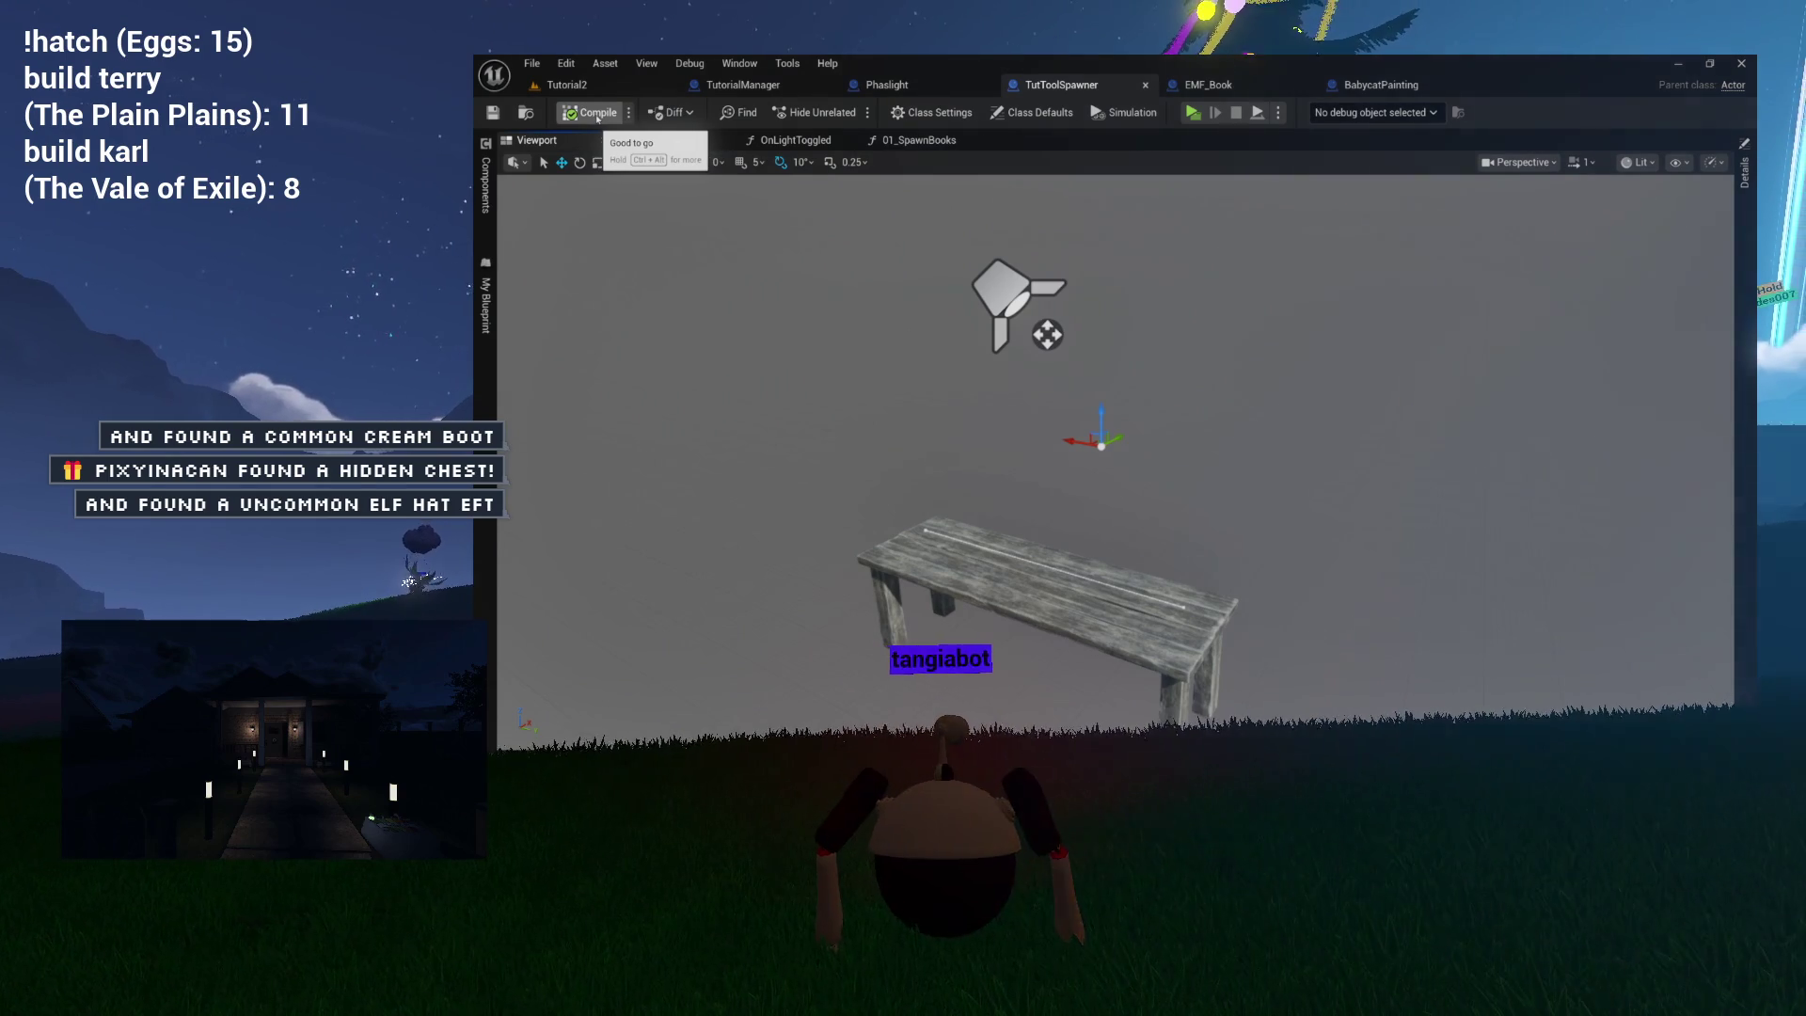
pyautogui.click(574, 89)
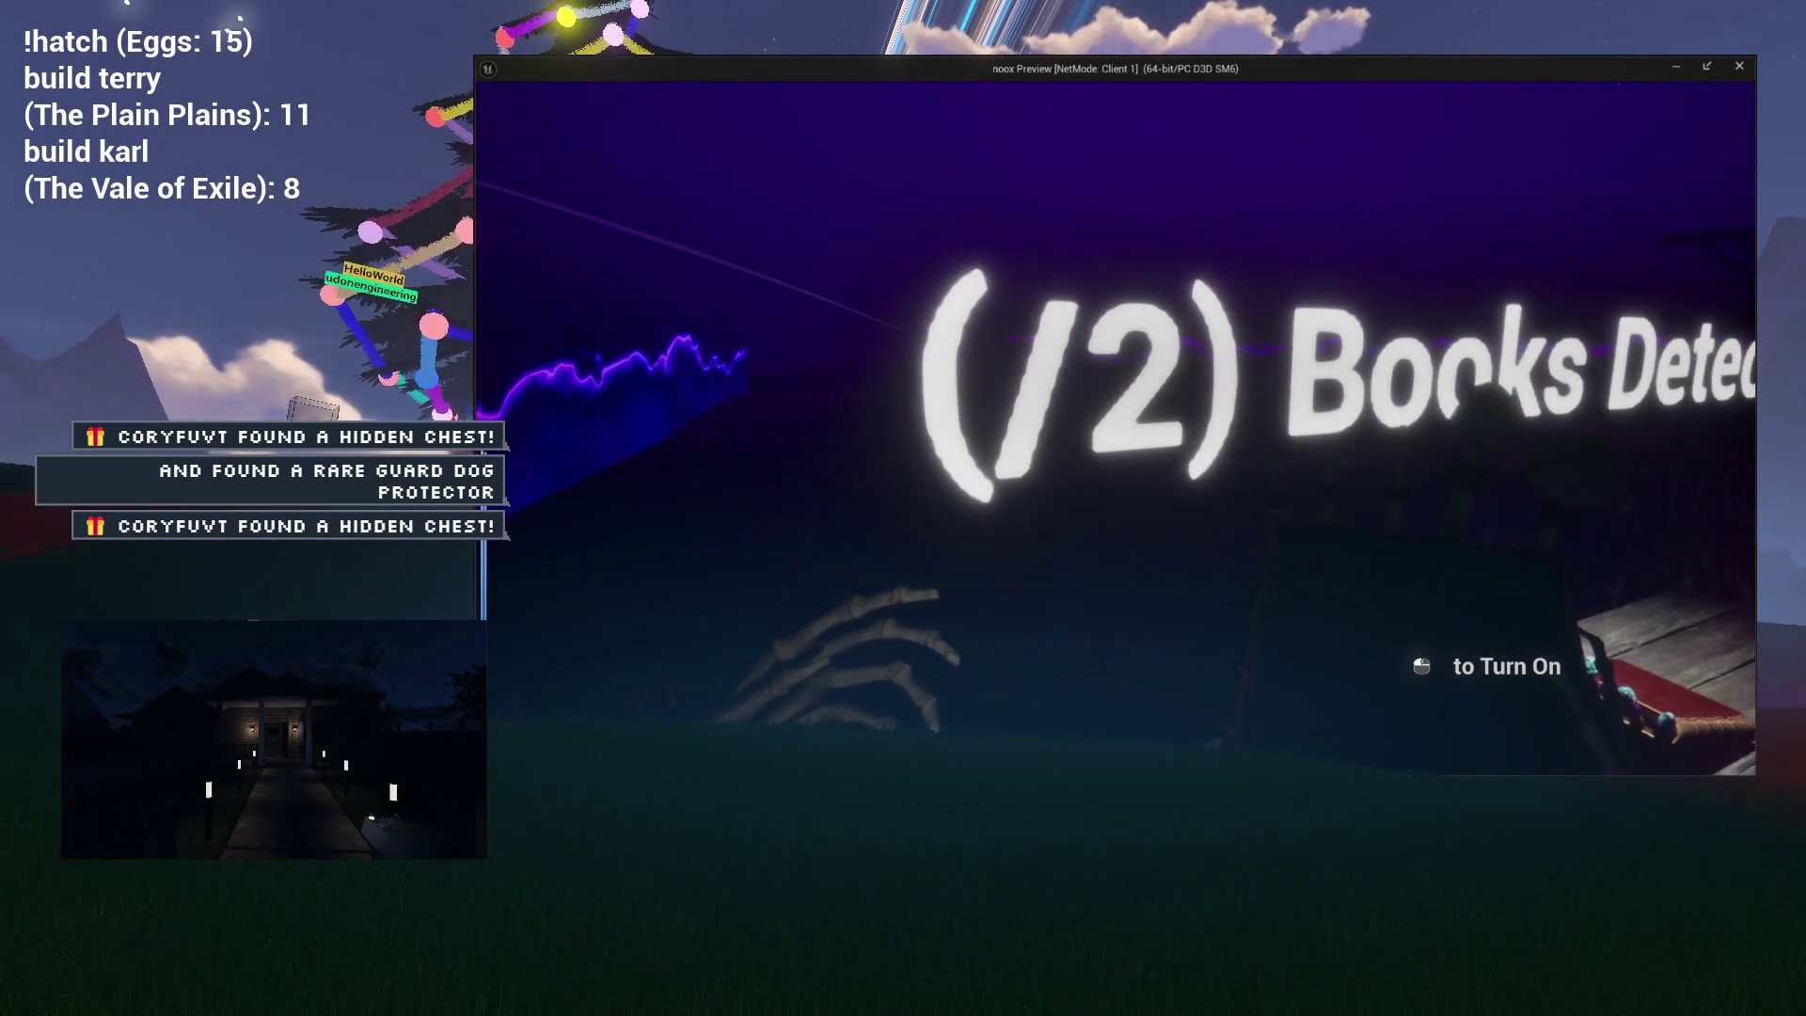
# Switch to the server player's game window to check the book-detection prompts.
pyautogui.hotkey('alt', 'Tab')
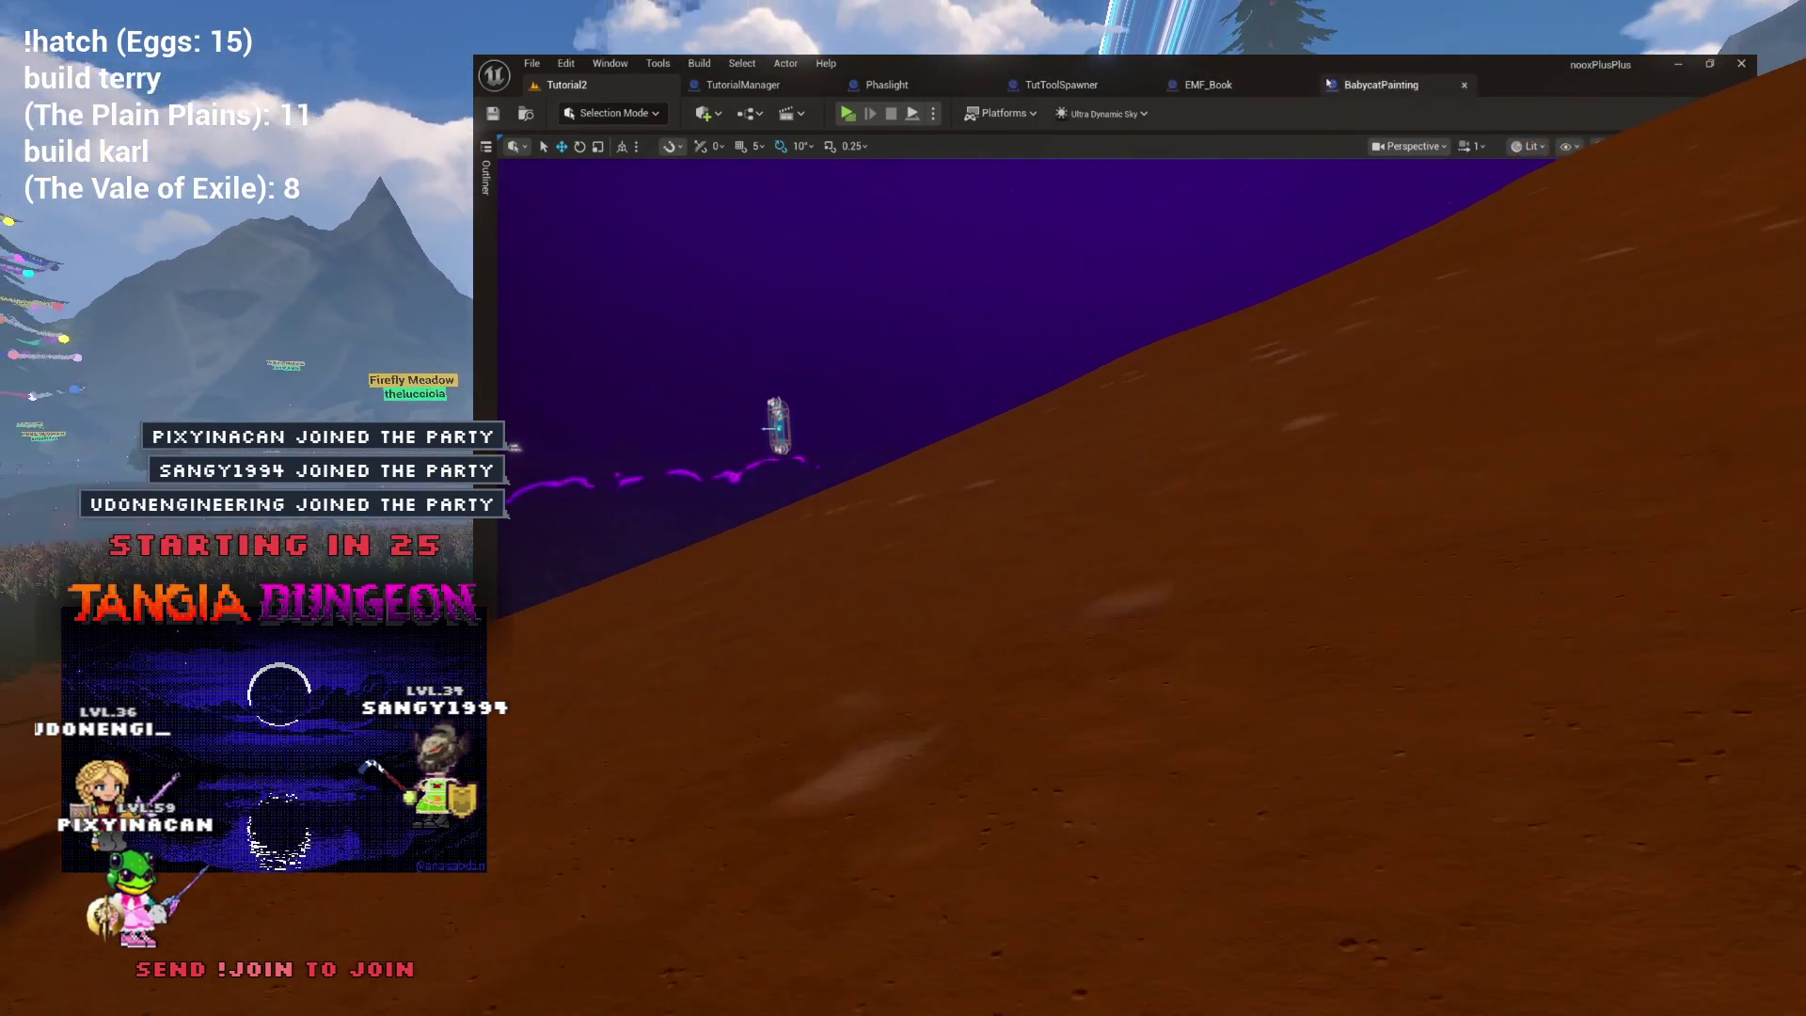
# Reposition the selected TutToolSpawner component with Ctrl+Z, then go back to the Tutorial2 level.
pyautogui.click(1327, 84)
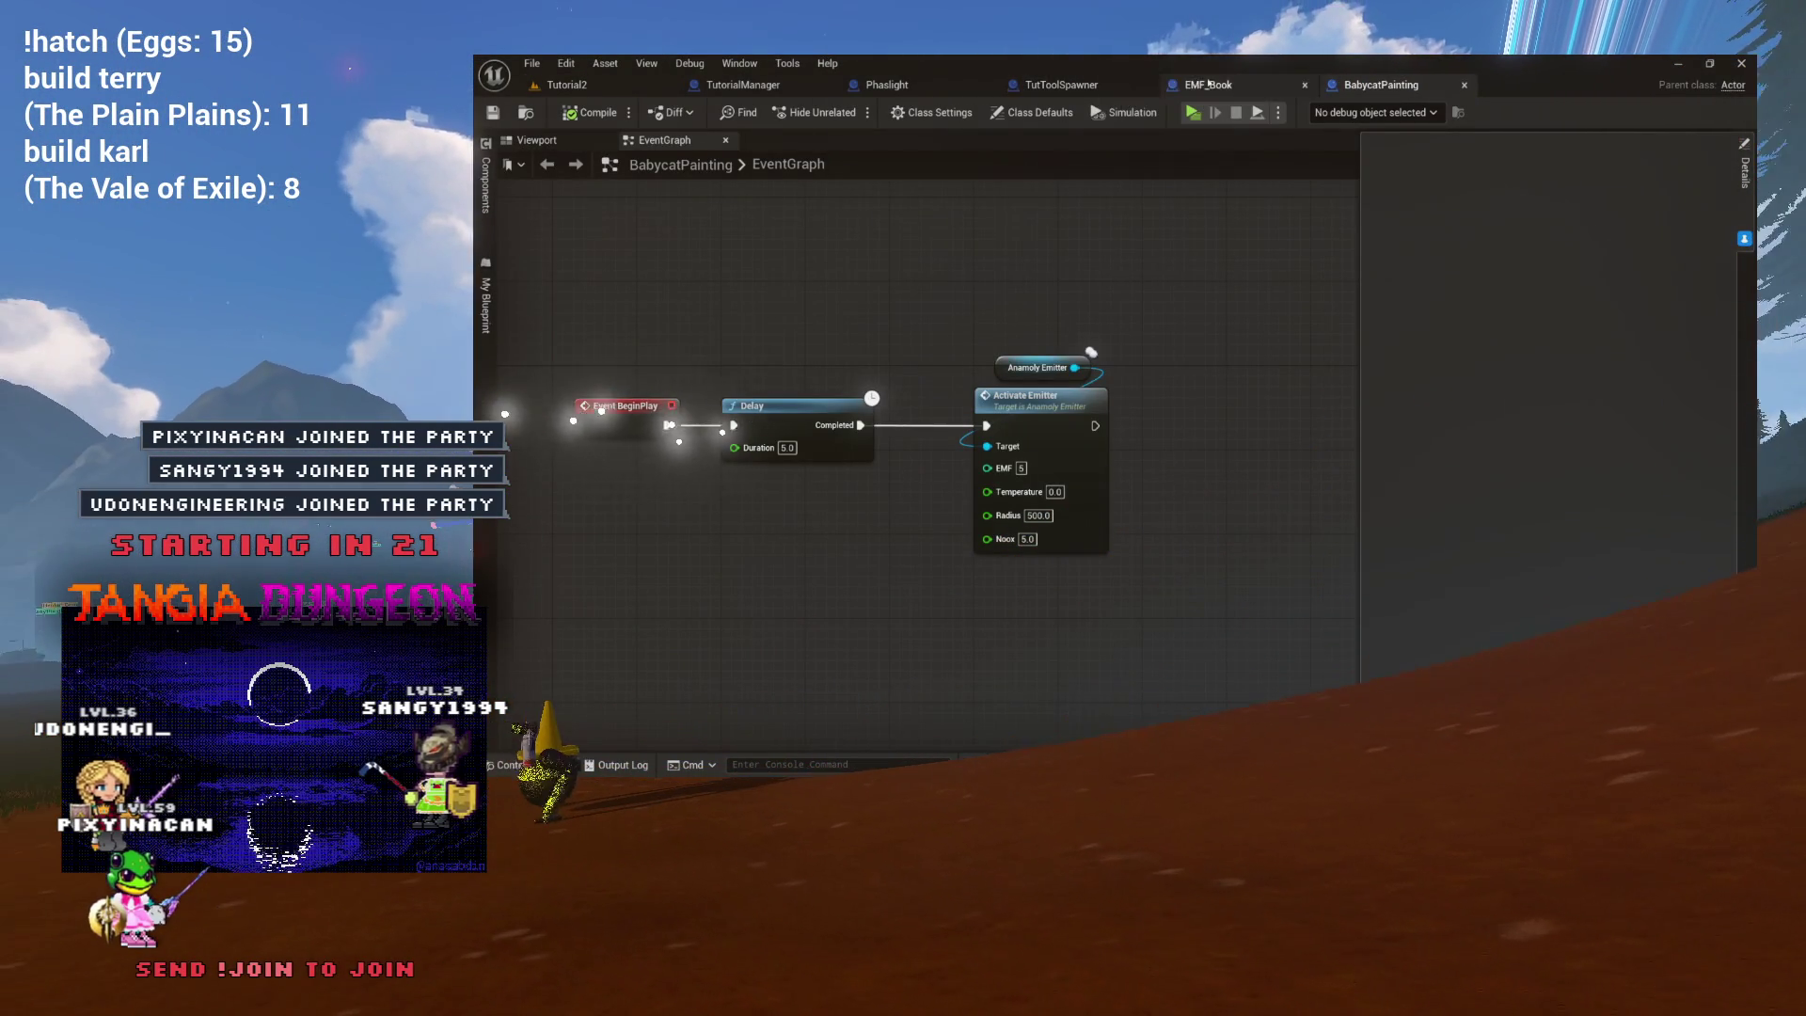
pyautogui.click(1061, 85)
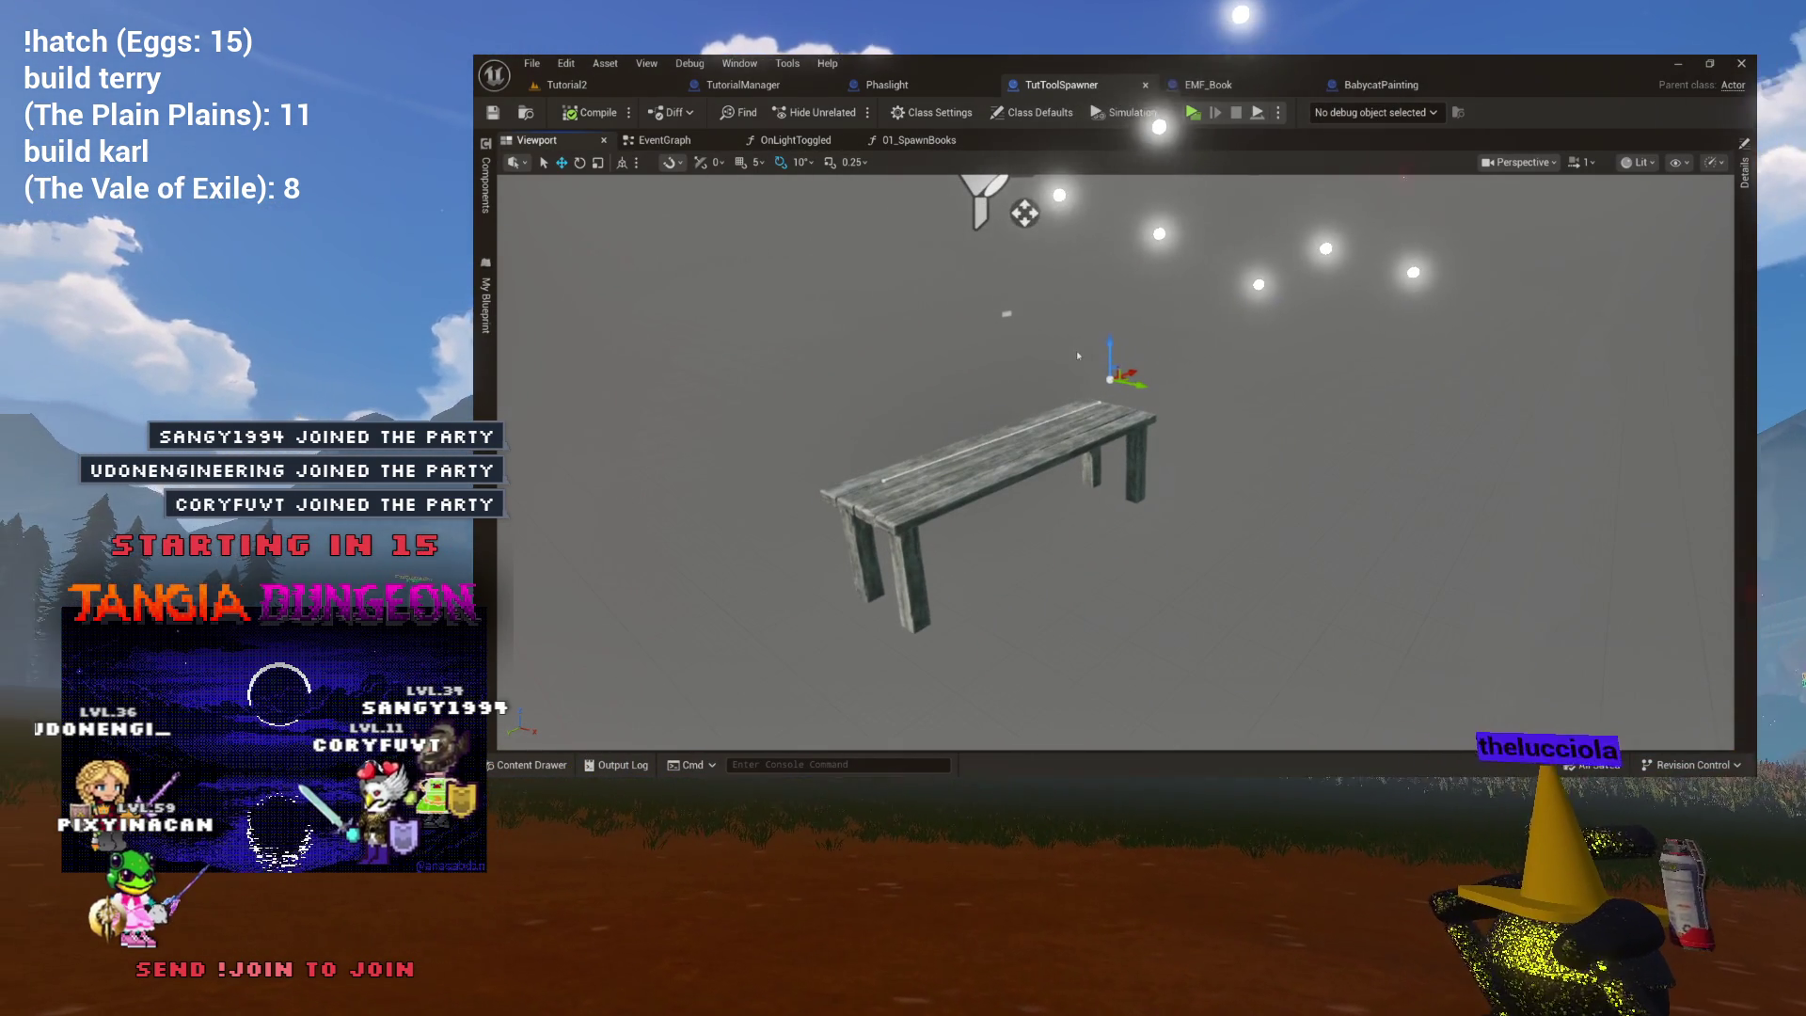
pyautogui.hotkey('ctrl', 'z')
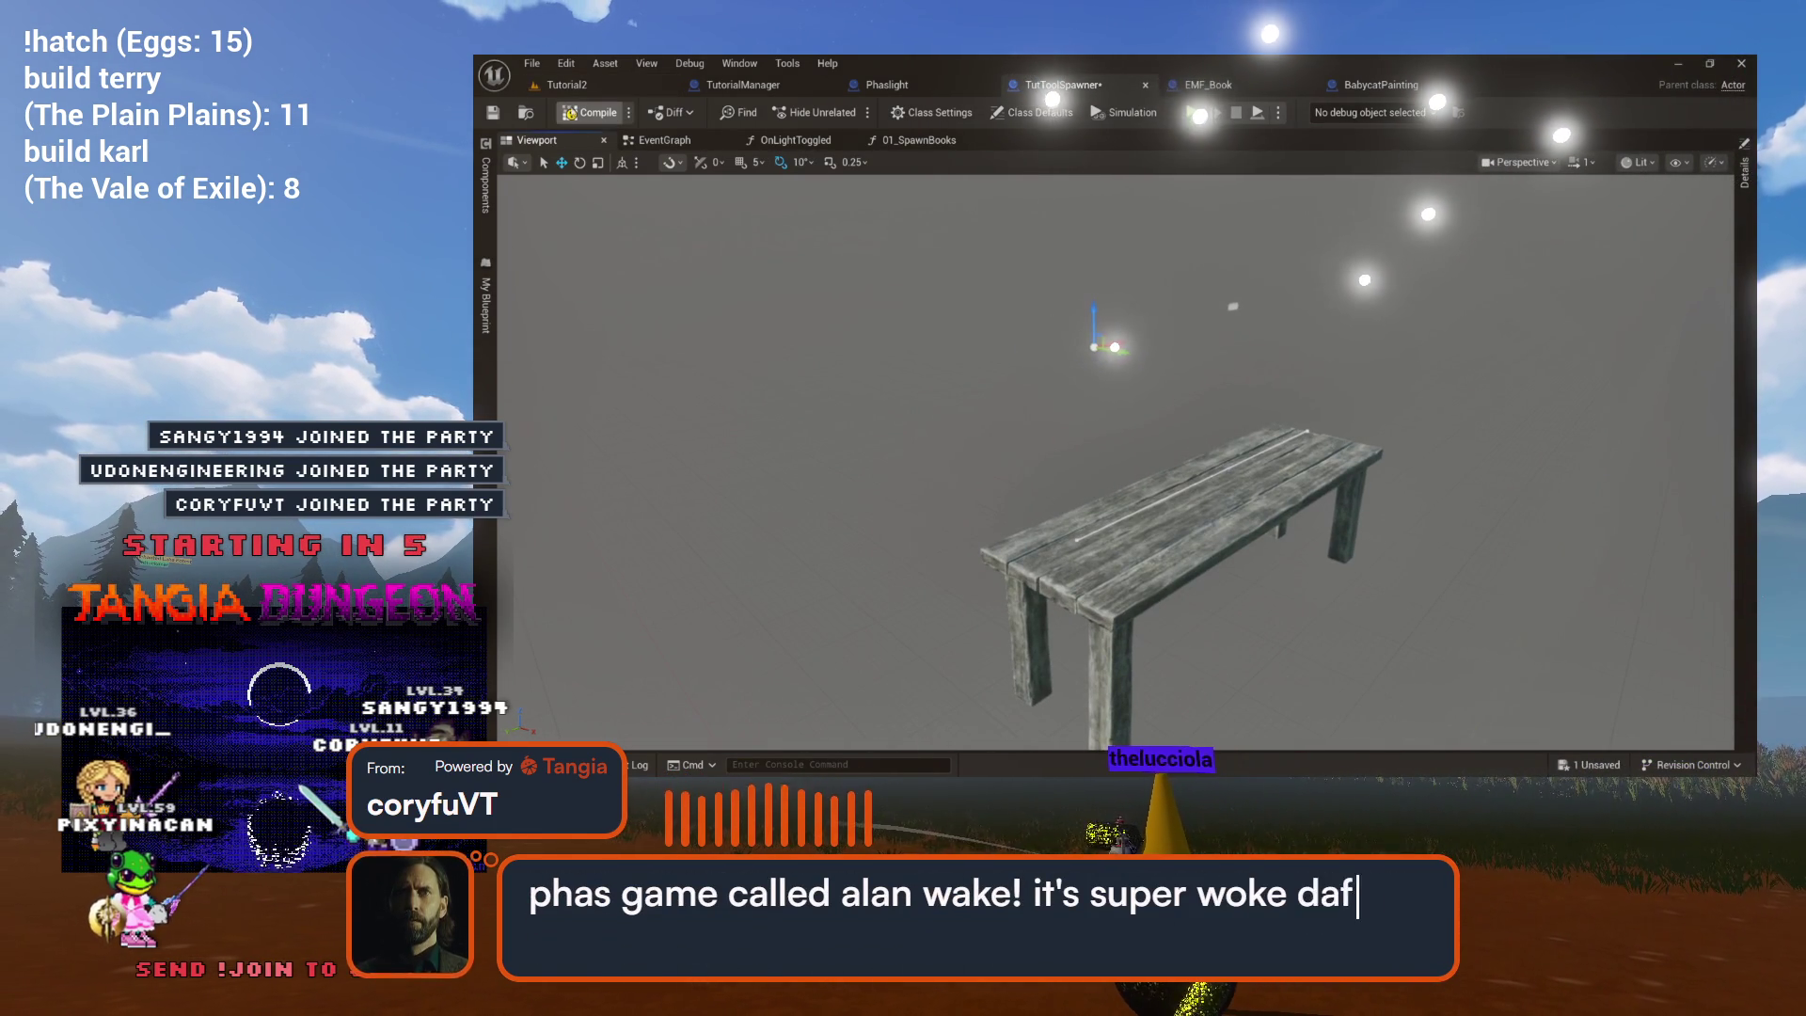
pyautogui.click(584, 93)
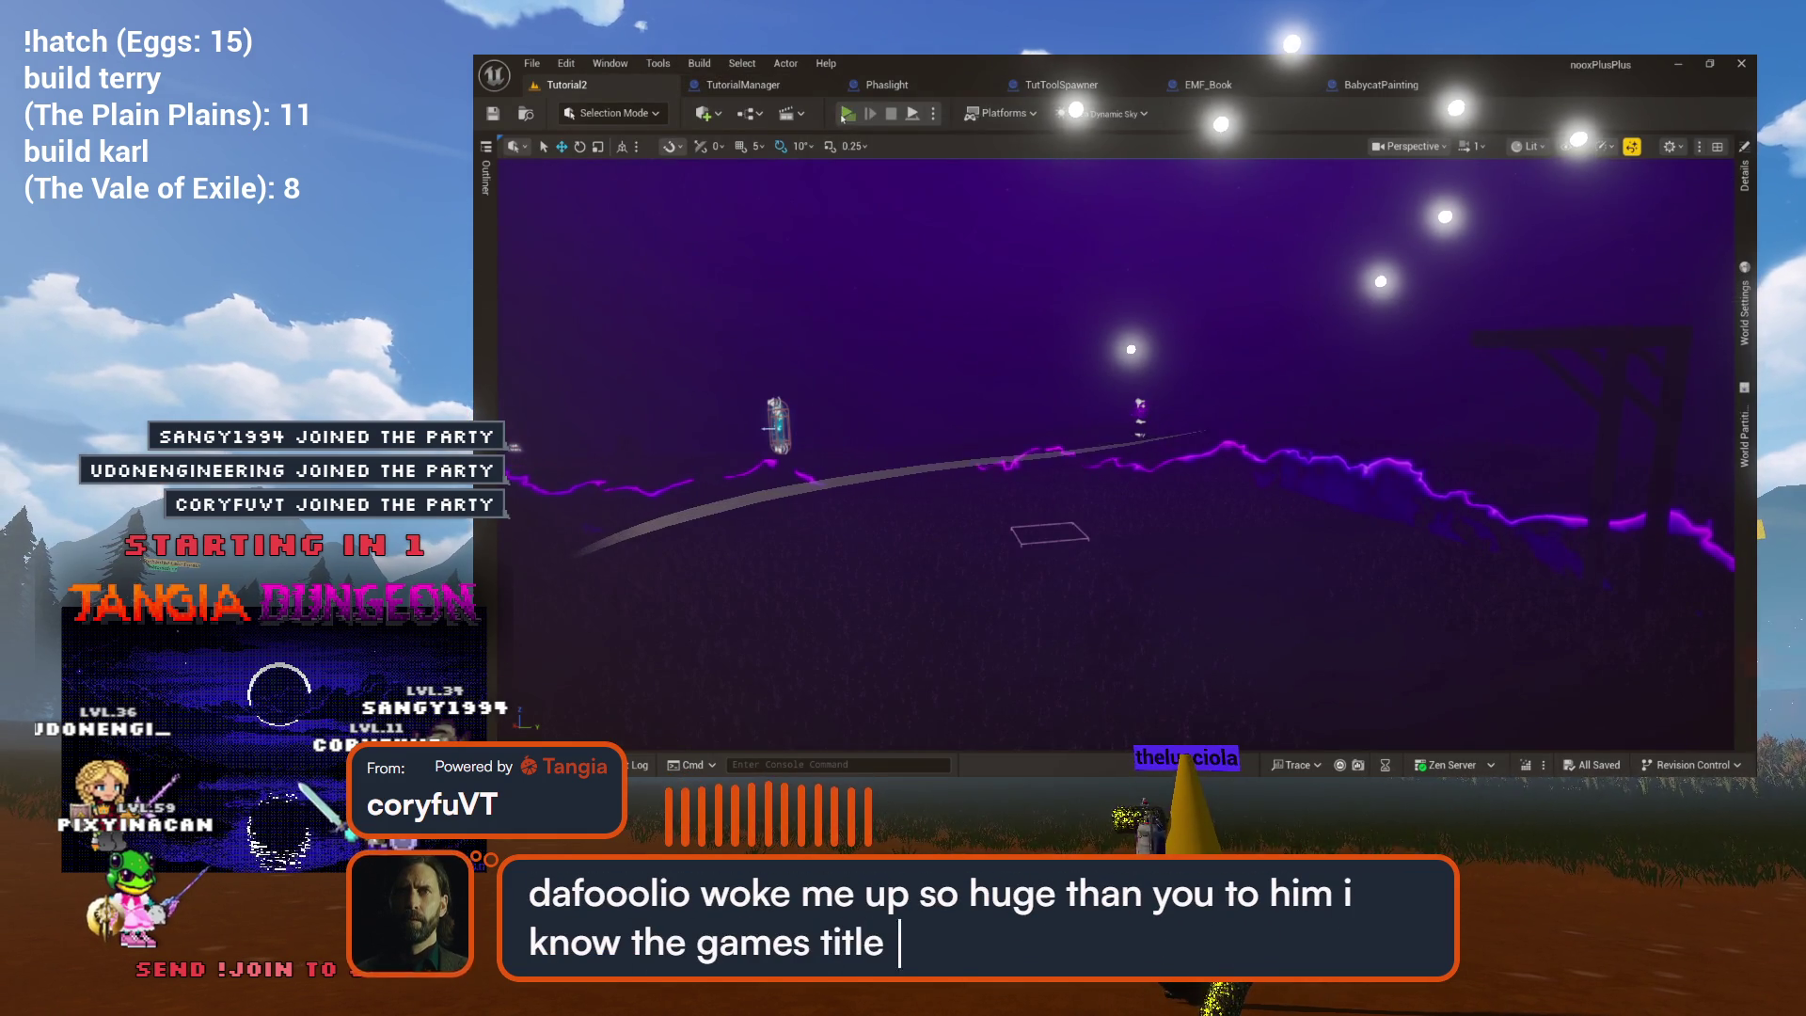
# Playtest as the server player: pick up and switch on the flashlight near the book, then stop.
pyautogui.click(847, 114)
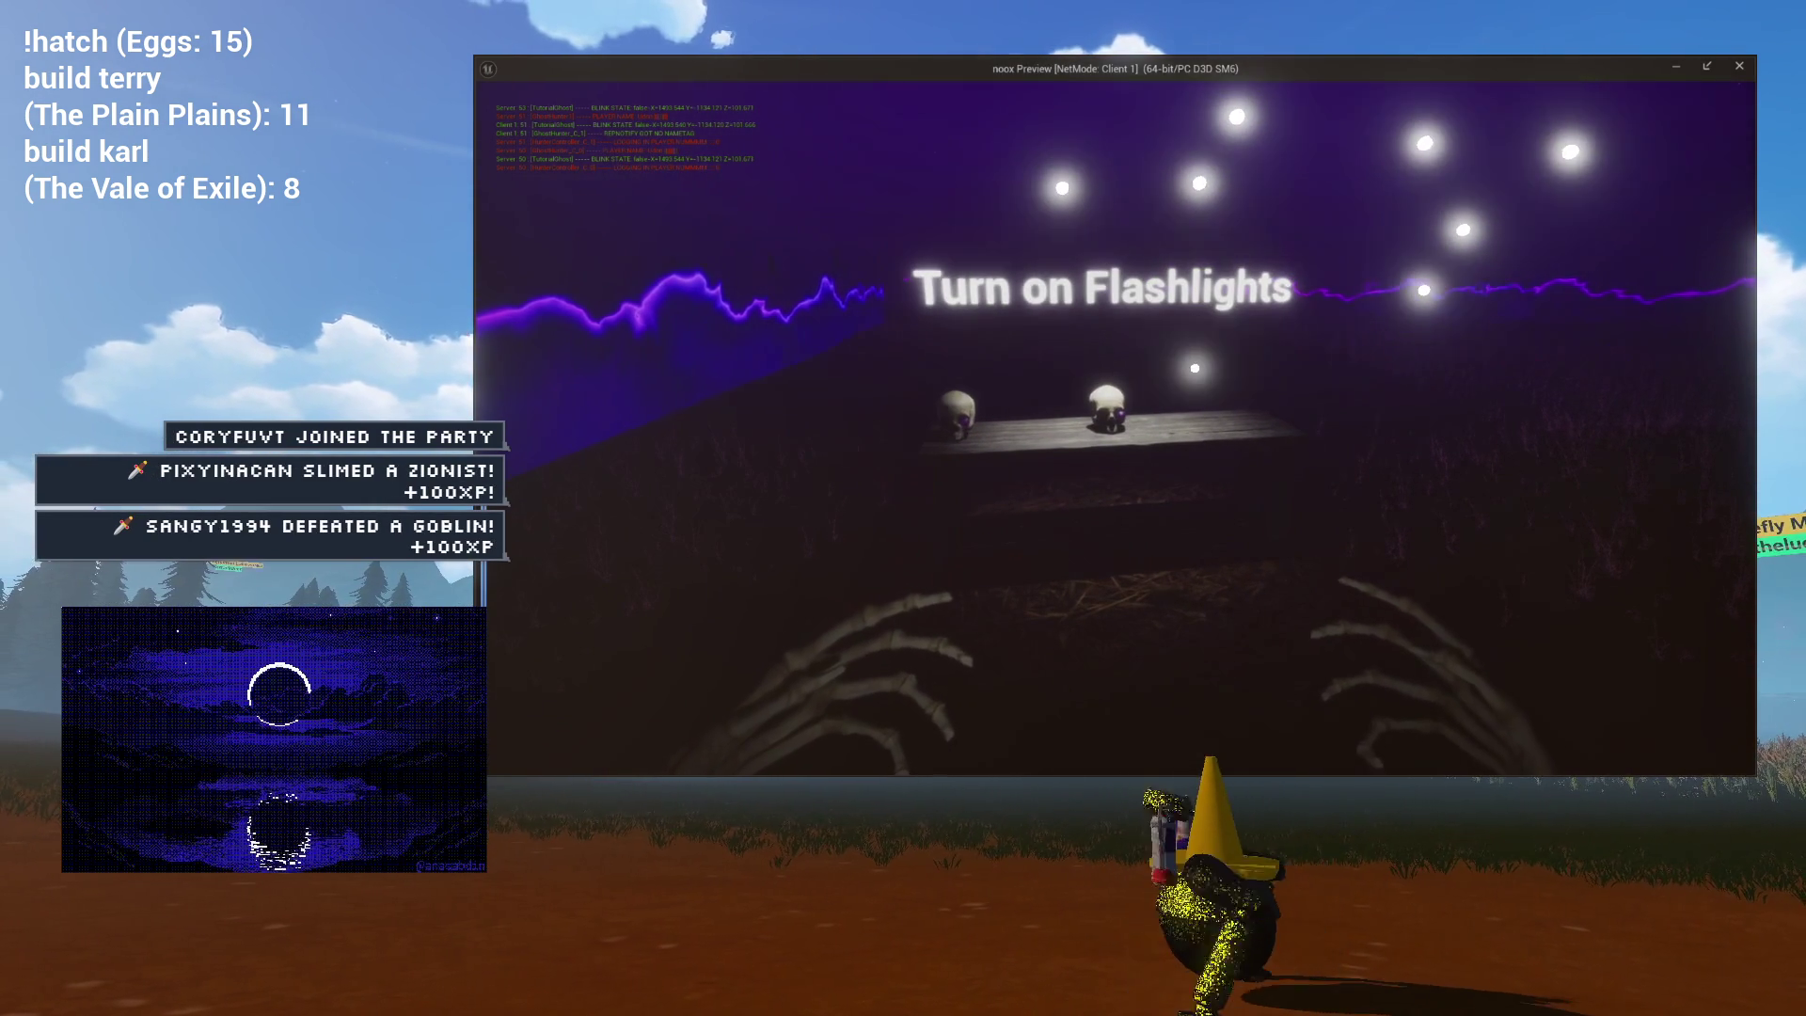
pyautogui.hotkey('alt', 'Tab')
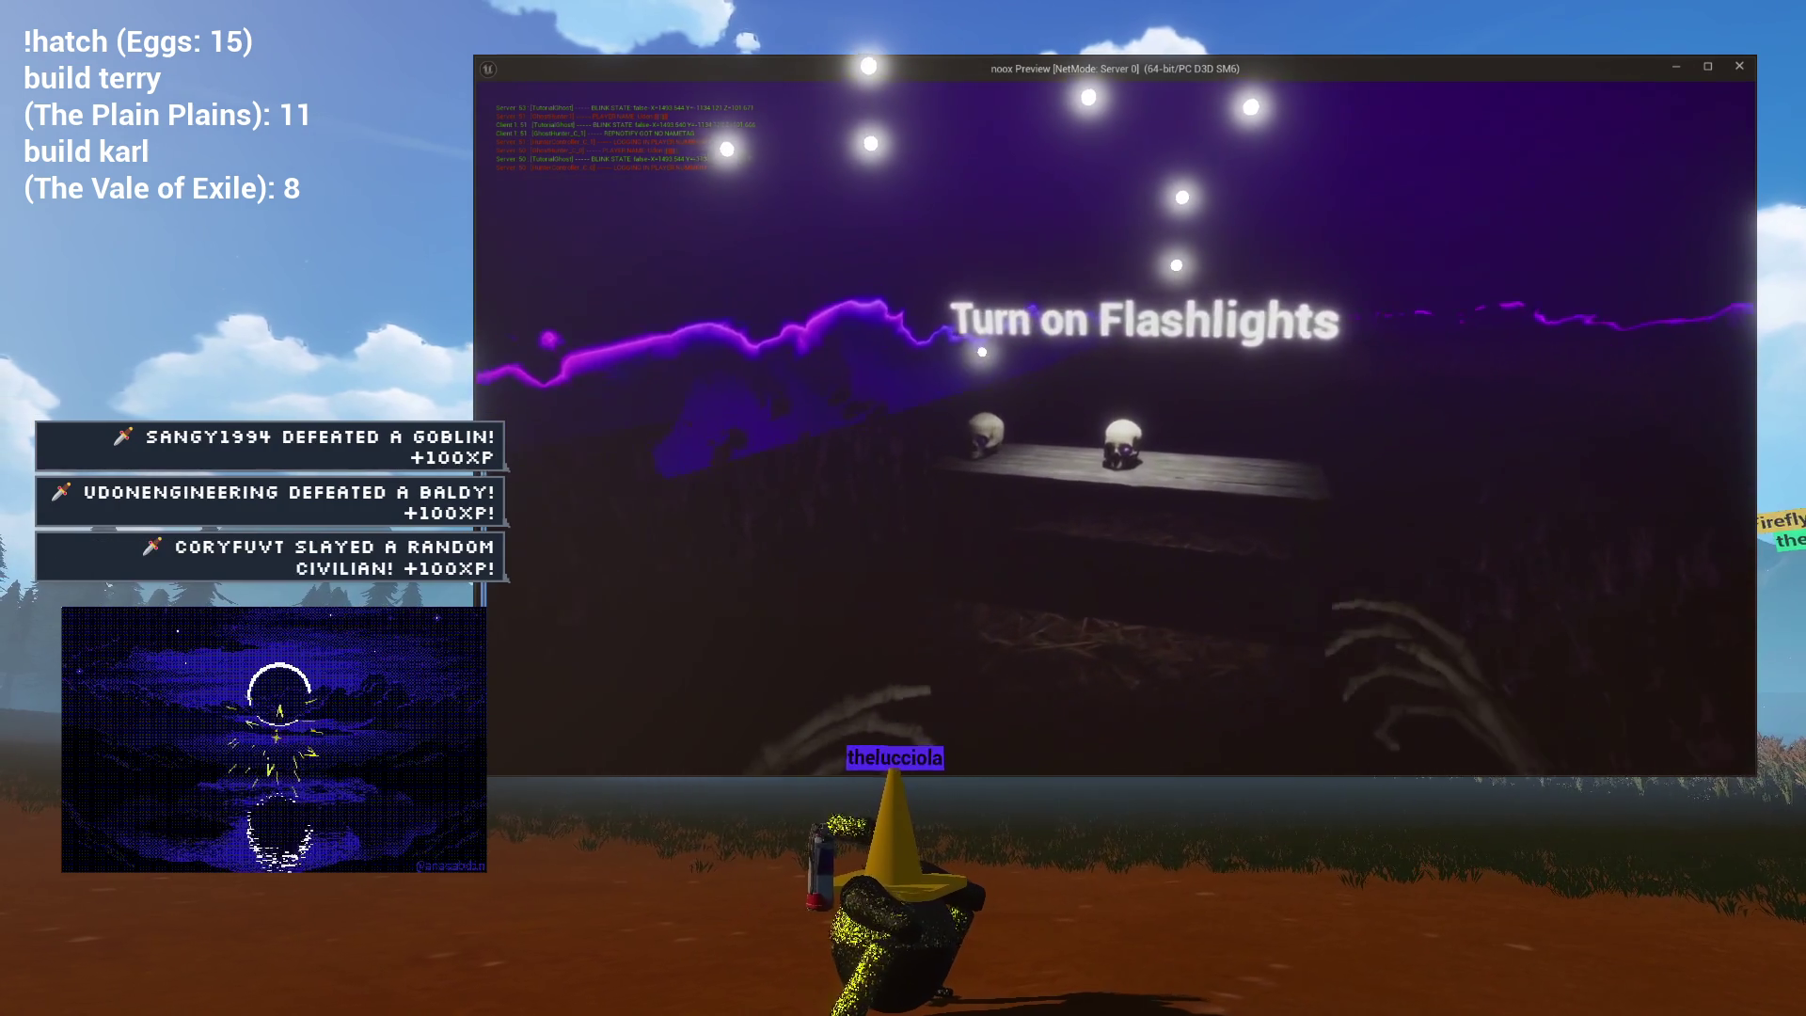
pyautogui.press('e')
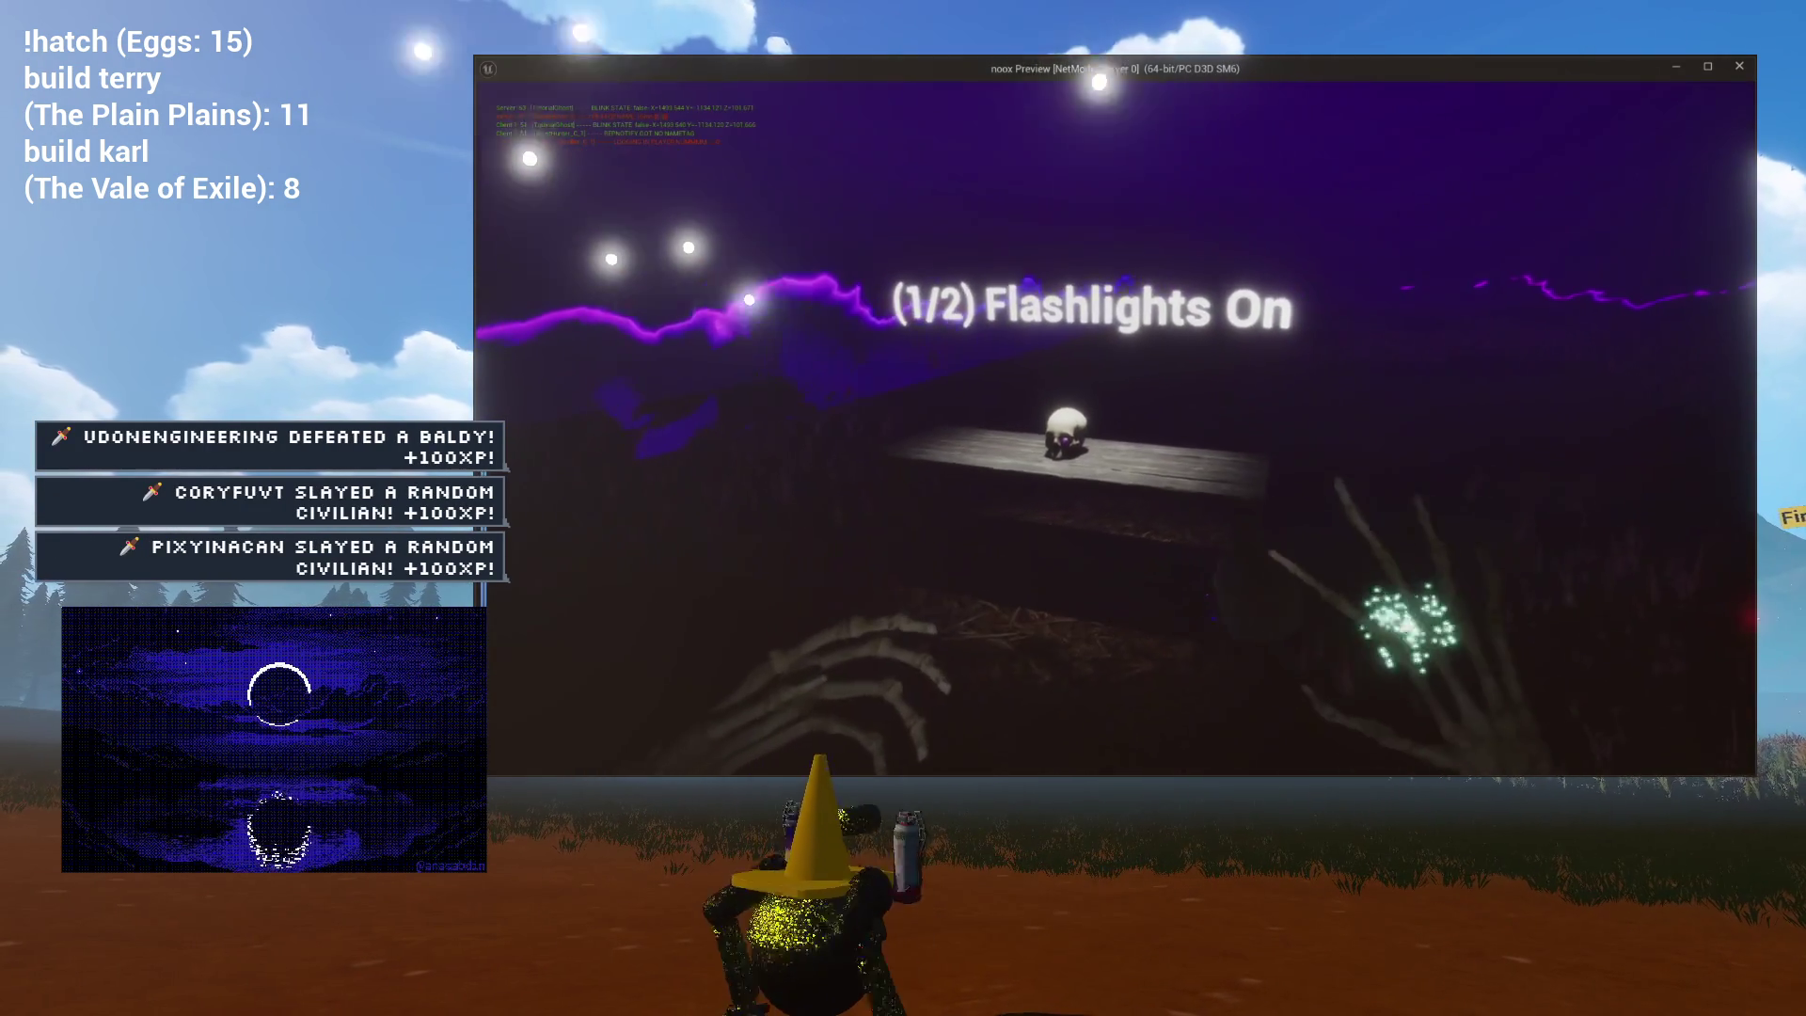
pyautogui.click(1115, 416)
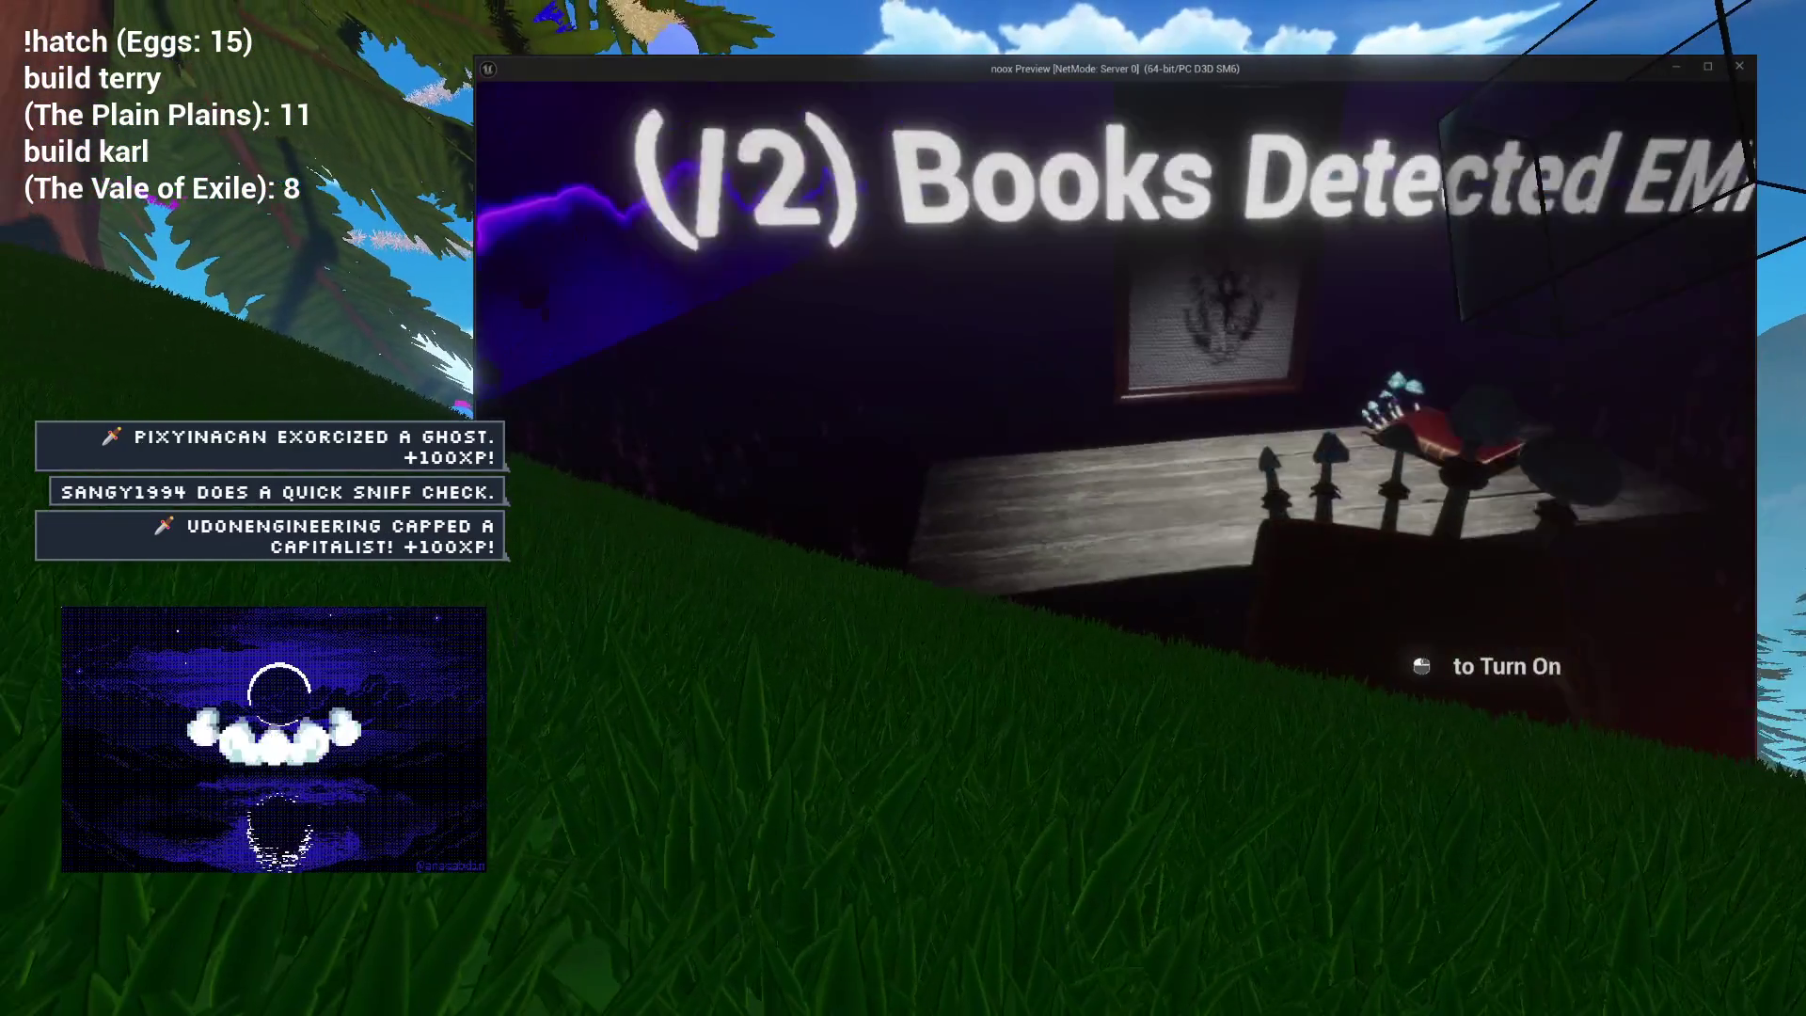
pyautogui.click(1116, 404)
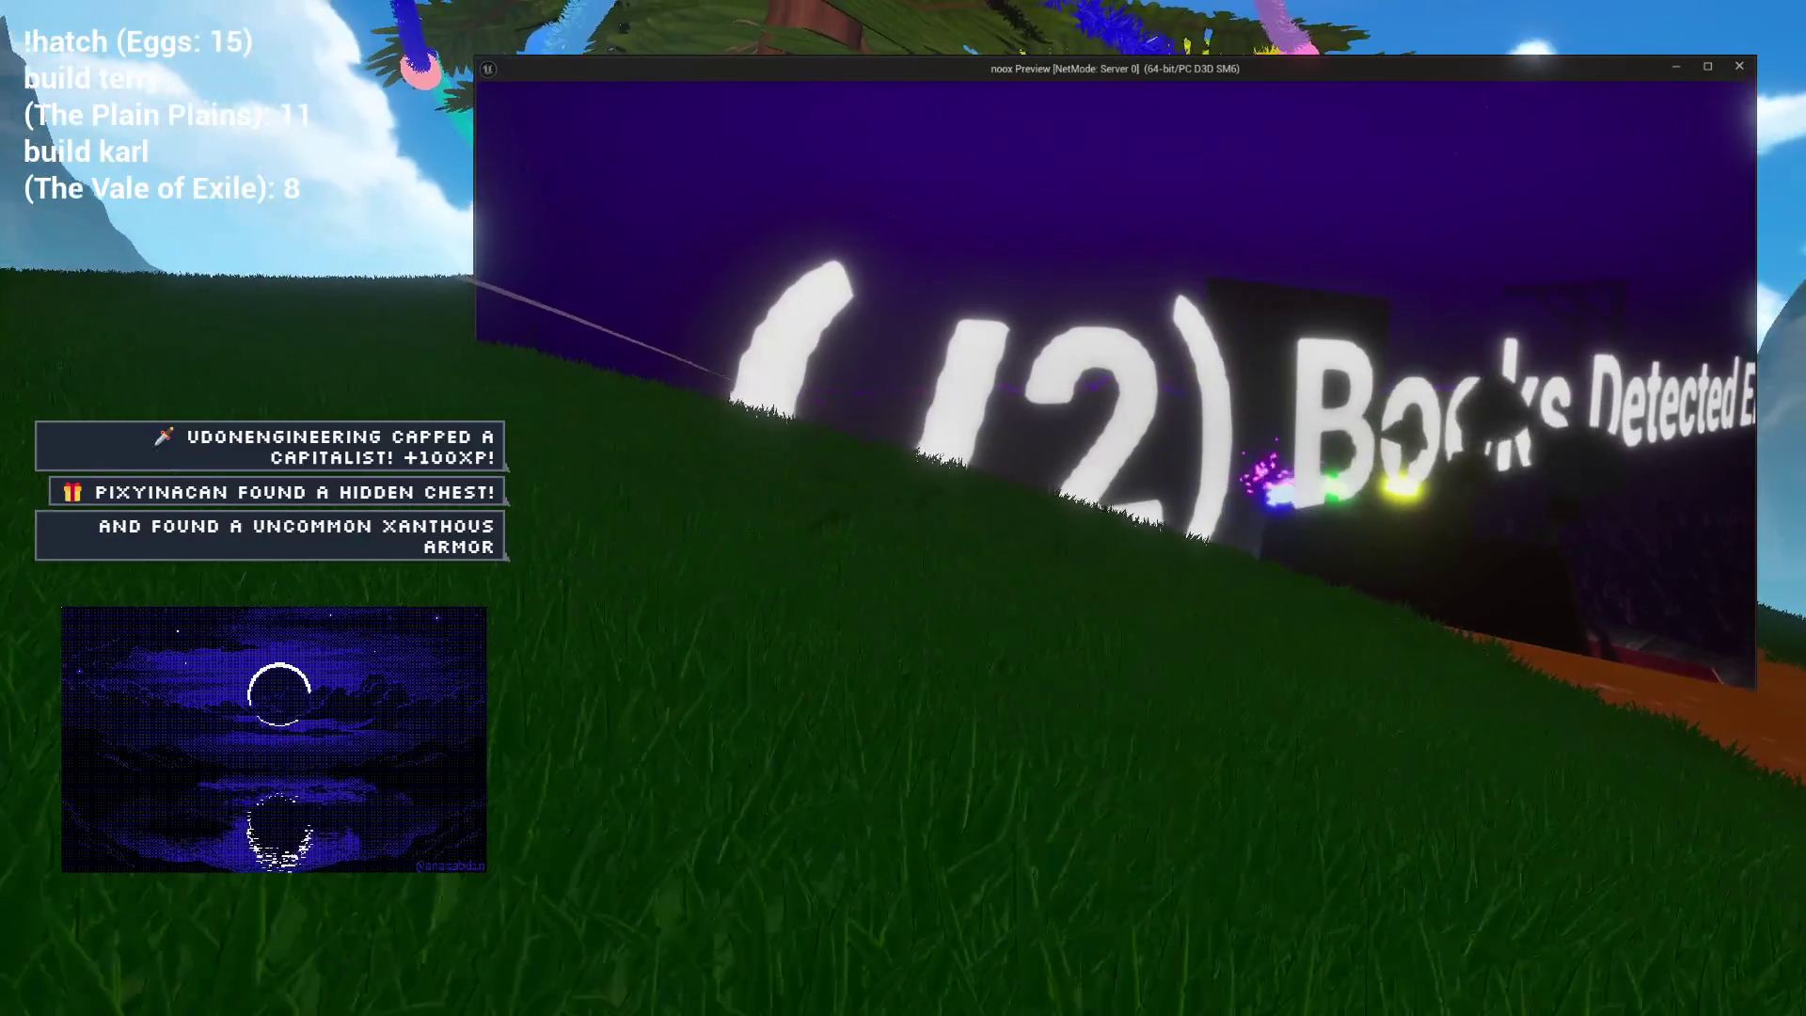
pyautogui.press('Escape')
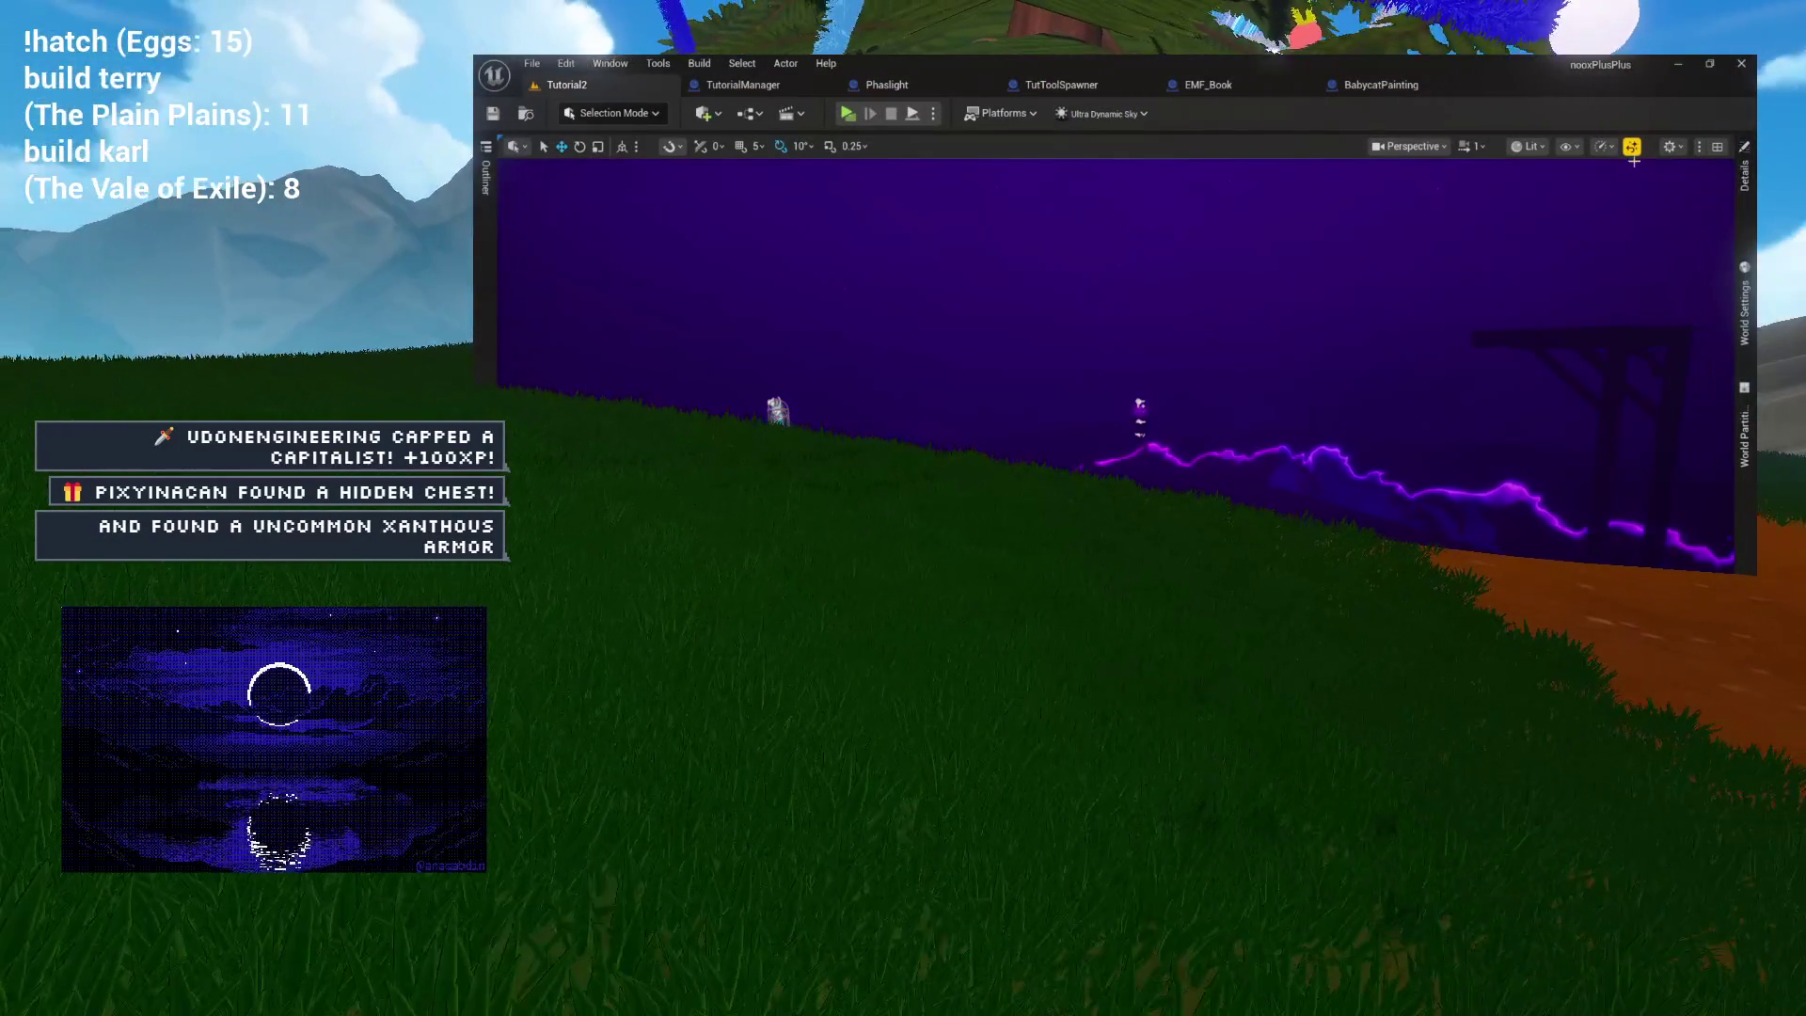
# Open the TutToolSpawner blueprint and select its widget component to view its properties.
pyautogui.click(759, 87)
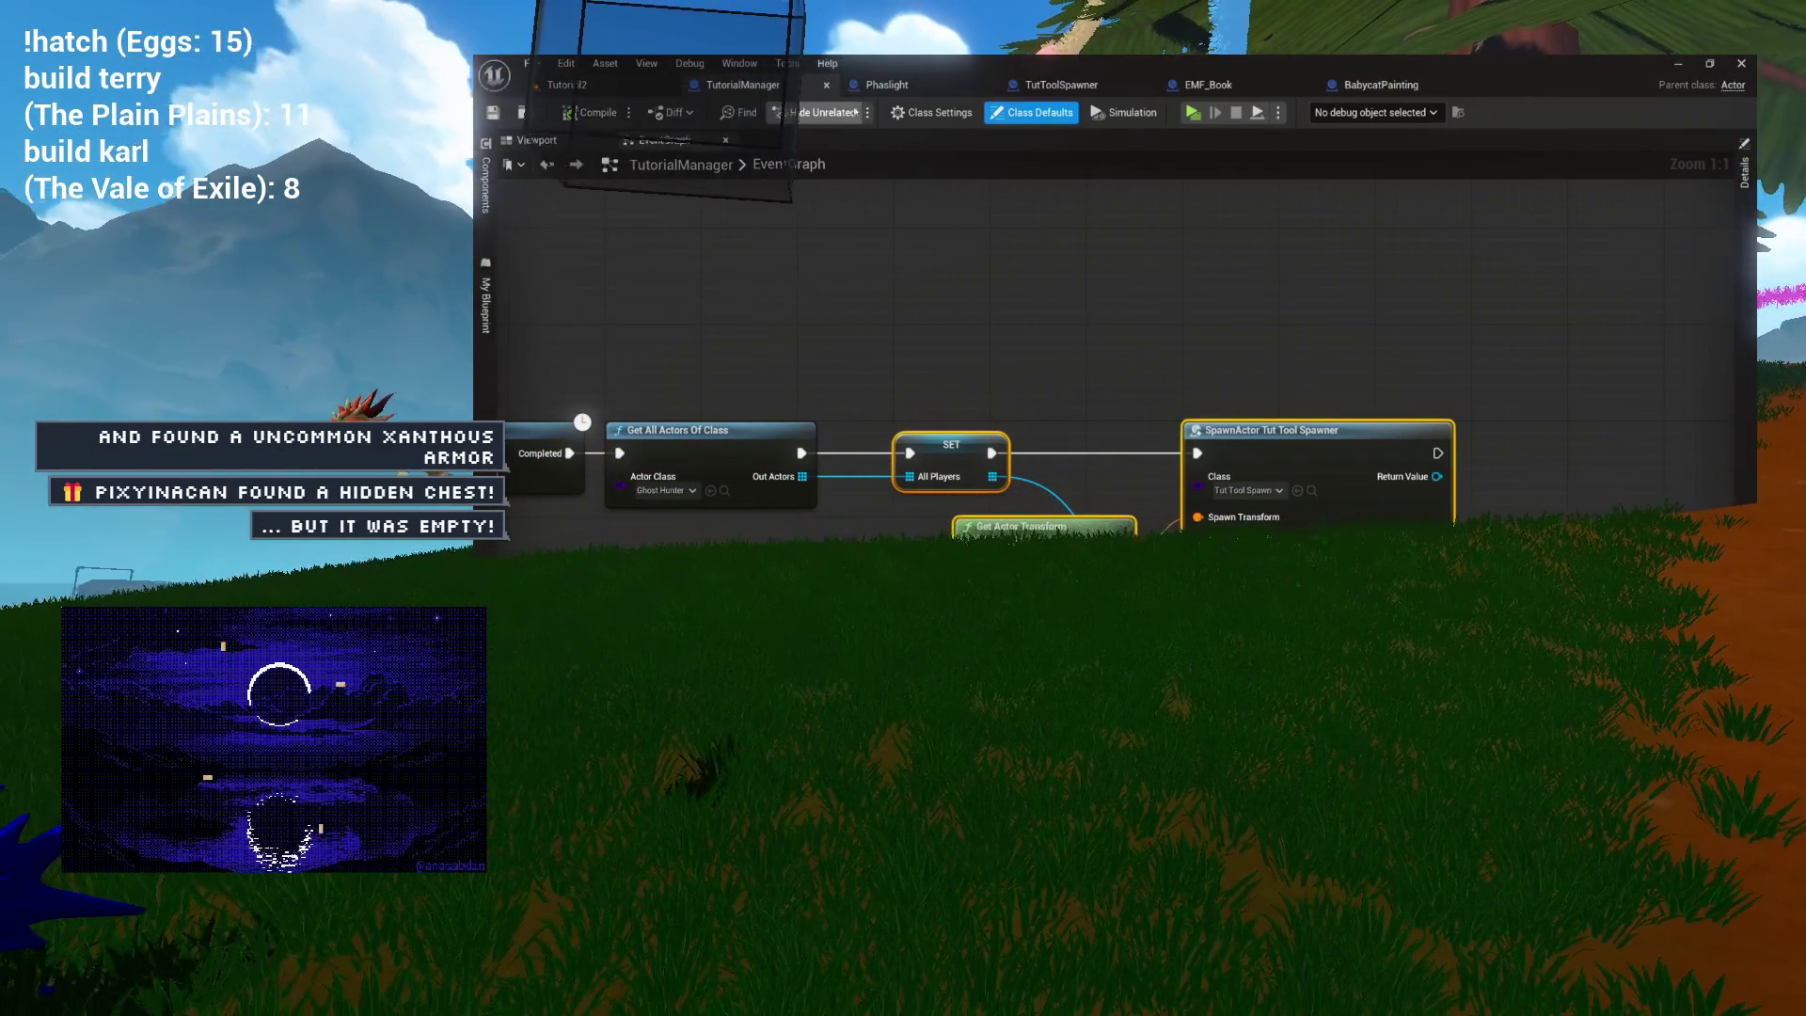
pyautogui.click(1055, 86)
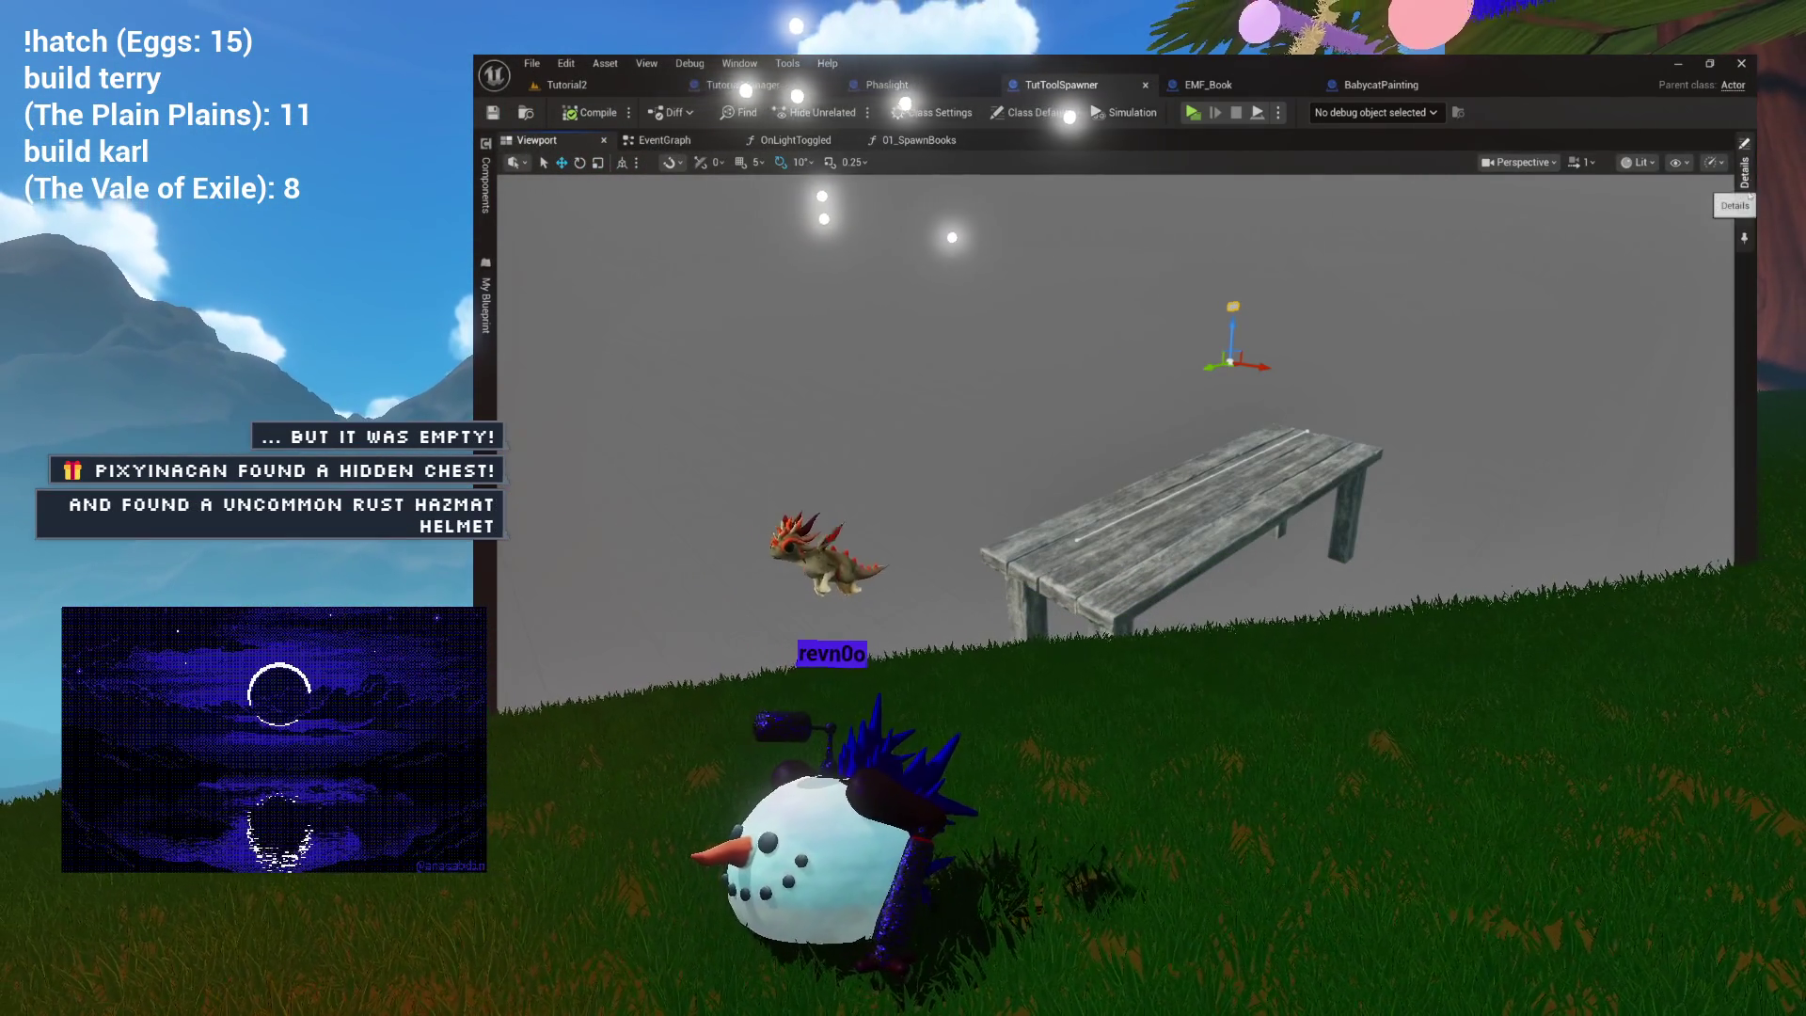
pyautogui.click(1746, 236)
pyautogui.scroll(-5, 1496, 338)
pyautogui.scroll(-1, 1469, 373)
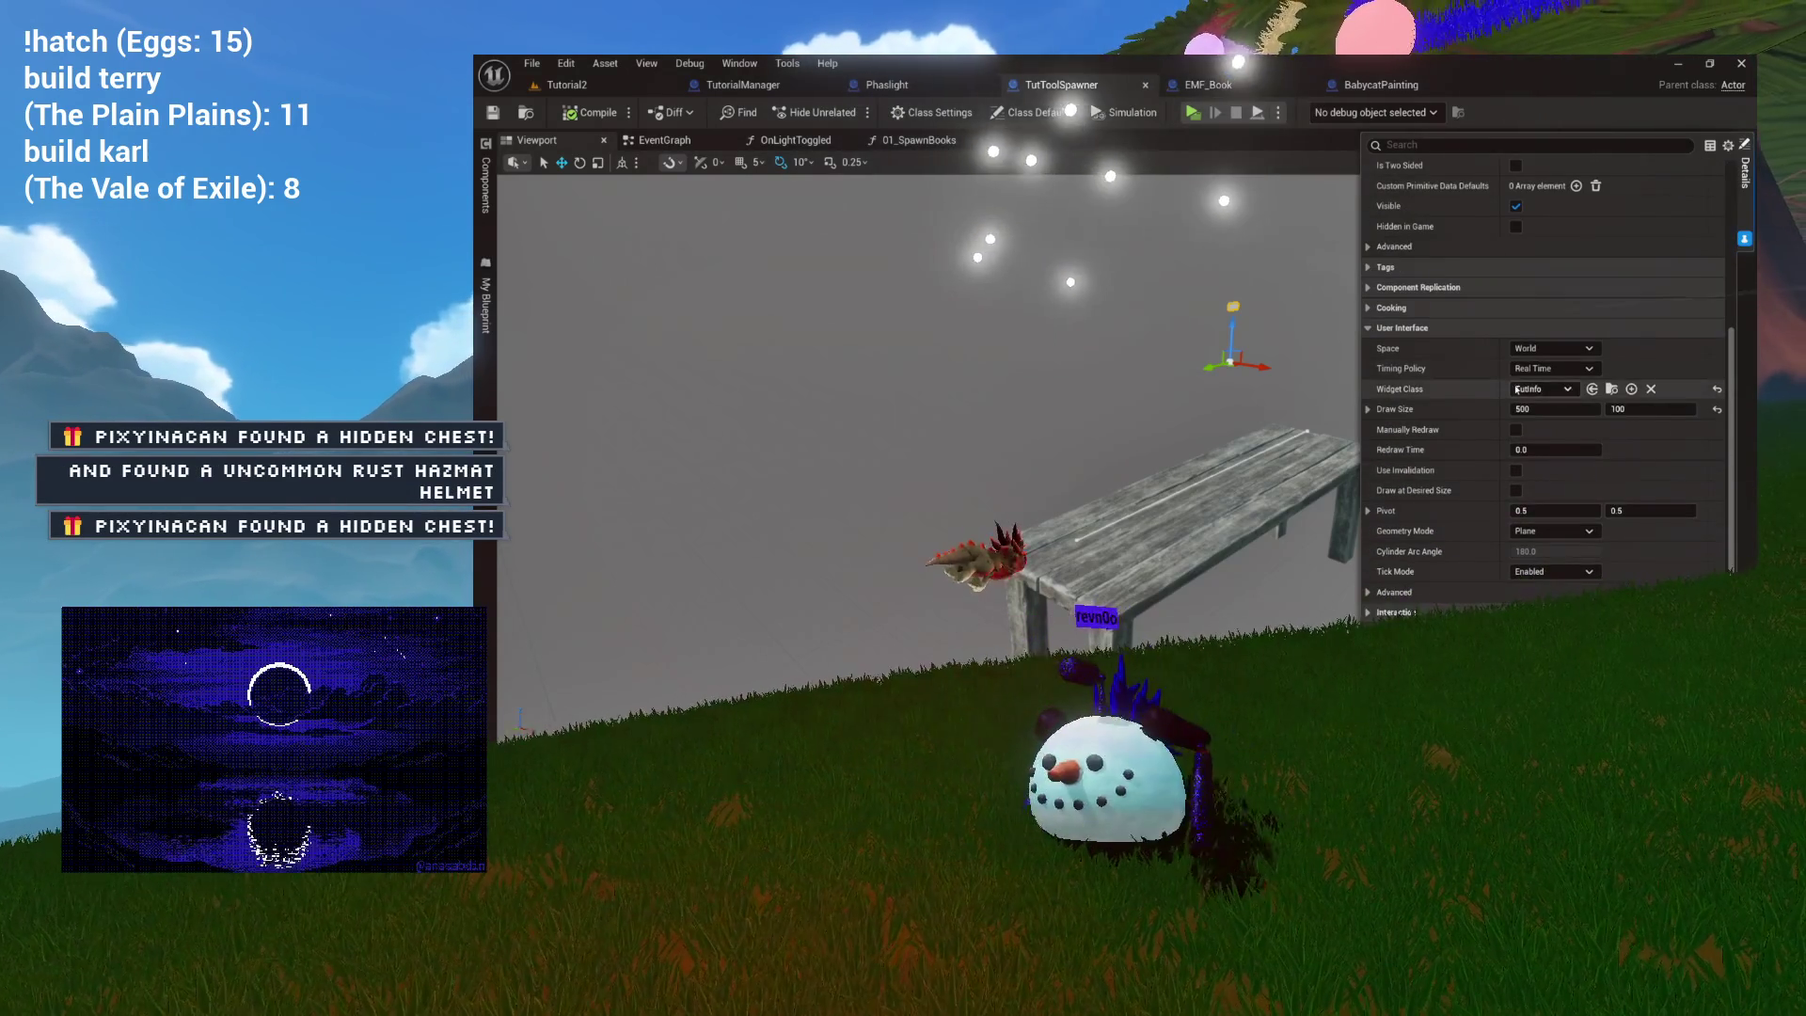
pyautogui.scroll(-2, 1420, 405)
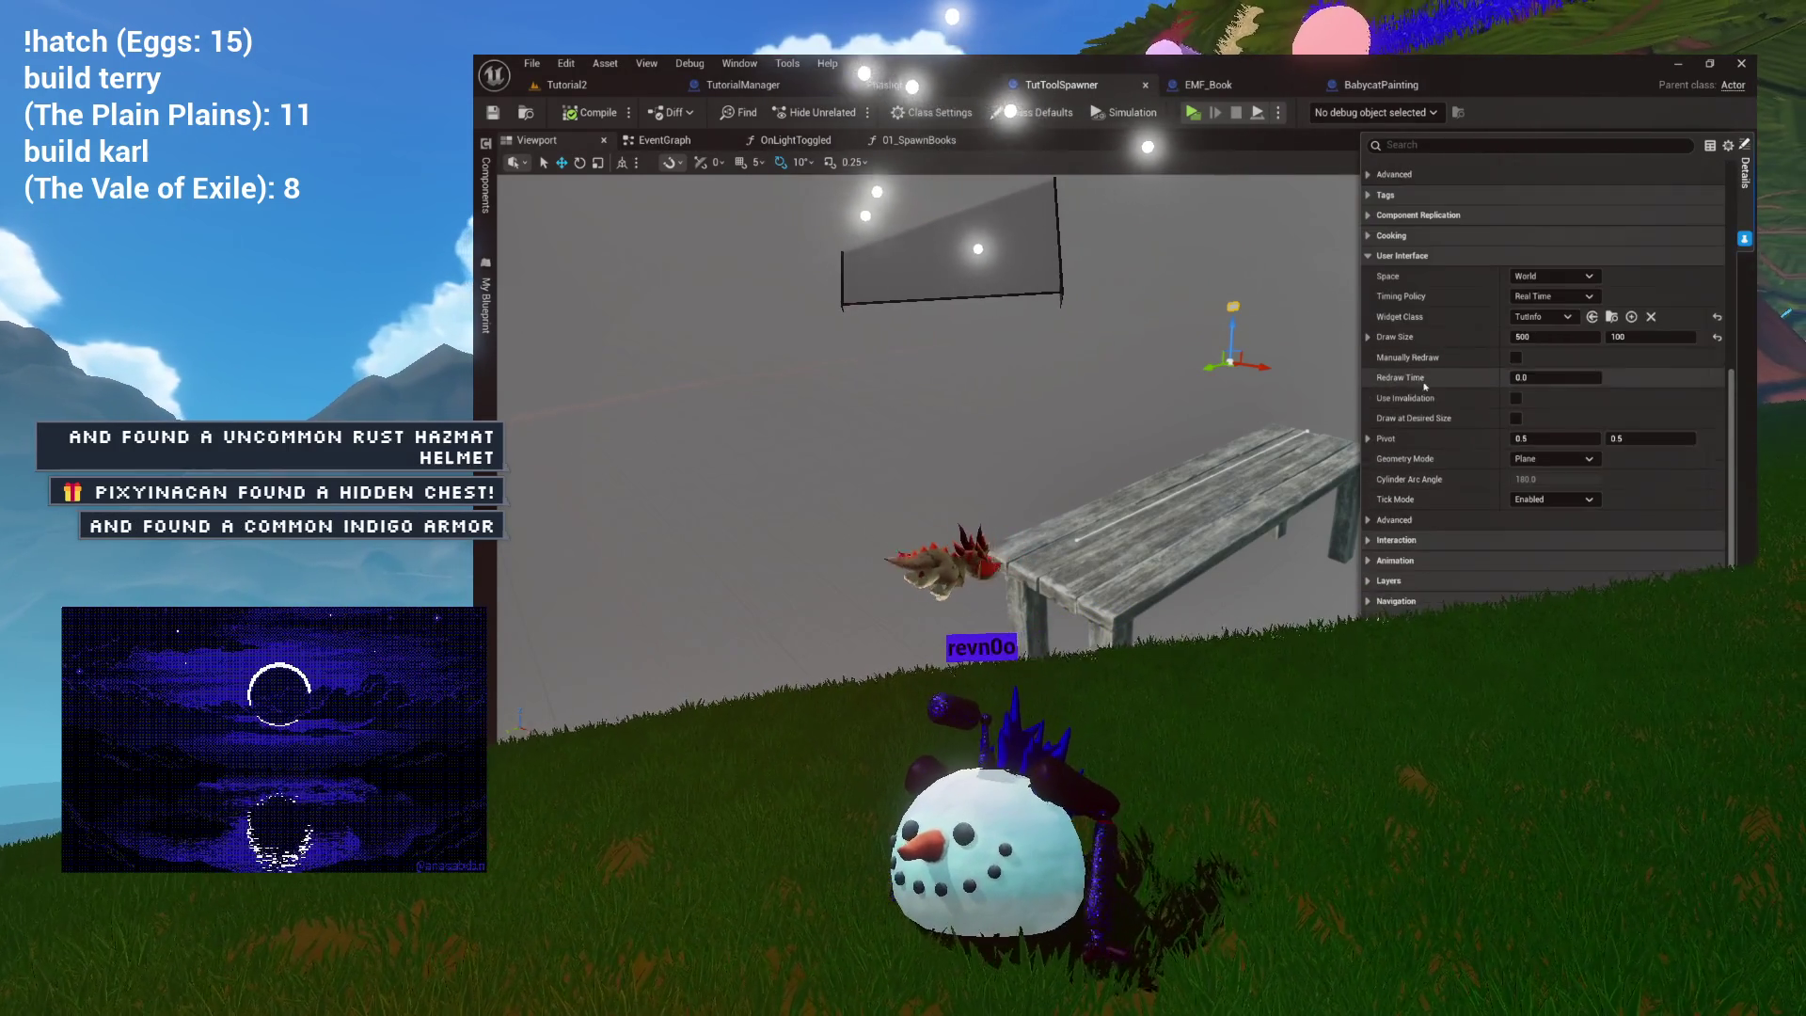
pyautogui.scroll(4, 1481, 423)
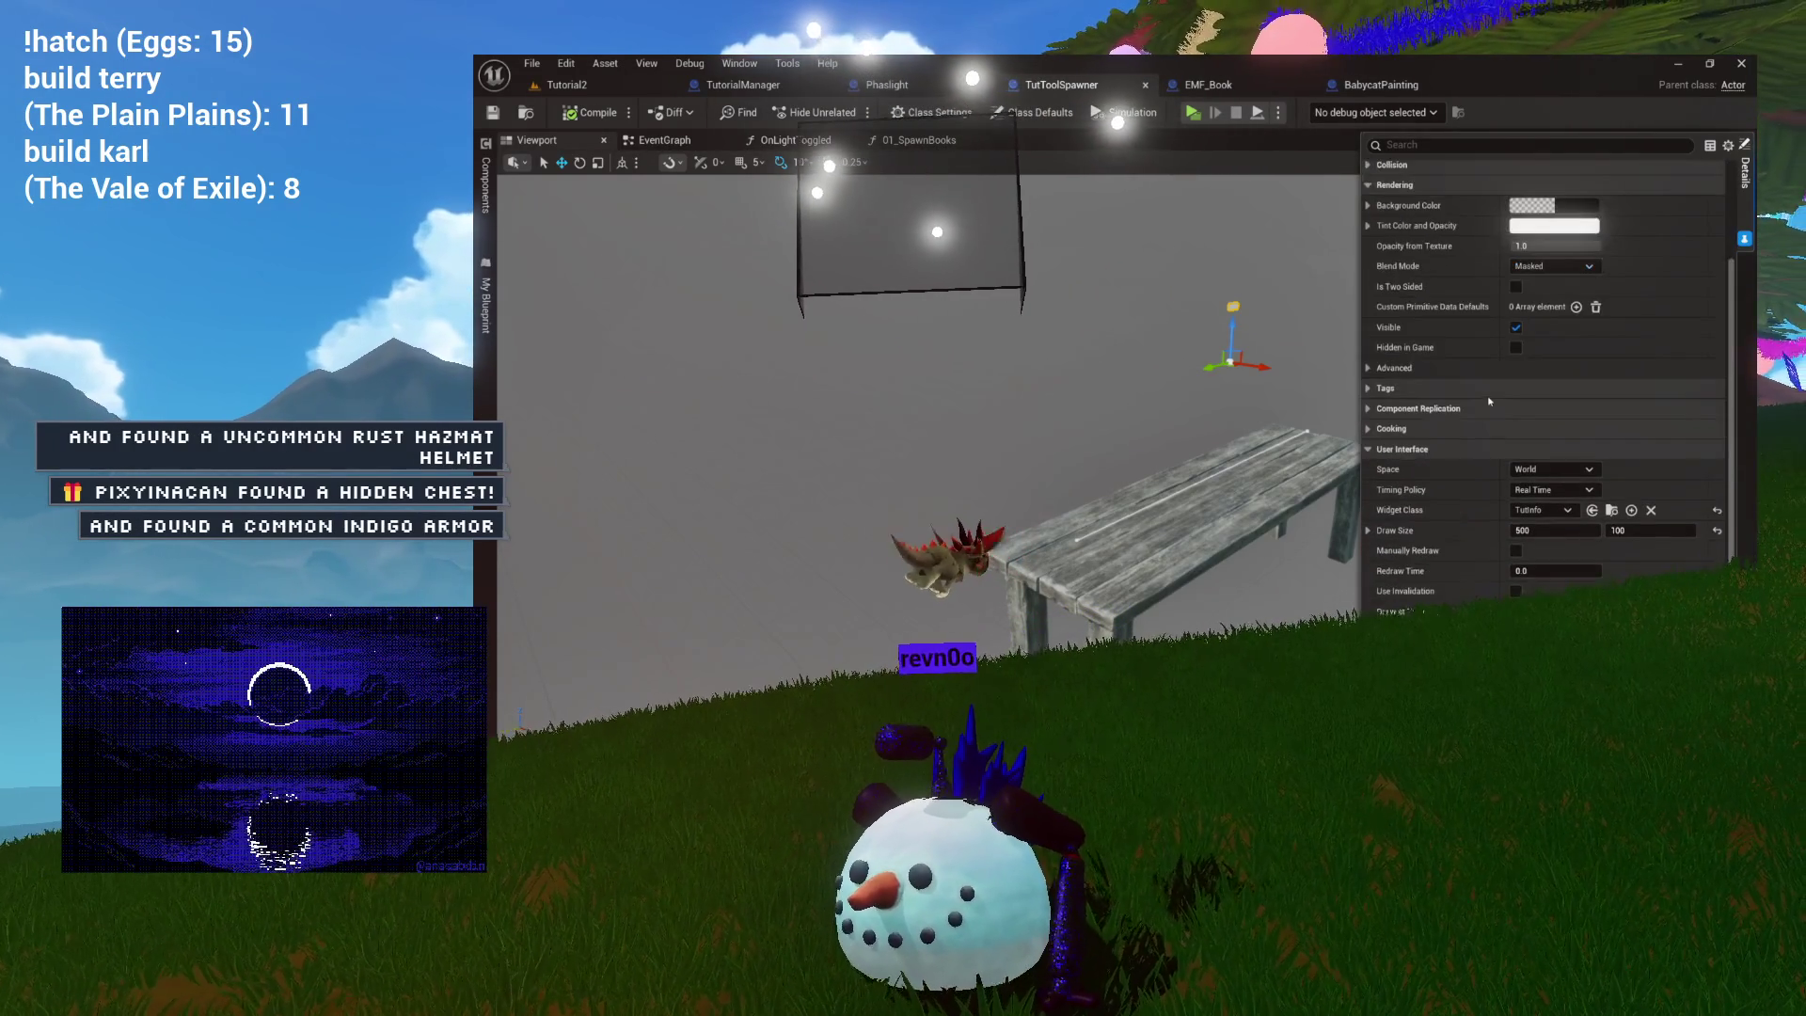
pyautogui.scroll(2, 1424, 411)
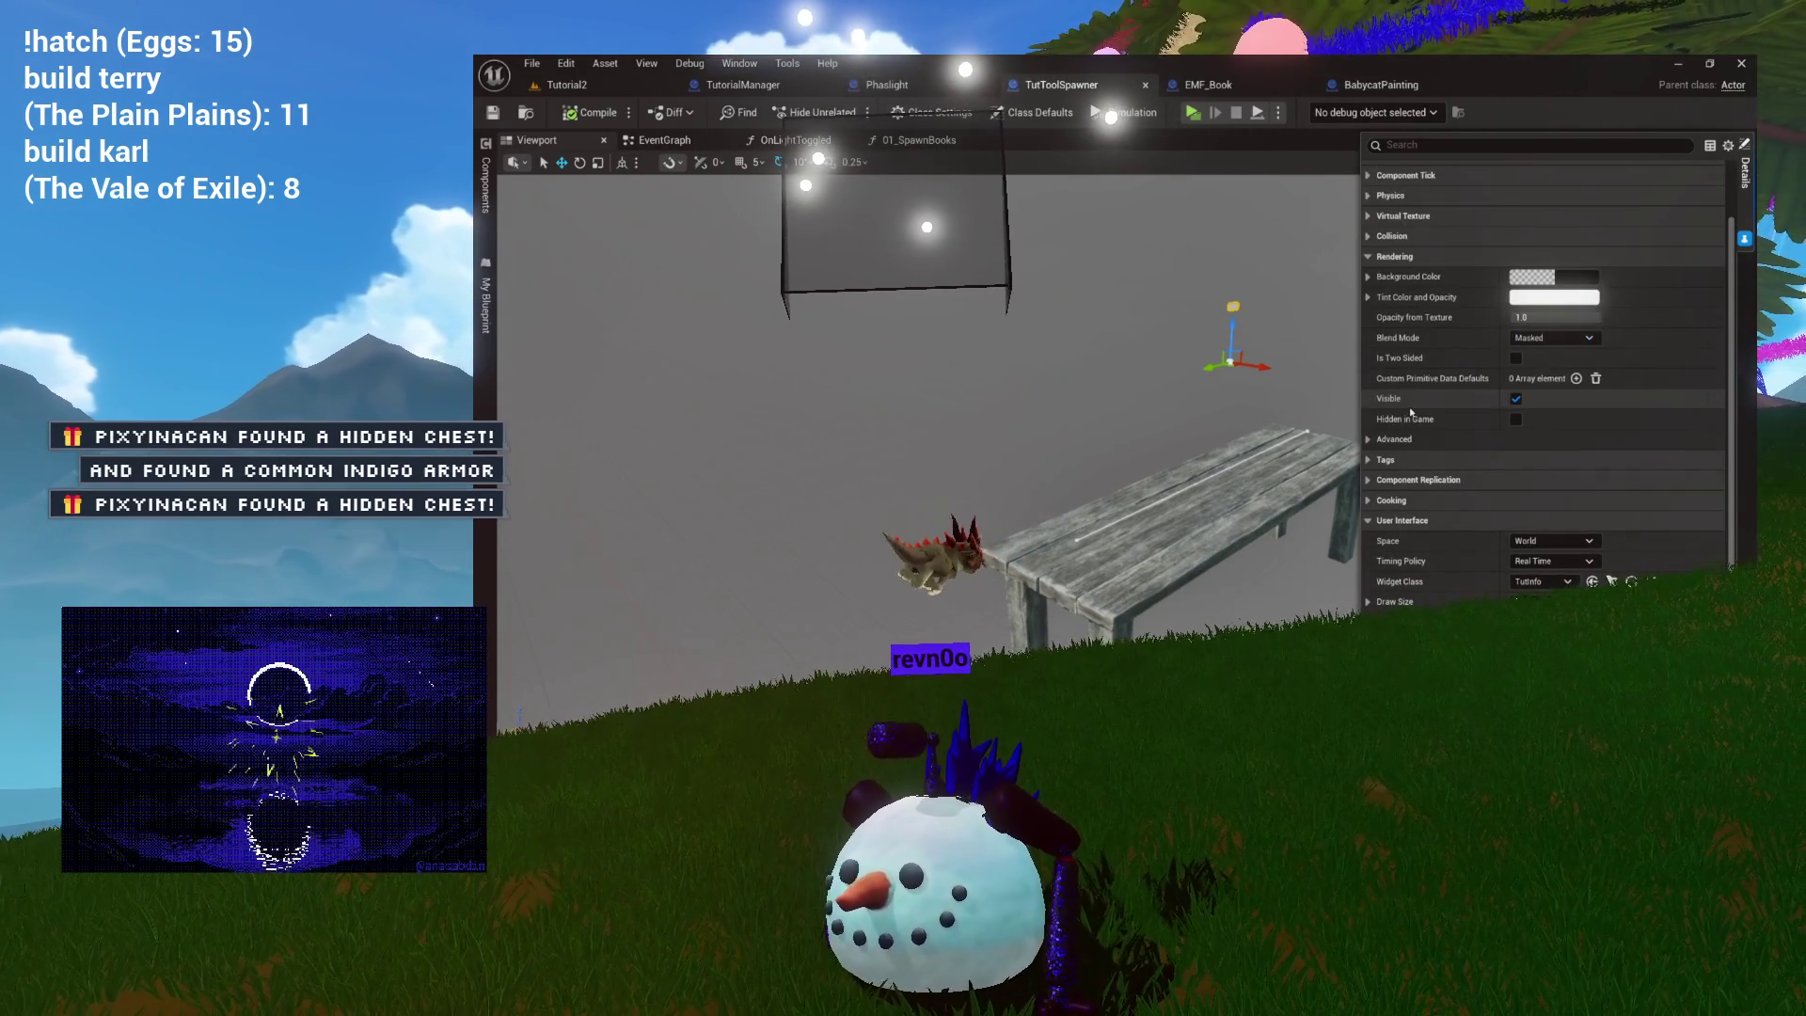
# In the widget's Collision settings, turn off Generate Overlap Events and expand the preset details.
pyautogui.click(1374, 257)
pyautogui.click(1369, 236)
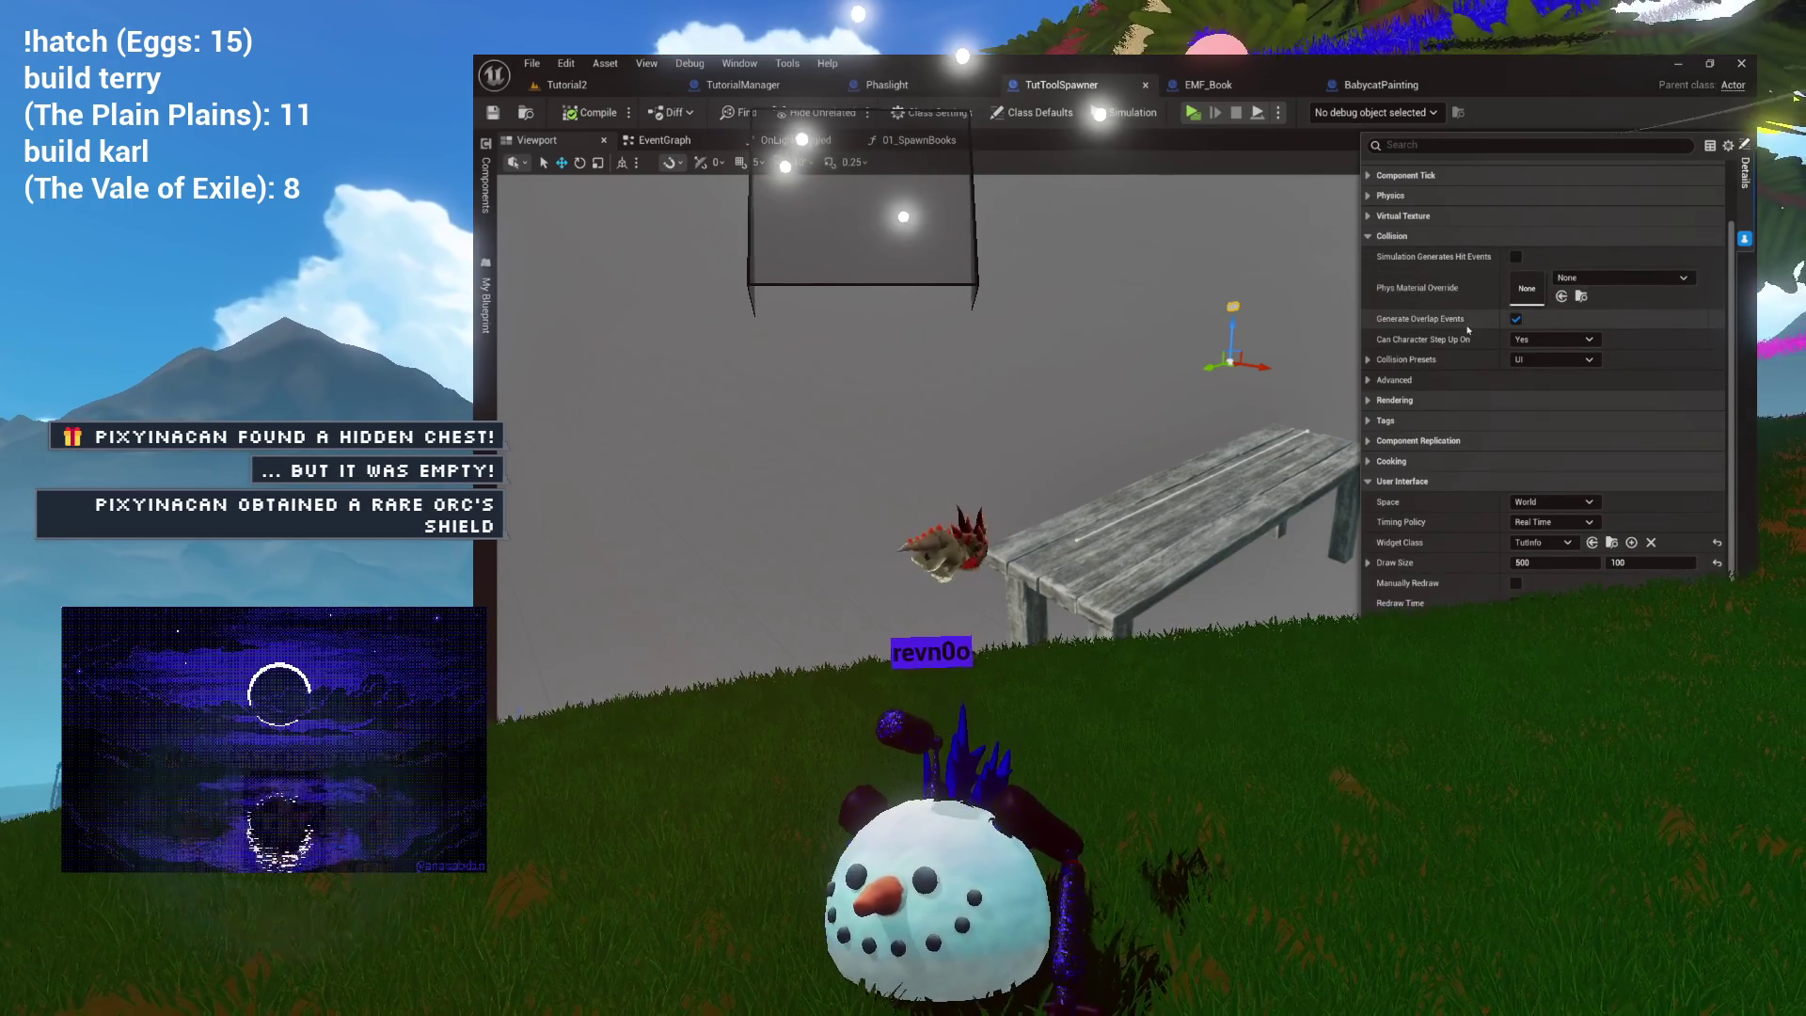
pyautogui.click(1517, 319)
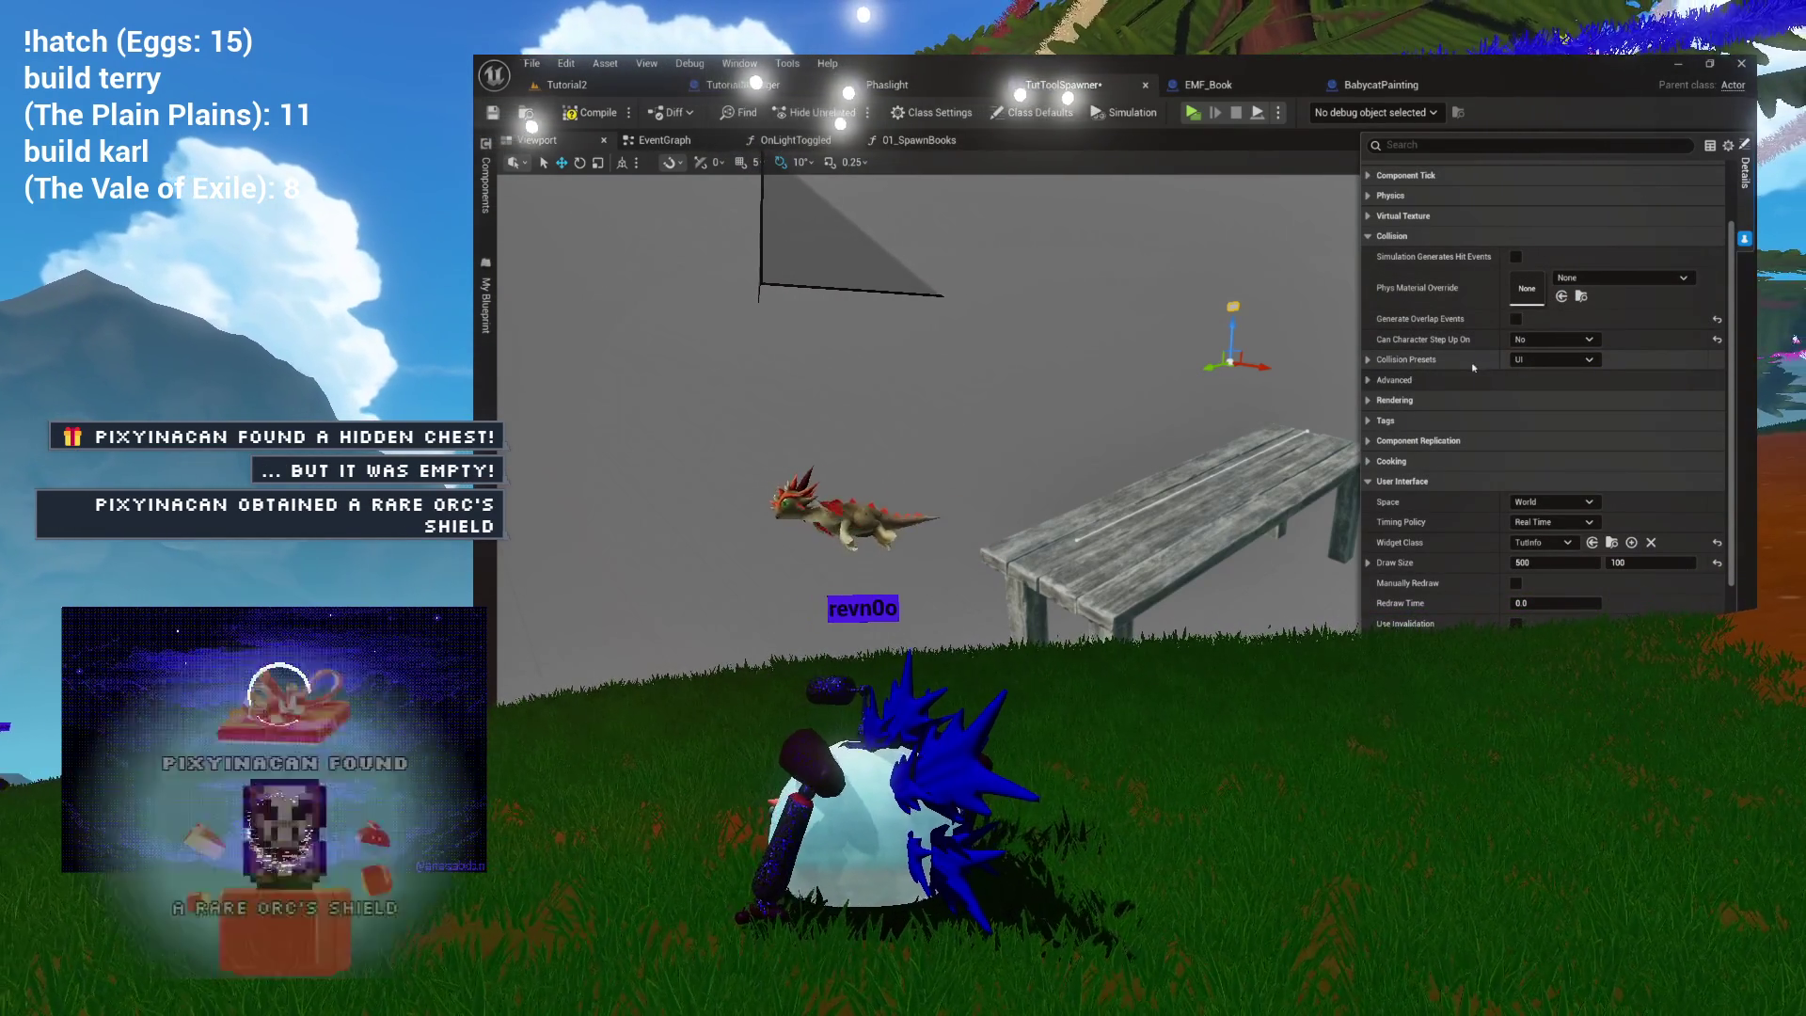
pyautogui.click(1449, 361)
pyautogui.scroll(-2, 1498, 396)
pyautogui.scroll(-2, 1499, 396)
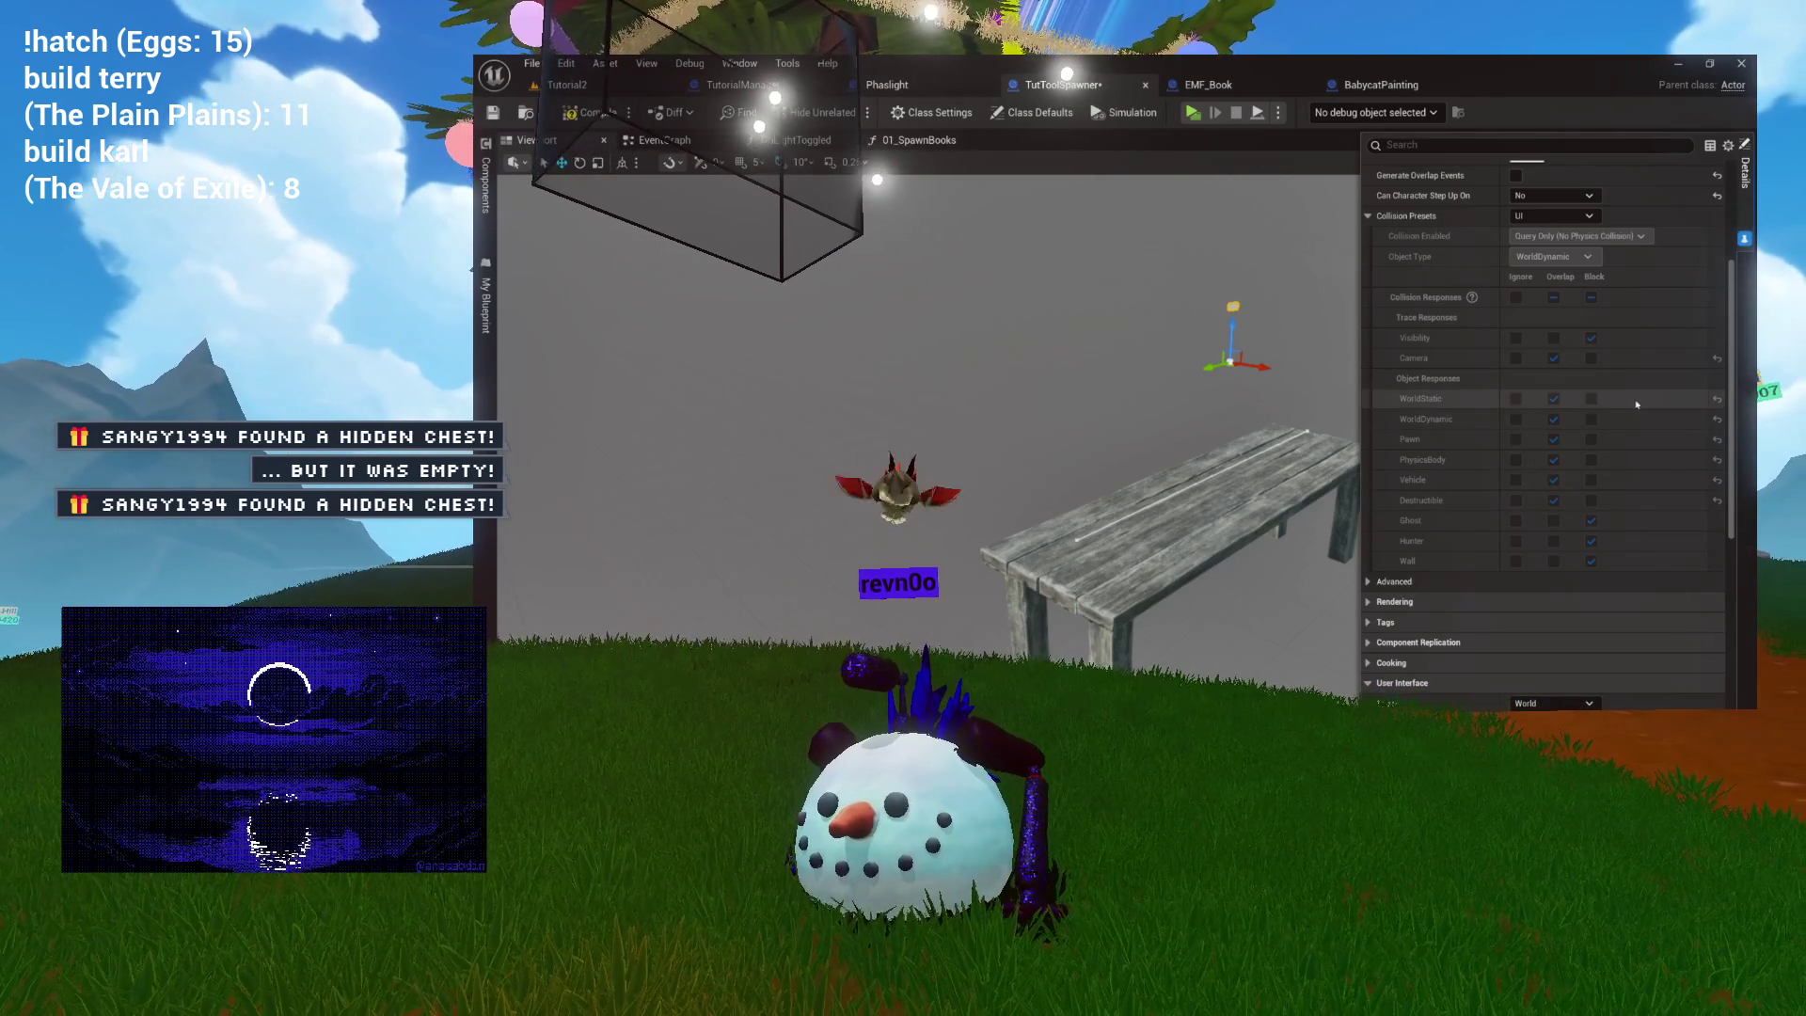
pyautogui.scroll(2, 1637, 405)
pyautogui.click(1549, 316)
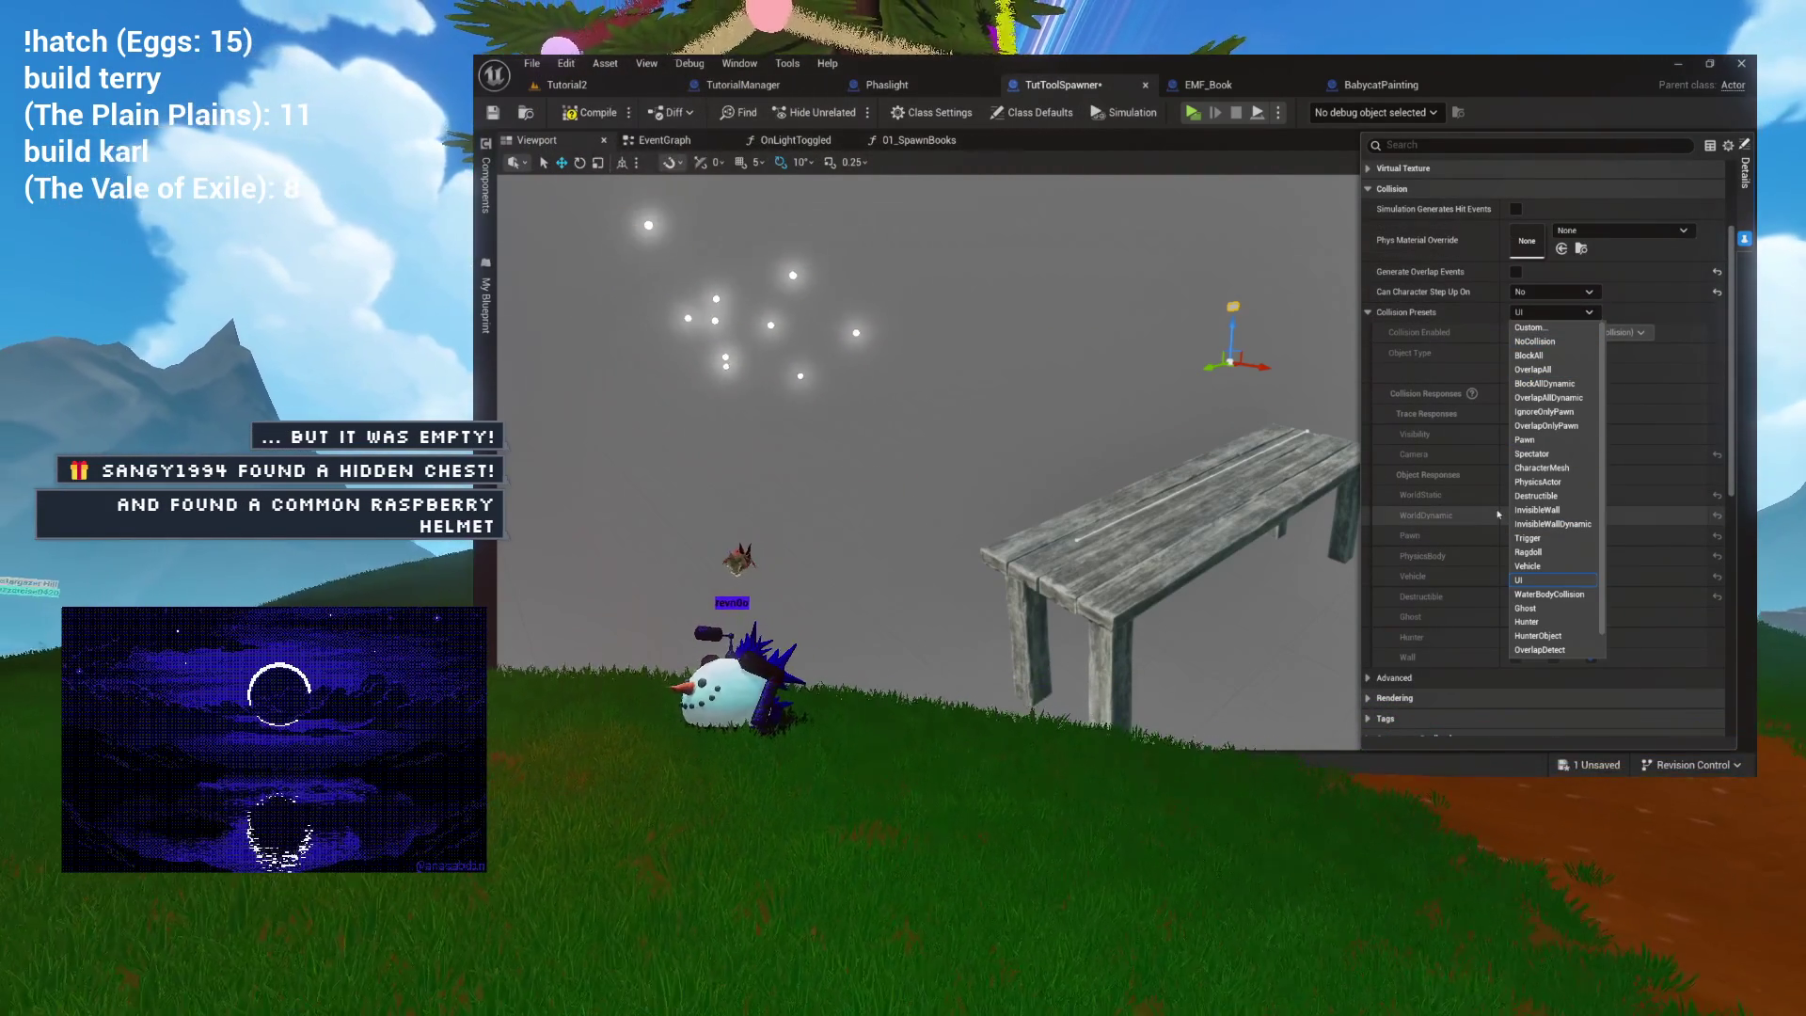
# Change the widget's collision preset to NoCollision and return to the Tutorial2 level view.
pyautogui.click(1547, 331)
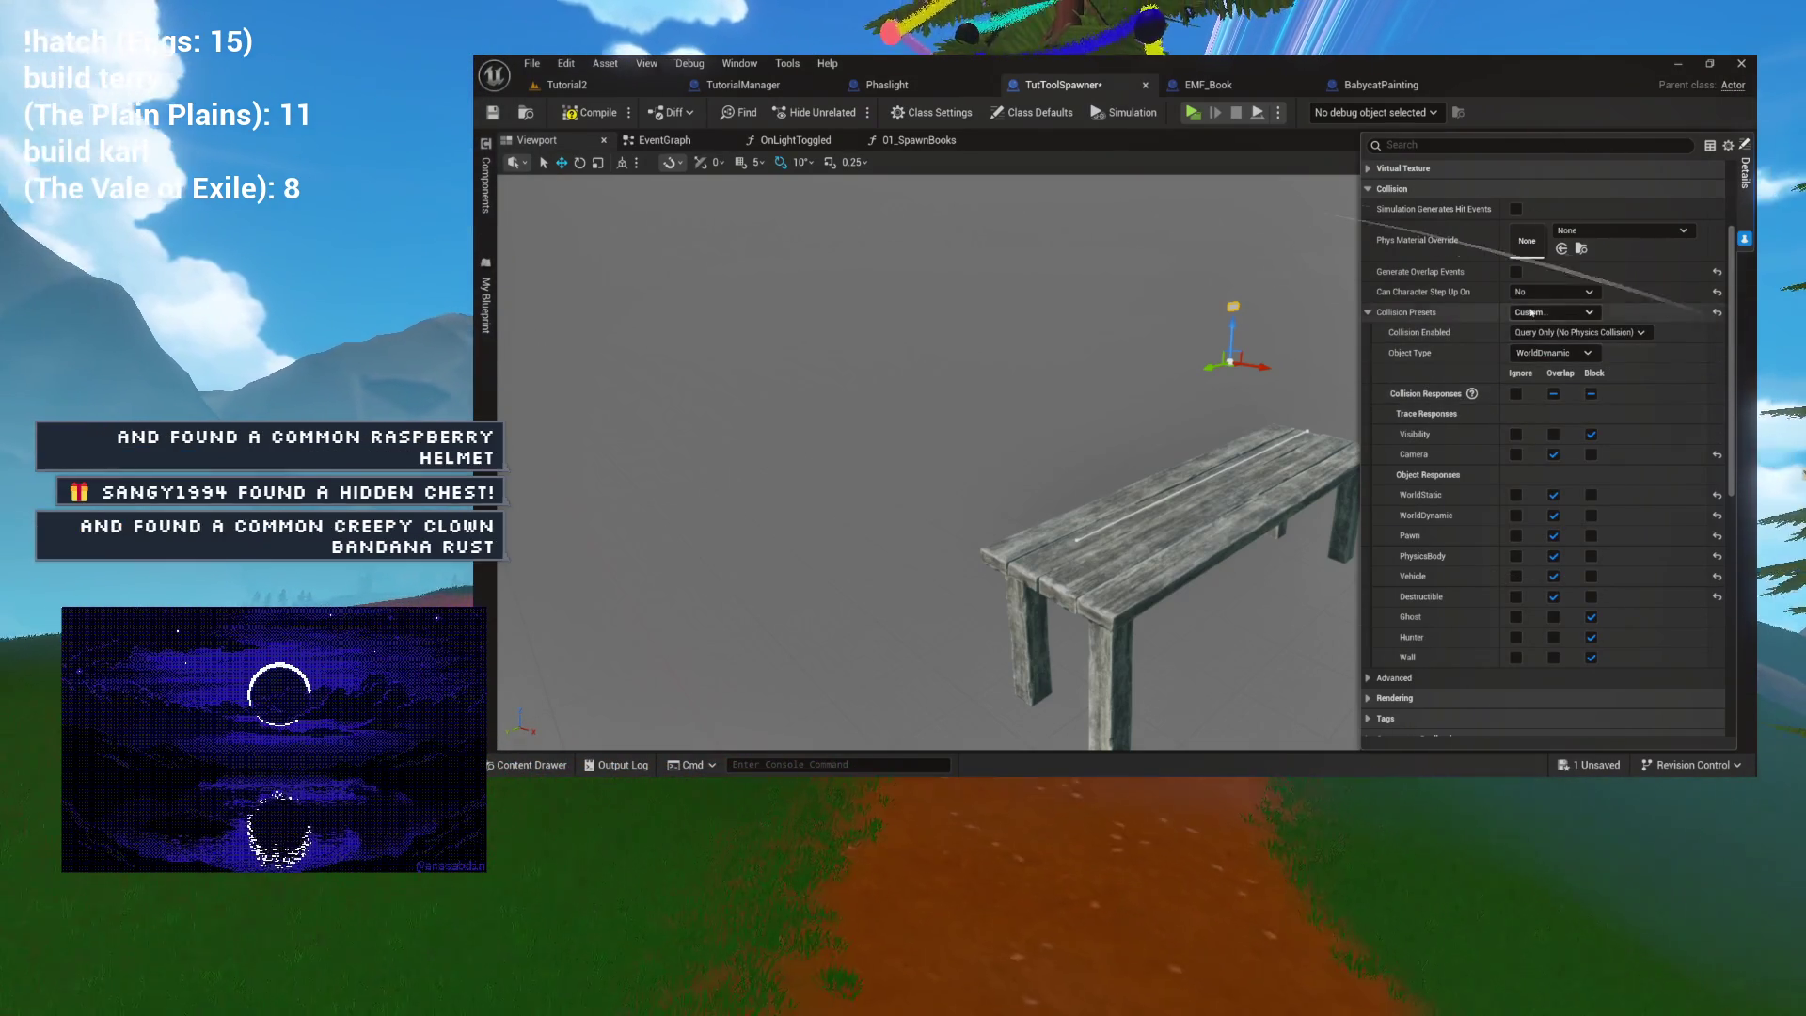
pyautogui.click(1532, 317)
pyautogui.click(1536, 342)
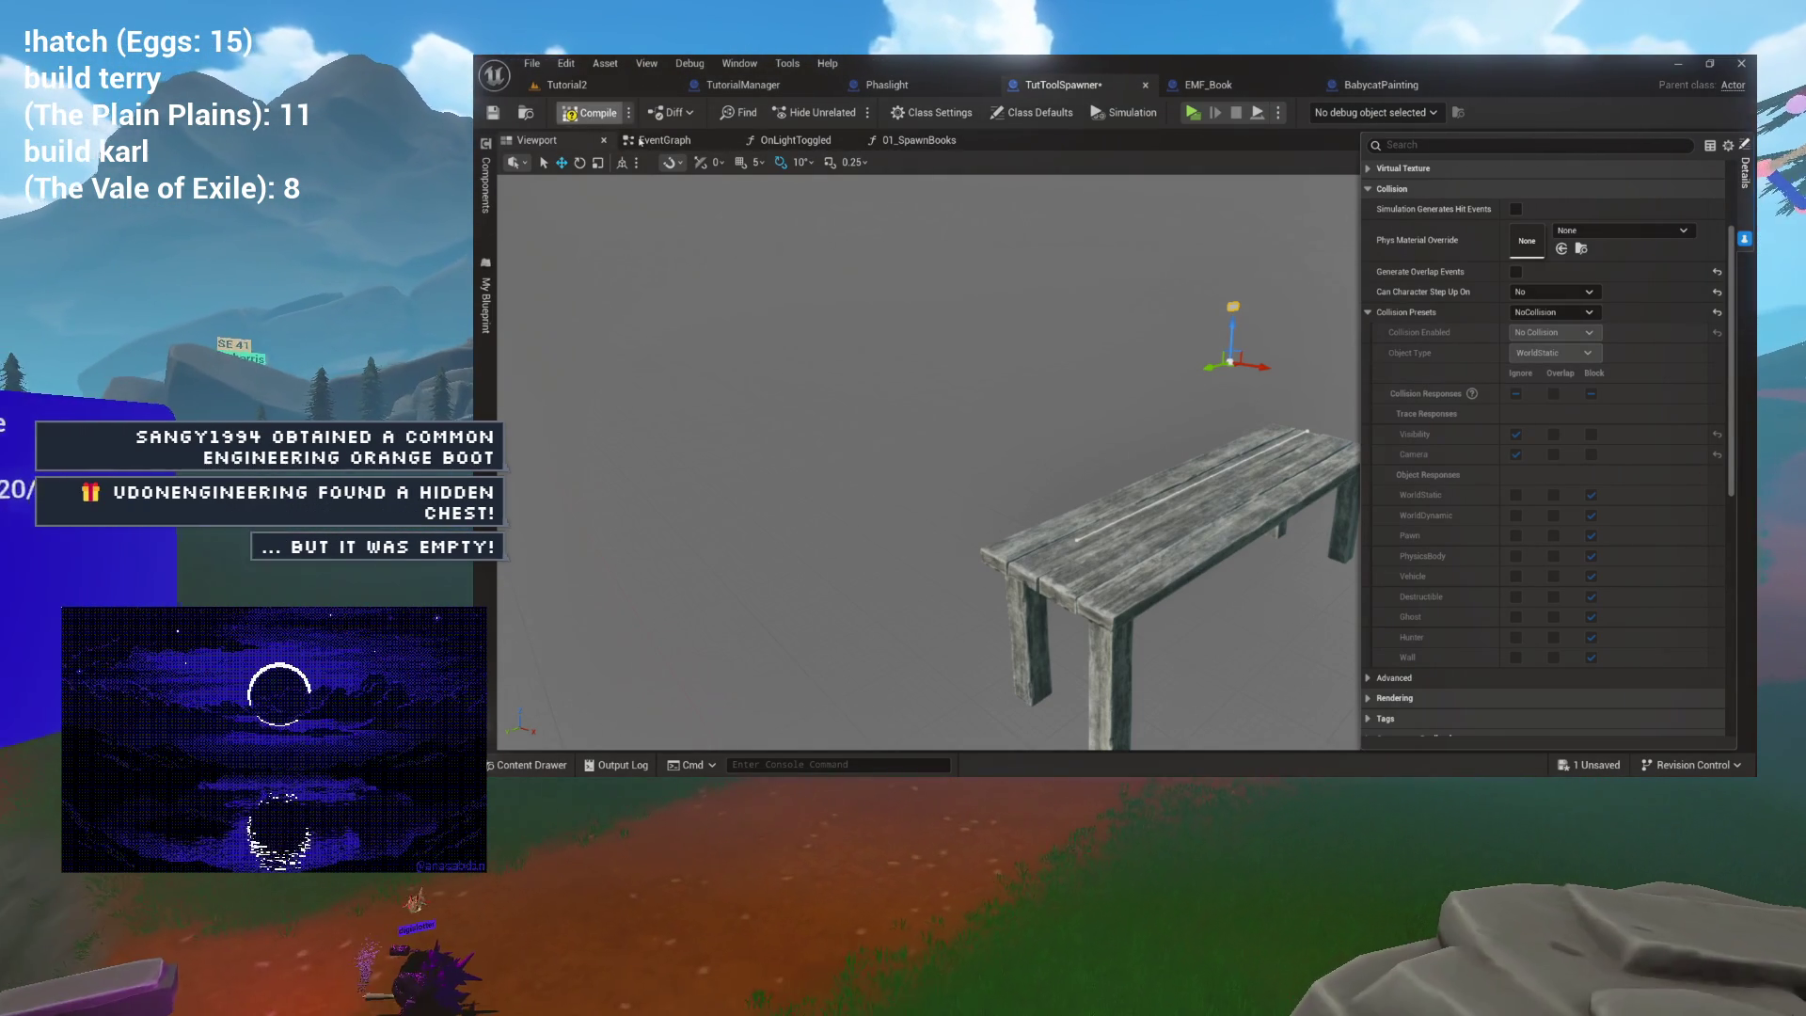
pyautogui.click(566, 85)
pyautogui.moveTo(869, 167)
pyautogui.mouseDown()
pyautogui.moveTo(771, 177)
pyautogui.moveTo(739, 205)
pyautogui.moveTo(835, 247)
pyautogui.mouseUp()
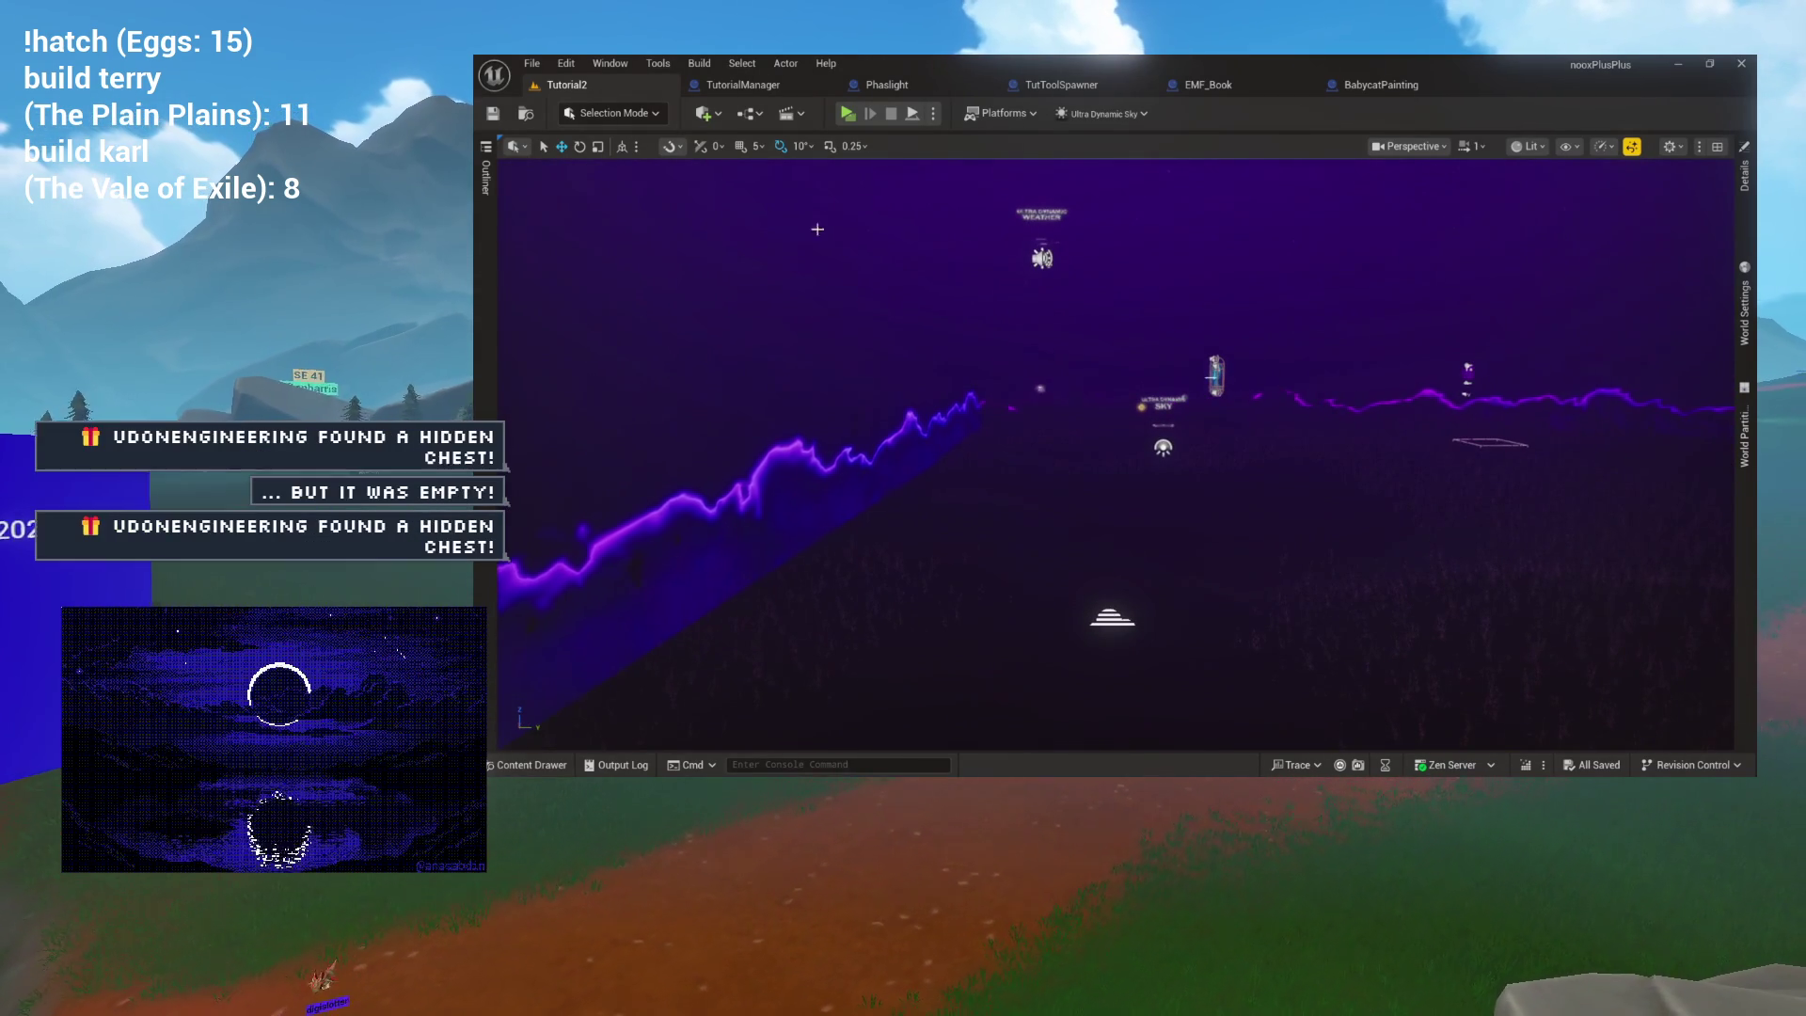
# Start a fresh playtest and walk the Server 0 player forward to the flashlight table.
pyautogui.click(845, 114)
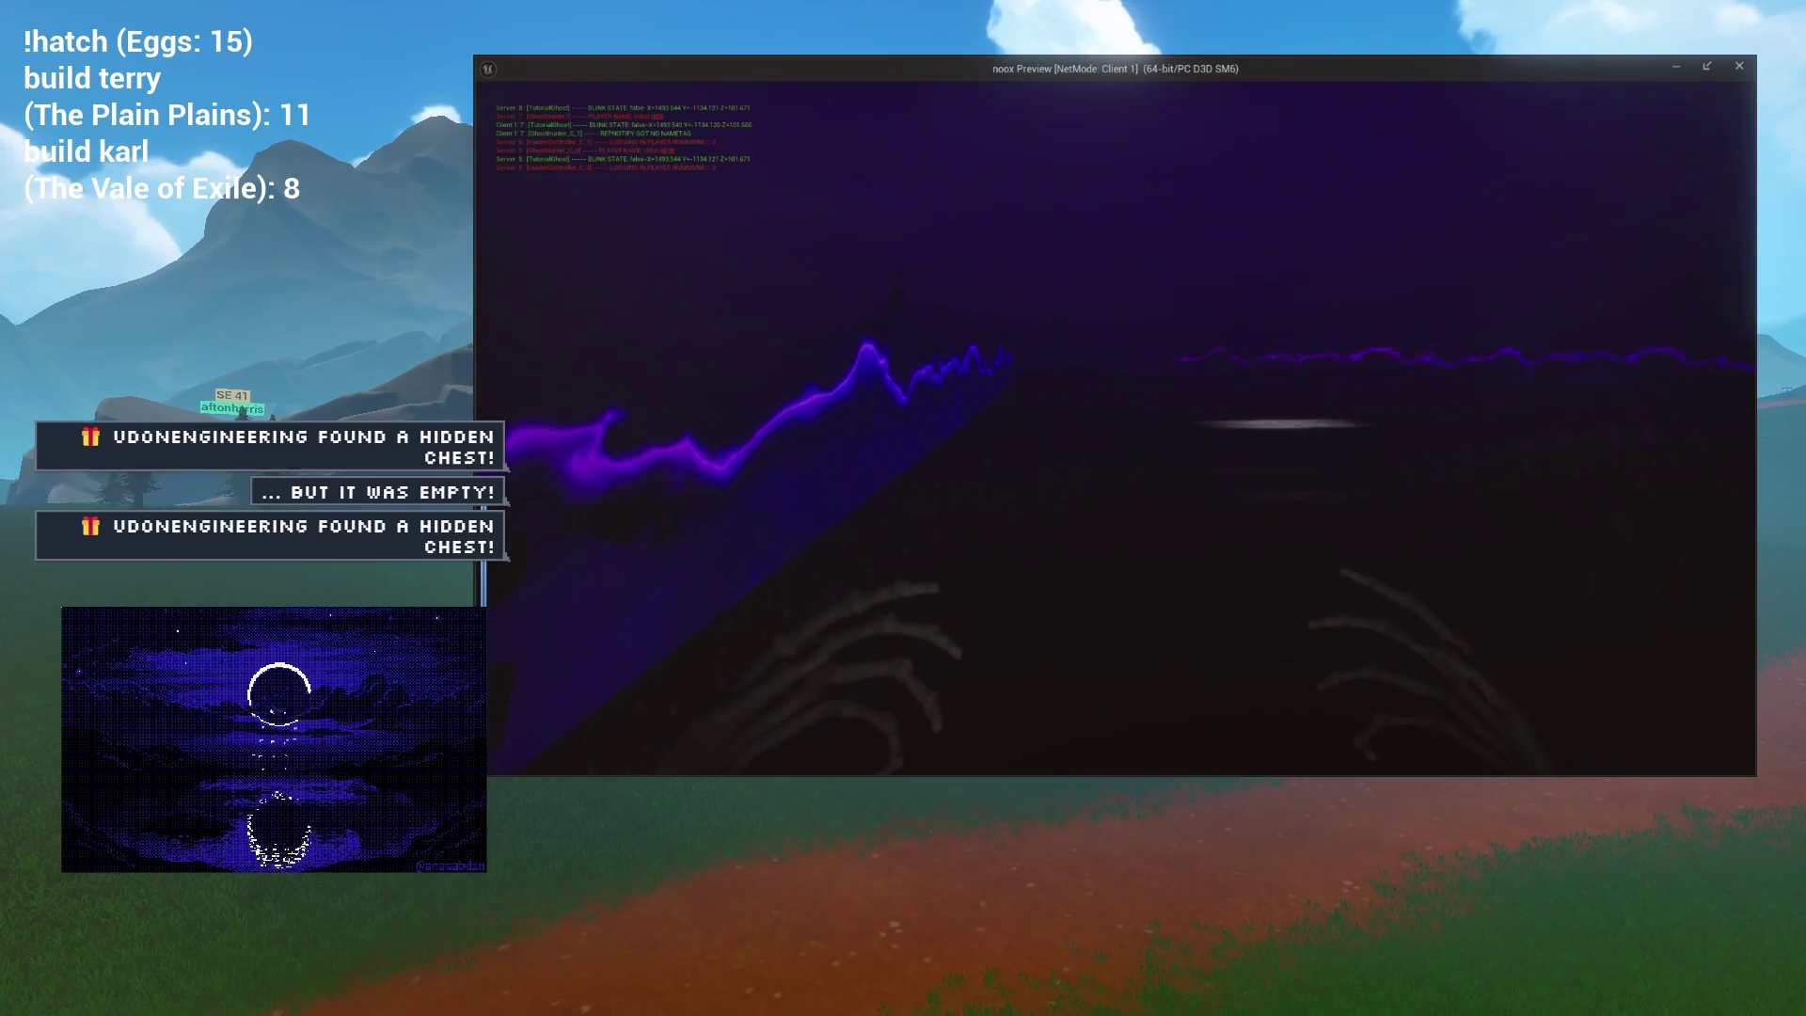
pyautogui.press('w')
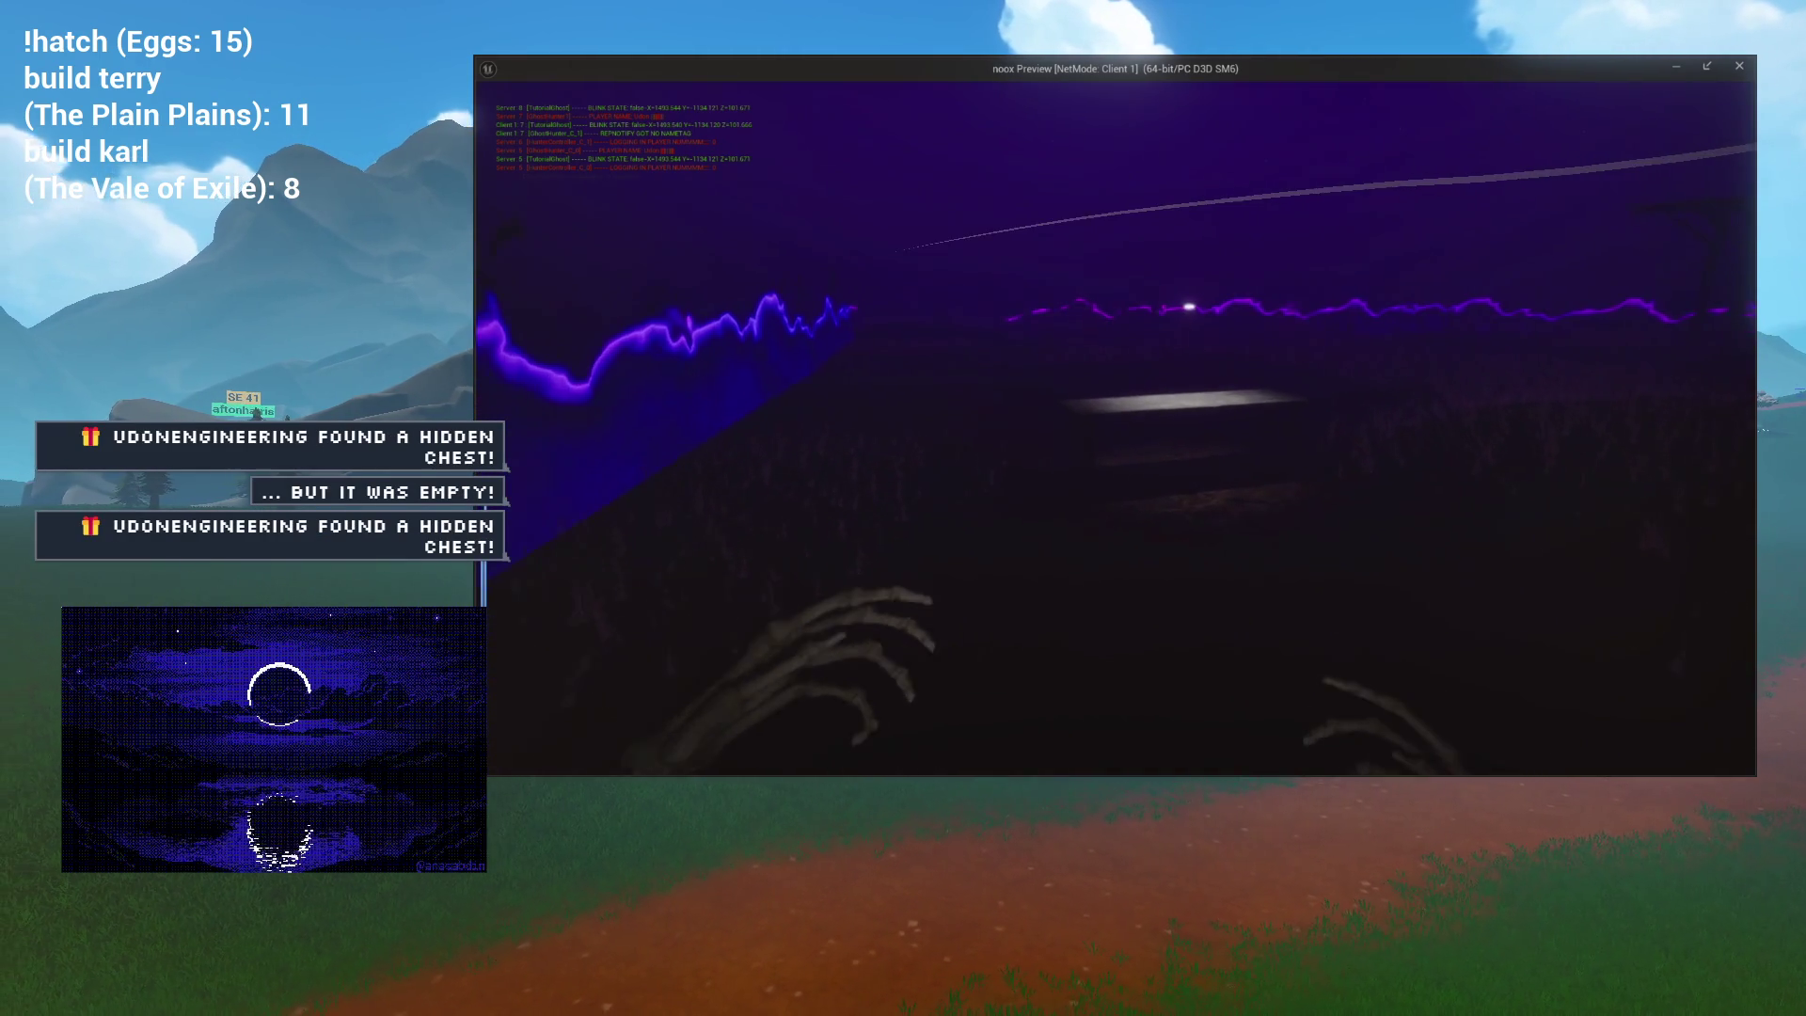
pyautogui.press('w')
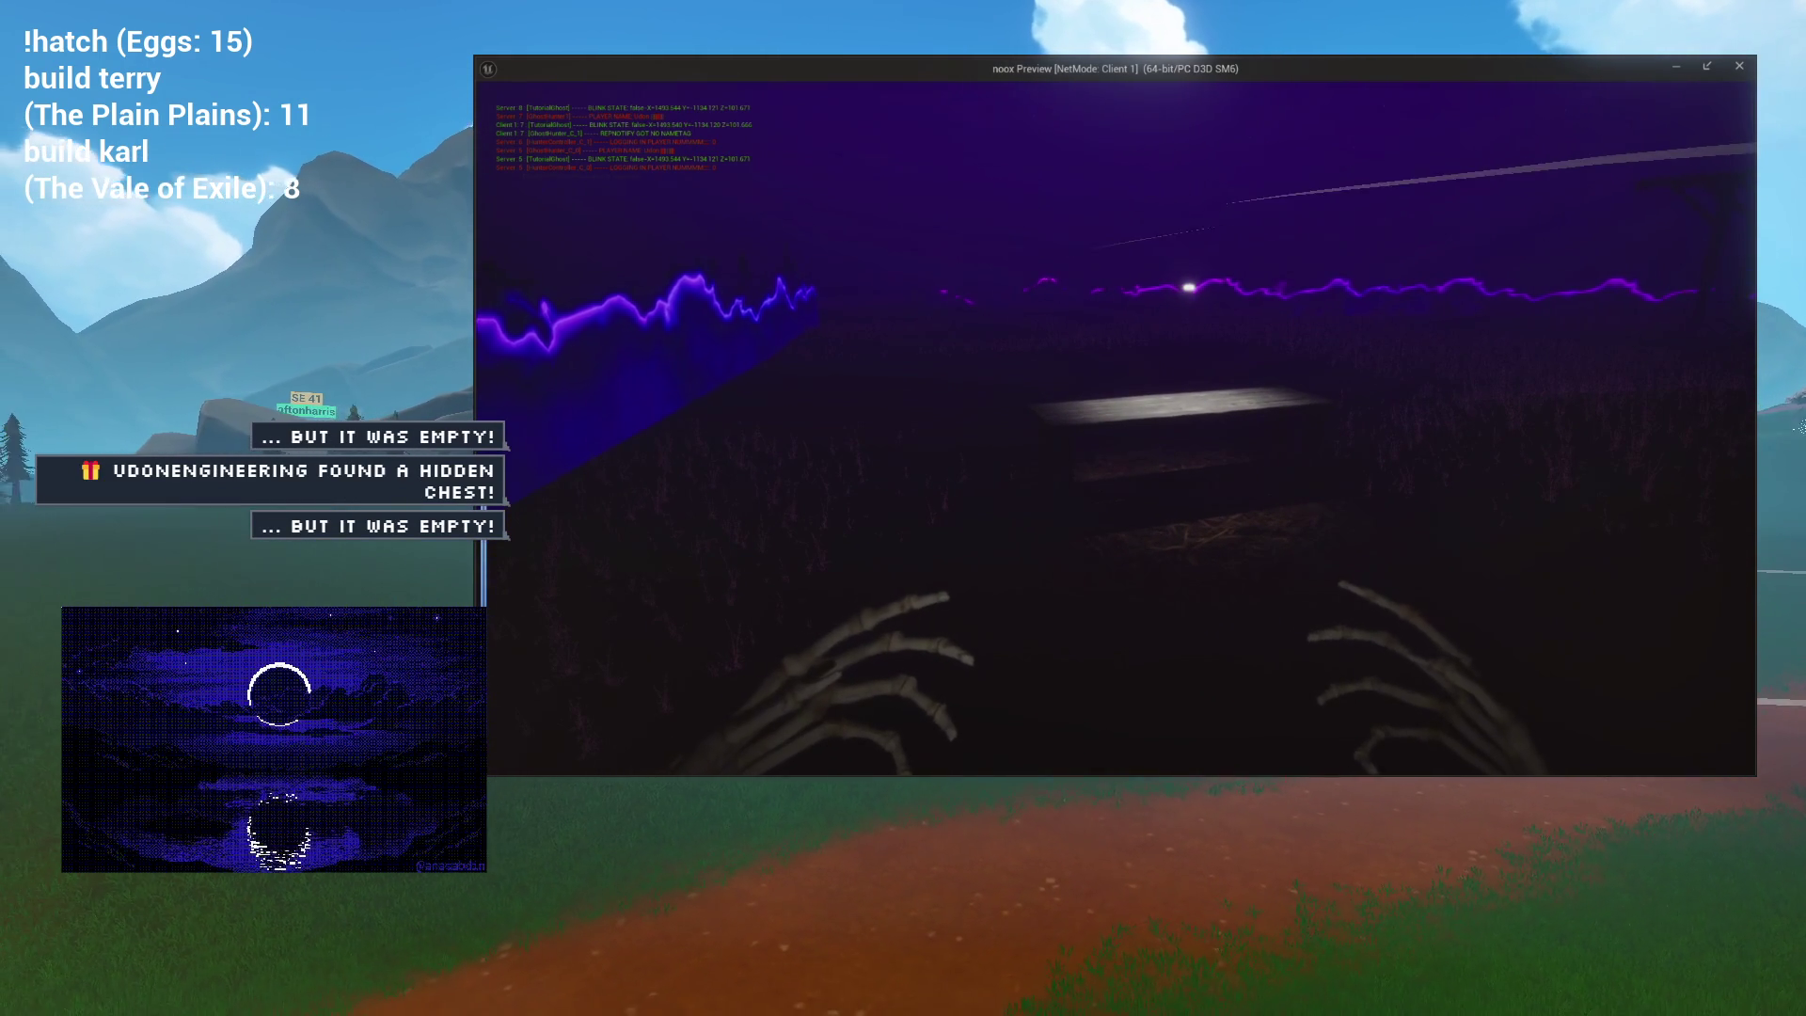
pyautogui.hotkey('alt', 'Tab')
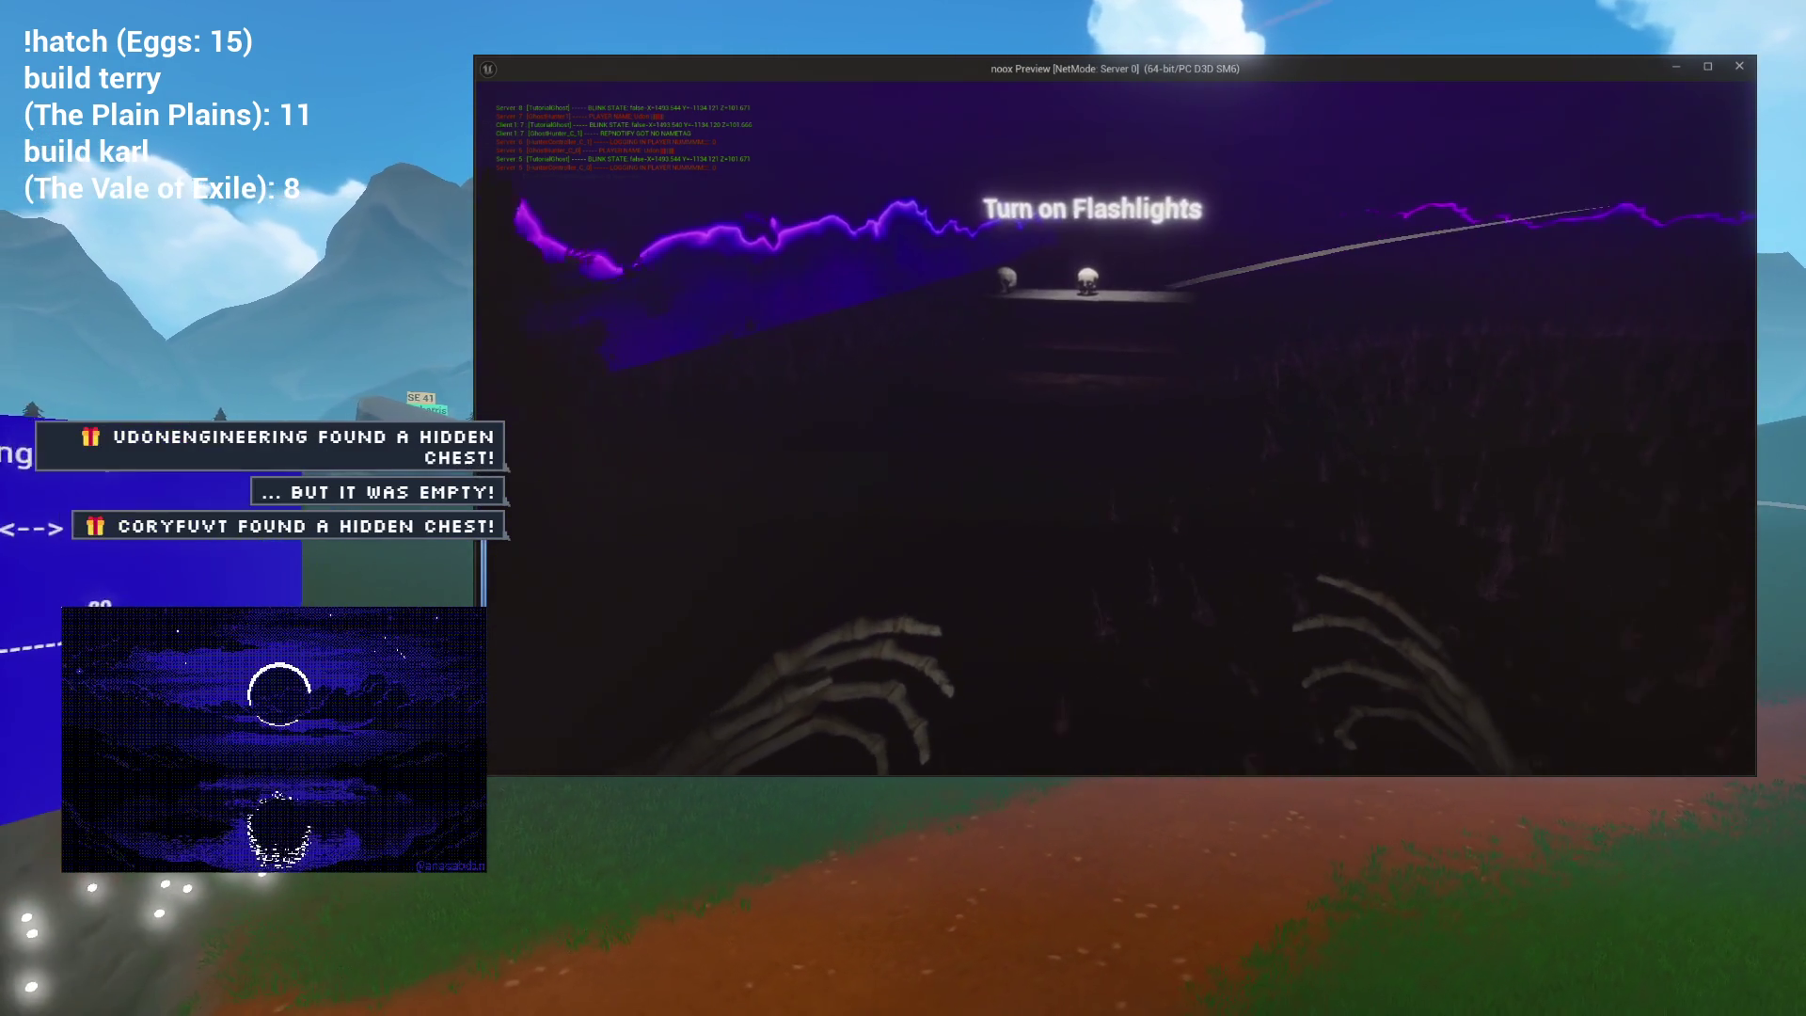
pyautogui.press('w')
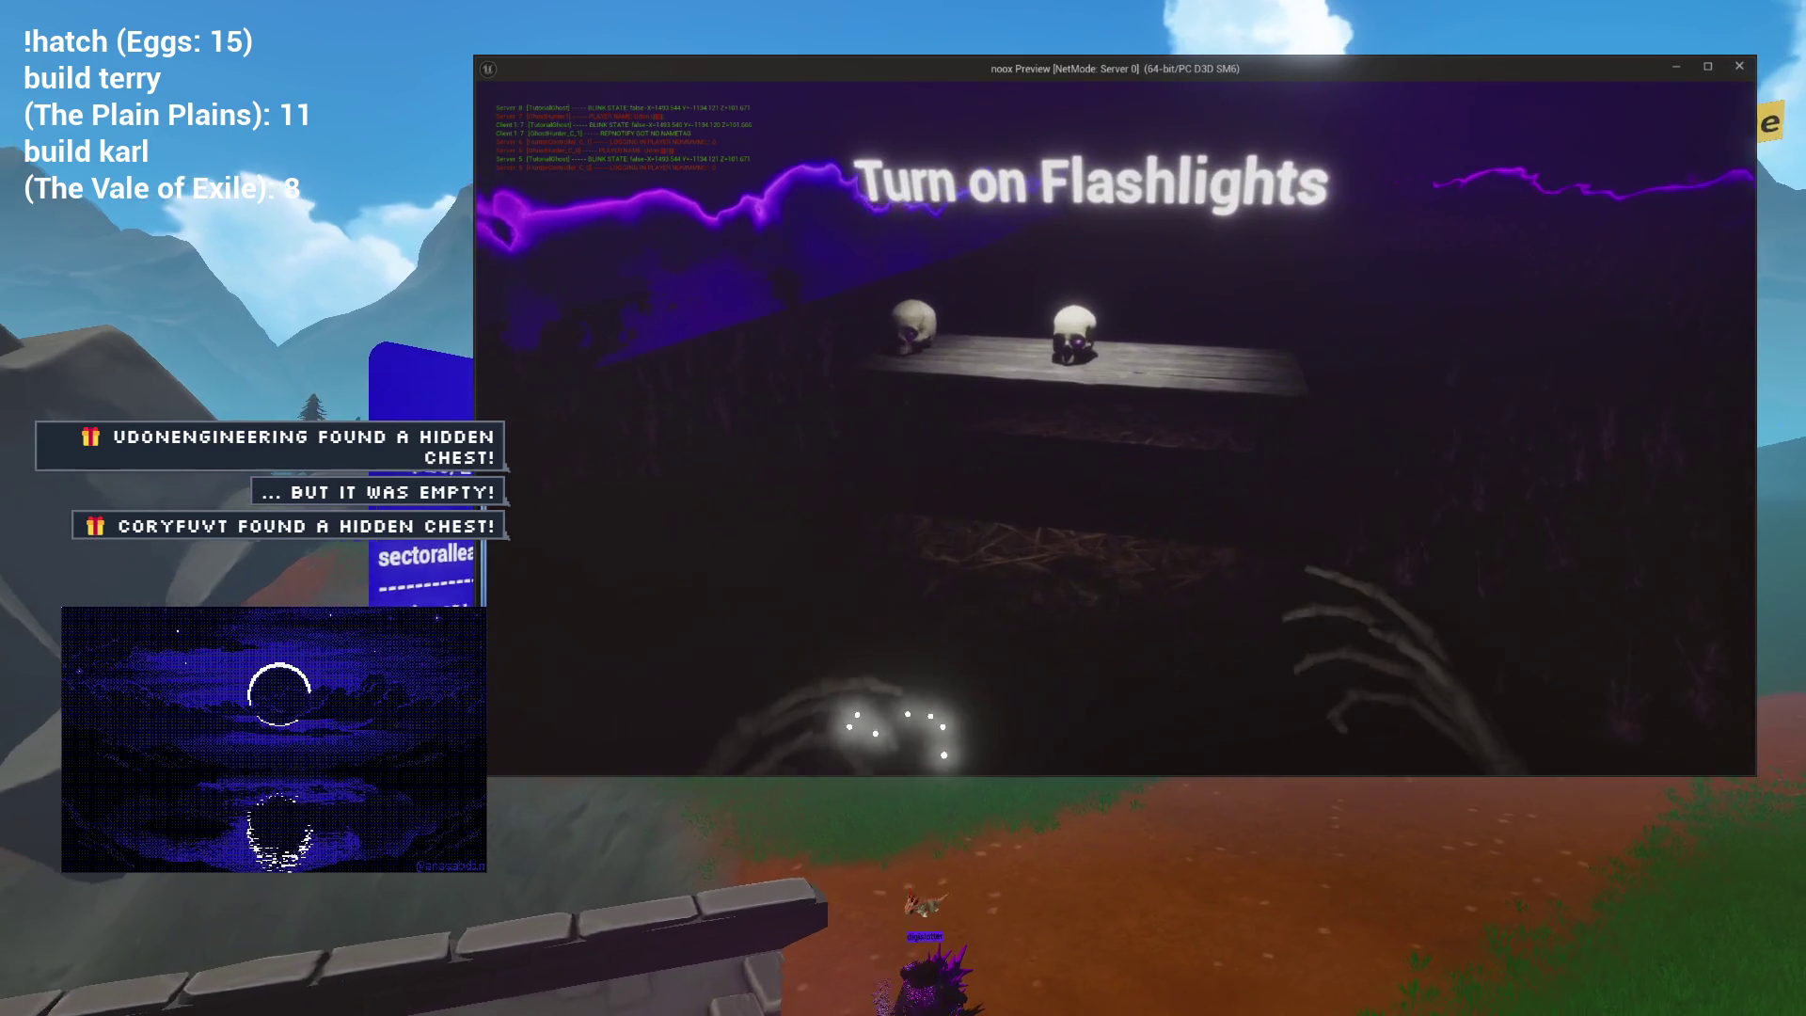
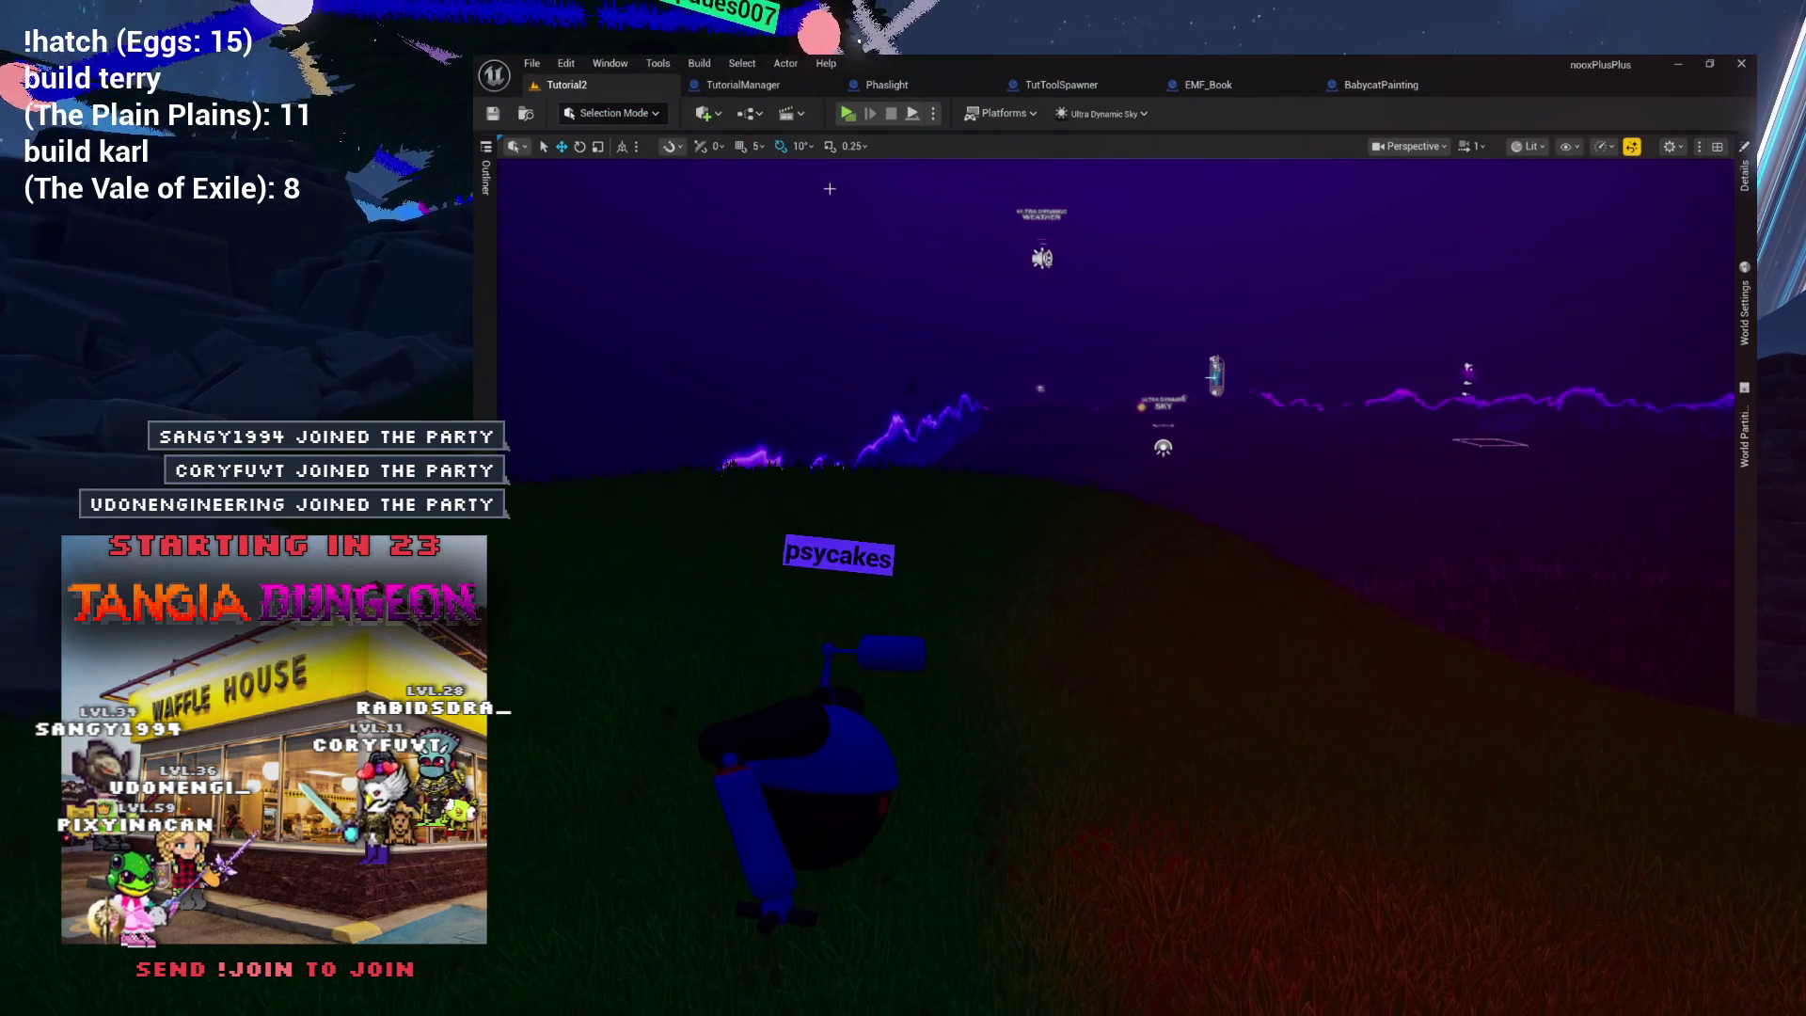
# Tilt the Tutorial2 level view, then switch to EMF_Book's SetEMFLevel function graph.
pyautogui.moveTo(1090, 602); pyautogui.dragTo(1089, 496)
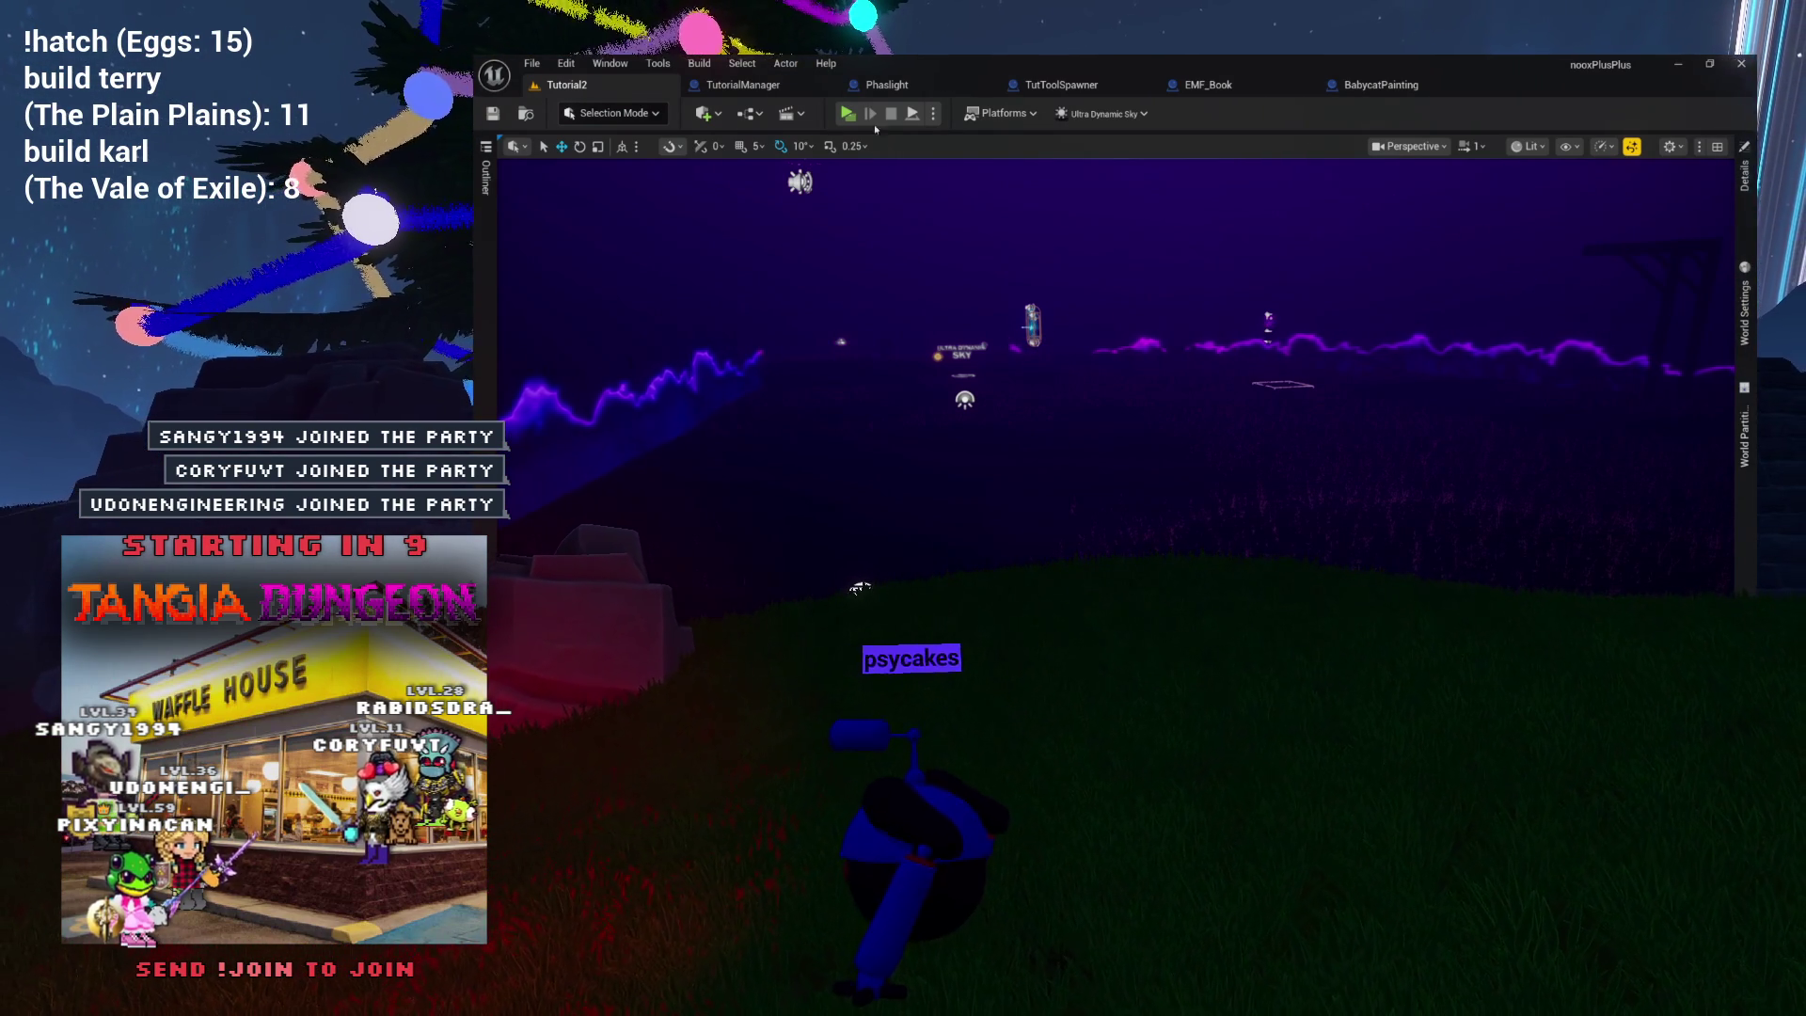
pyautogui.click(1224, 86)
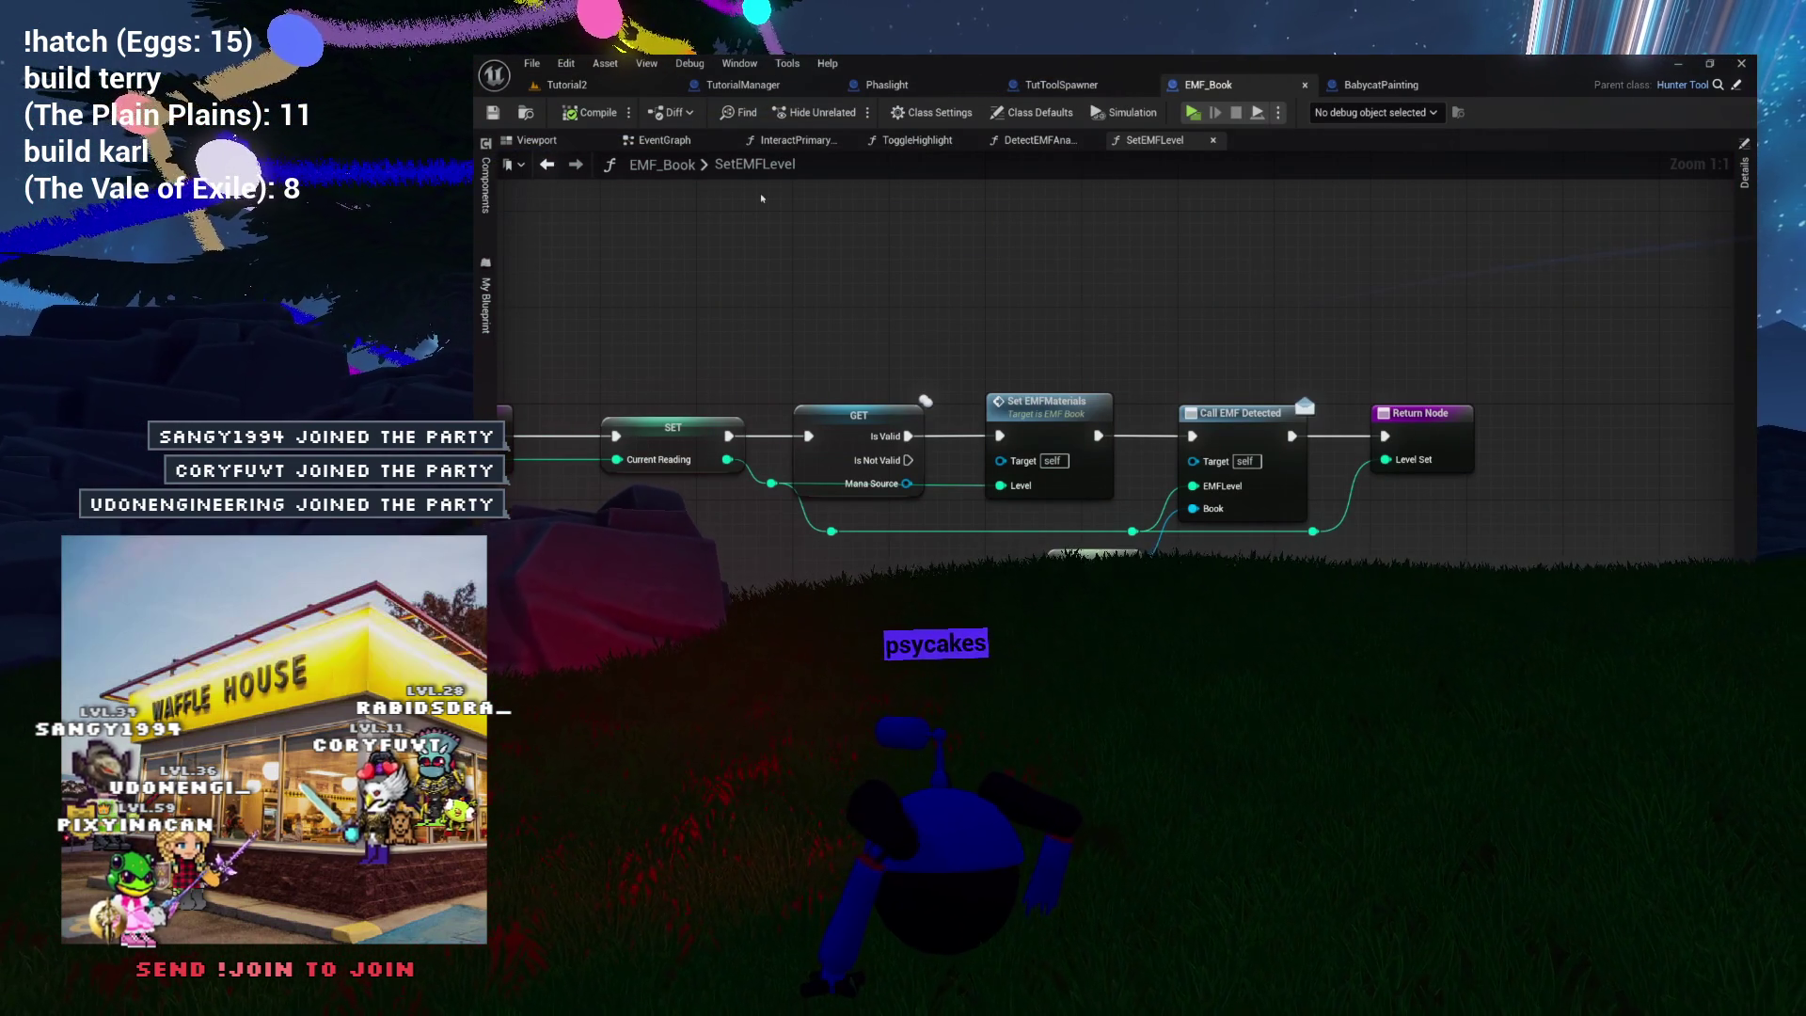
# Use Browse to show Content/Characters/Tools with the EMF_Book assets in the Content Drawer.
pyautogui.click(527, 113)
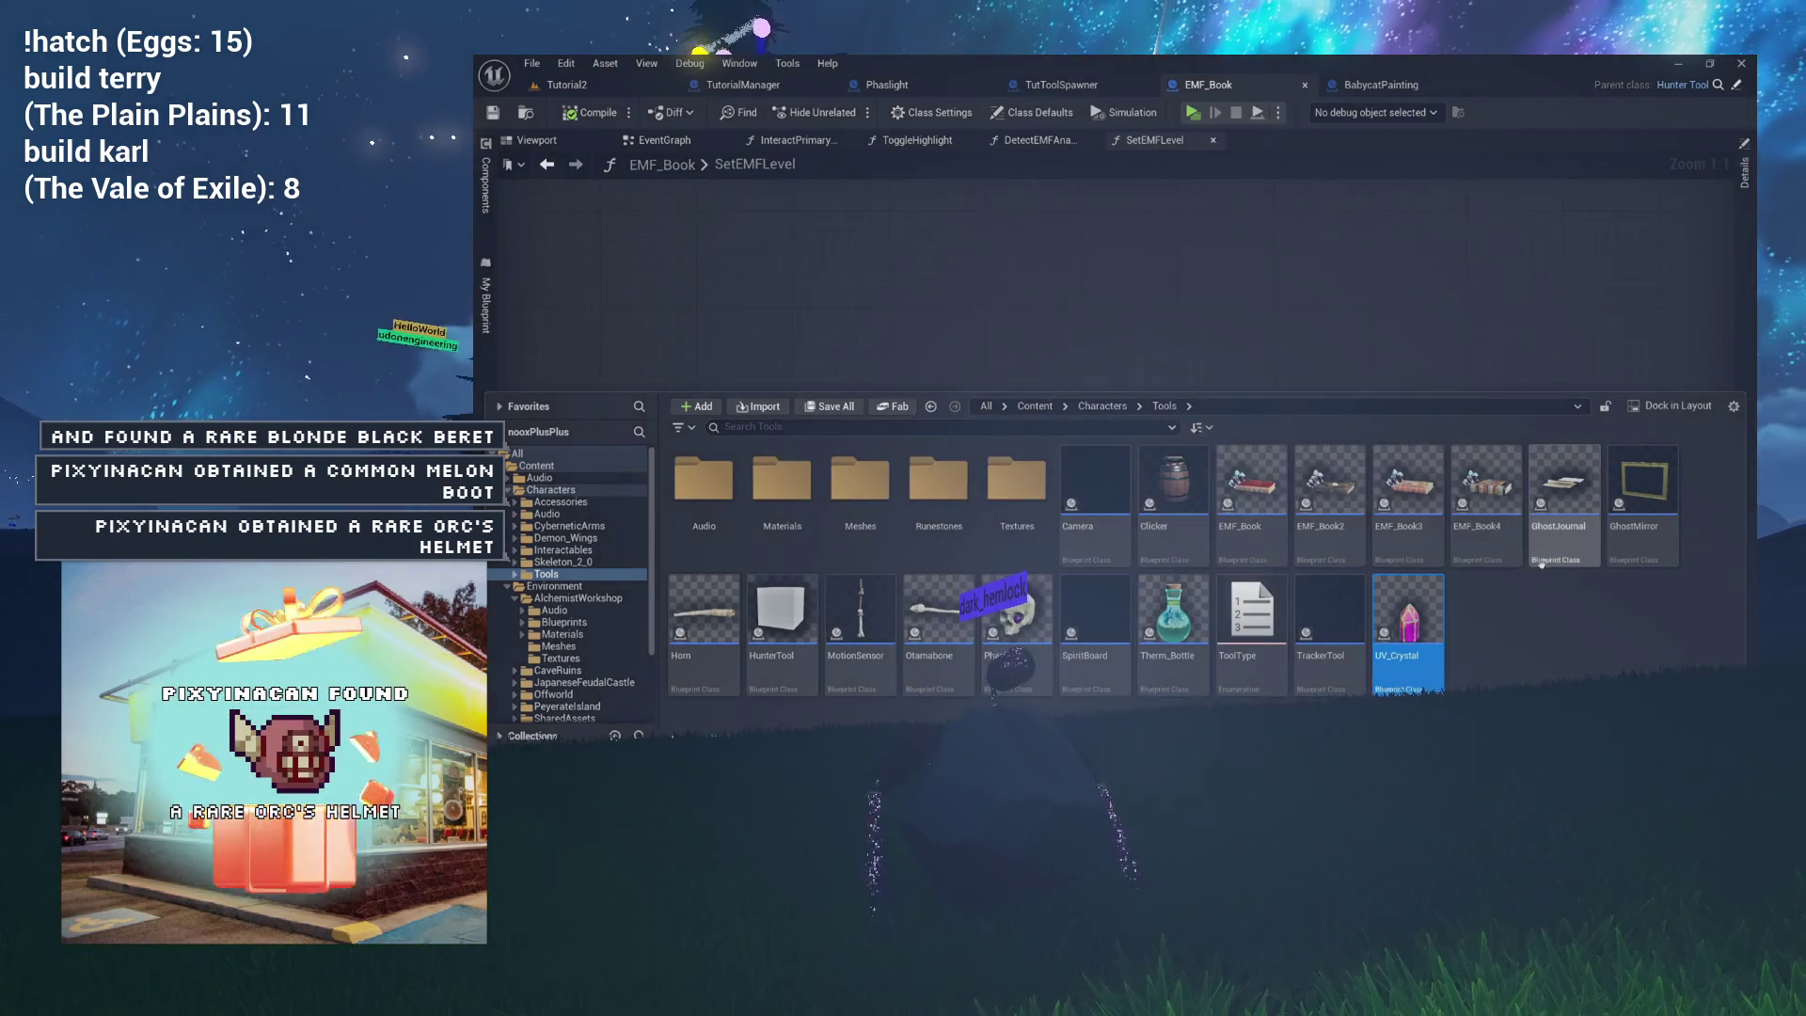
# Select Therm_Bottle in the Tools folder and open it in the blueprint editor.
pyautogui.moveTo(1547, 559)
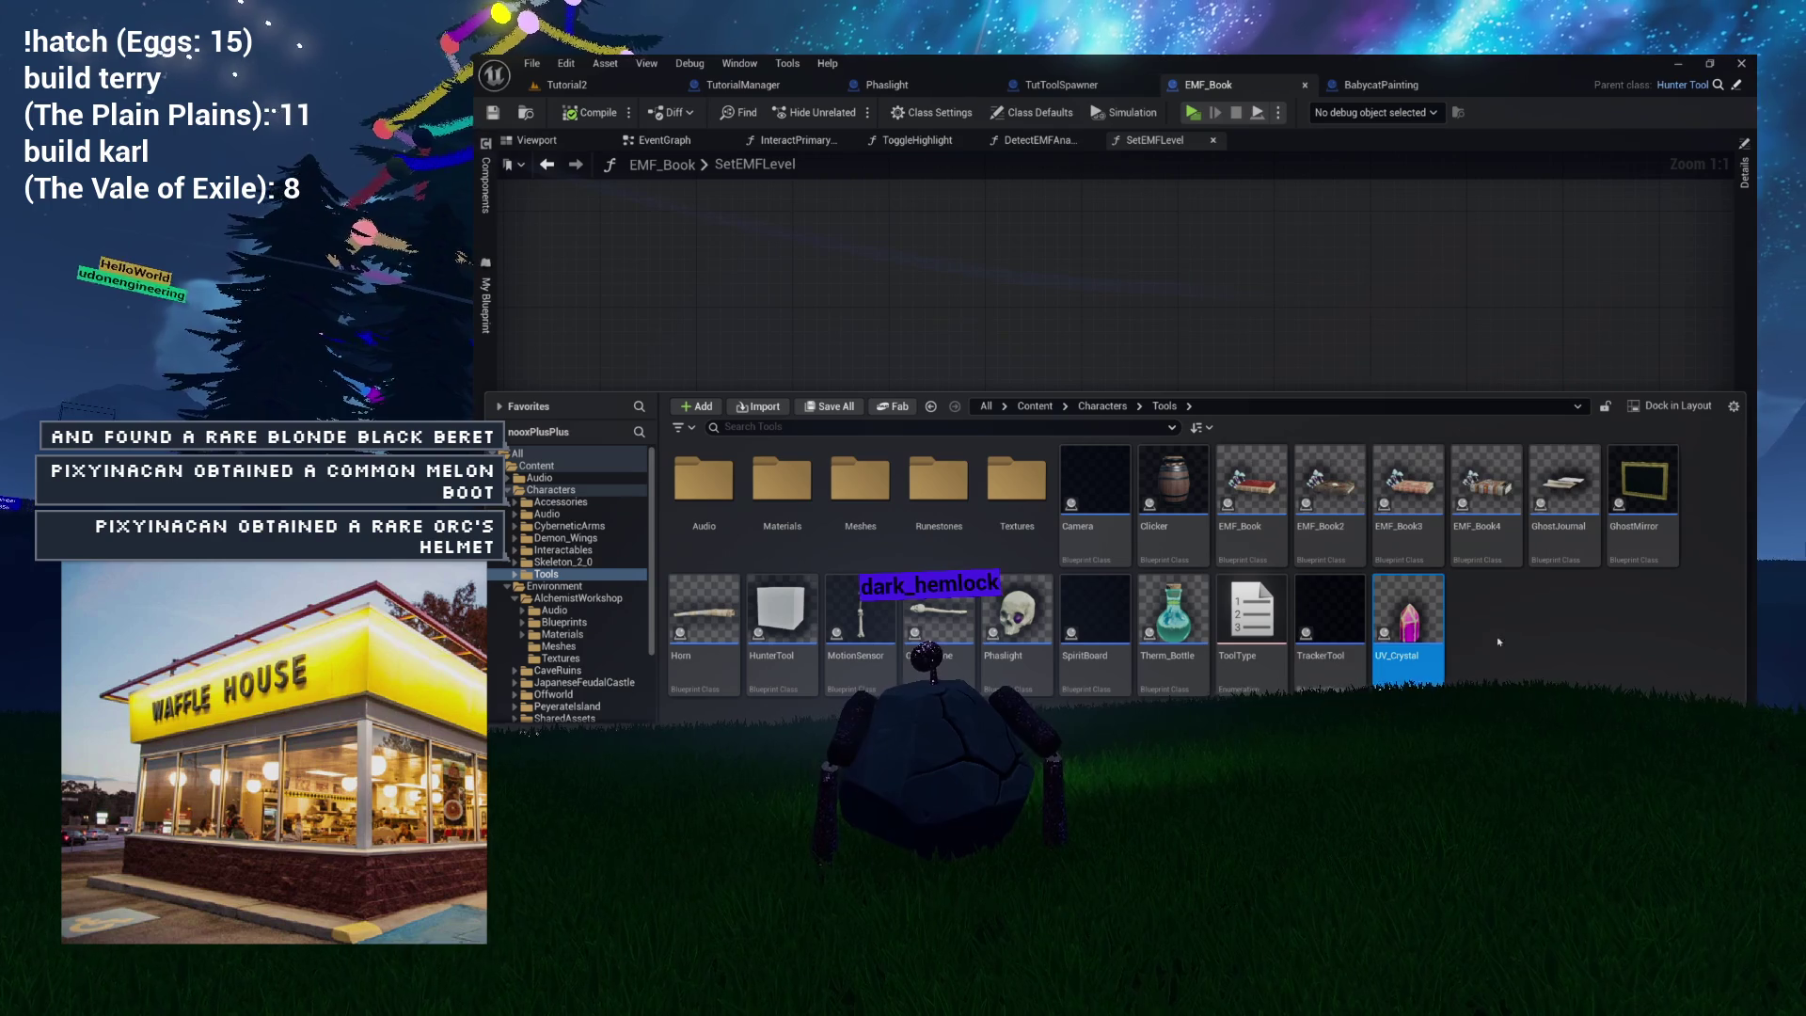
pyautogui.click(1184, 688)
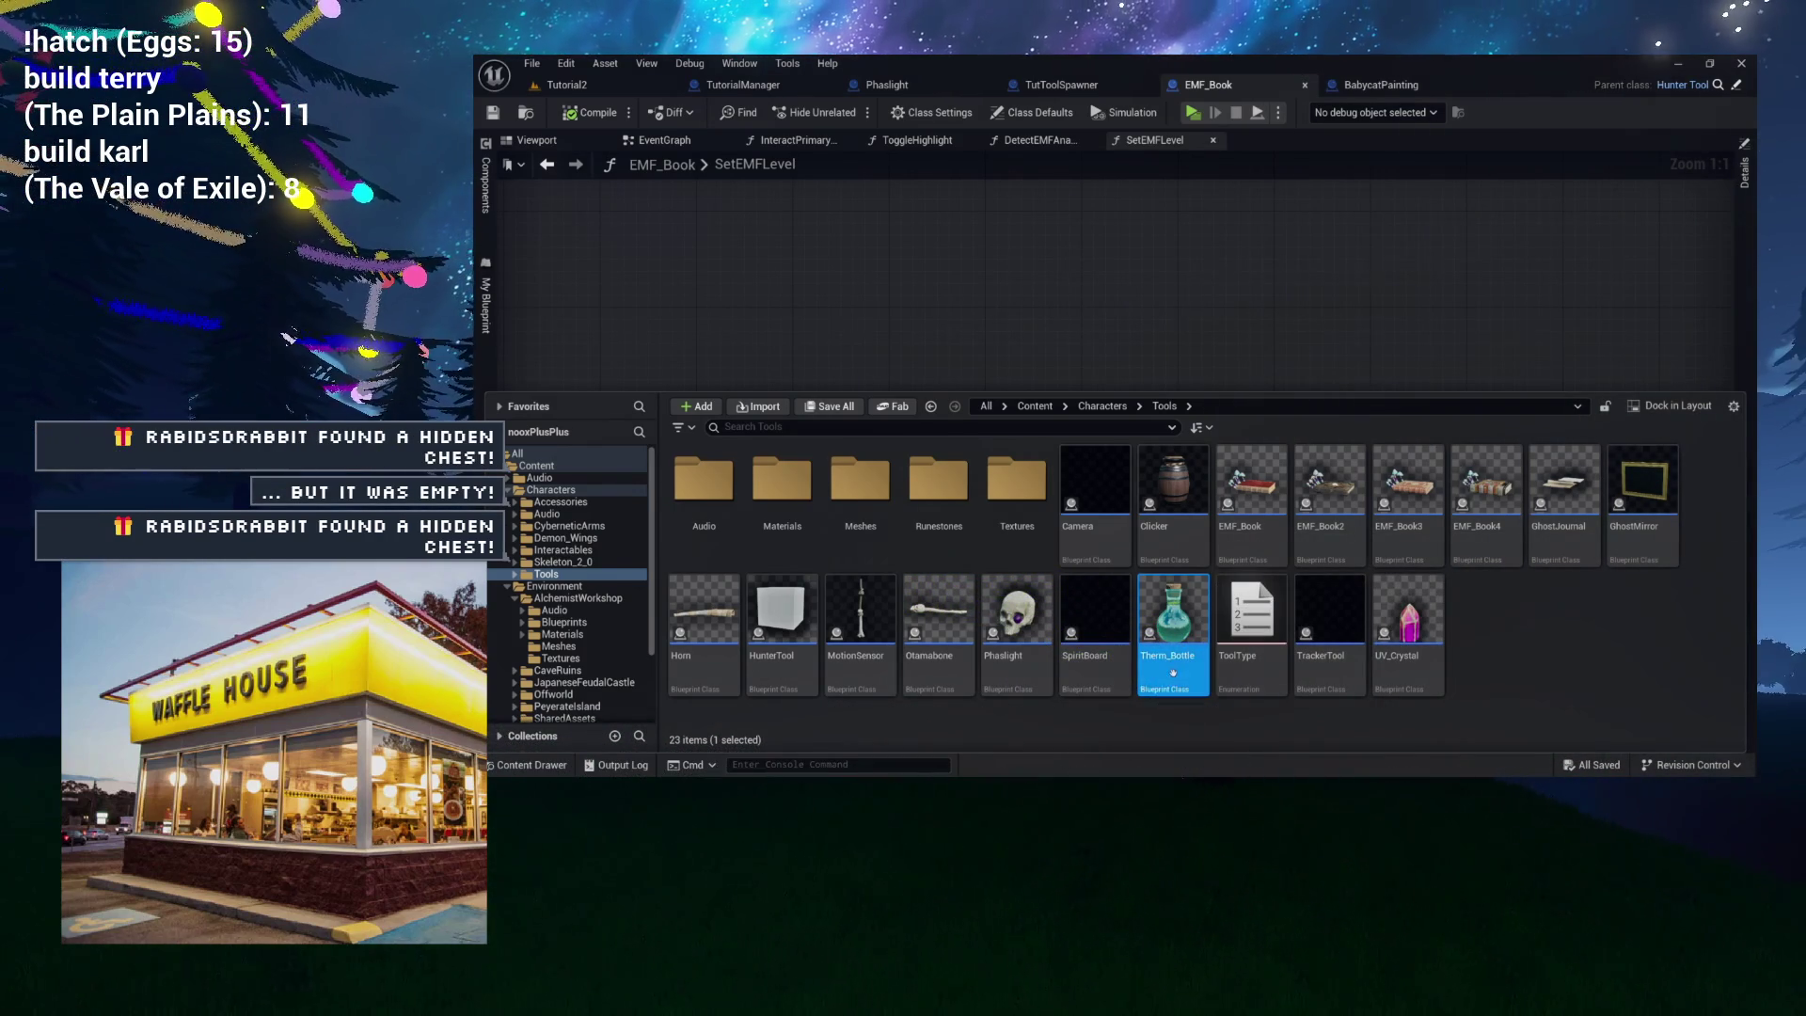
pyautogui.doubleClick(1173, 672)
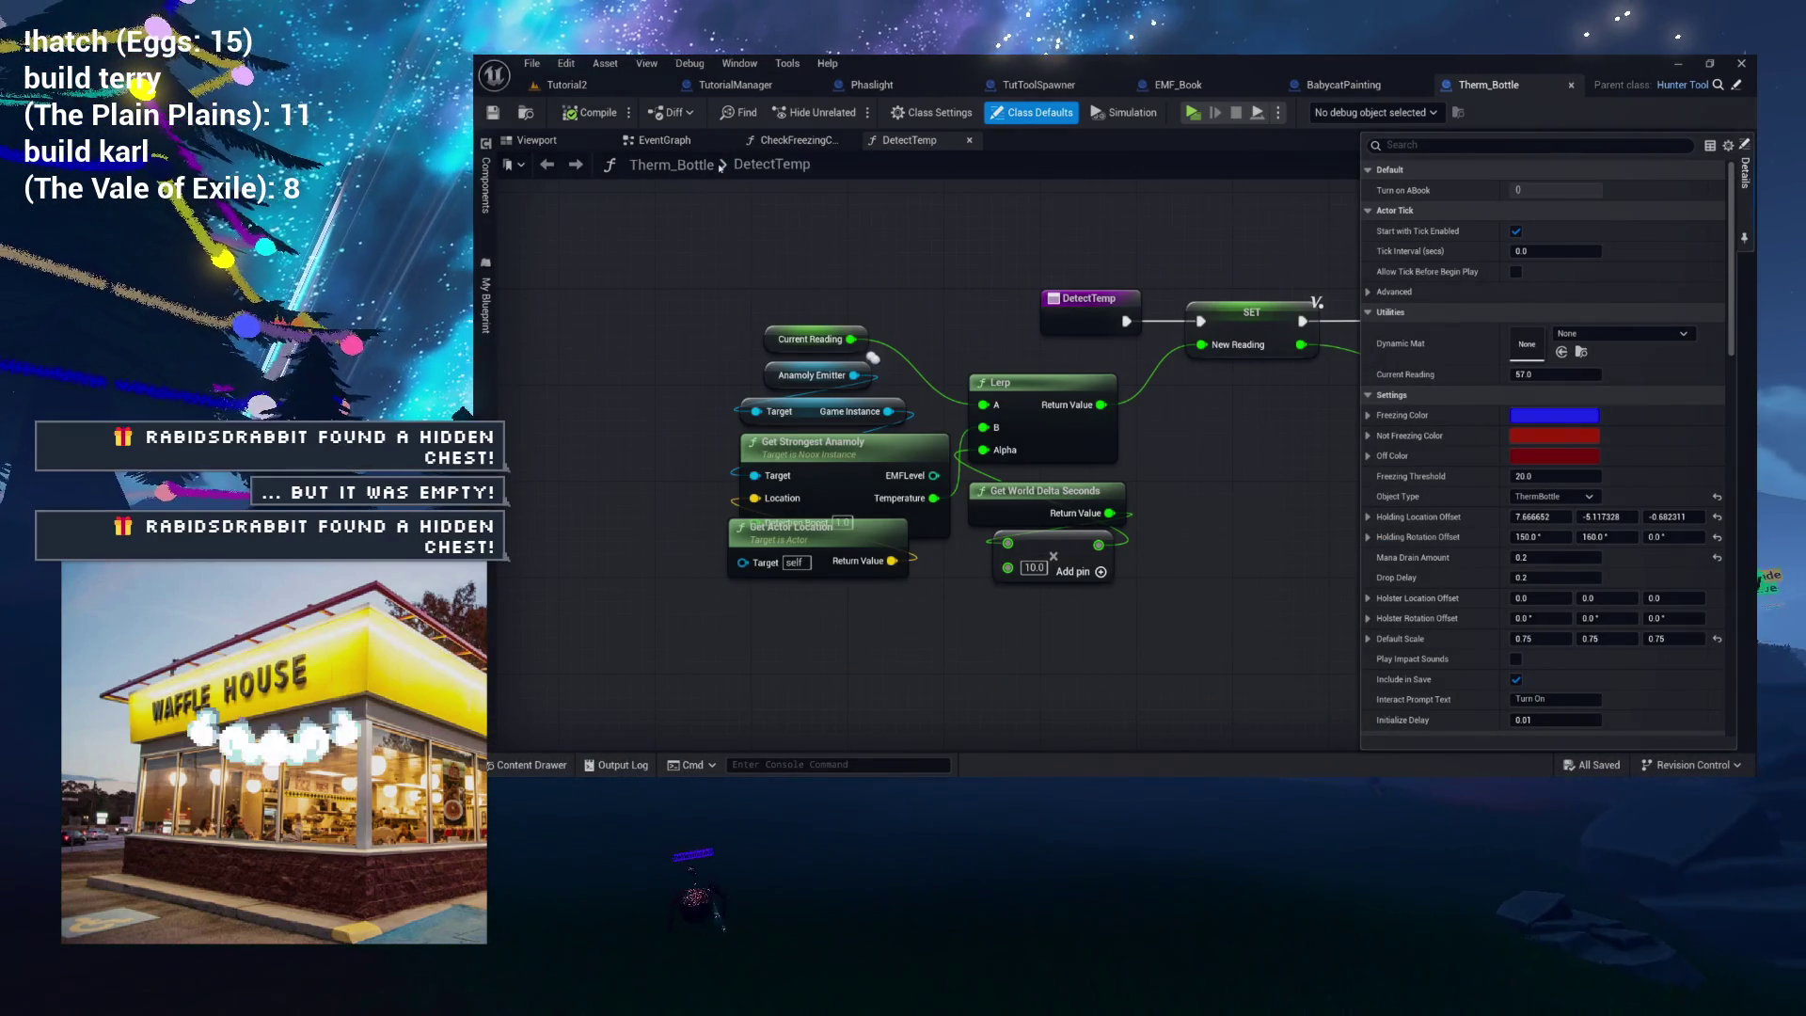
# Close the EMF_Book tab, then show Therm_Bottle's CheckFreezingChange graph with its freezing logic.
pyautogui.click(681, 140)
pyautogui.click(742, 87)
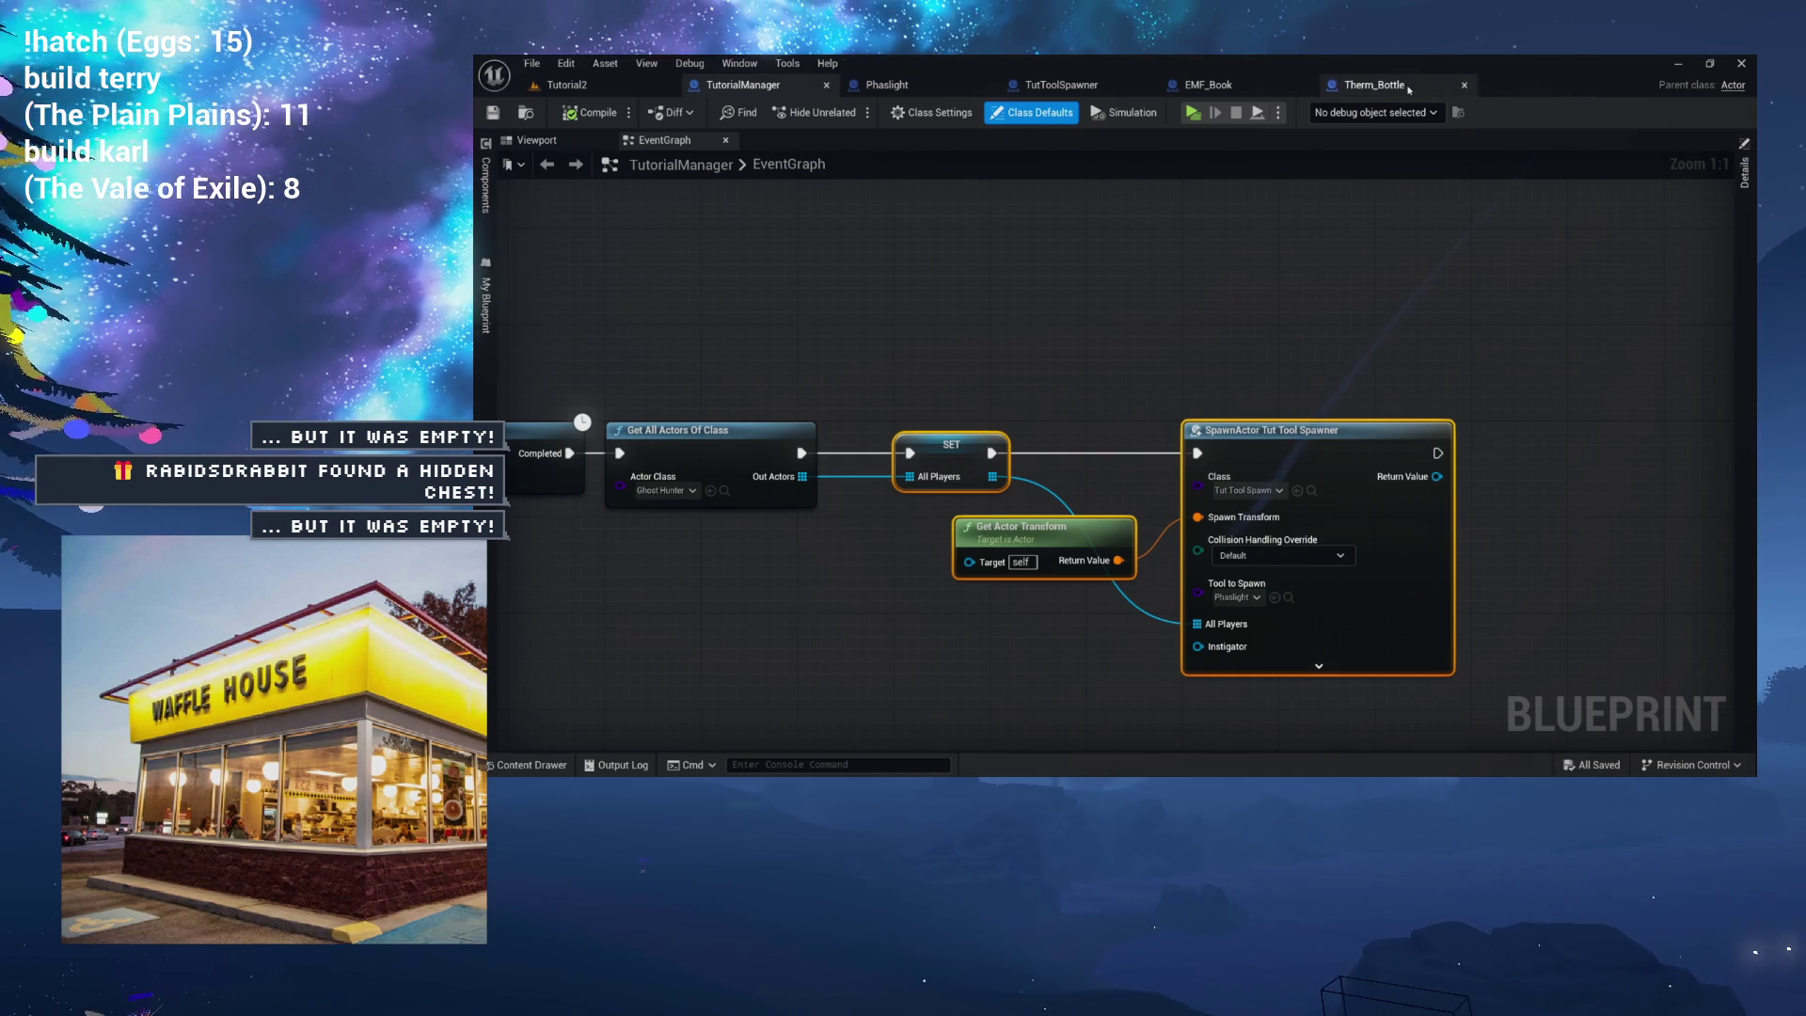
pyautogui.click(1375, 84)
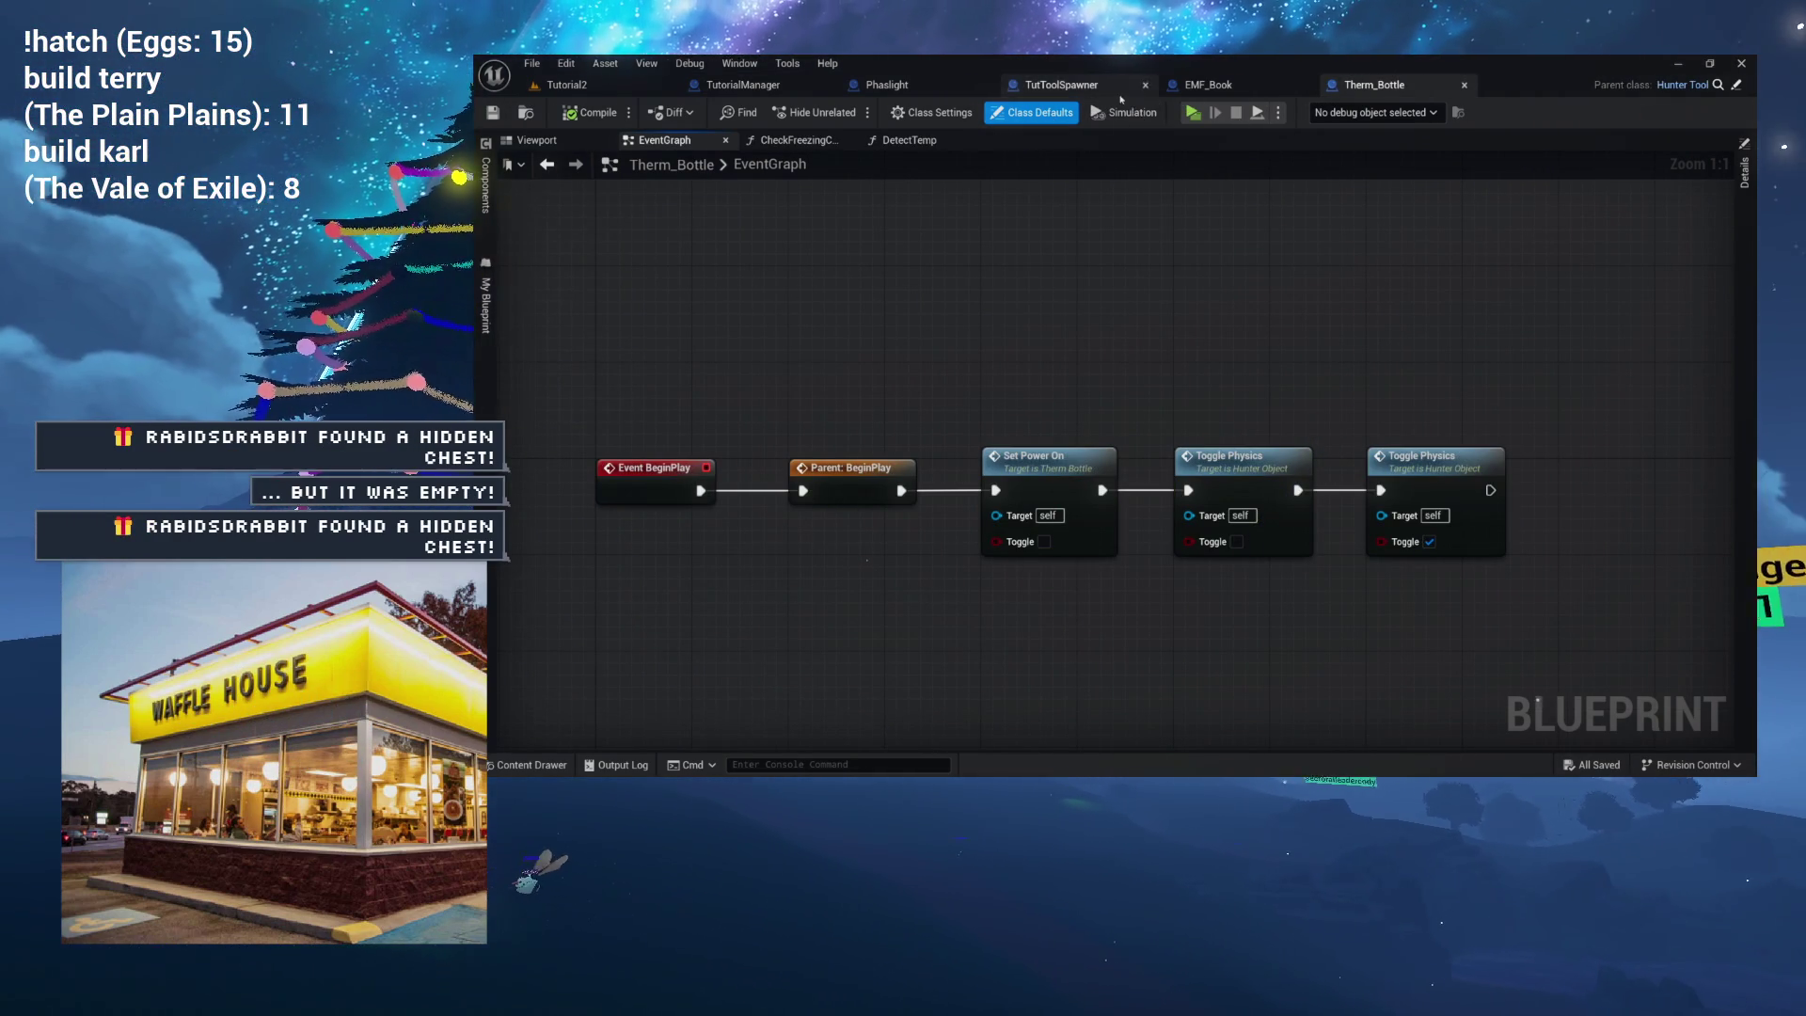
pyautogui.click(1241, 90)
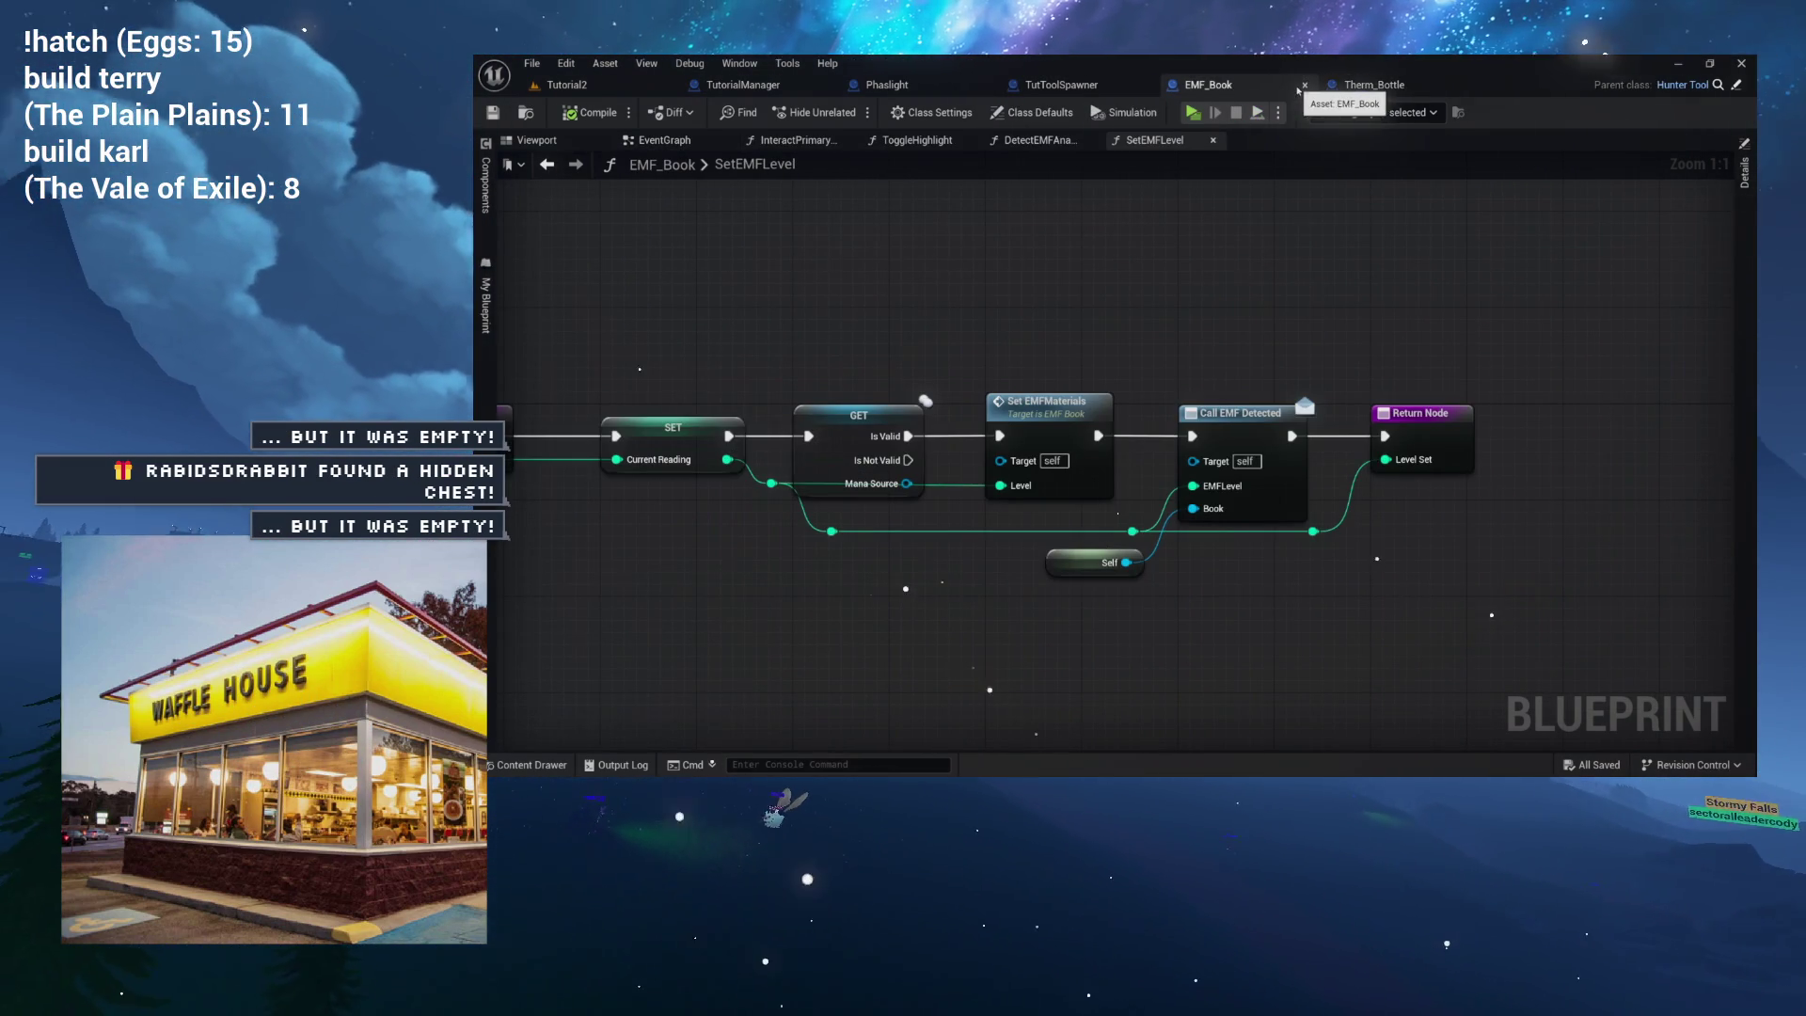
pyautogui.middleClick(1232, 90)
pyautogui.click(1220, 90)
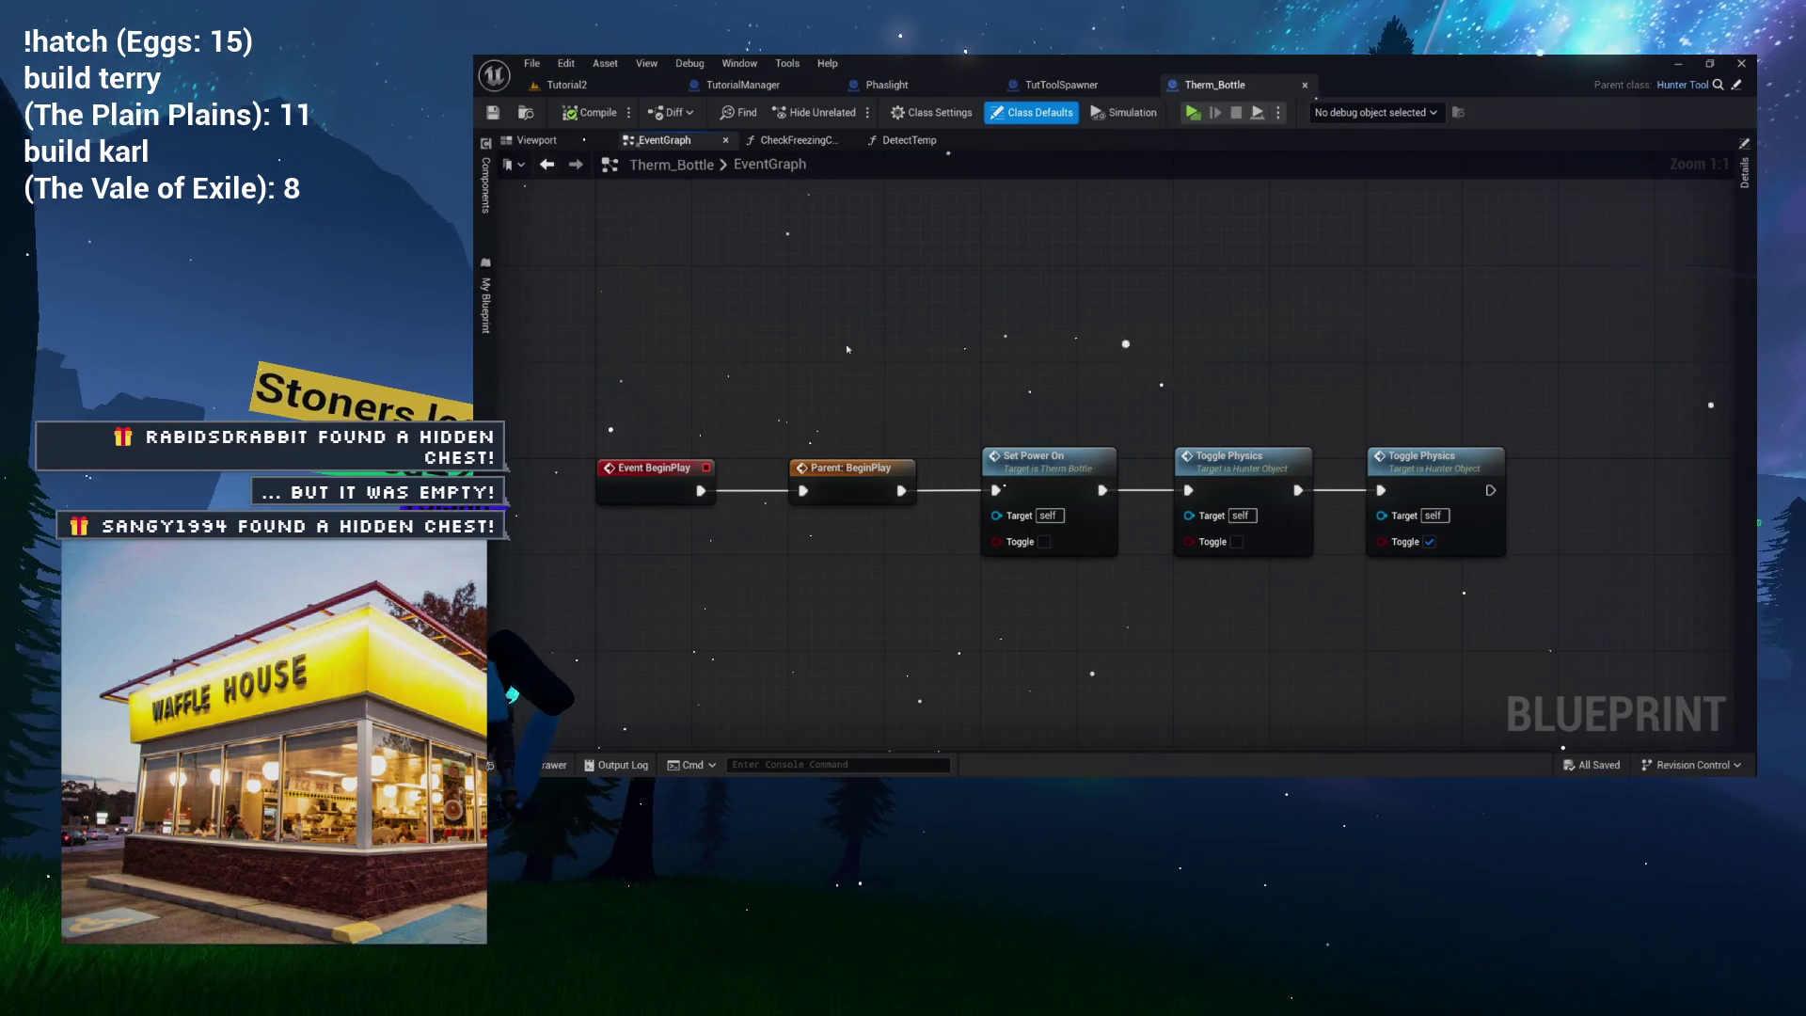
pyautogui.click(796, 141)
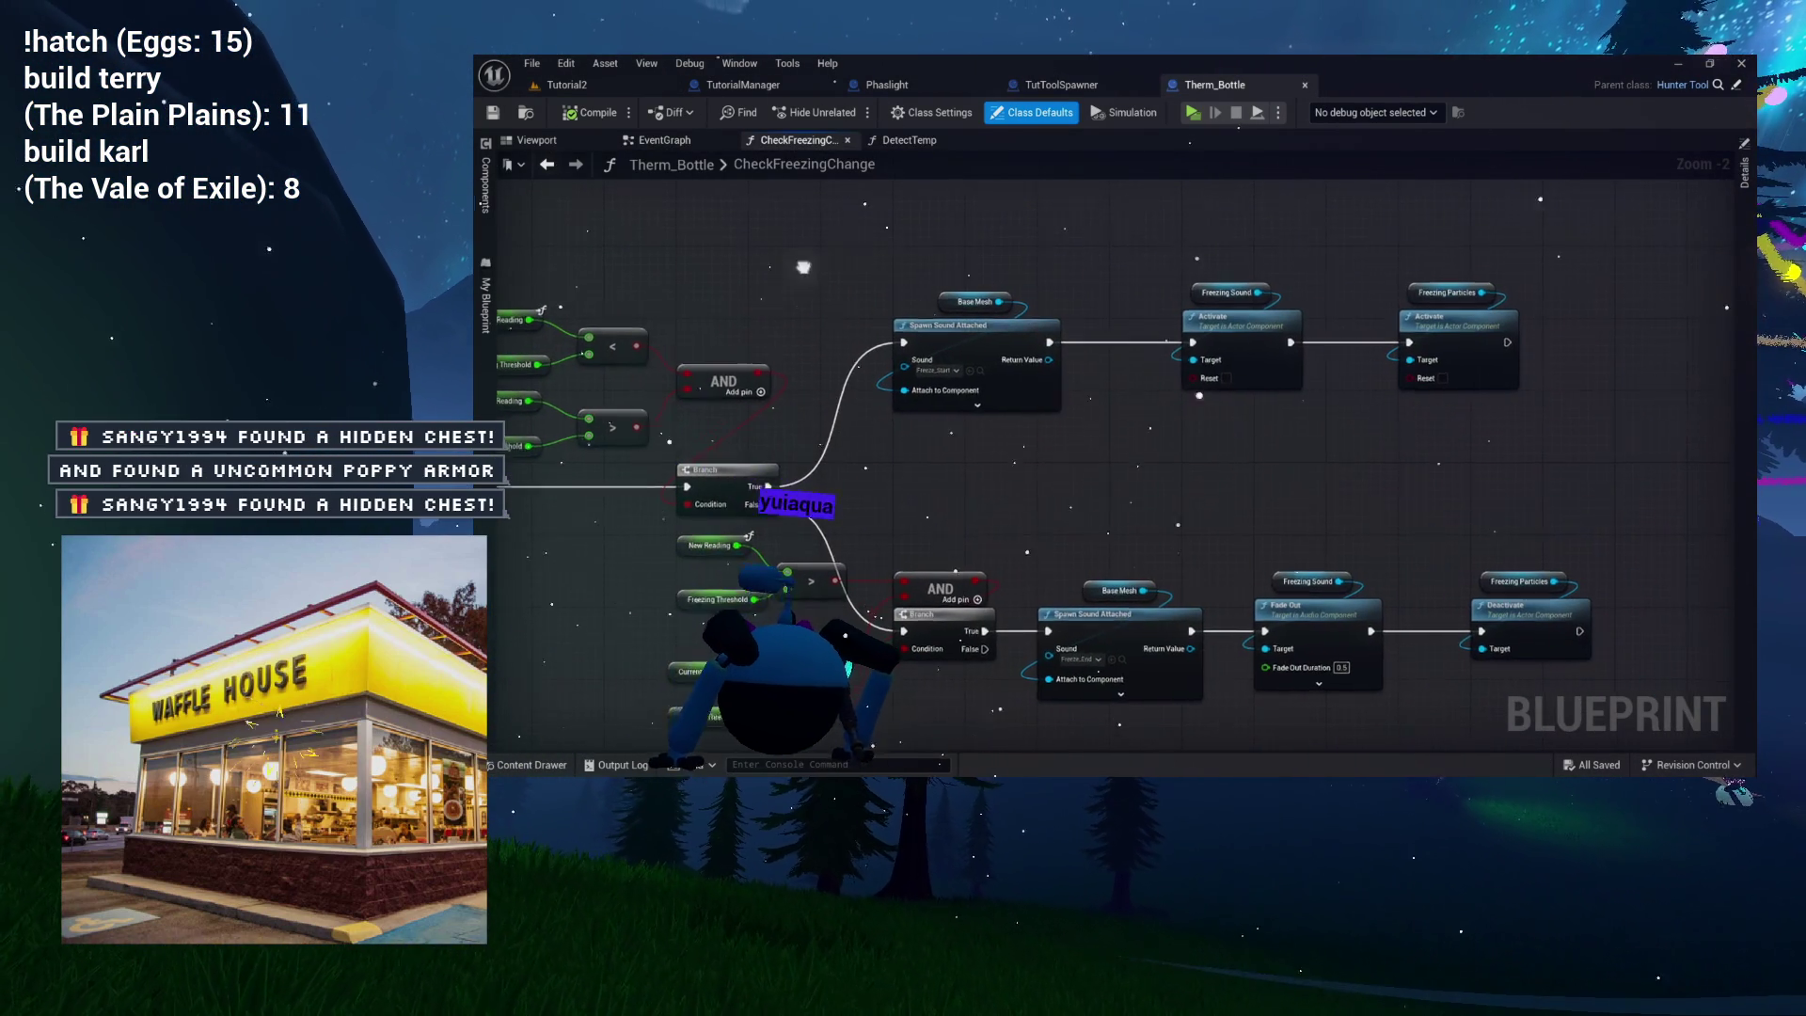
# Review CheckFreezingChange's sound, particle and freezing nodes, then show the My Blueprint panel.
pyautogui.moveTo(1058, 414); pyautogui.dragTo(932, 425)
pyautogui.moveTo(1058, 415)
pyautogui.mouseDown()
pyautogui.moveTo(1020, 331)
pyautogui.moveTo(1016, 415)
pyautogui.moveTo(1041, 409)
pyautogui.mouseUp()
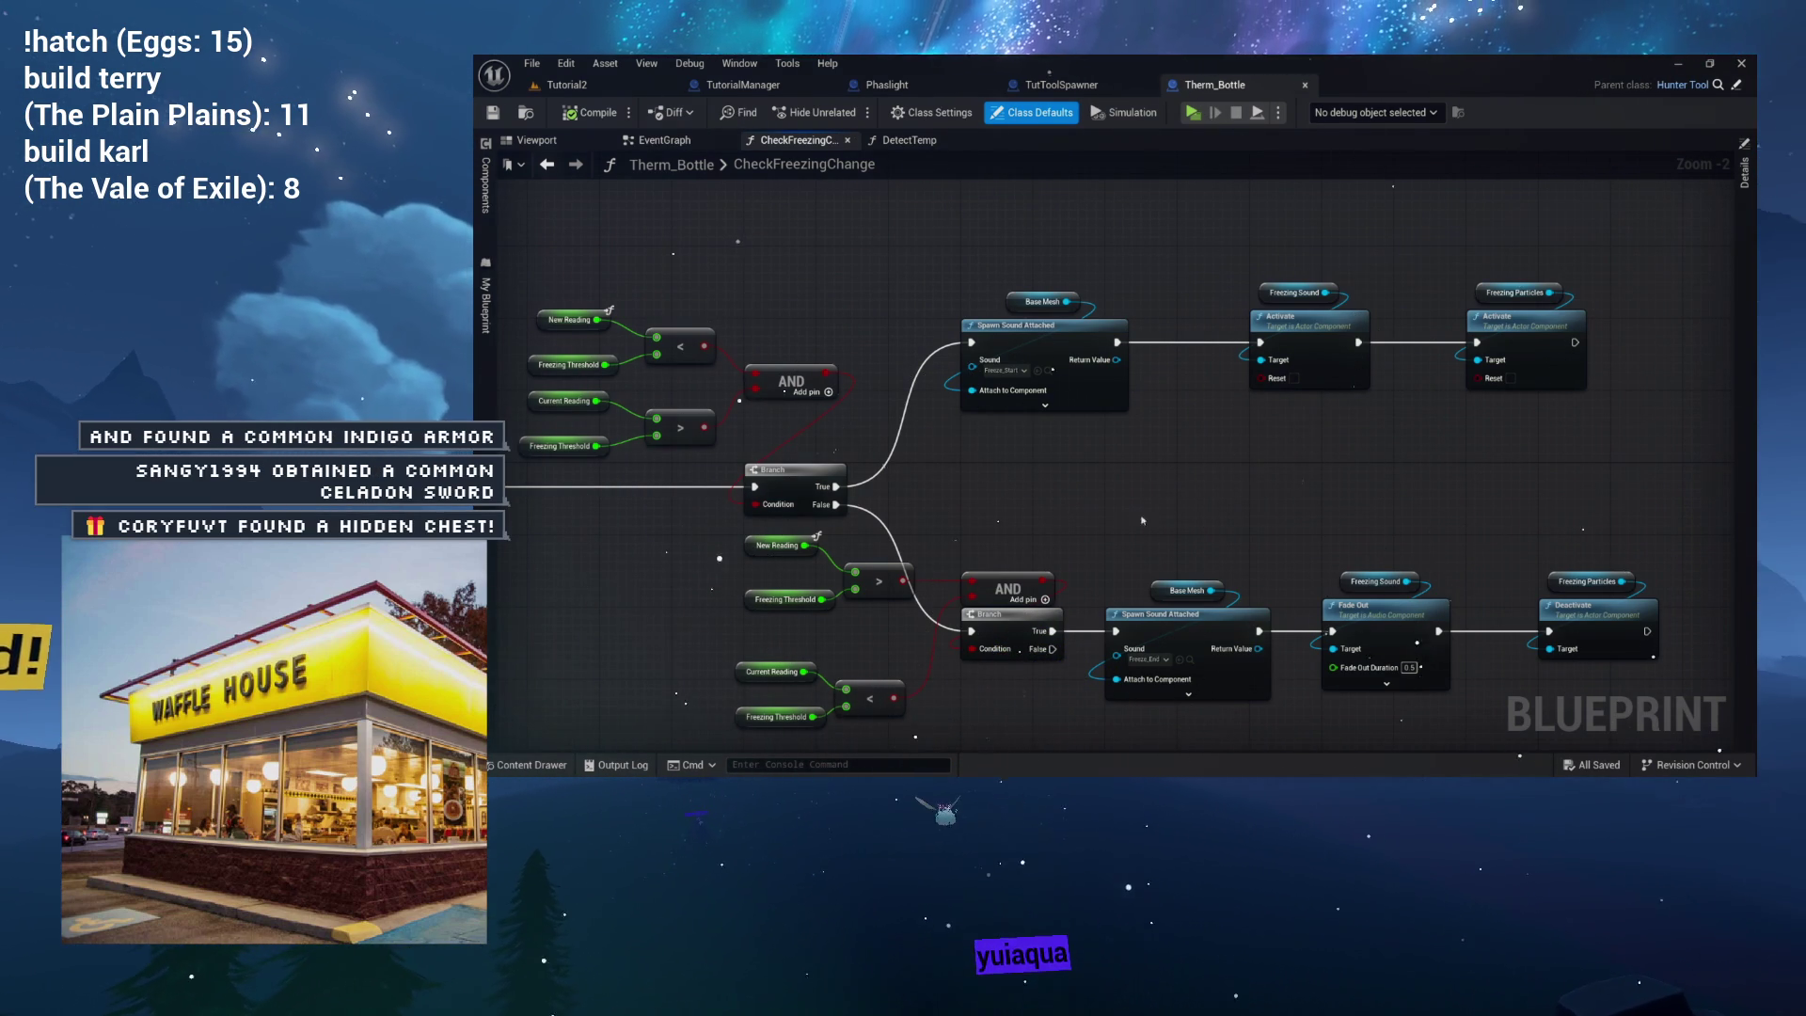
pyautogui.moveTo(1146, 482)
pyautogui.mouseDown()
pyautogui.moveTo(1059, 455)
pyautogui.moveTo(1147, 449)
pyautogui.moveTo(1086, 444)
pyautogui.moveTo(1066, 565)
pyautogui.moveTo(1196, 528)
pyautogui.mouseUp()
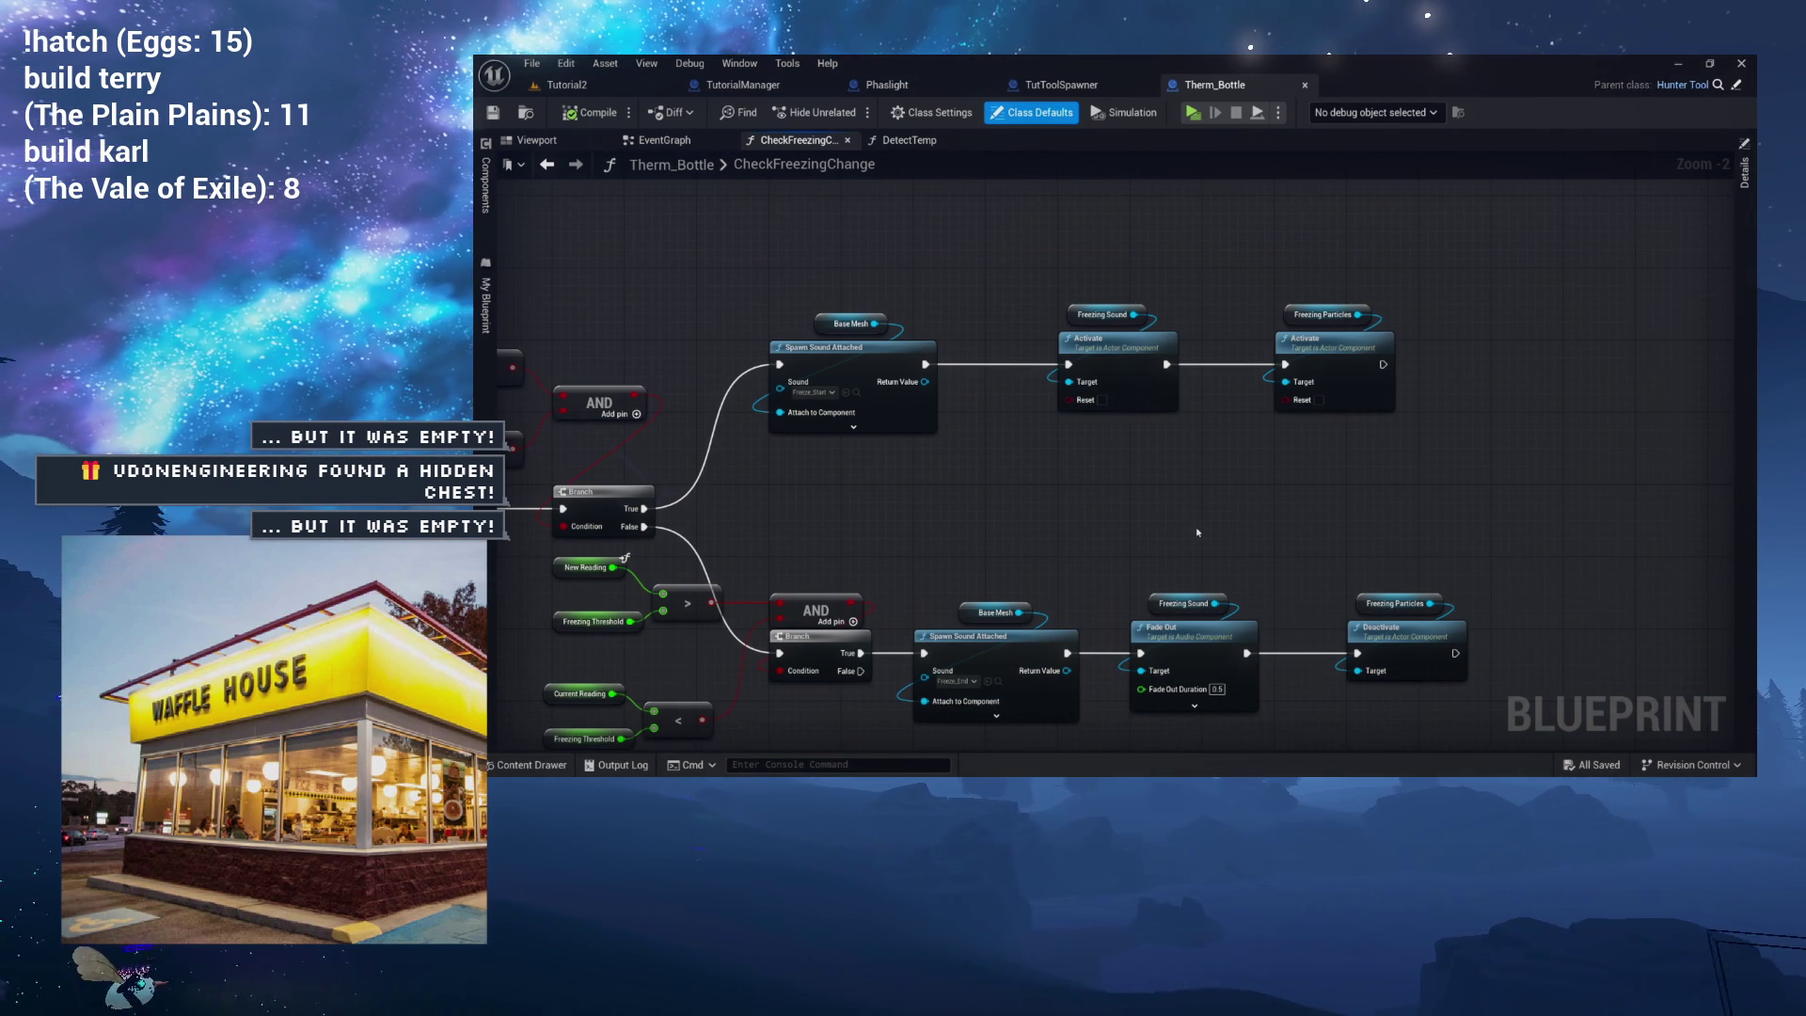
pyautogui.moveTo(1274, 467); pyautogui.dragTo(1119, 495)
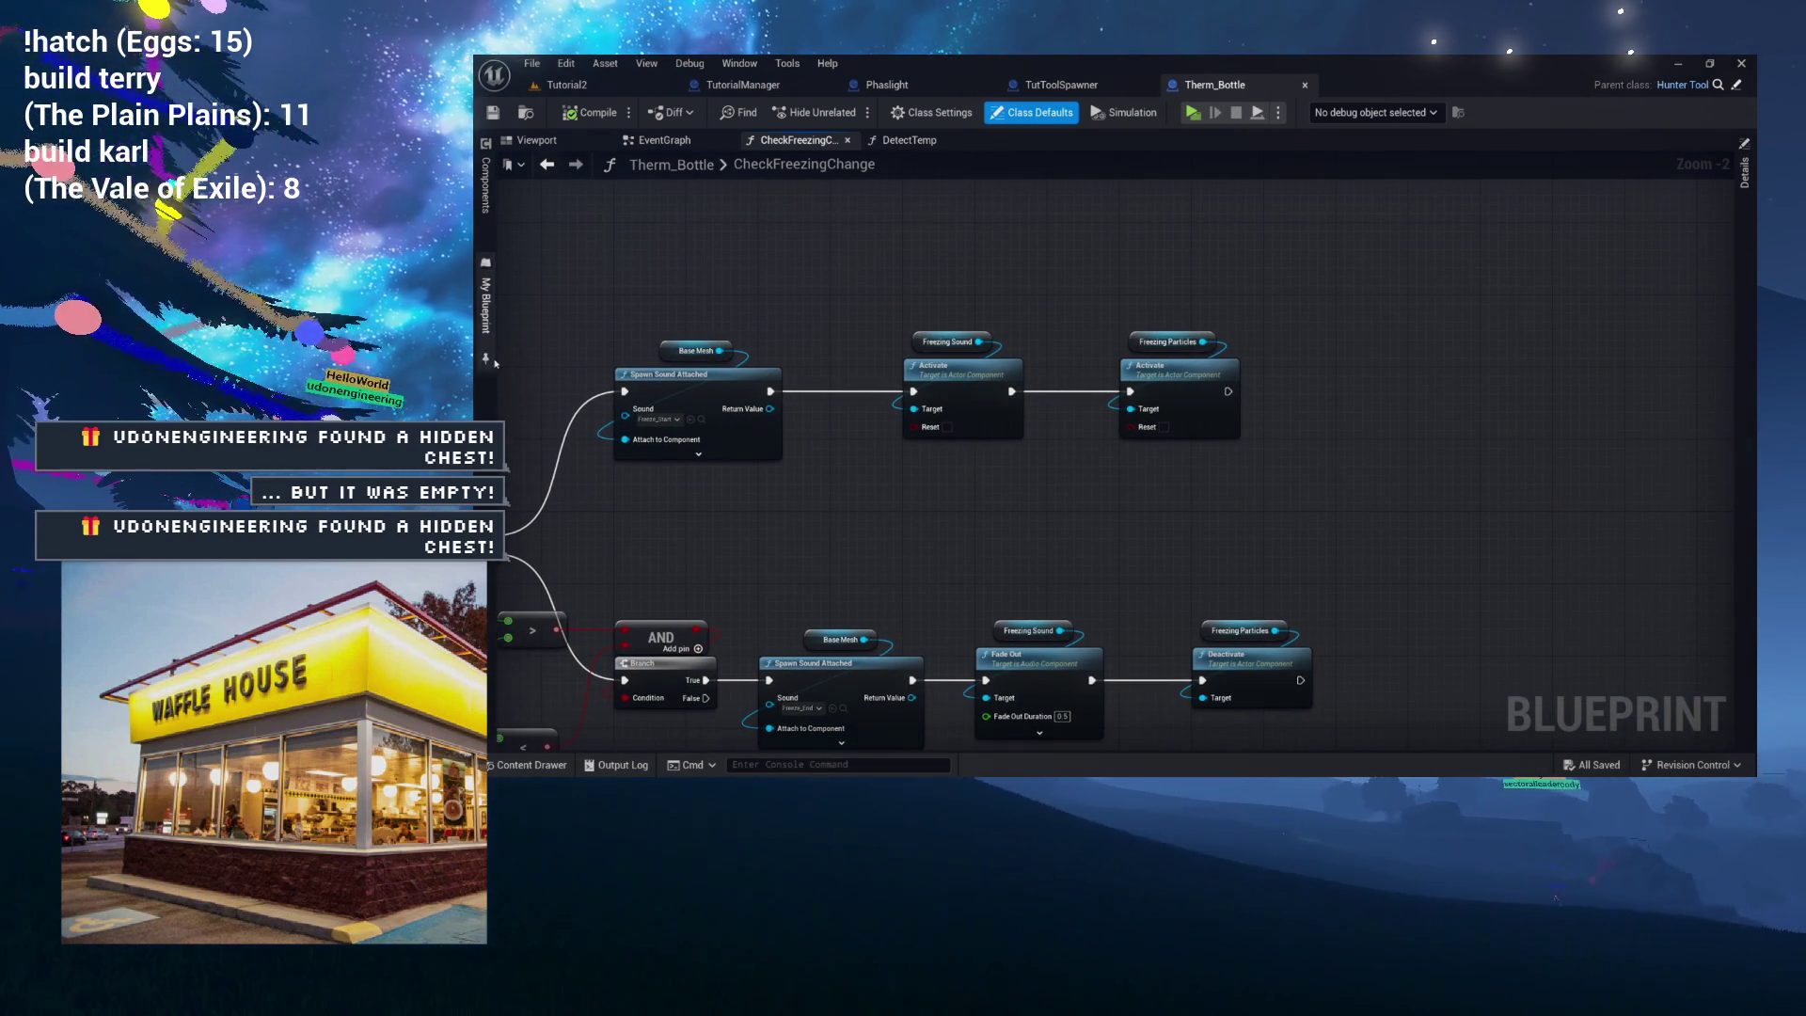
pyautogui.click(487, 359)
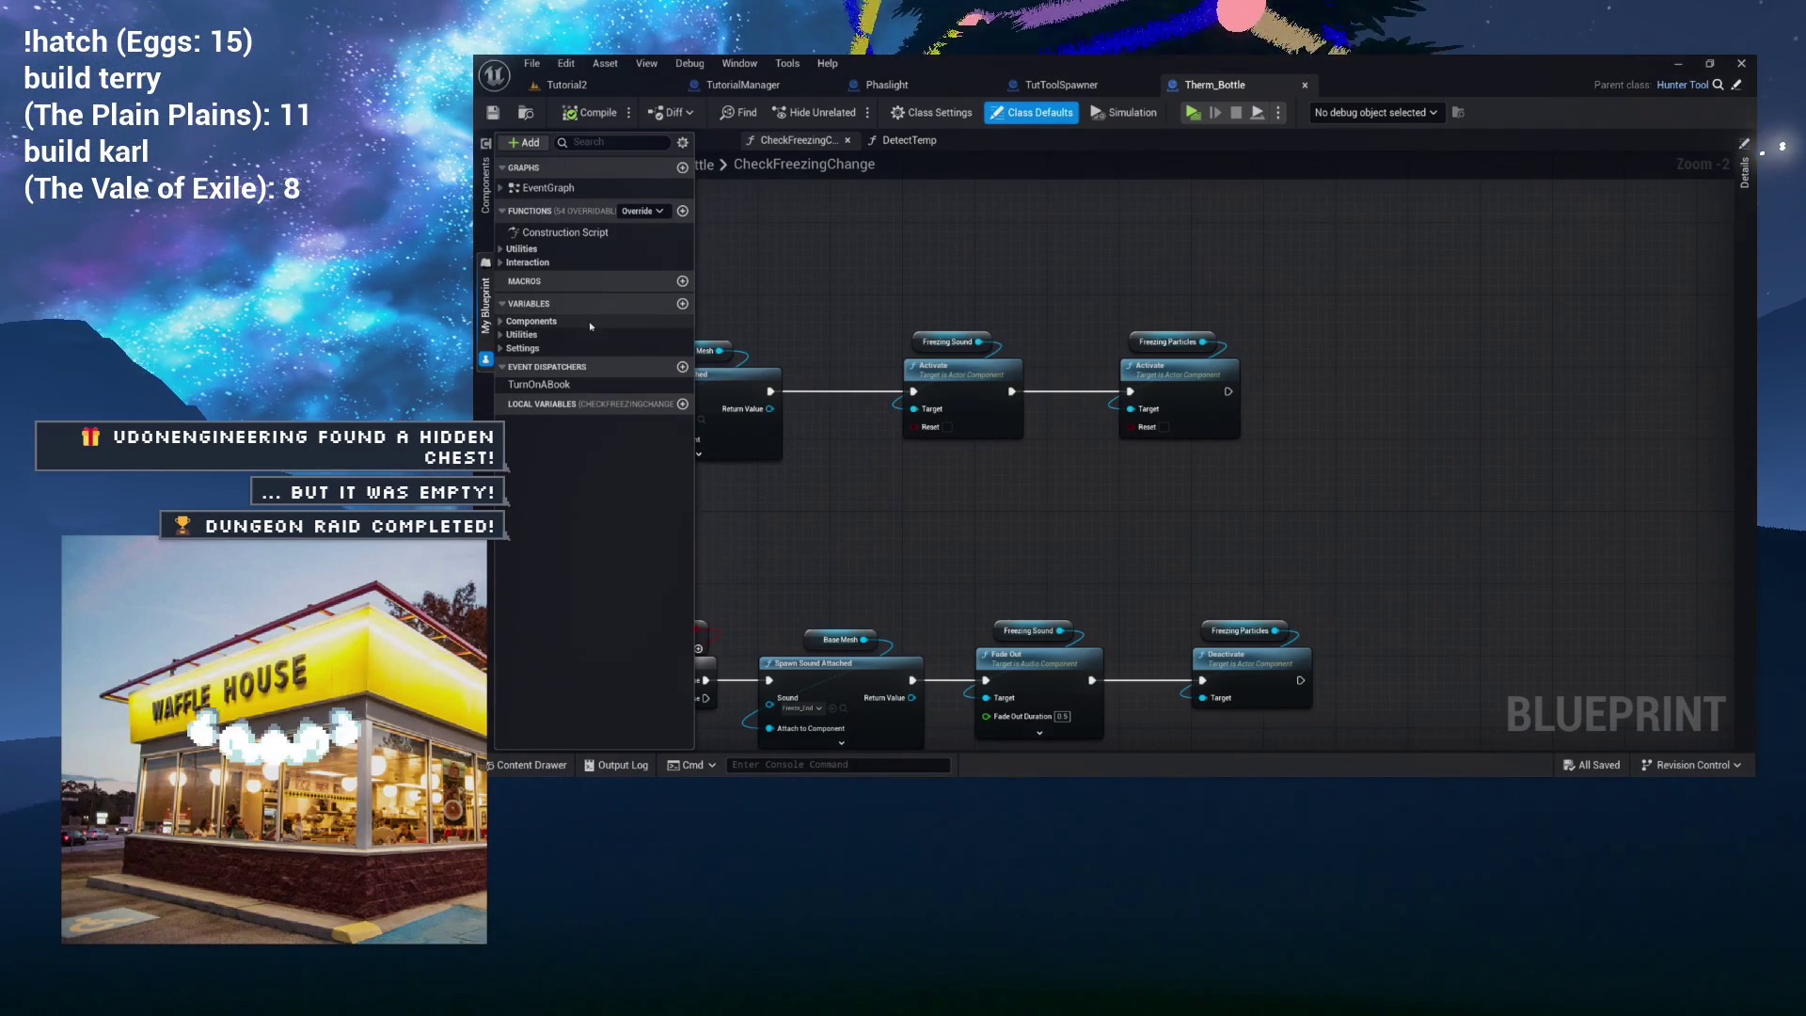
# Create a DetectedFreezing dispatcher with a Therm Bottle-typed Therm input and compile.
pyautogui.click(683, 367)
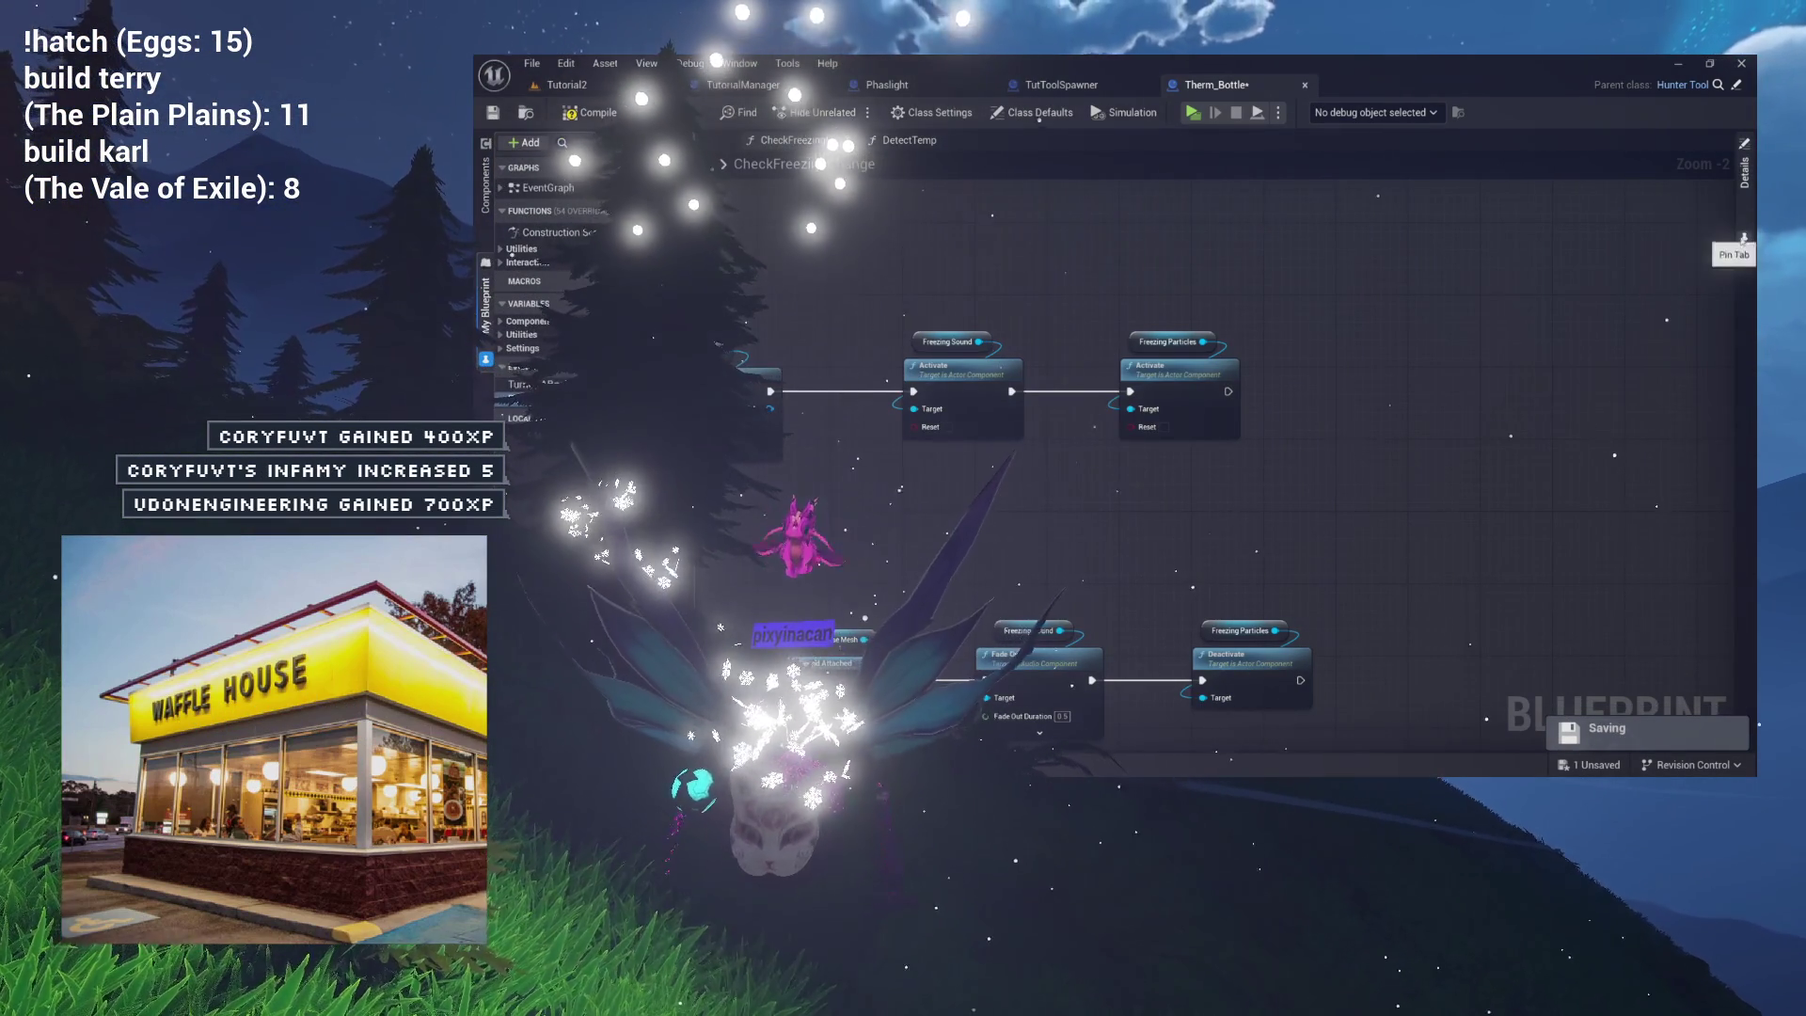
pyautogui.click(1745, 172)
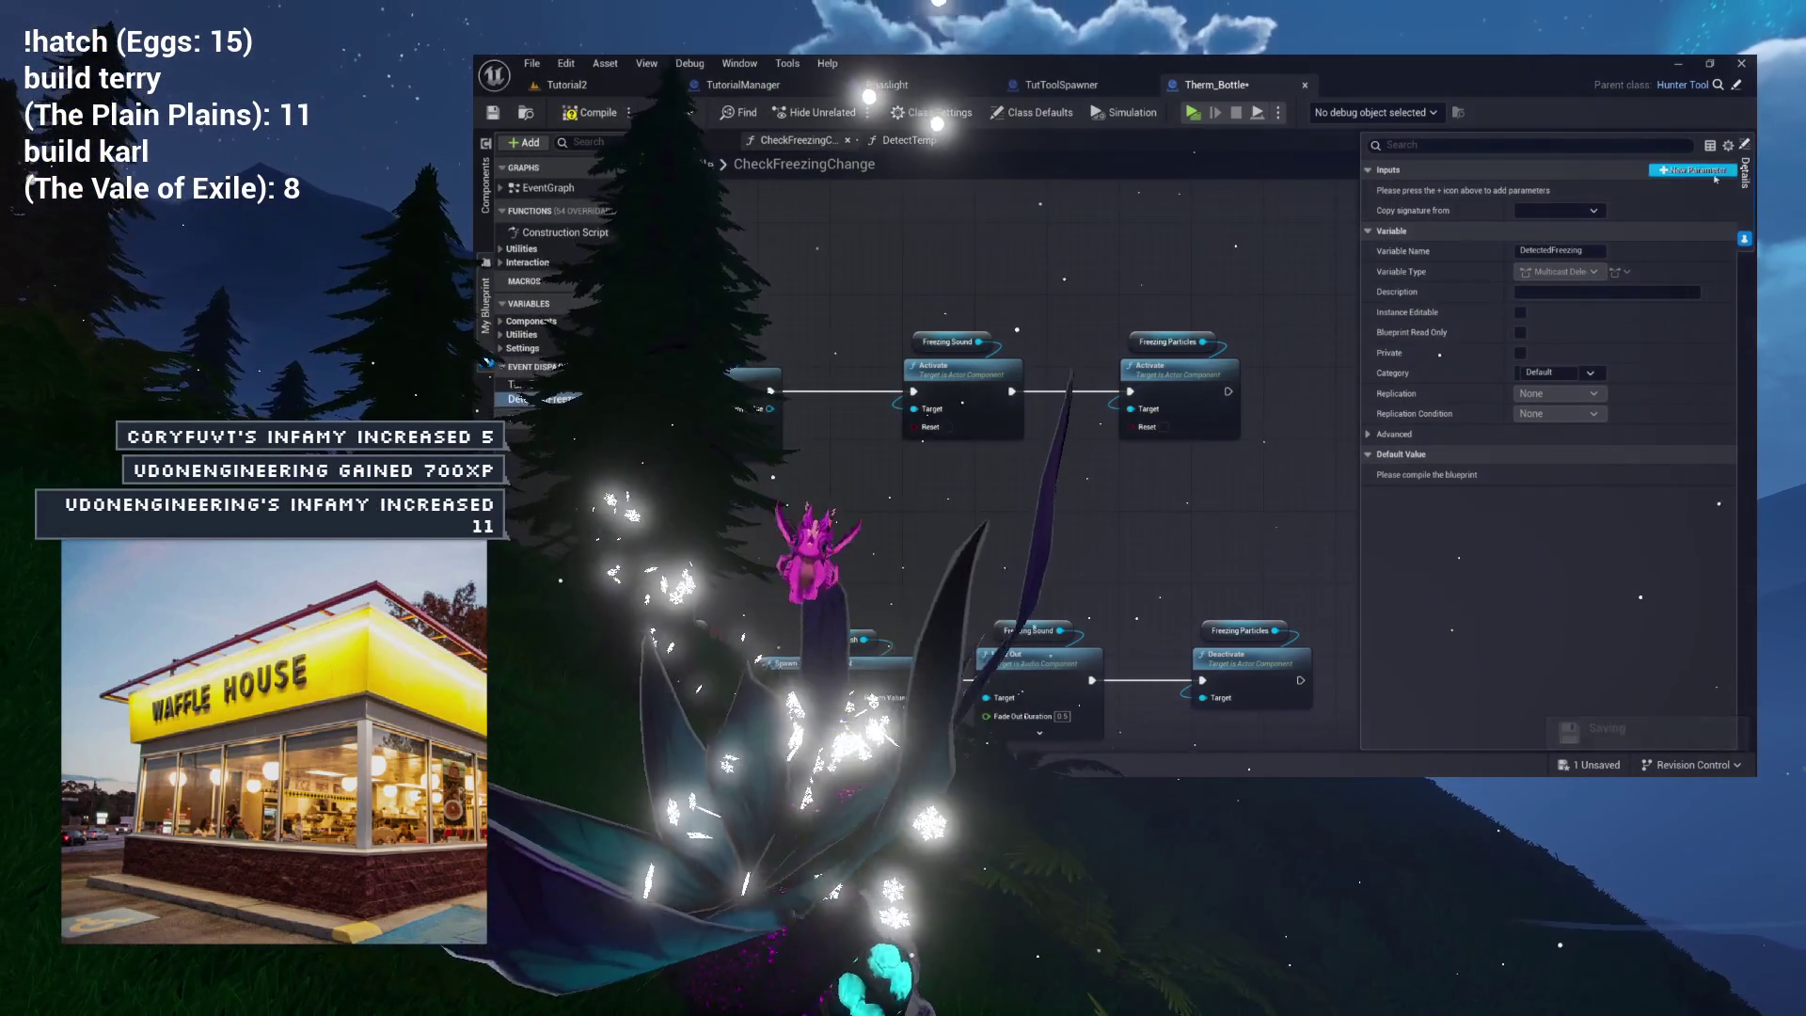
pyautogui.click(1574, 194)
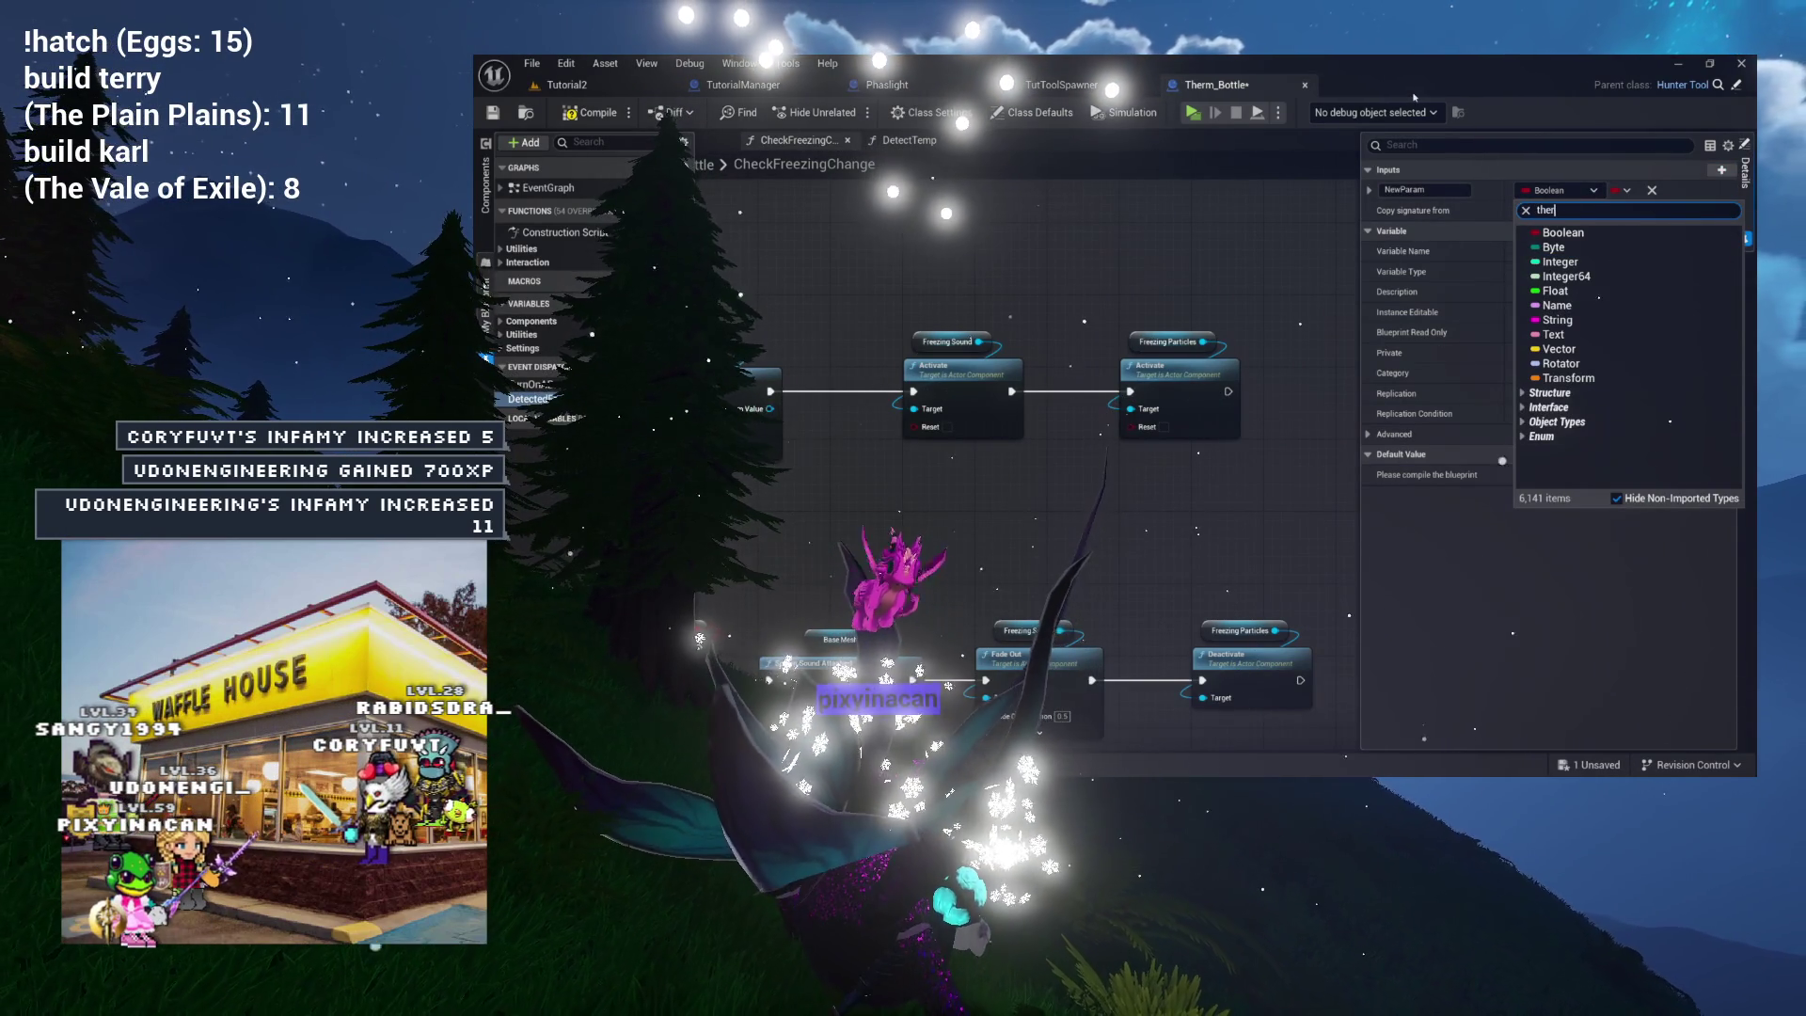
pyautogui.write('rm')
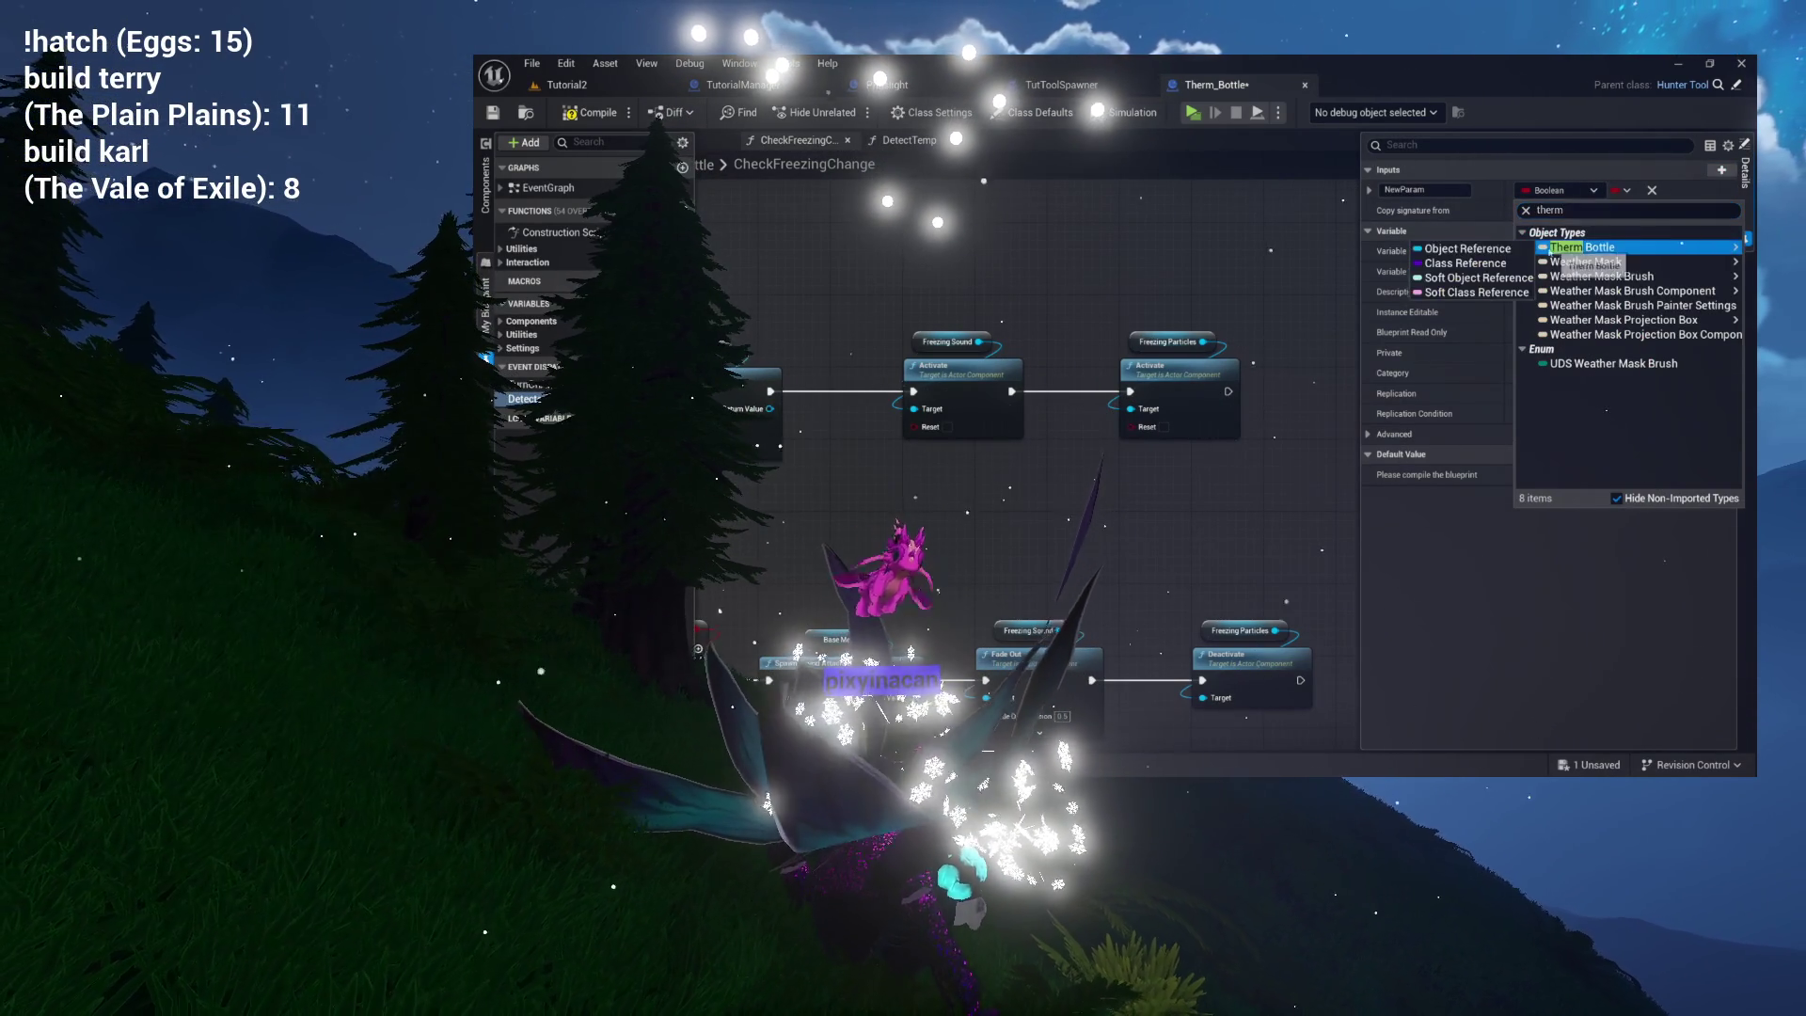
pyautogui.click(1485, 249)
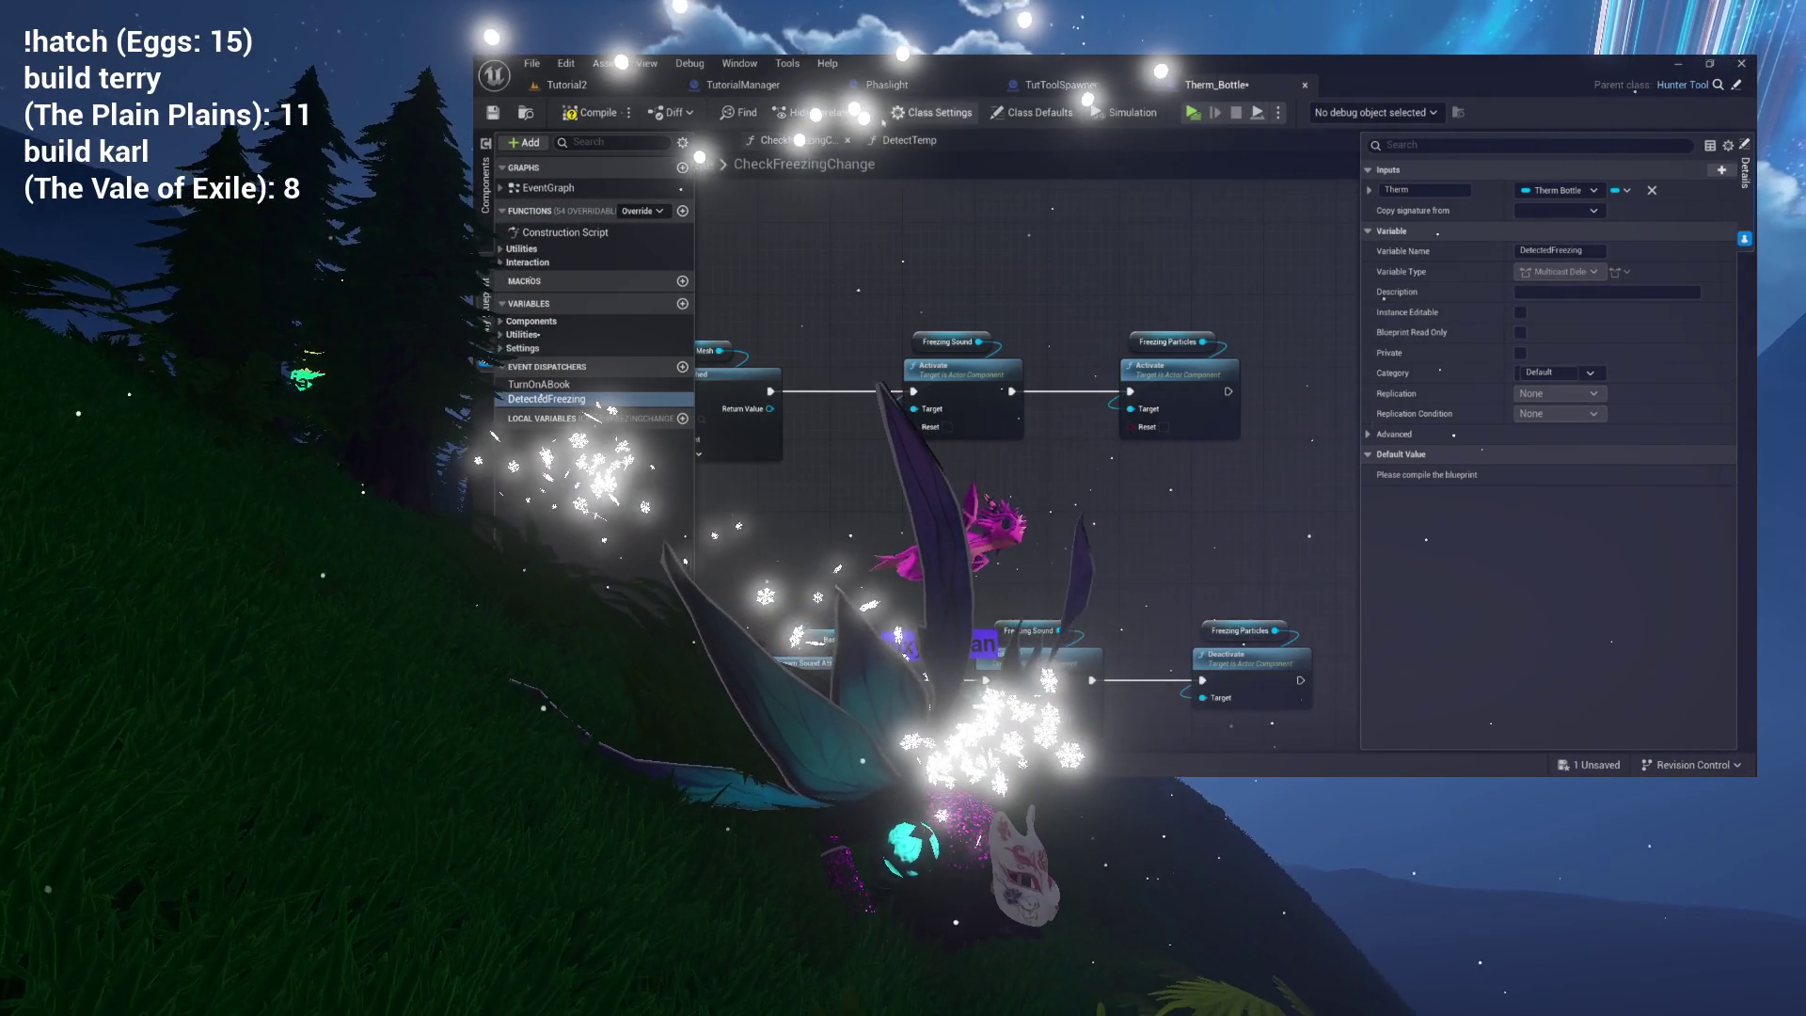
pyautogui.click(624, 114)
pyautogui.moveTo(1168, 289); pyautogui.dragTo(1040, 264)
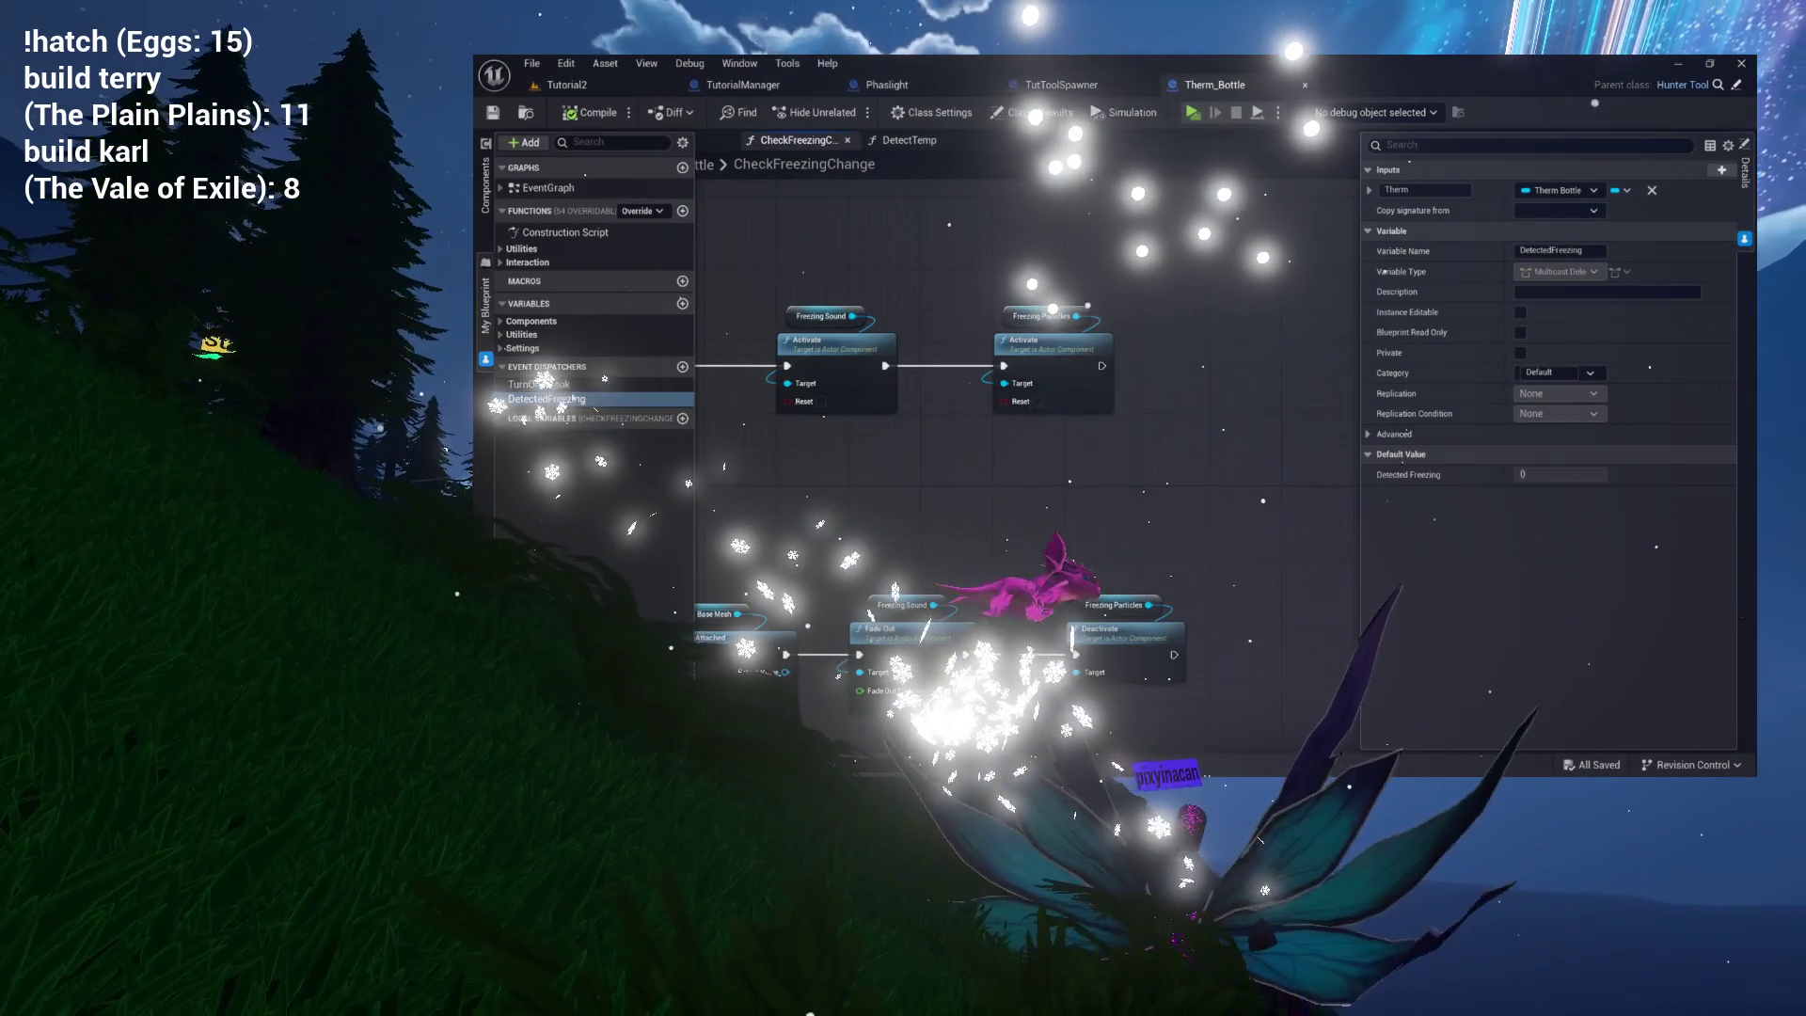
# Add a Detected Freezing call with a Self reference wired into Therm.
pyautogui.moveTo(509, 405); pyautogui.dragTo(1238, 344)
pyautogui.click(1264, 372)
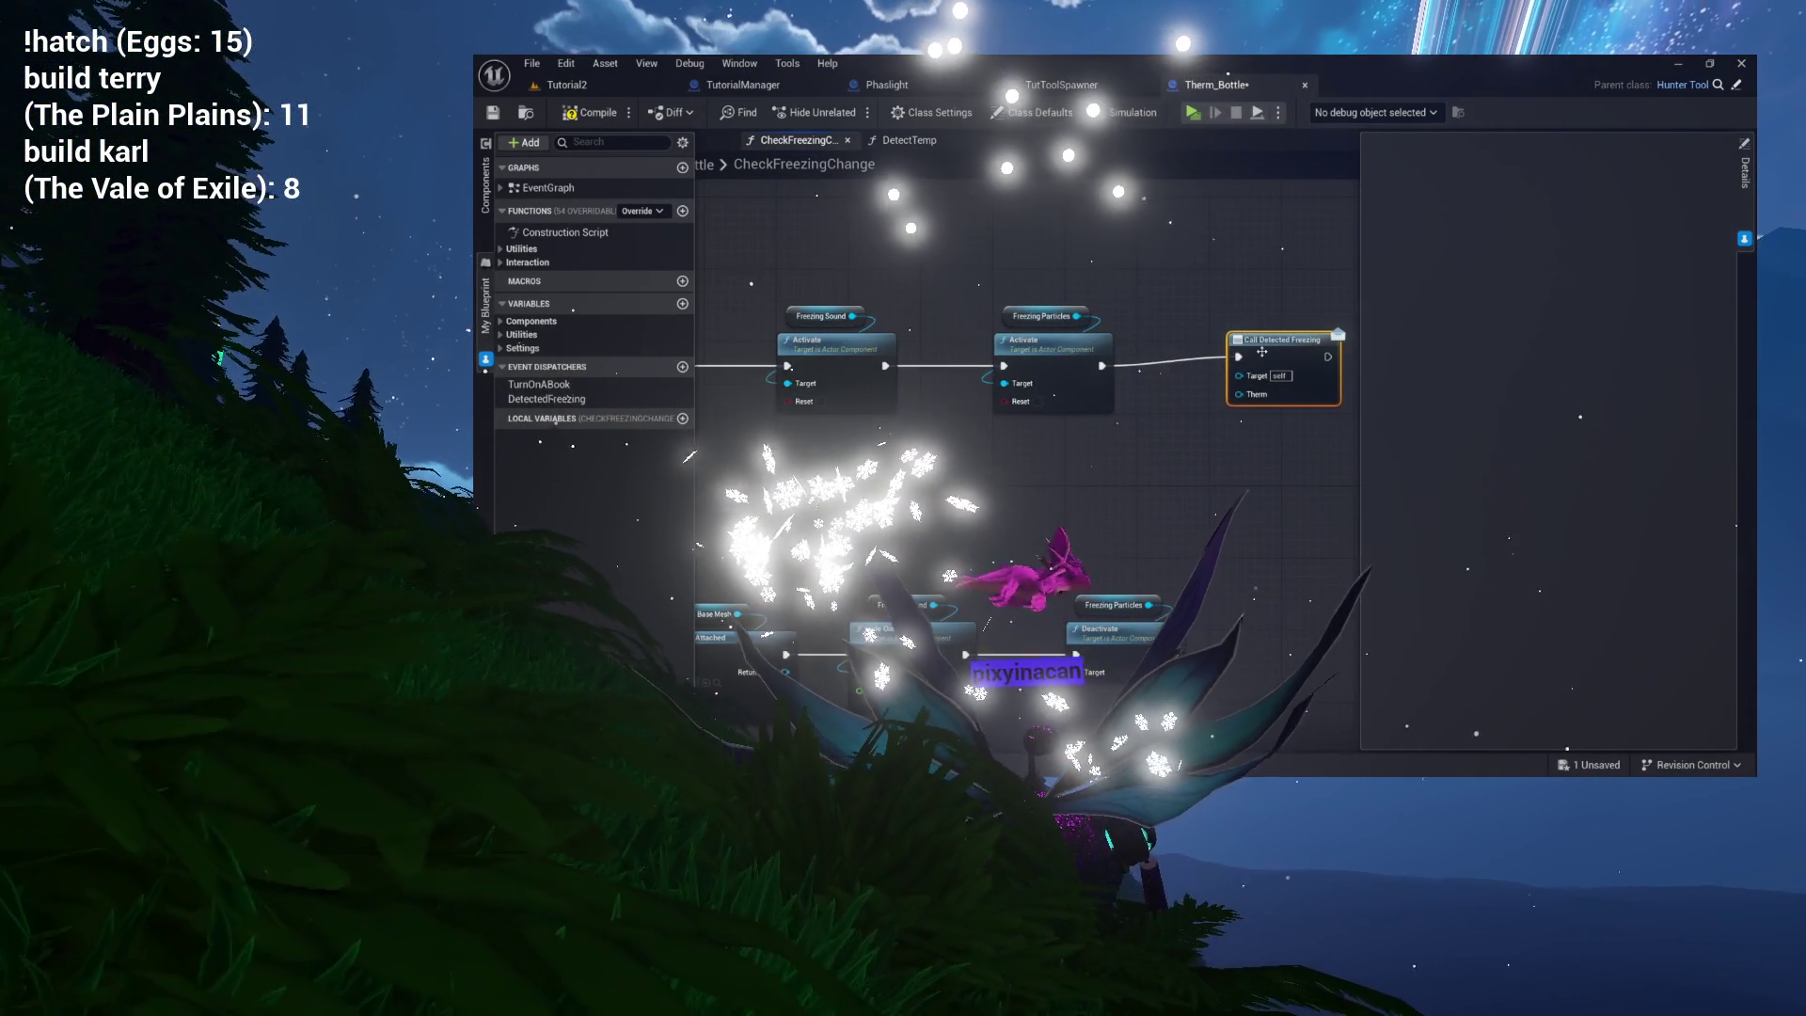
pyautogui.moveTo(1226, 411)
pyautogui.mouseDown()
pyautogui.moveTo(1122, 428)
pyautogui.moveTo(1285, 439)
pyautogui.mouseUp()
pyautogui.write('f')
pyautogui.press('Return')
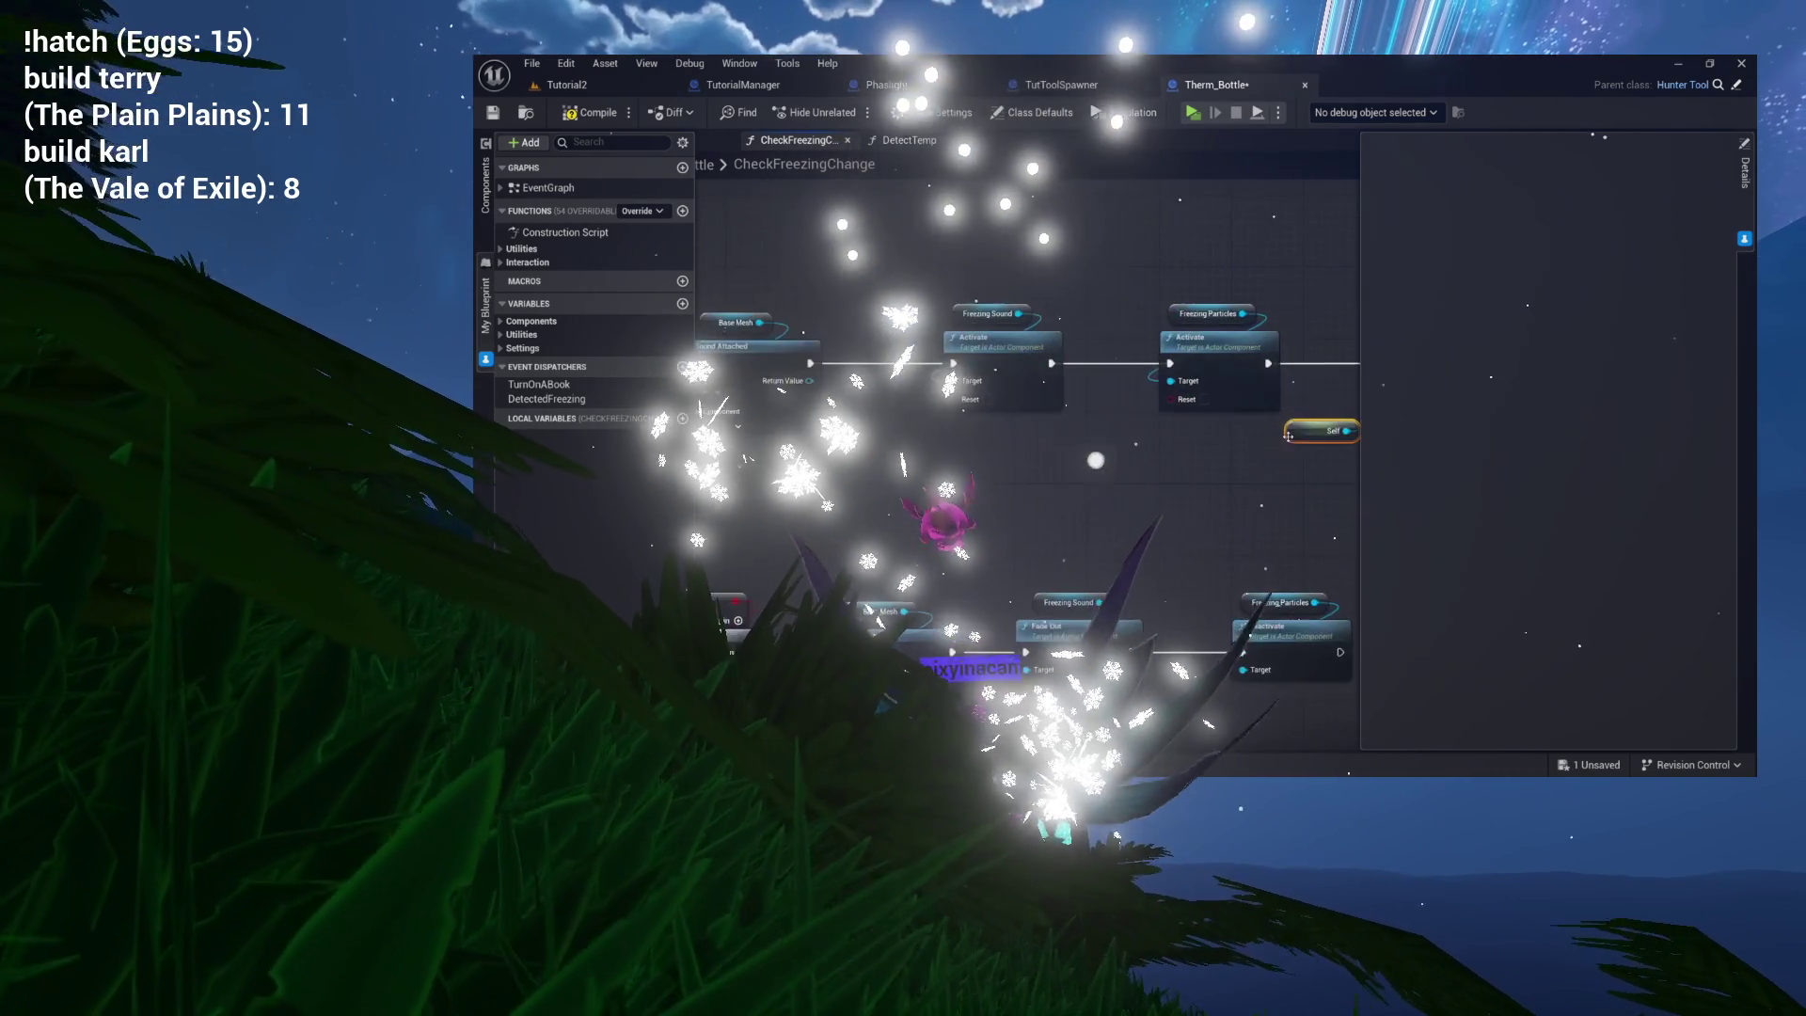
# Save the Therm_Bottle blueprint and return to the Tutorial2 level.
pyautogui.moveTo(858, 320); pyautogui.dragTo(1213, 315)
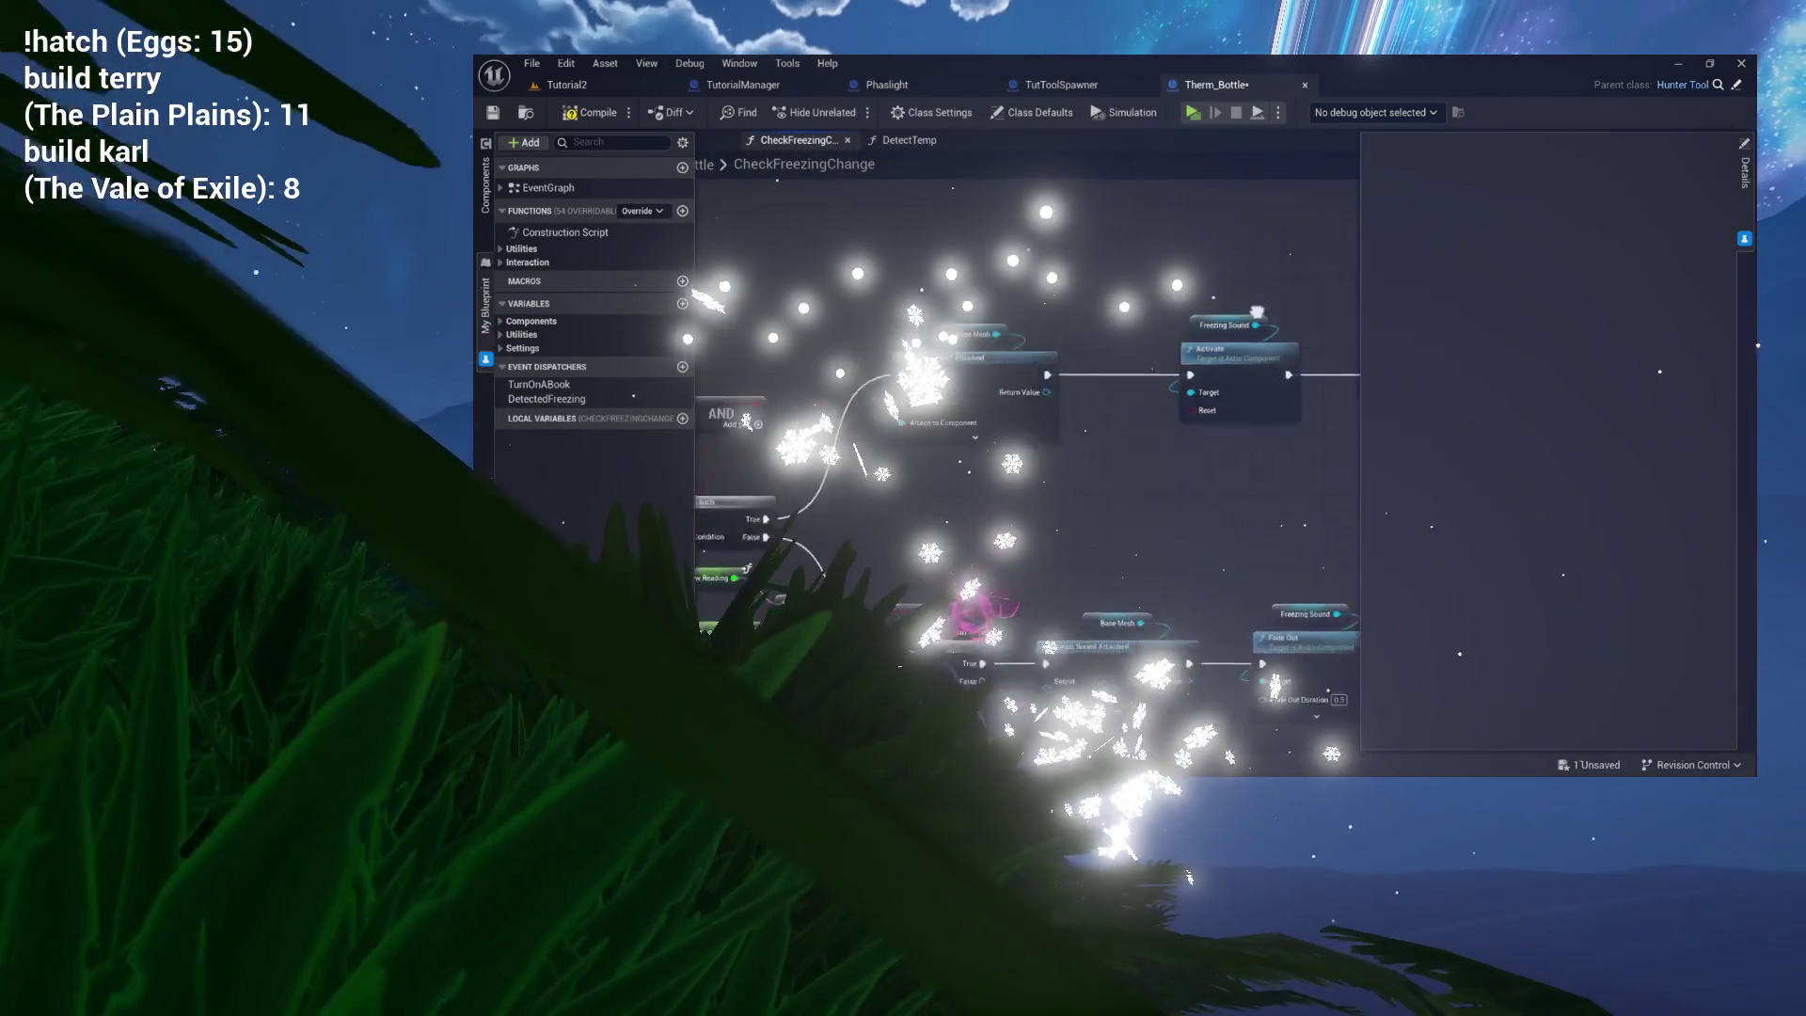
pyautogui.moveTo(1307, 415); pyautogui.dragTo(1445, 323)
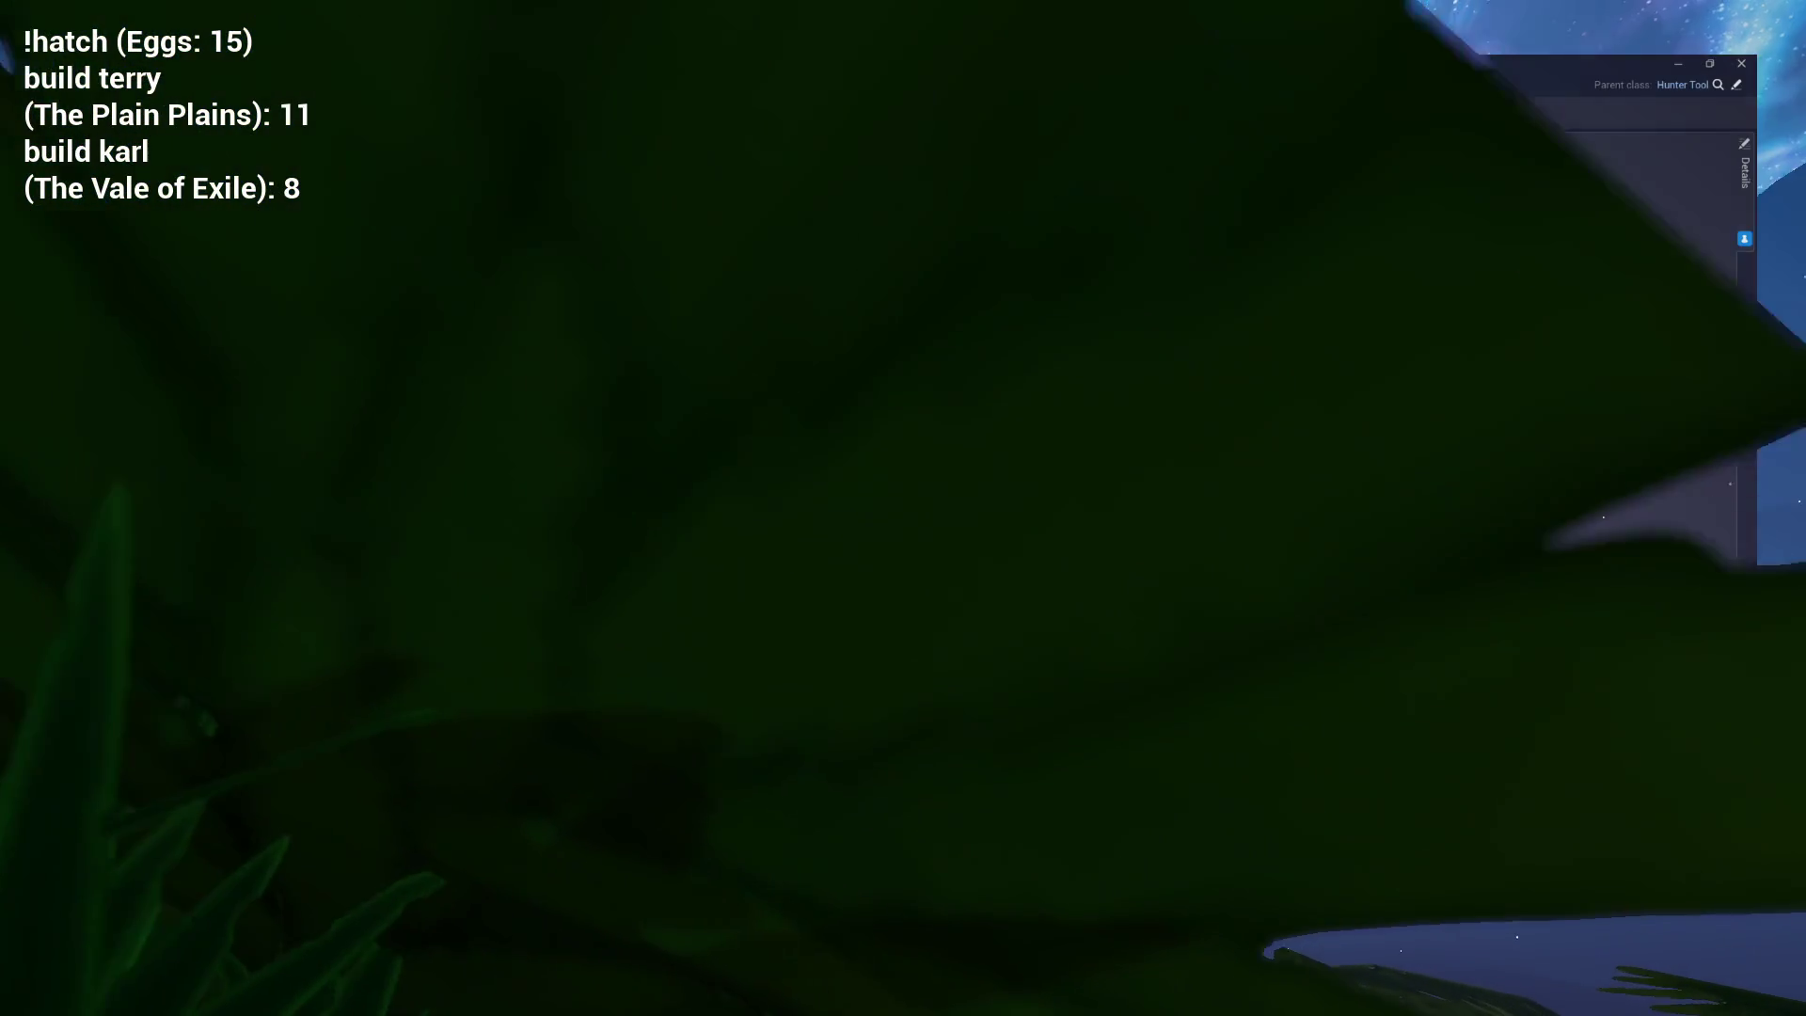
pyautogui.hotkey('ctrl', 's')
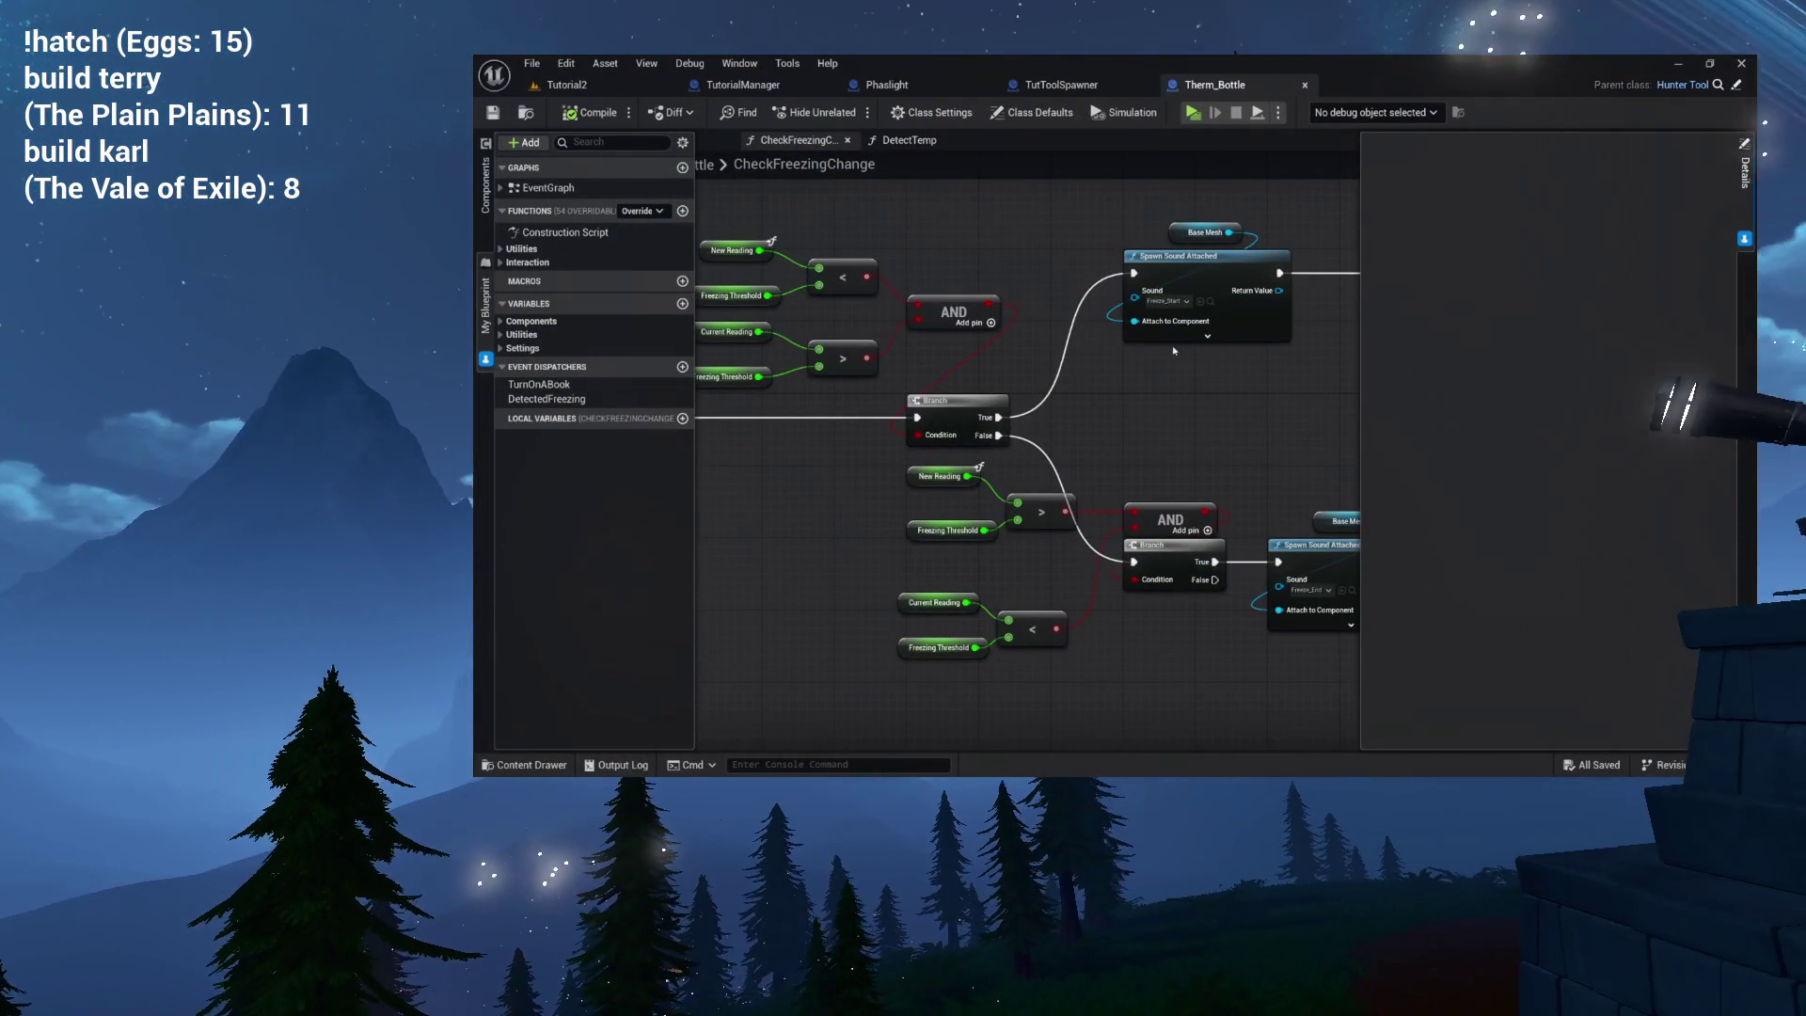
pyautogui.click(628, 88)
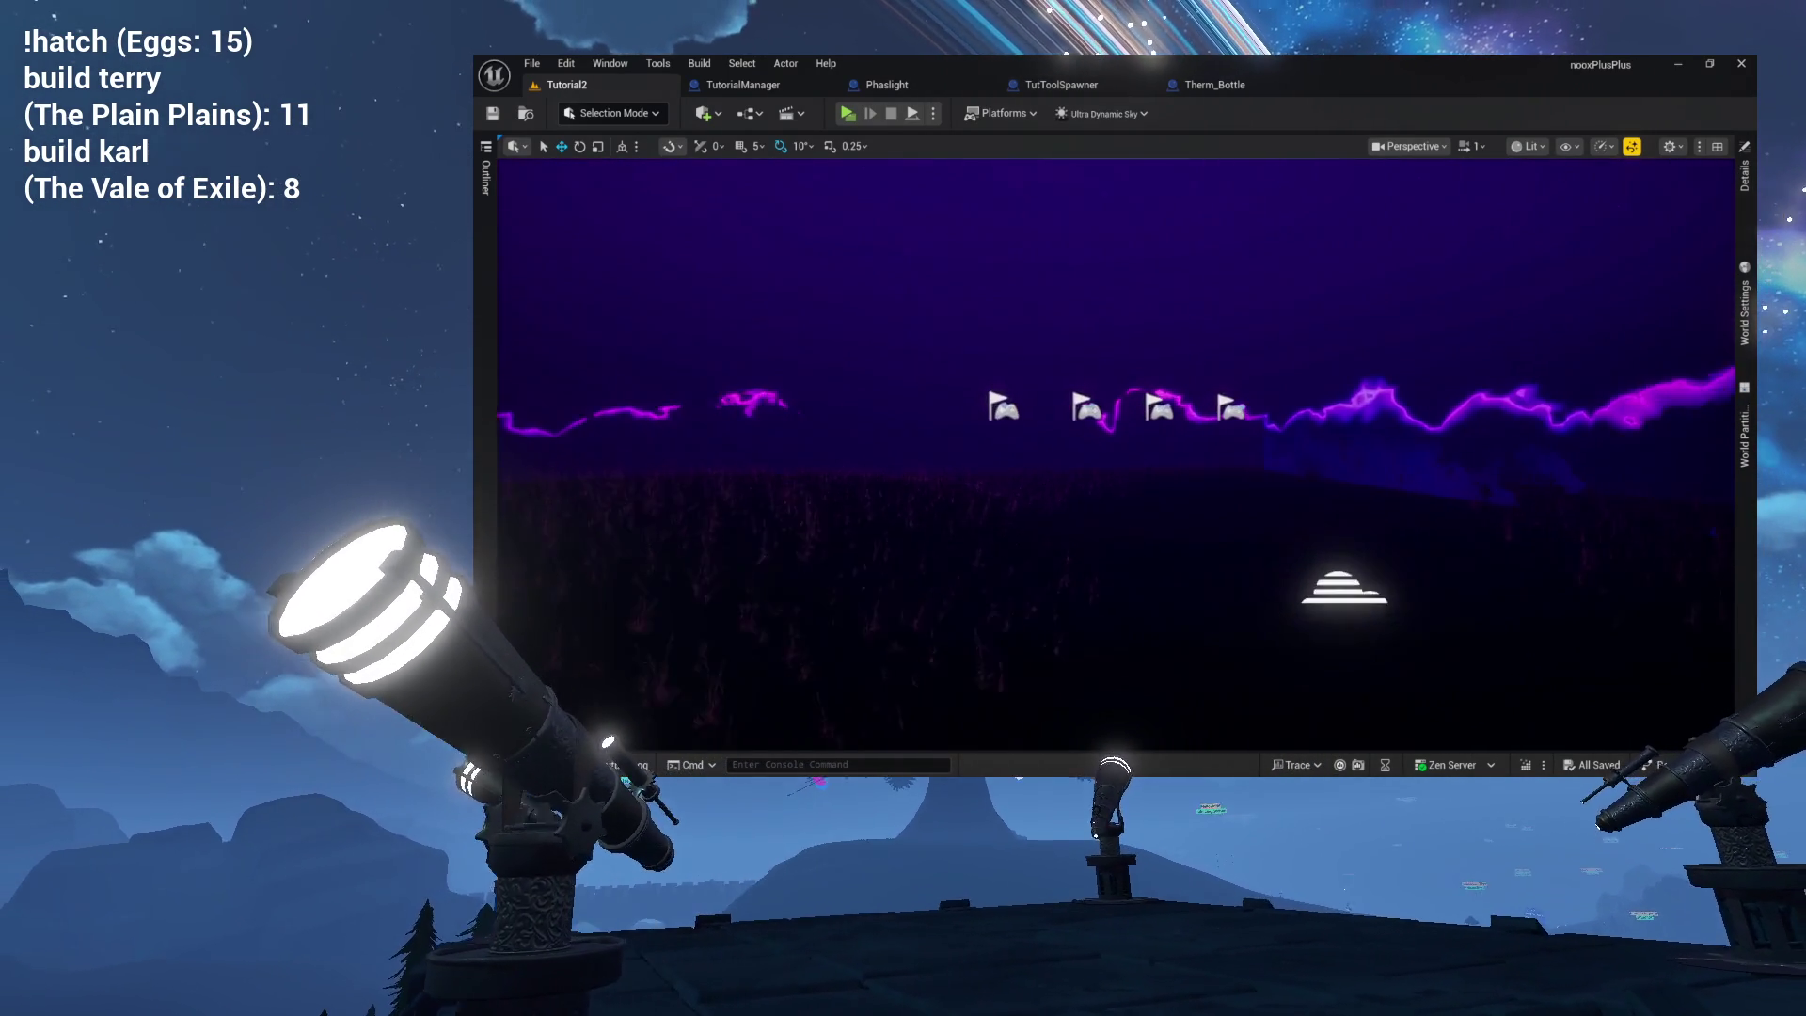
# Browse Content > Environment to open TheForest level, then hide the Content Drawer.
pyautogui.hotkey('ctrl', 'space')
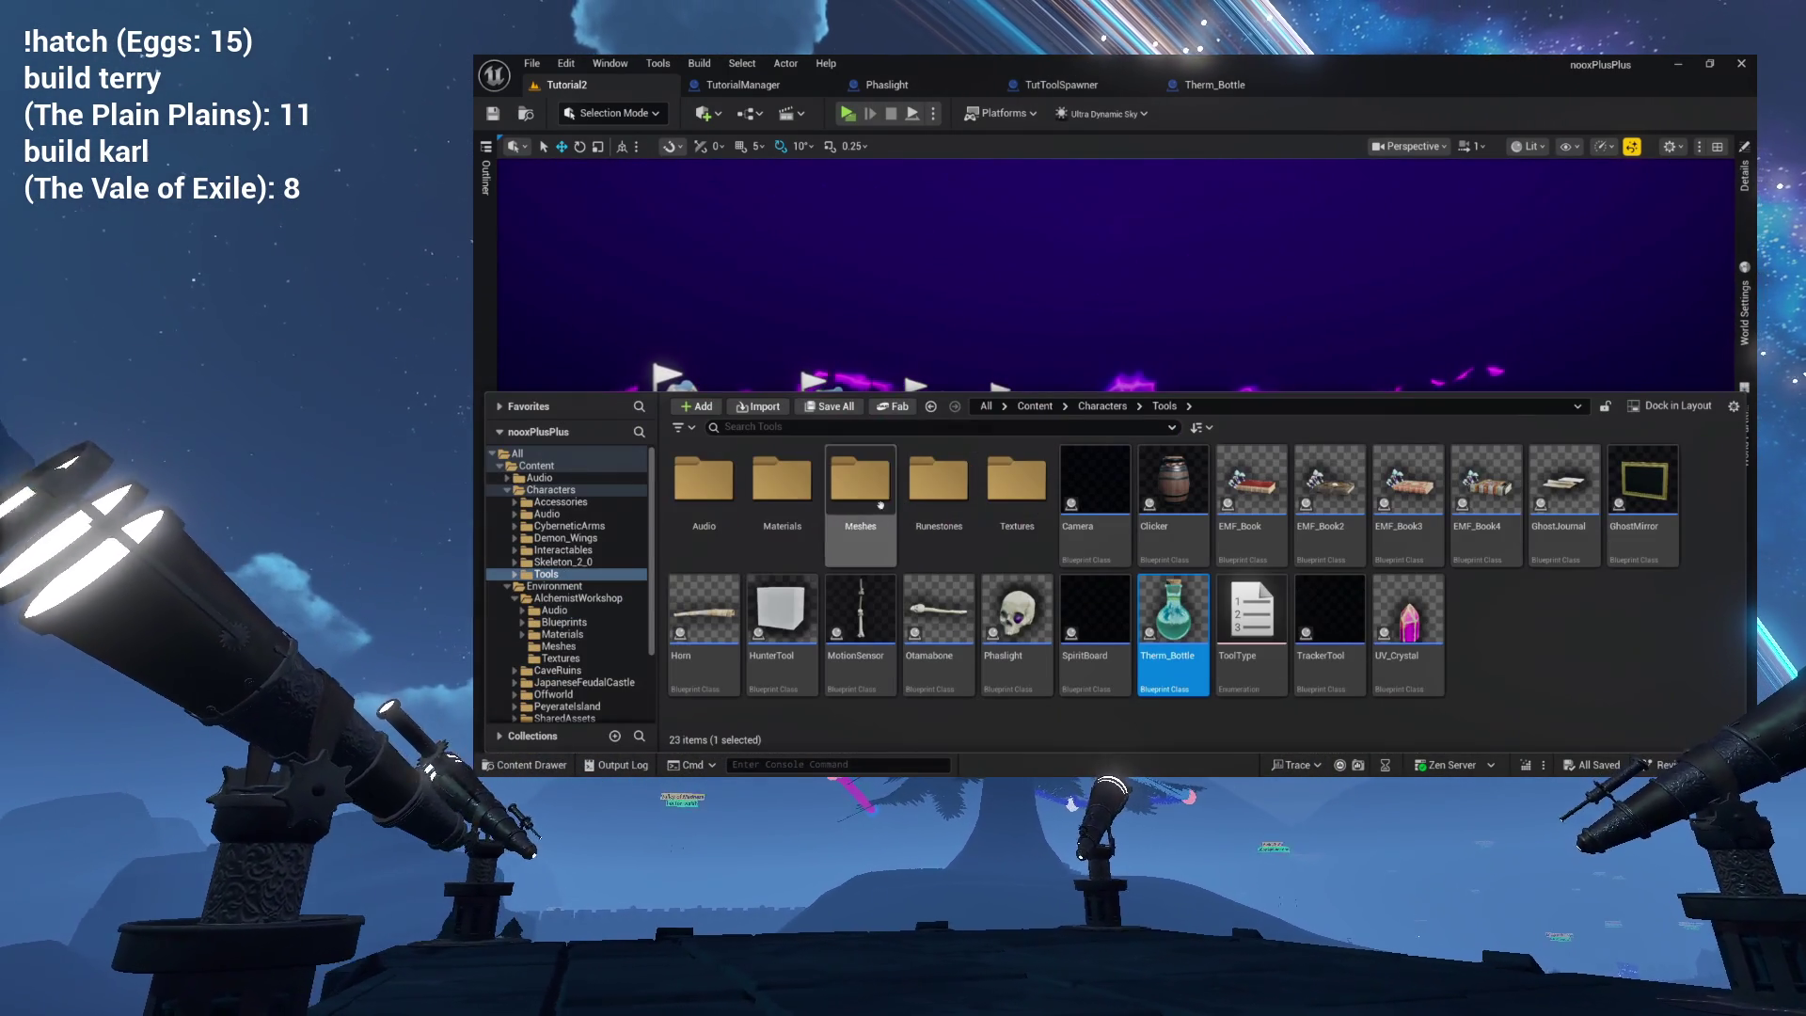
pyautogui.click(555, 634)
pyautogui.click(559, 646)
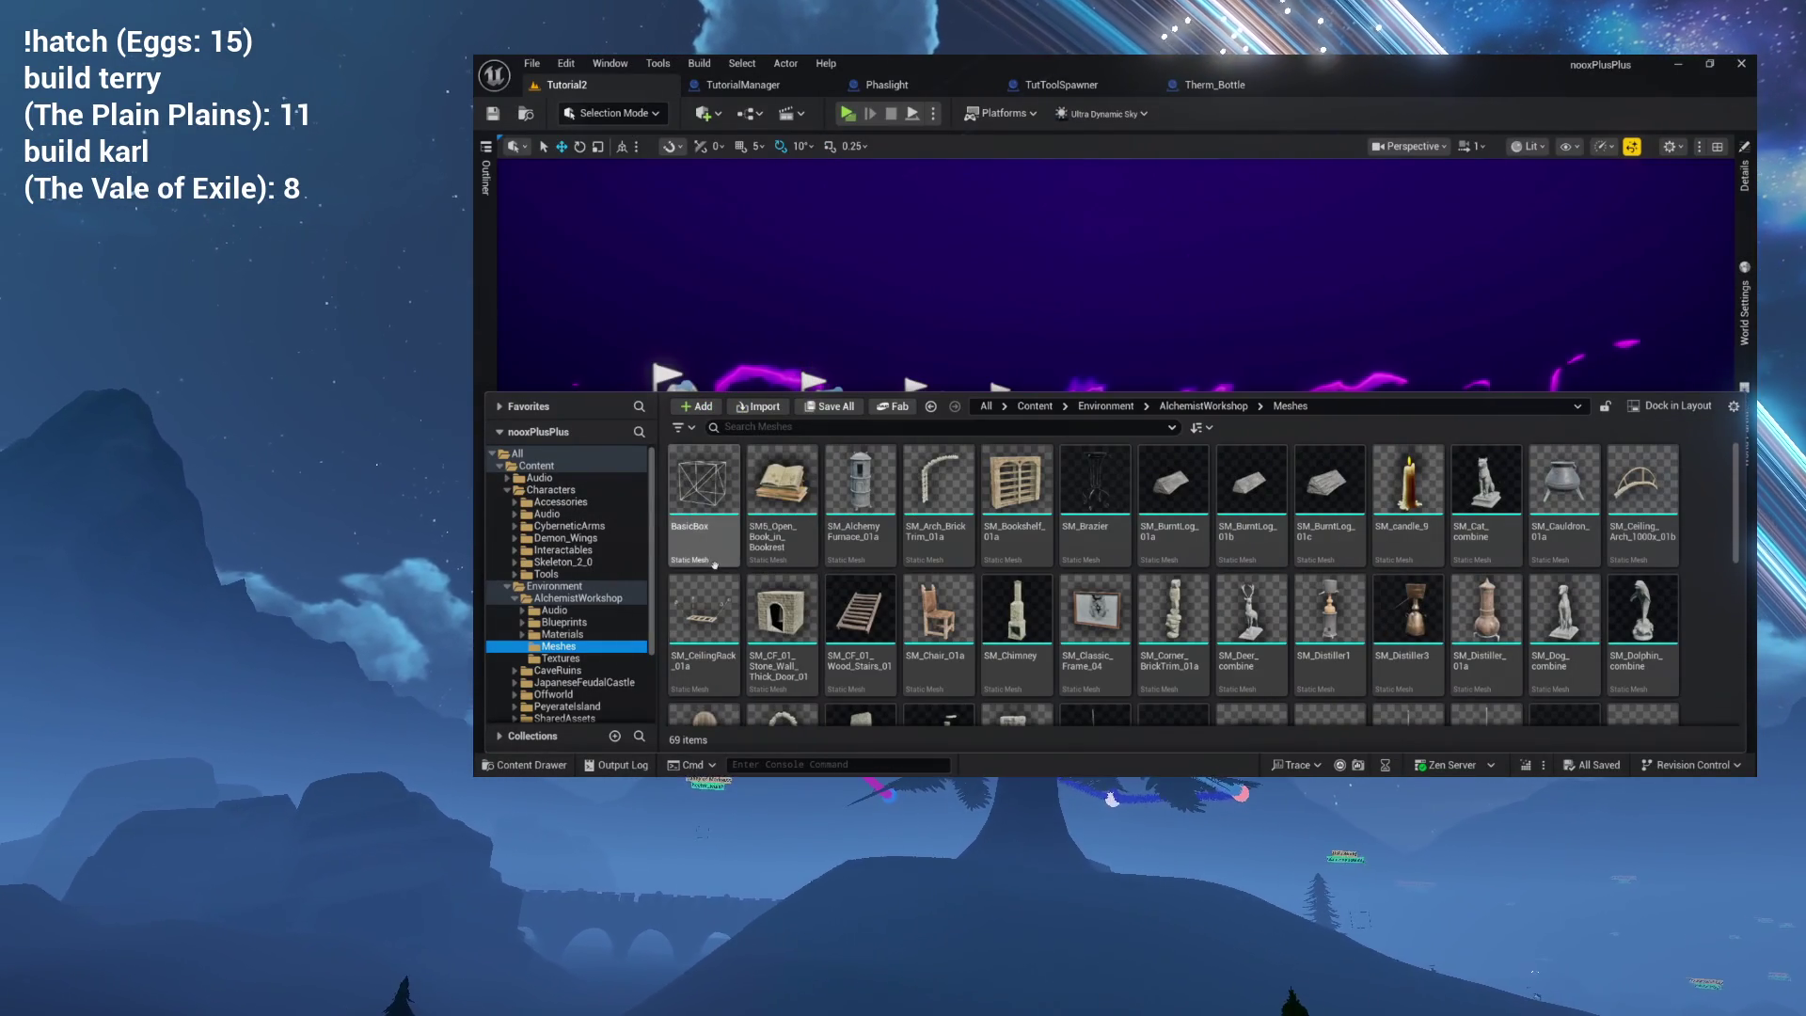
pyautogui.click(572, 599)
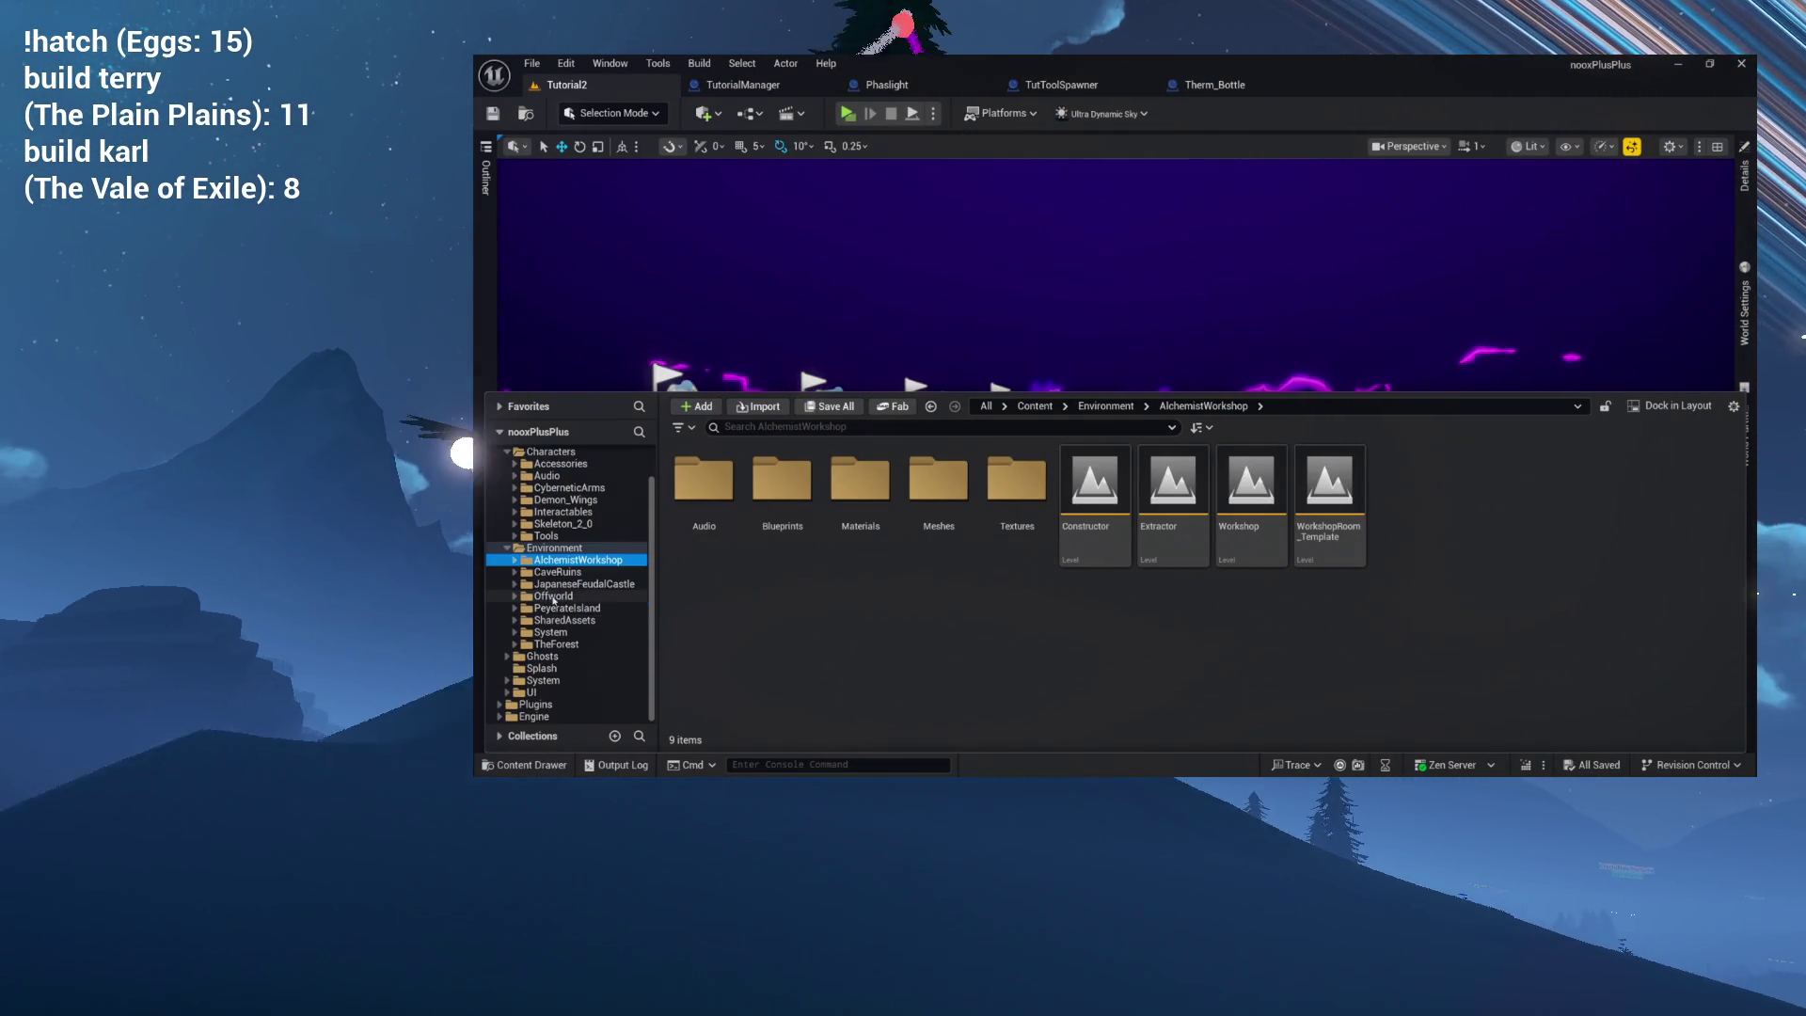
pyautogui.click(562, 584)
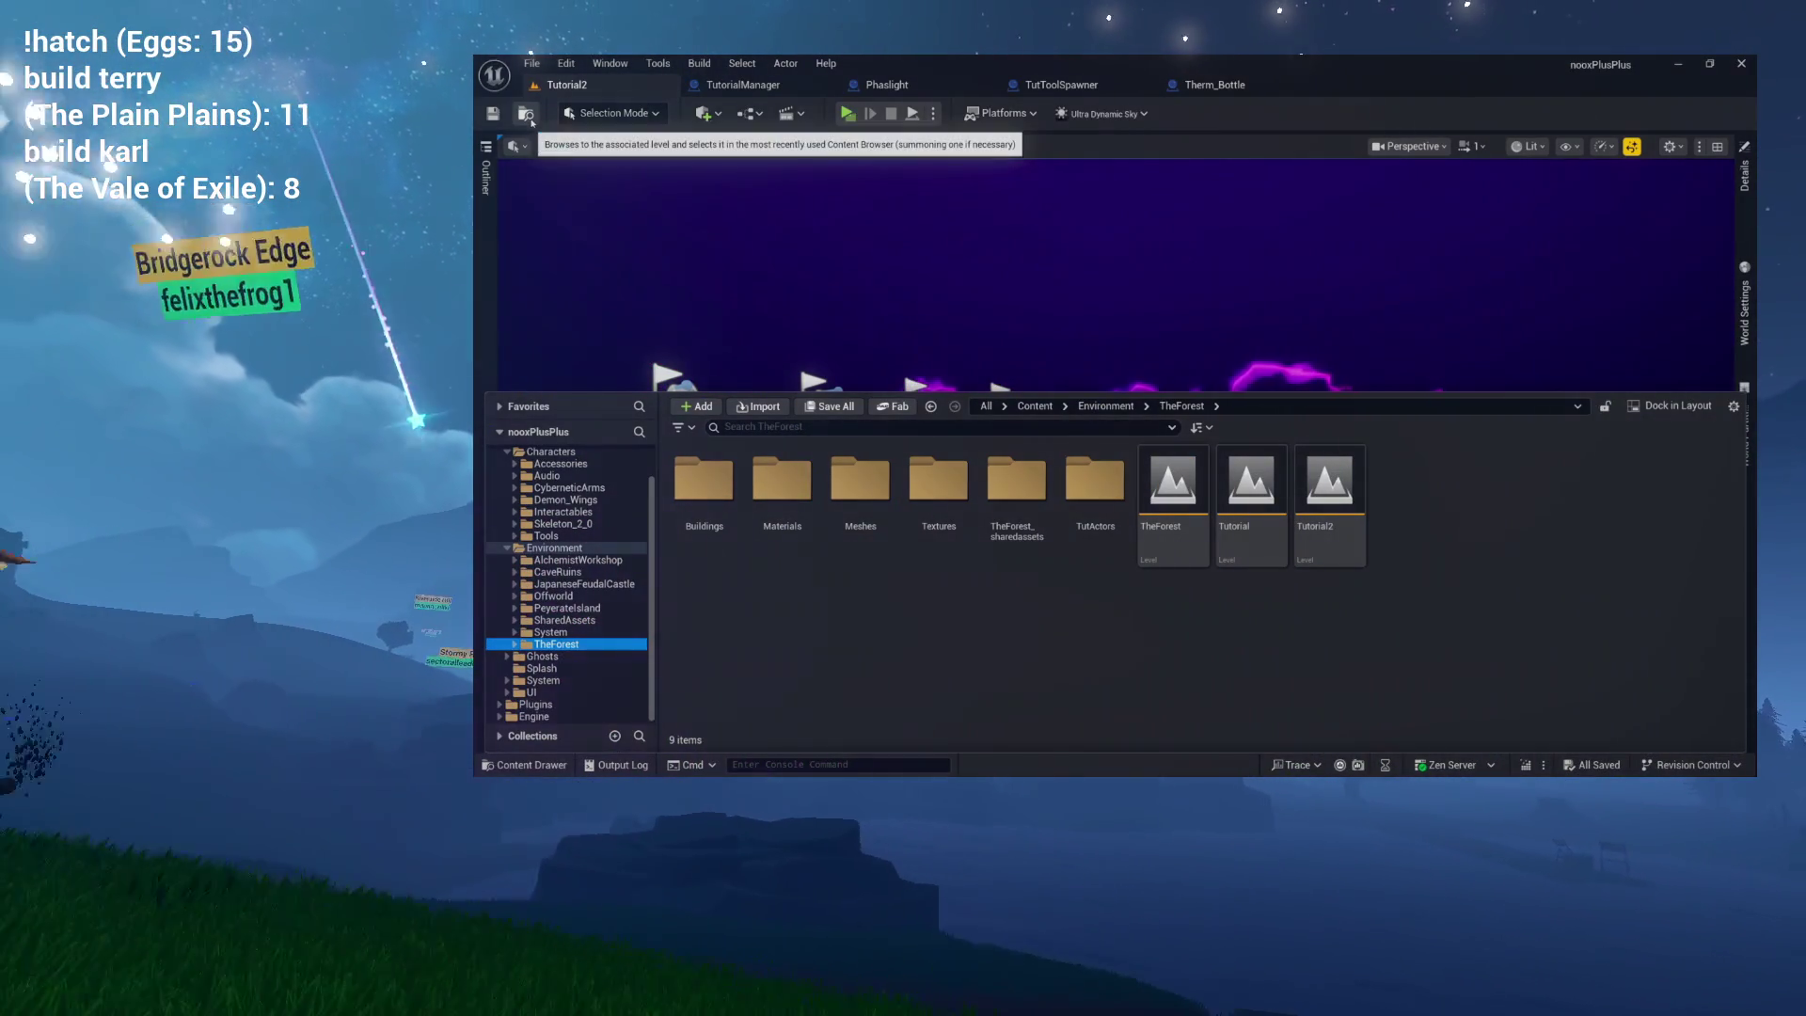
pyautogui.click(562, 620)
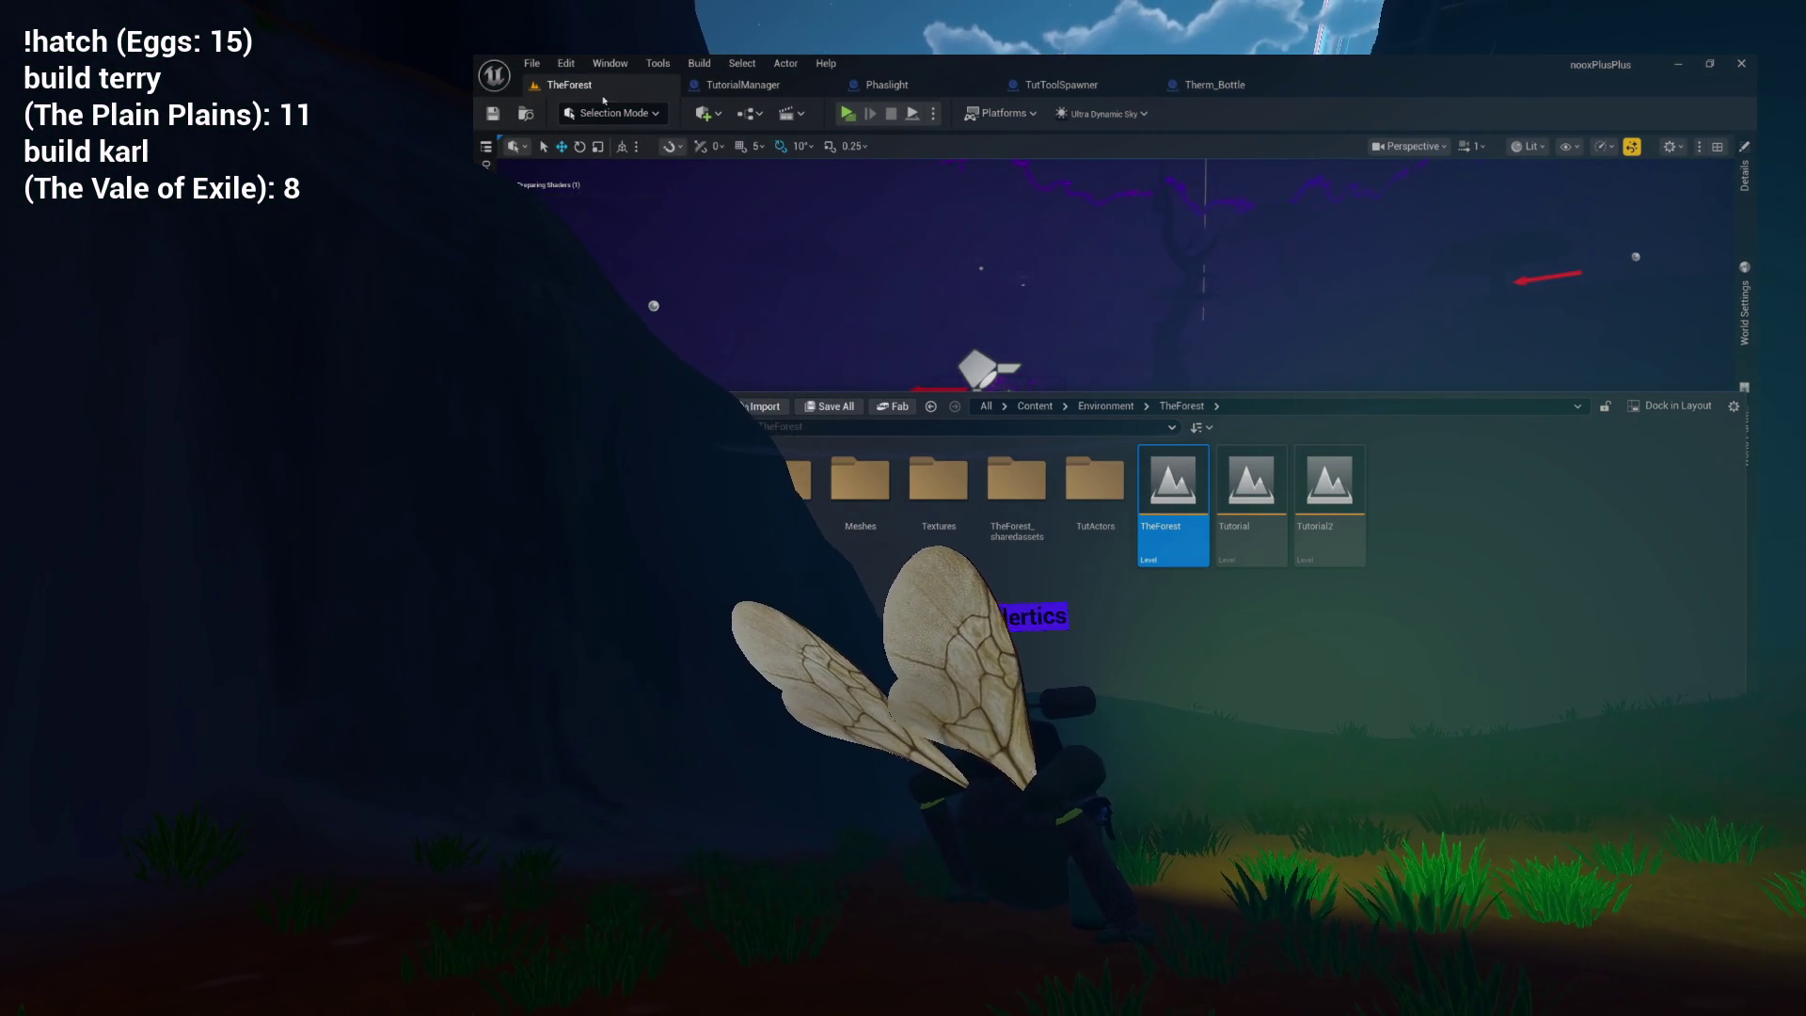
pyautogui.click(648, 83)
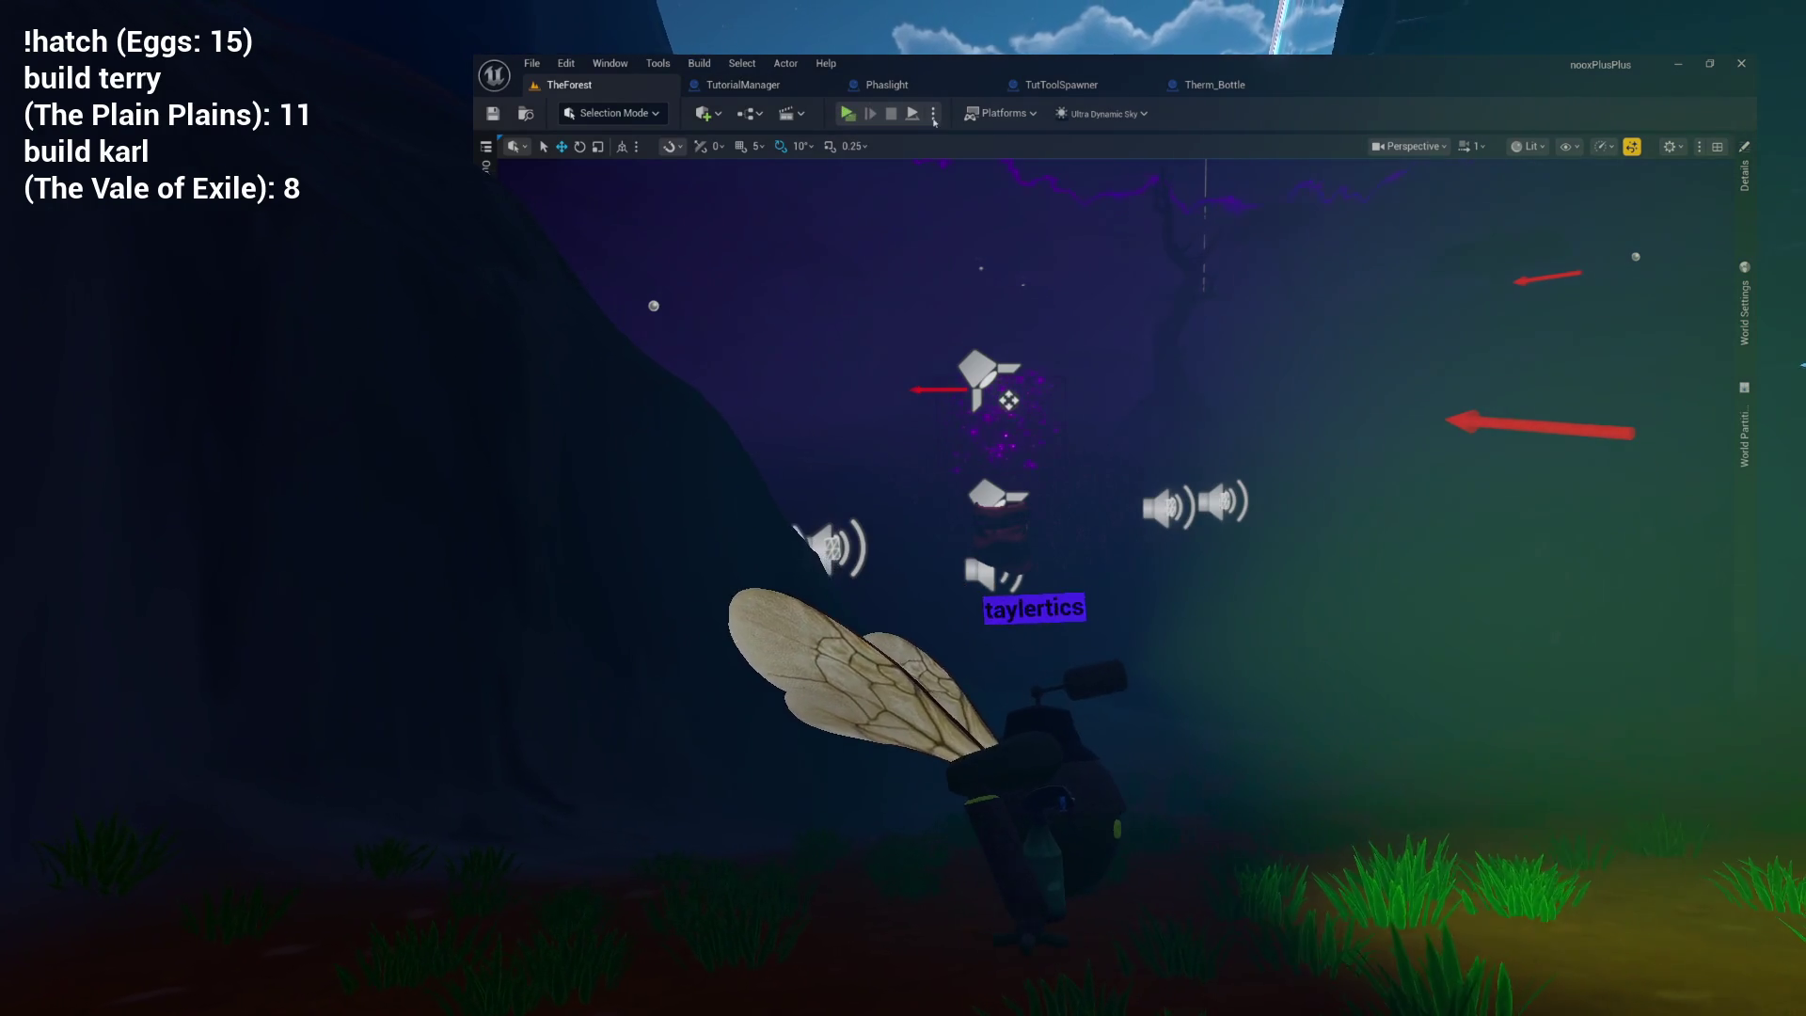
# Launch TheForest as a Standalone Game from the Play options menu.
pyautogui.click(934, 117)
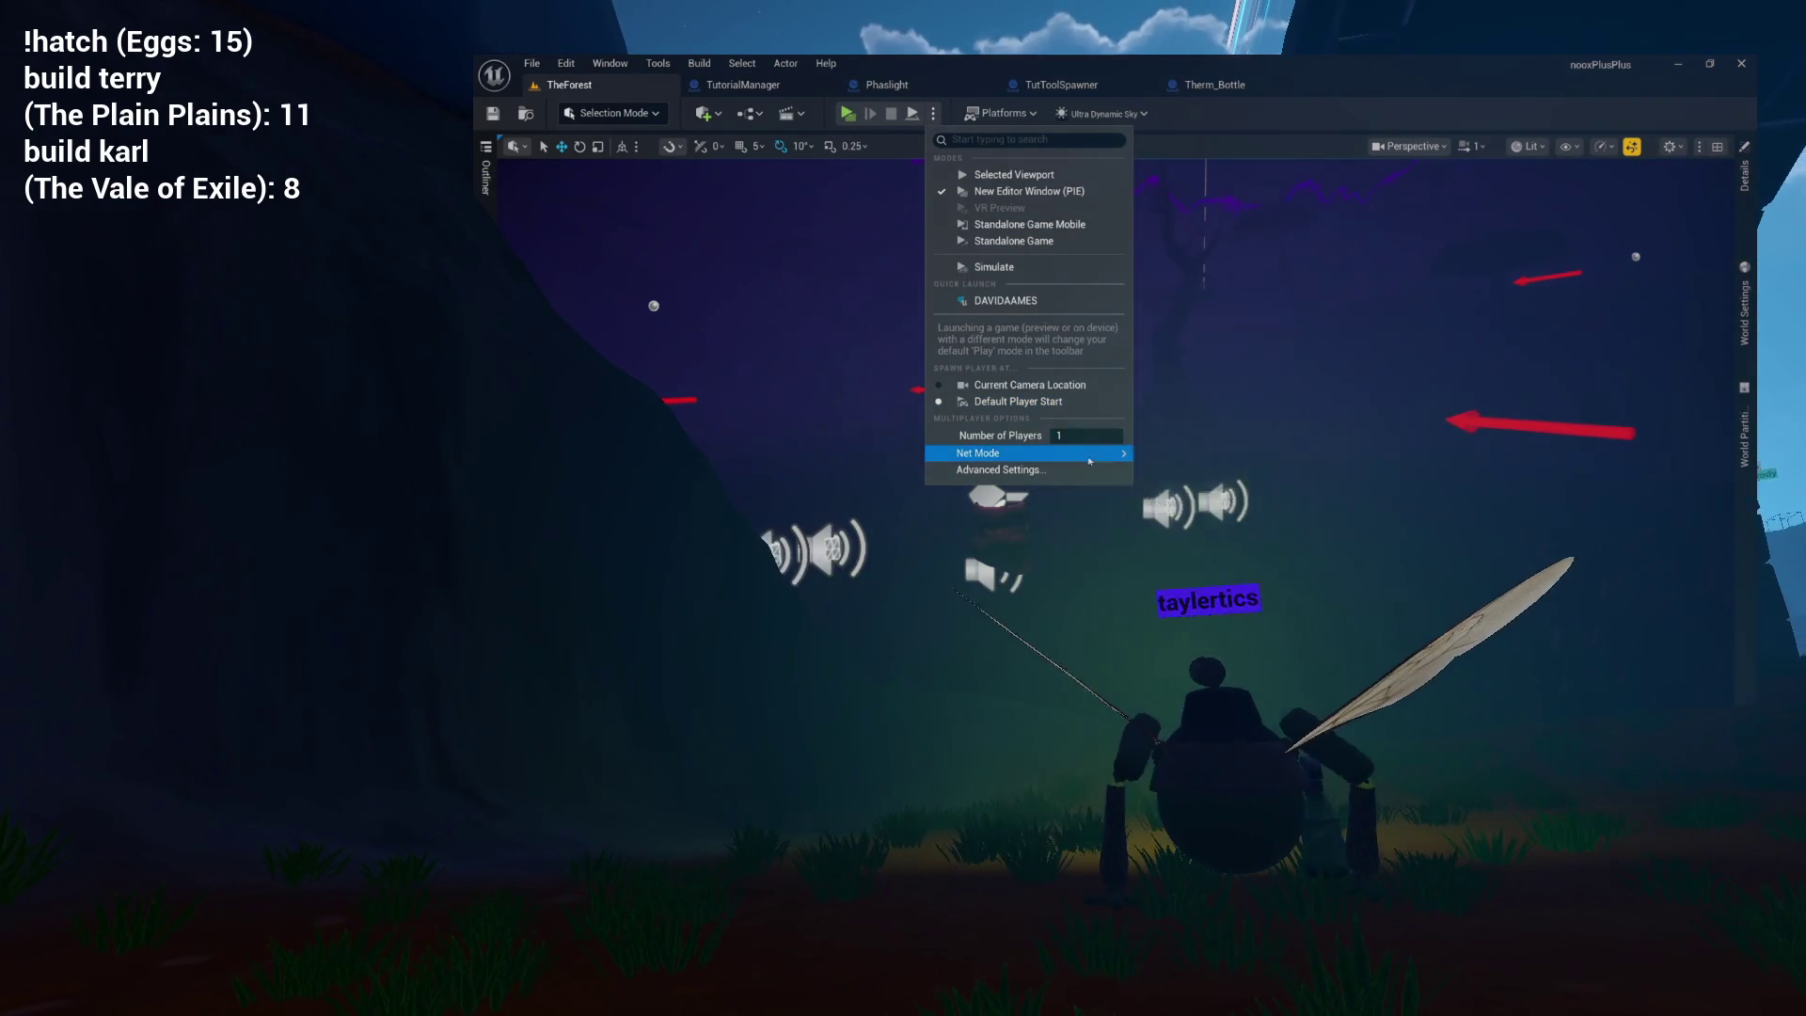
pyautogui.click(1059, 387)
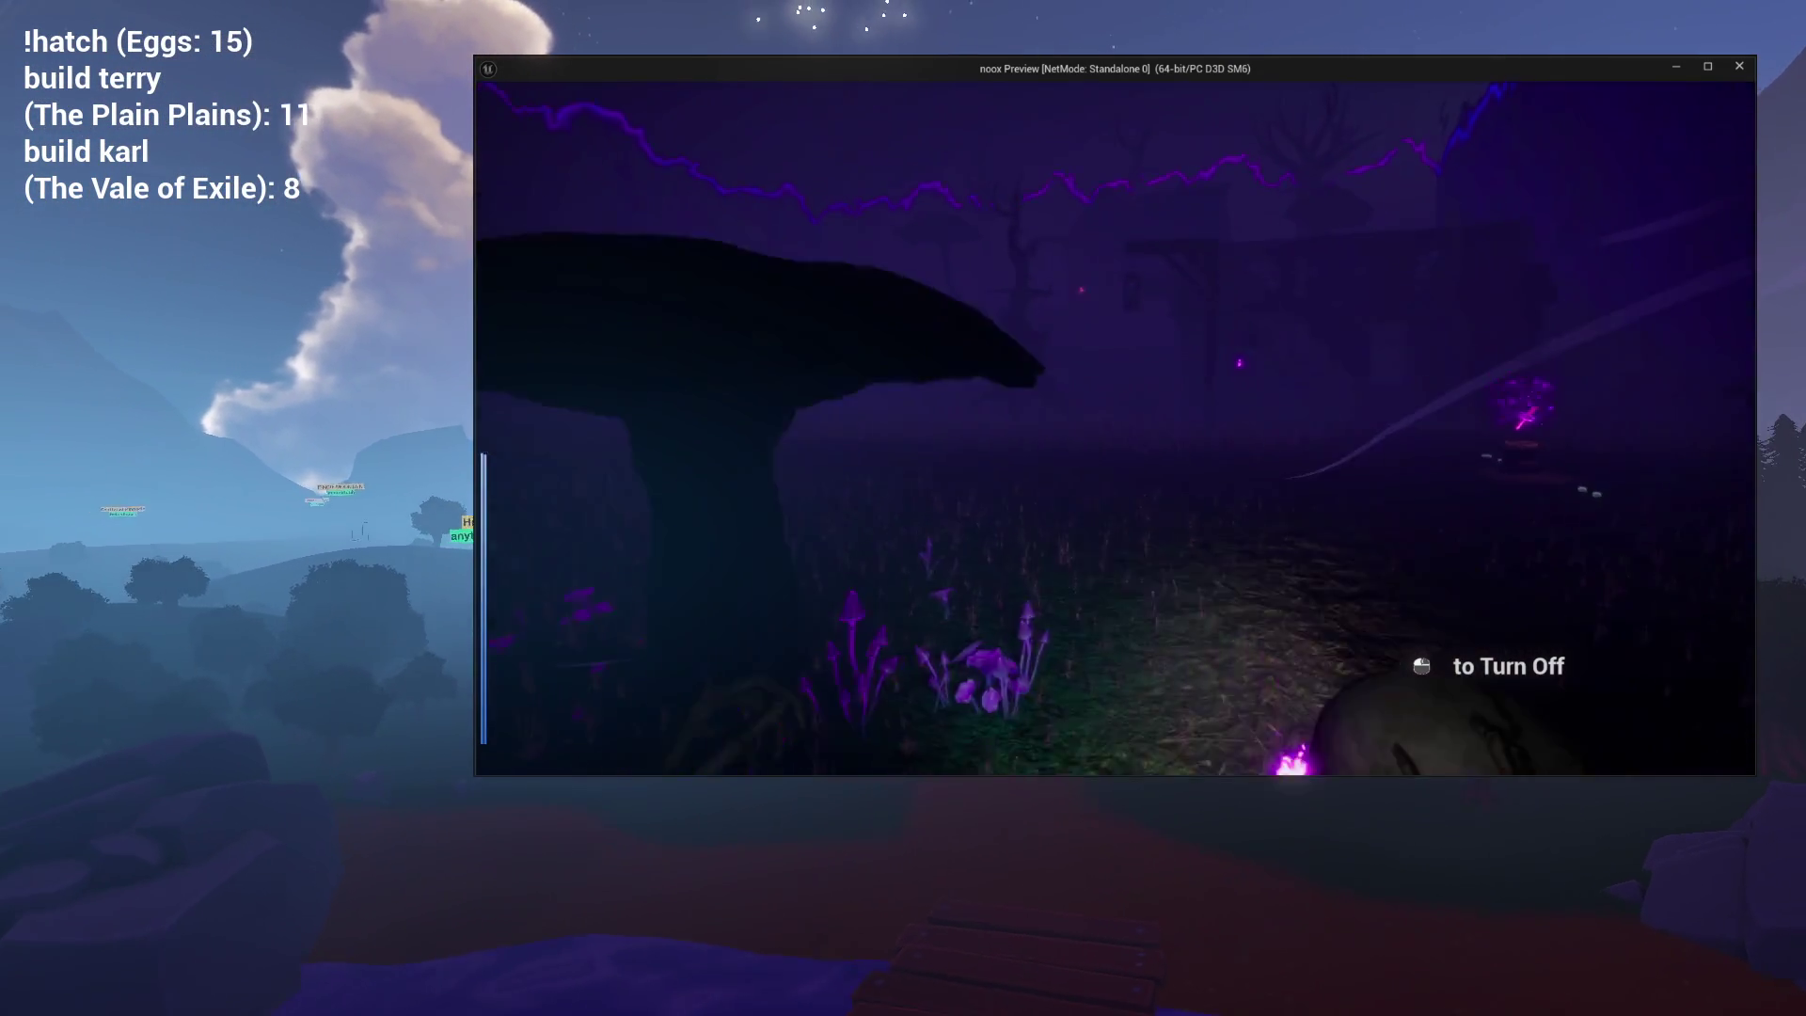
# Quit the standalone preview and go back to the Therm_Bottle blueprint graph.
pyautogui.press('Escape')
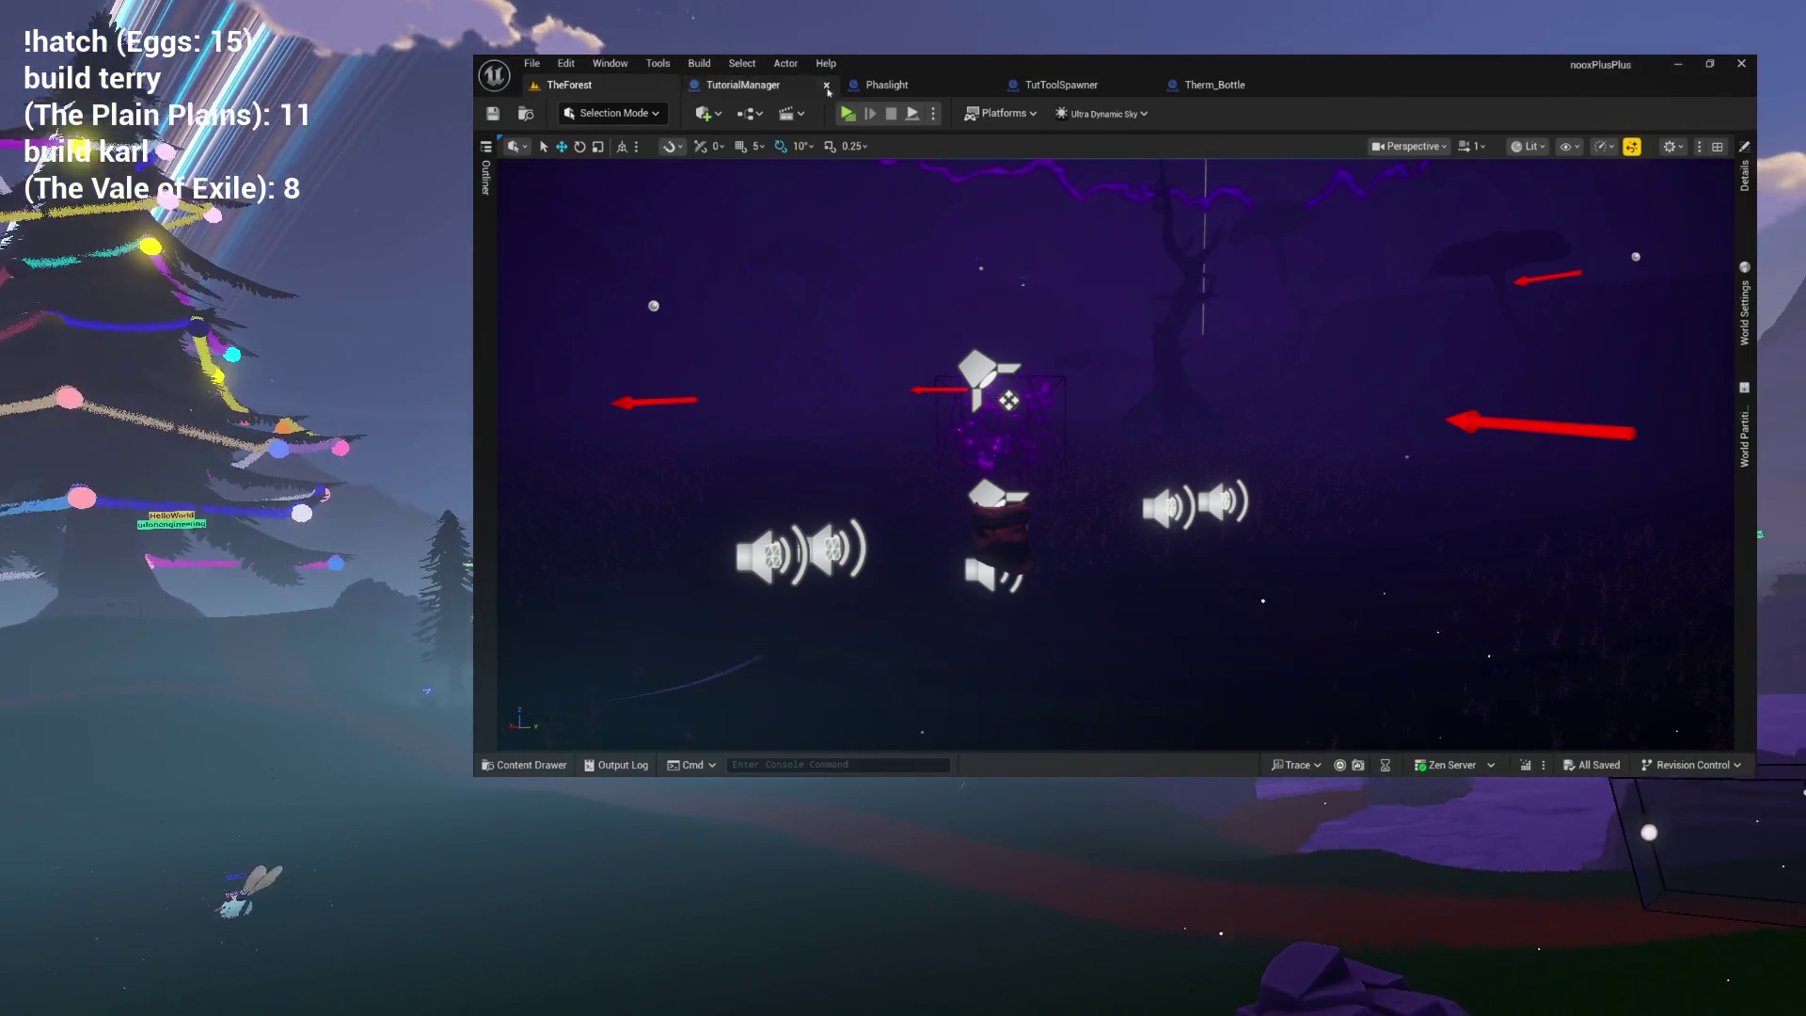
pyautogui.click(1214, 85)
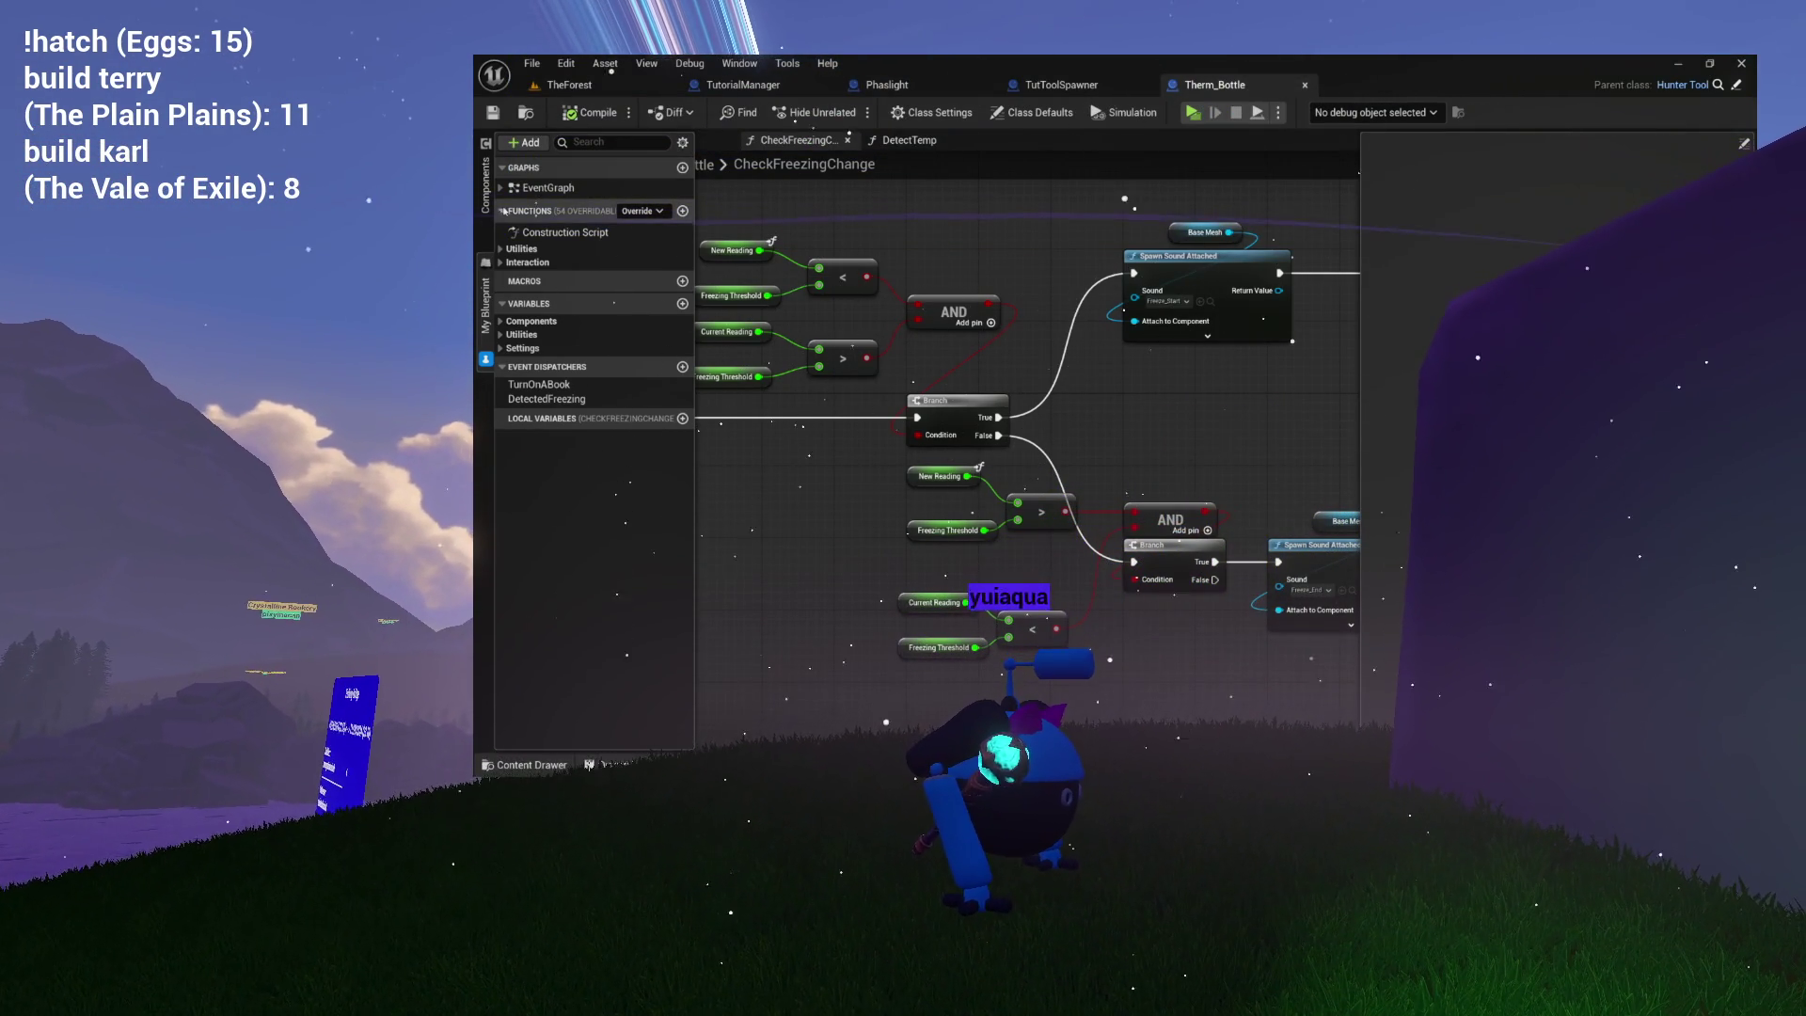
# Locate the Call Detected Freezing node in Therm_Bottle's CheckFreezingChange graph.
pyautogui.click(773, 490)
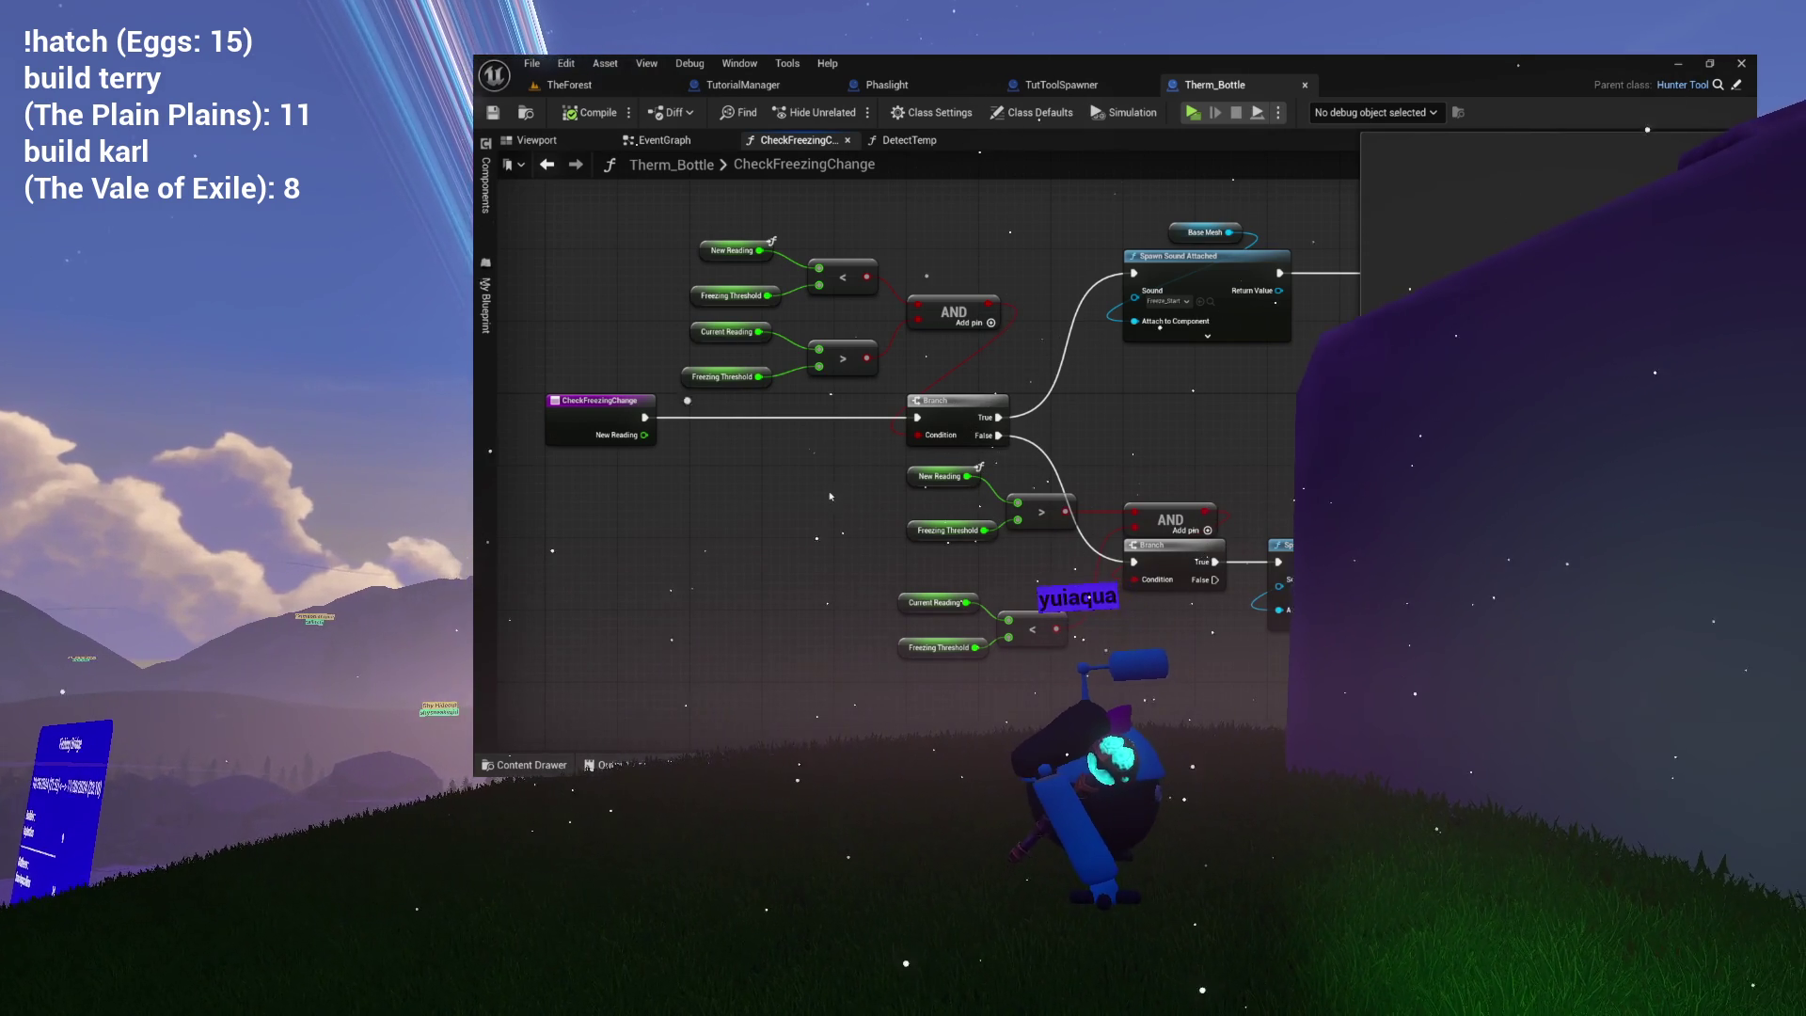
pyautogui.moveTo(918, 494)
pyautogui.mouseDown()
pyautogui.moveTo(831, 431)
pyautogui.moveTo(471, 442)
pyautogui.mouseUp()
pyautogui.moveTo(945, 373); pyautogui.dragTo(1103, 267)
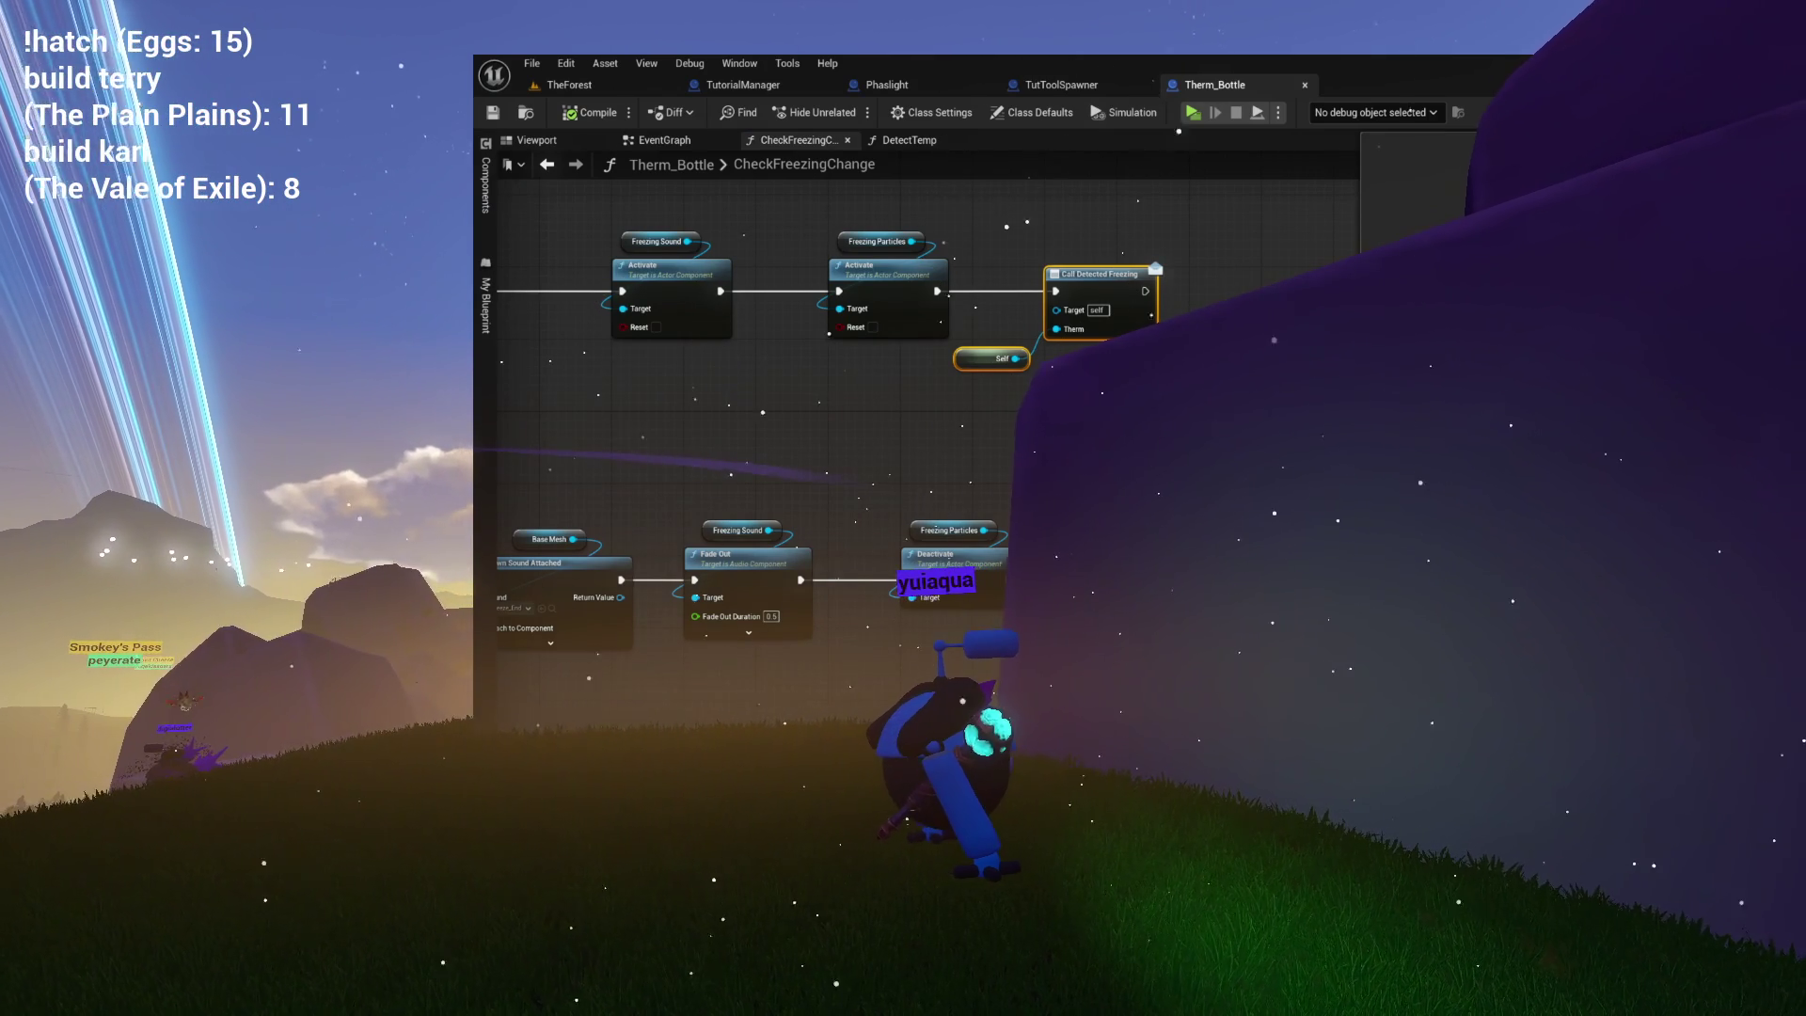
pyautogui.press('Escape')
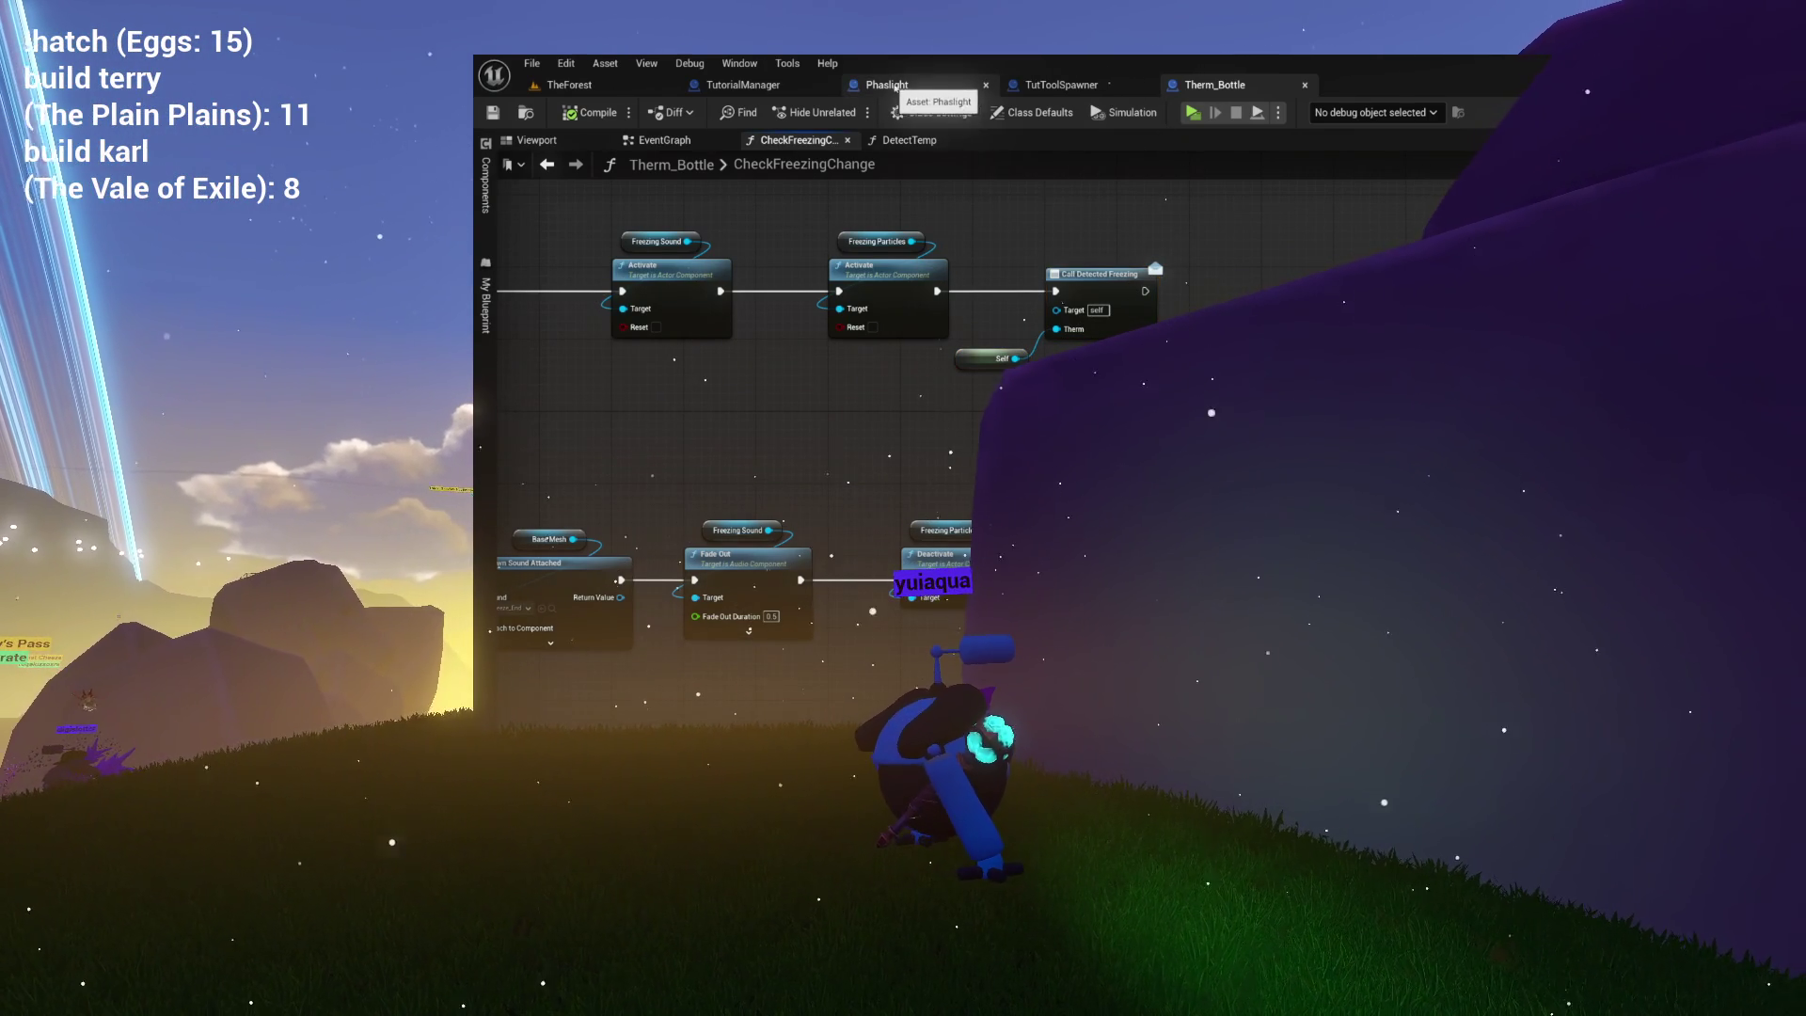
# View TutorialManager's event graph, then move on to the TutToolSpawner blueprint.
pyautogui.click(896, 87)
pyautogui.click(814, 88)
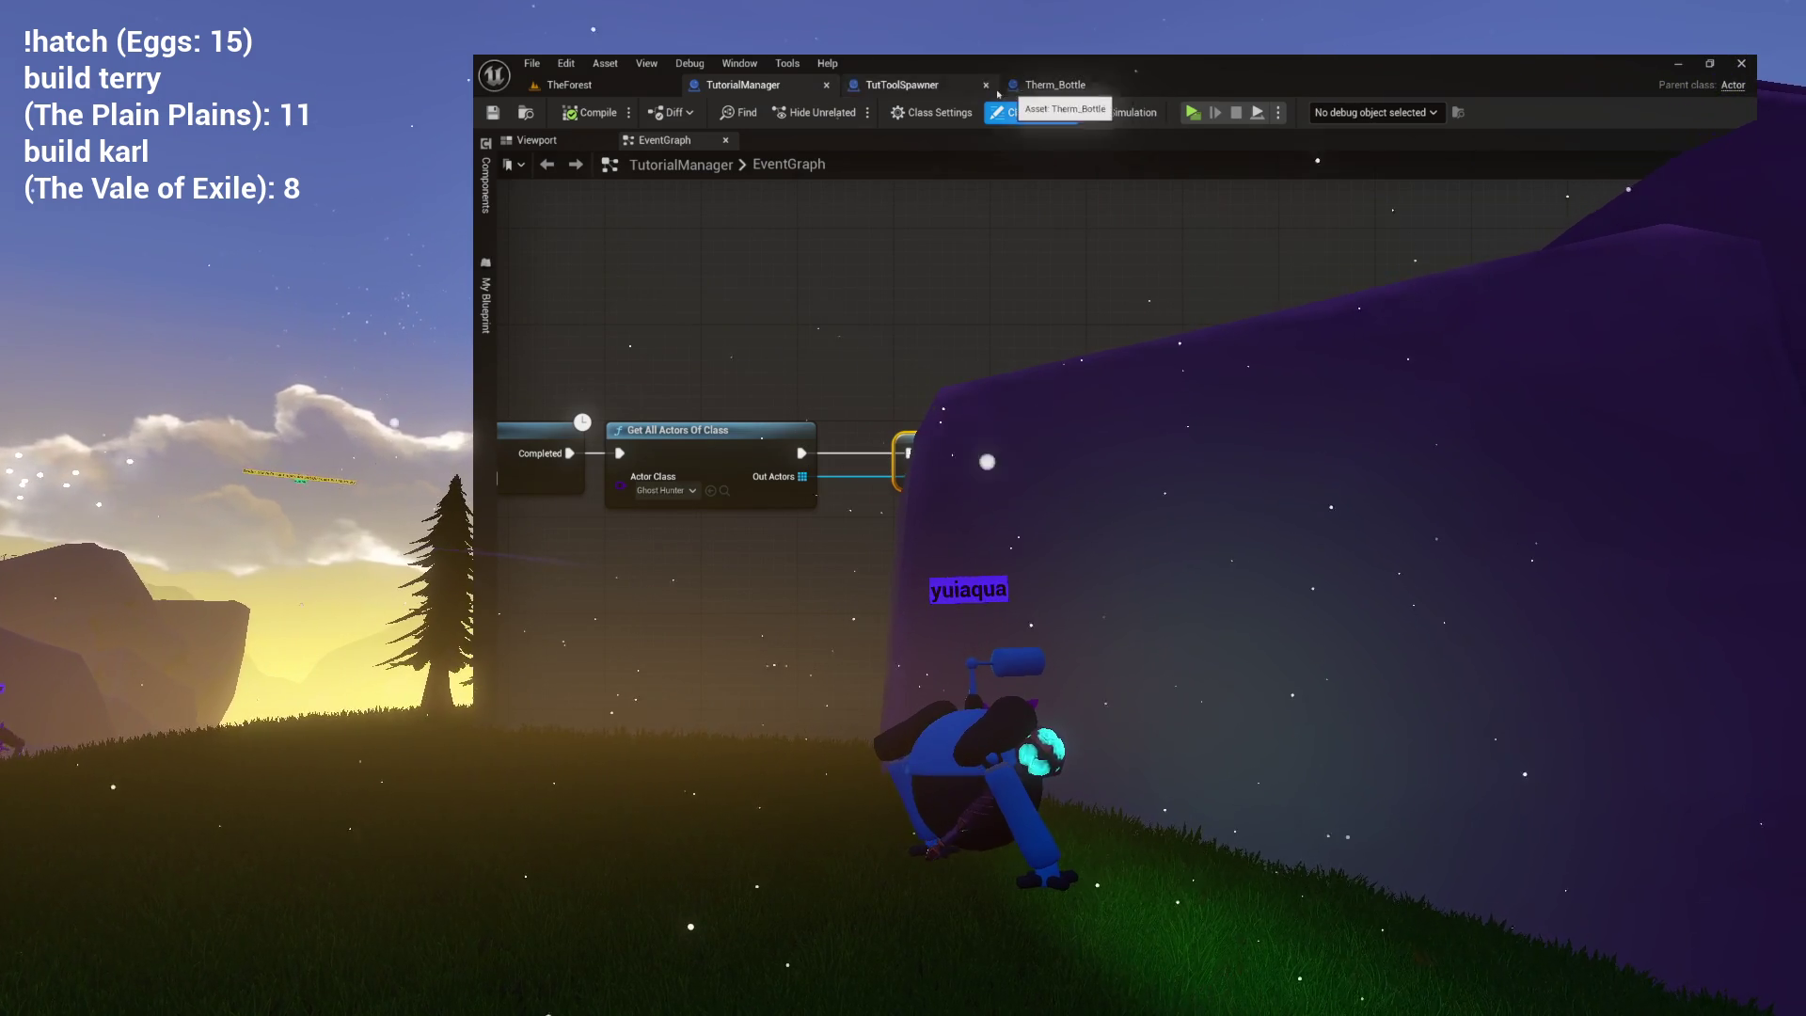
pyautogui.click(886, 87)
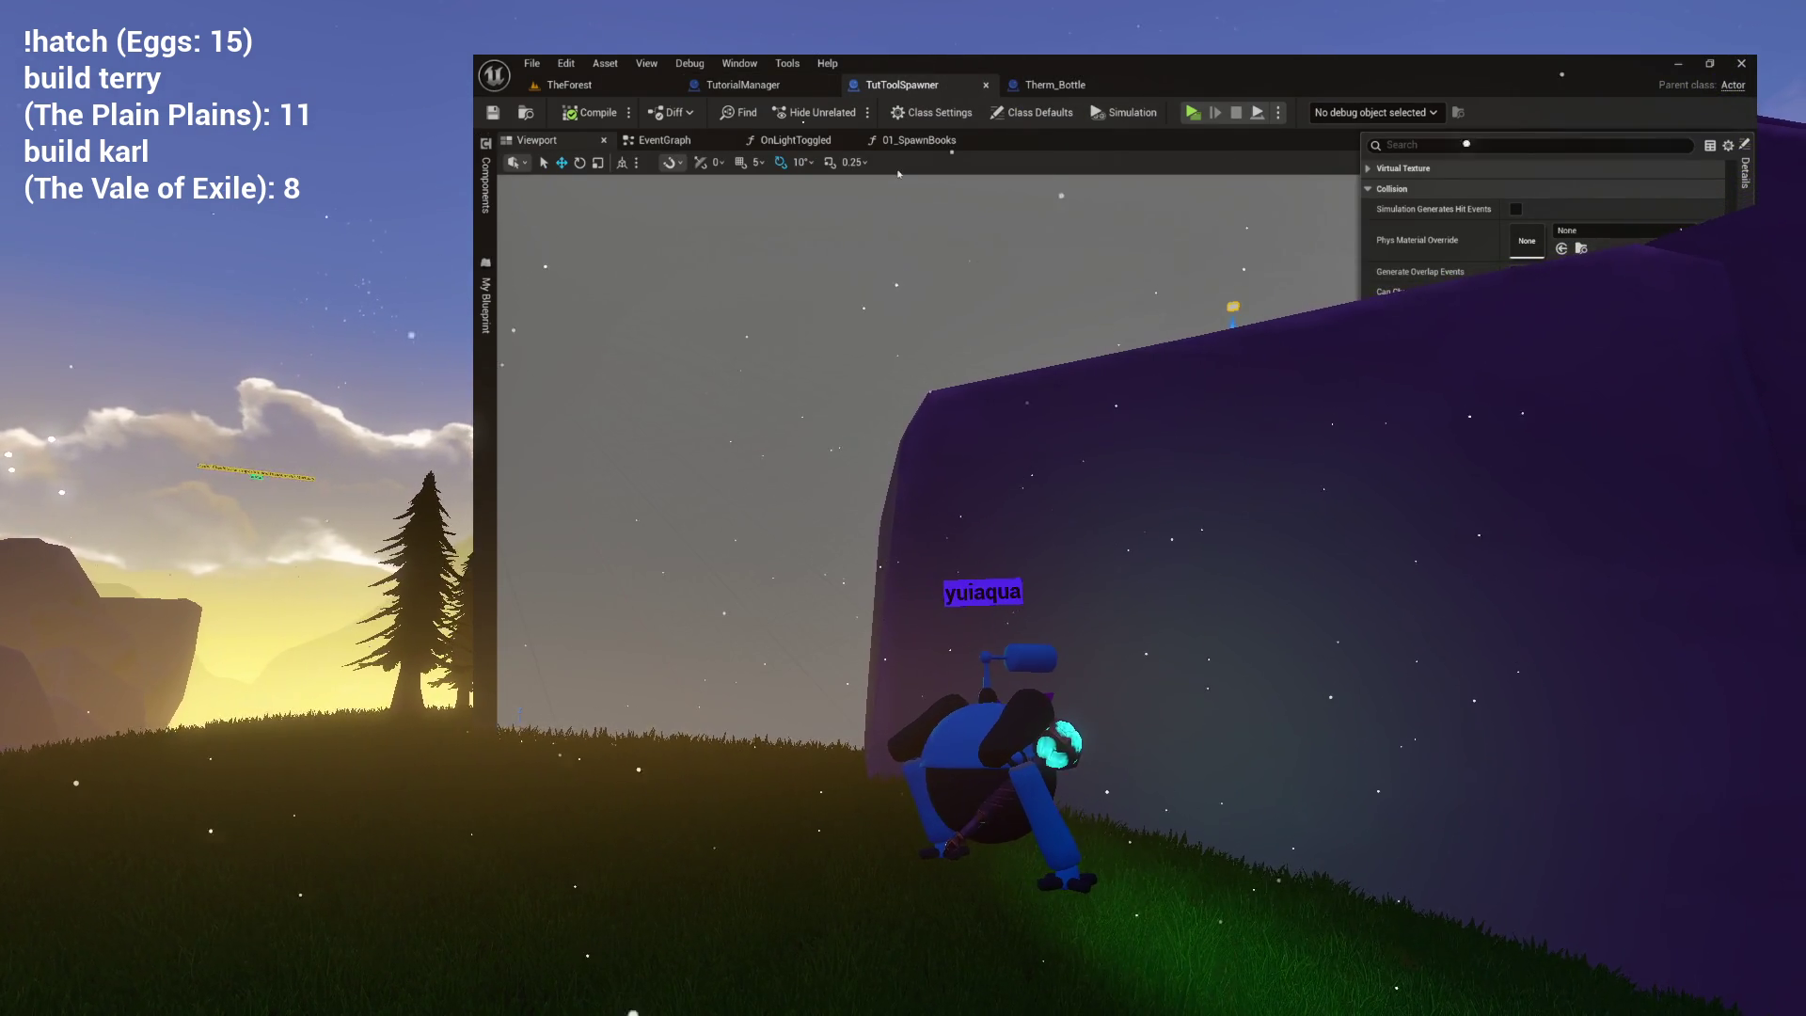
# Close the 01_SpawnBooks and OnLightToggled graph tabs, leaving only EventGraph open.
pyautogui.click(923, 141)
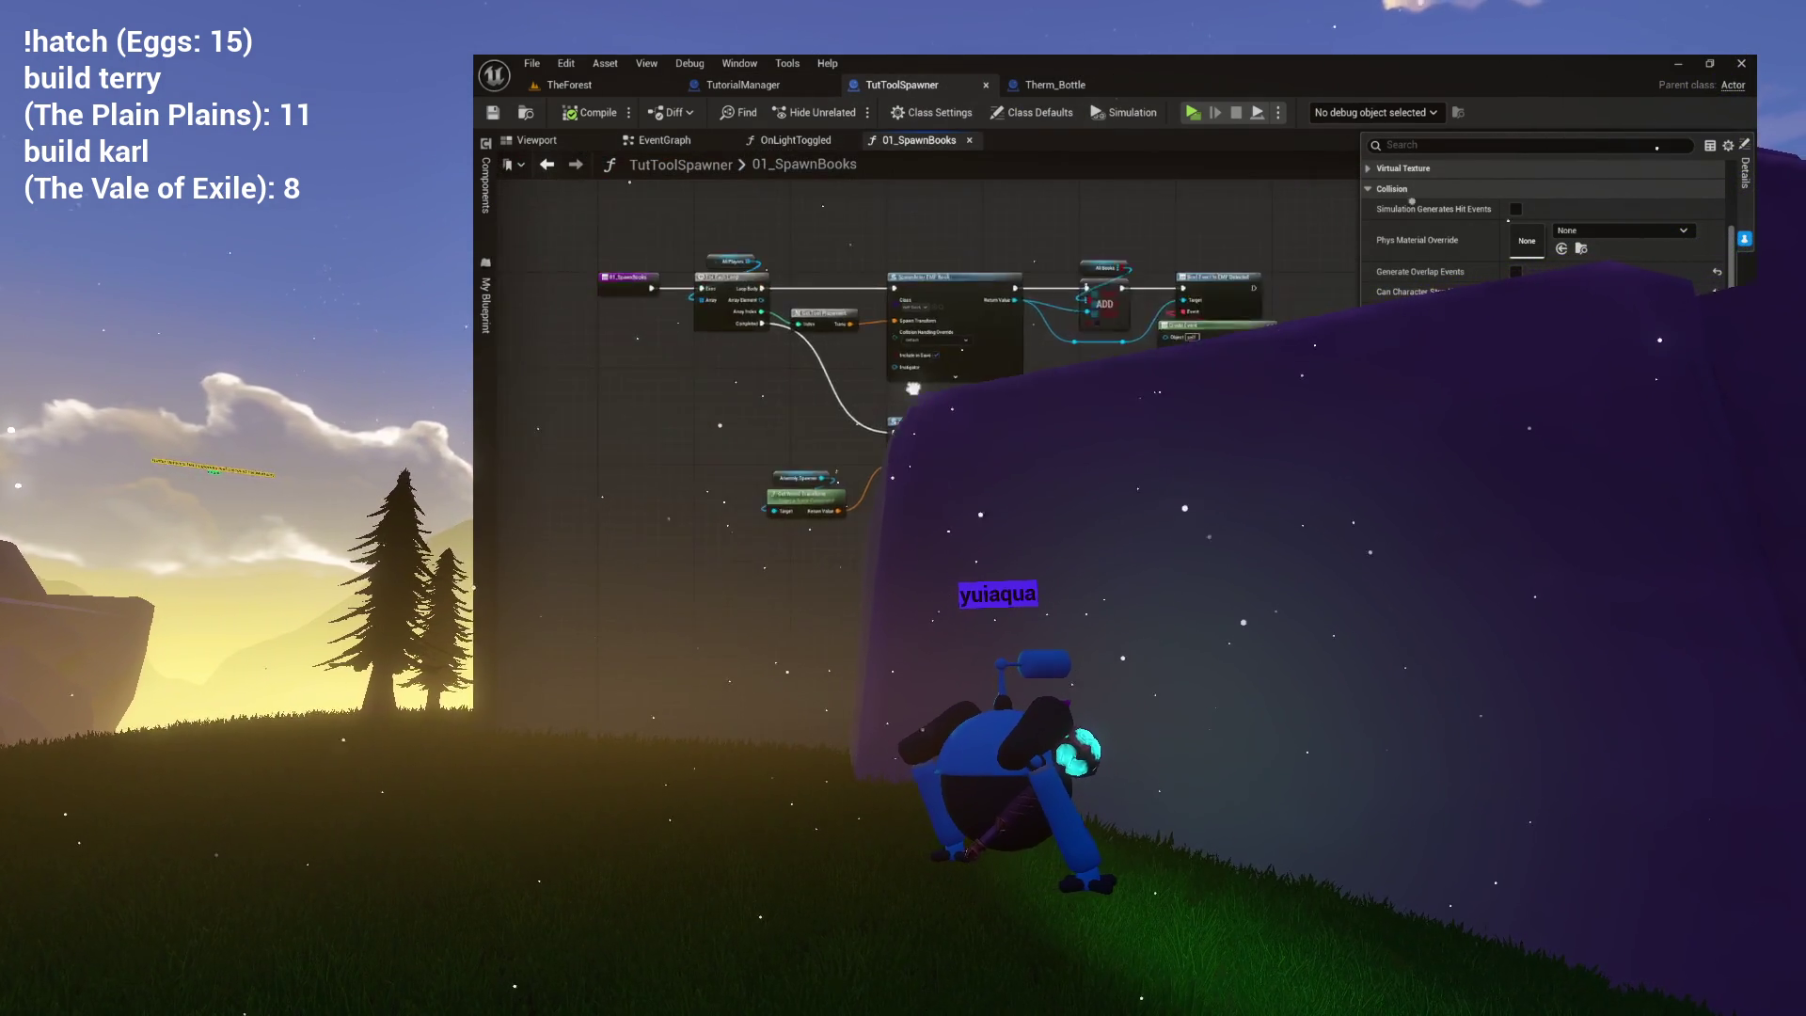
pyautogui.scroll(1, 969, 331)
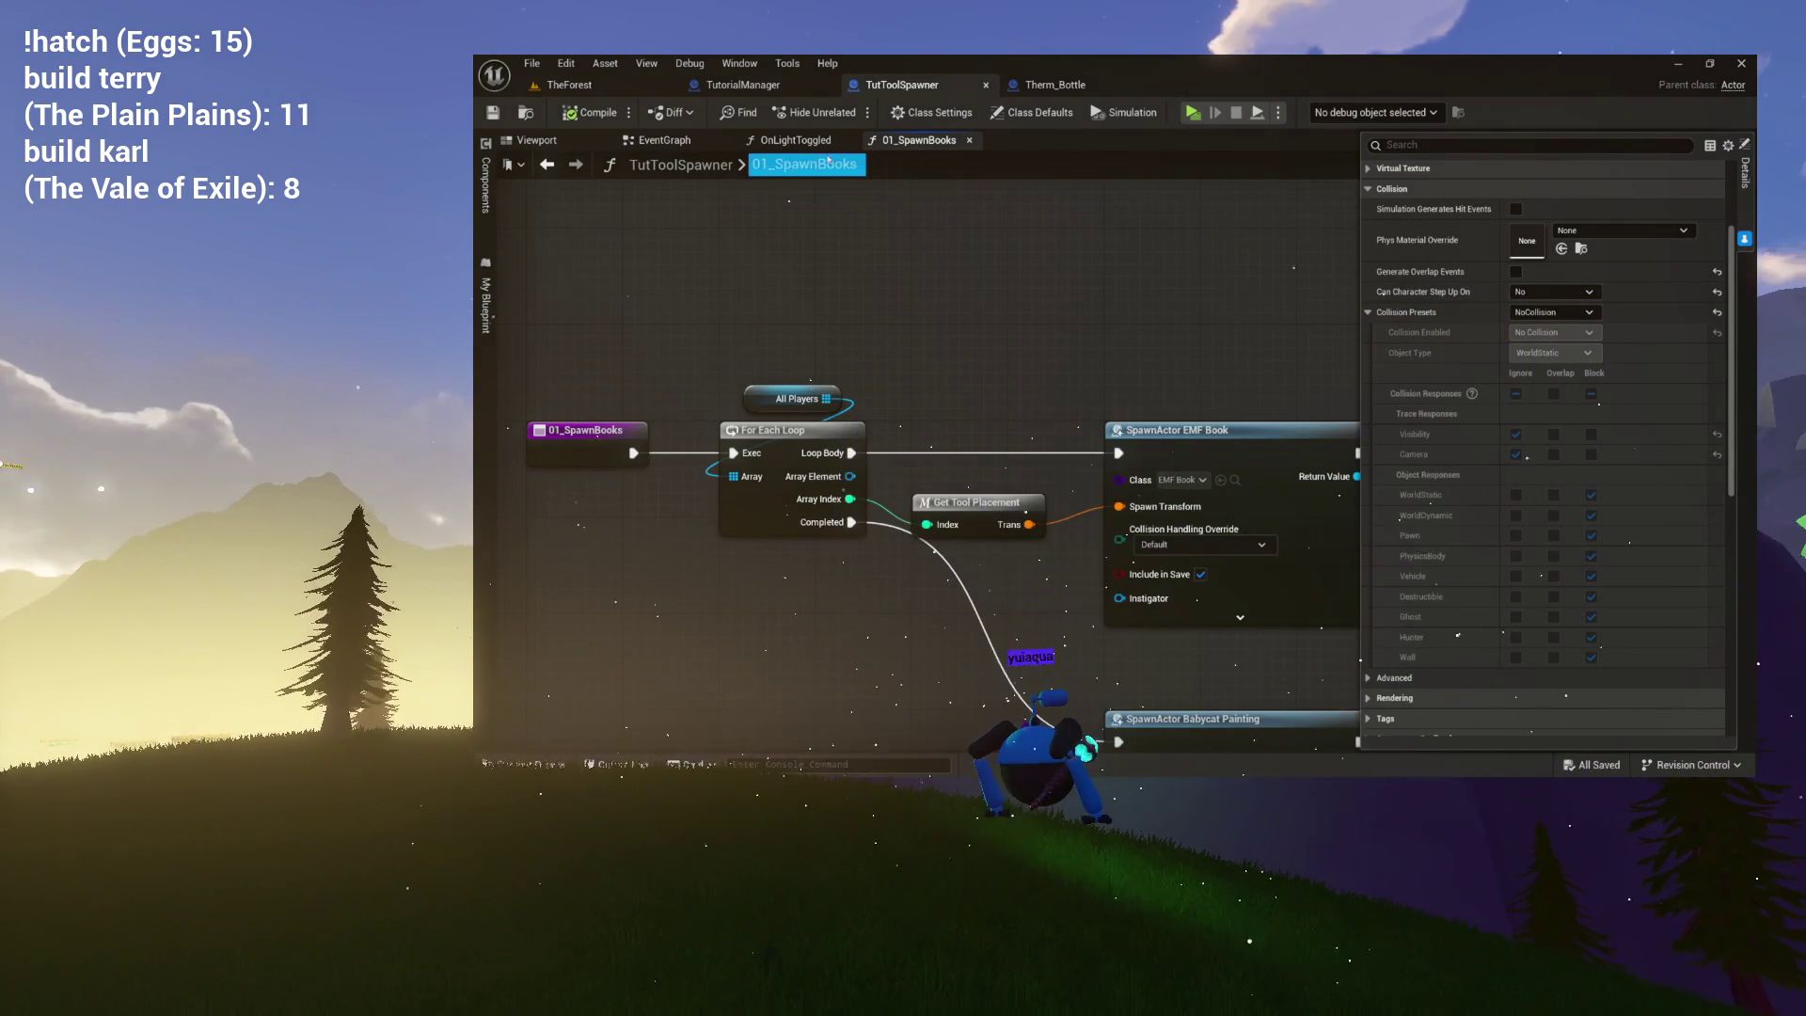
pyautogui.click(796, 139)
pyautogui.click(691, 143)
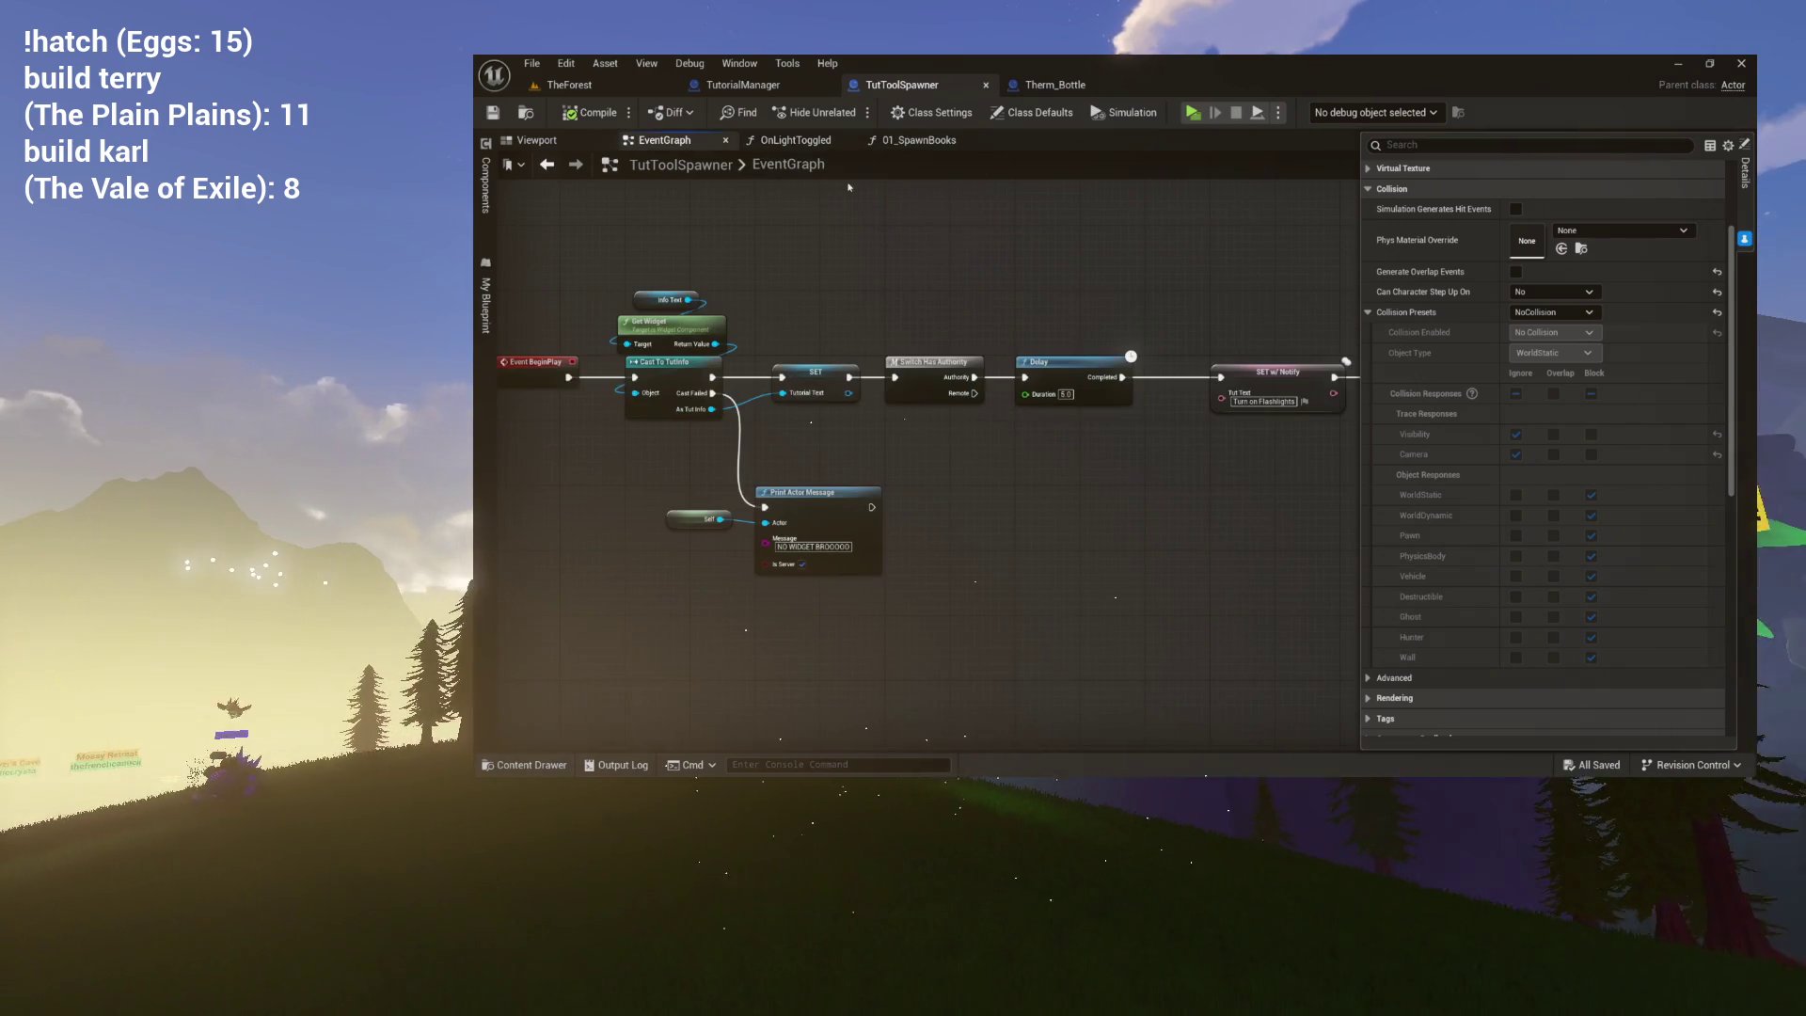
pyautogui.click(818, 140)
pyautogui.click(849, 140)
pyautogui.click(848, 141)
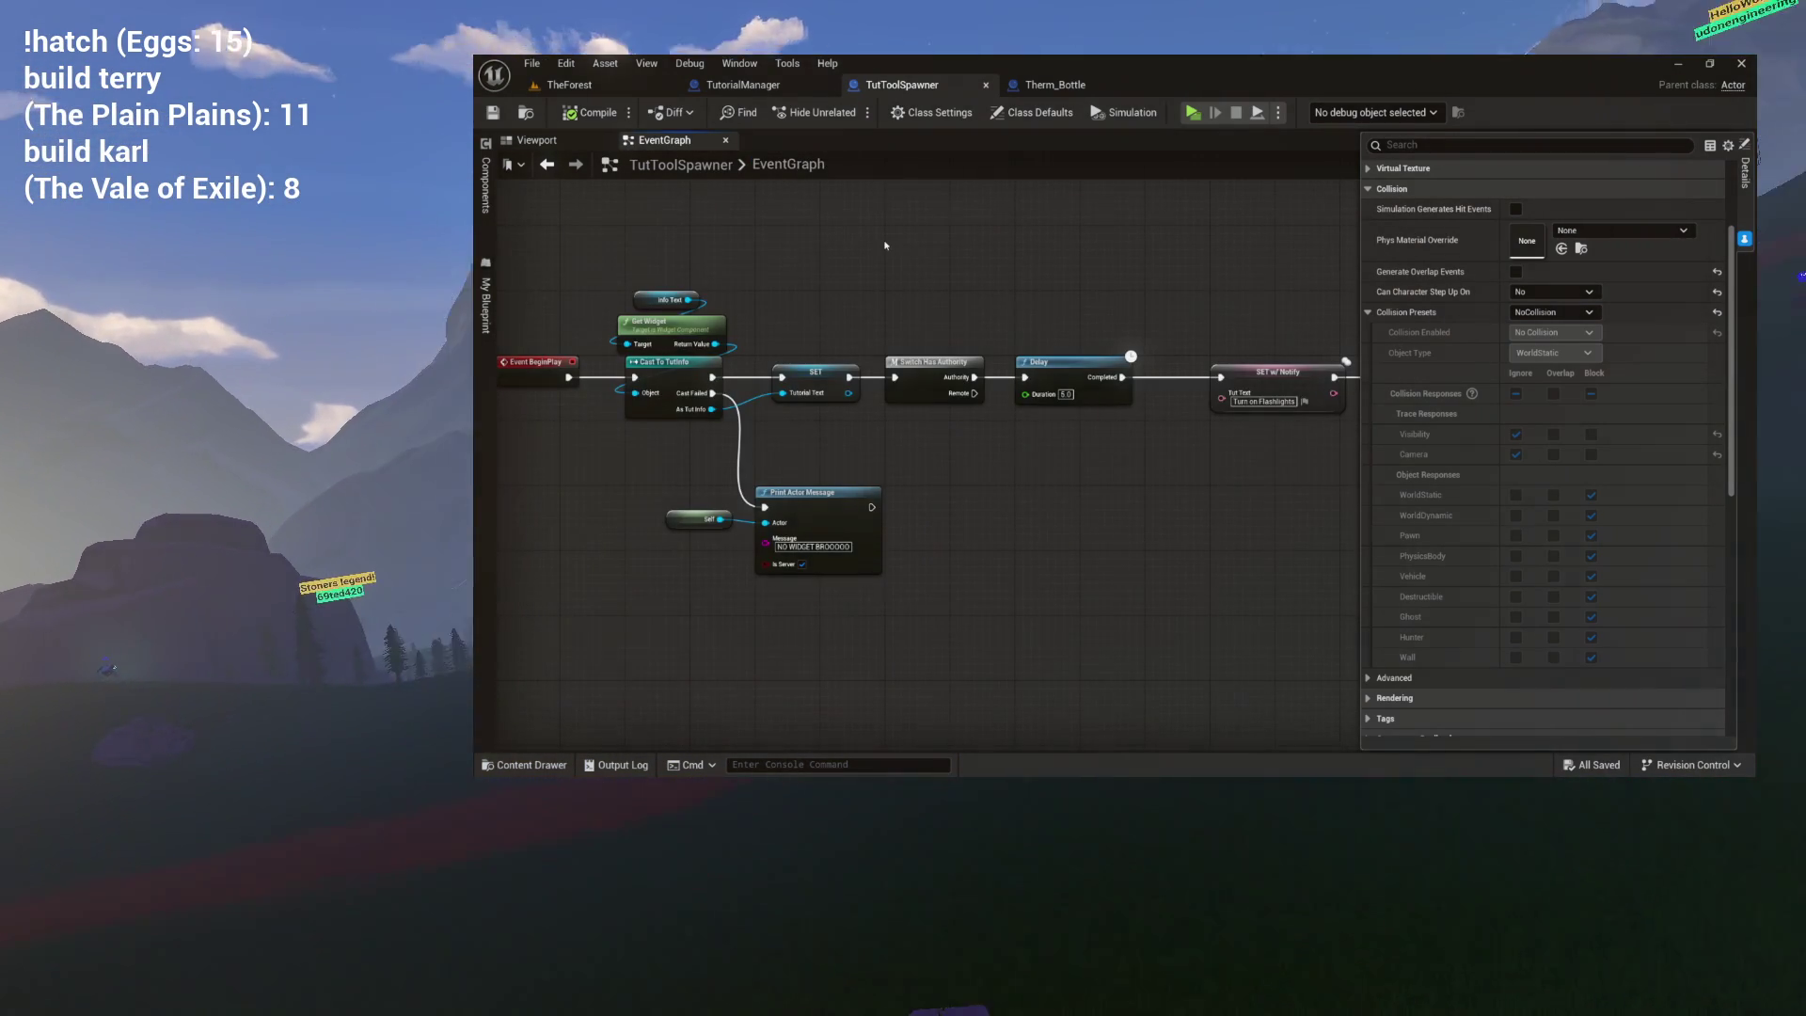
# Review the EventGraph's Delay and Tut Text nodes, then open the OnEMFDetected function graph.
pyautogui.scroll(3, 927, 207)
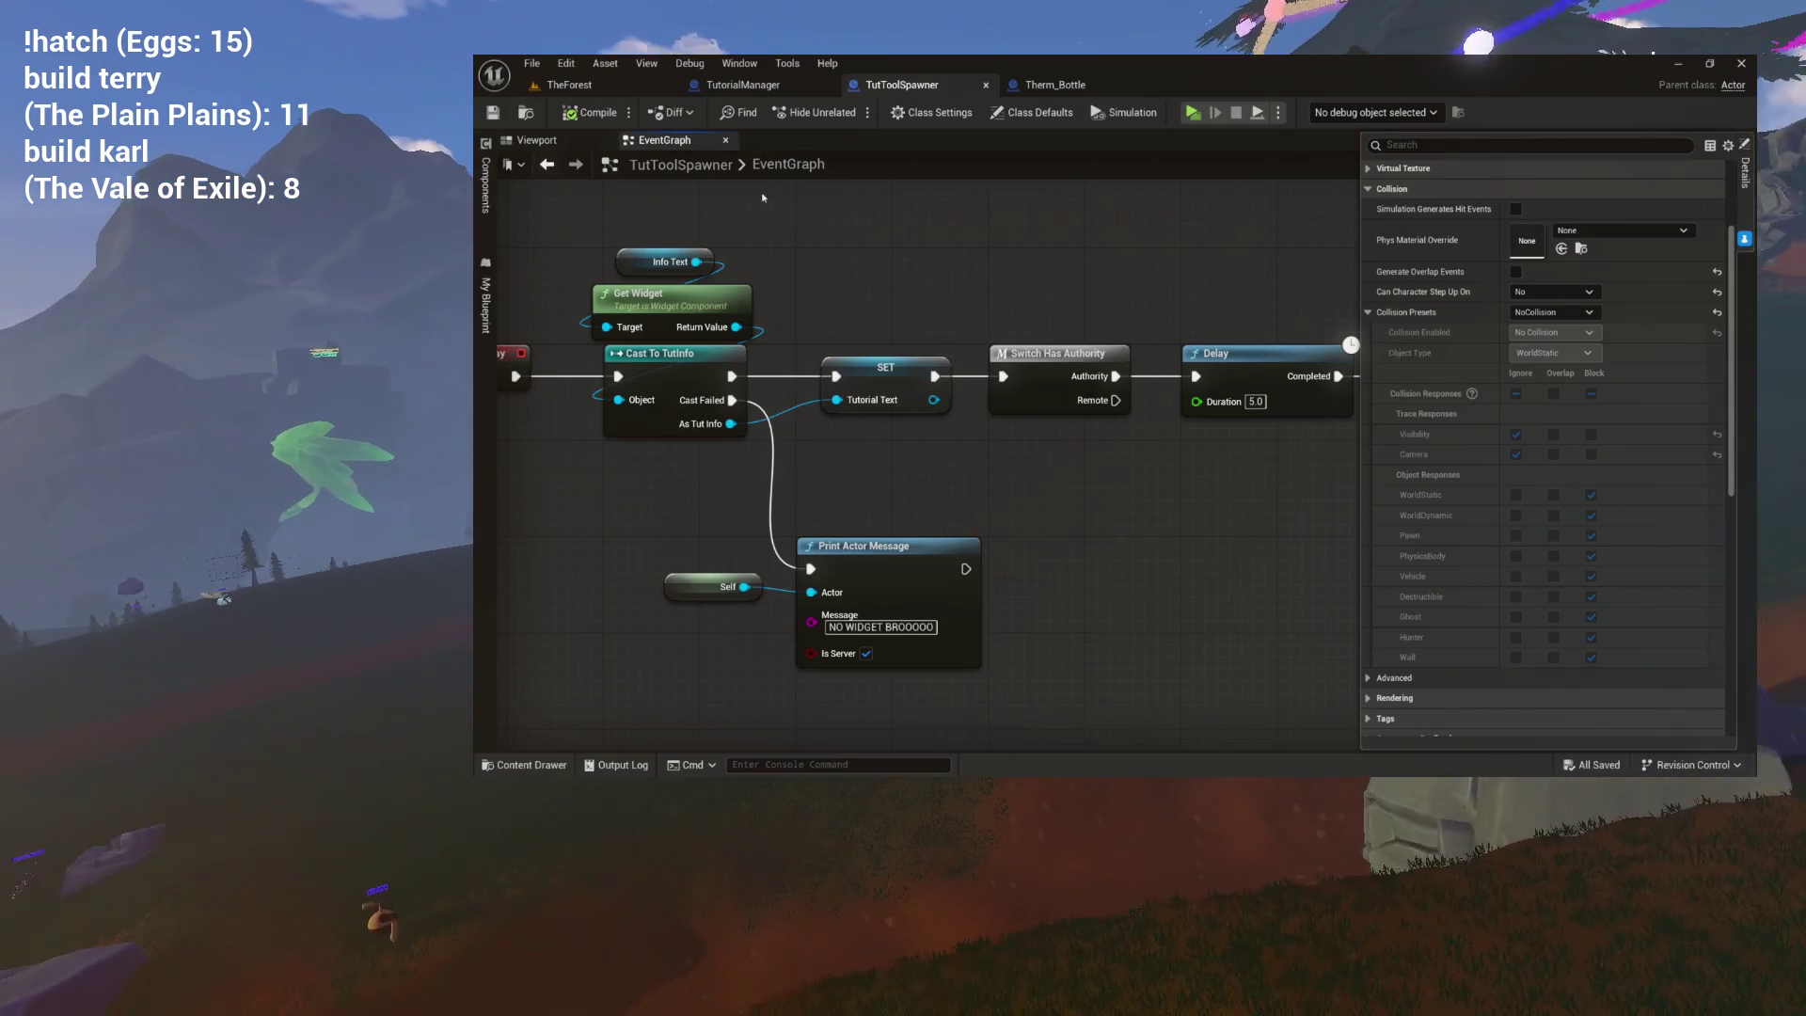
pyautogui.hotkey('ctrl', 'space')
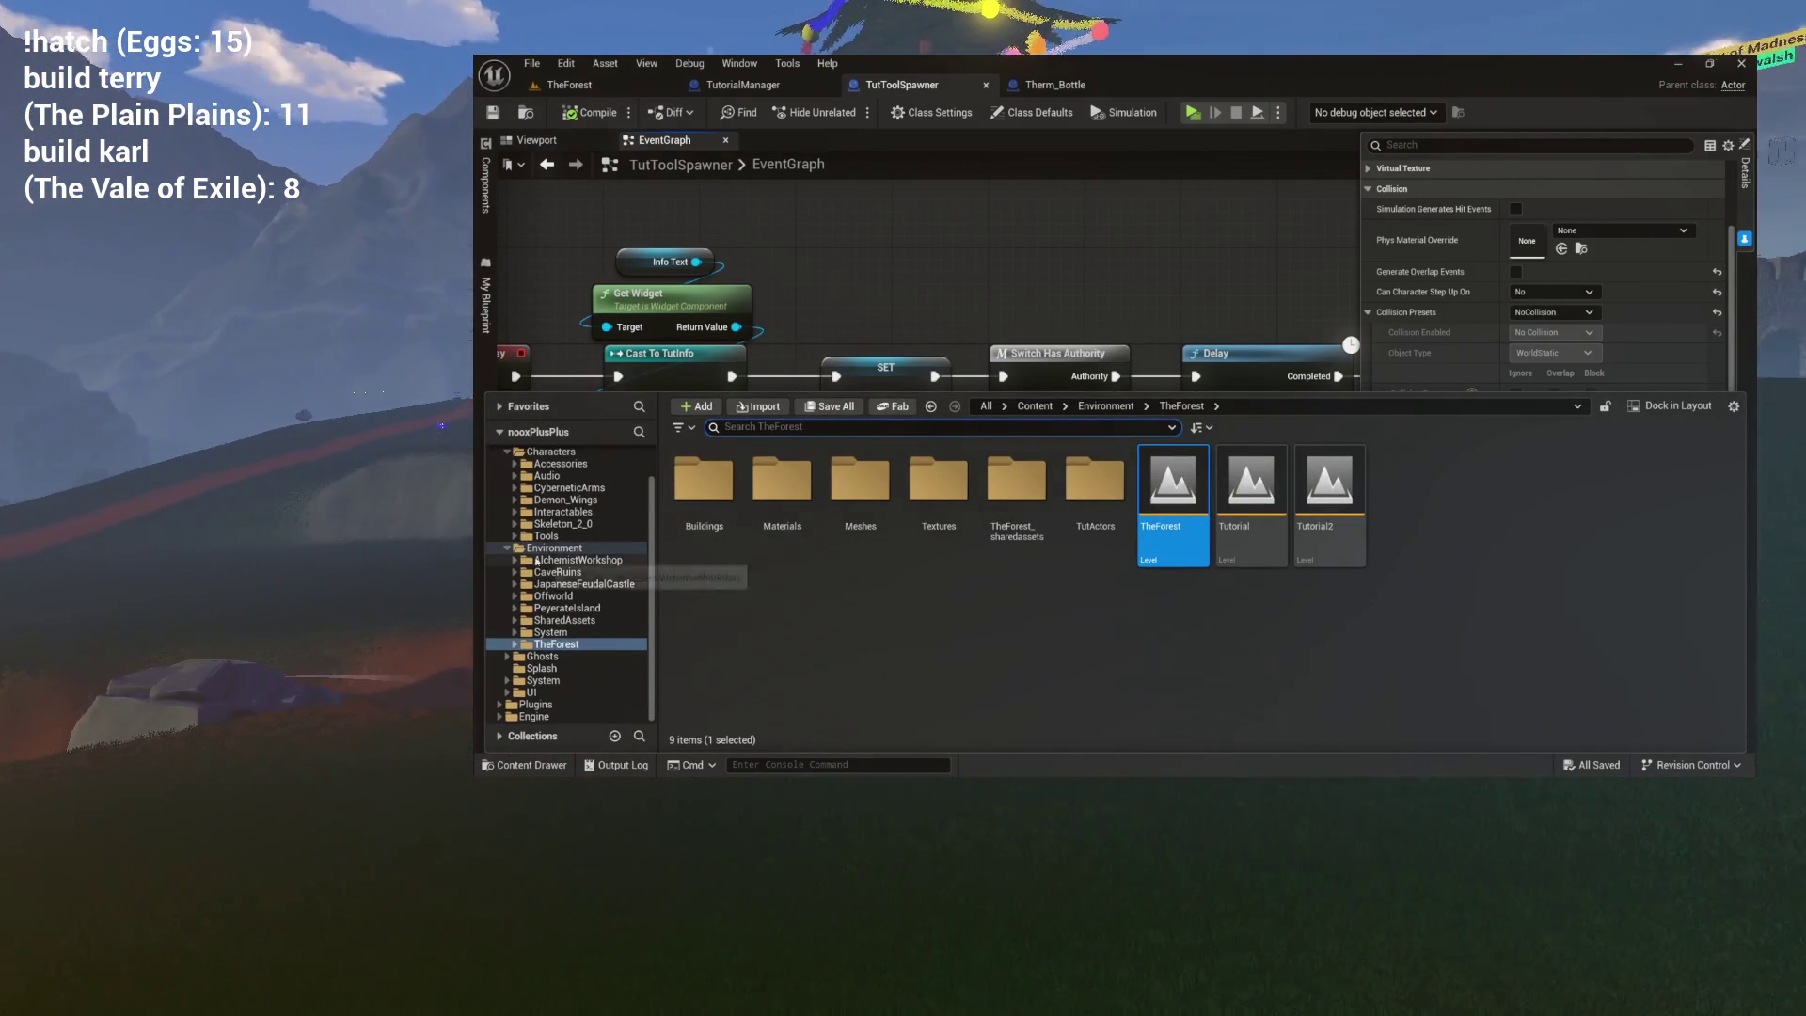
pyautogui.click(554, 548)
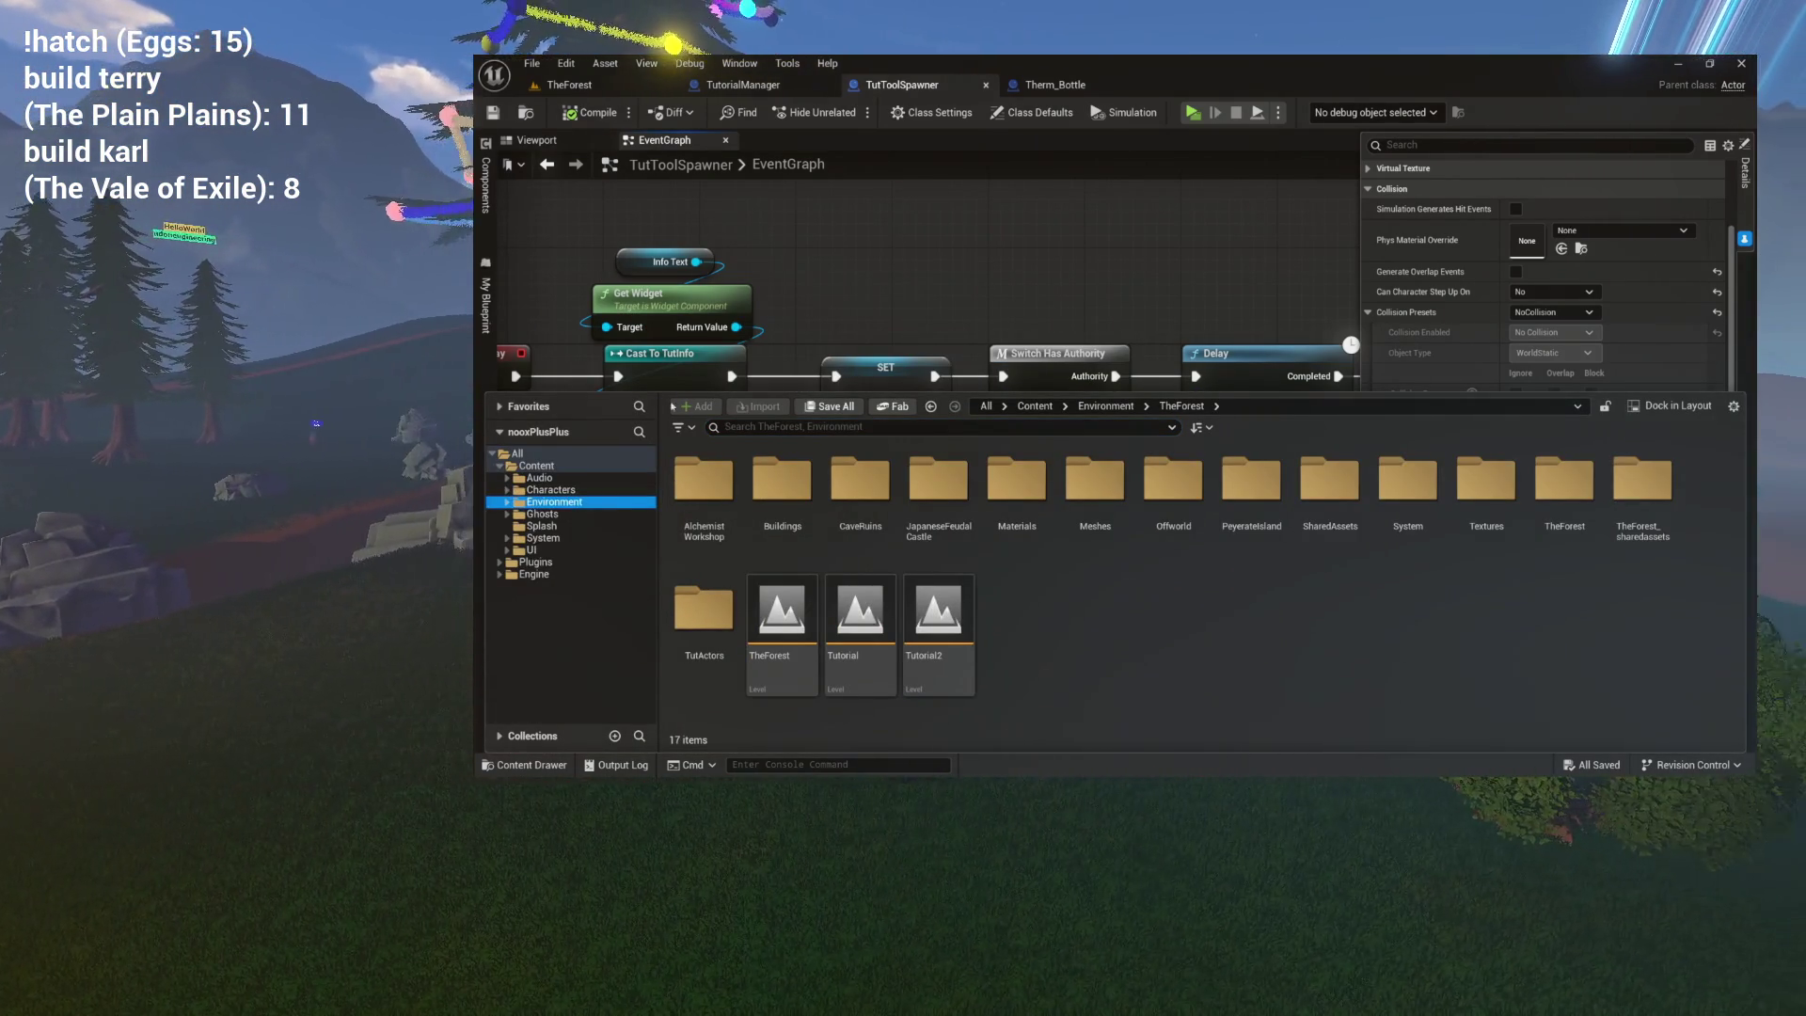
pyautogui.hotkey('ctrl', 'space')
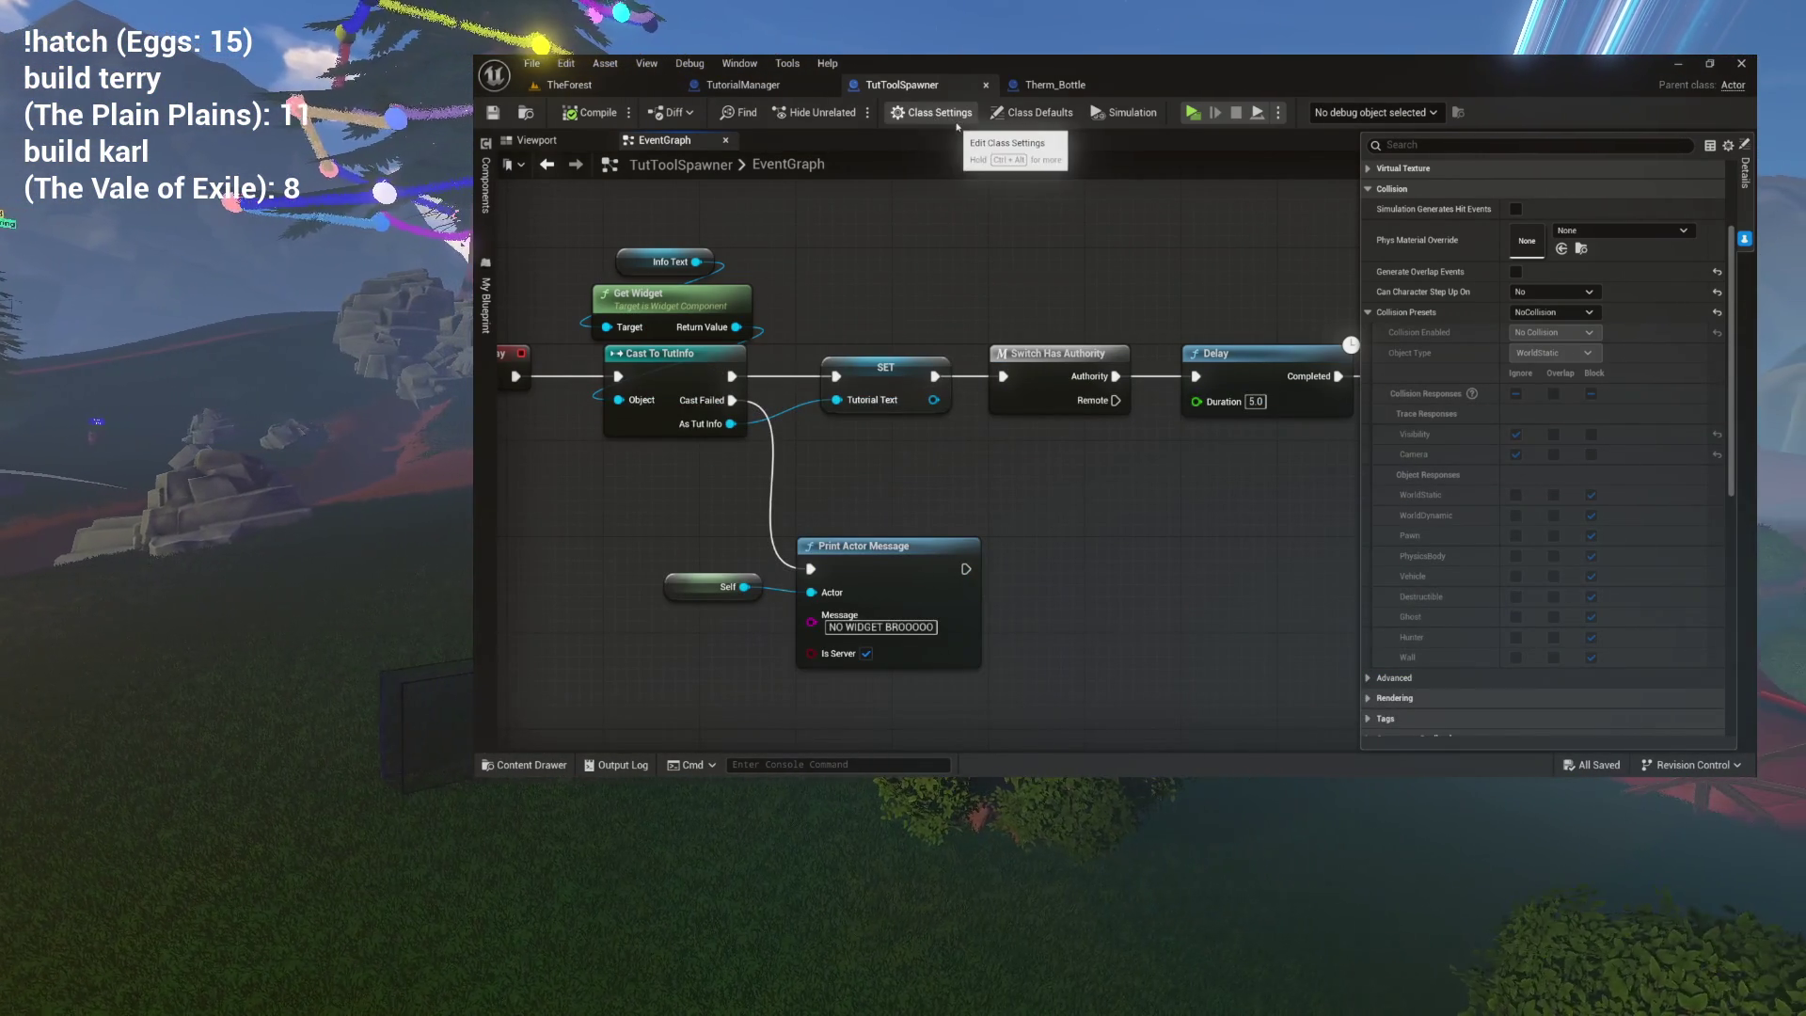
pyautogui.moveTo(1015, 275)
pyautogui.mouseDown()
pyautogui.moveTo(867, 259)
pyautogui.moveTo(801, 209)
pyautogui.moveTo(563, 230)
pyautogui.moveTo(1106, 221)
pyautogui.mouseUp()
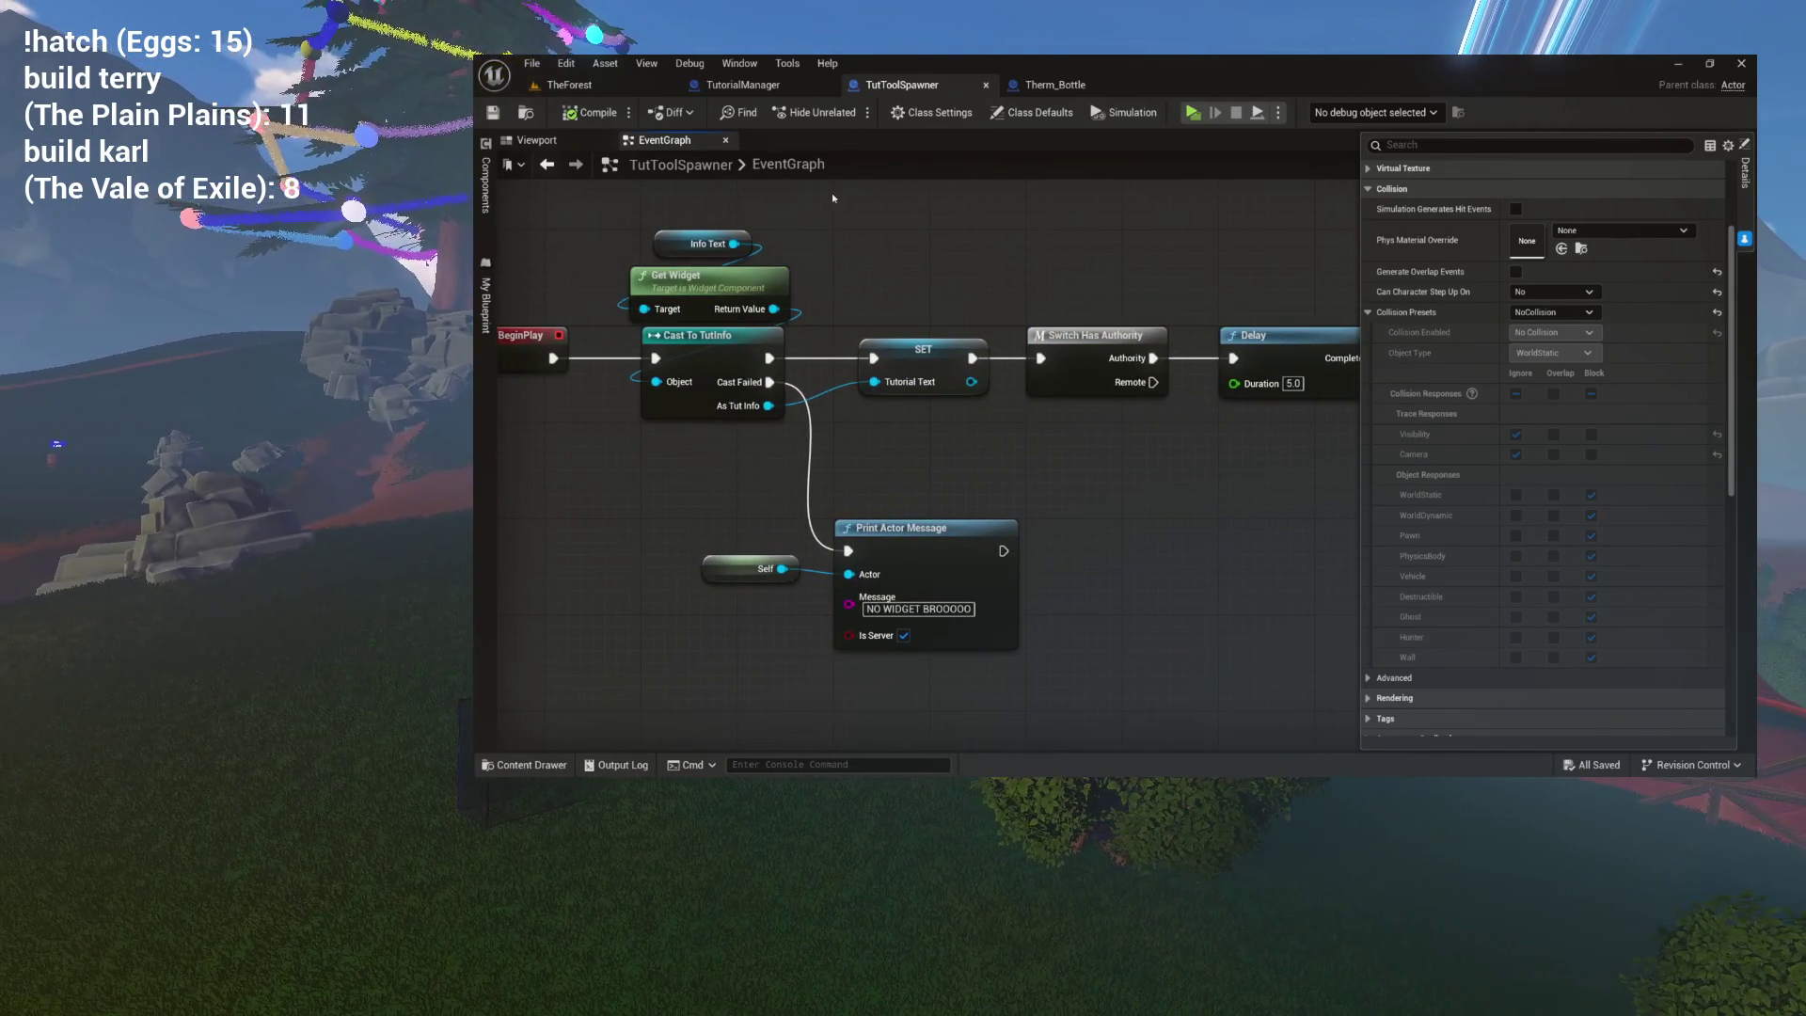
pyautogui.moveTo(785, 254); pyautogui.dragTo(634, 243)
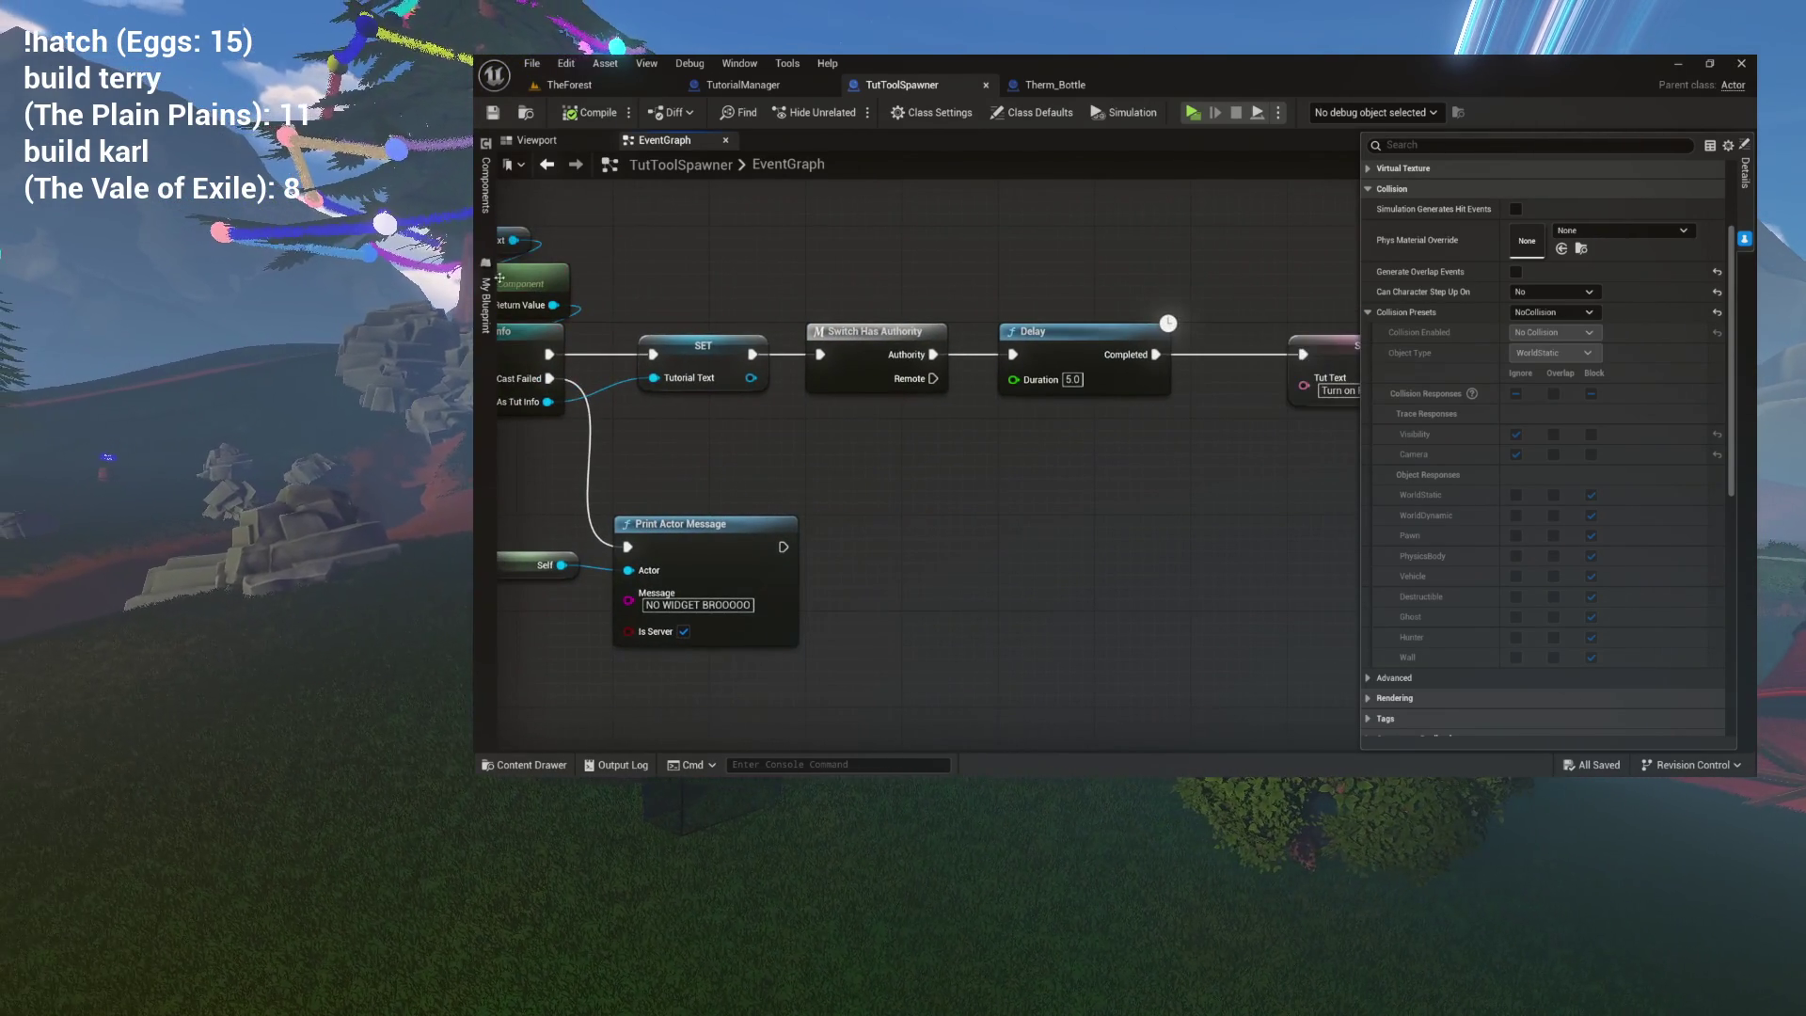
pyautogui.click(485, 303)
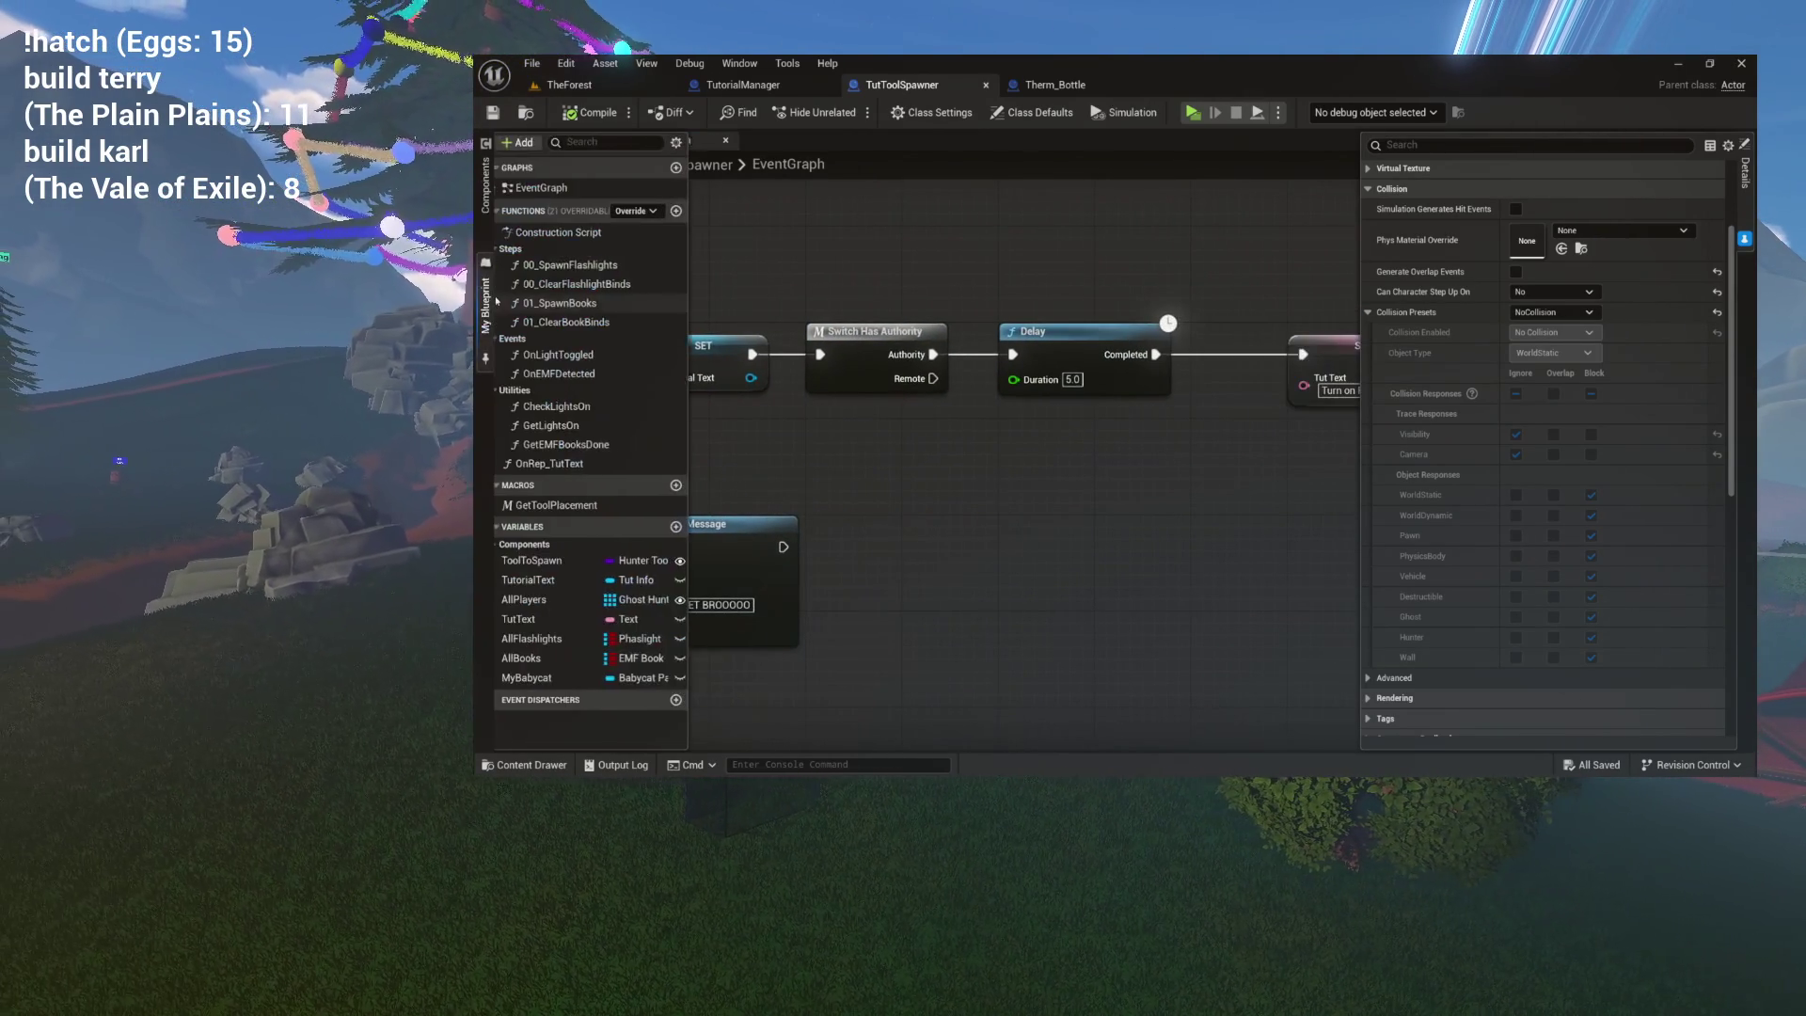
pyautogui.doubleClick(577, 373)
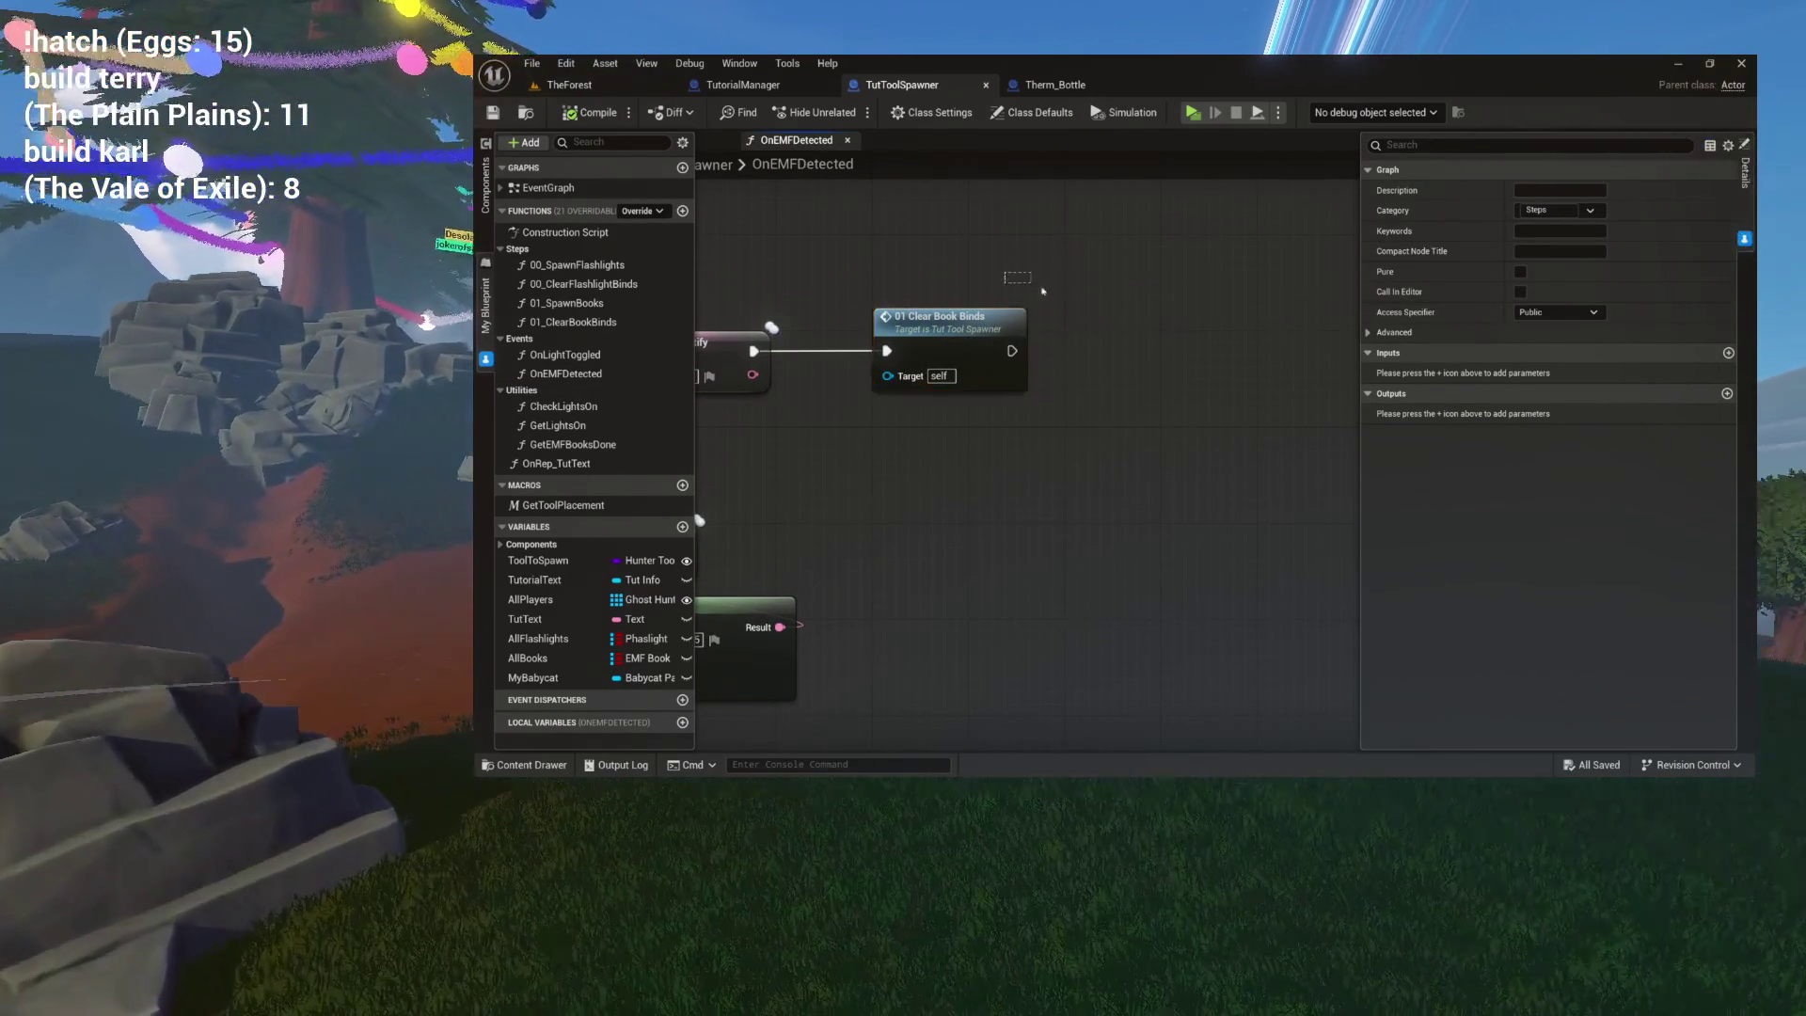
# Wire Branch True into 01 Clear Book Binds and place SET w/ Notify after it.
pyautogui.moveTo(1004, 273); pyautogui.dragTo(1247, 339)
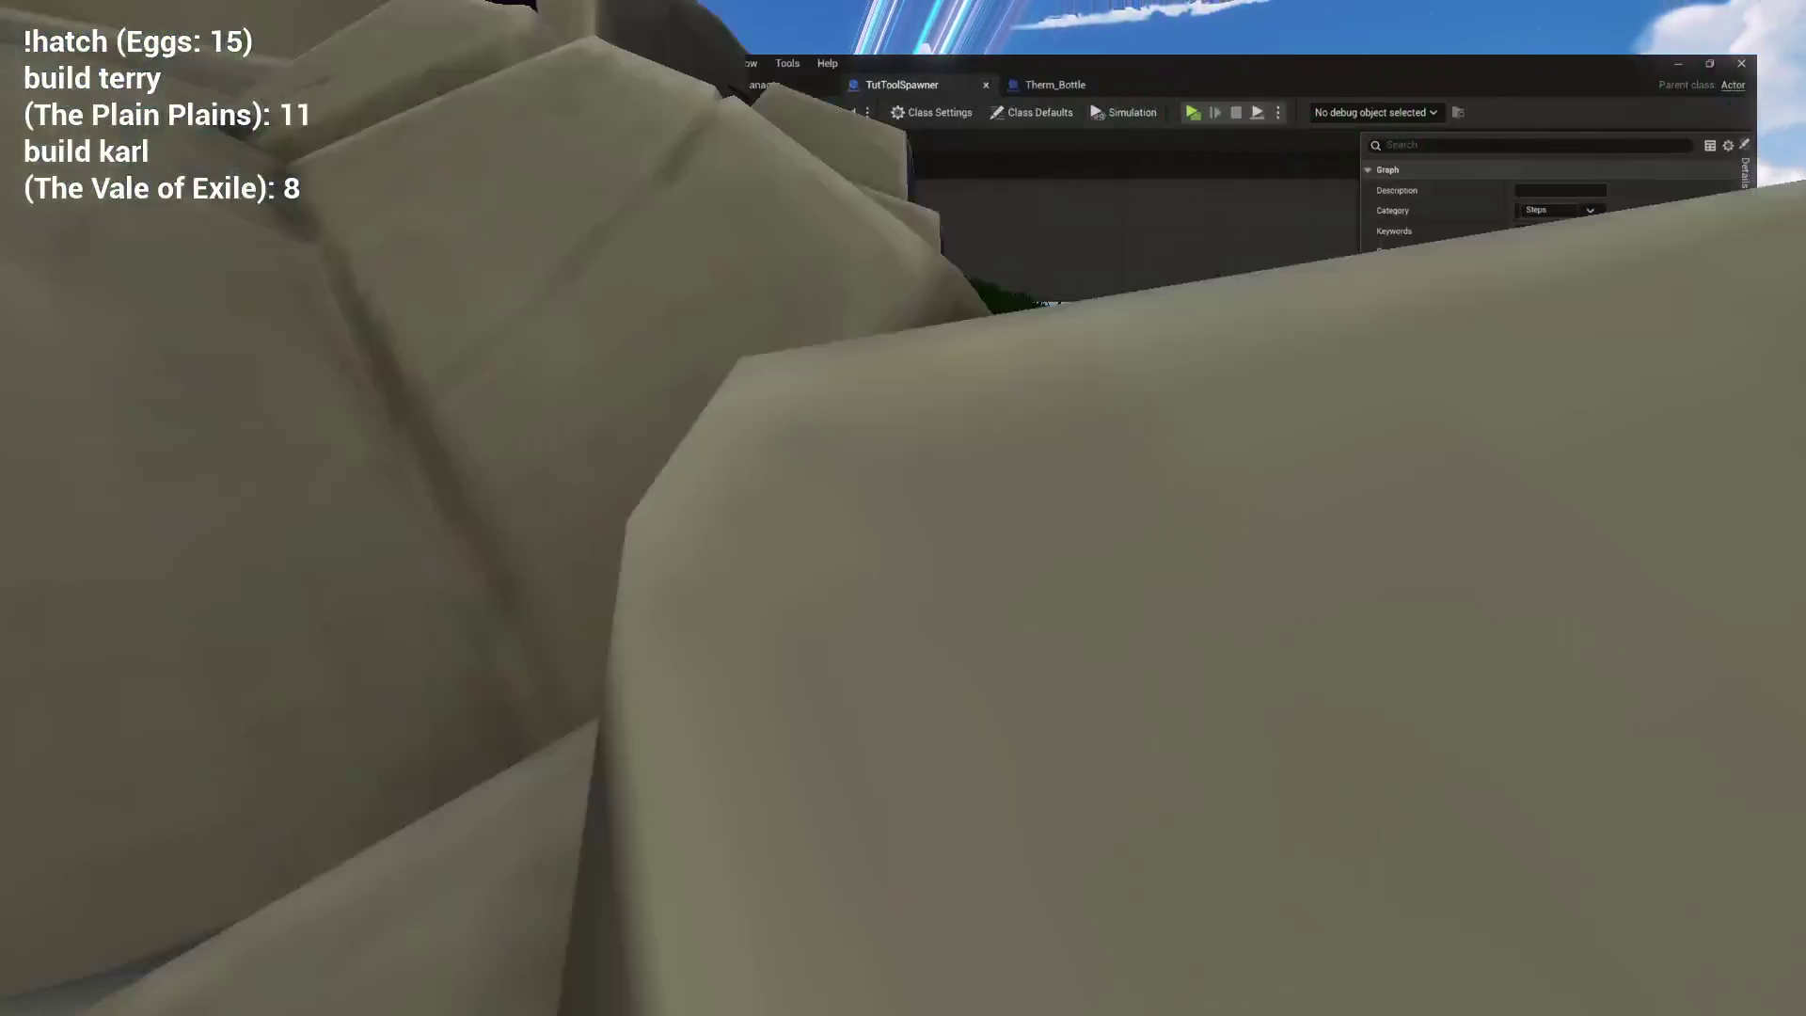
pyautogui.click(833, 369)
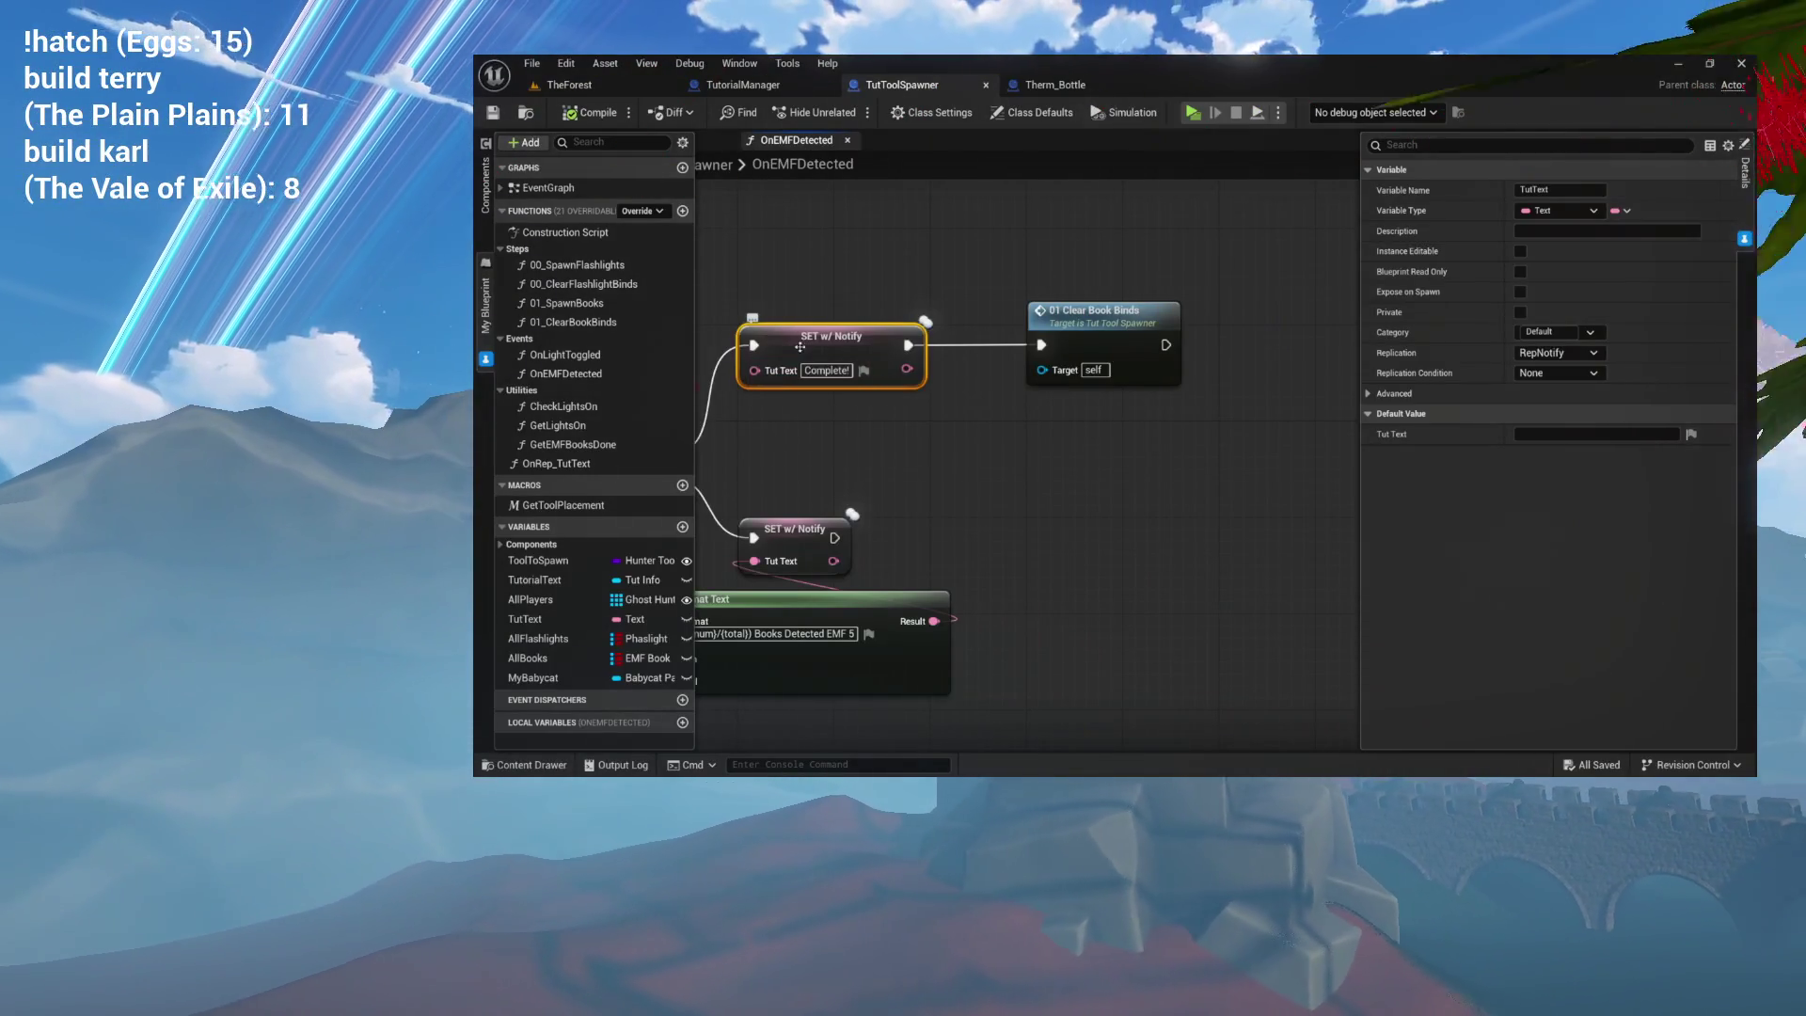
pyautogui.moveTo(889, 404); pyautogui.dragTo(999, 403)
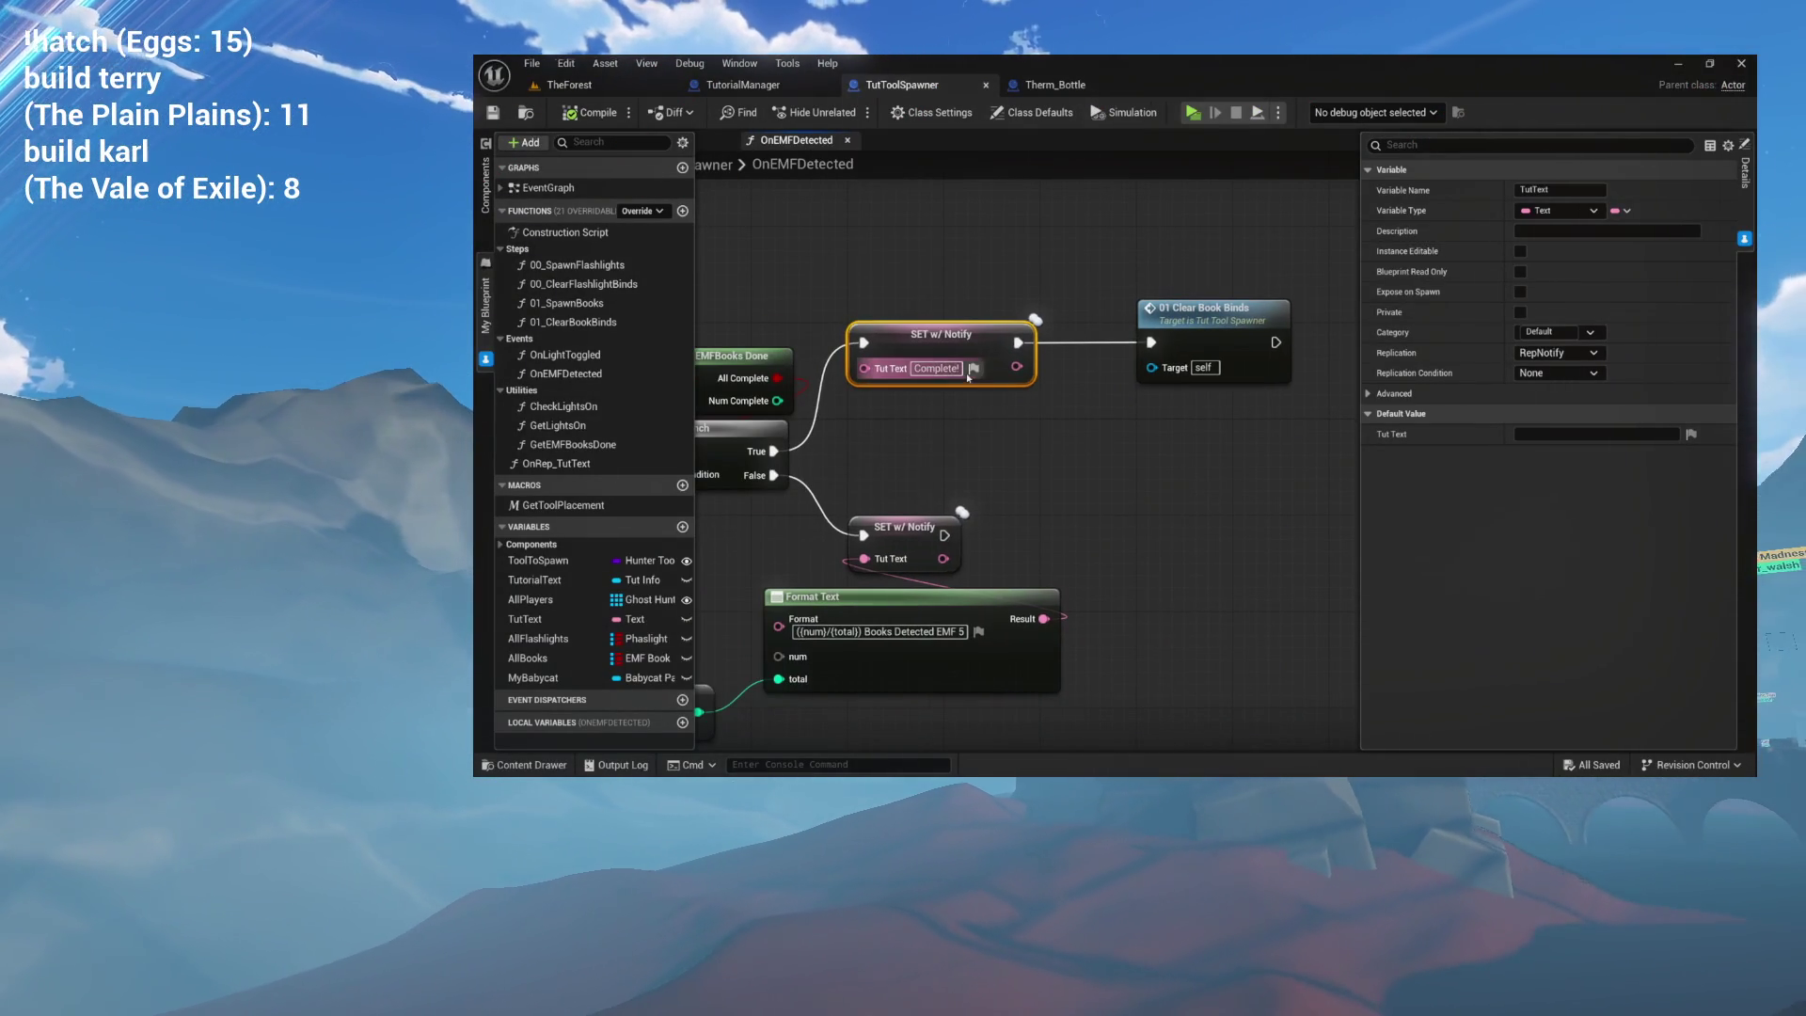
pyautogui.moveTo(946, 330)
pyautogui.mouseDown()
pyautogui.moveTo(983, 306)
pyautogui.moveTo(978, 244)
pyautogui.moveTo(940, 269)
pyautogui.moveTo(1008, 310)
pyautogui.moveTo(1081, 416)
pyautogui.moveTo(1232, 429)
pyautogui.mouseUp()
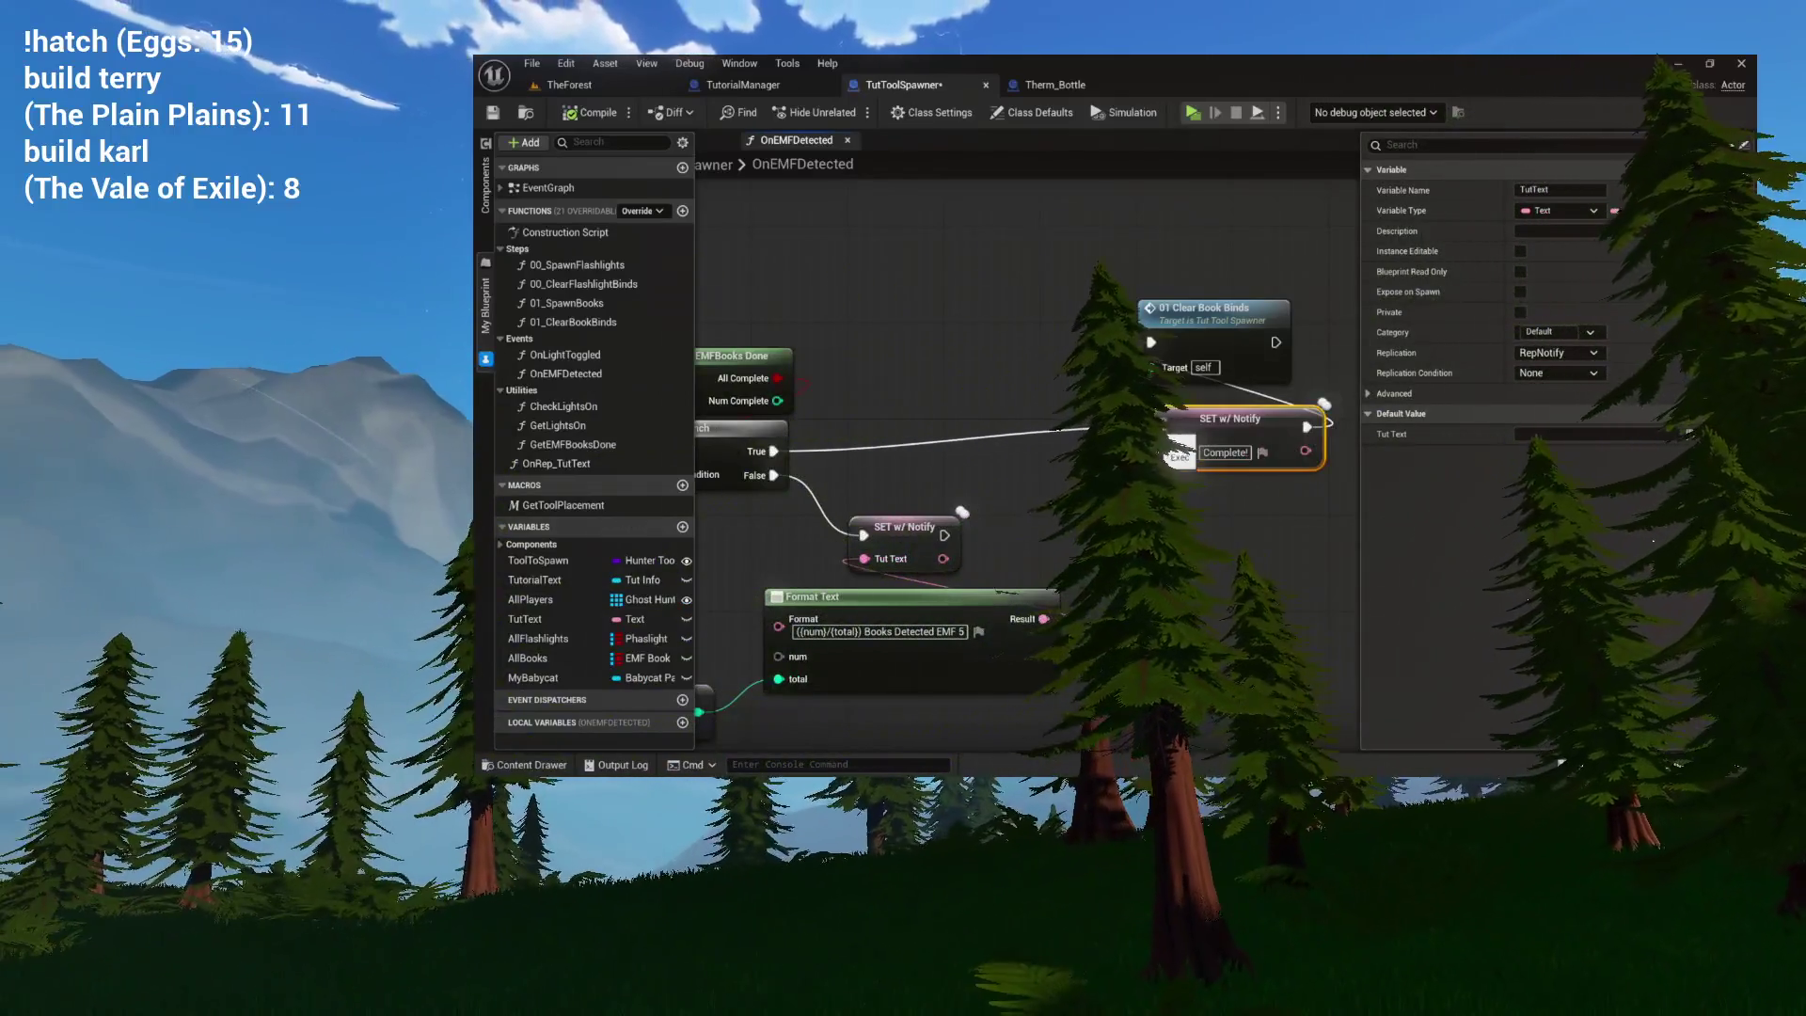
pyautogui.click(1198, 352)
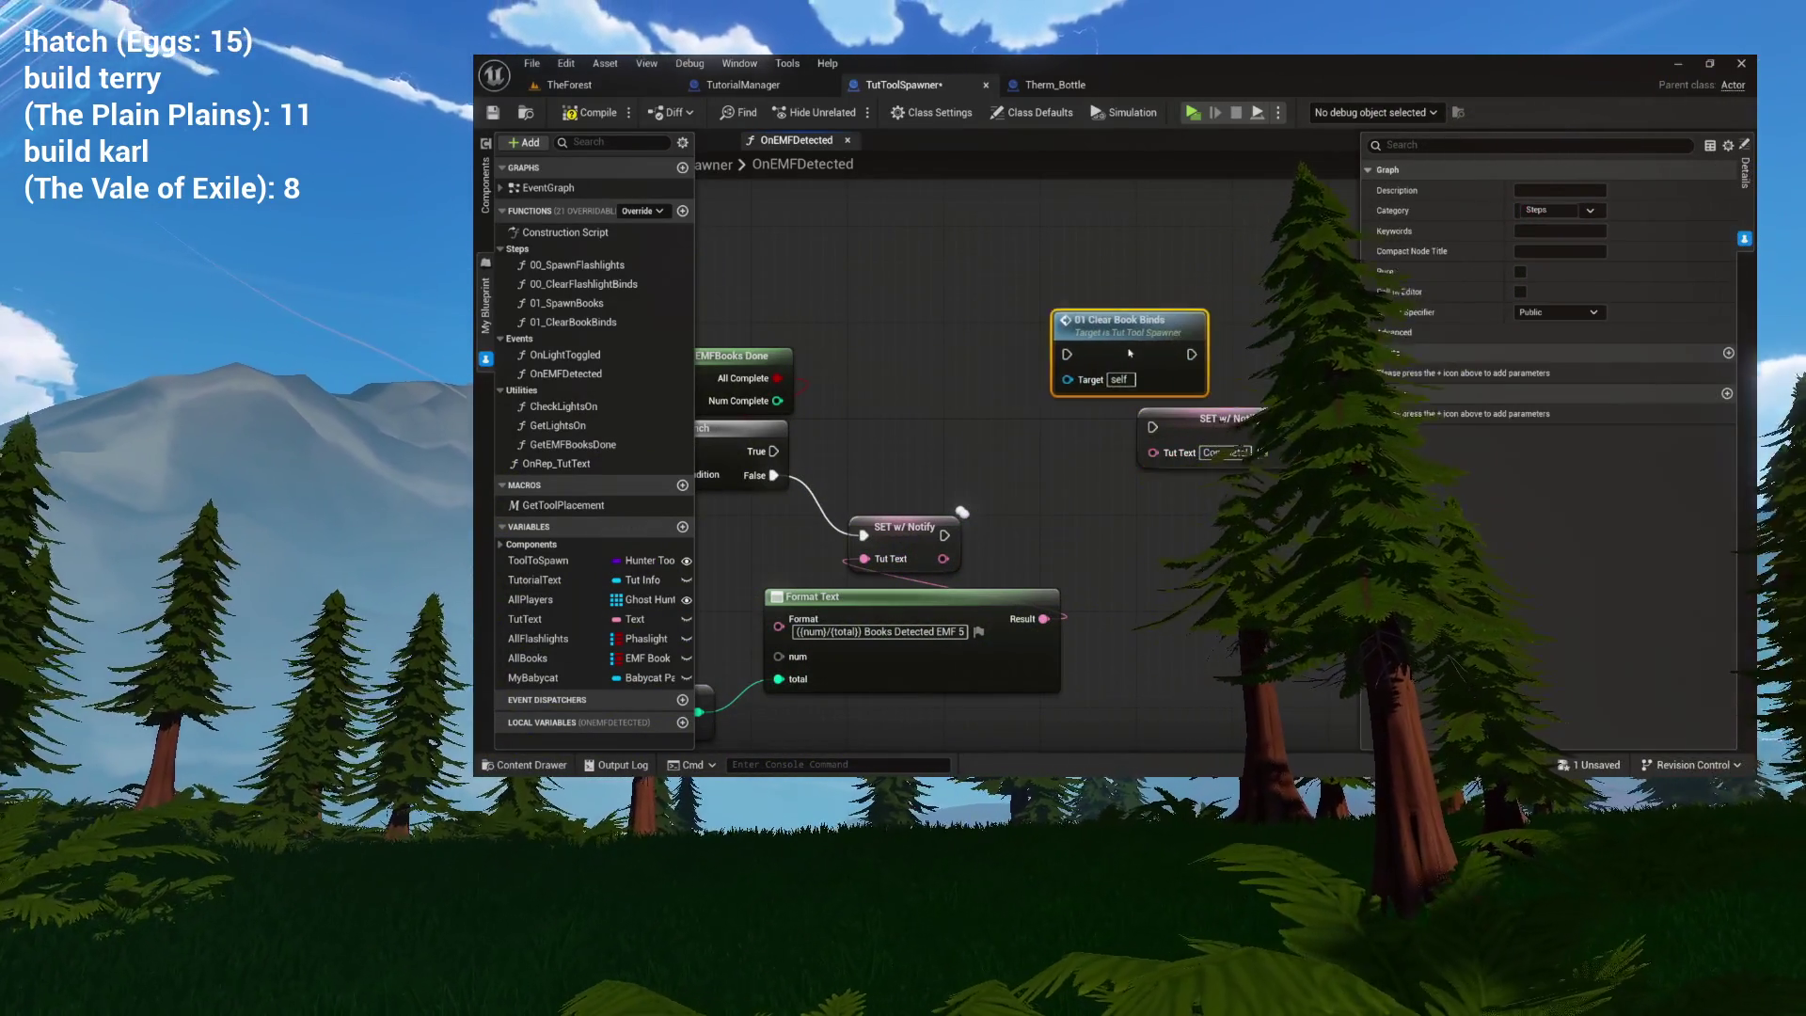
pyautogui.moveTo(774, 452)
pyautogui.mouseDown()
pyautogui.moveTo(995, 354)
pyautogui.moveTo(948, 337)
pyautogui.mouseUp()
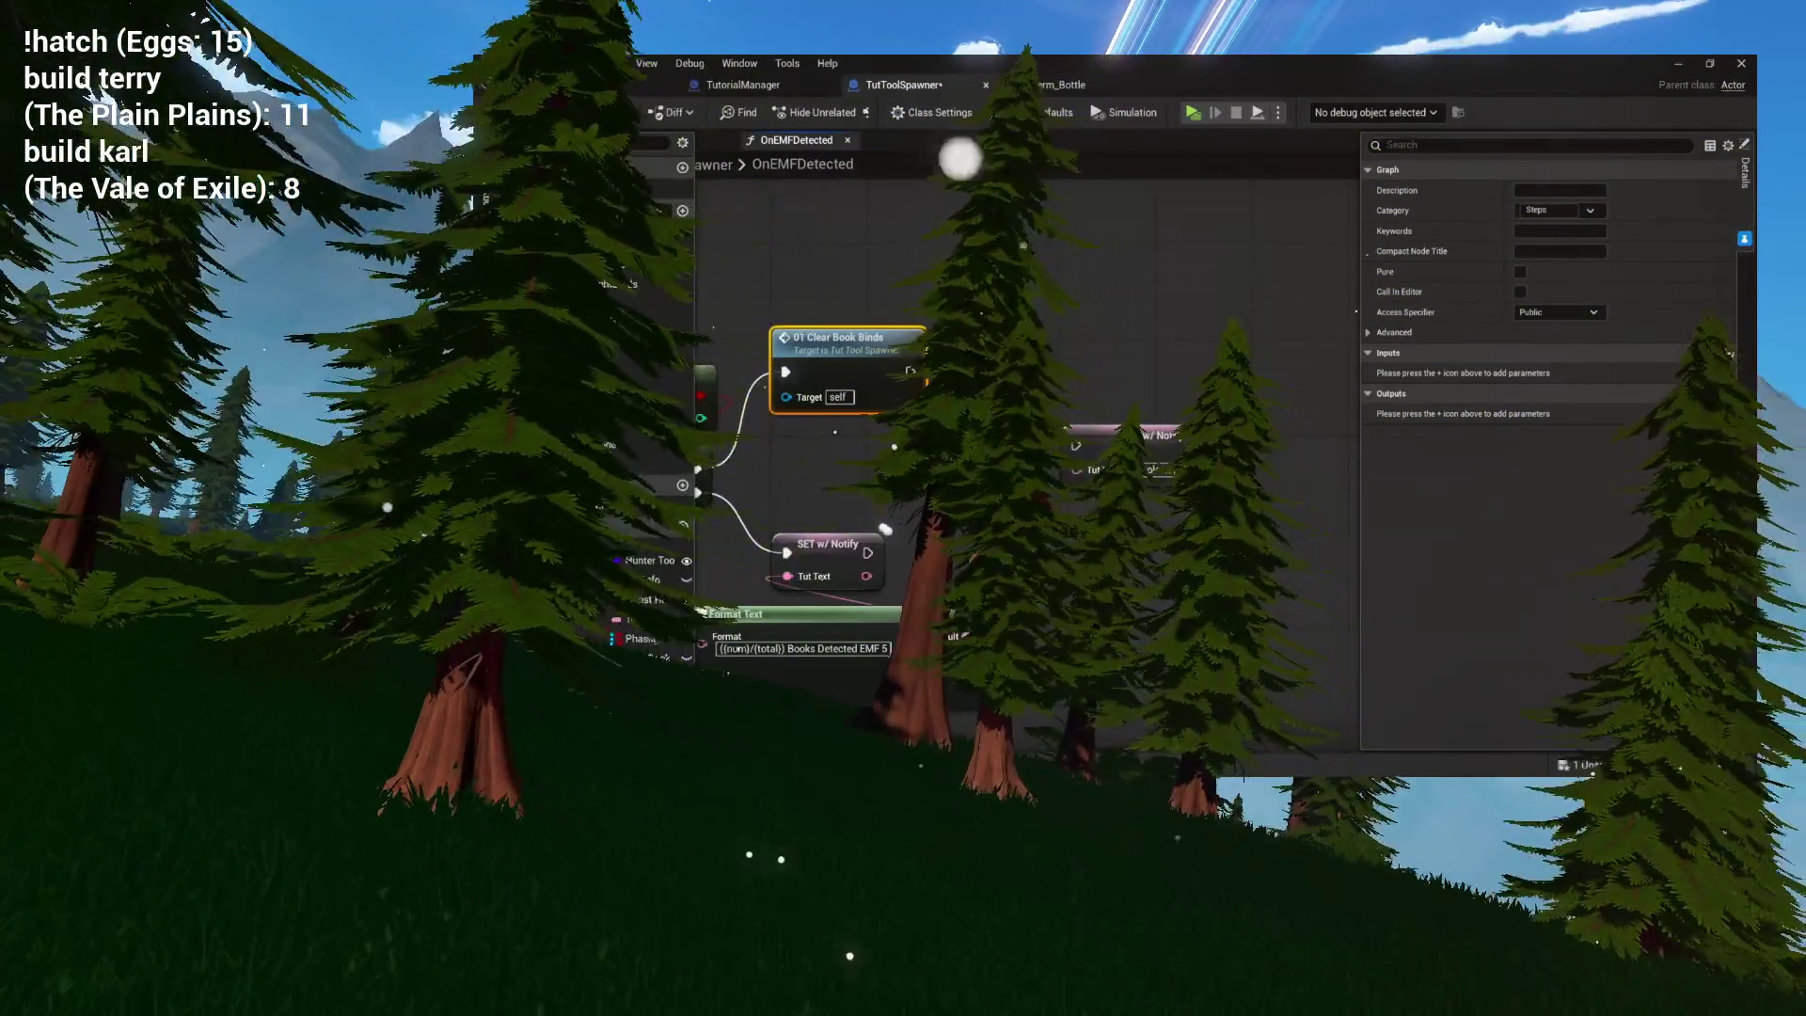
pyautogui.moveTo(1151, 446); pyautogui.dragTo(1170, 374)
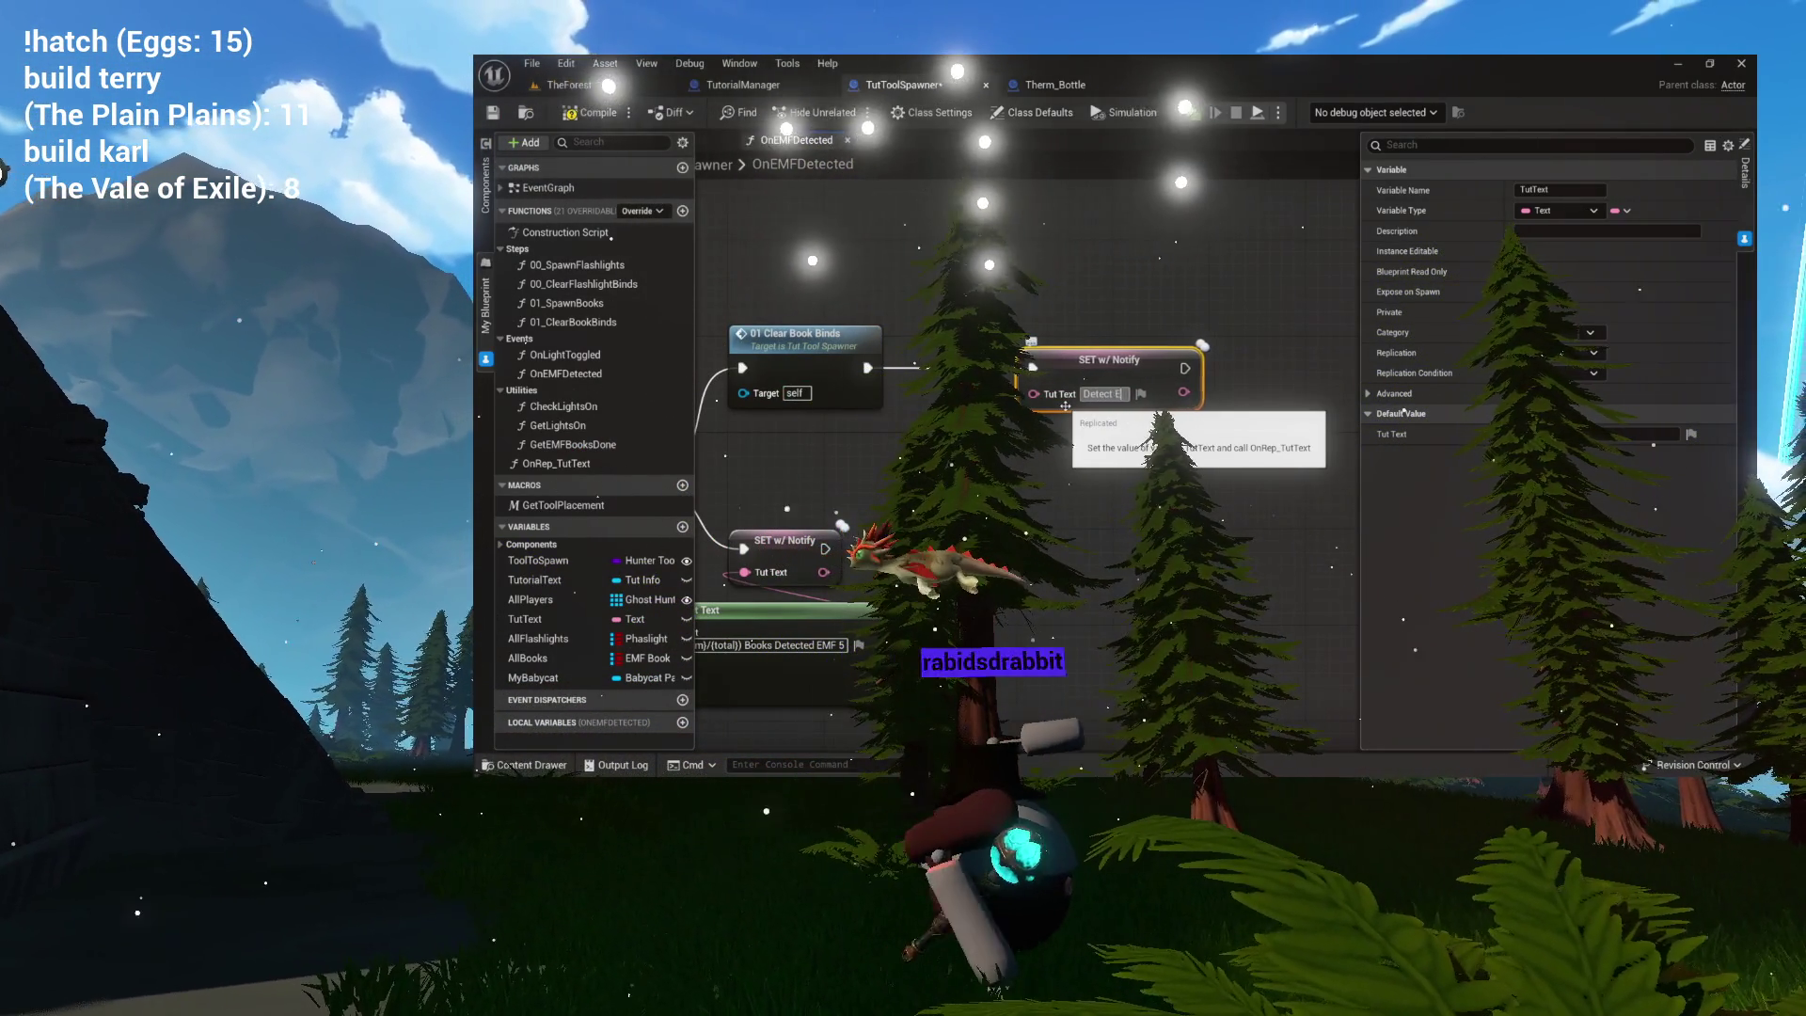
# Append ' 5' so the Tut Text reads 'Detect EMF 5', then open OnLightToggled.
pyautogui.write('5')
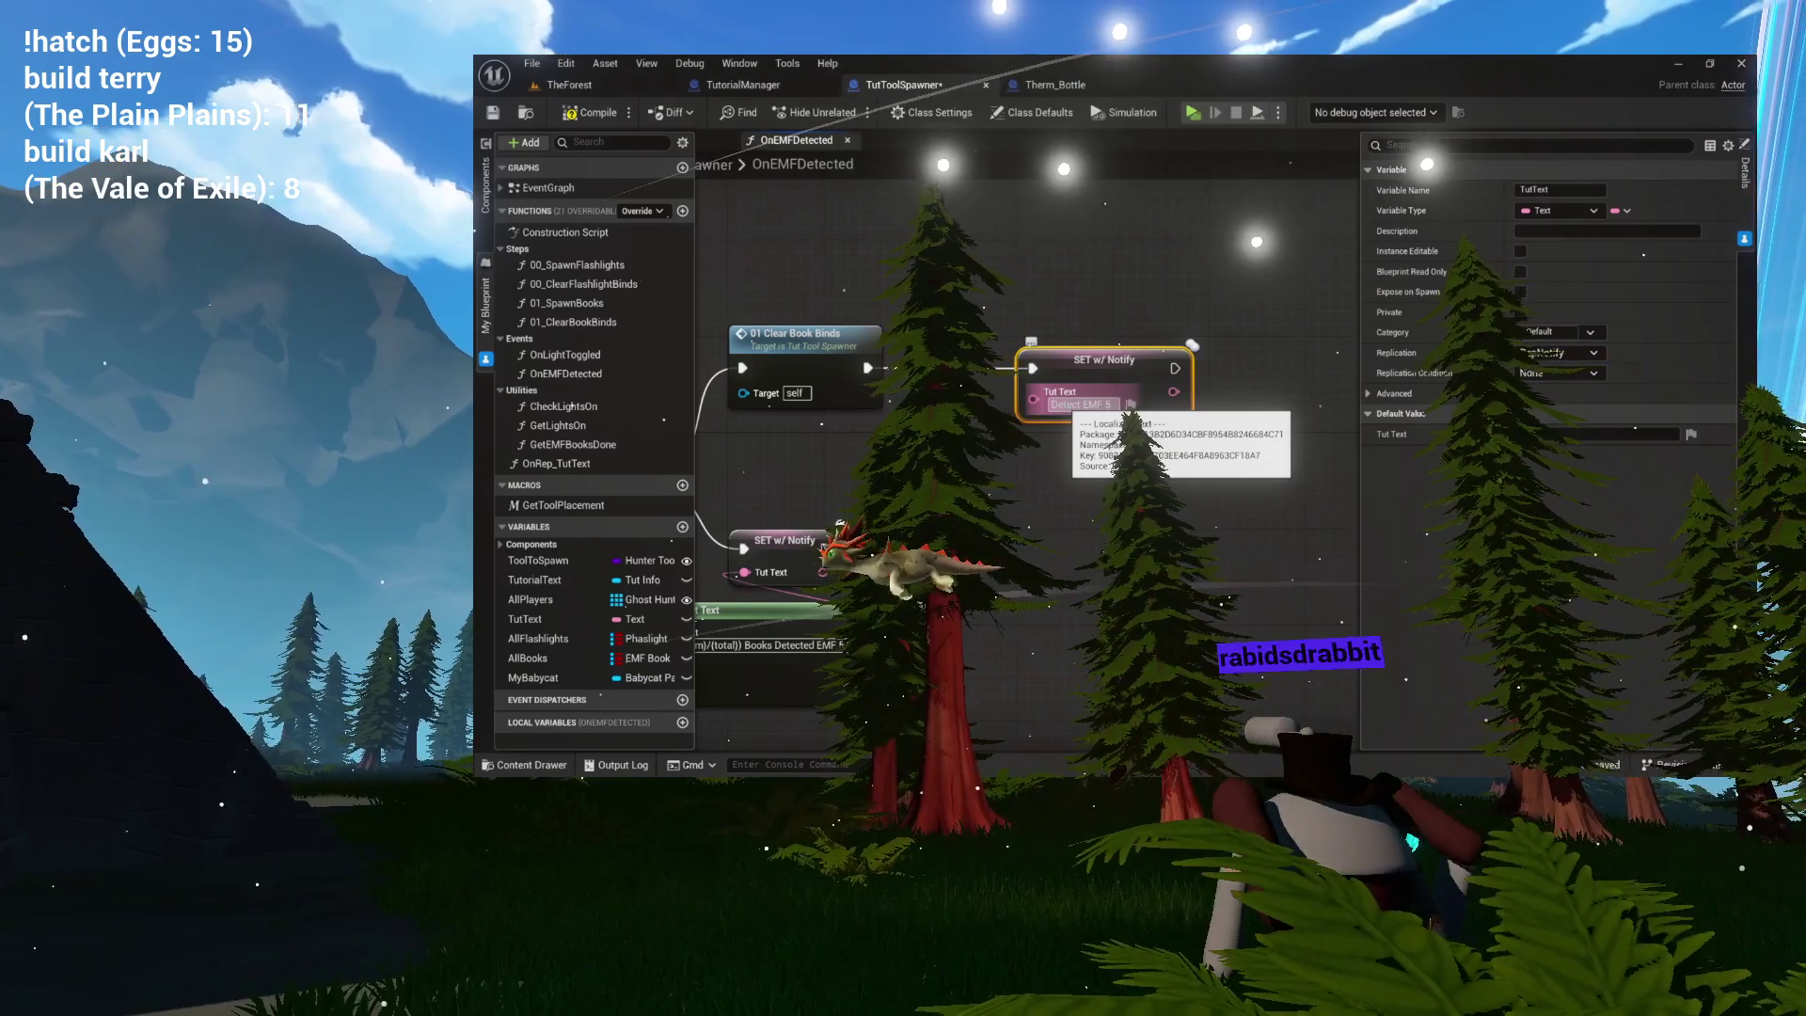
pyautogui.moveTo(1067, 471)
pyautogui.mouseDown()
pyautogui.moveTo(1145, 479)
pyautogui.moveTo(1097, 474)
pyautogui.mouseUp()
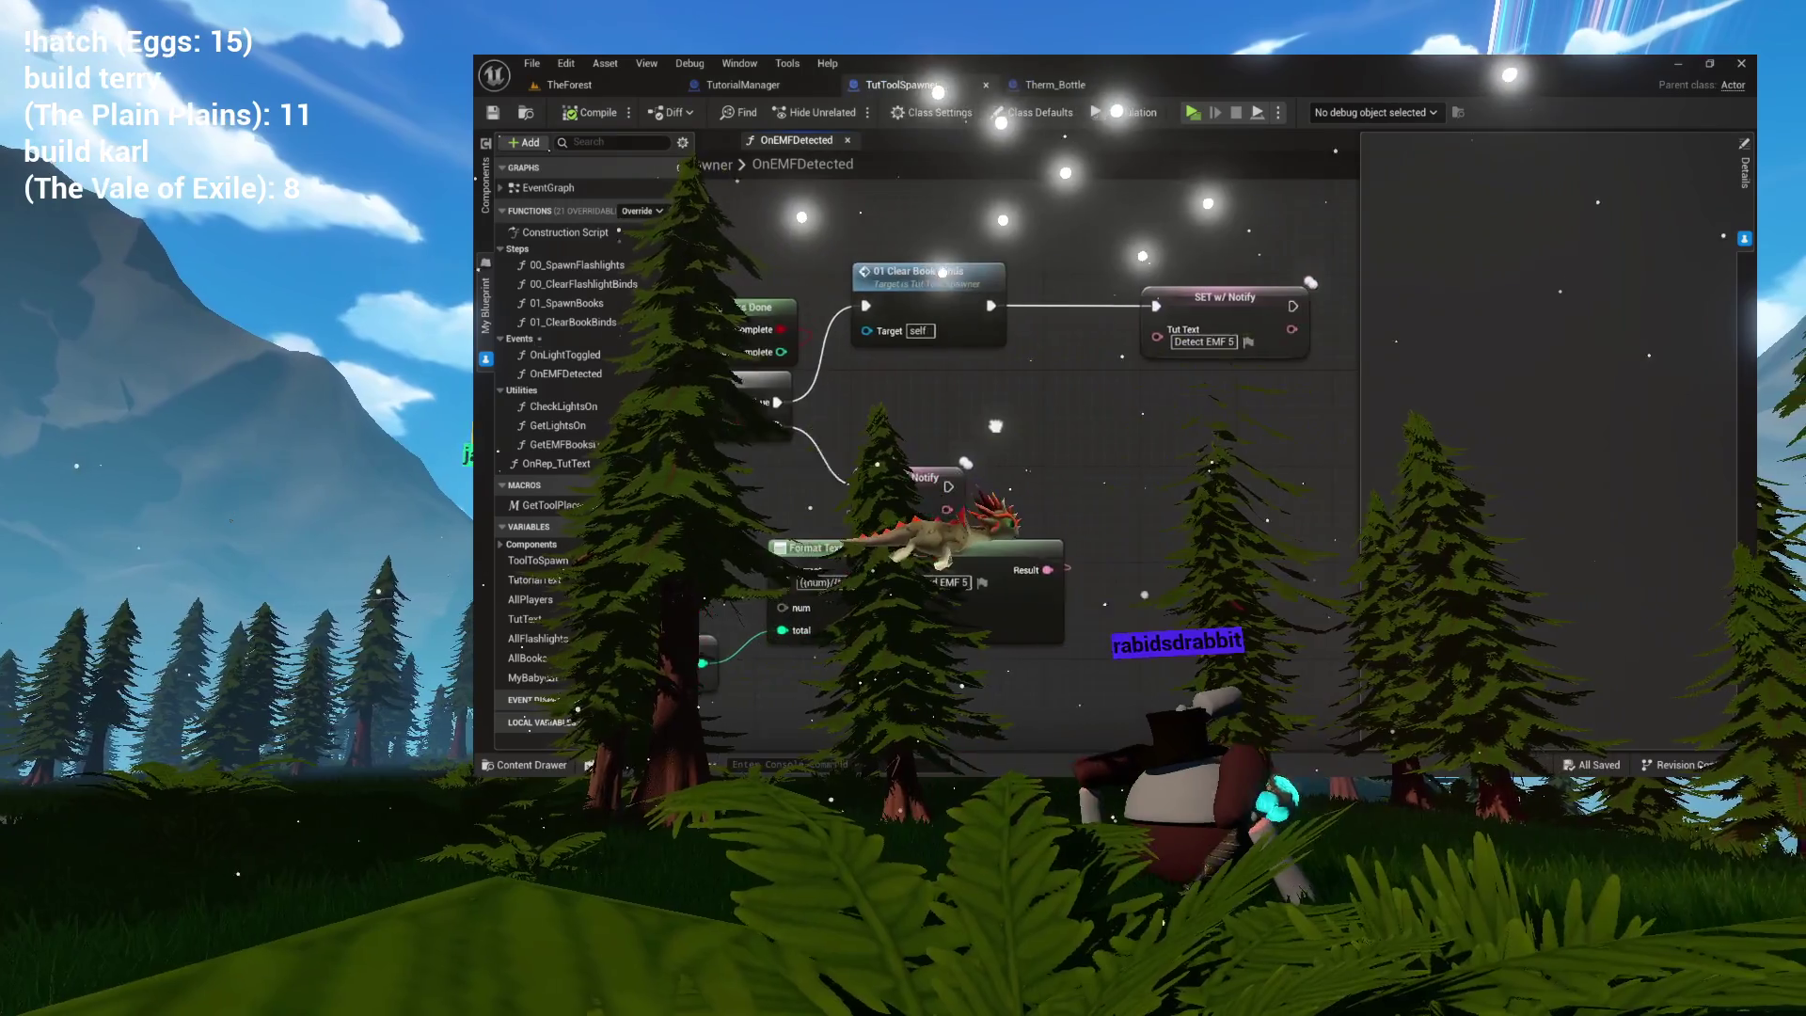
pyautogui.moveTo(999, 438); pyautogui.dragTo(989, 462)
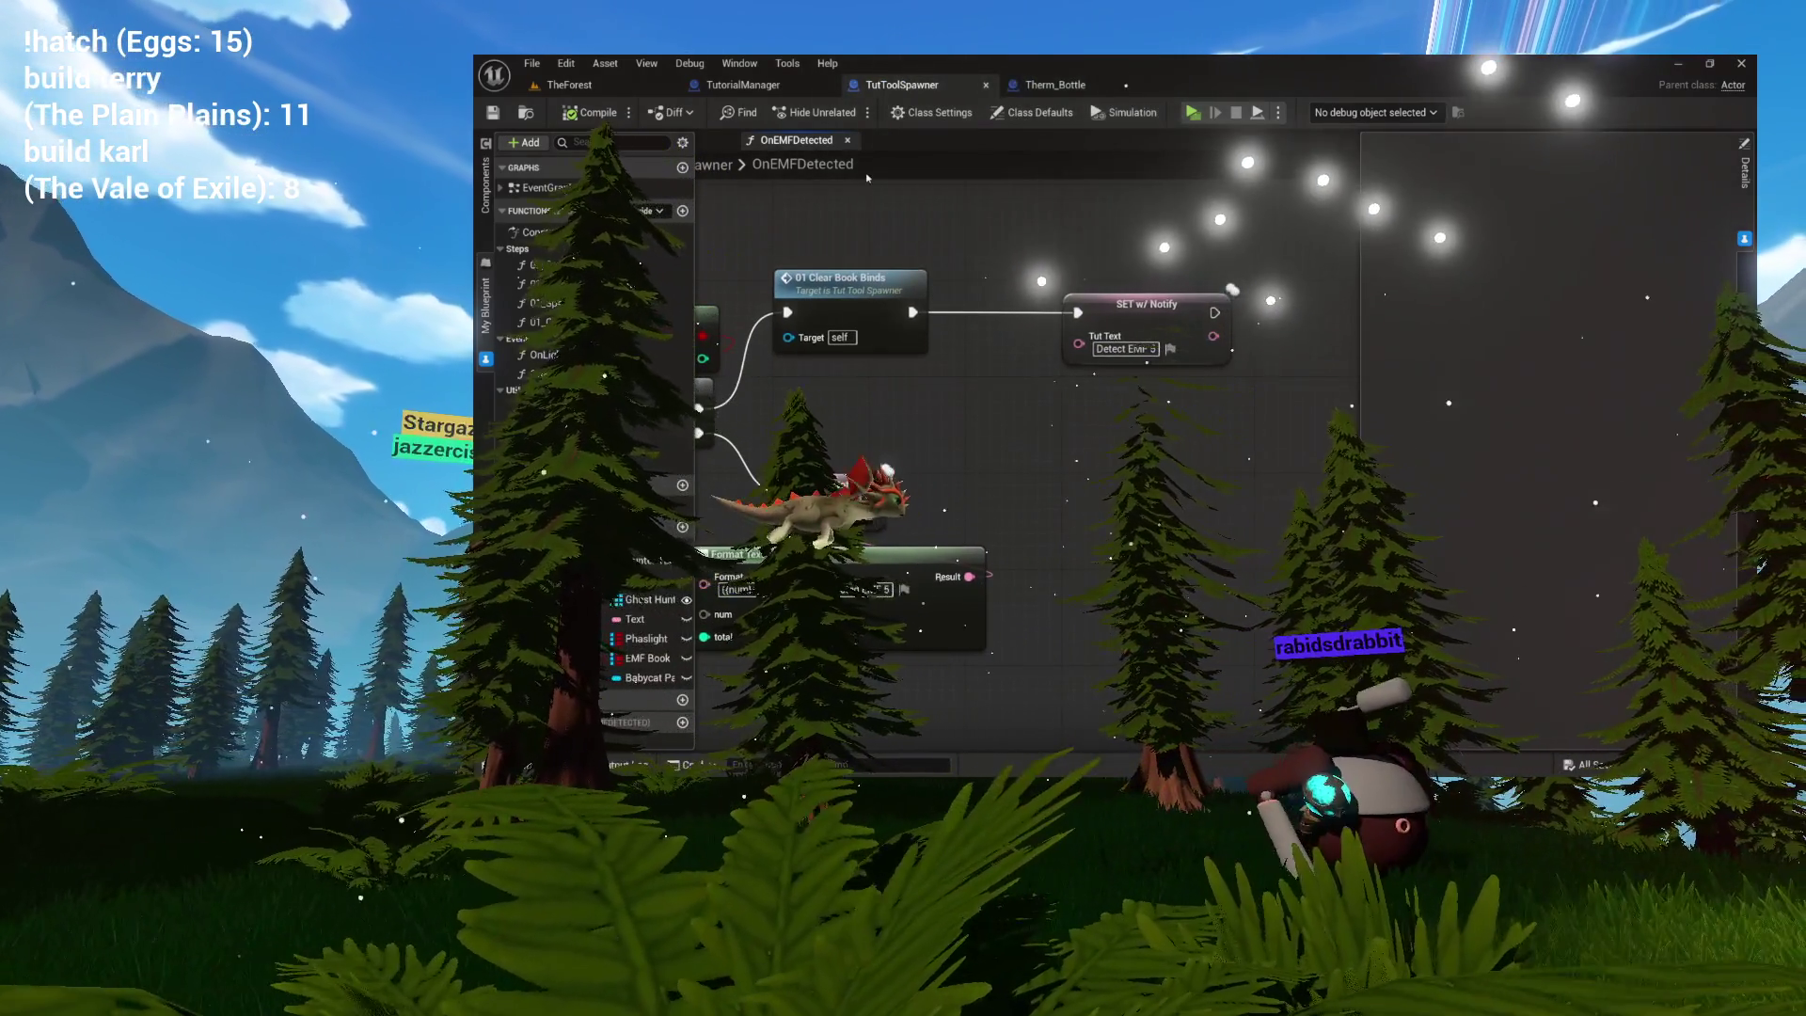
pyautogui.moveTo(971, 263); pyautogui.dragTo(1091, 252)
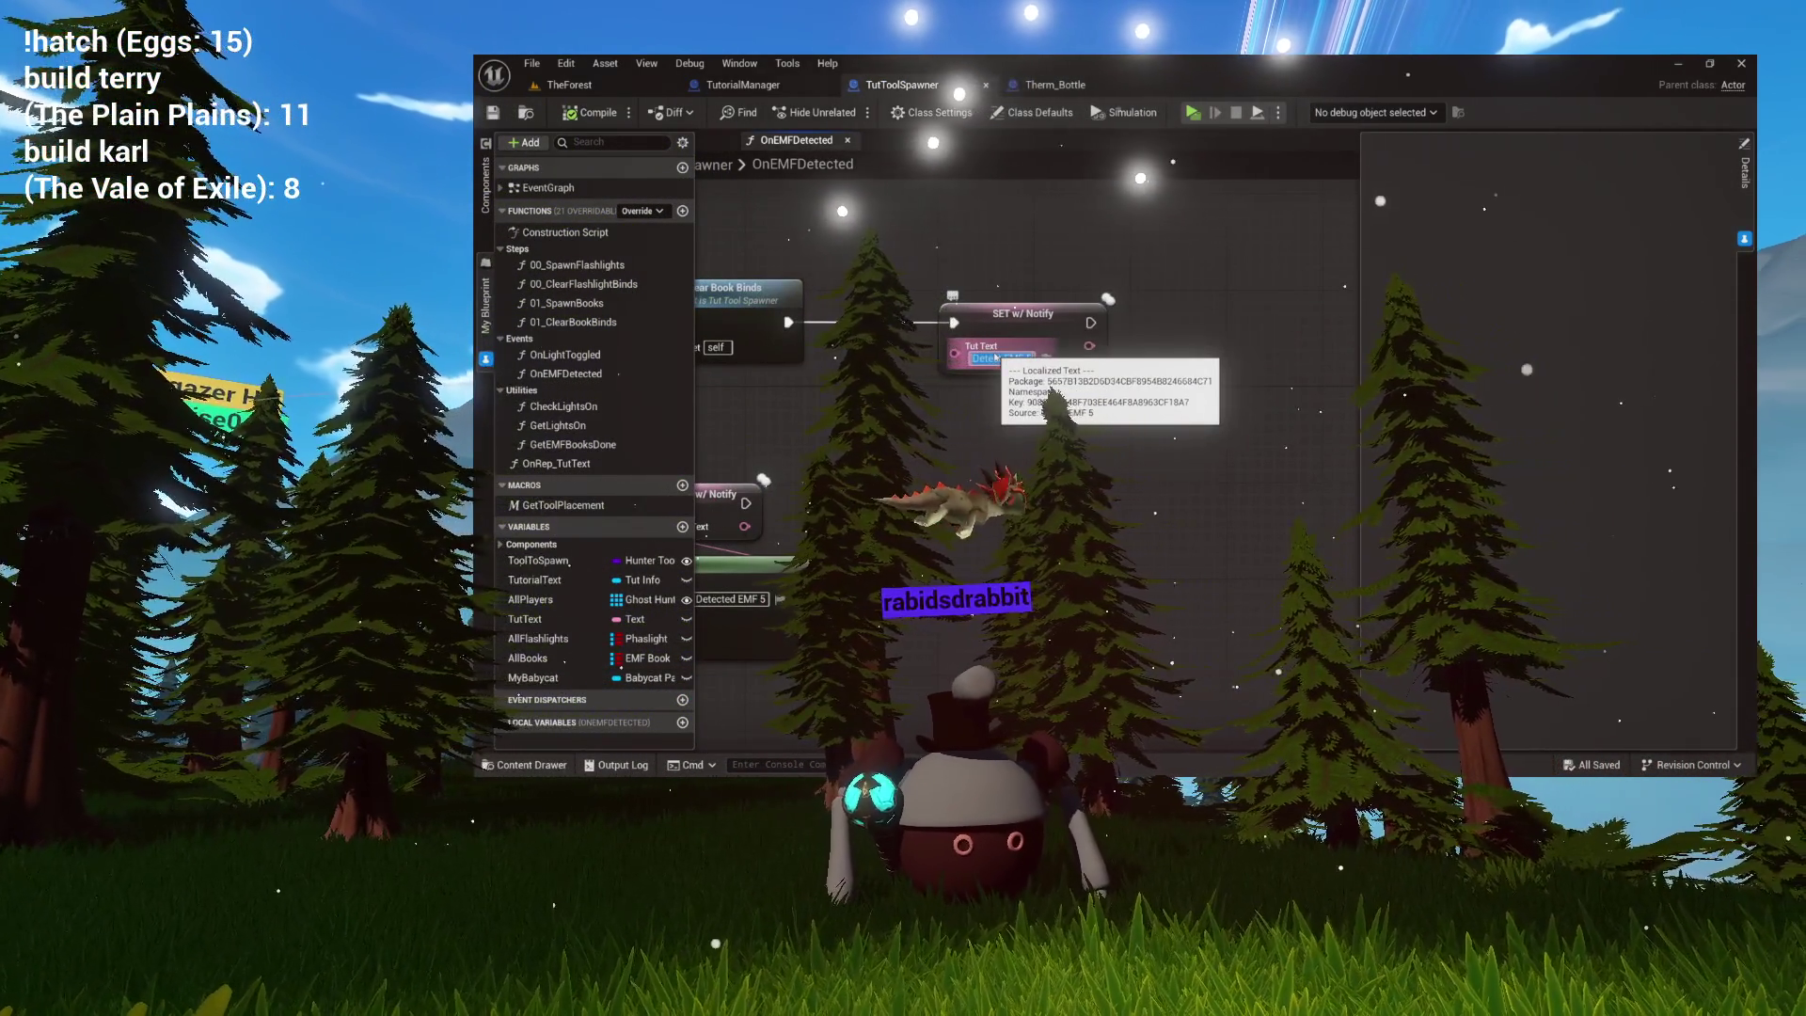
pyautogui.doubleClick(599, 355)
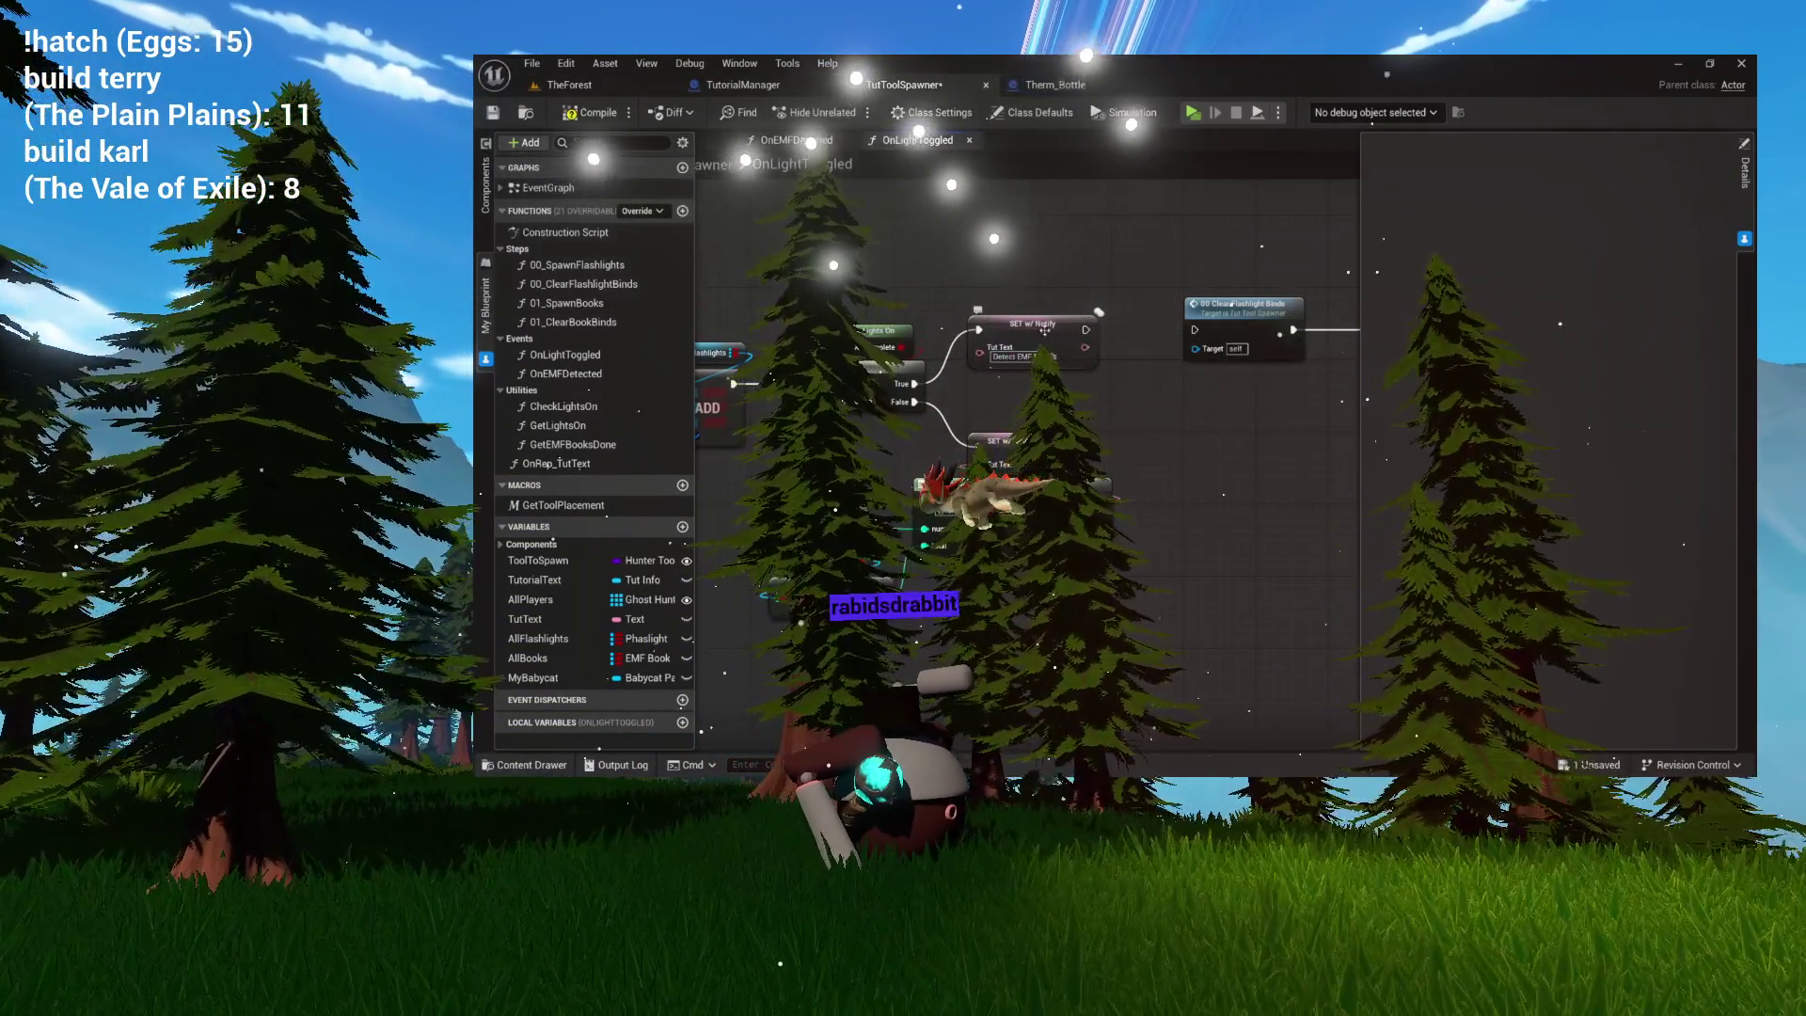
# Run Branch True into 00 Clear Flashlight Binds with SET w/ Notify right after it.
pyautogui.moveTo(1045, 331); pyautogui.dragTo(1129, 359)
pyautogui.moveTo(1252, 313); pyautogui.dragTo(1198, 313)
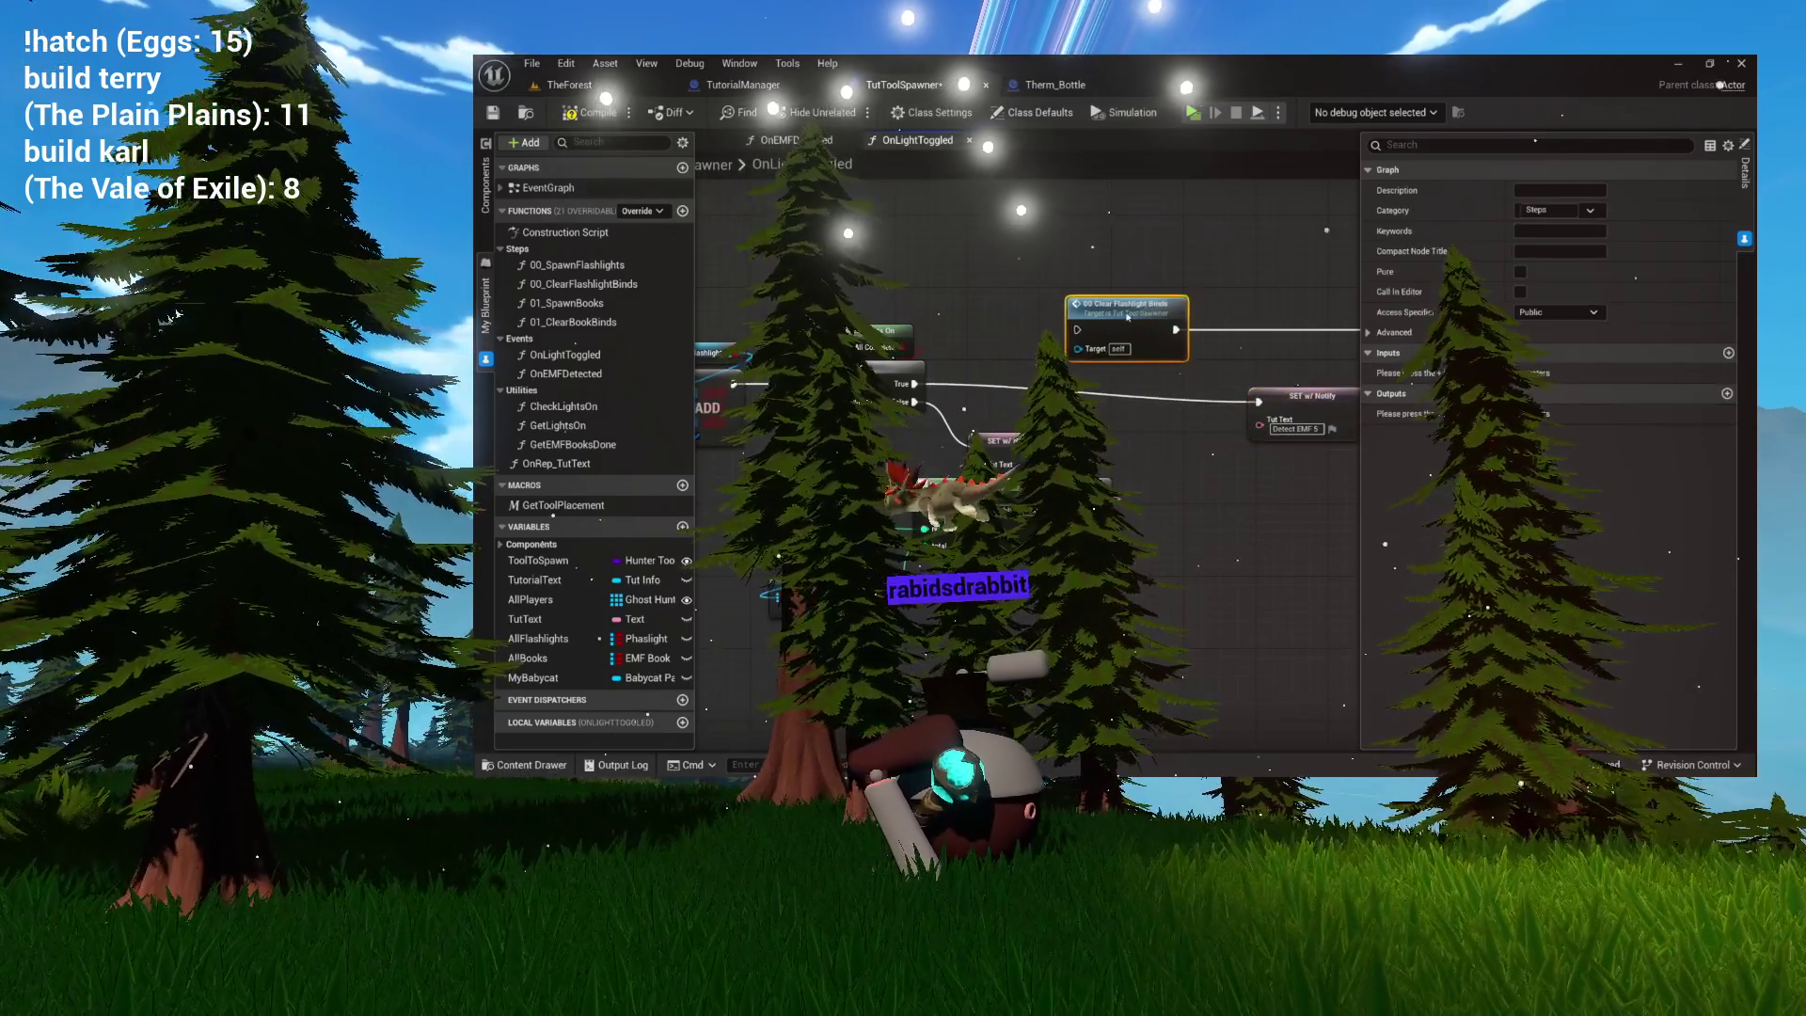
pyautogui.moveTo(914, 384); pyautogui.dragTo(1033, 341)
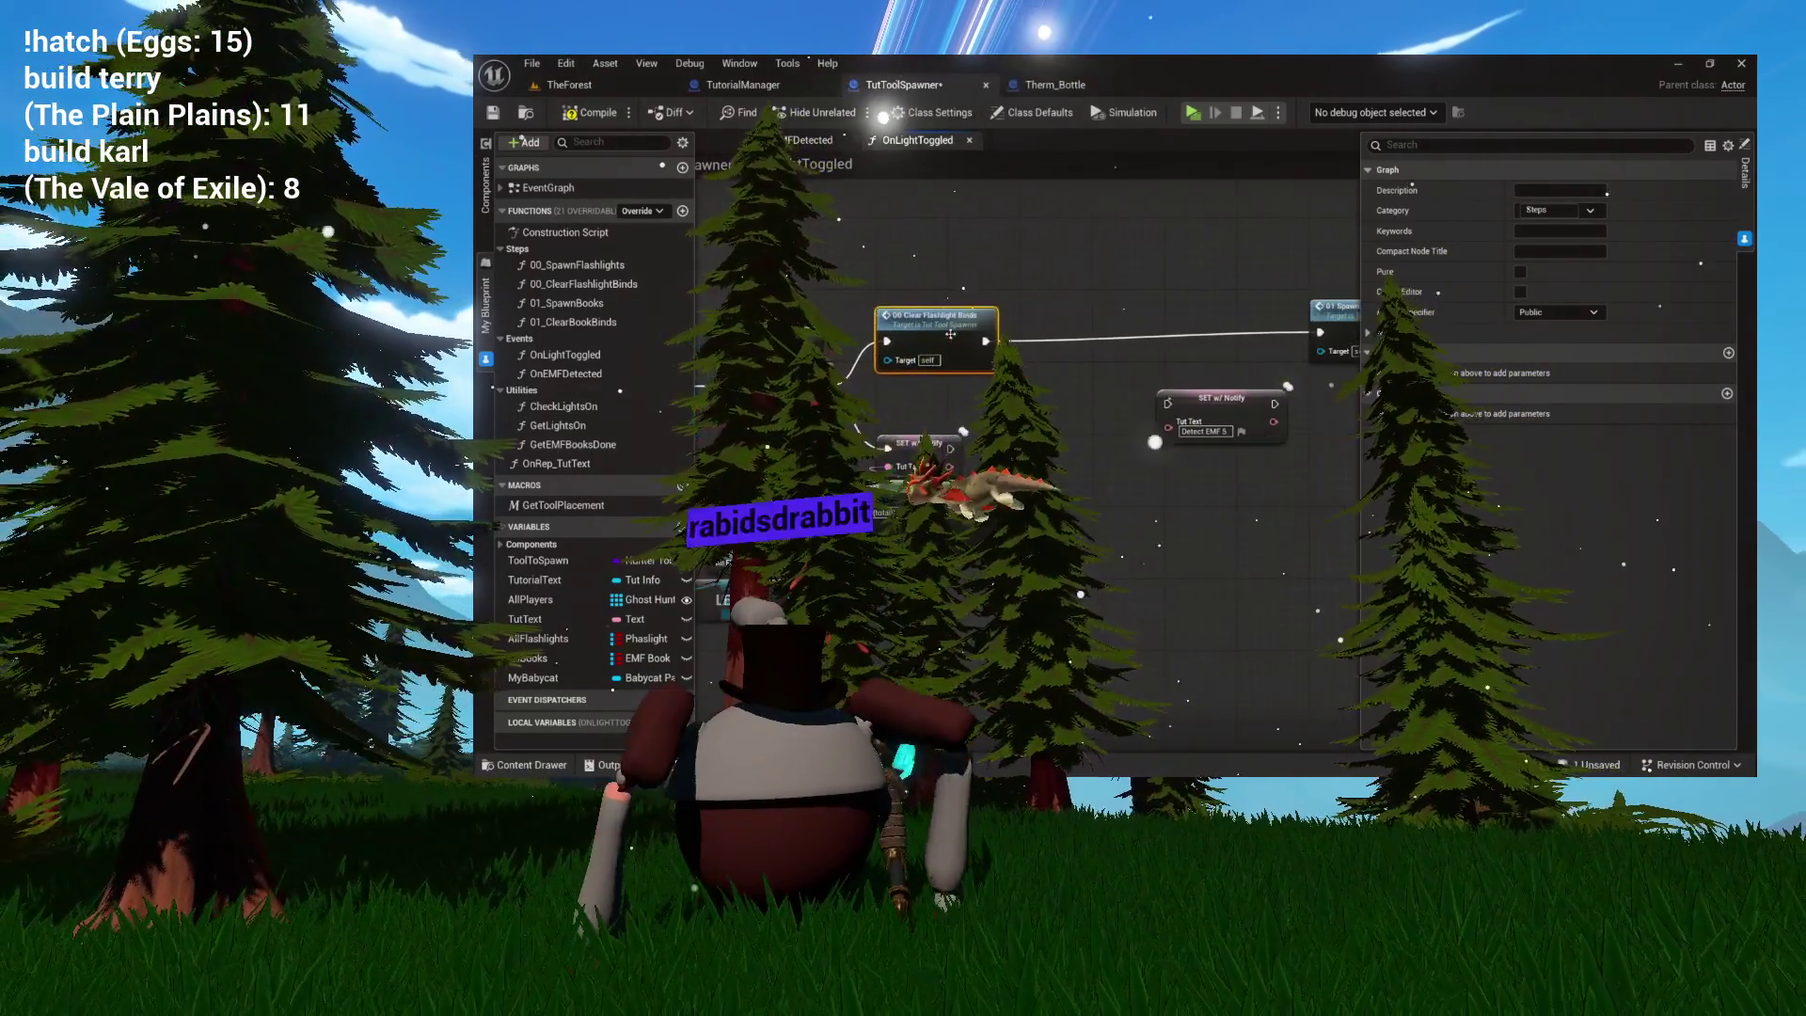
pyautogui.moveTo(1200, 412)
pyautogui.mouseDown()
pyautogui.moveTo(1075, 327)
pyautogui.moveTo(1052, 340)
pyautogui.moveTo(1203, 329)
pyautogui.moveTo(1168, 329)
pyautogui.mouseUp()
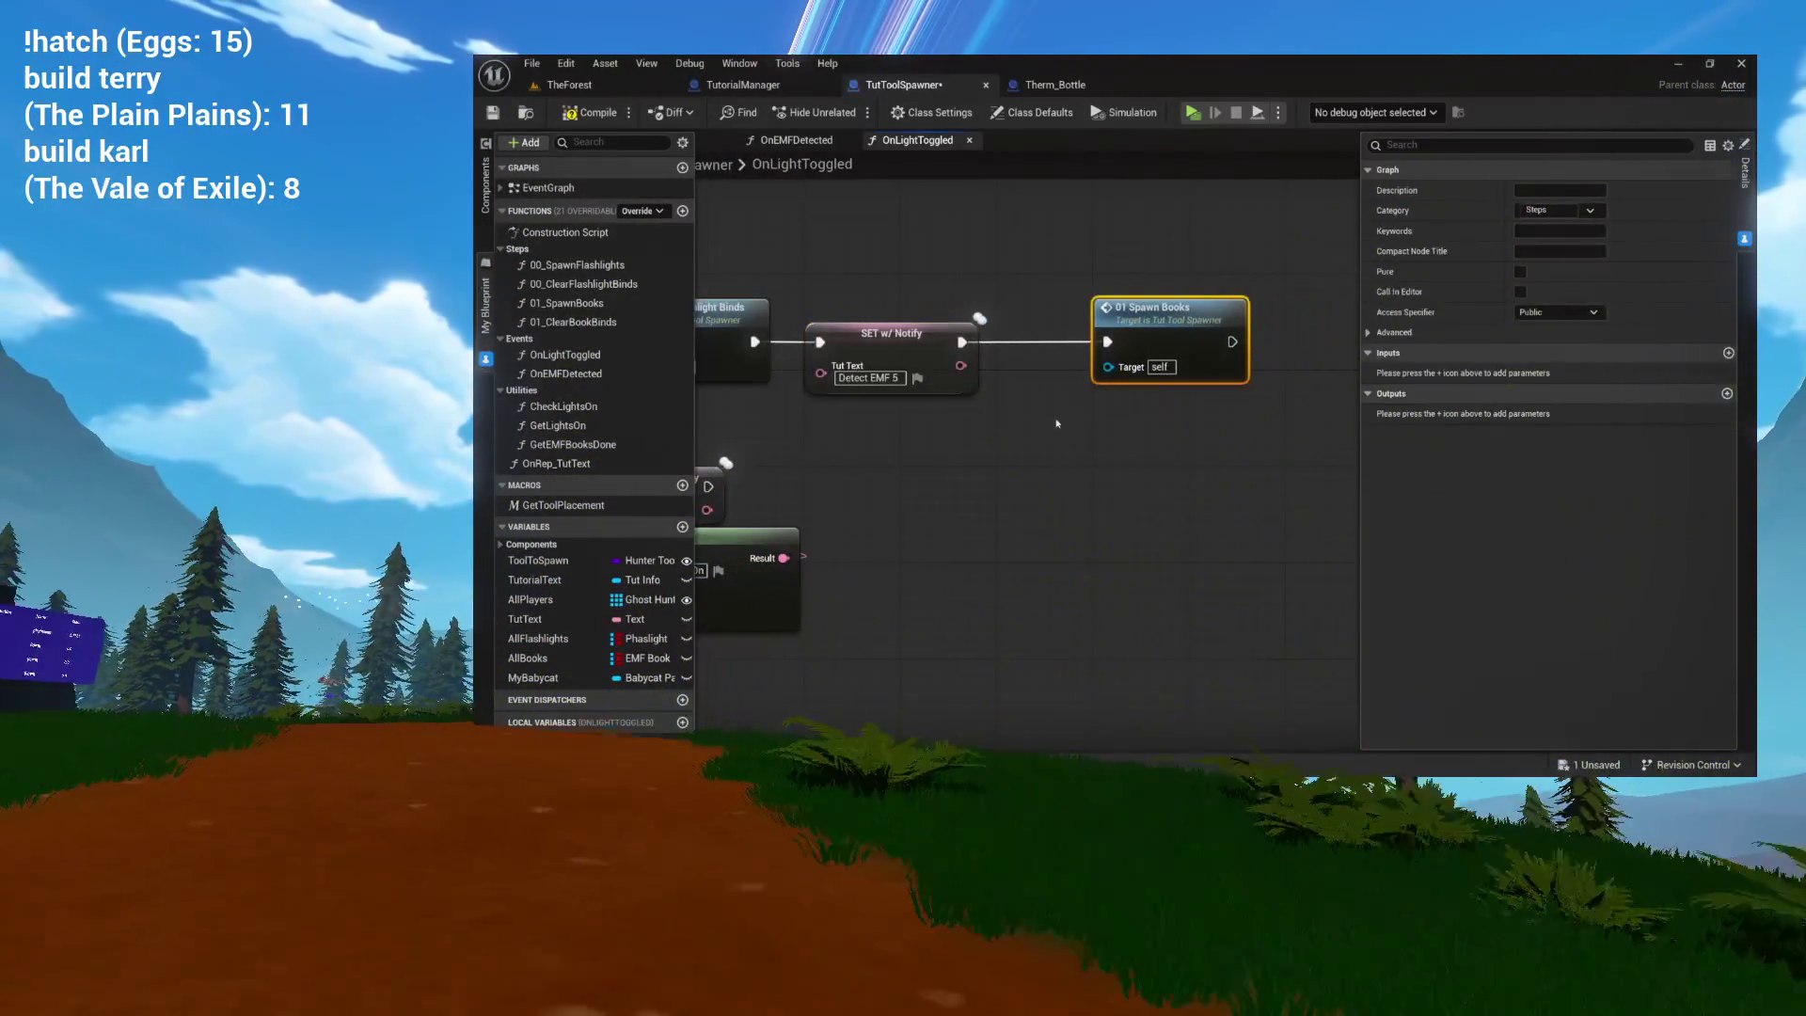
# Review the OnLightToggled chain through 01 Spawn Books and return to OnEMFDetected.
pyautogui.moveTo(1057, 423); pyautogui.dragTo(1274, 428)
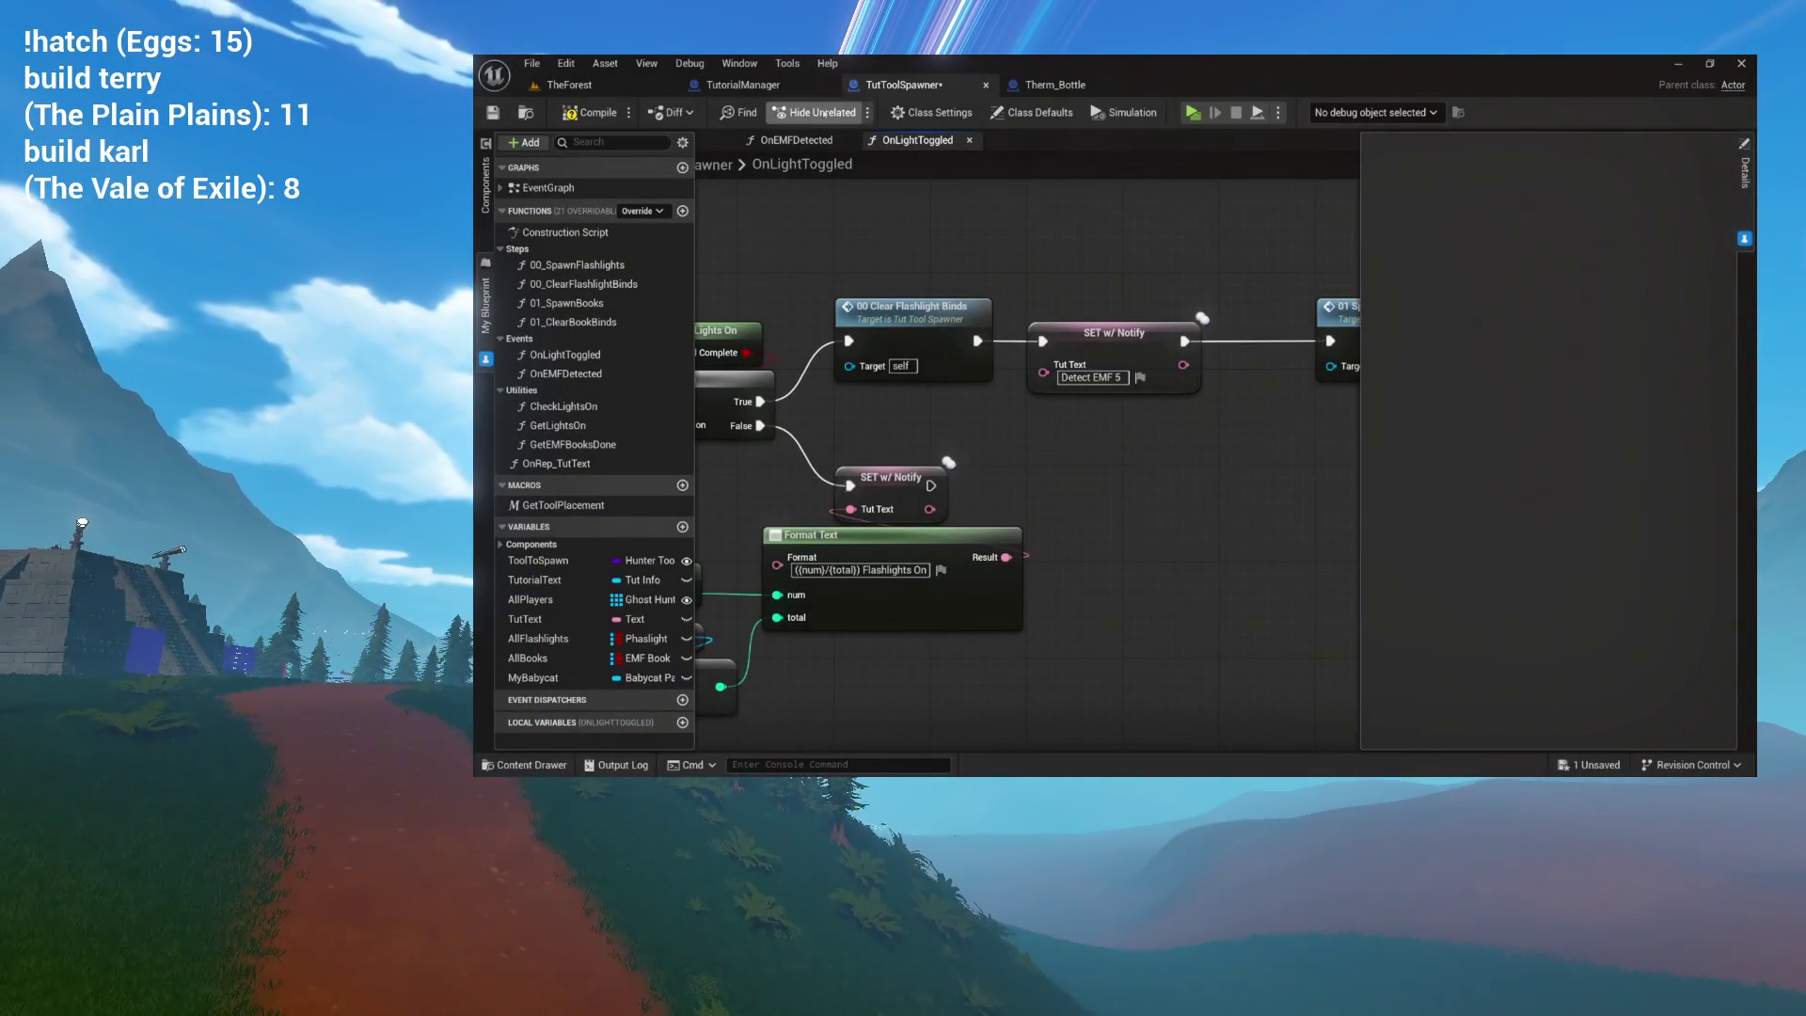
pyautogui.moveTo(987, 227); pyautogui.dragTo(961, 219)
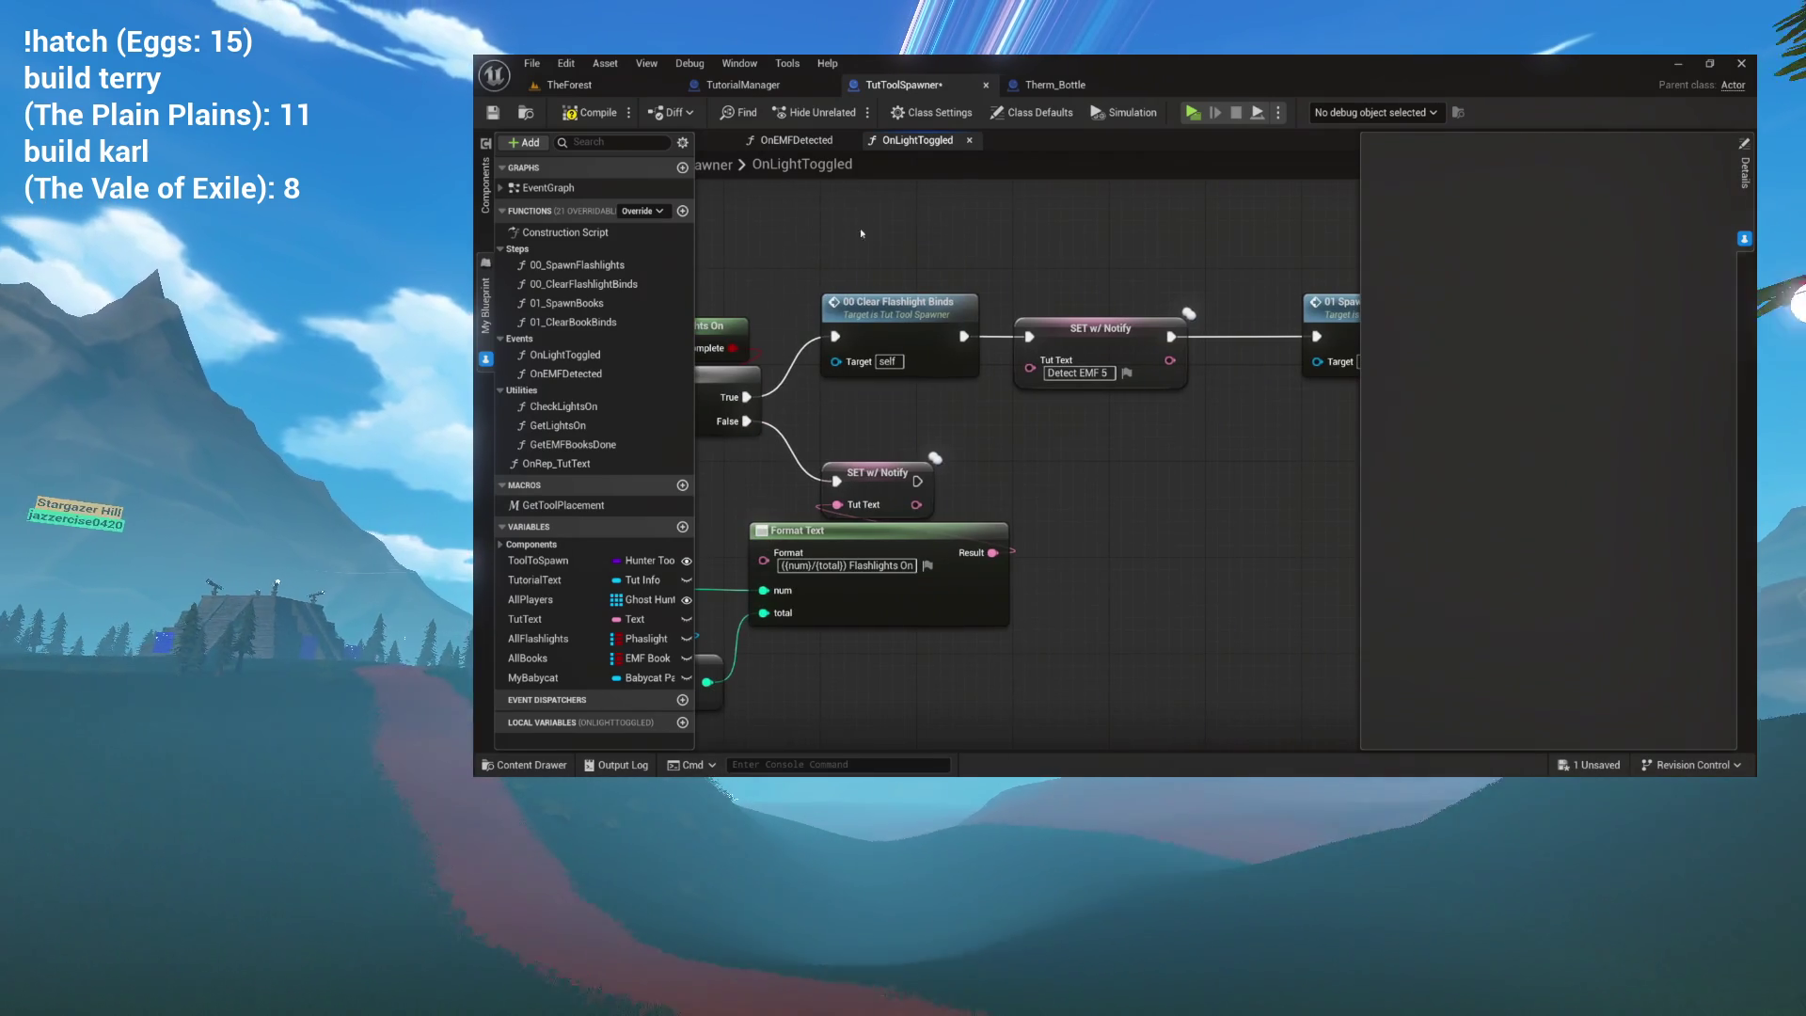
pyautogui.click(892, 308)
pyautogui.moveTo(903, 310)
pyautogui.mouseDown()
pyautogui.moveTo(834, 211)
pyautogui.moveTo(805, 357)
pyautogui.mouseUp()
pyautogui.moveTo(973, 312)
pyautogui.mouseDown()
pyautogui.moveTo(980, 359)
pyautogui.moveTo(834, 356)
pyautogui.mouseUp()
pyautogui.click(1129, 353)
pyautogui.moveTo(1036, 331)
pyautogui.mouseDown()
pyautogui.moveTo(1134, 331)
pyautogui.moveTo(1119, 326)
pyautogui.mouseUp()
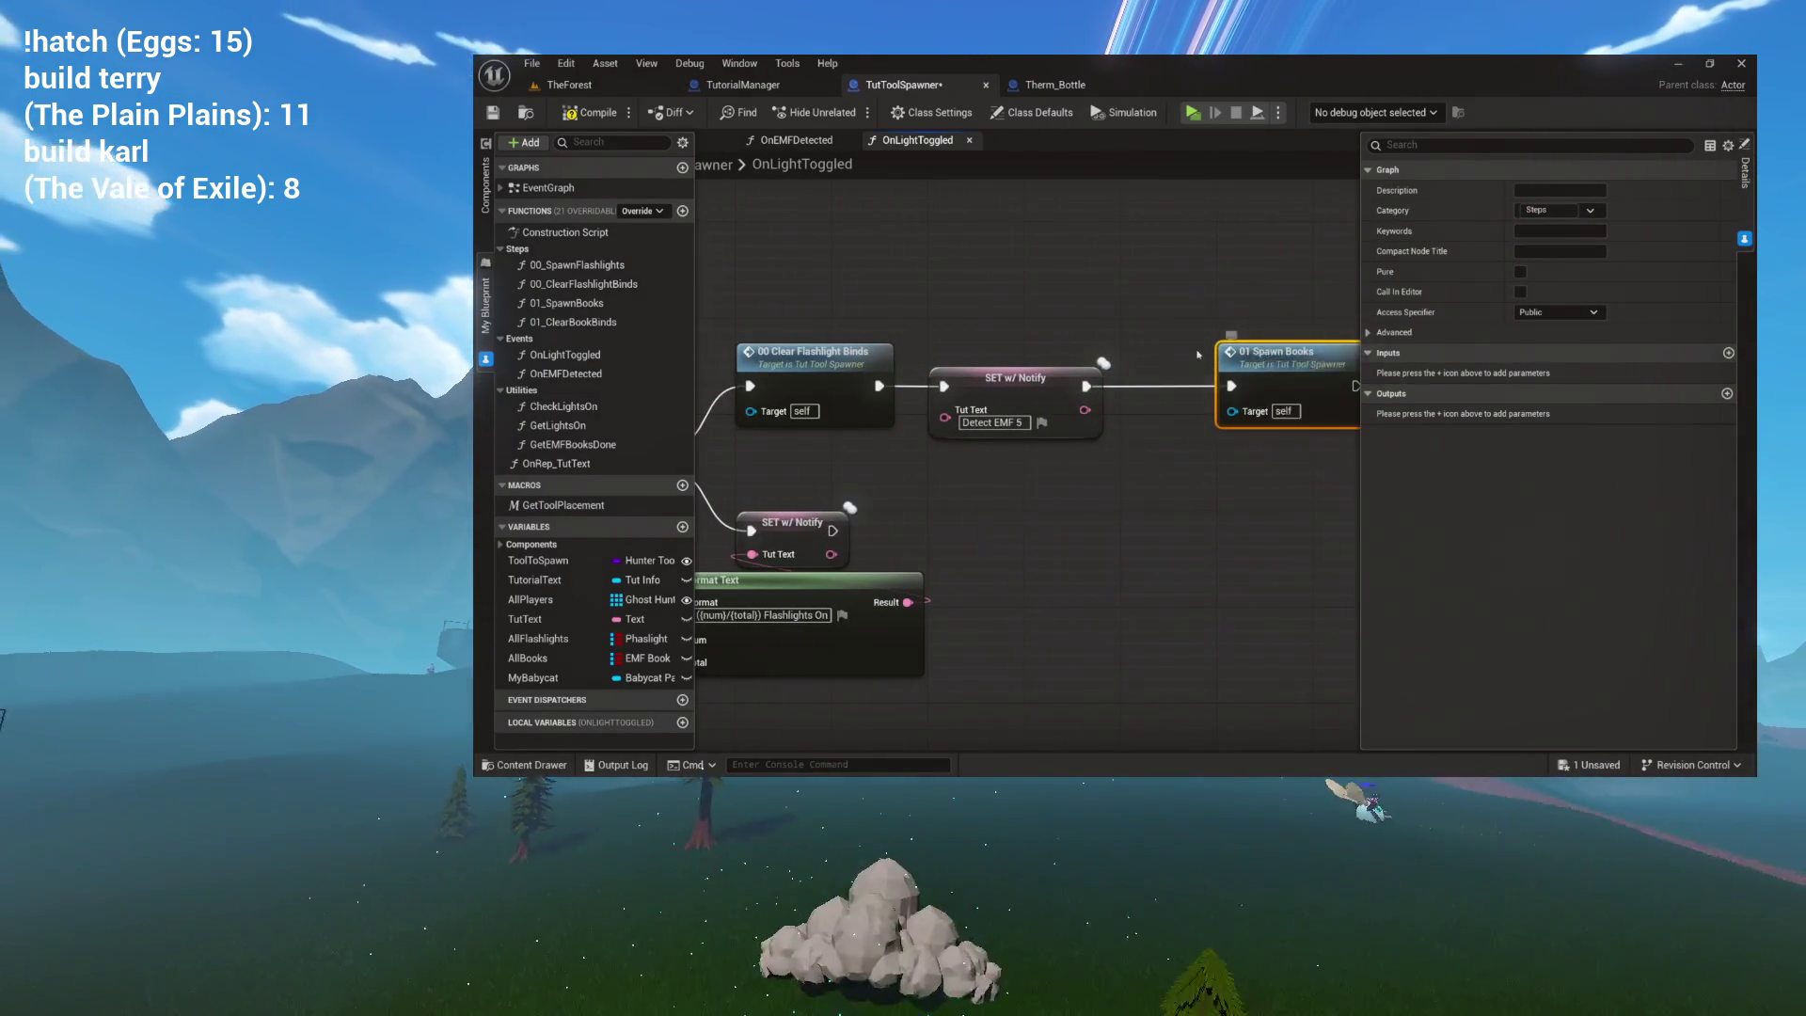
pyautogui.click(796, 140)
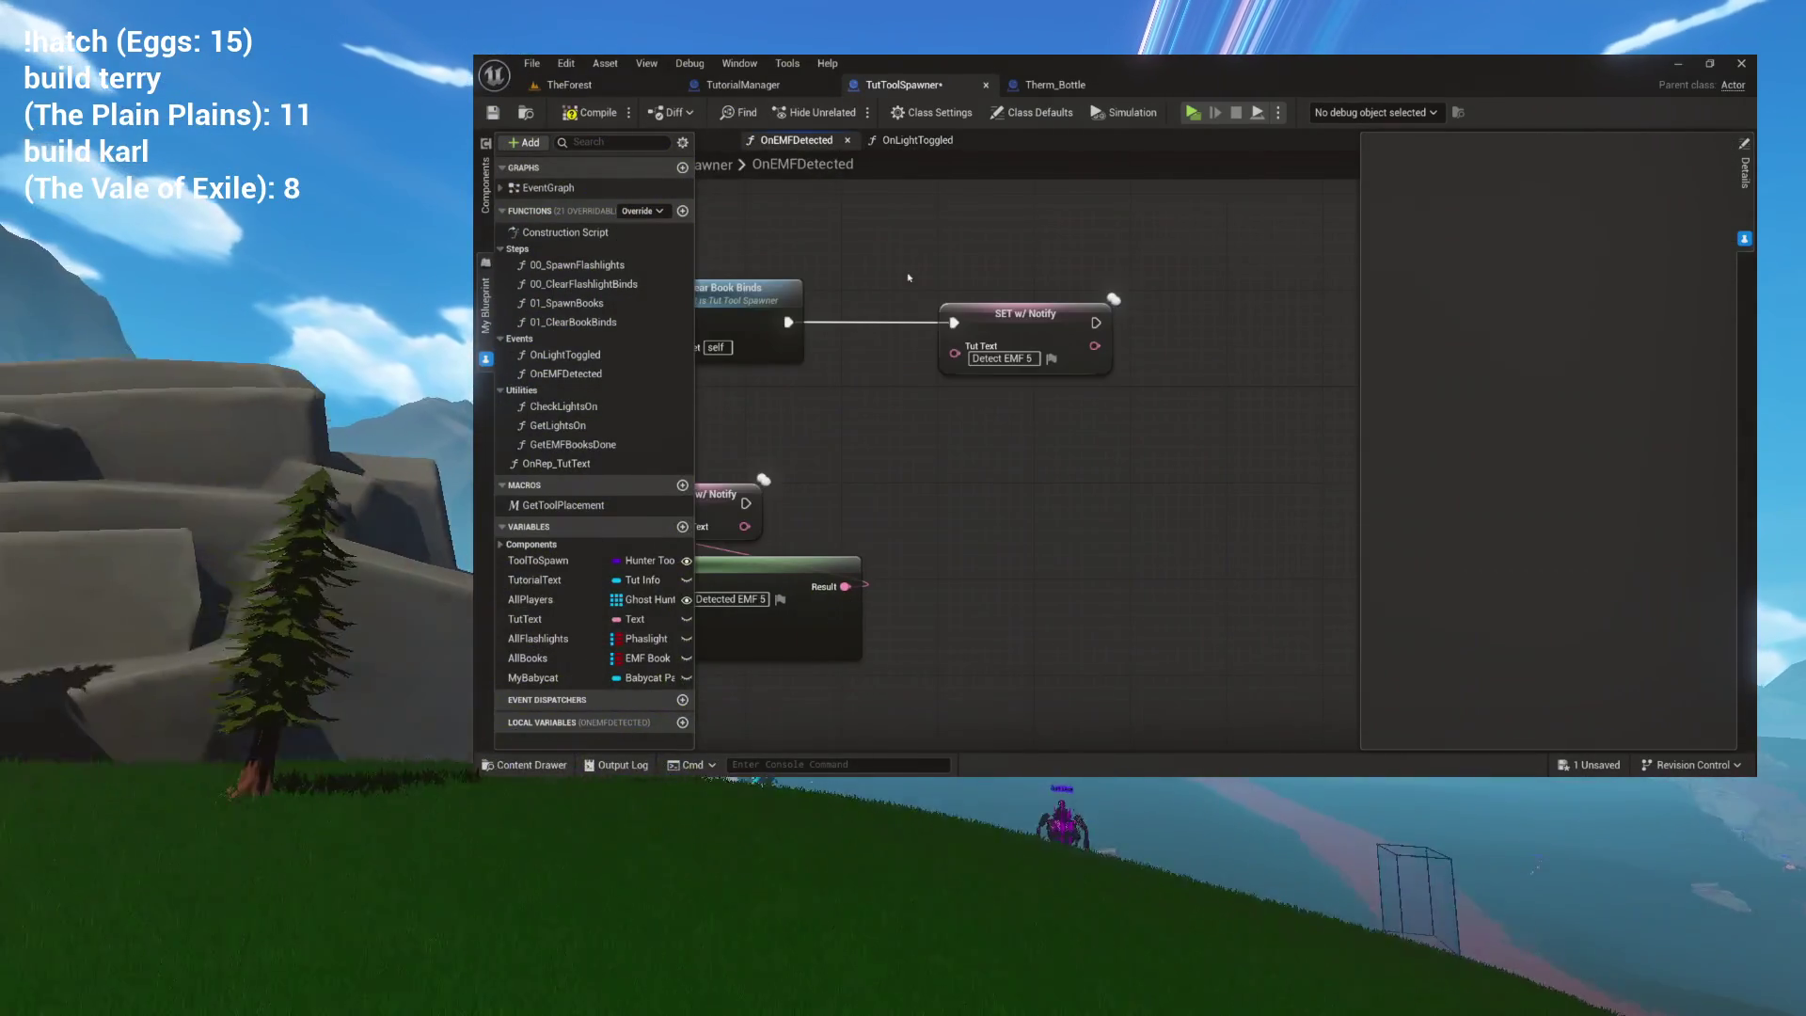
# Locate the SET w/ Notify node following 01 Clear Book Binds in OnEMFDetected.
pyautogui.click(1068, 324)
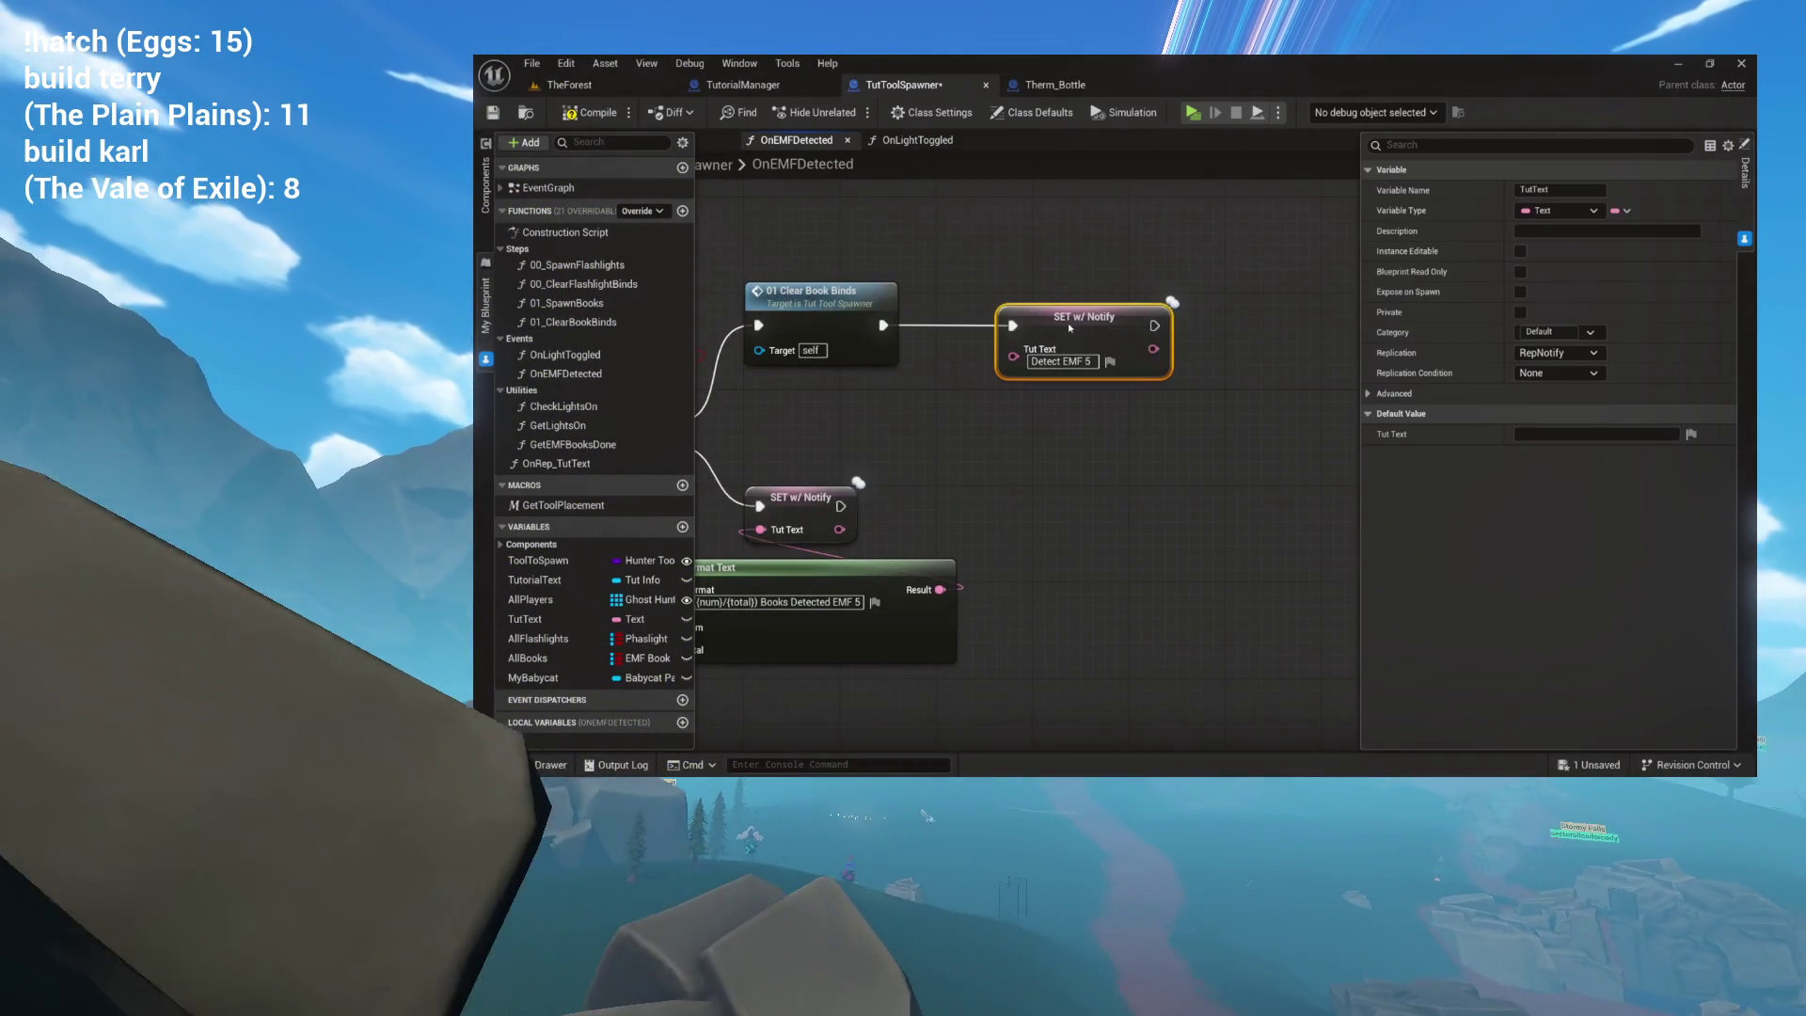
pyautogui.moveTo(846, 414); pyautogui.dragTo(952, 419)
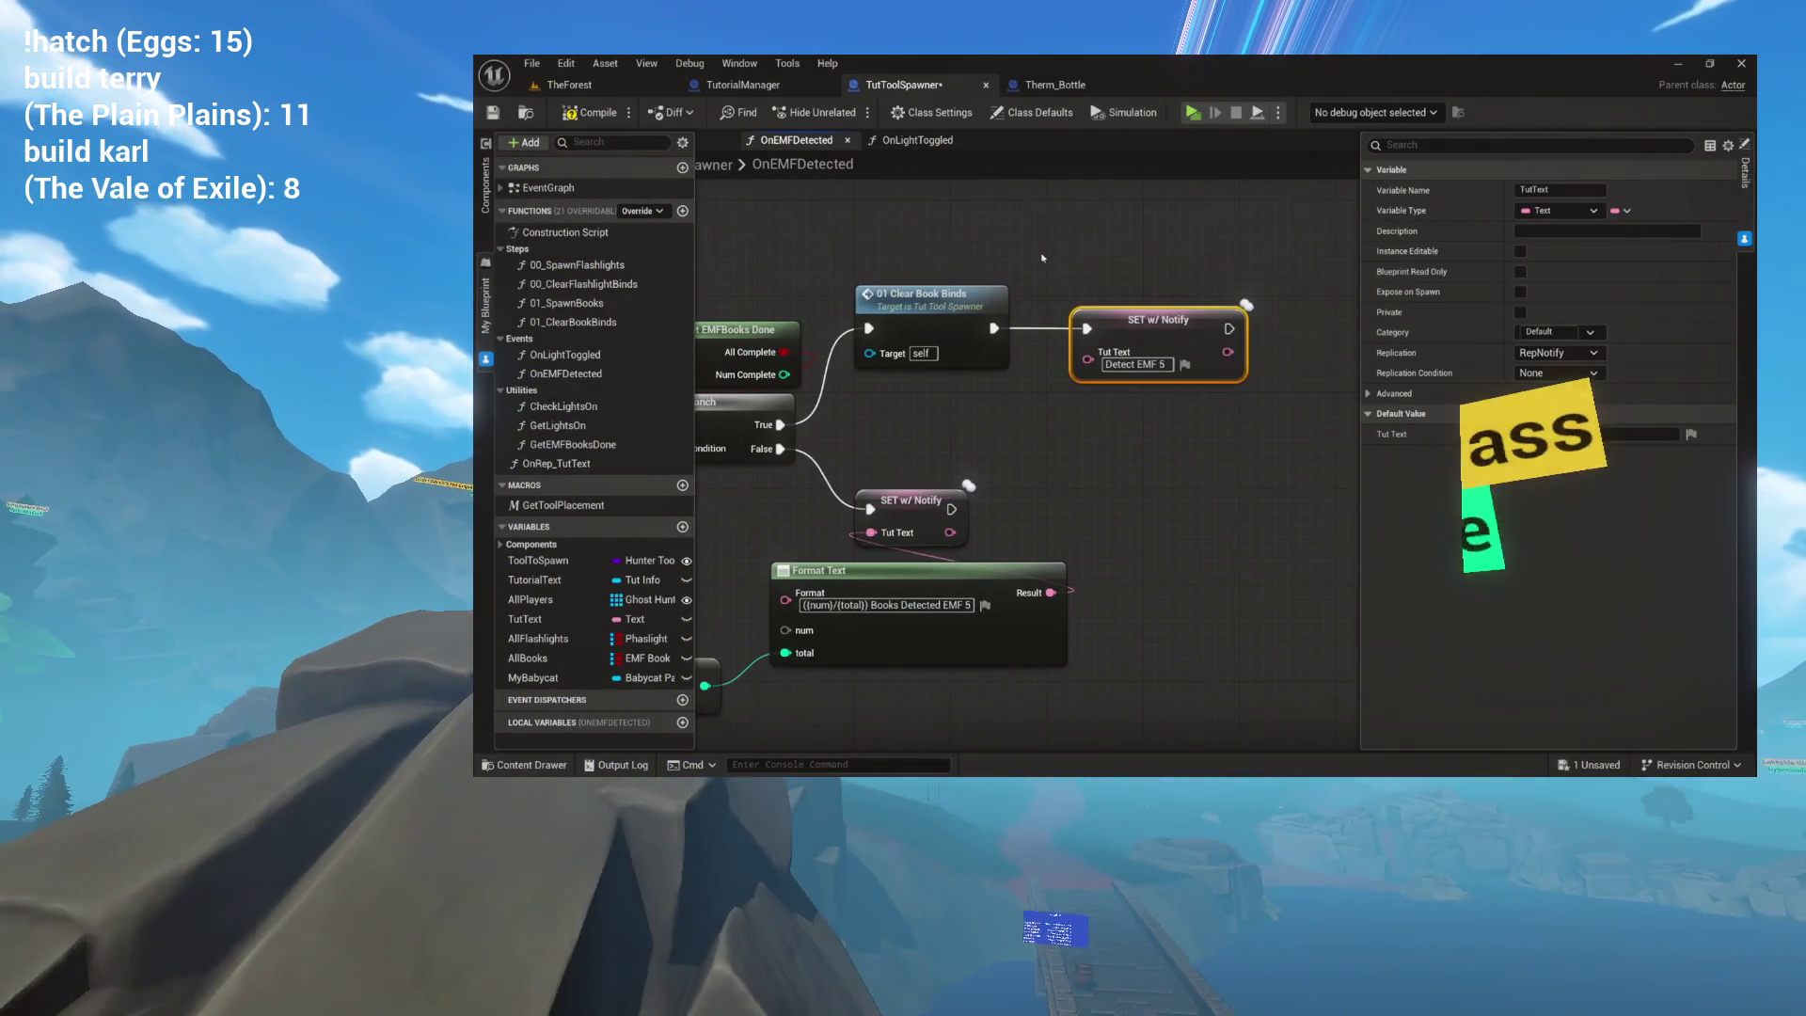
pyautogui.click(939, 315)
pyautogui.moveTo(939, 316); pyautogui.dragTo(836, 330)
pyautogui.moveTo(1088, 336)
pyautogui.mouseDown()
pyautogui.moveTo(946, 382)
pyautogui.moveTo(993, 434)
pyautogui.mouseUp()
# Change the Tut Text value to 'Detect Freezing' and add a new function.
pyautogui.click(1007, 360)
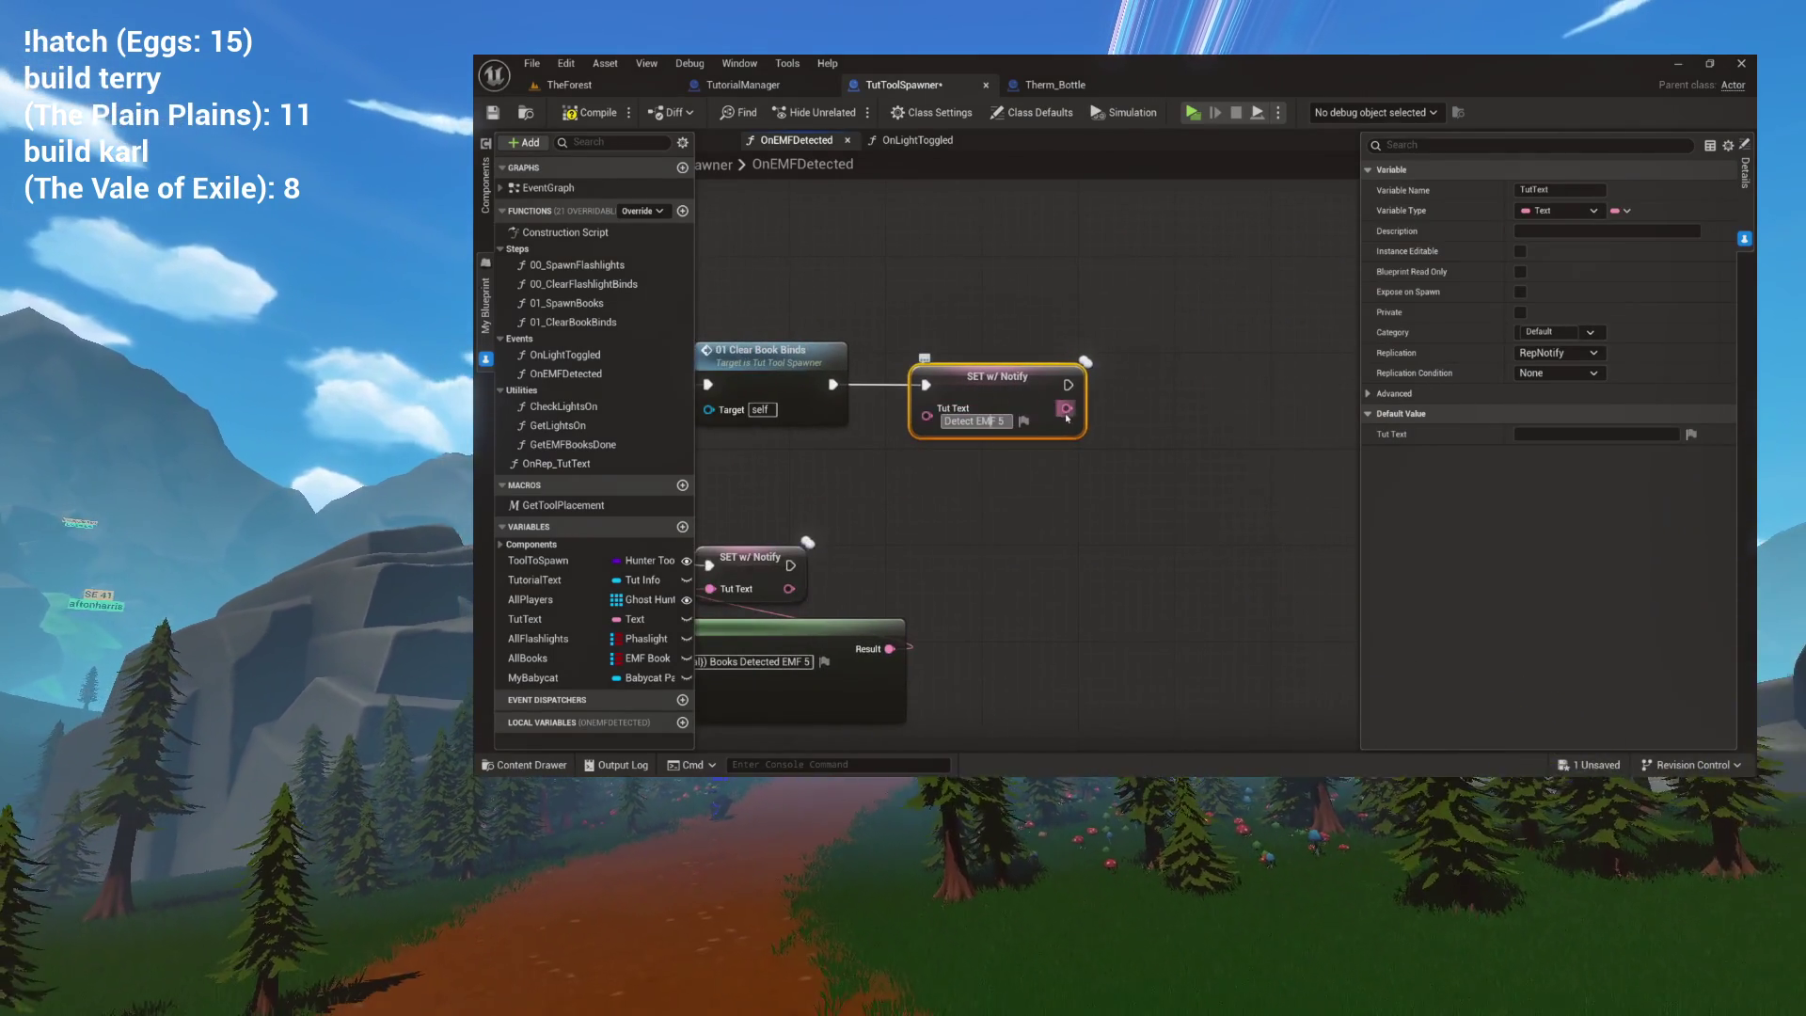
pyautogui.write('Detectin')
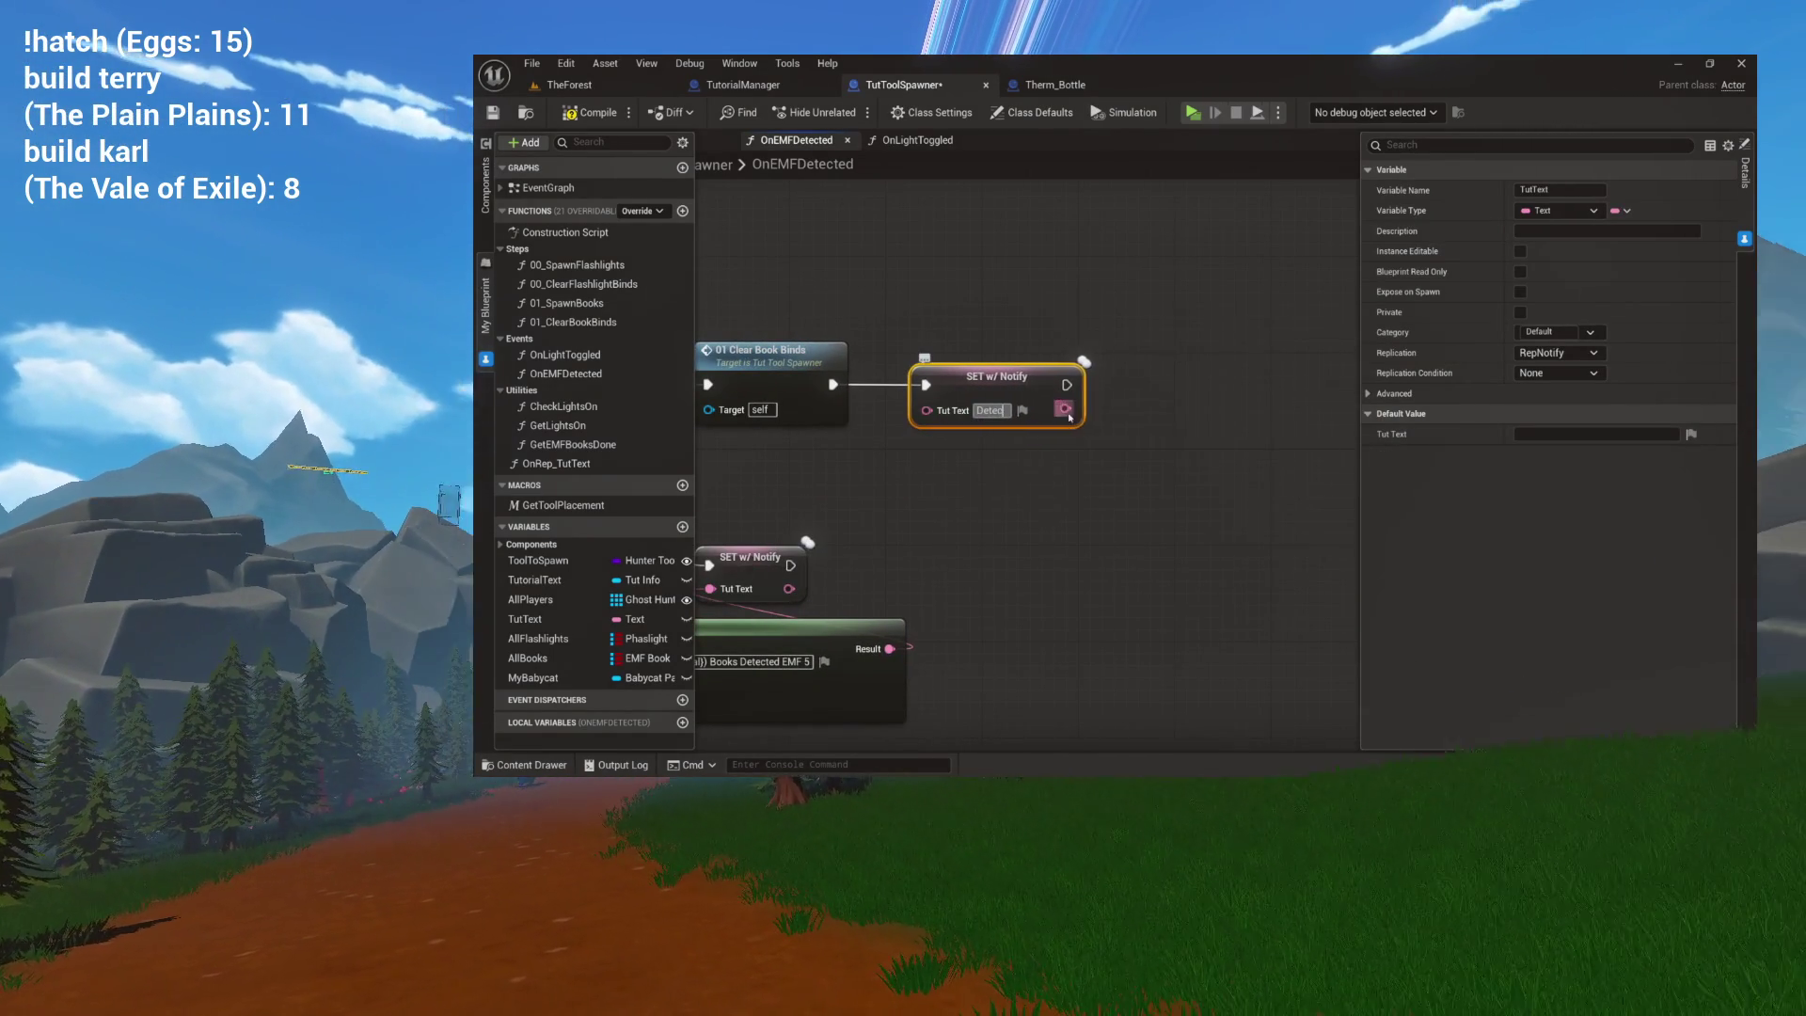
pyautogui.press('BackSpace')
pyautogui.press('BackSpace')
pyautogui.write('Freezing')
pyautogui.press('Return')
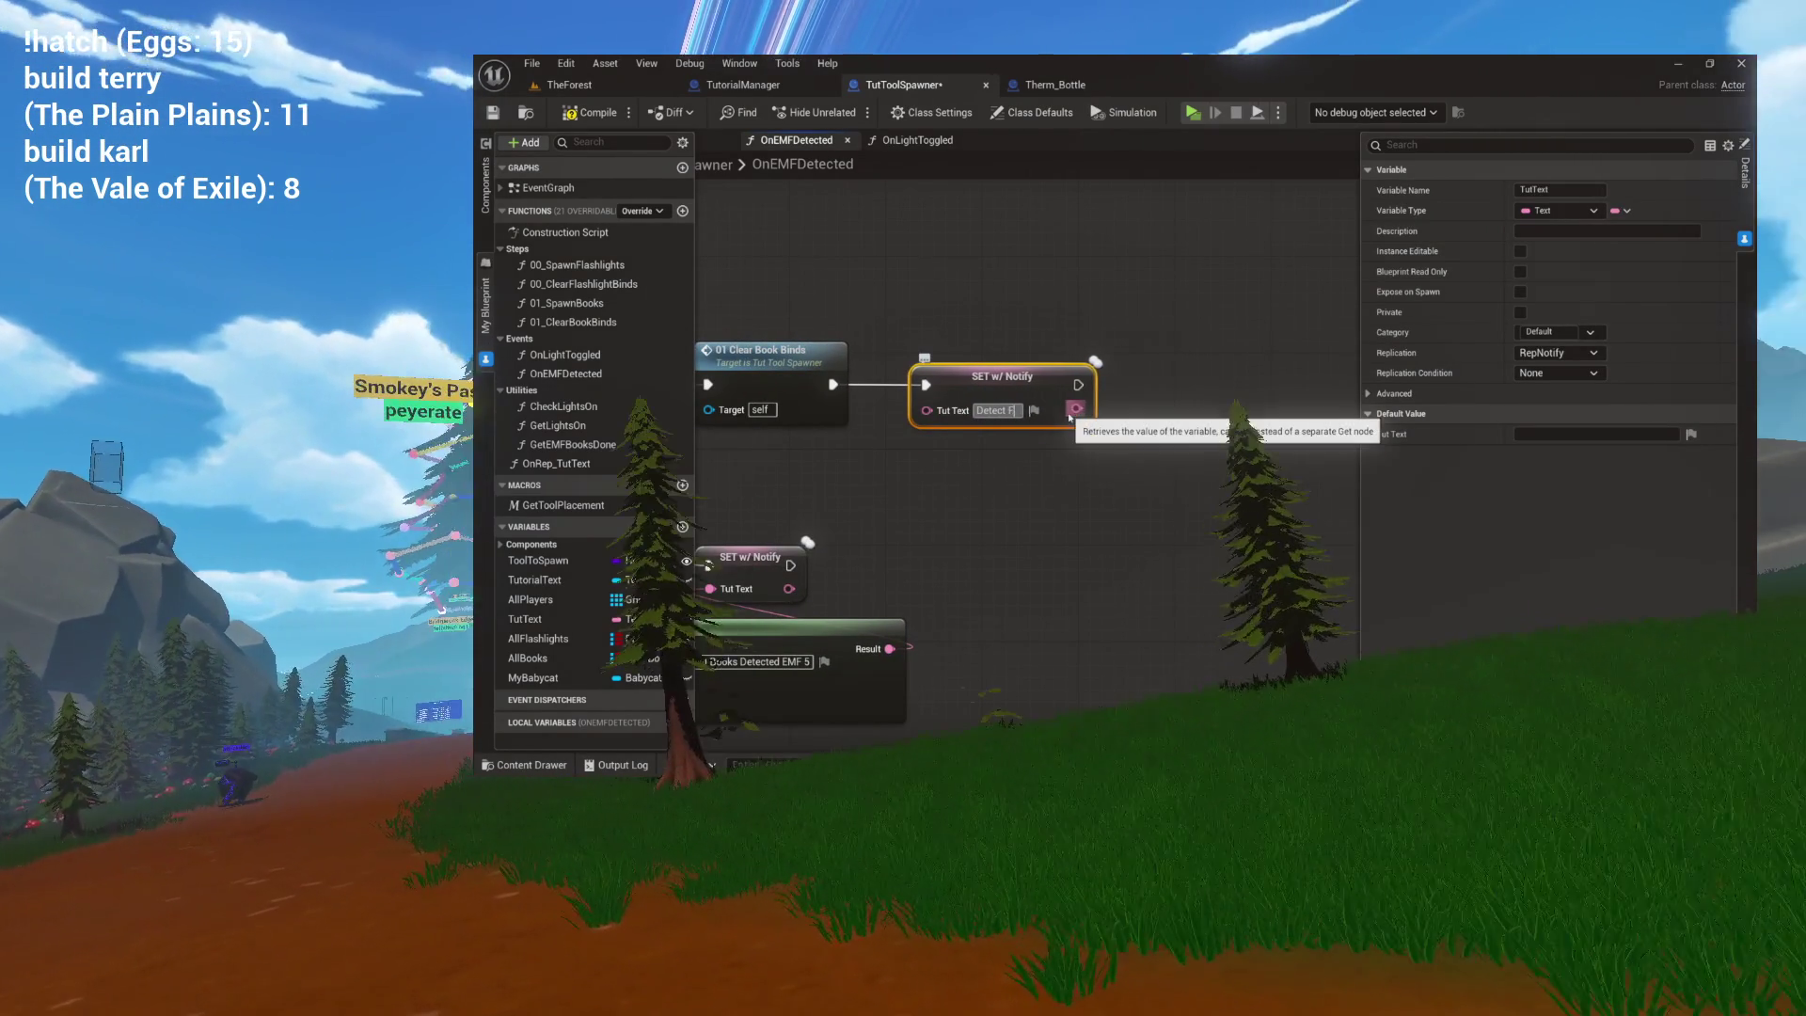
pyautogui.moveTo(1070, 416); pyautogui.dragTo(952, 412)
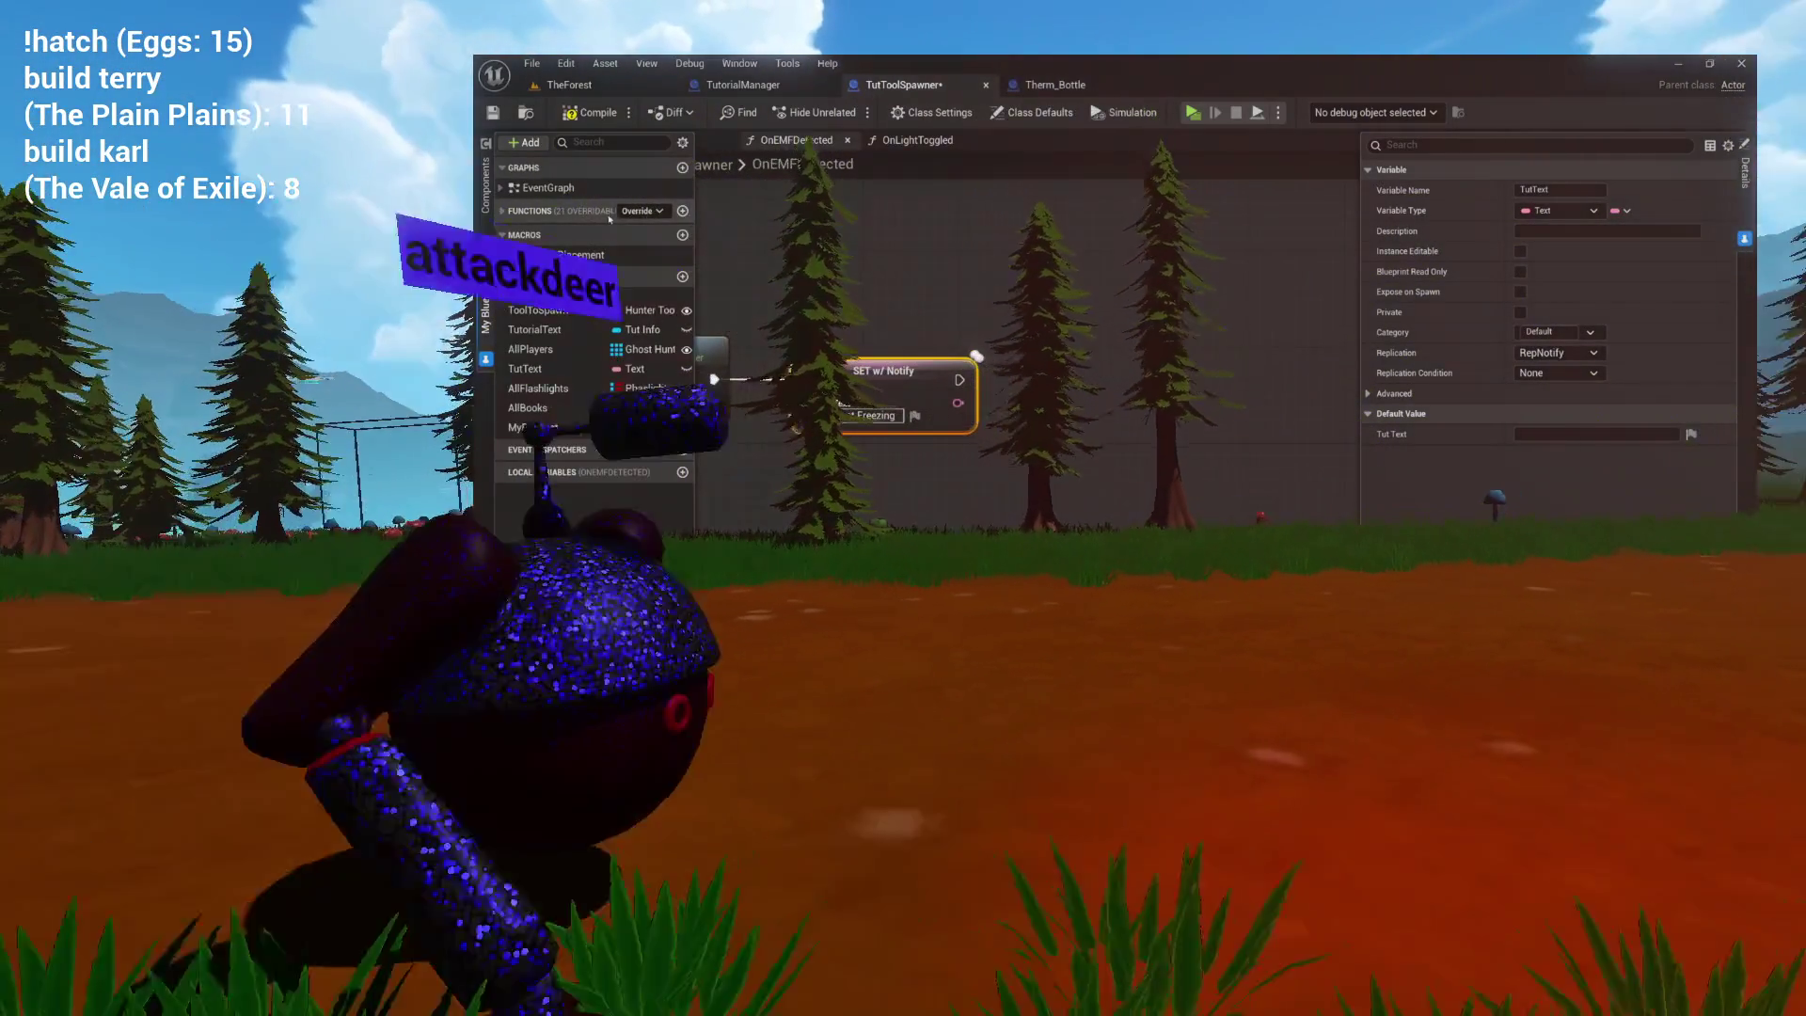
pyautogui.click(674, 211)
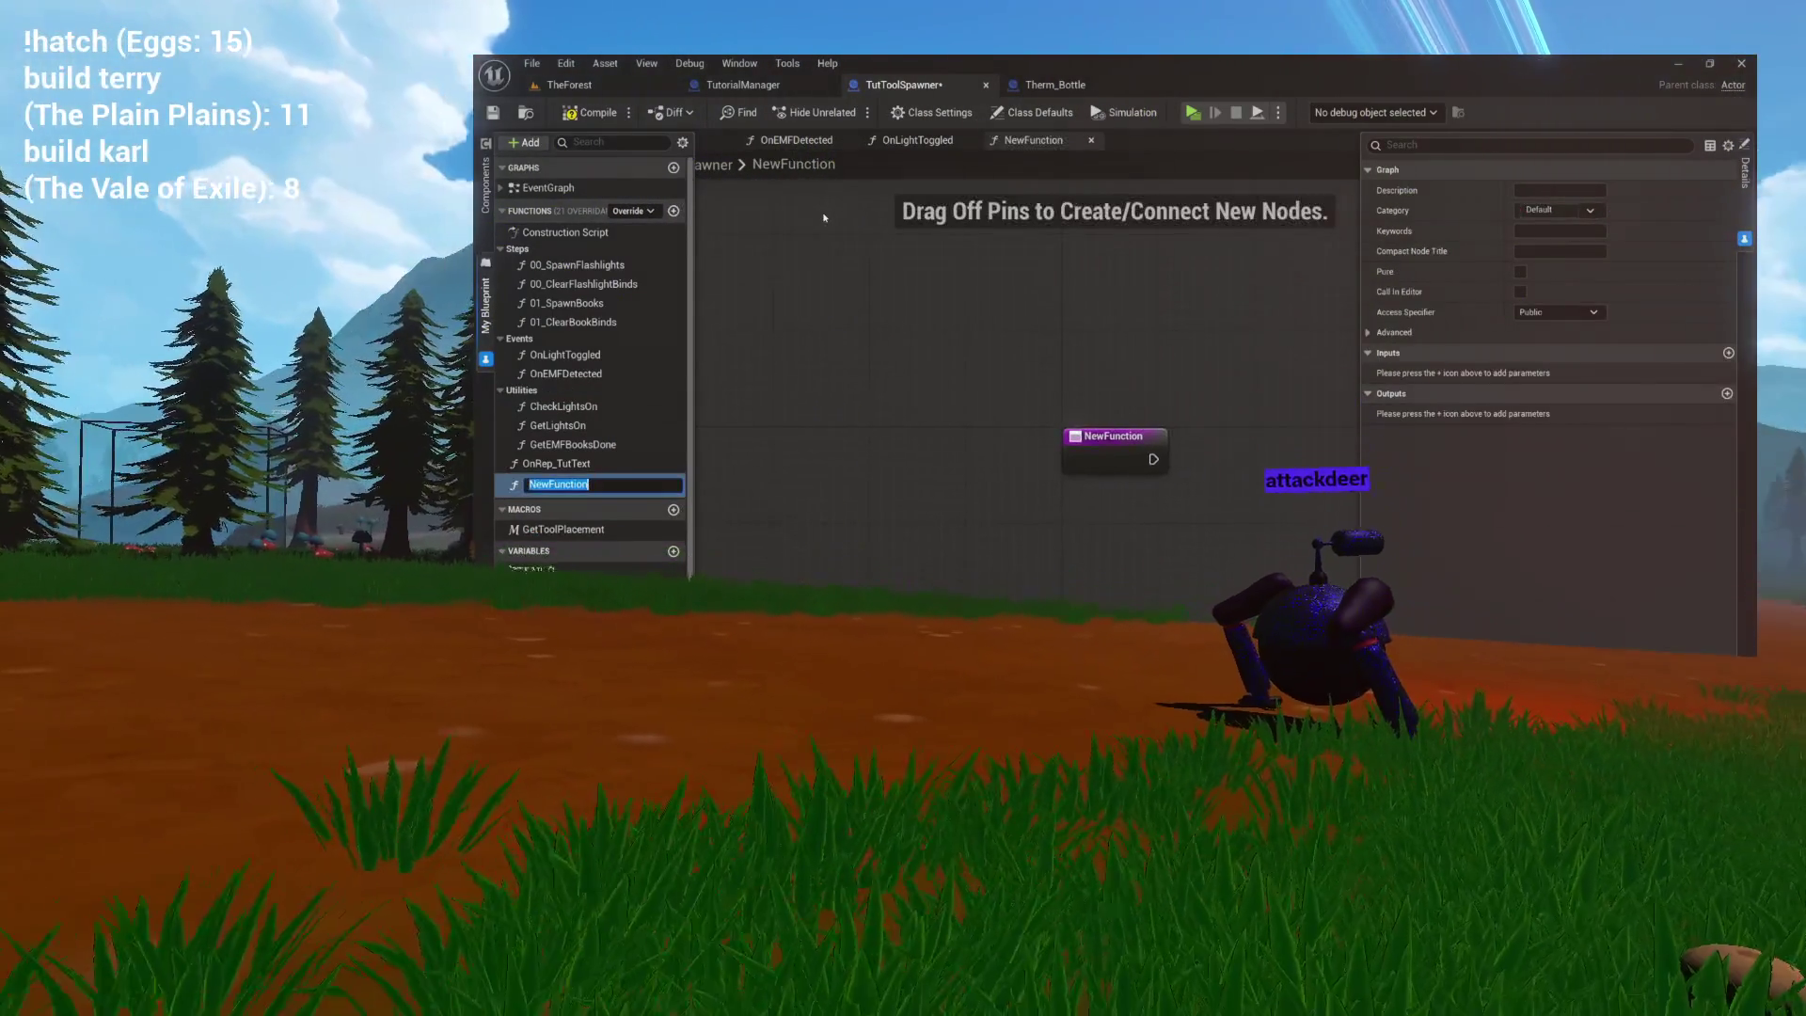
# Name the new function 02_SpawnTherms and select 01_SpawnBooks' loop and spawn nodes.
pyautogui.write('Spawn')
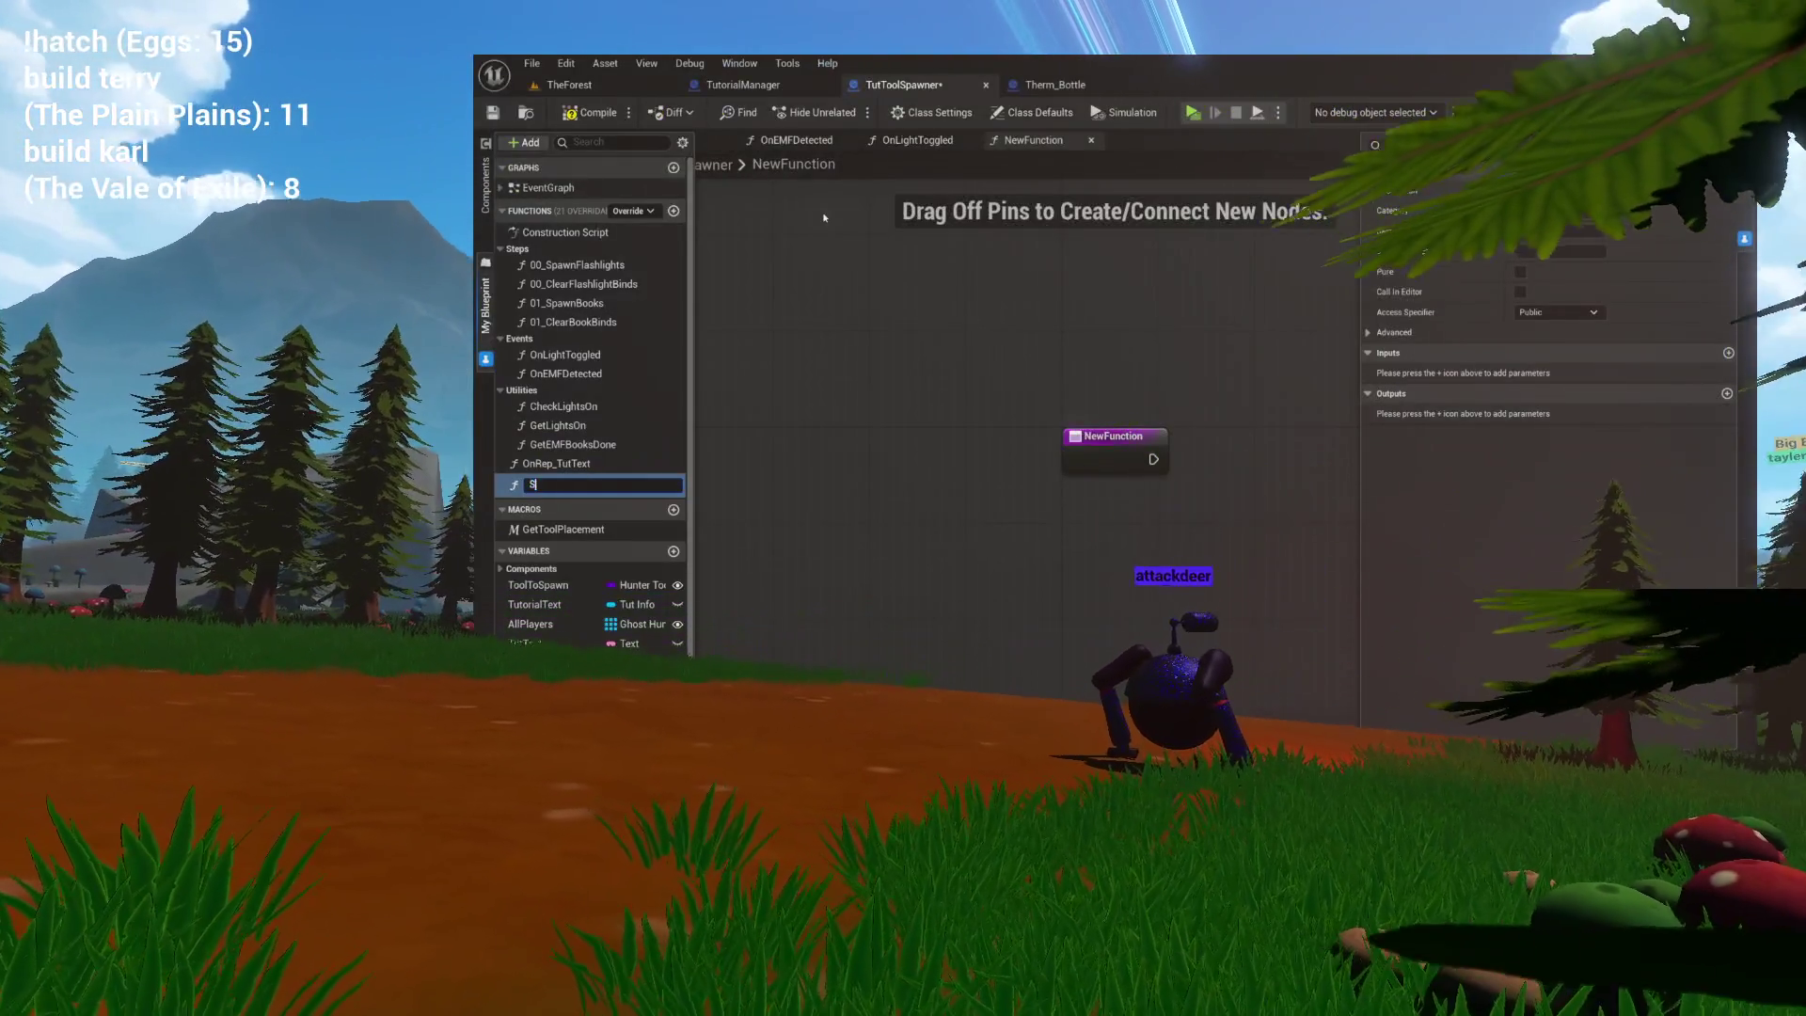
pyautogui.press('BackSpace')
pyautogui.press('BackSpace')
pyautogui.press('BackSpace')
pyautogui.write('02_SpawnTh')
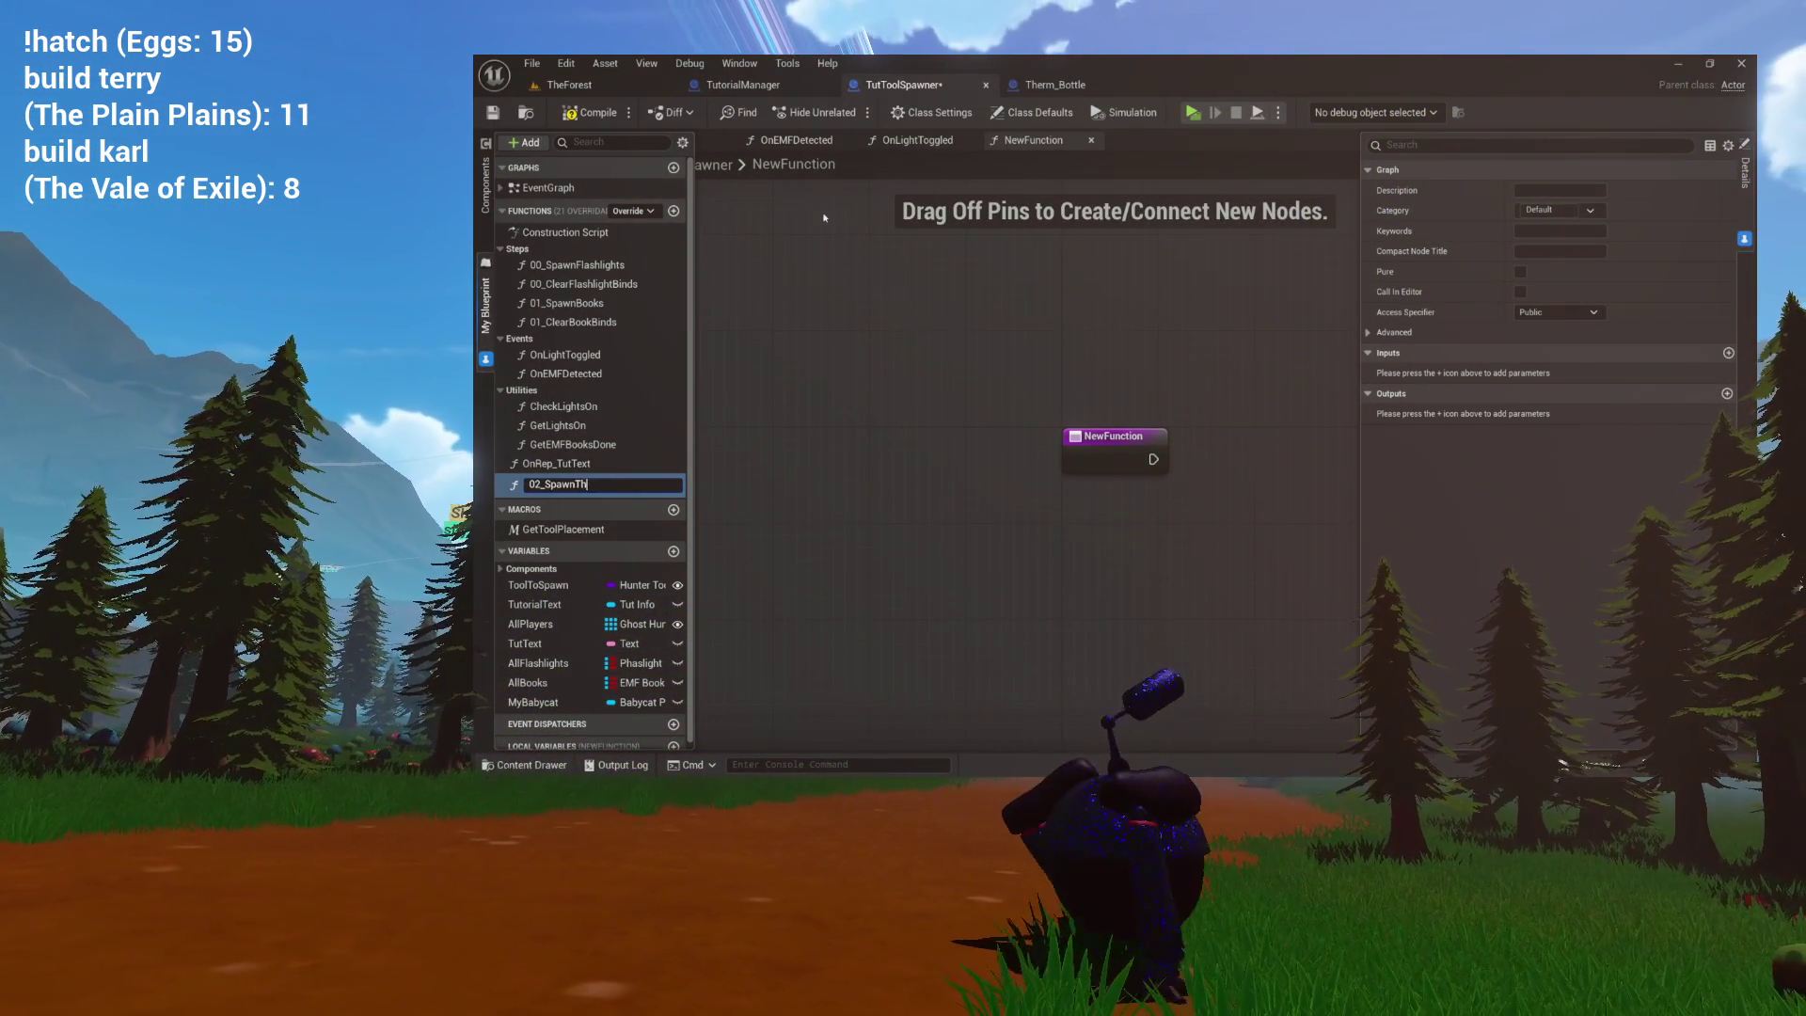
pyautogui.write('erms')
pyautogui.press('Return')
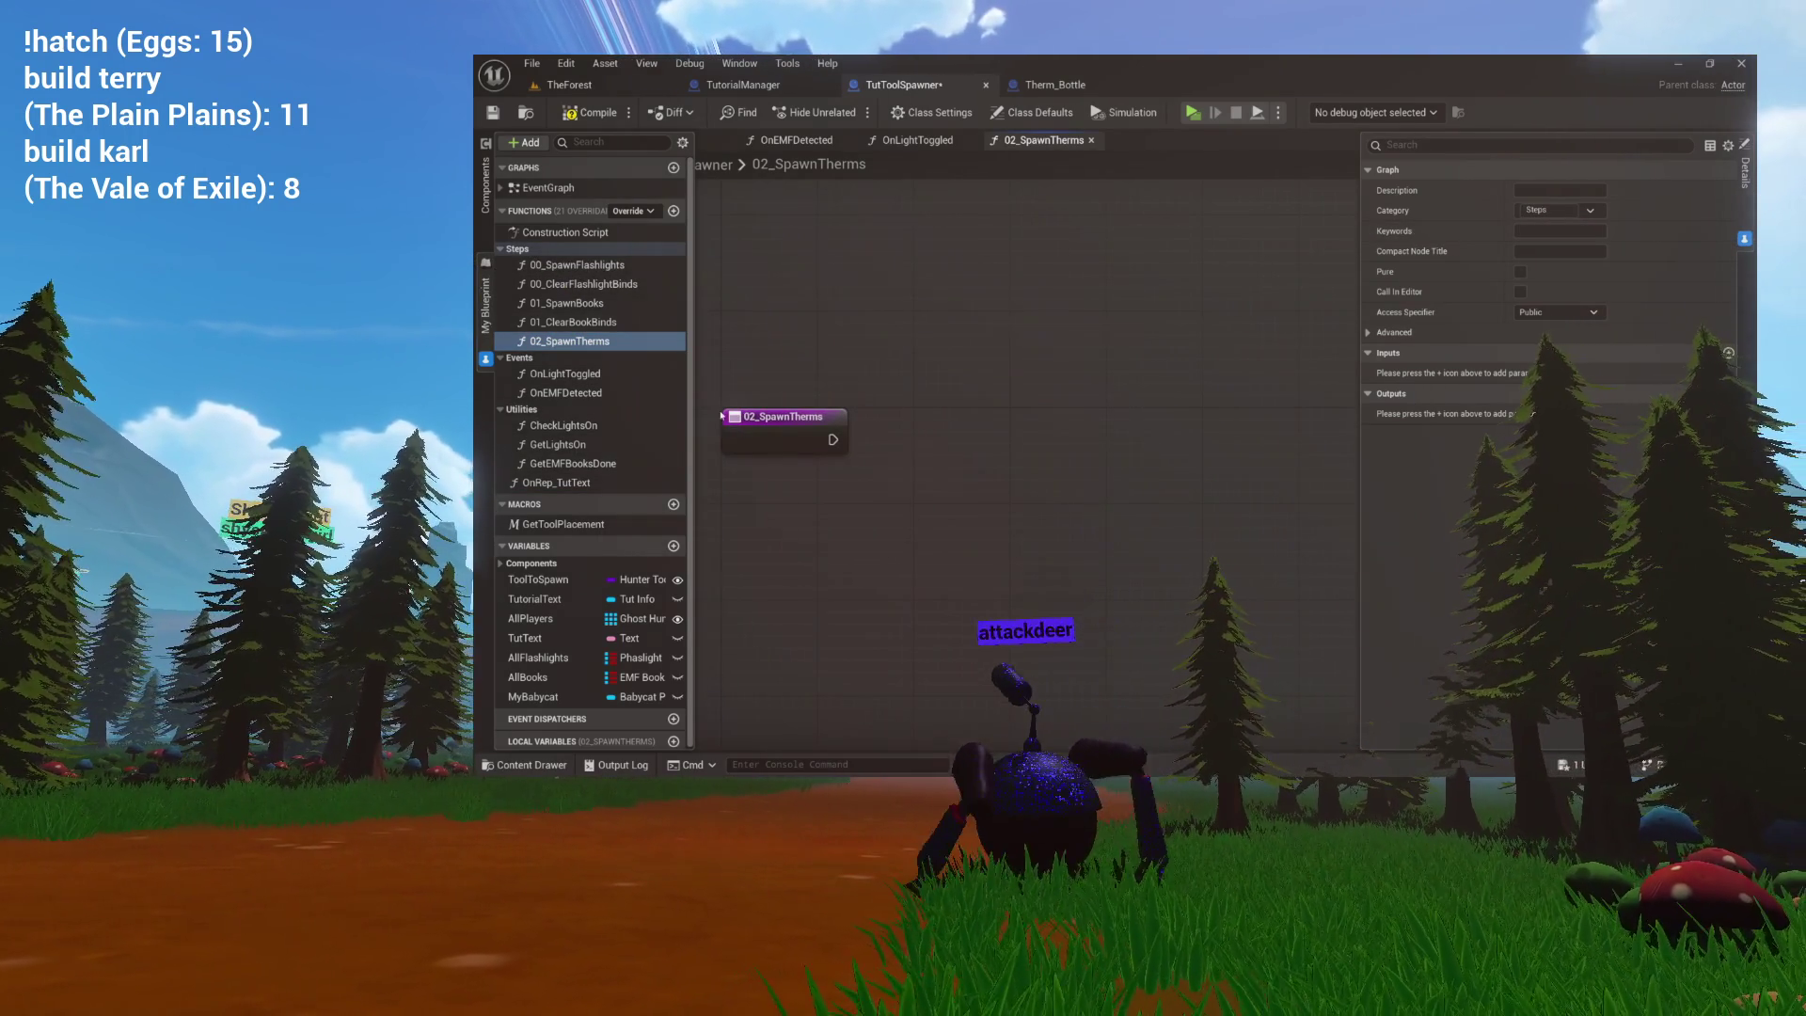
pyautogui.doubleClick(566, 303)
pyautogui.moveTo(997, 350)
pyautogui.mouseDown()
pyautogui.moveTo(1120, 287)
pyautogui.moveTo(1016, 404)
pyautogui.moveTo(761, 482)
pyautogui.mouseUp()
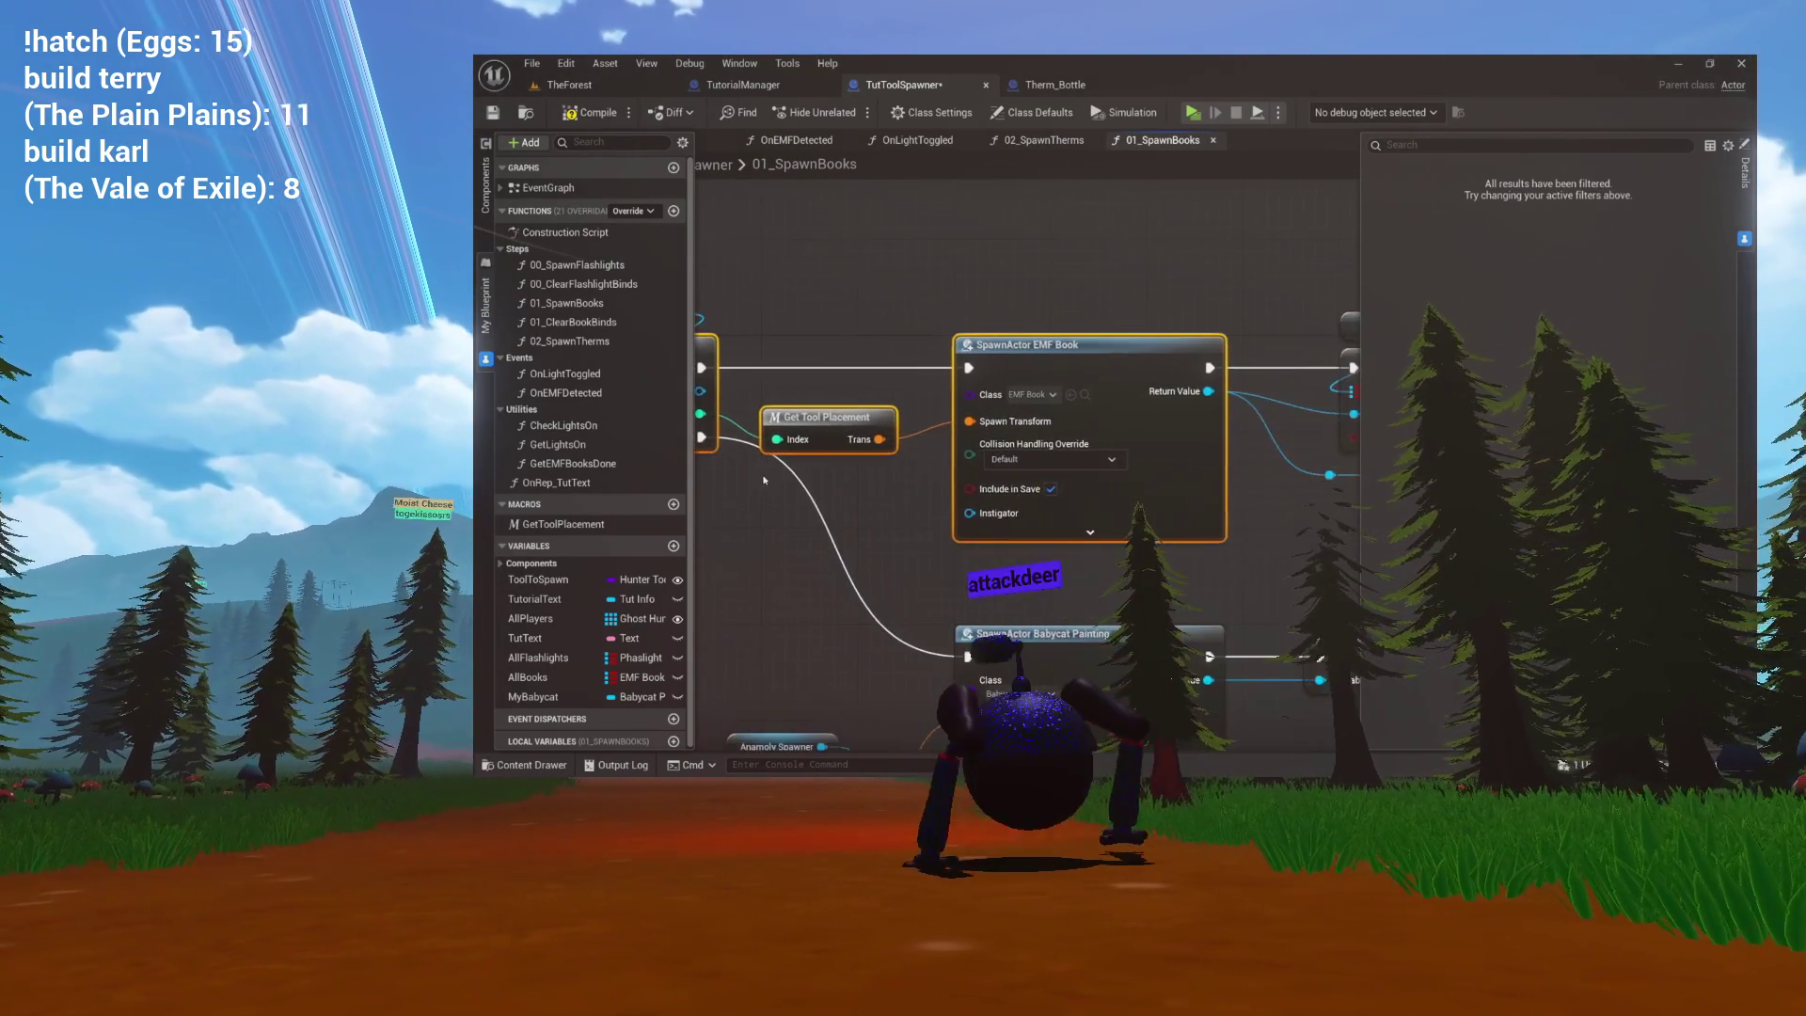
# Paste the loop-and-spawn nodes into 02_SpawnTherms and set the SpawnActor class to Therm_Bottle.
pyautogui.scroll(-2, 970, 422)
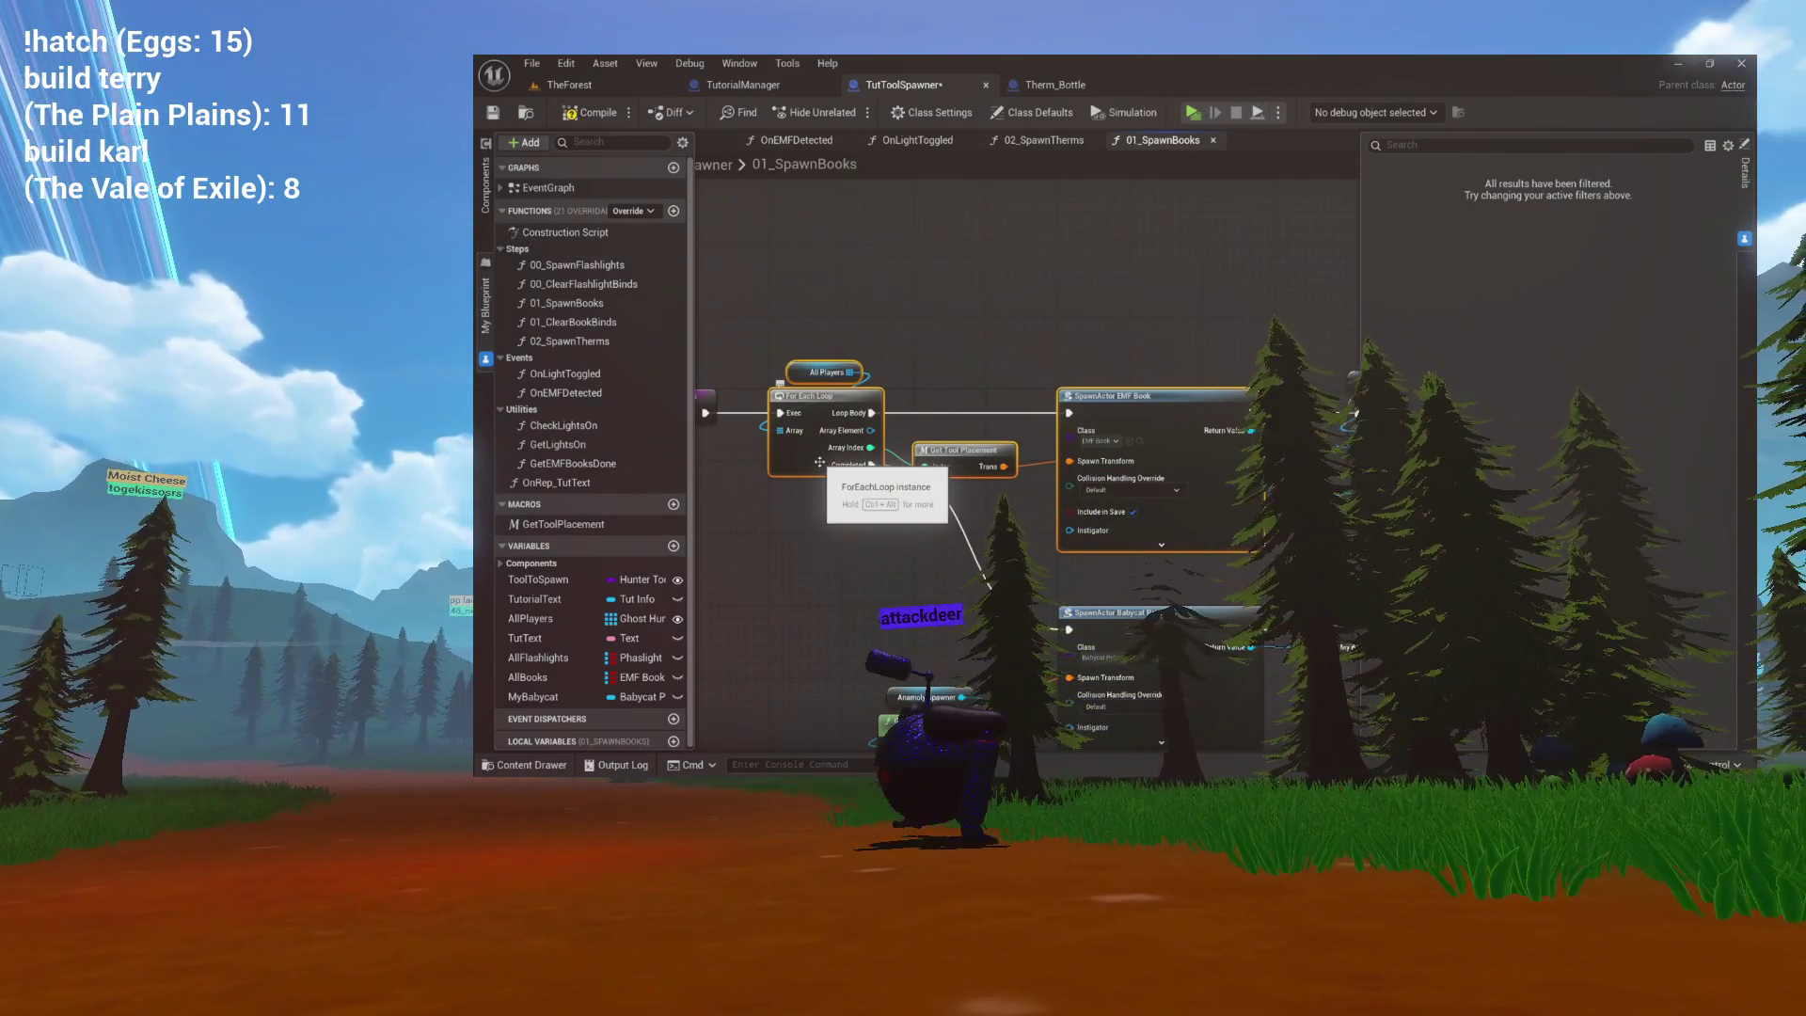
pyautogui.click(1047, 142)
pyautogui.hotkey('ctrl', 'v')
pyautogui.moveTo(1011, 310)
pyautogui.mouseDown()
pyautogui.moveTo(1022, 429)
pyautogui.moveTo(903, 469)
pyautogui.mouseUp()
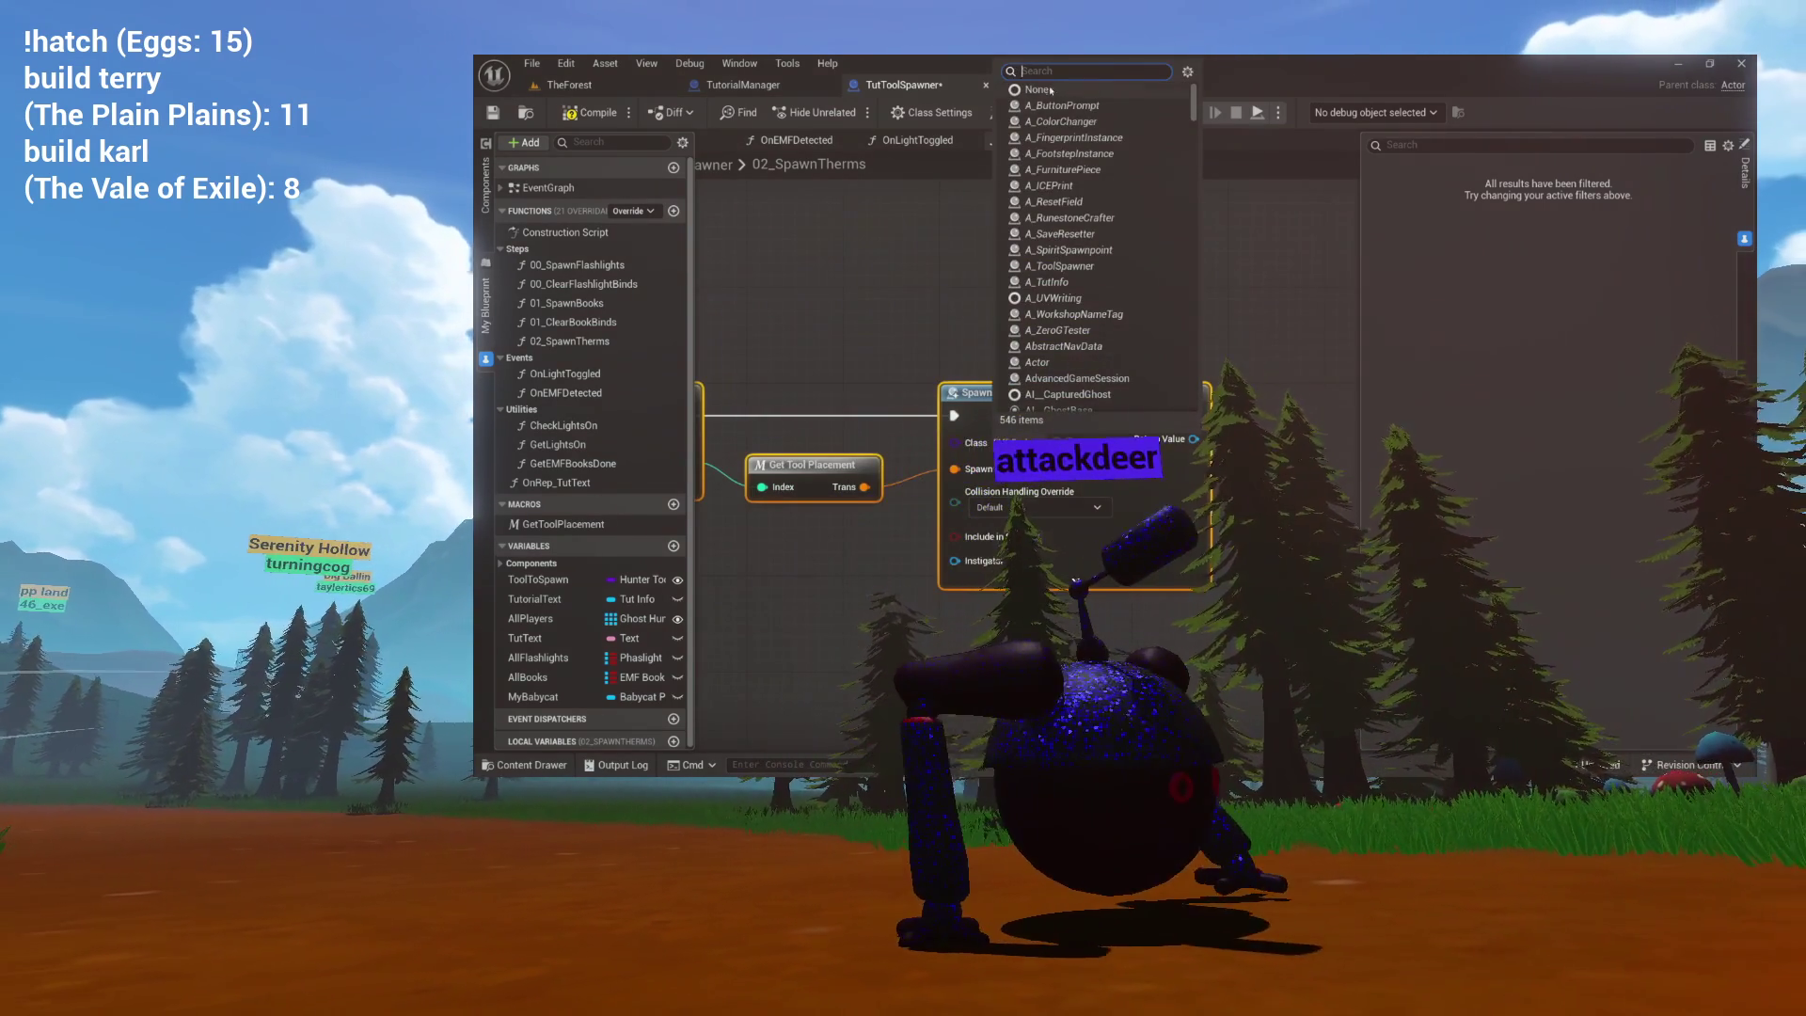
pyautogui.write('therm')
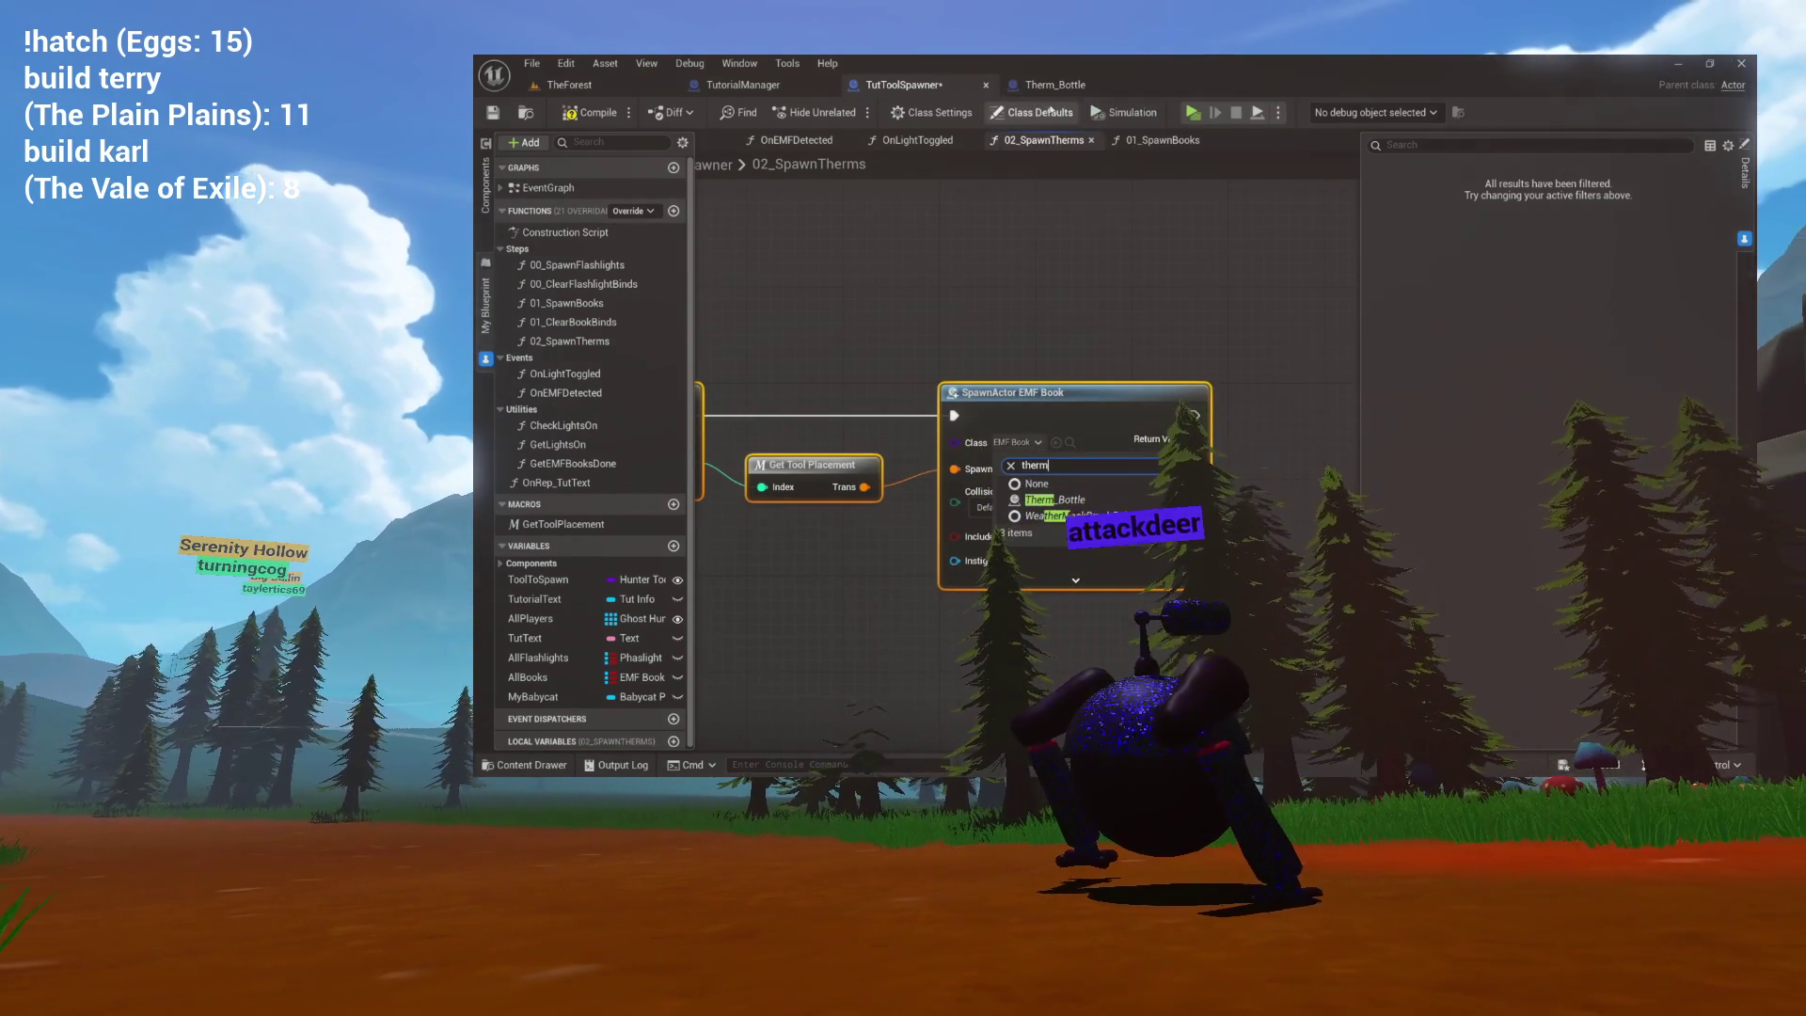
pyautogui.click(1082, 501)
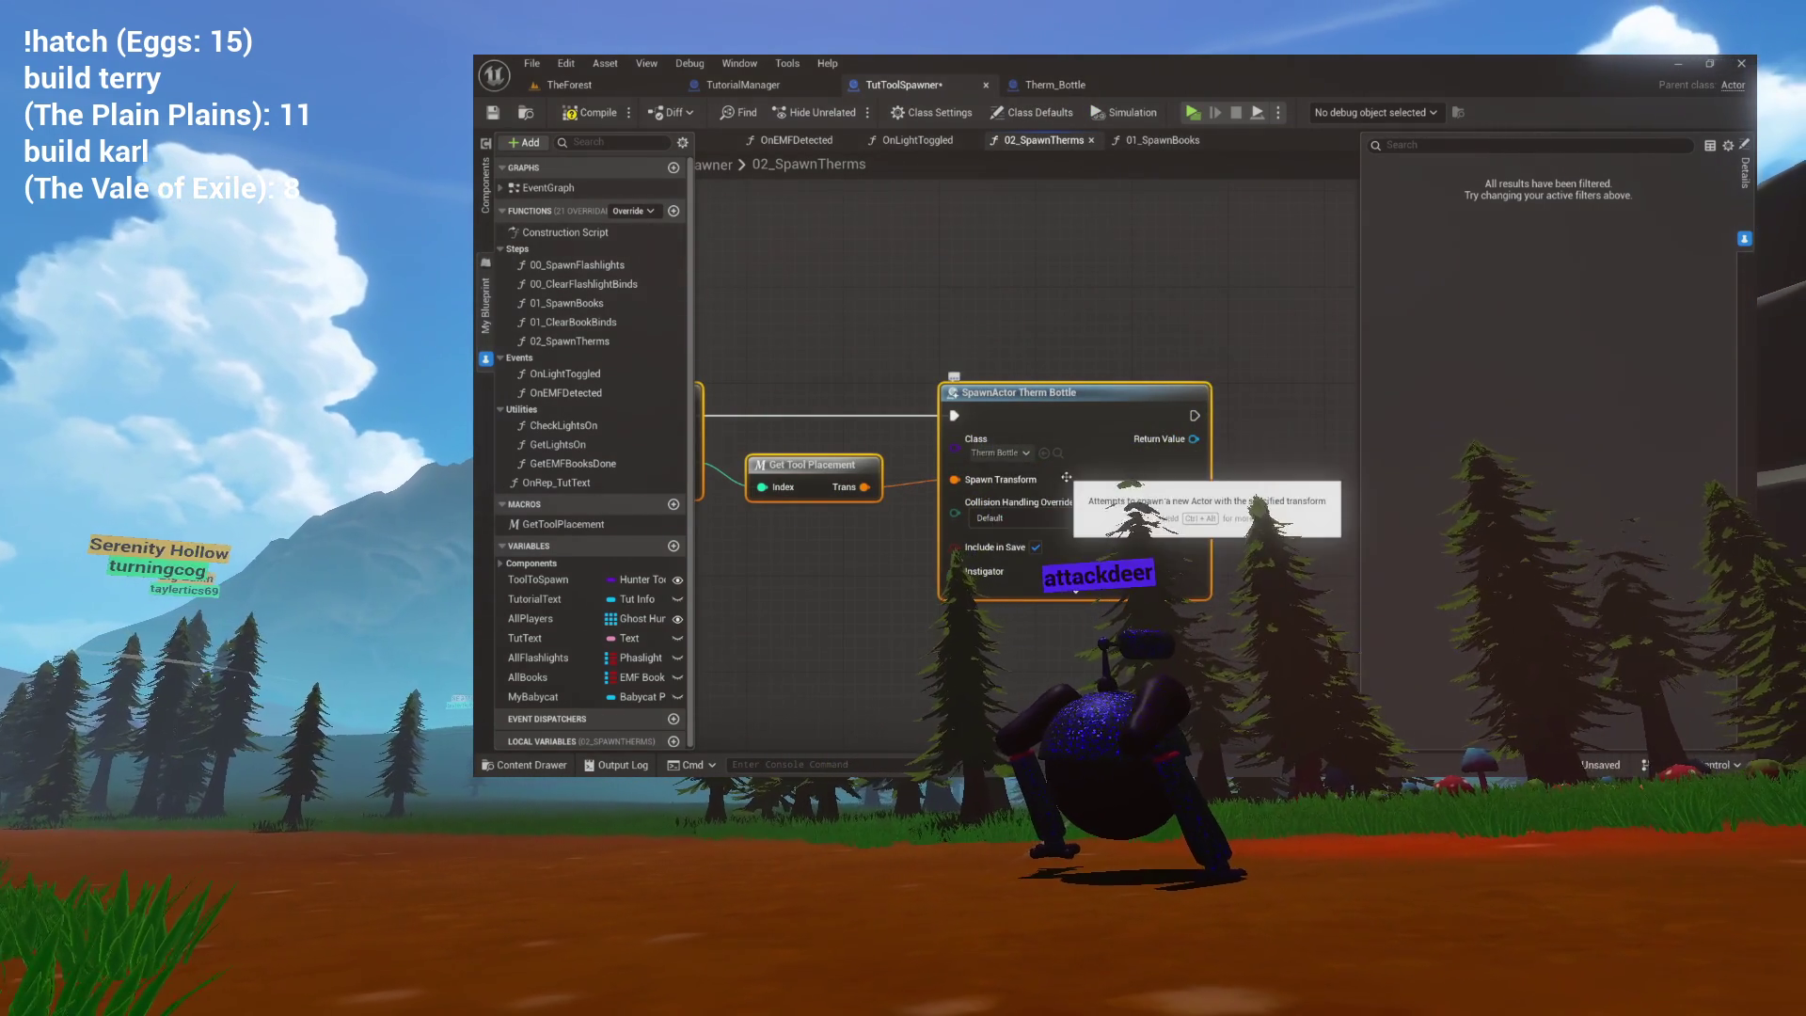
pyautogui.moveTo(1107, 471); pyautogui.dragTo(862, 443)
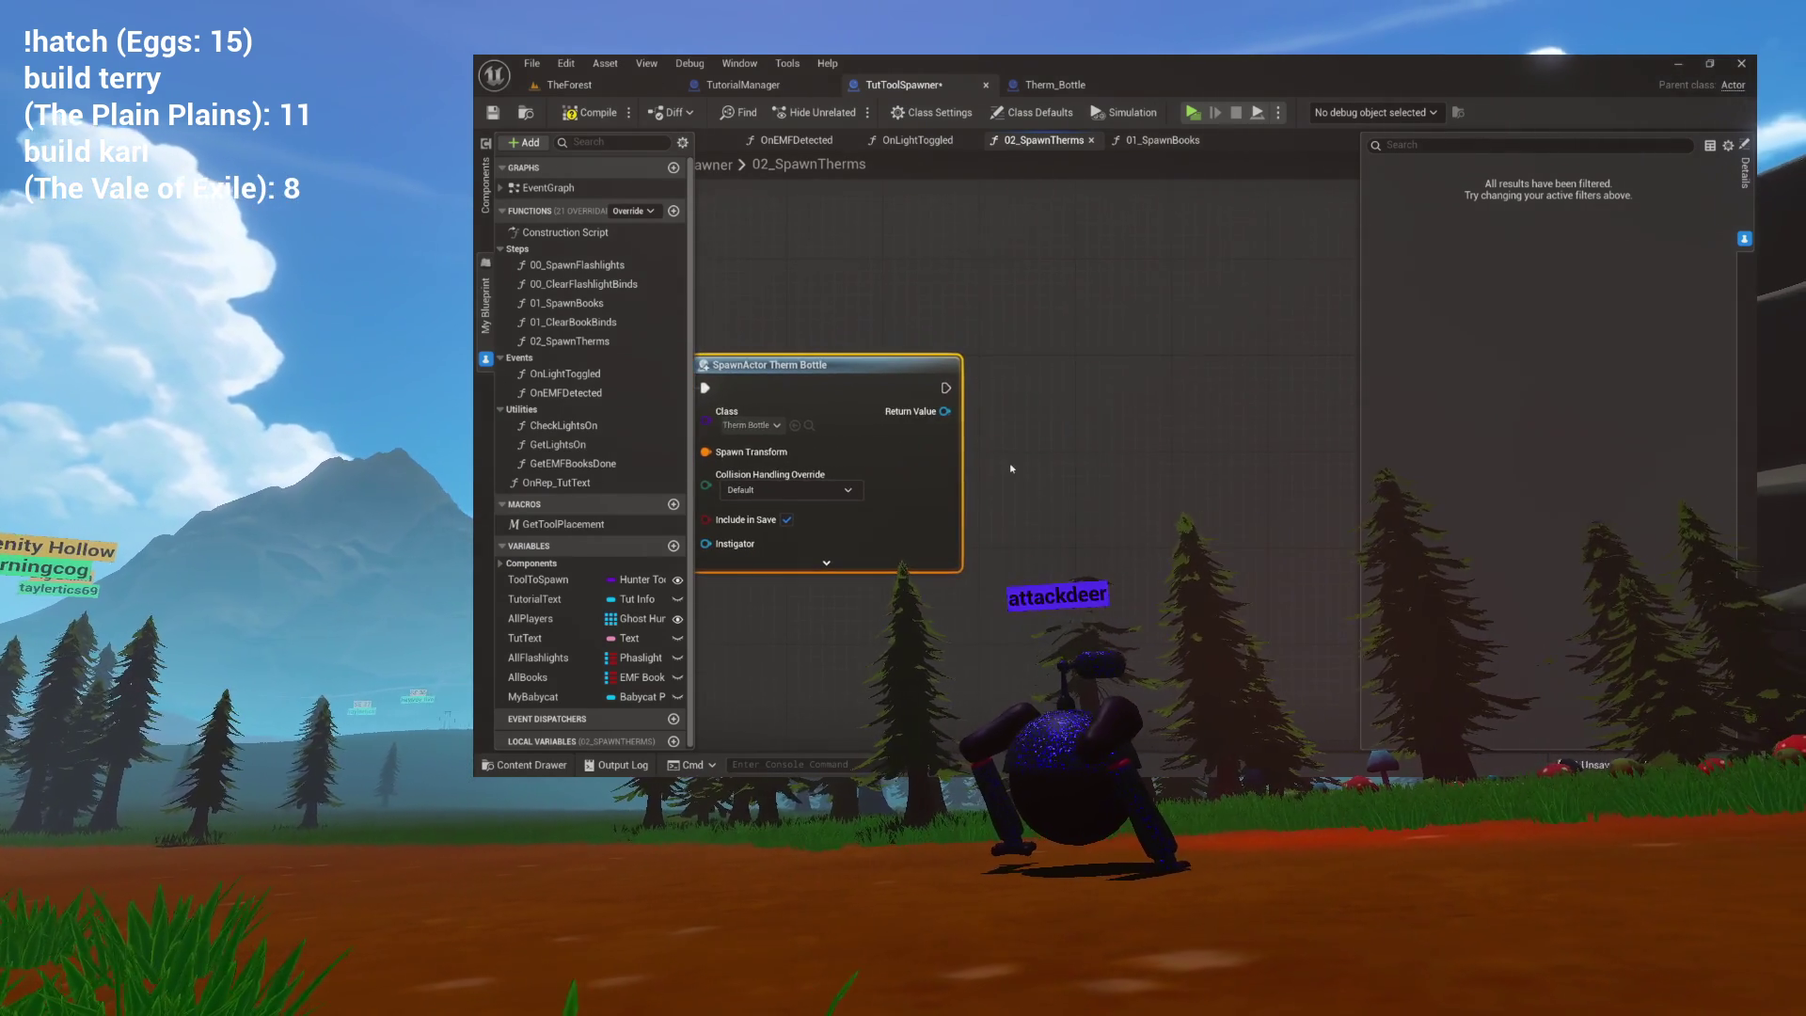
pyautogui.moveTo(945, 550); pyautogui.dragTo(833, 542)
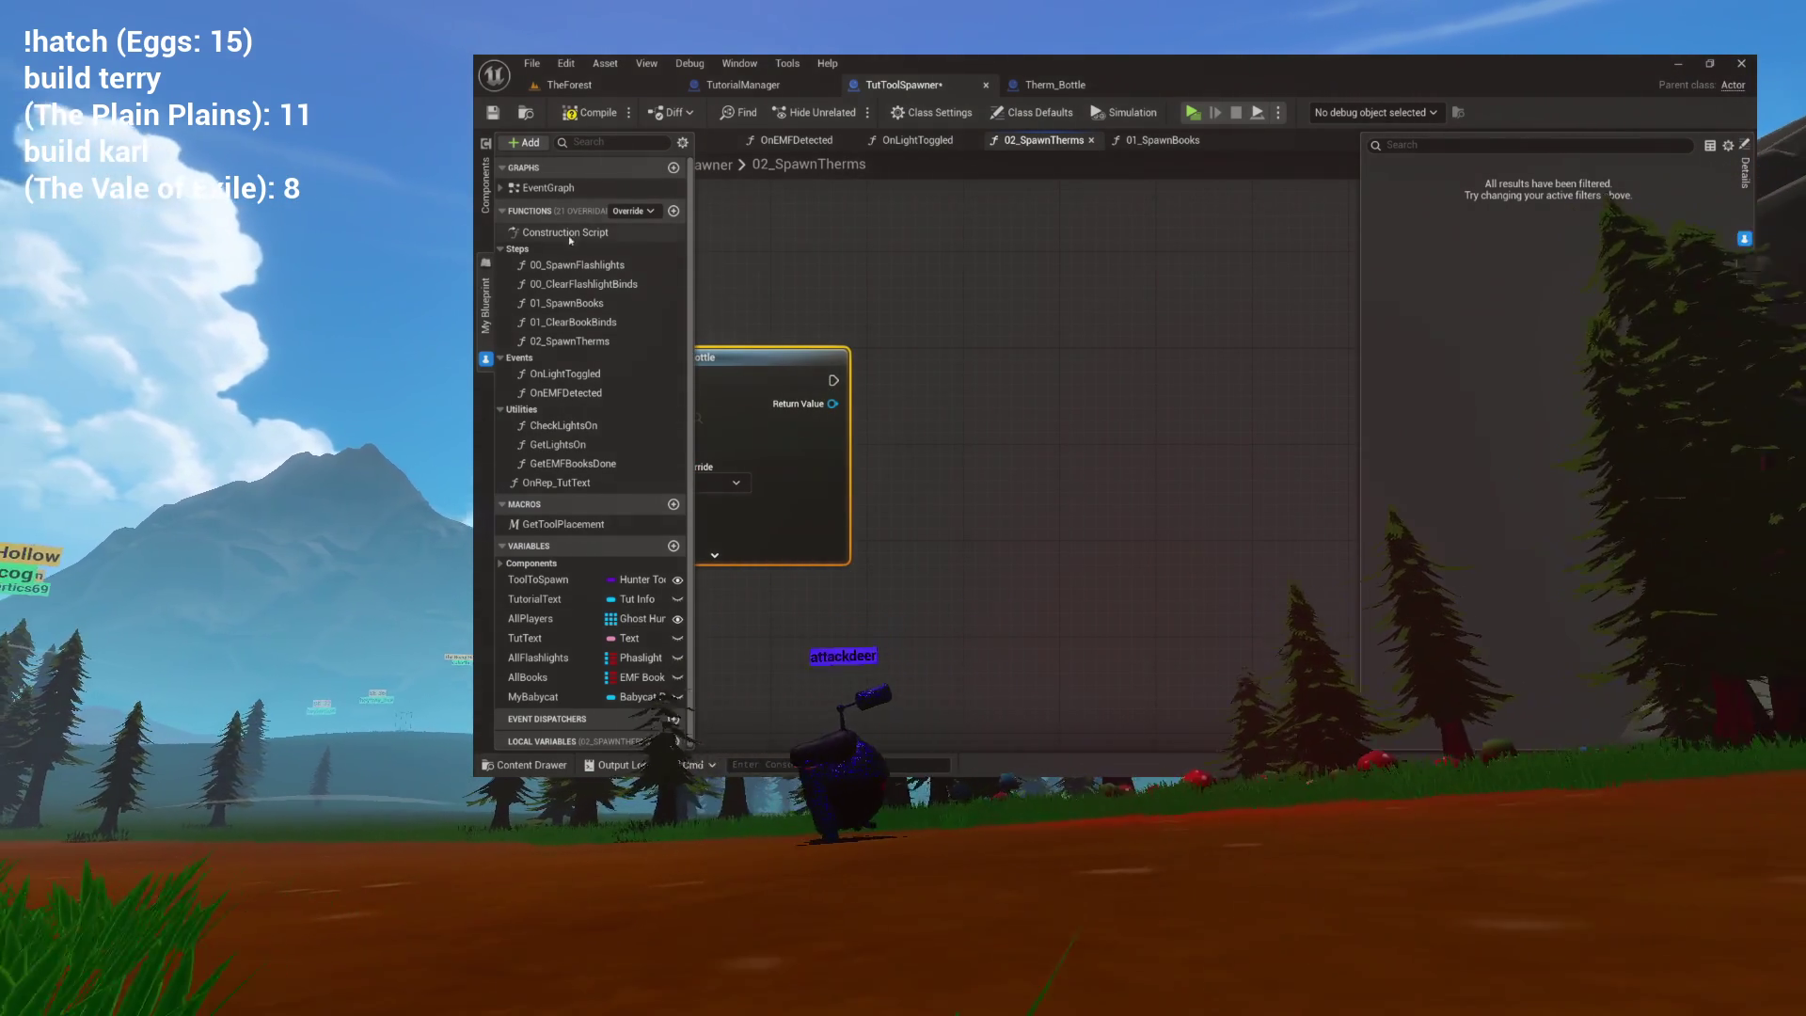
# Create an AllTherms variable as a map from Therm Bottle to Boolean.
pyautogui.click(512, 211)
pyautogui.click(513, 168)
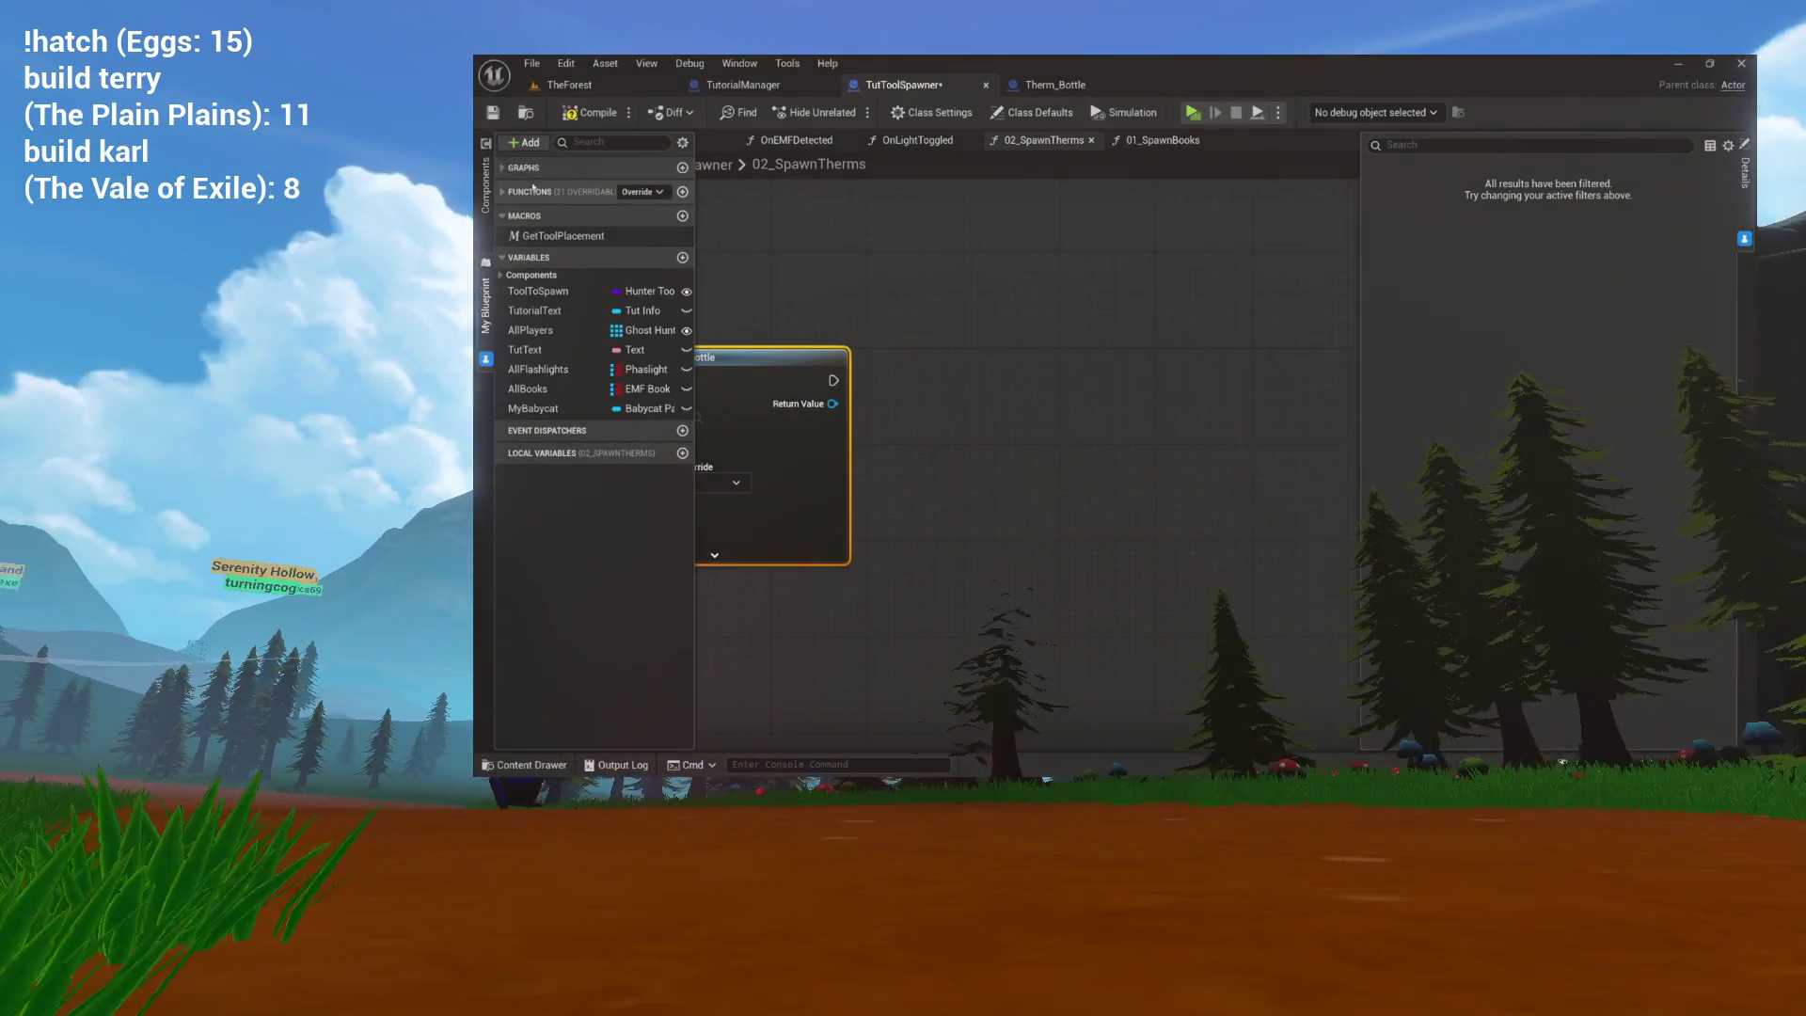
pyautogui.click(682, 258)
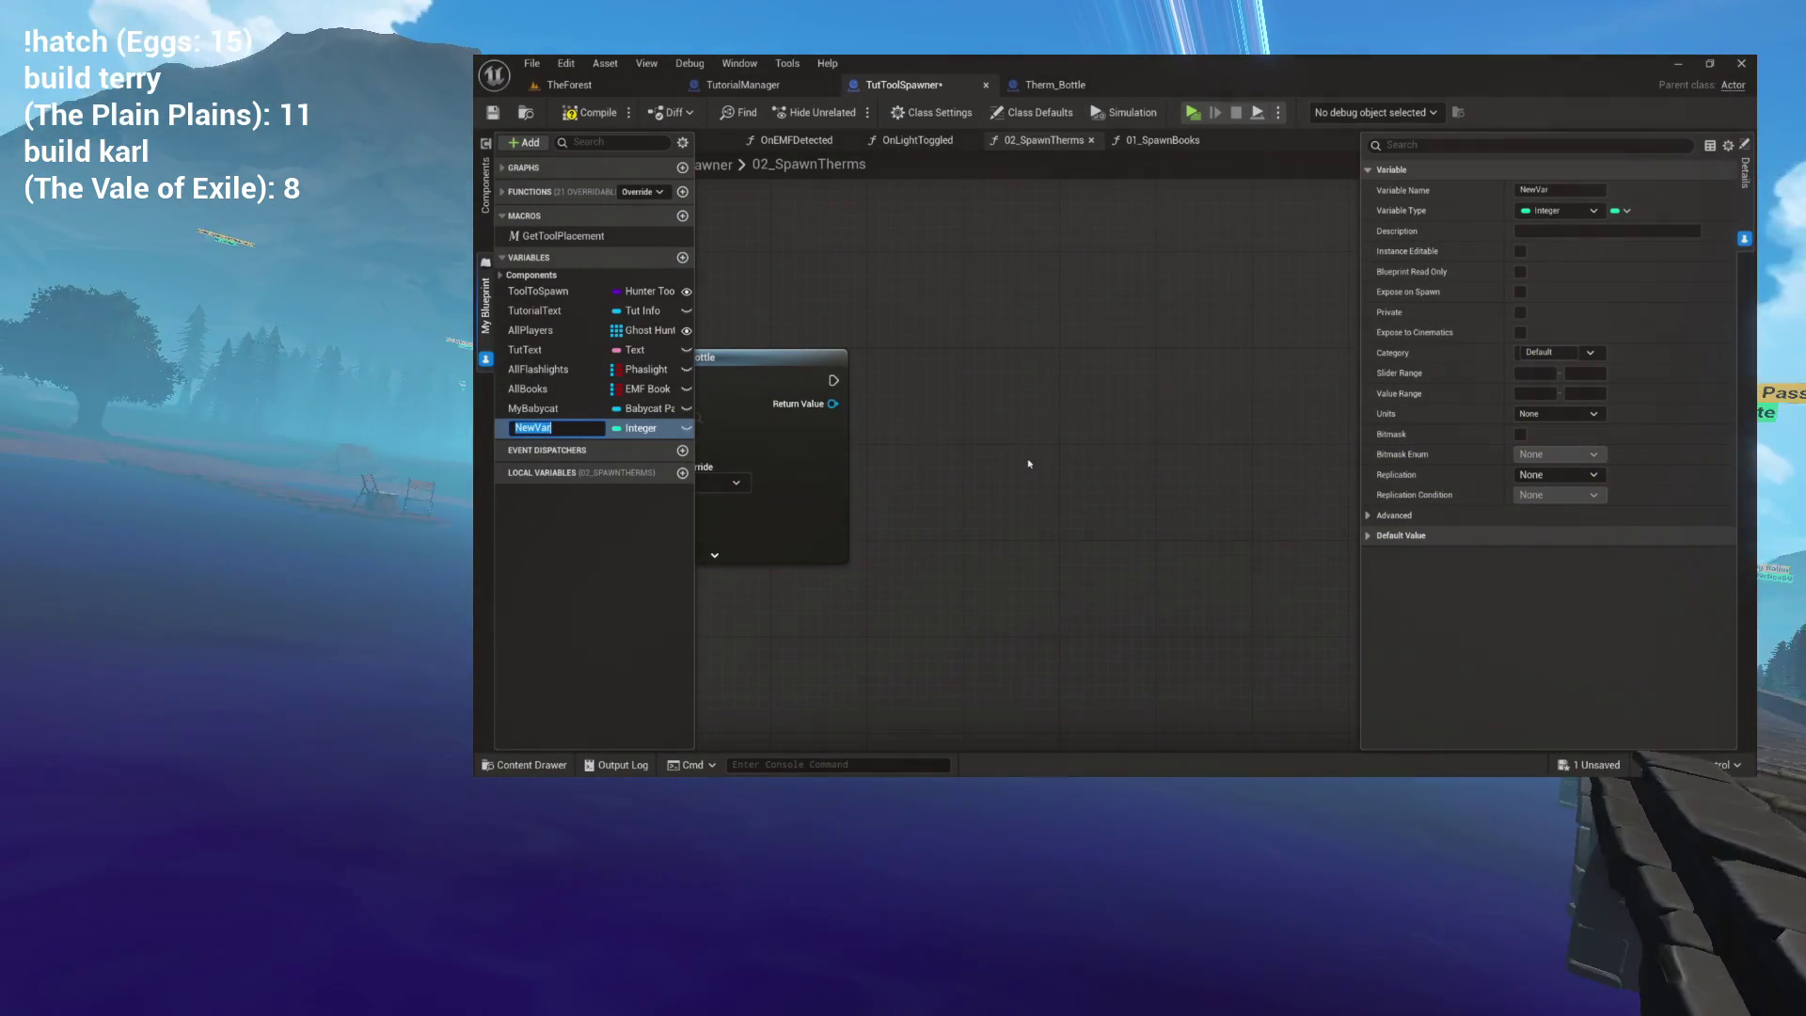
pyautogui.write('AllTherms')
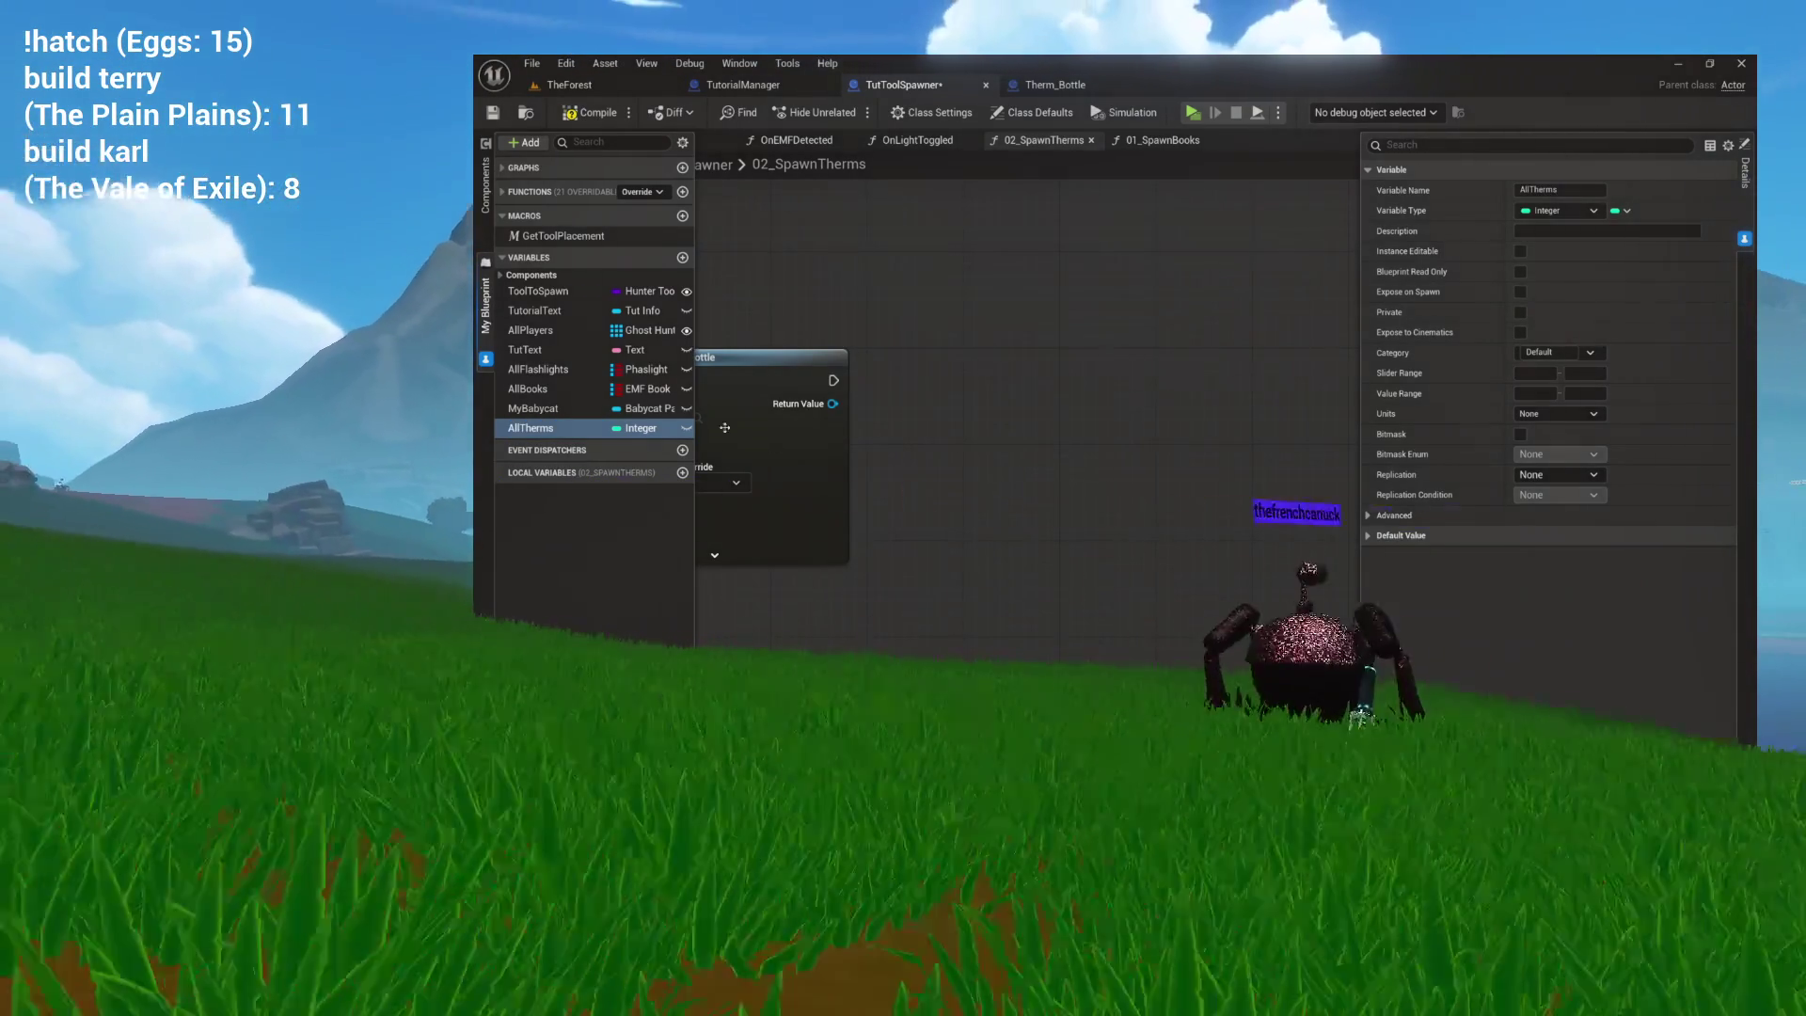
pyautogui.click(640, 428)
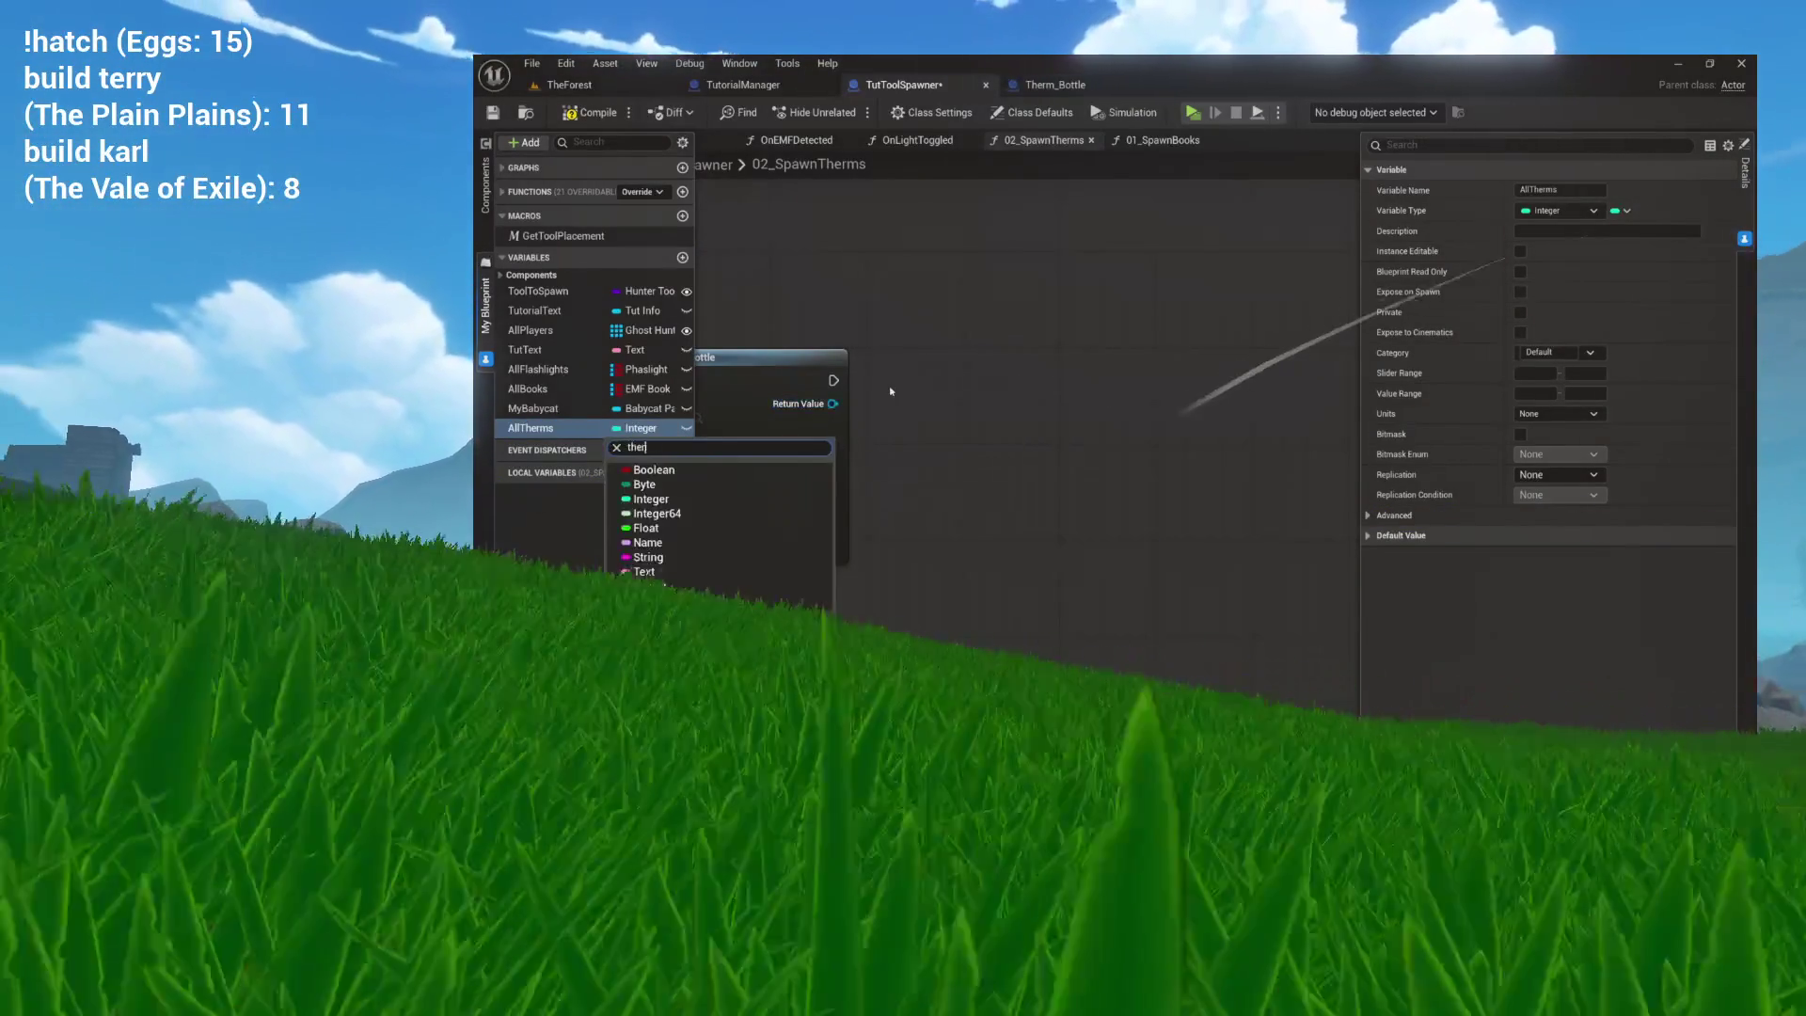
pyautogui.moveTo(723, 490)
pyautogui.click(852, 486)
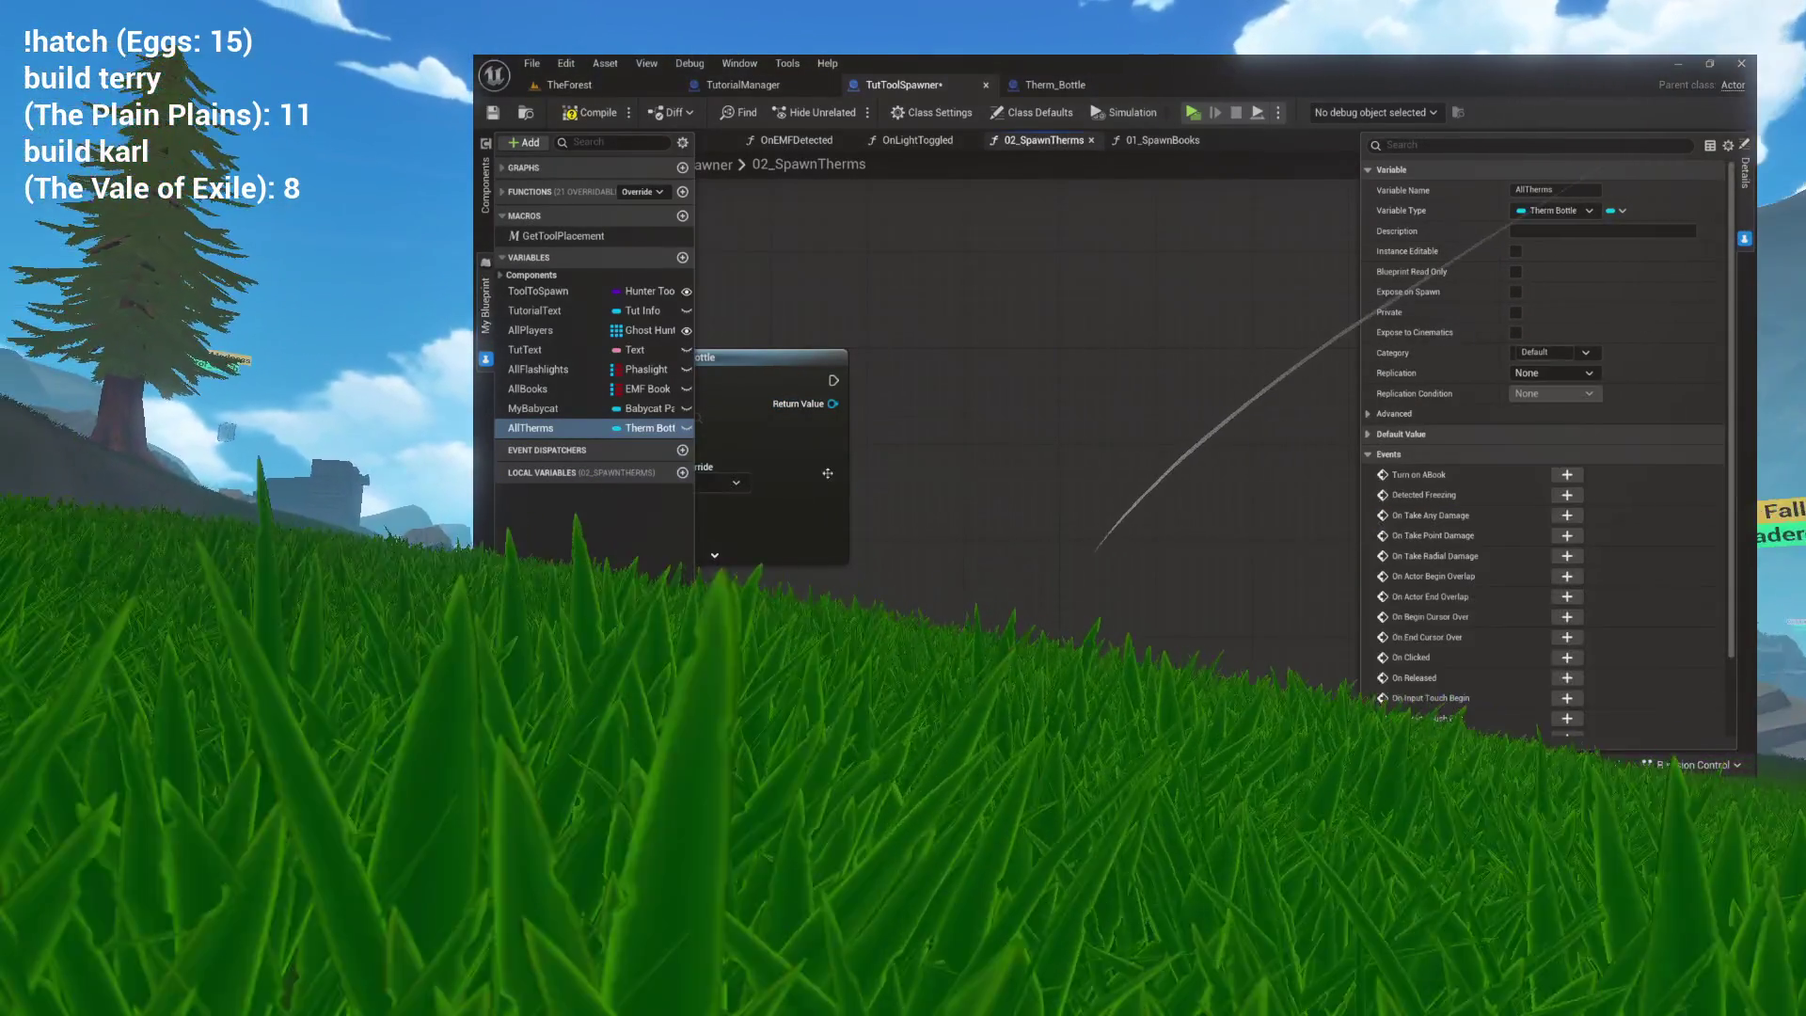
pyautogui.click(1612, 212)
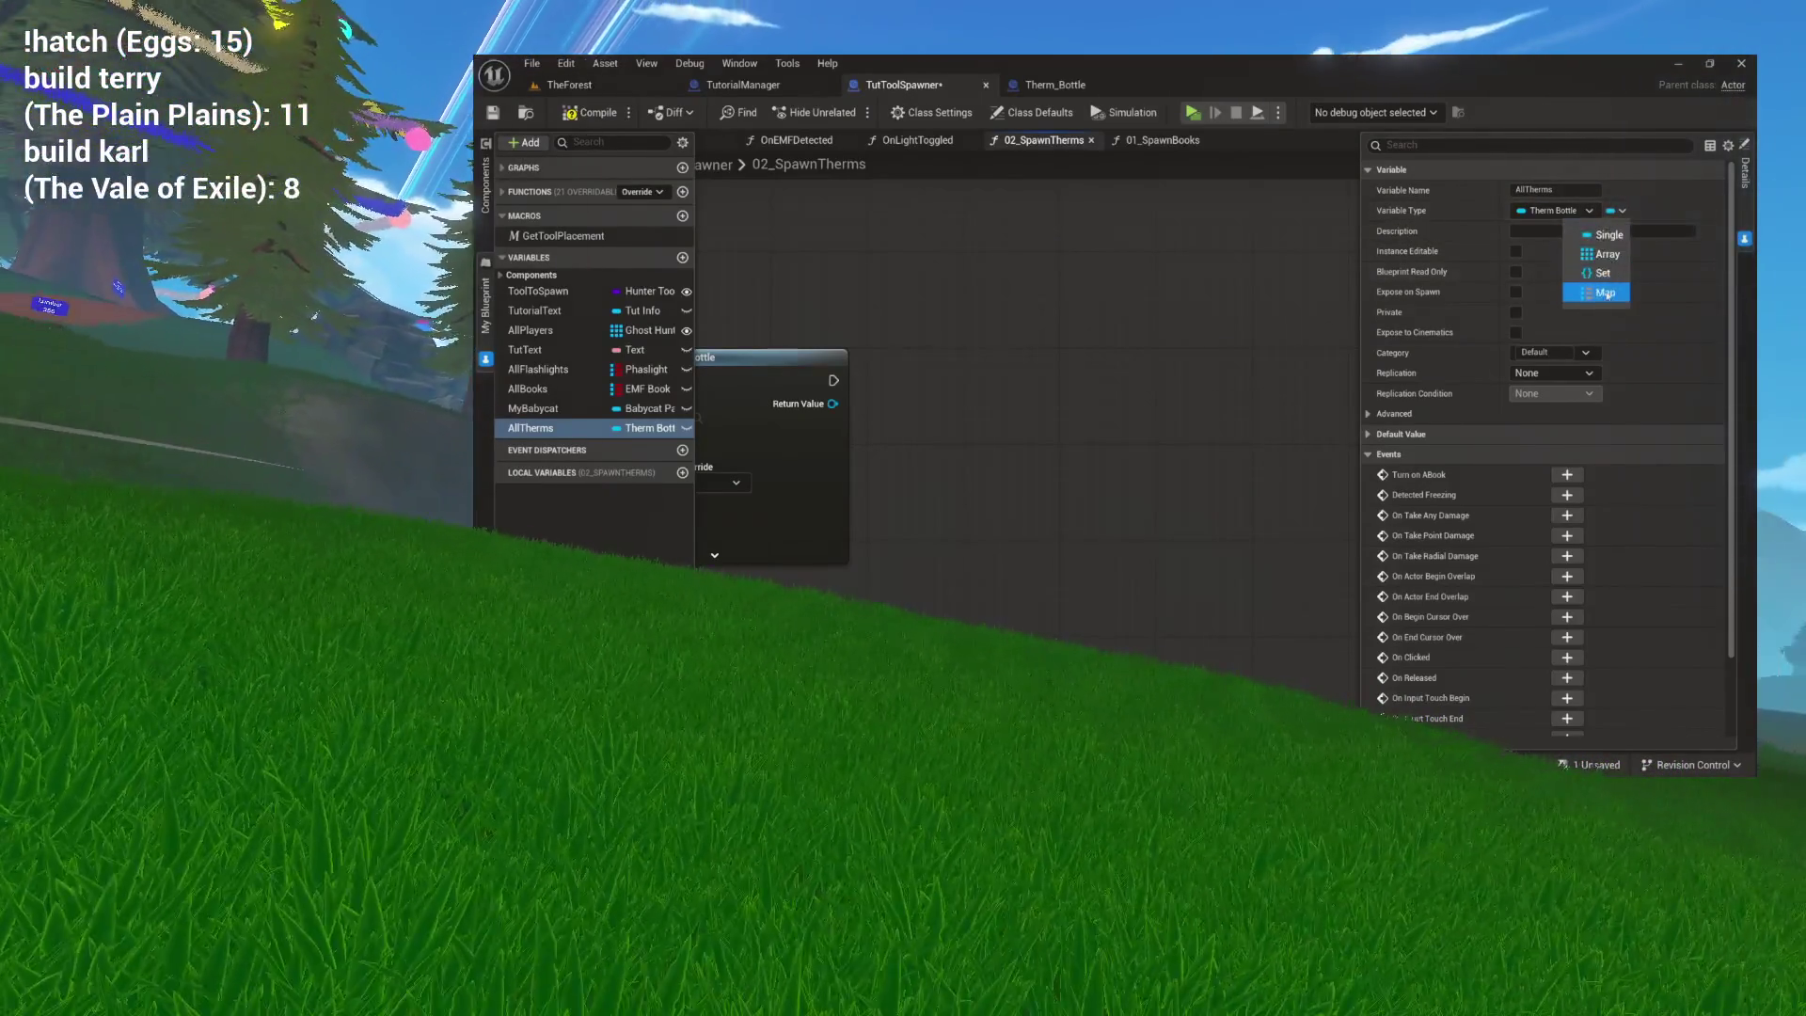
pyautogui.click(1607, 294)
pyautogui.click(1677, 210)
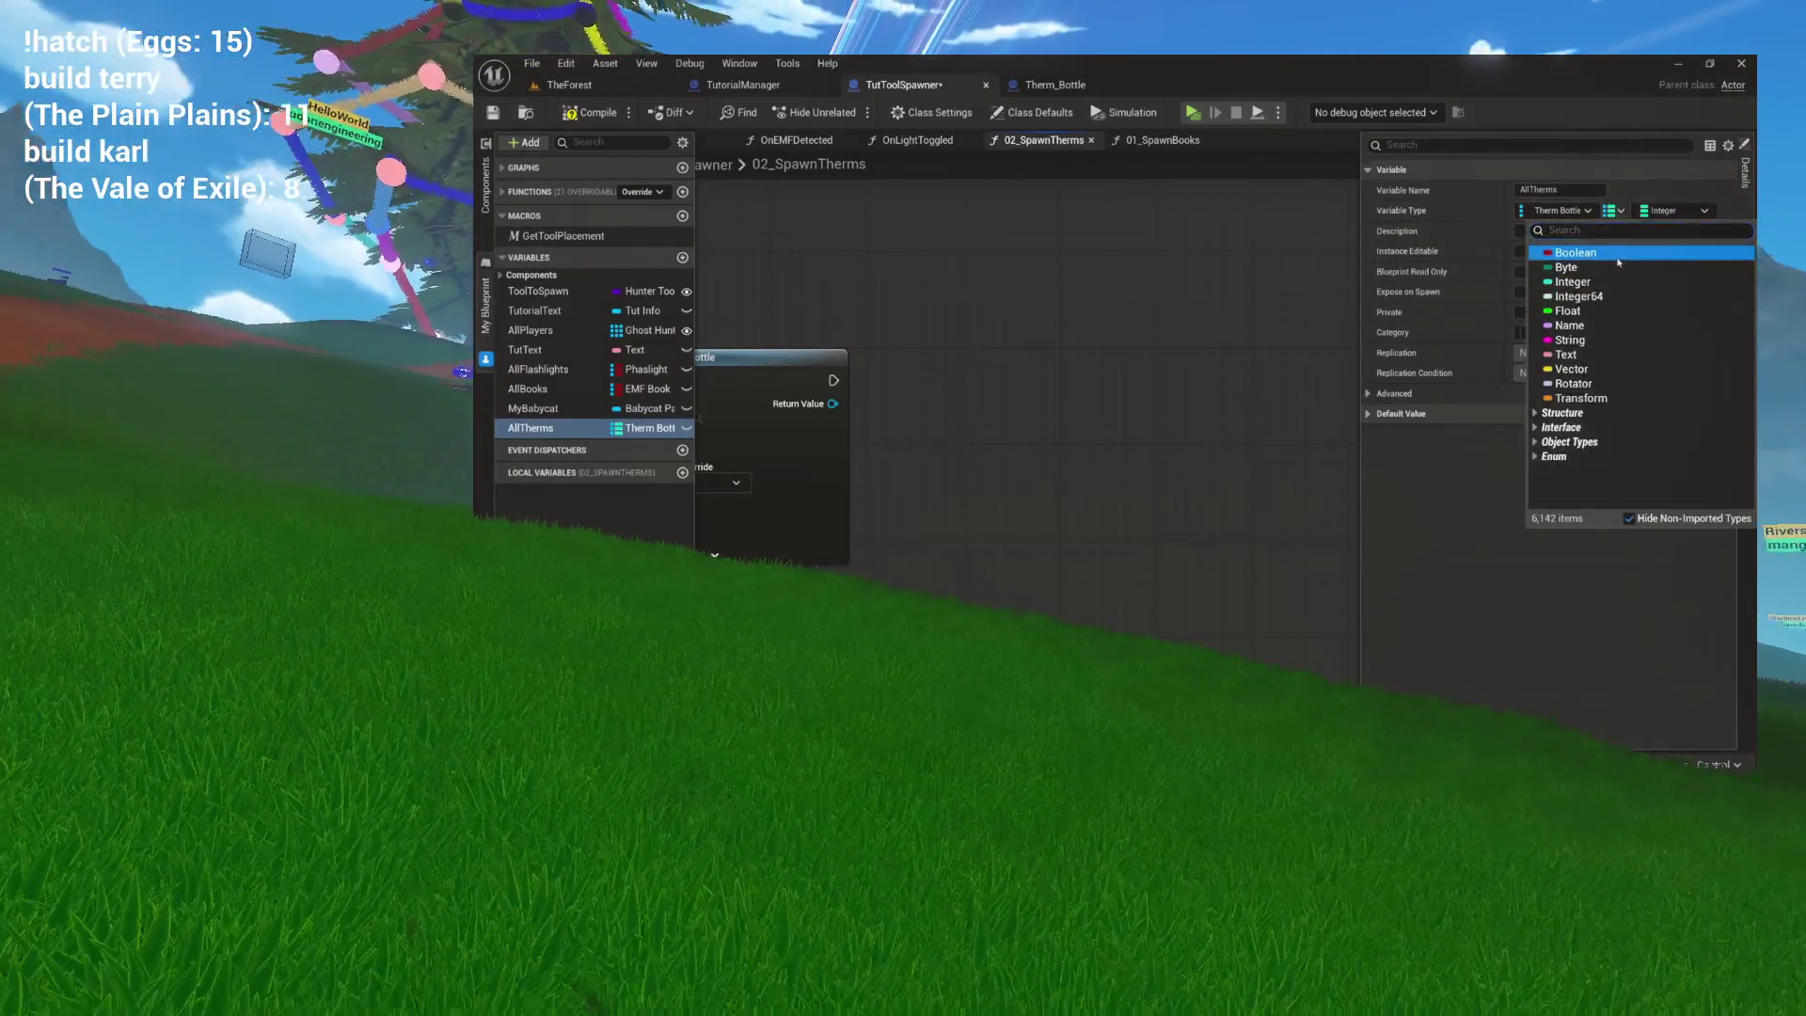
pyautogui.click(1618, 258)
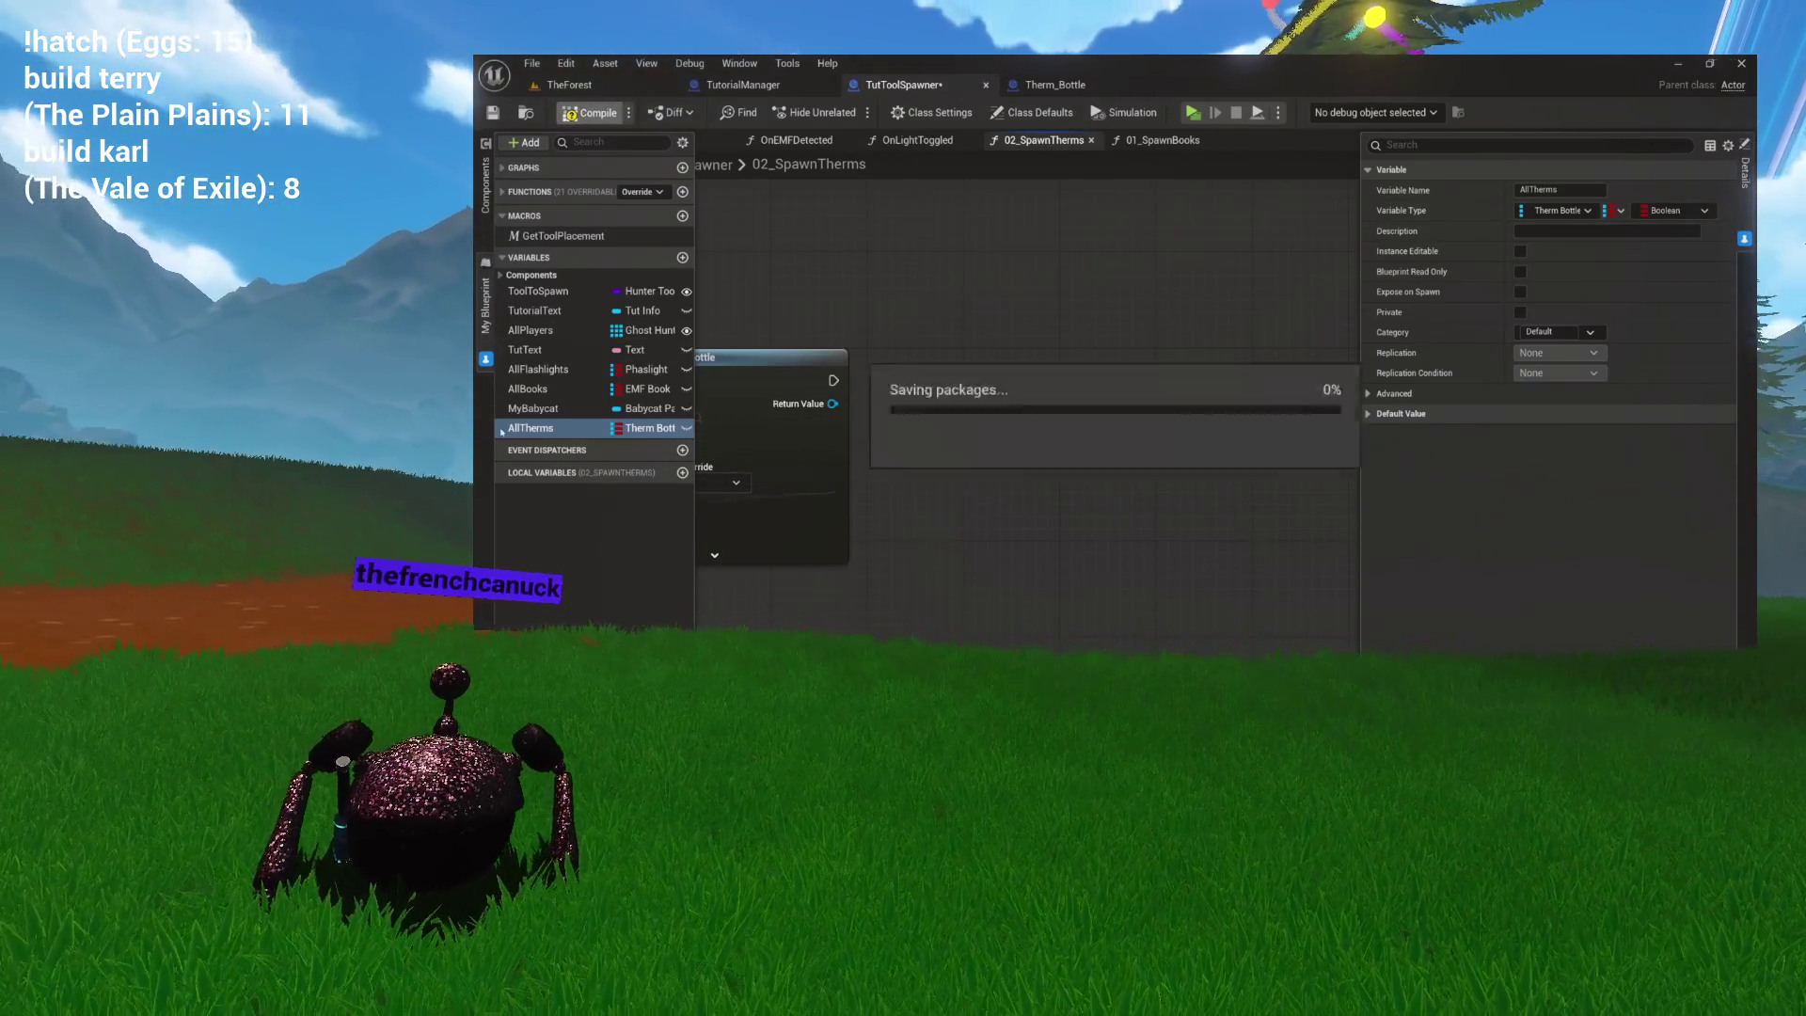
# Place an All Therms getter and connect it to a new Map ADD node.
pyautogui.moveTo(640, 381)
pyautogui.mouseDown()
pyautogui.moveTo(927, 291)
pyautogui.moveTo(999, 355)
pyautogui.mouseUp()
pyautogui.write('add')
pyautogui.click(1087, 598)
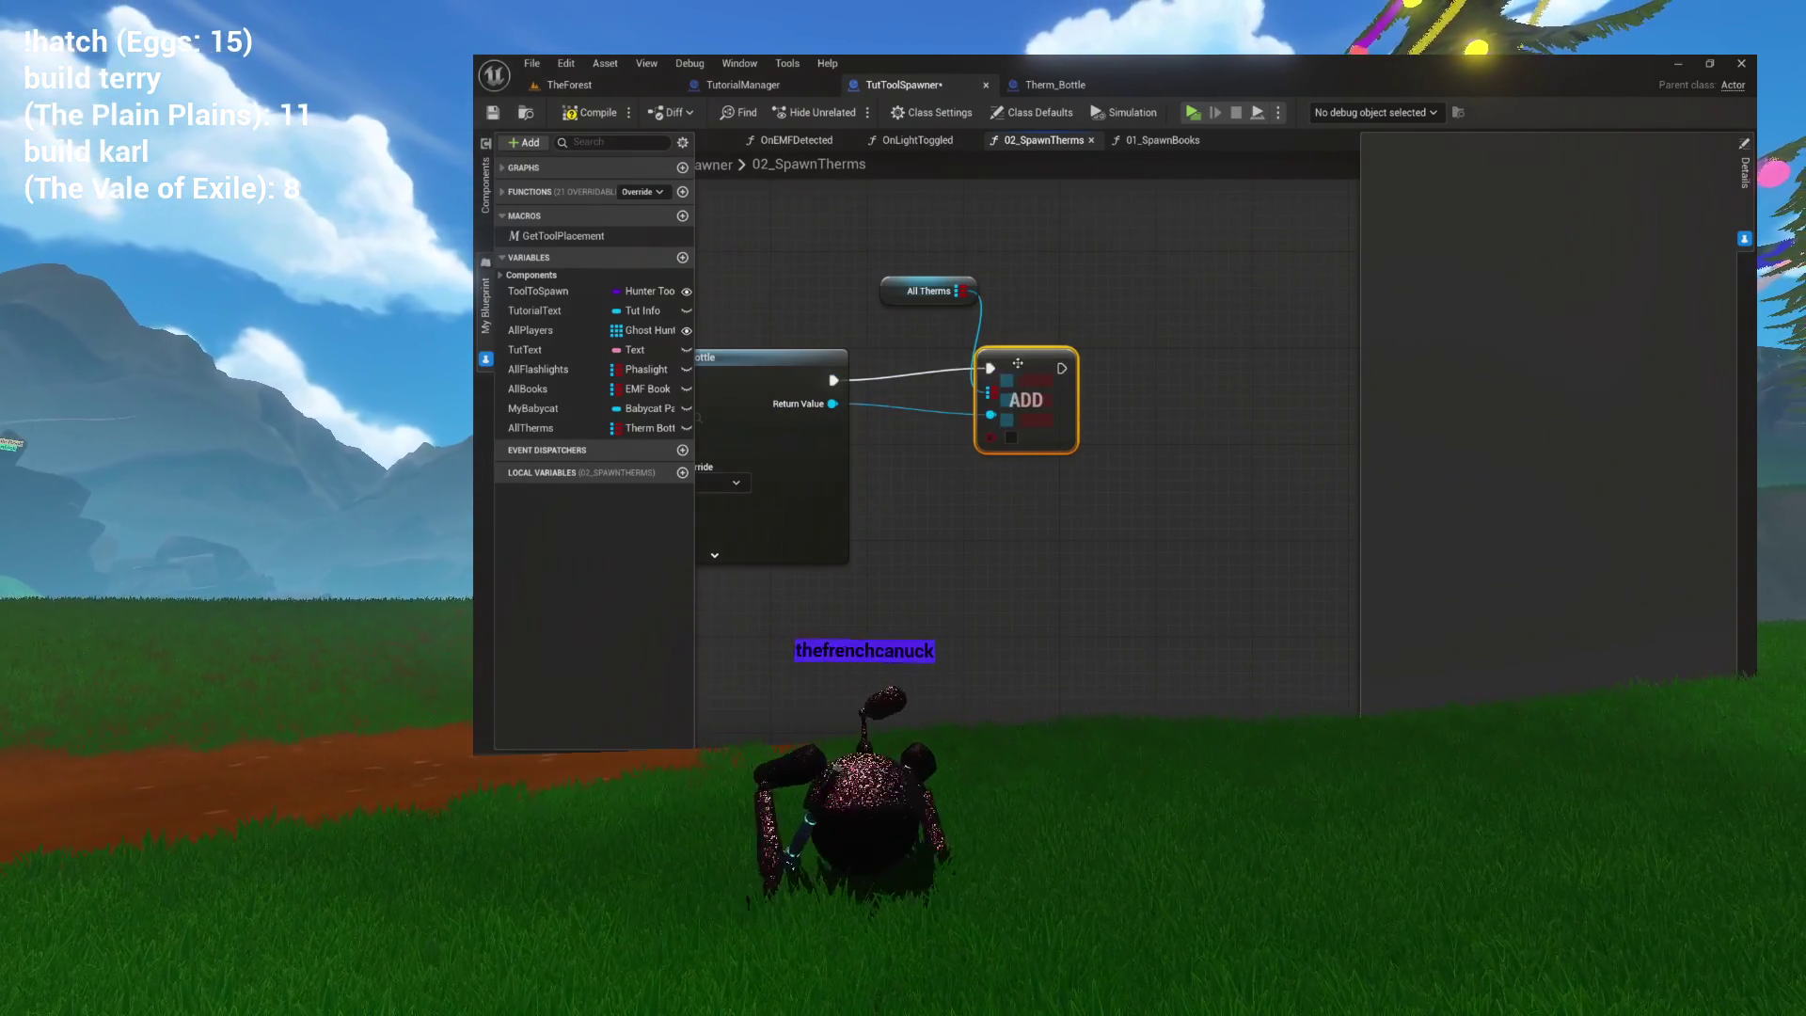
# Tidy the All Therms getter above ADD and wire the spawned Therm Bottle into it.
pyautogui.moveTo(1017, 380); pyautogui.dragTo(1004, 380)
pyautogui.moveTo(907, 299); pyautogui.dragTo(979, 335)
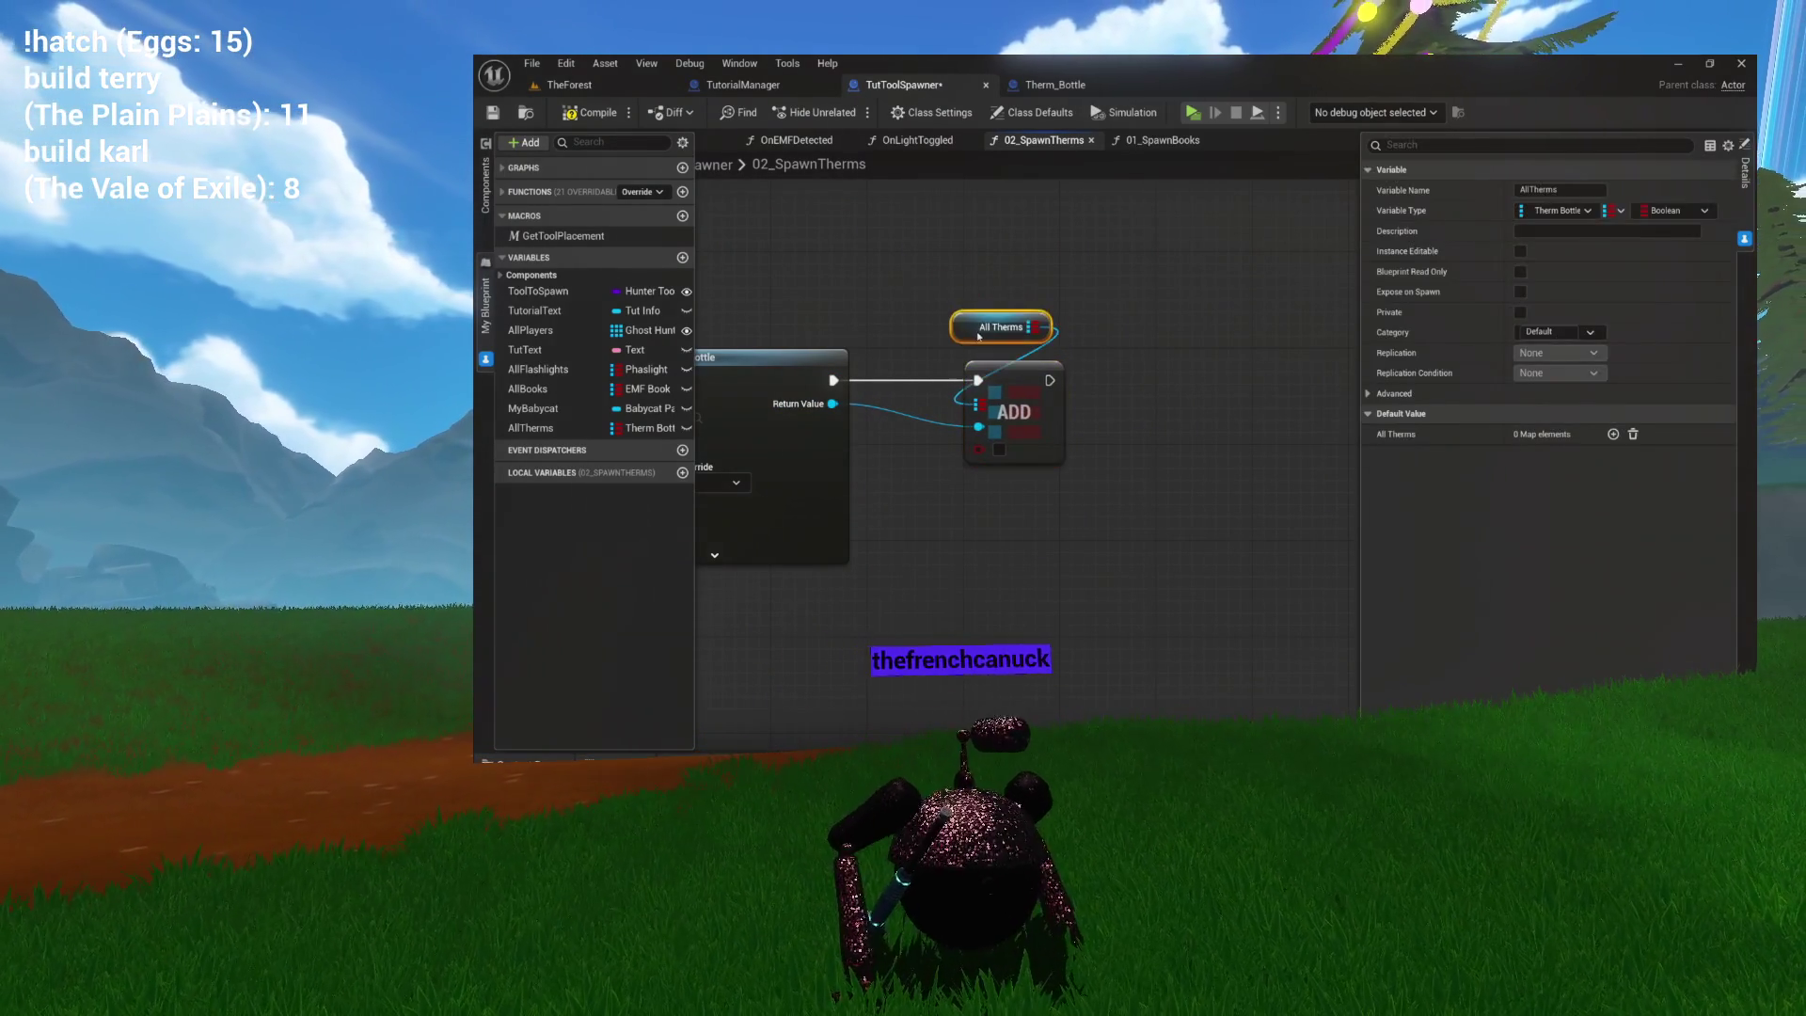
pyautogui.moveTo(1082, 475); pyautogui.dragTo(950, 315)
pyautogui.scroll(2, 973, 454)
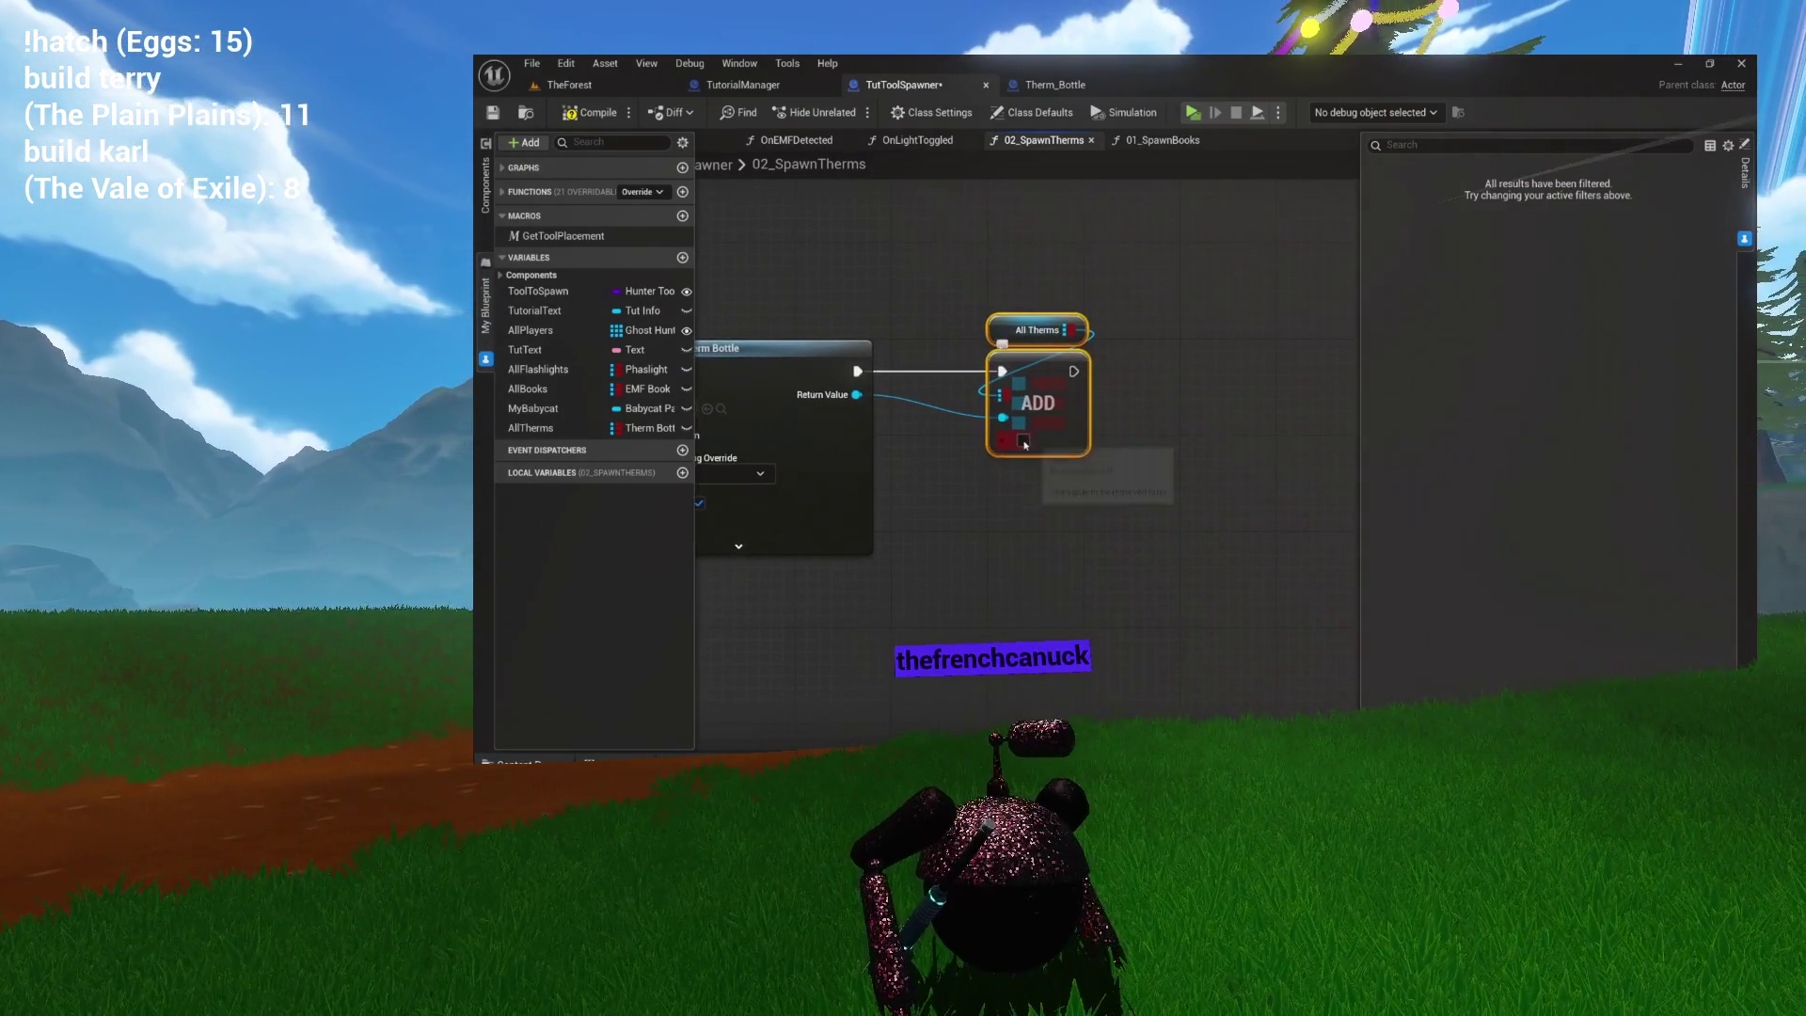
pyautogui.scroll(-3, 1109, 429)
pyautogui.click(1109, 429)
pyautogui.scroll(1, 1111, 434)
pyautogui.moveTo(1111, 434); pyautogui.dragTo(1271, 404)
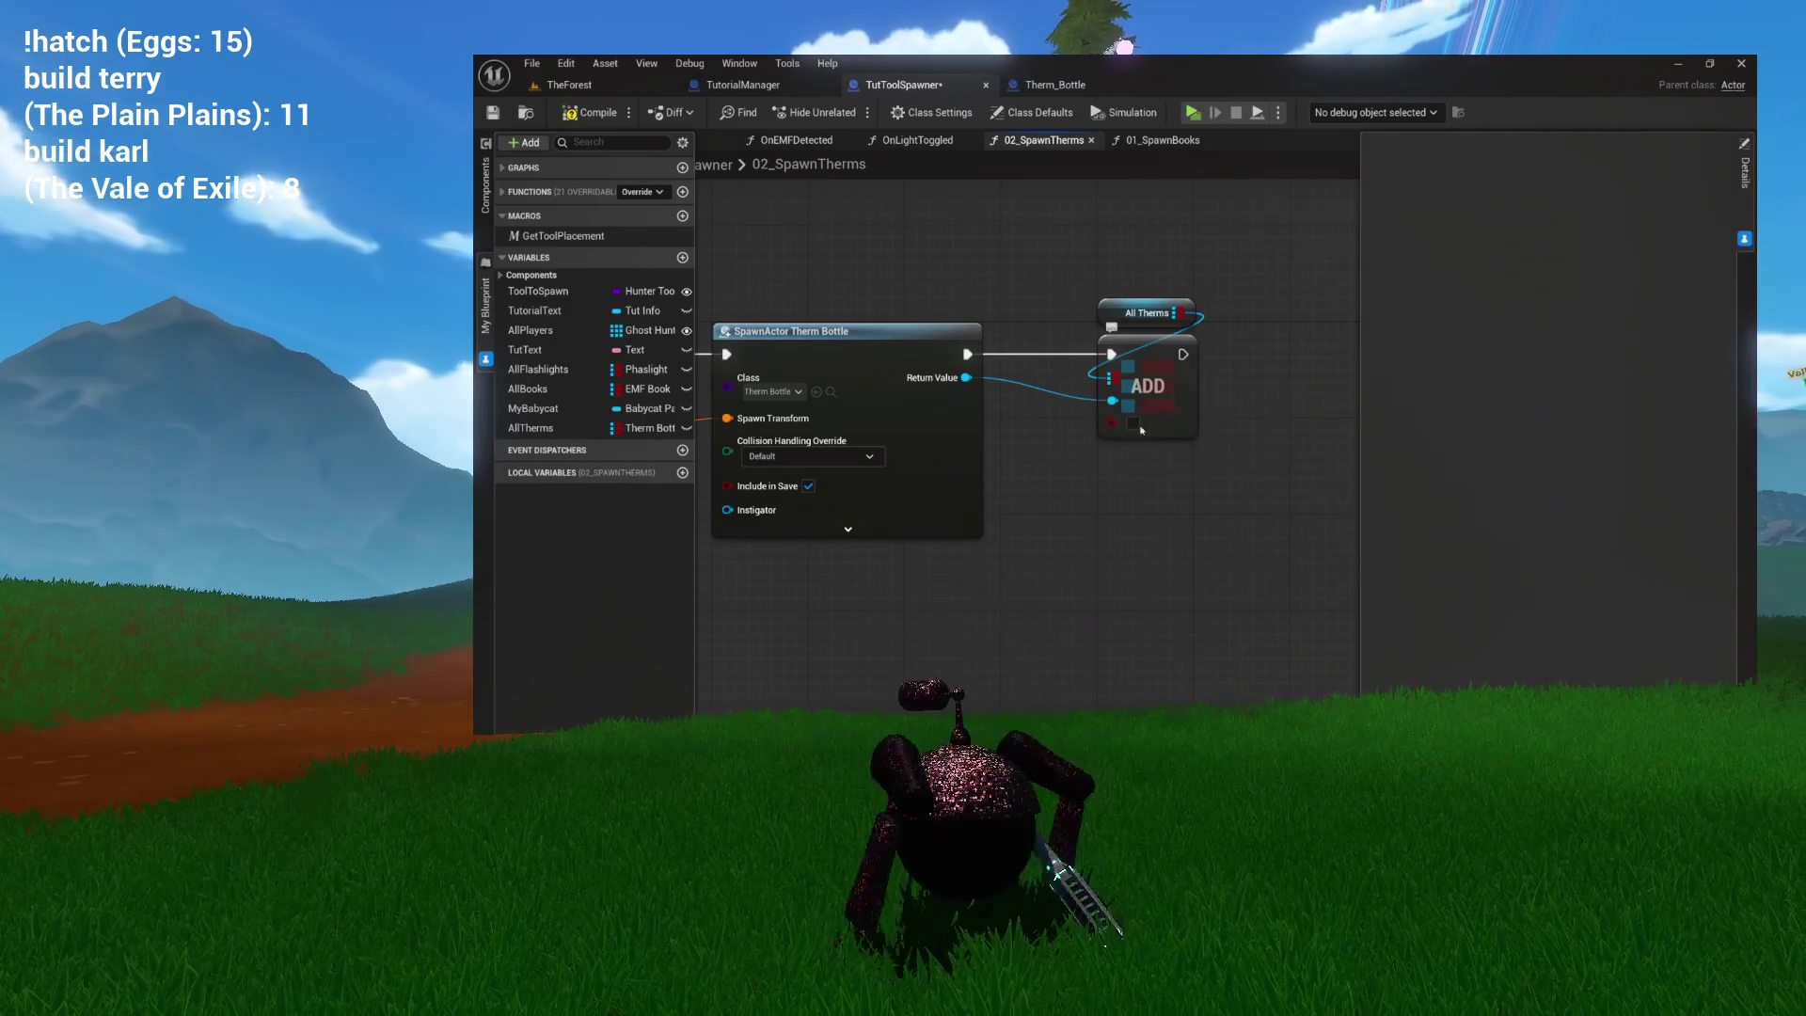
pyautogui.moveTo(1077, 460)
pyautogui.mouseDown()
pyautogui.moveTo(1223, 448)
pyautogui.moveTo(1223, 428)
pyautogui.moveTo(1001, 446)
pyautogui.mouseUp()
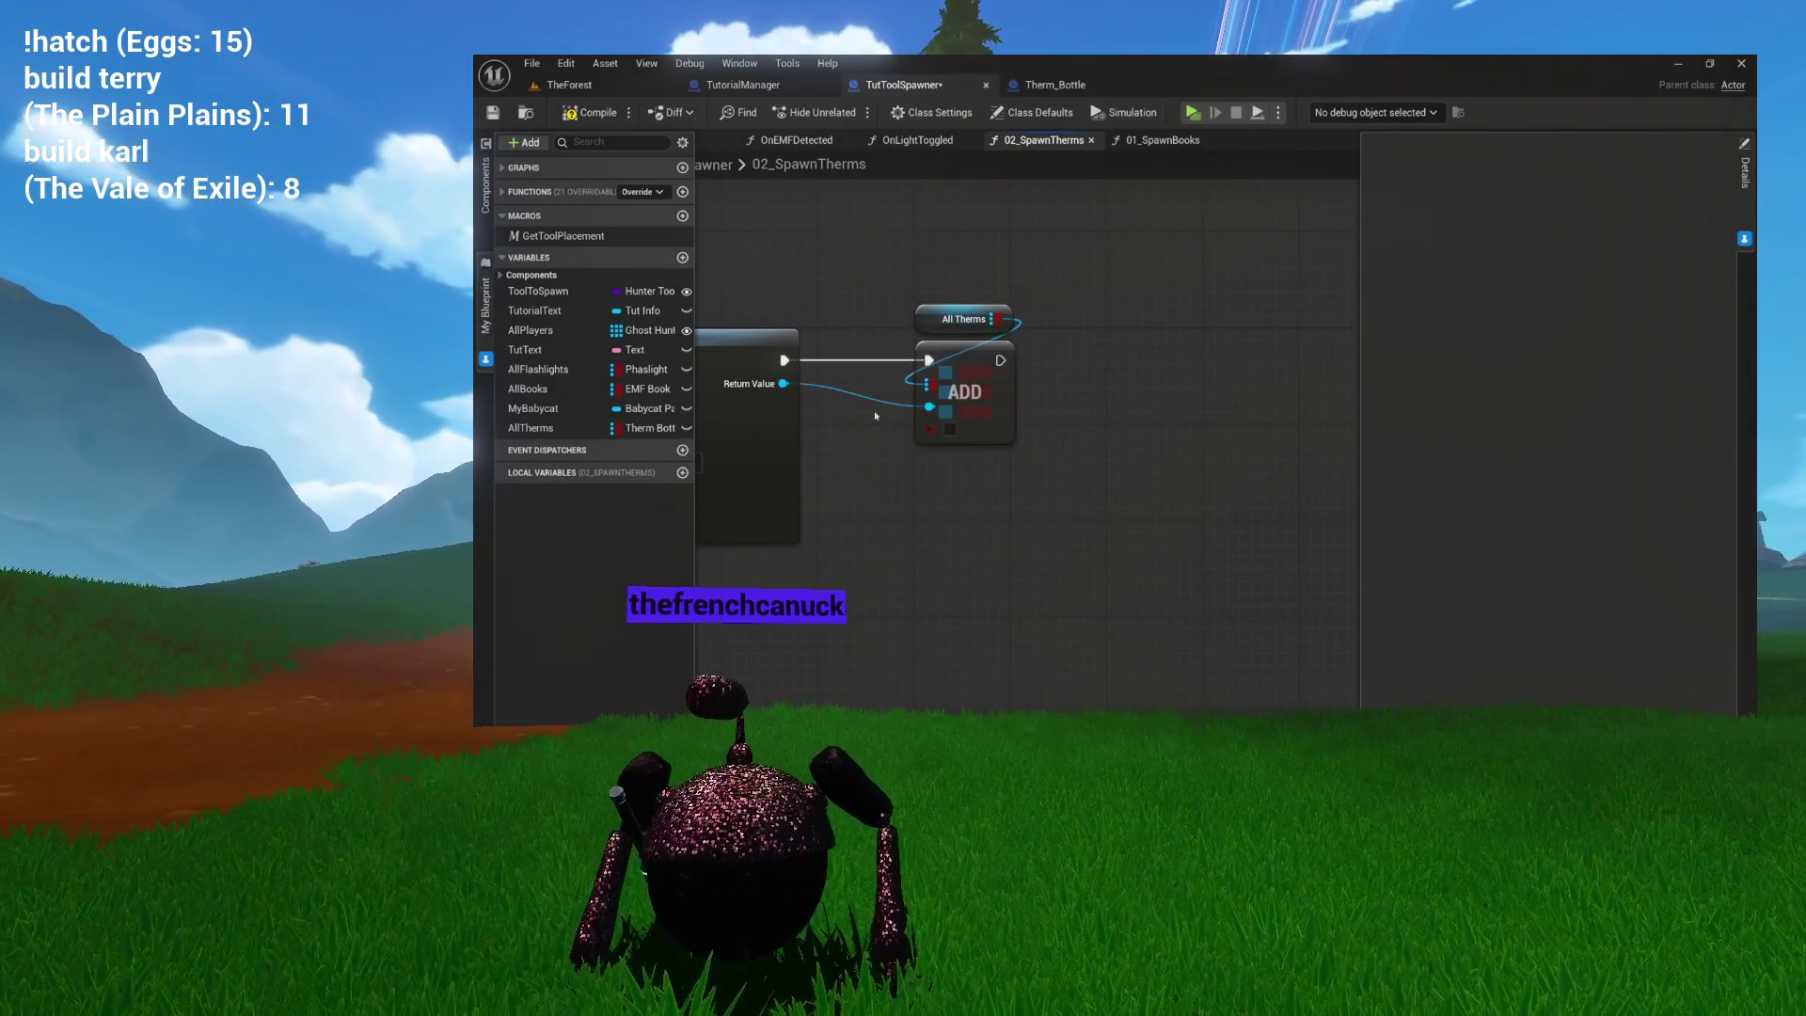
pyautogui.moveTo(785, 386); pyautogui.dragTo(1093, 419)
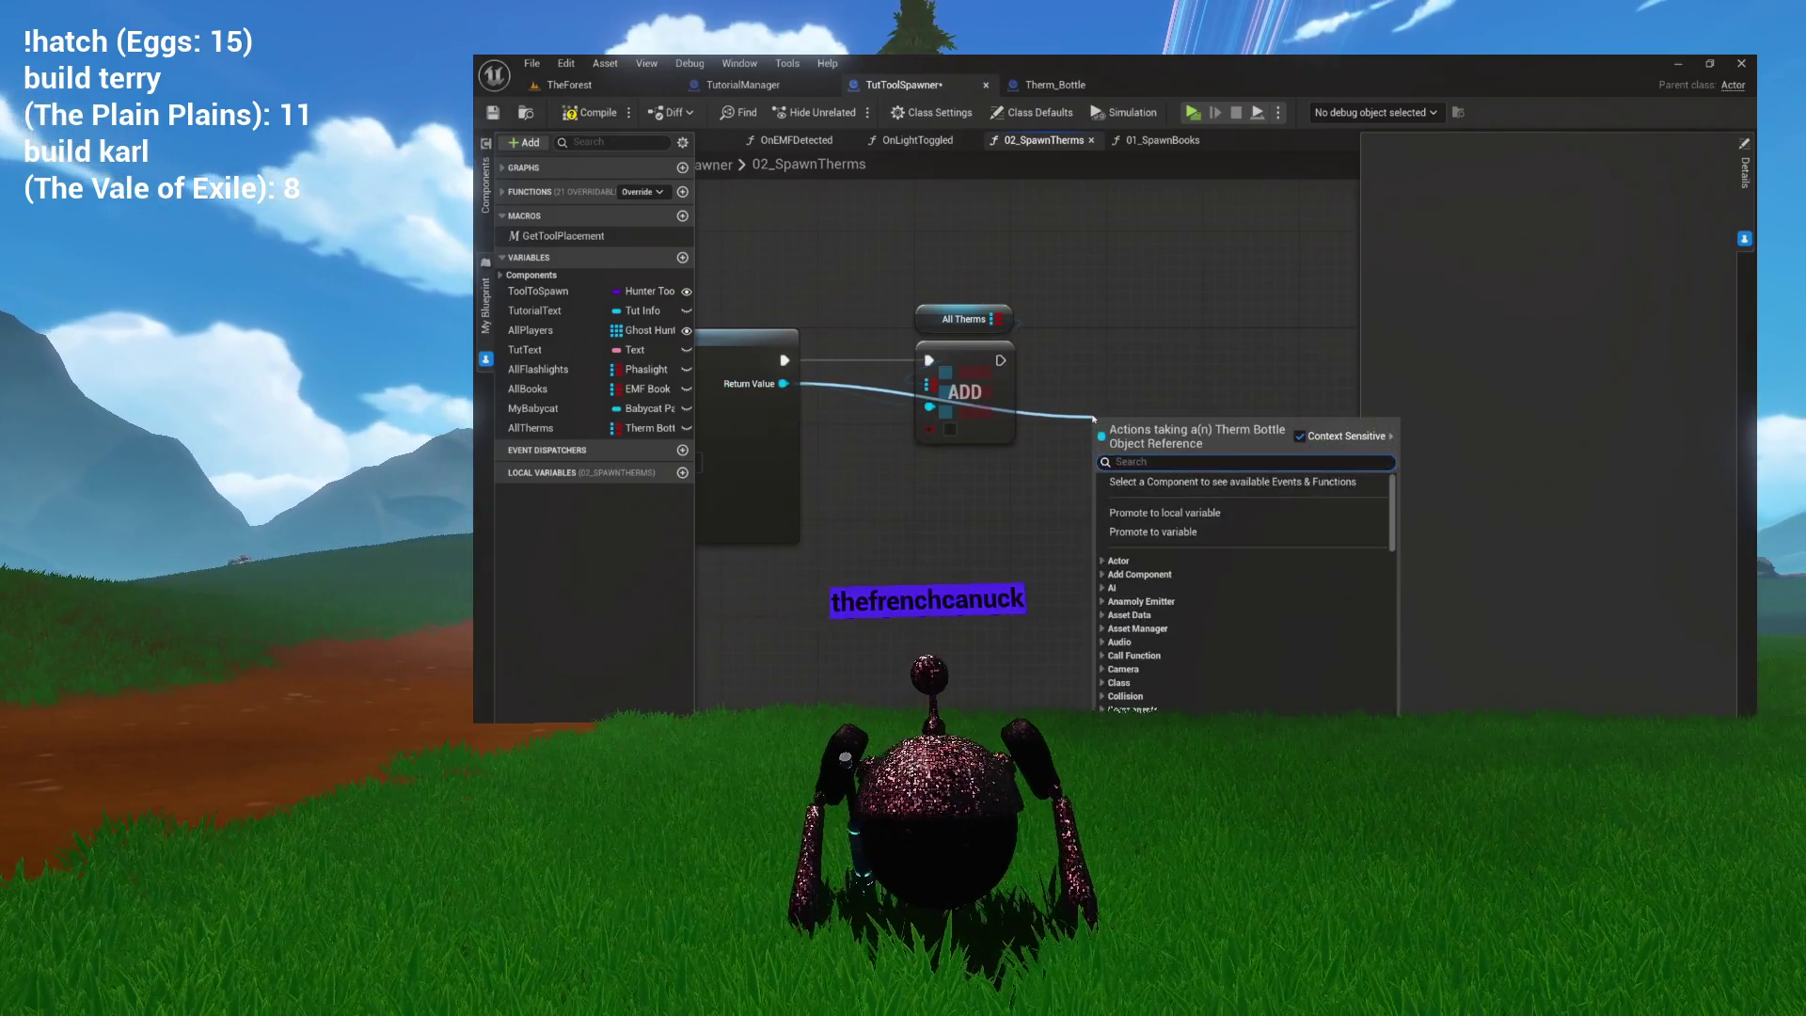
# Add a Bind Event to Detected Freezing node from the spawned Therm Bottle's Return Value.
pyautogui.write('freezing')
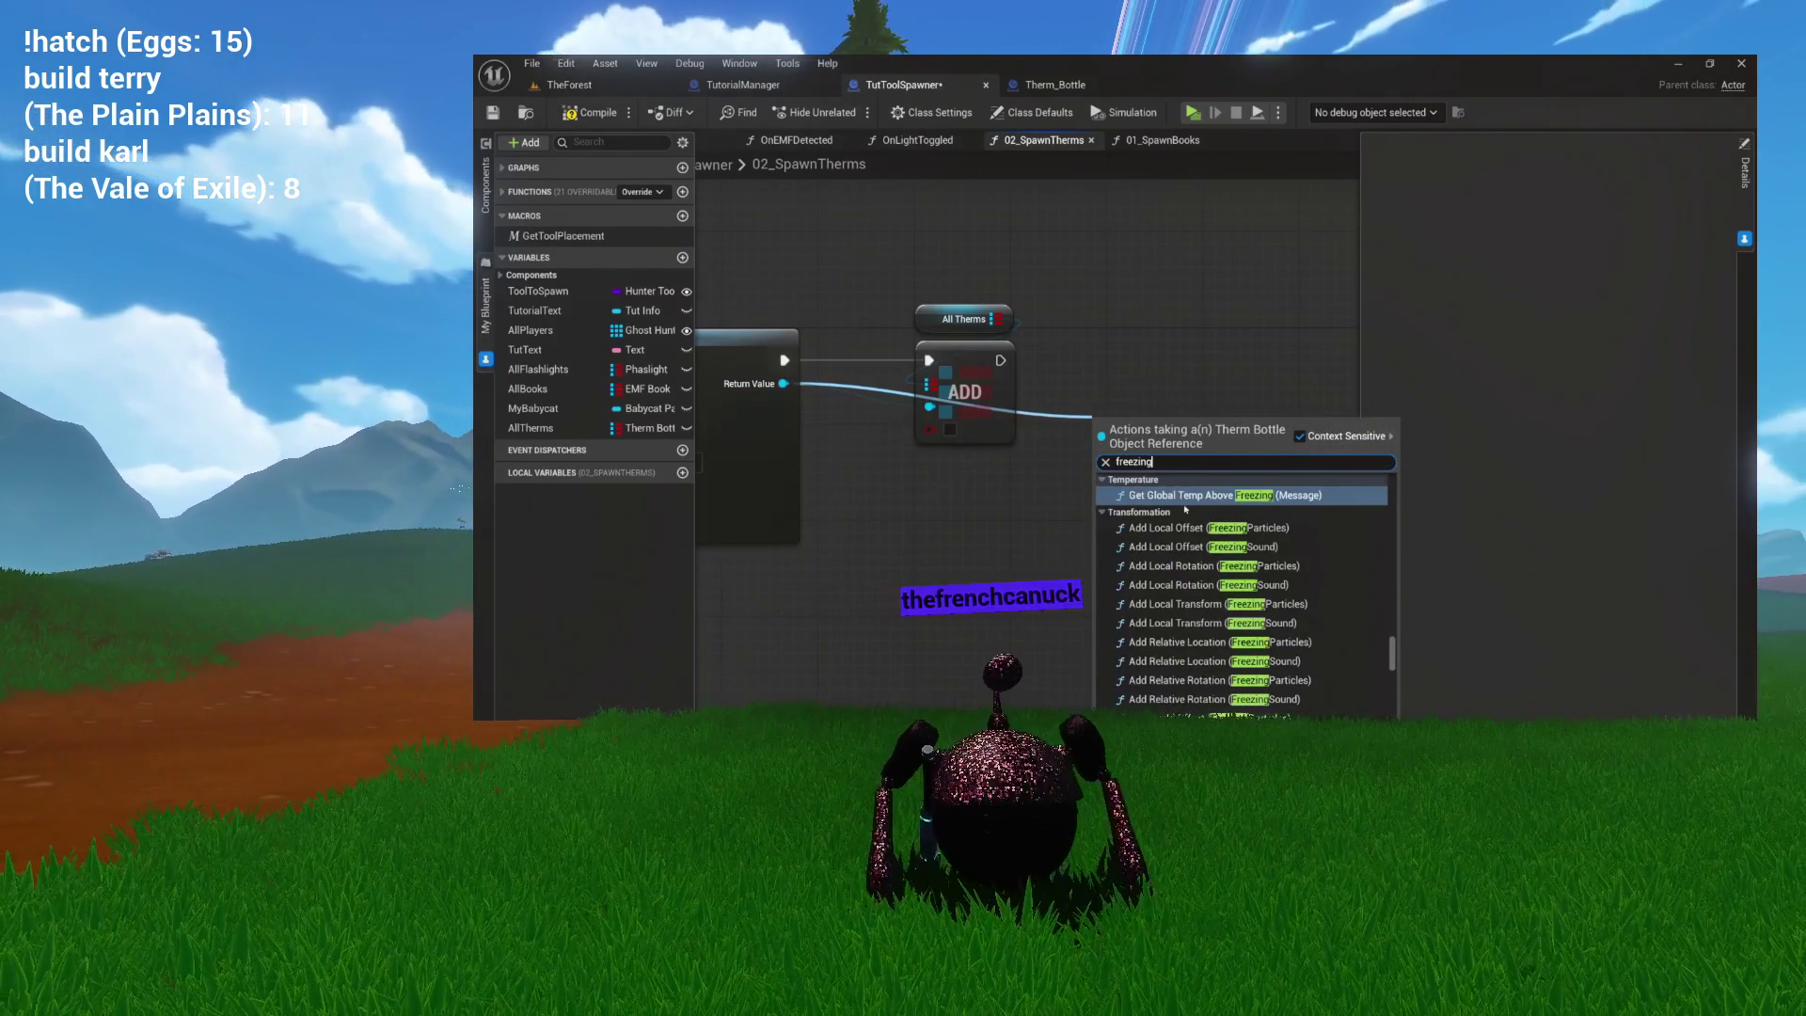
pyautogui.scroll(10, 1251, 564)
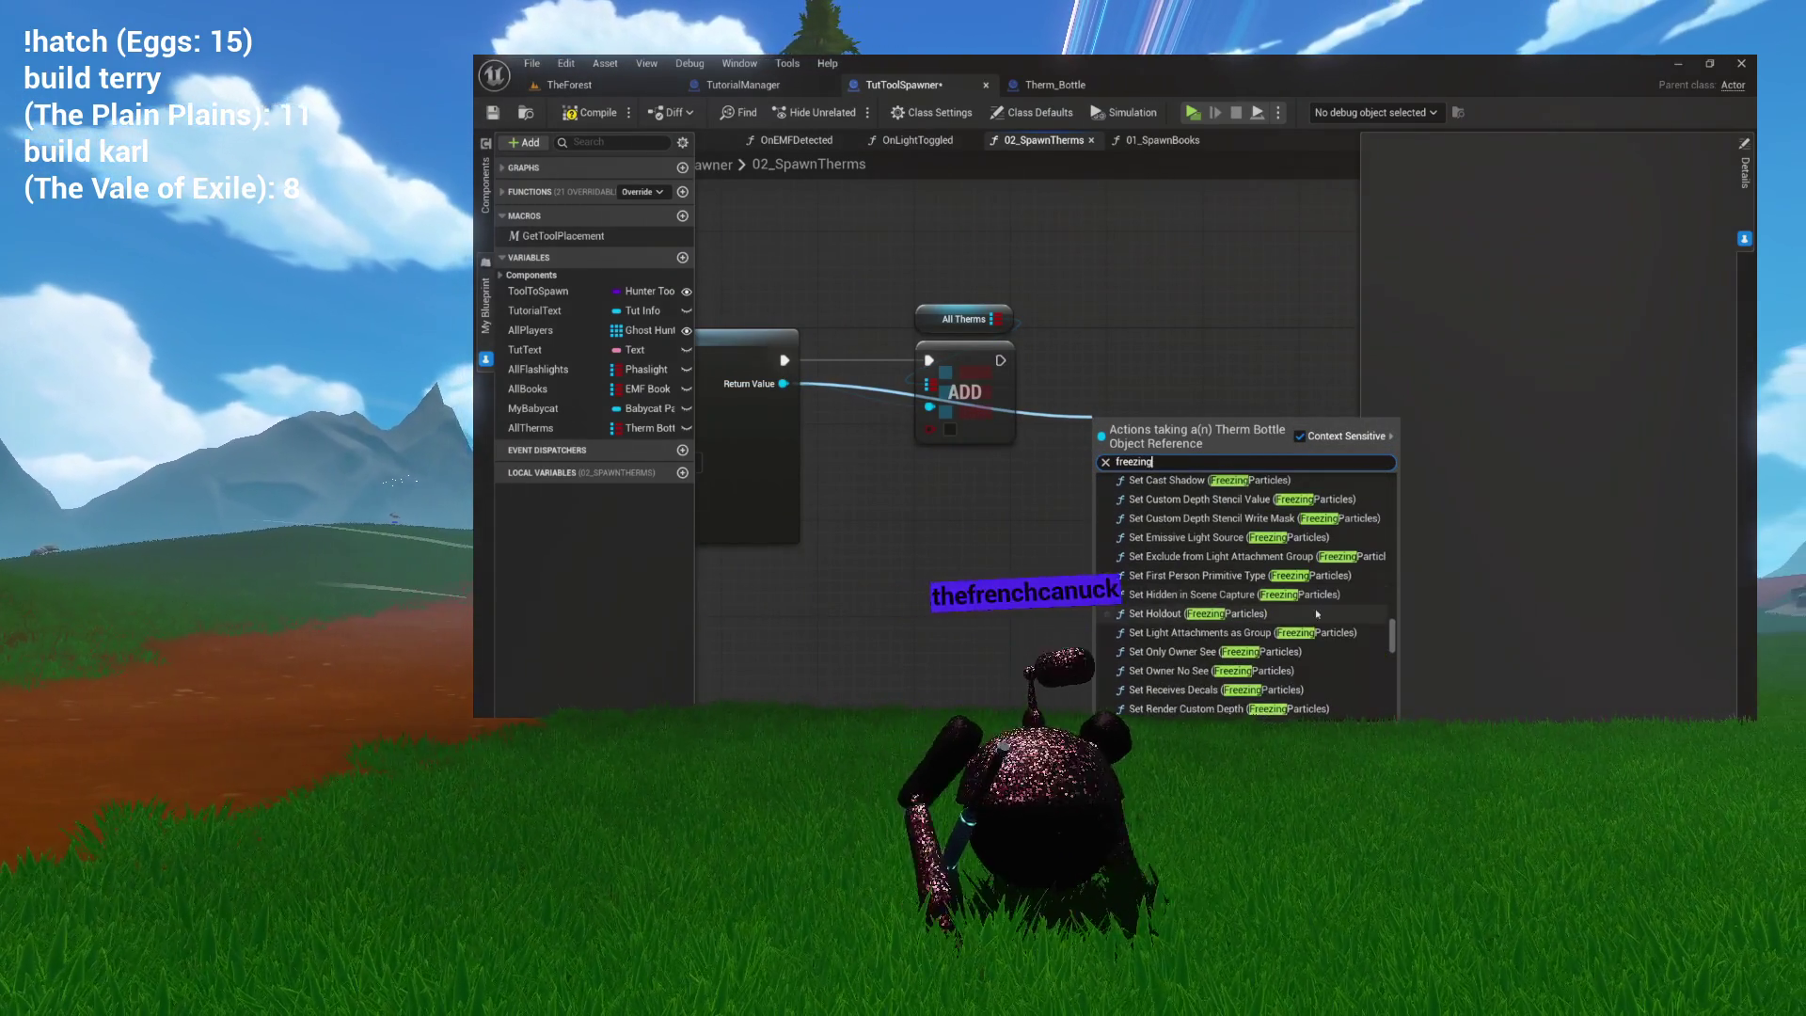
pyautogui.moveTo(1392, 635); pyautogui.dragTo(1393, 466)
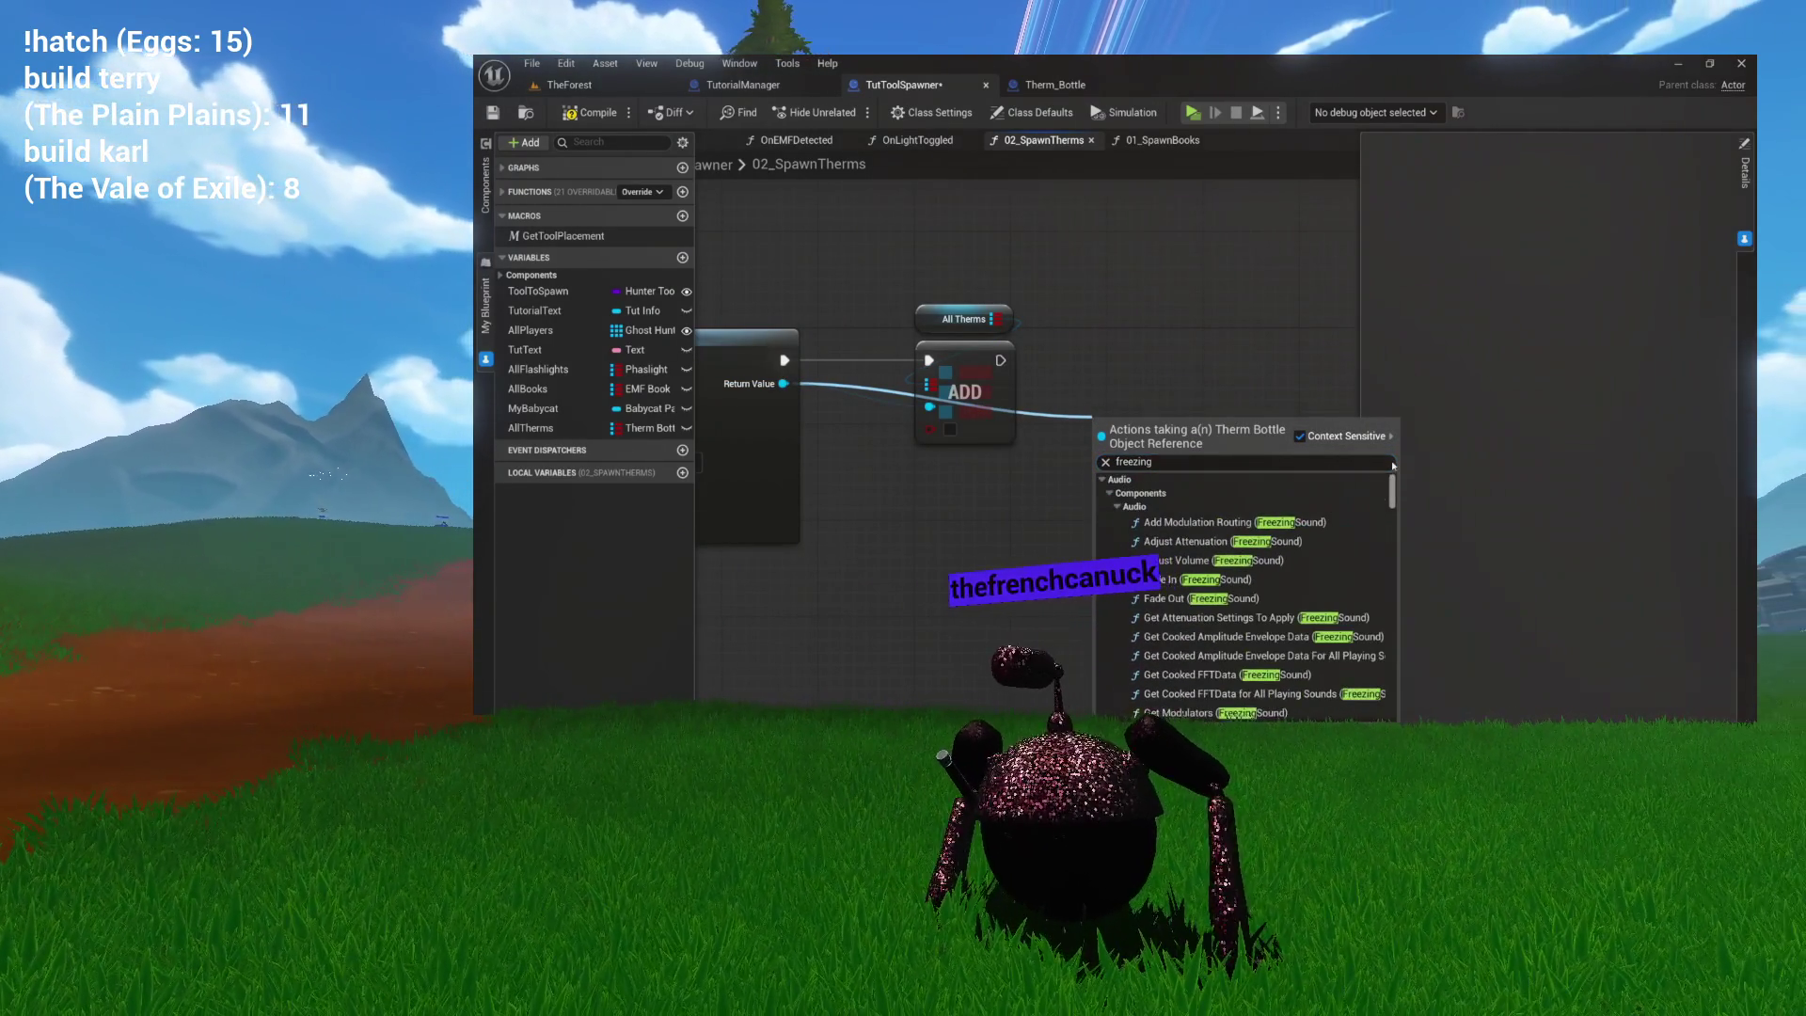
pyautogui.click(1103, 481)
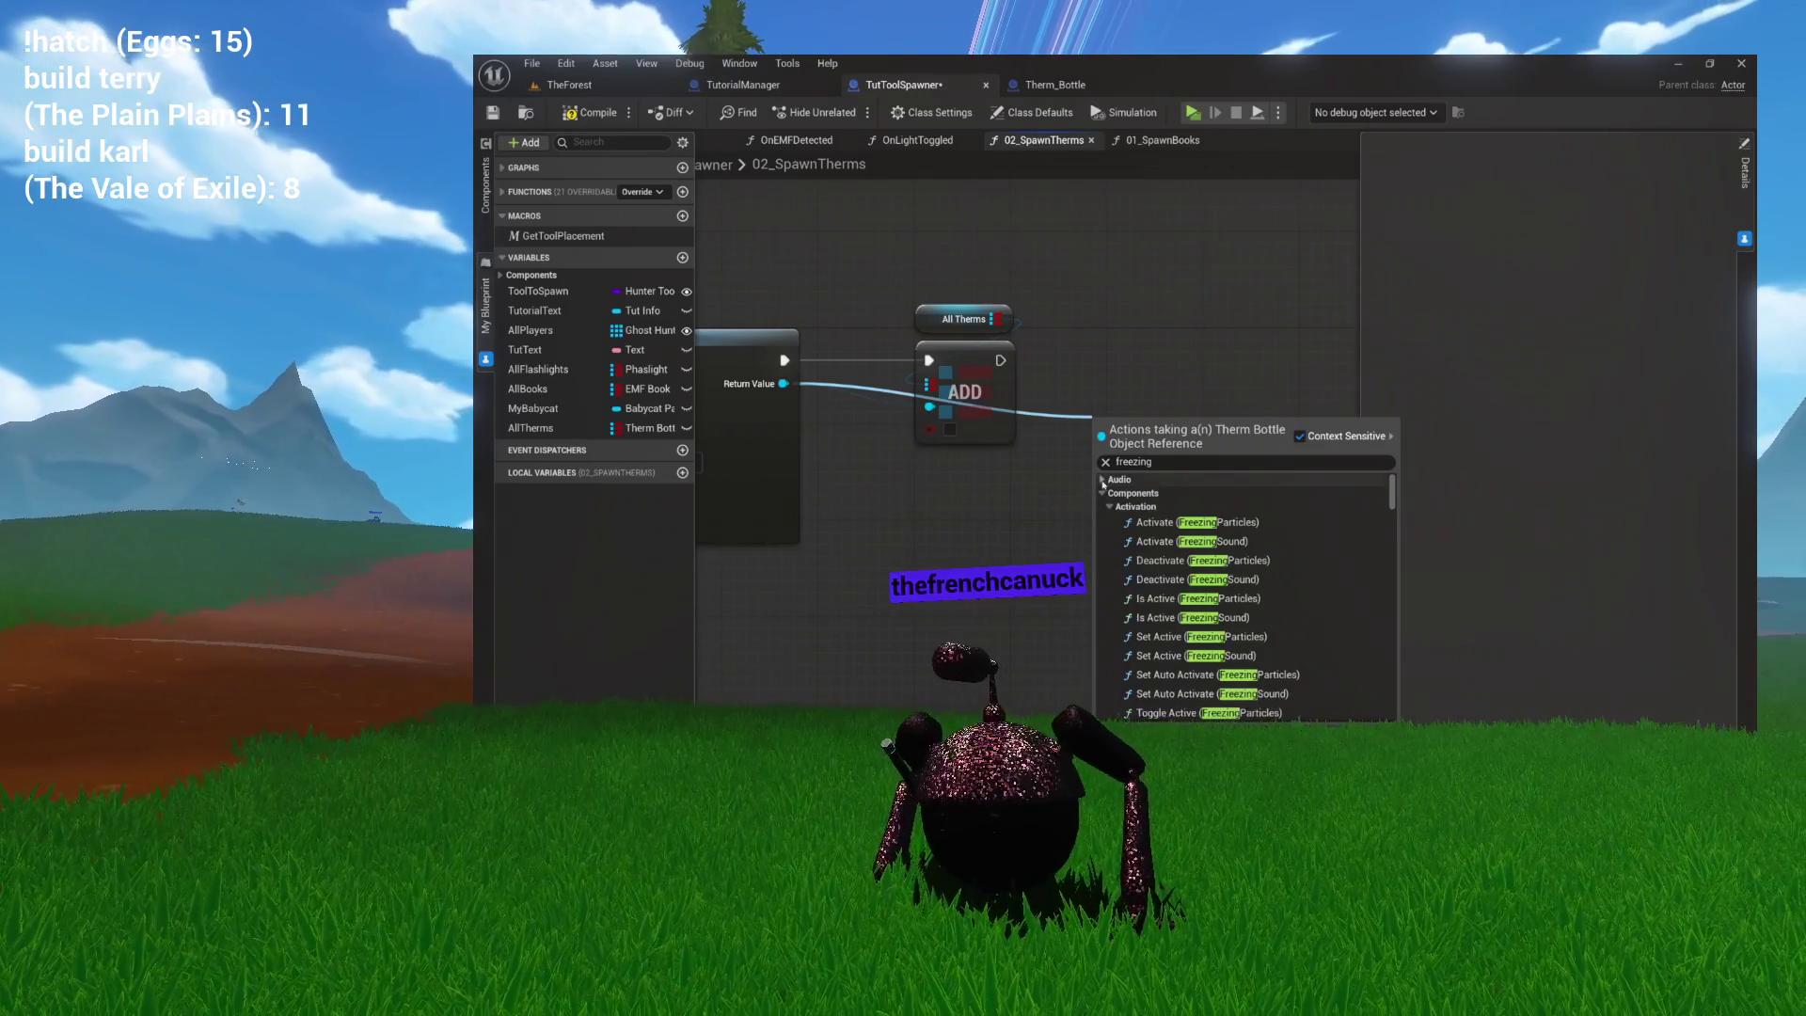
pyautogui.click(1103, 494)
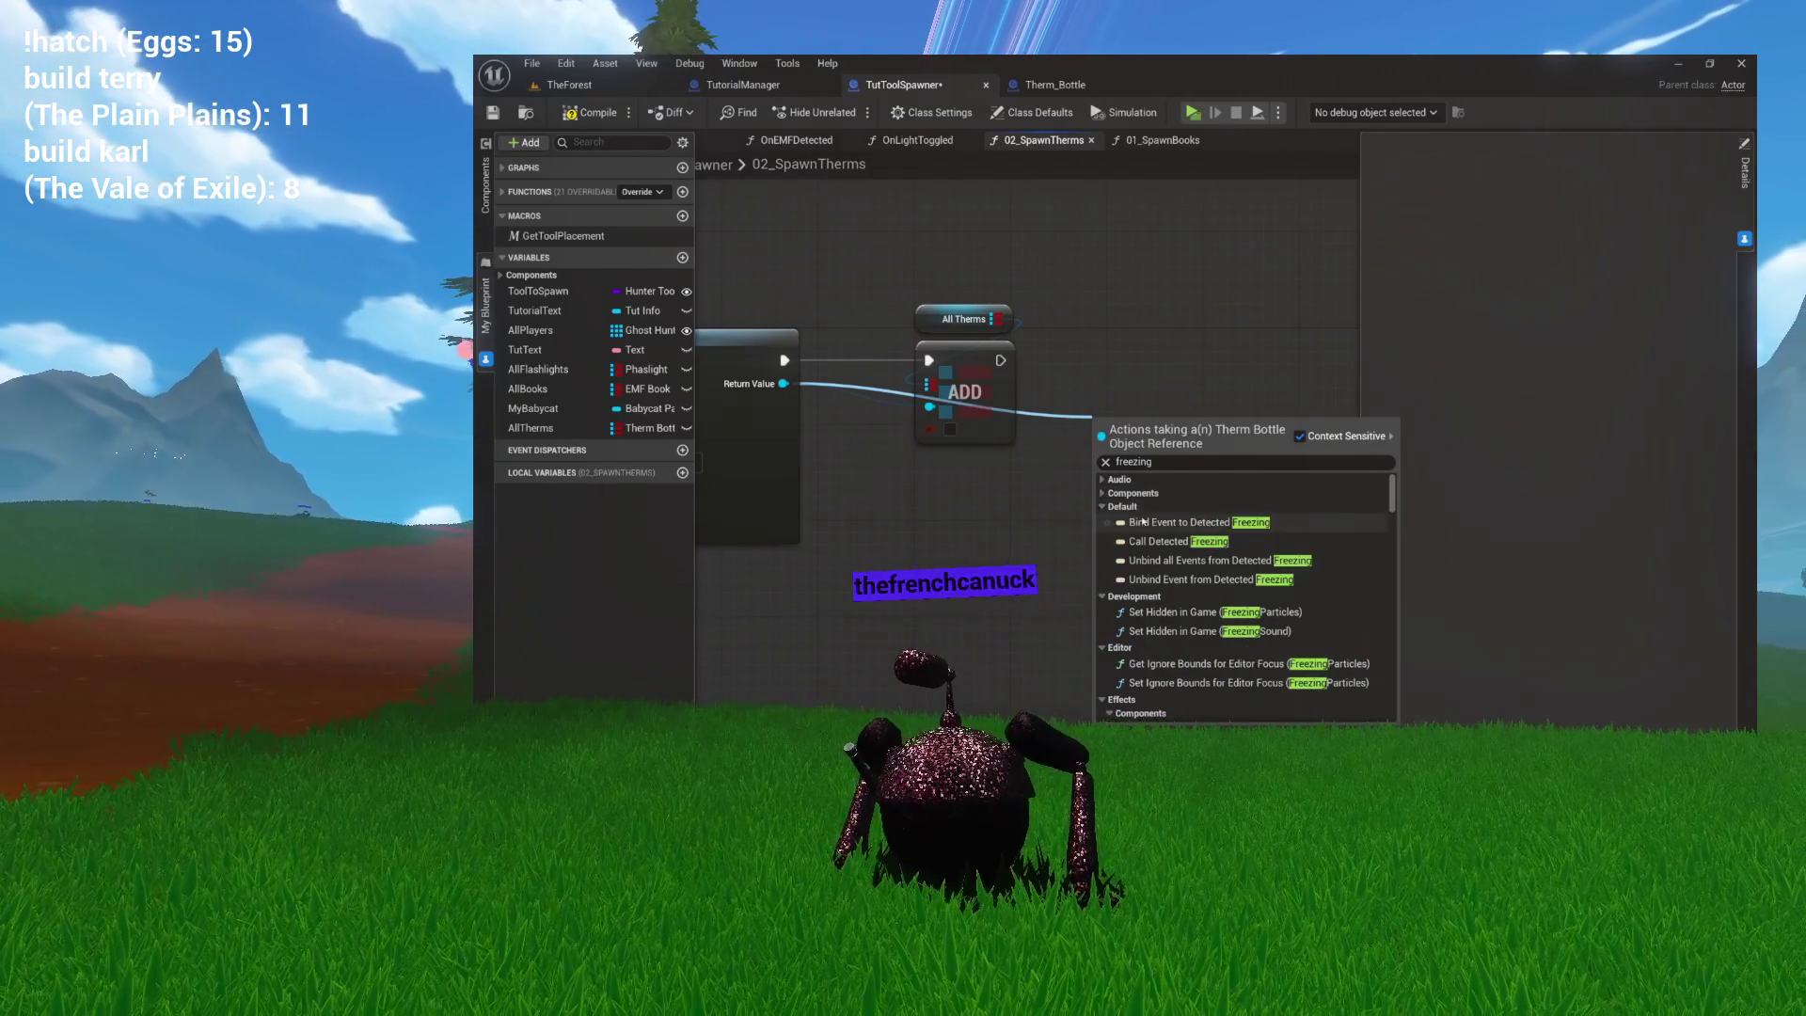
pyautogui.click(1190, 523)
pyautogui.moveTo(1176, 428)
pyautogui.mouseDown()
pyautogui.moveTo(1176, 378)
pyautogui.moveTo(1071, 484)
pyautogui.mouseUp()
# Delete the stray Get Global Temp Above Freezing node, then search 'crea' from the Event pin.
pyautogui.write('freezi')
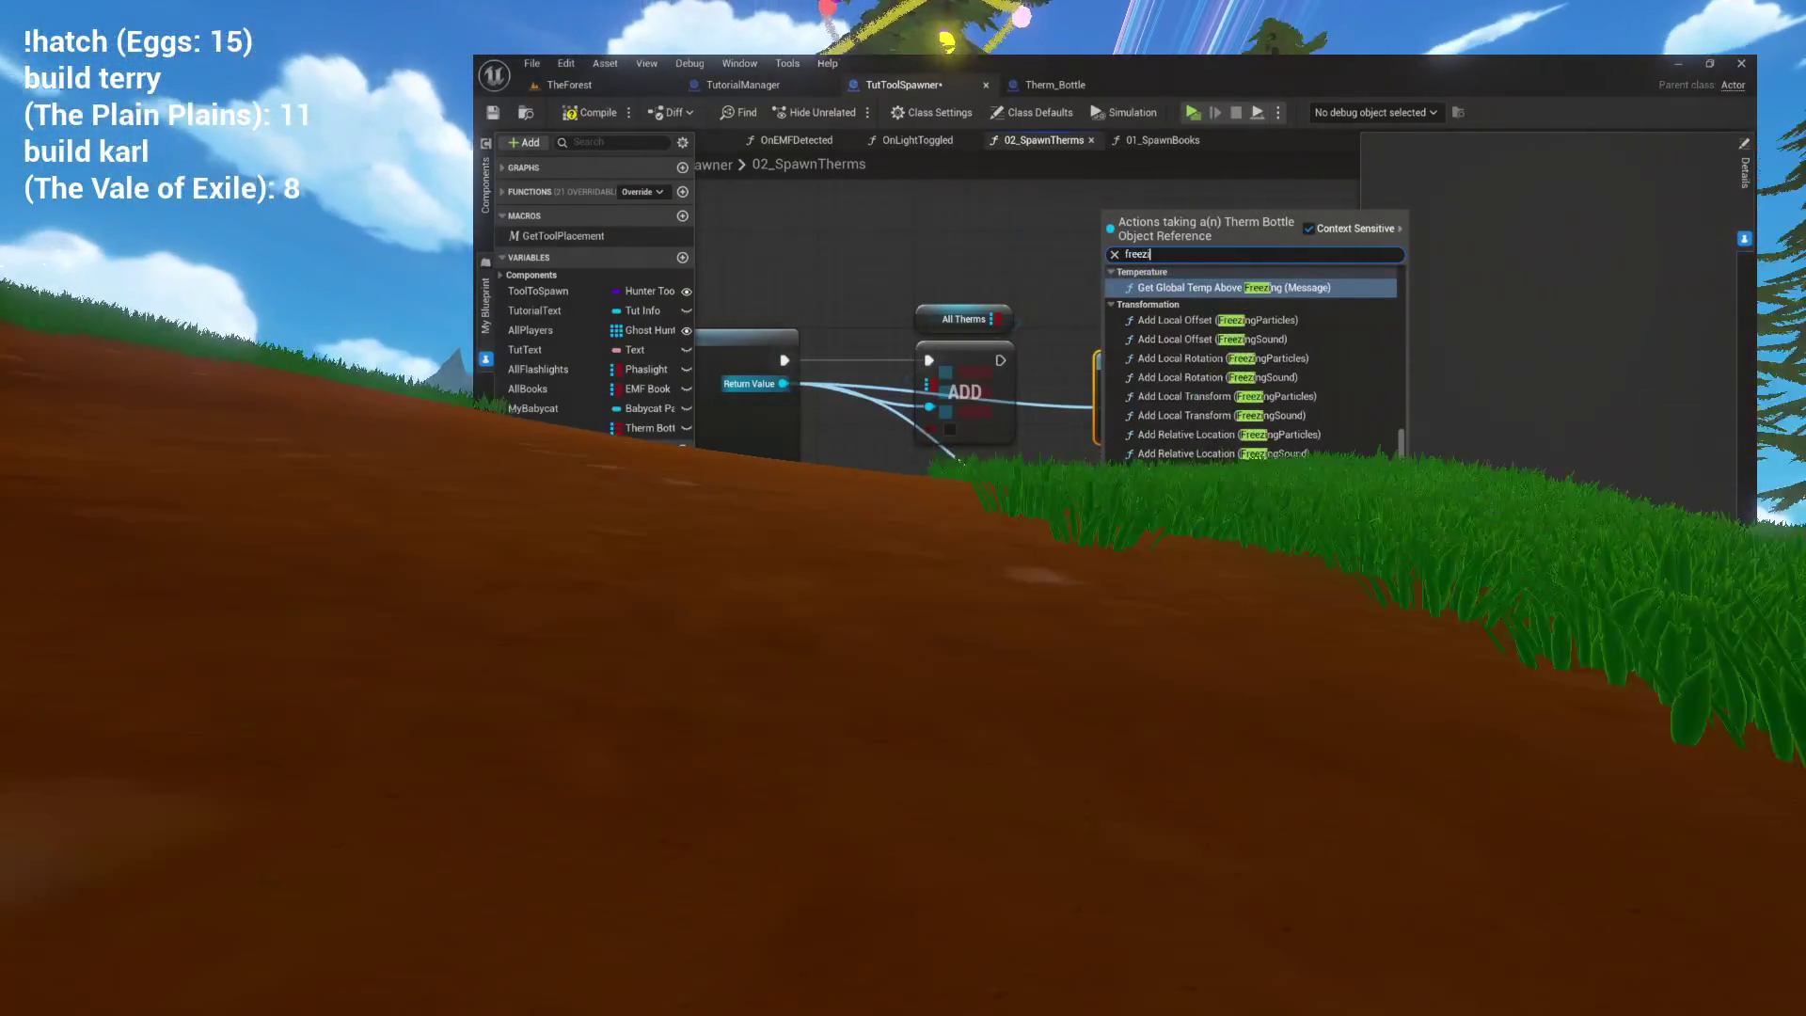
pyautogui.write('n')
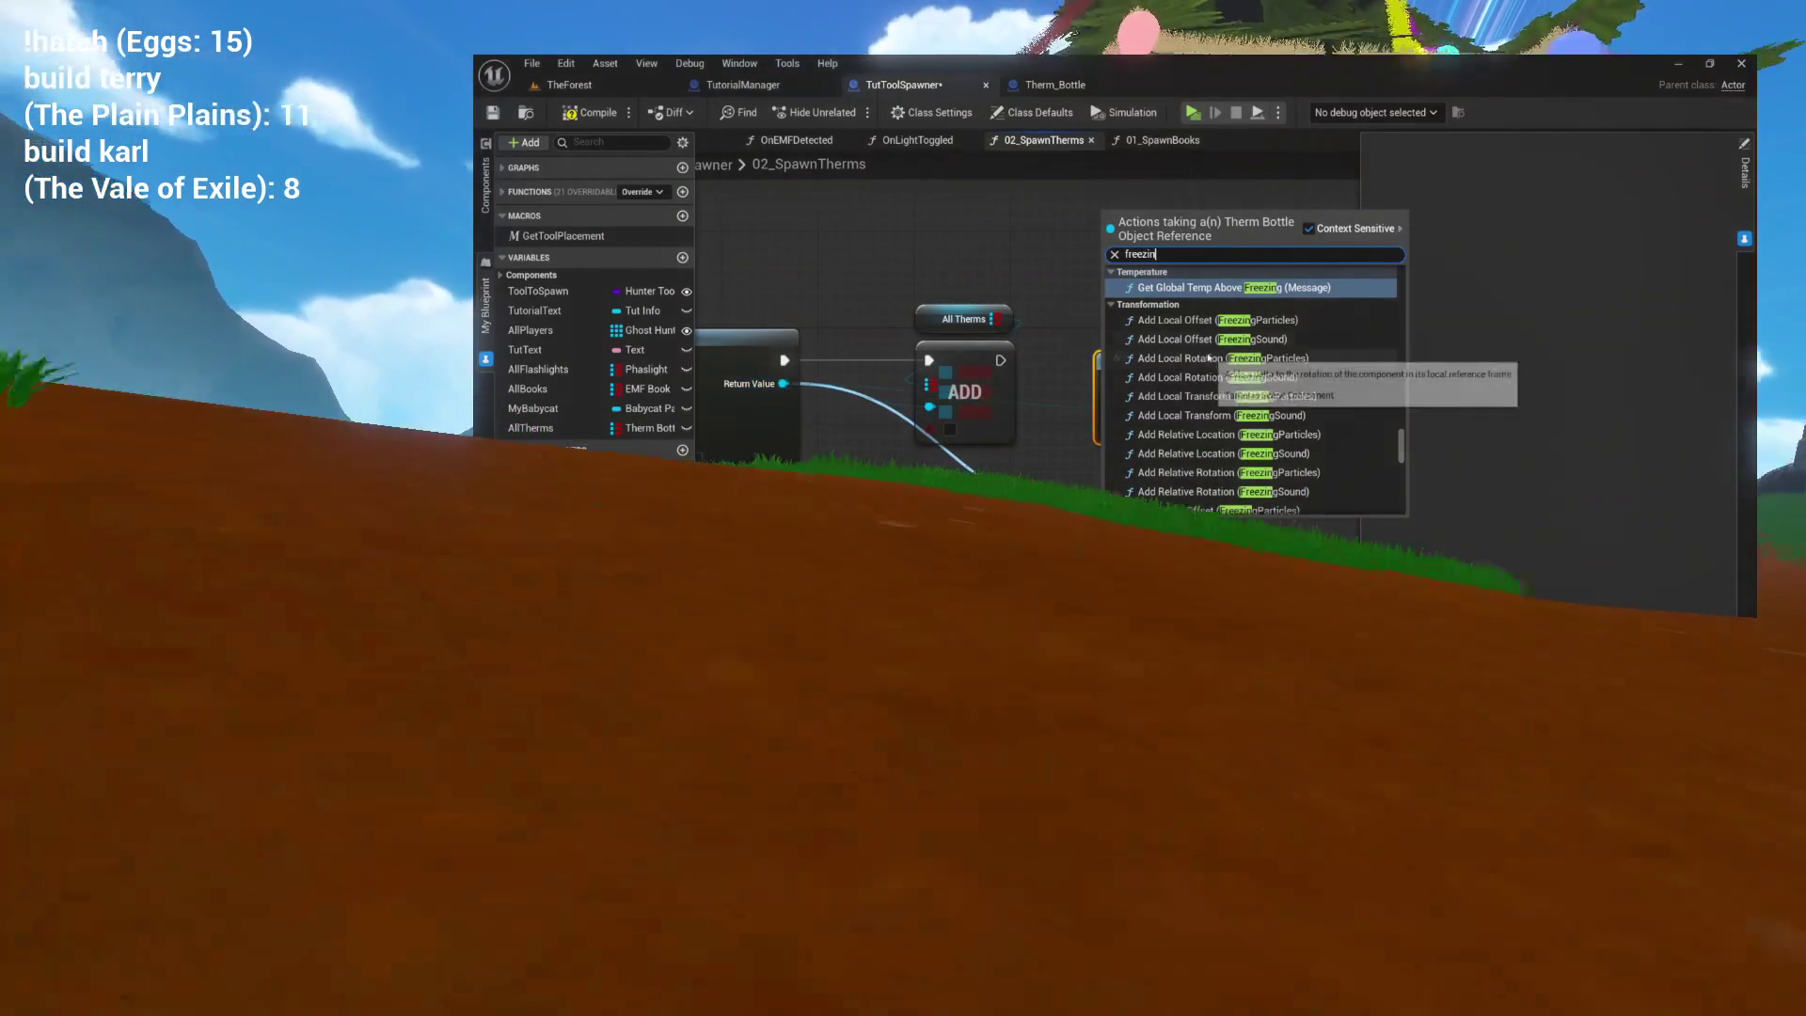
pyautogui.scroll(2, 1214, 376)
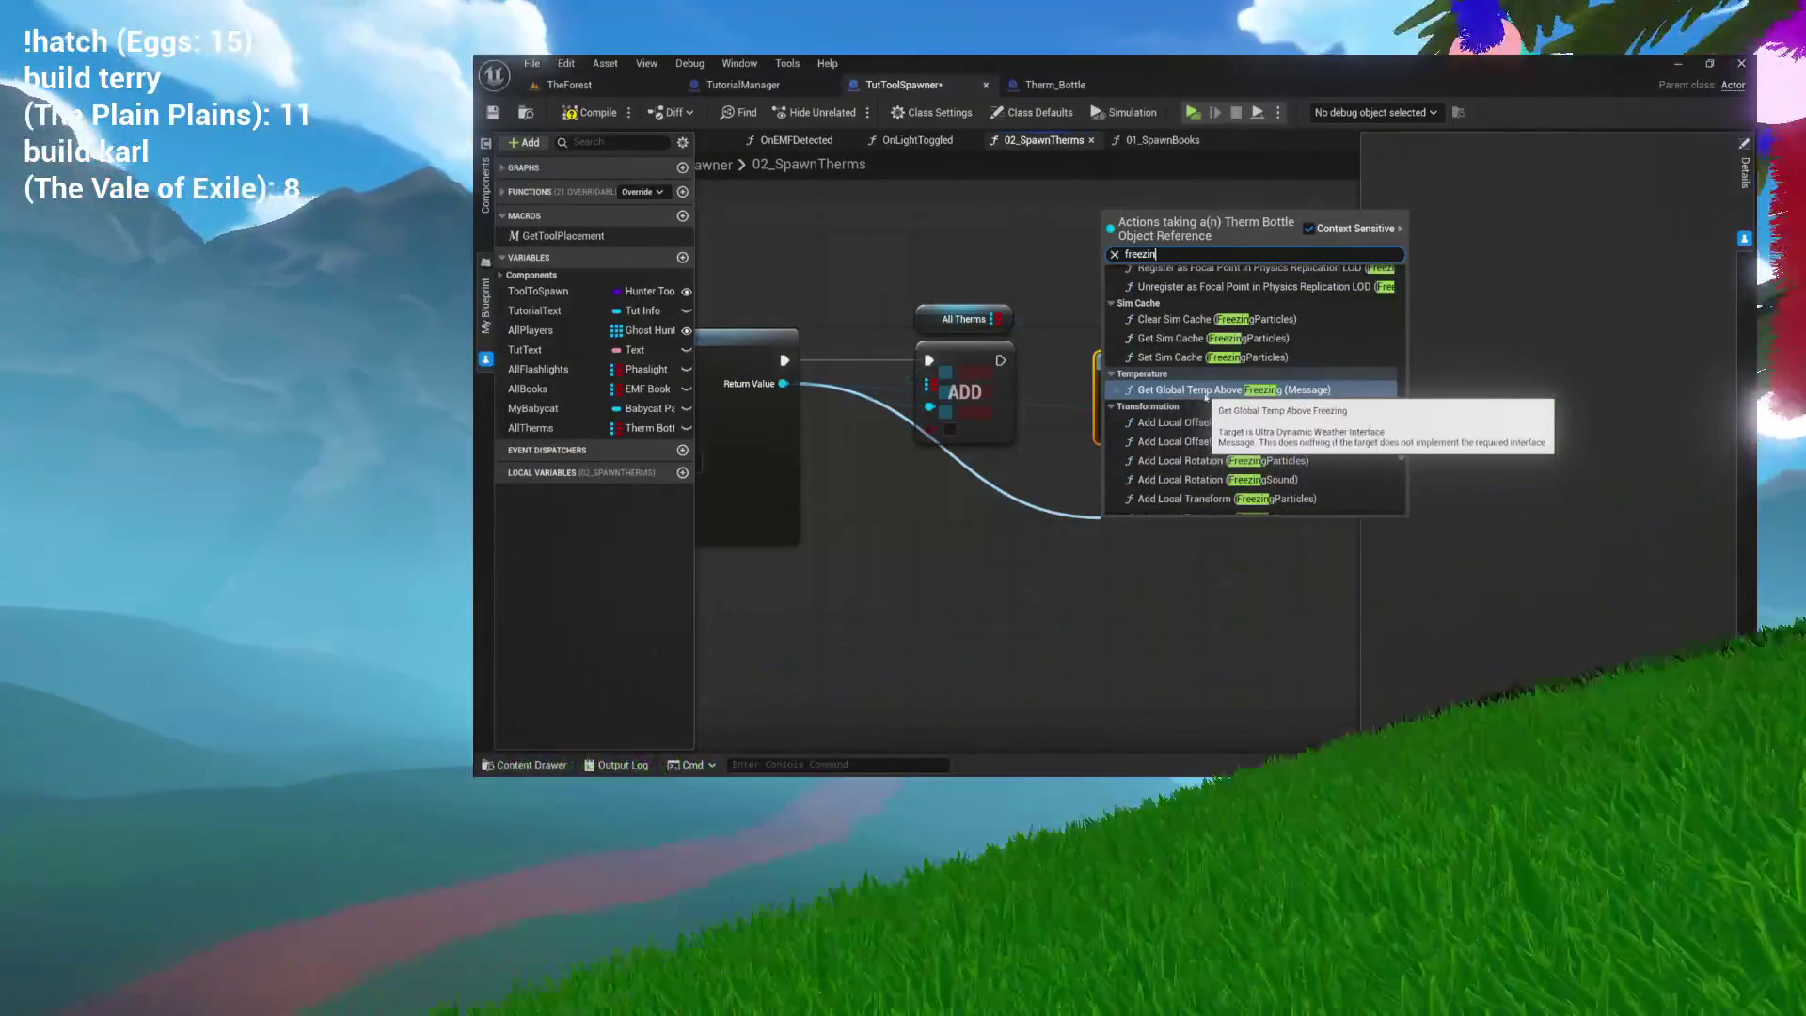
pyautogui.click(1220, 393)
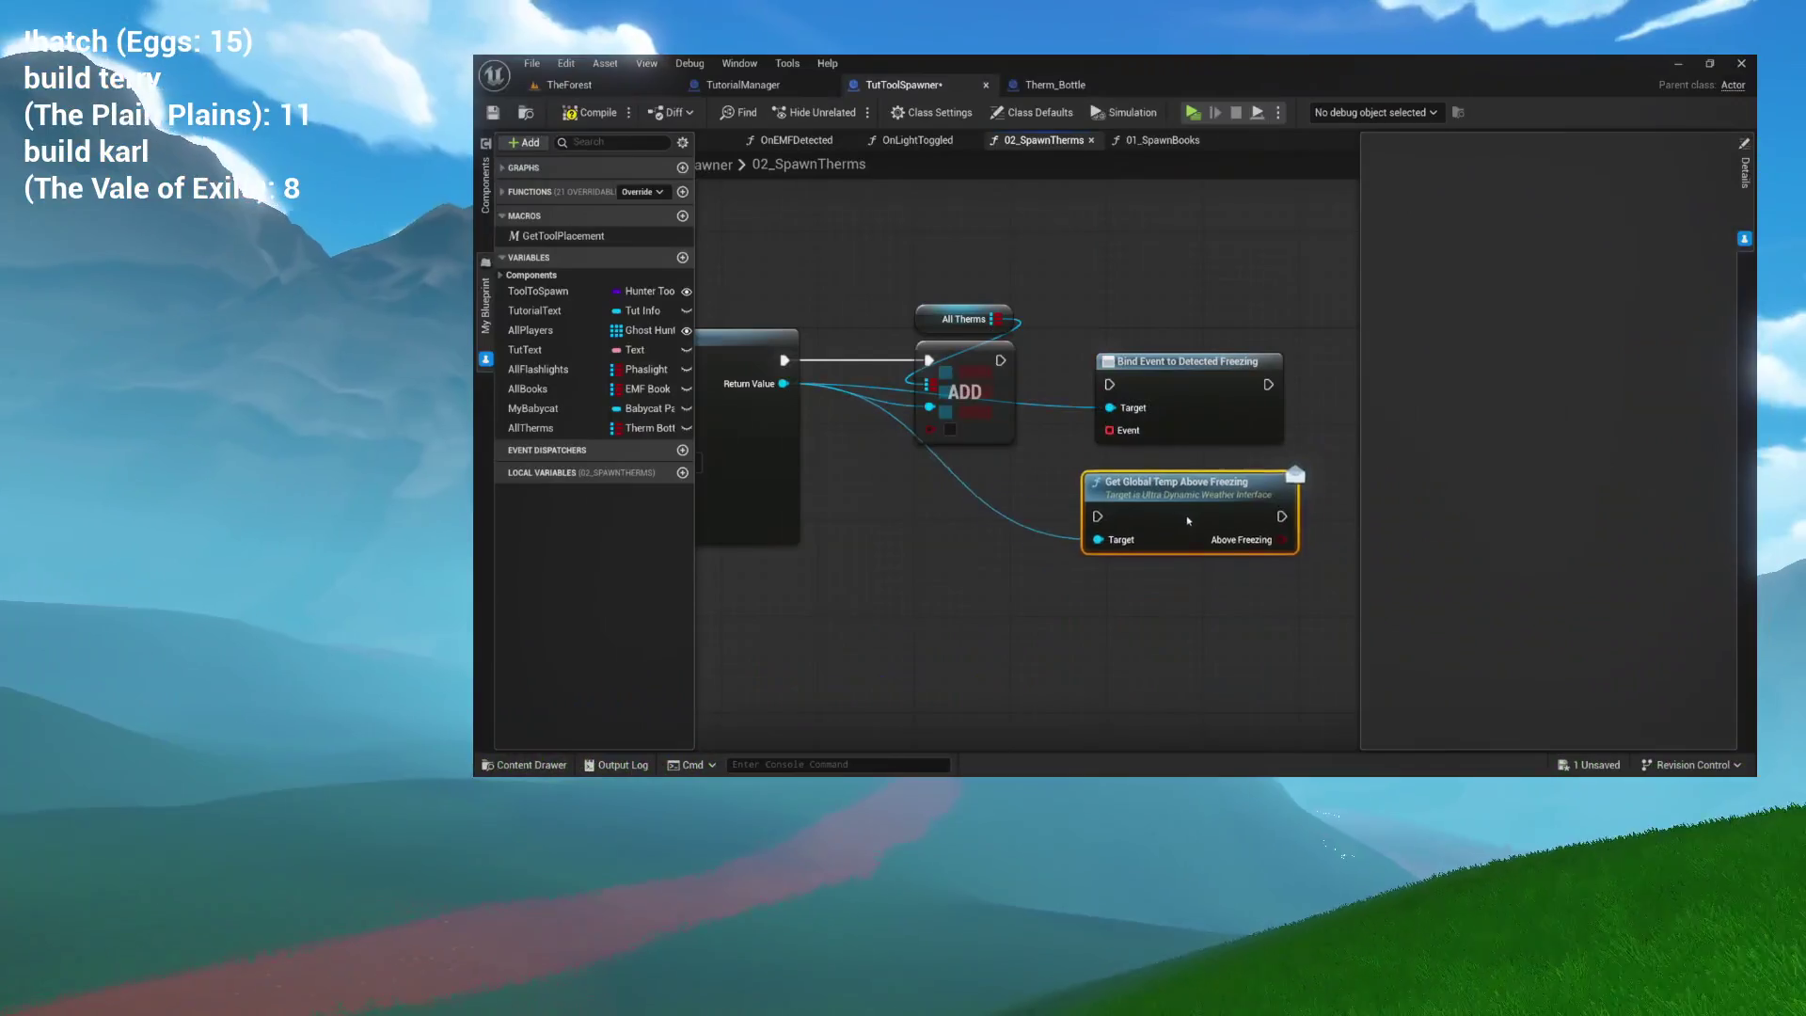
pyautogui.scroll(3, 1149, 547)
pyautogui.scroll(1, 1140, 508)
pyautogui.press('Delete')
pyautogui.scroll(-3, 1088, 637)
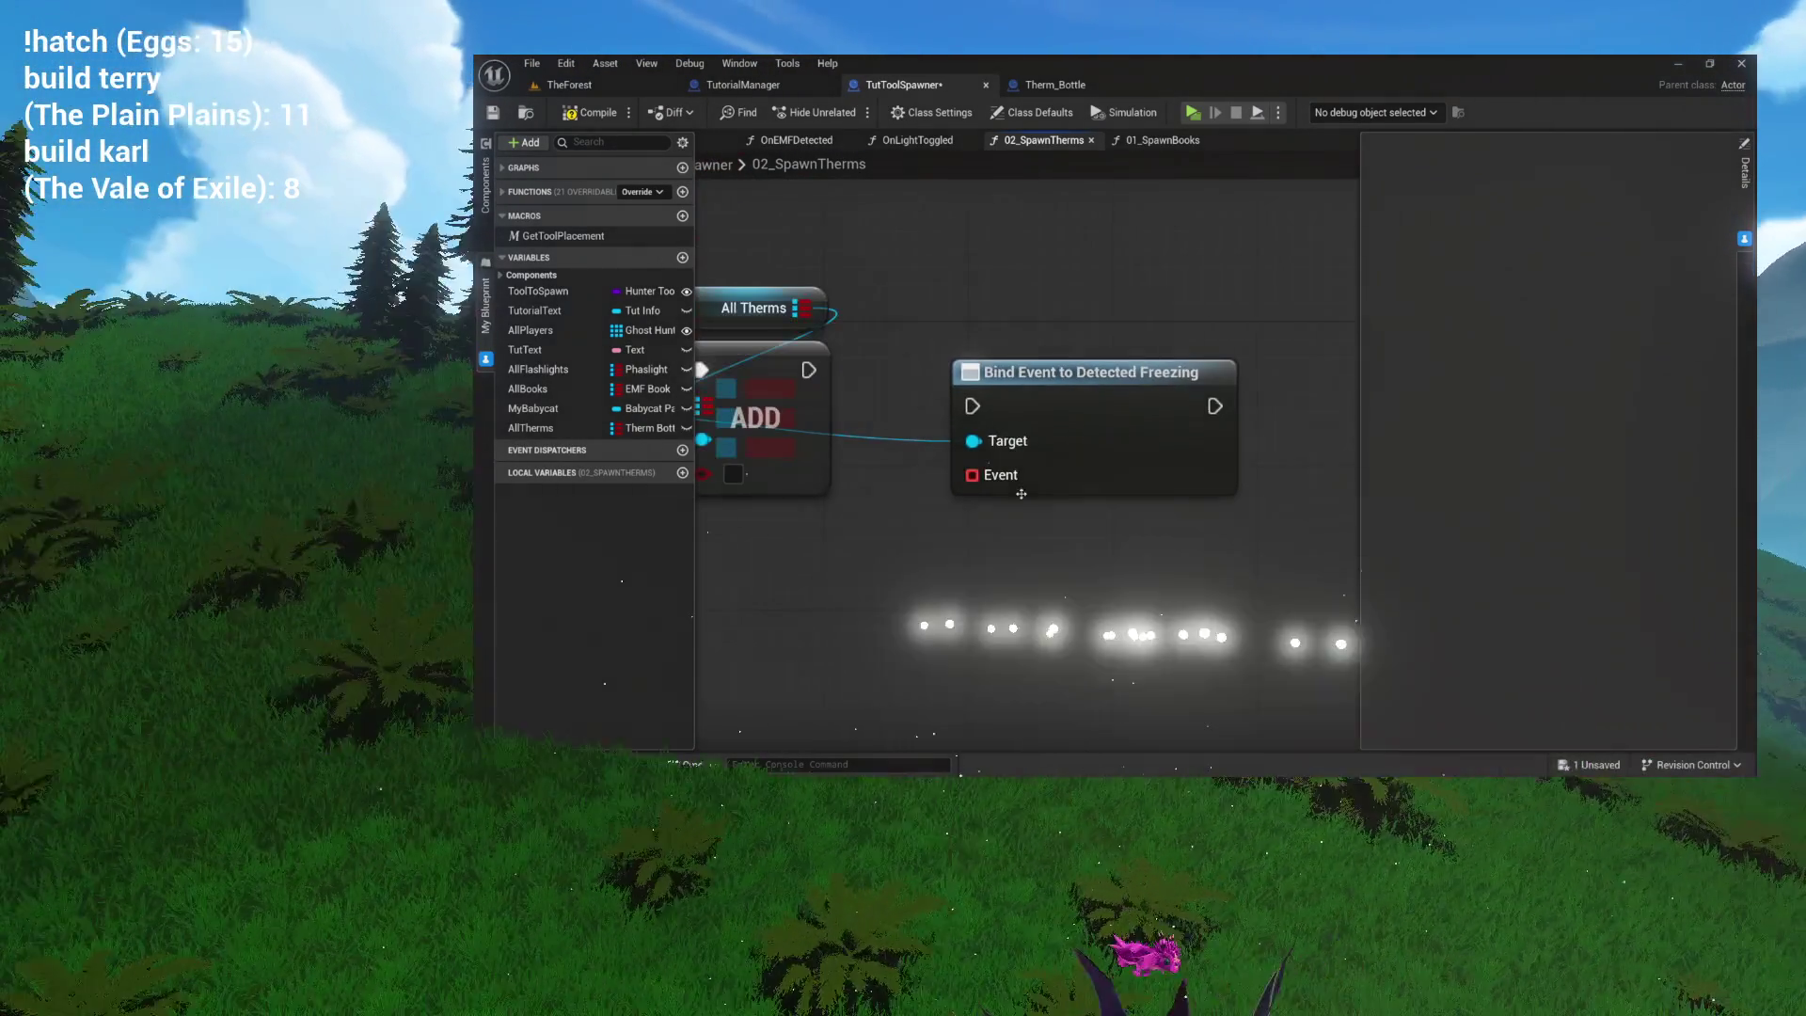
pyautogui.moveTo(1021, 494); pyautogui.dragTo(1017, 458)
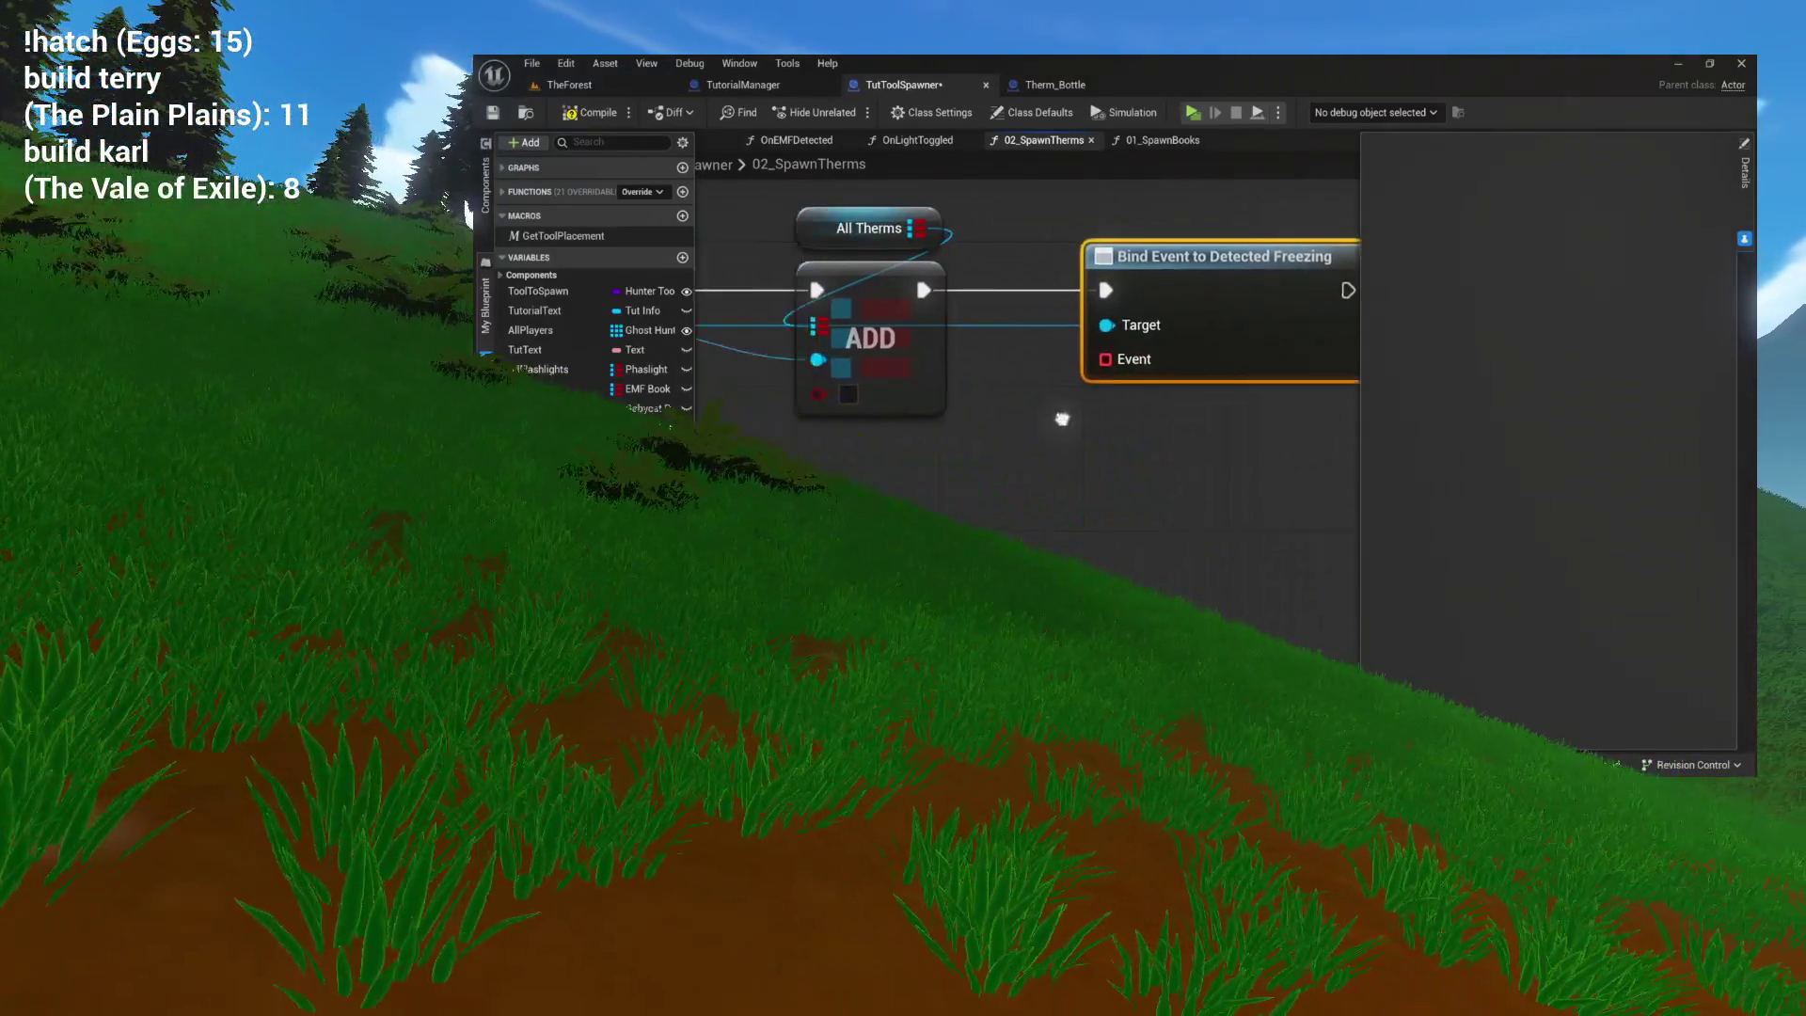
pyautogui.scroll(-1, 1095, 420)
pyautogui.moveTo(1095, 420)
pyautogui.mouseDown()
pyautogui.moveTo(998, 390)
pyautogui.moveTo(1081, 461)
pyautogui.mouseUp()
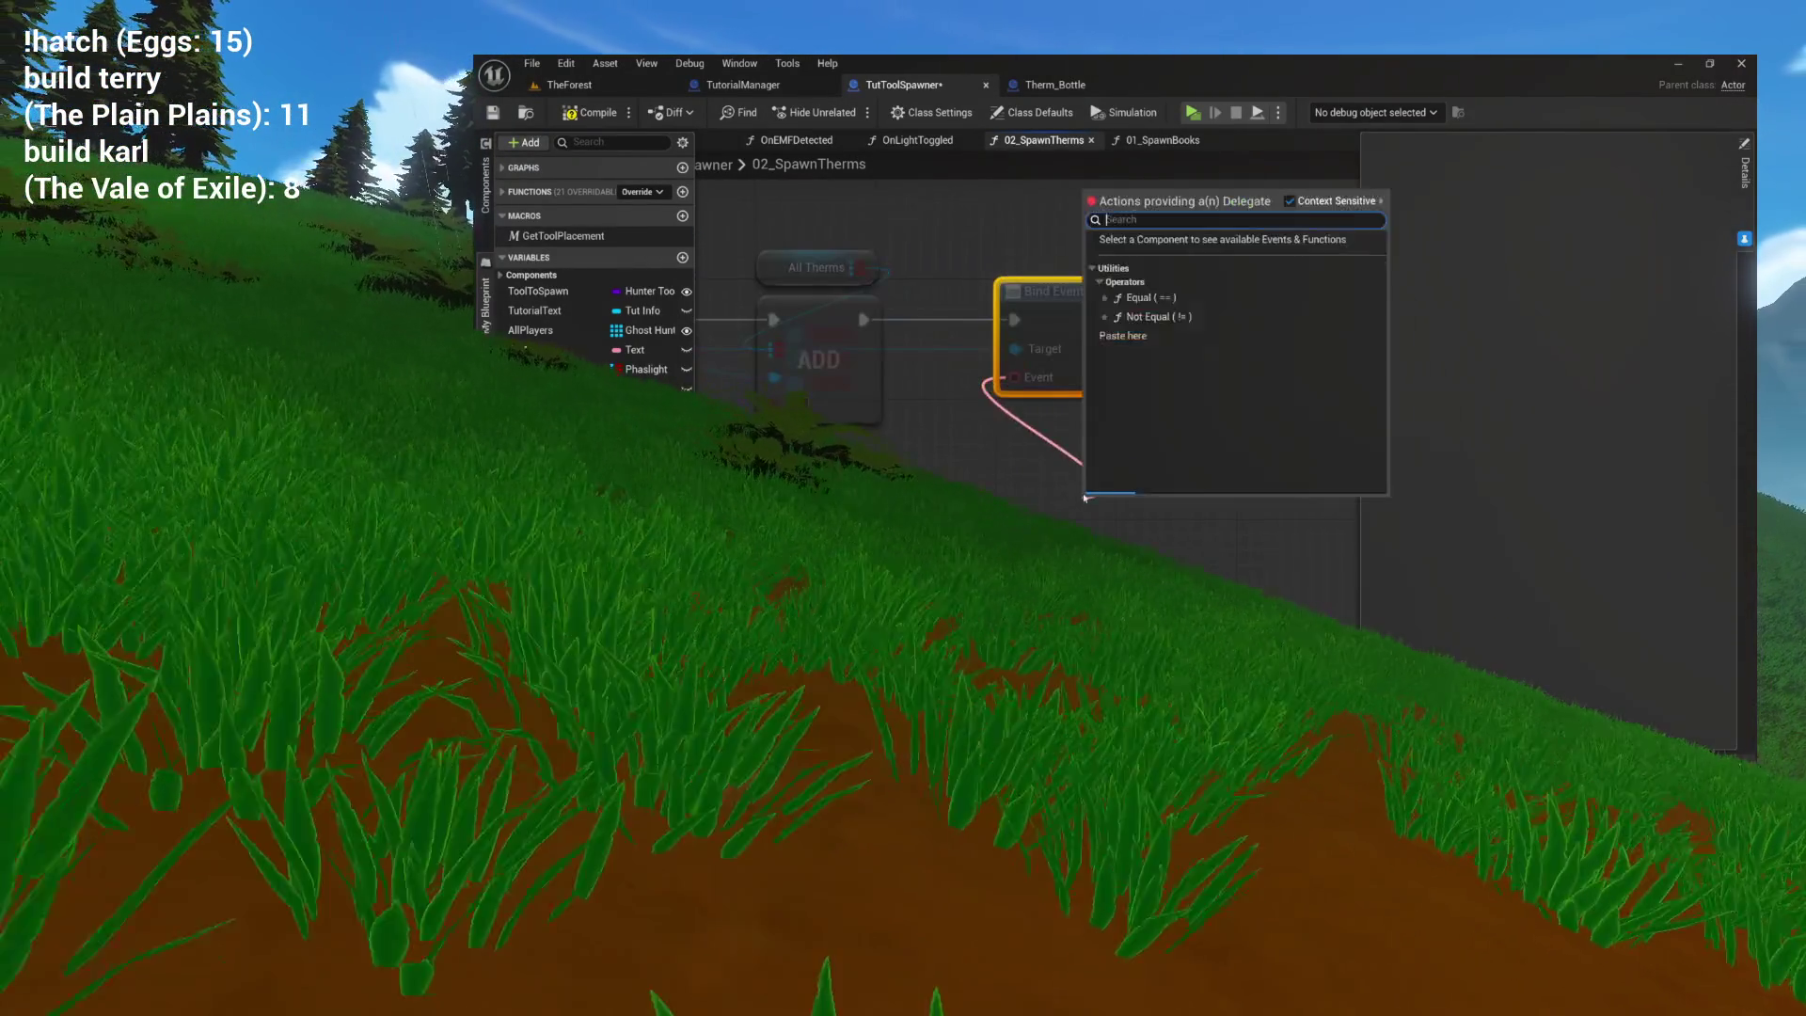
pyautogui.write('crea')
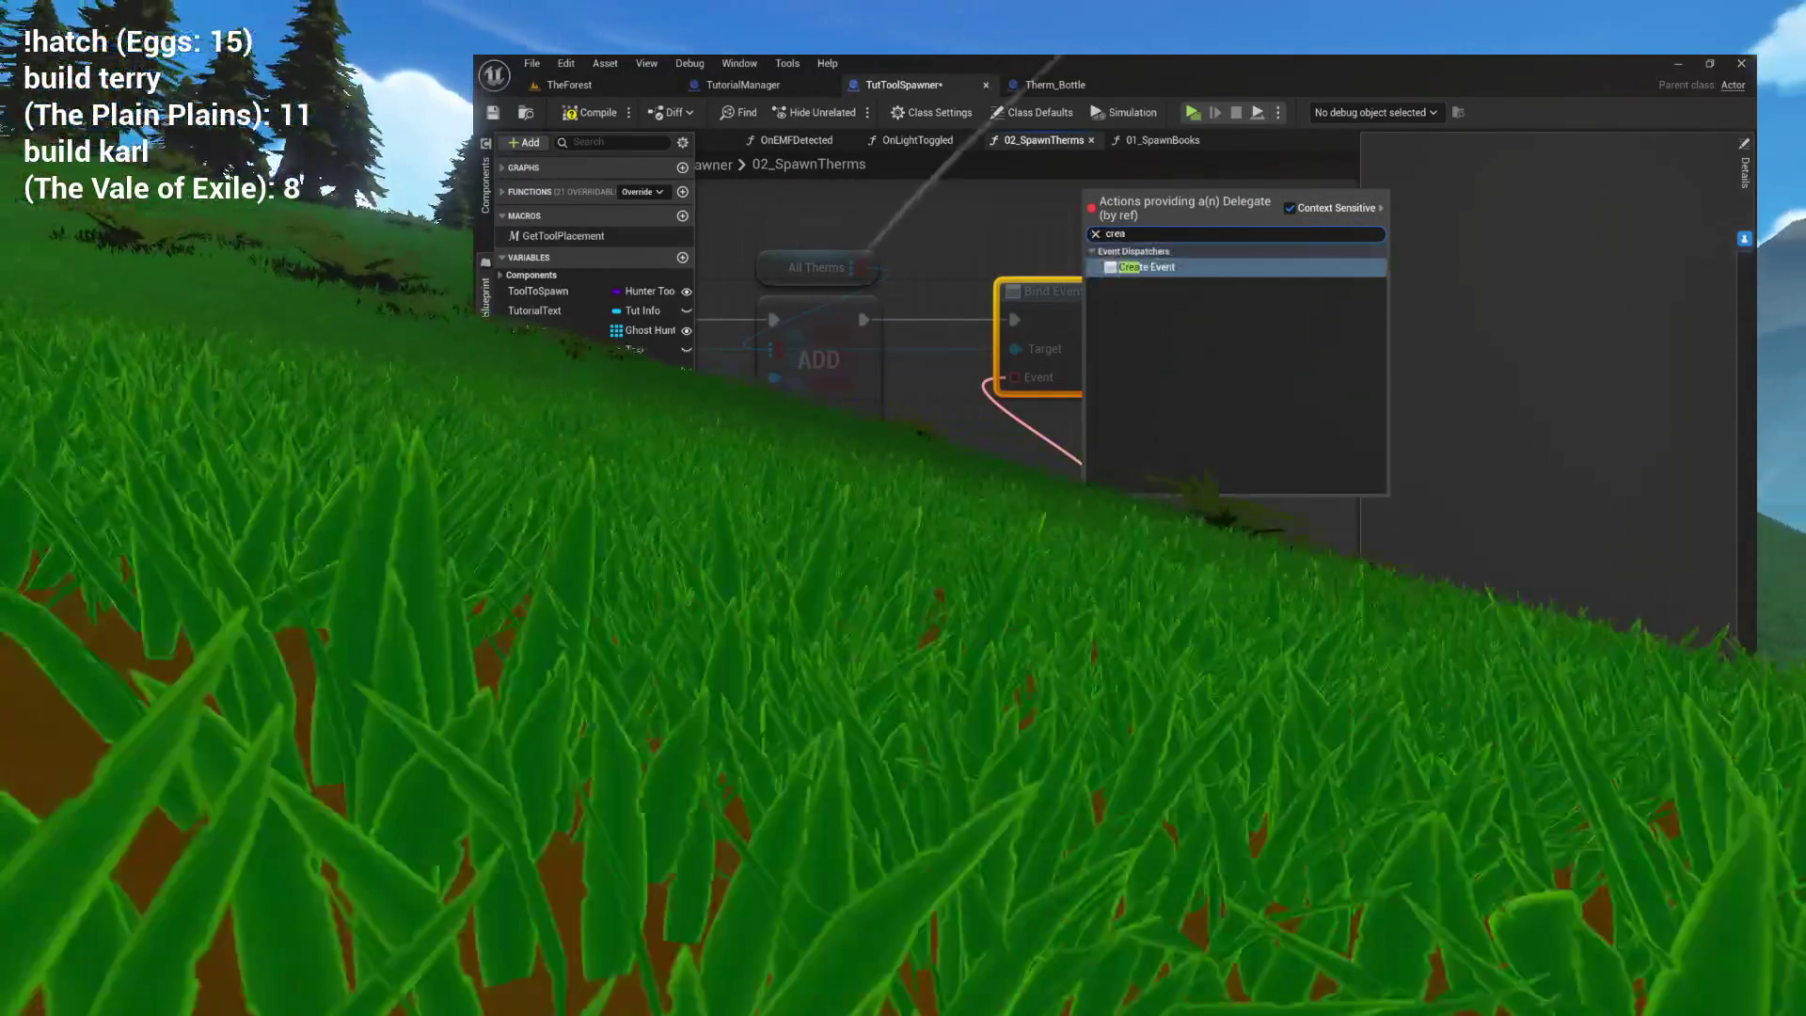
# Attach a Create Event node to the Bind Event and generate a matching freezing function.
pyautogui.click(1190, 270)
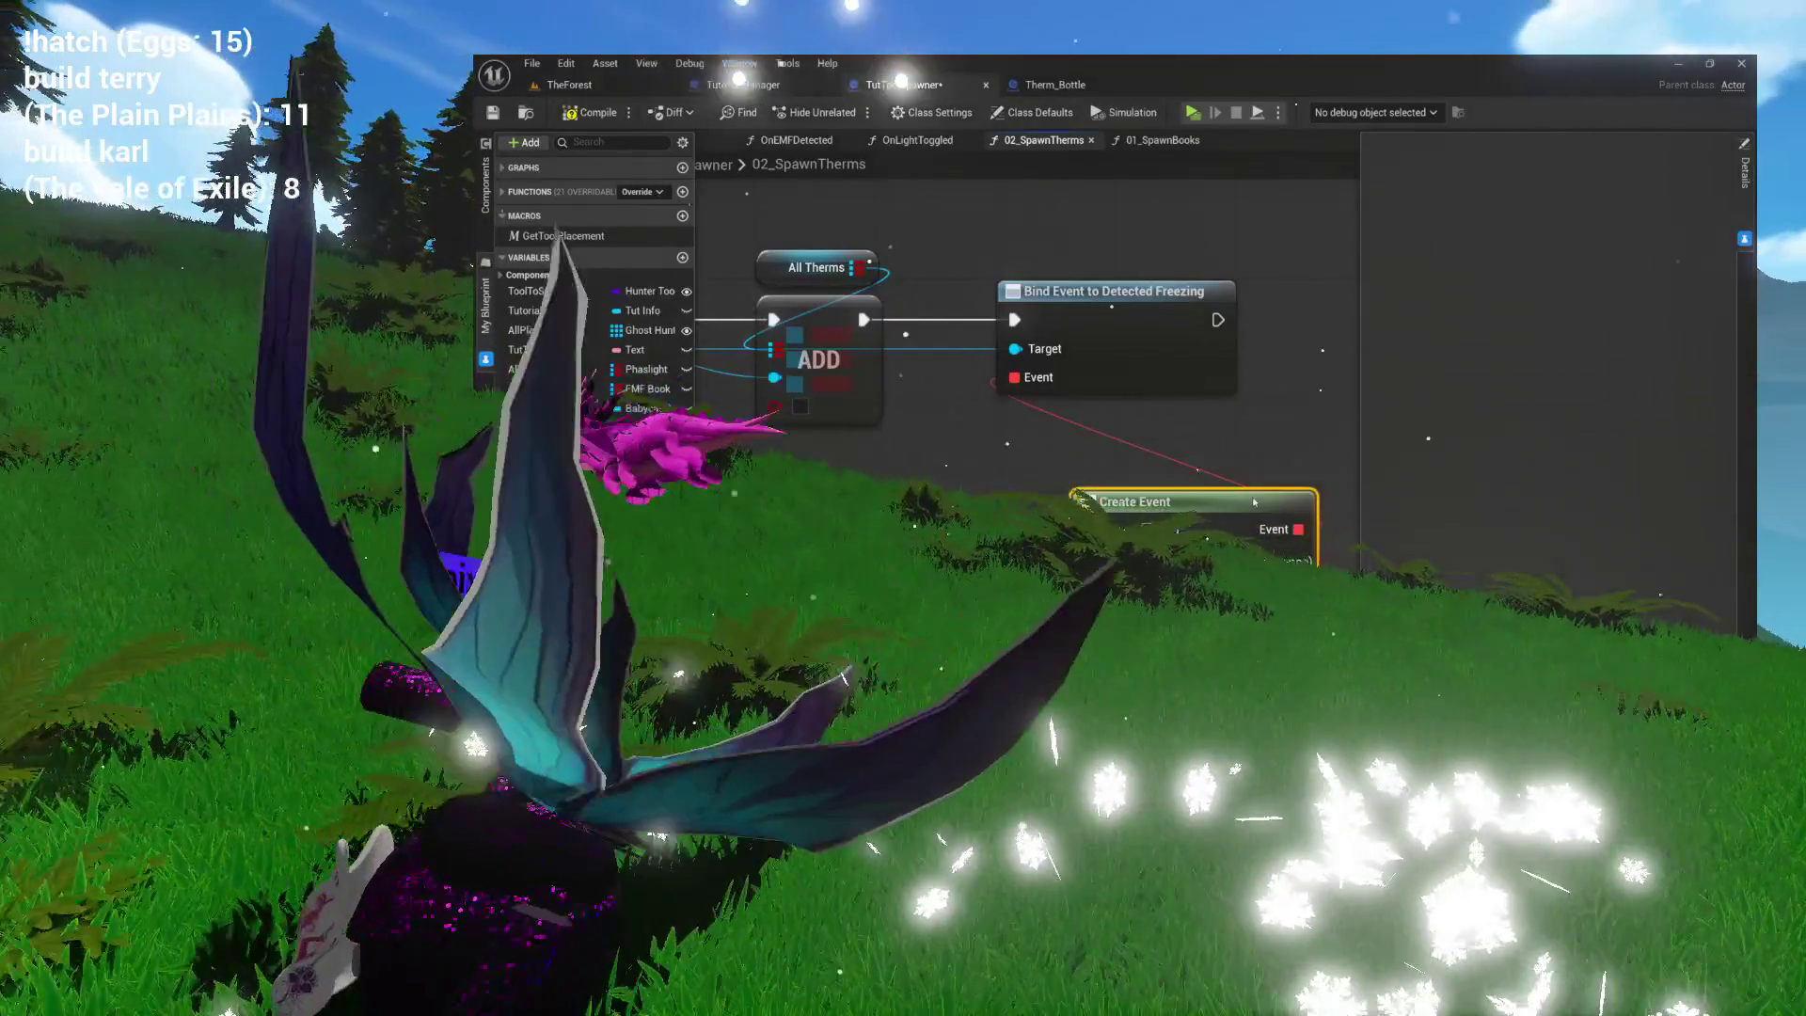
pyautogui.moveTo(1257, 500); pyautogui.dragTo(1184, 412)
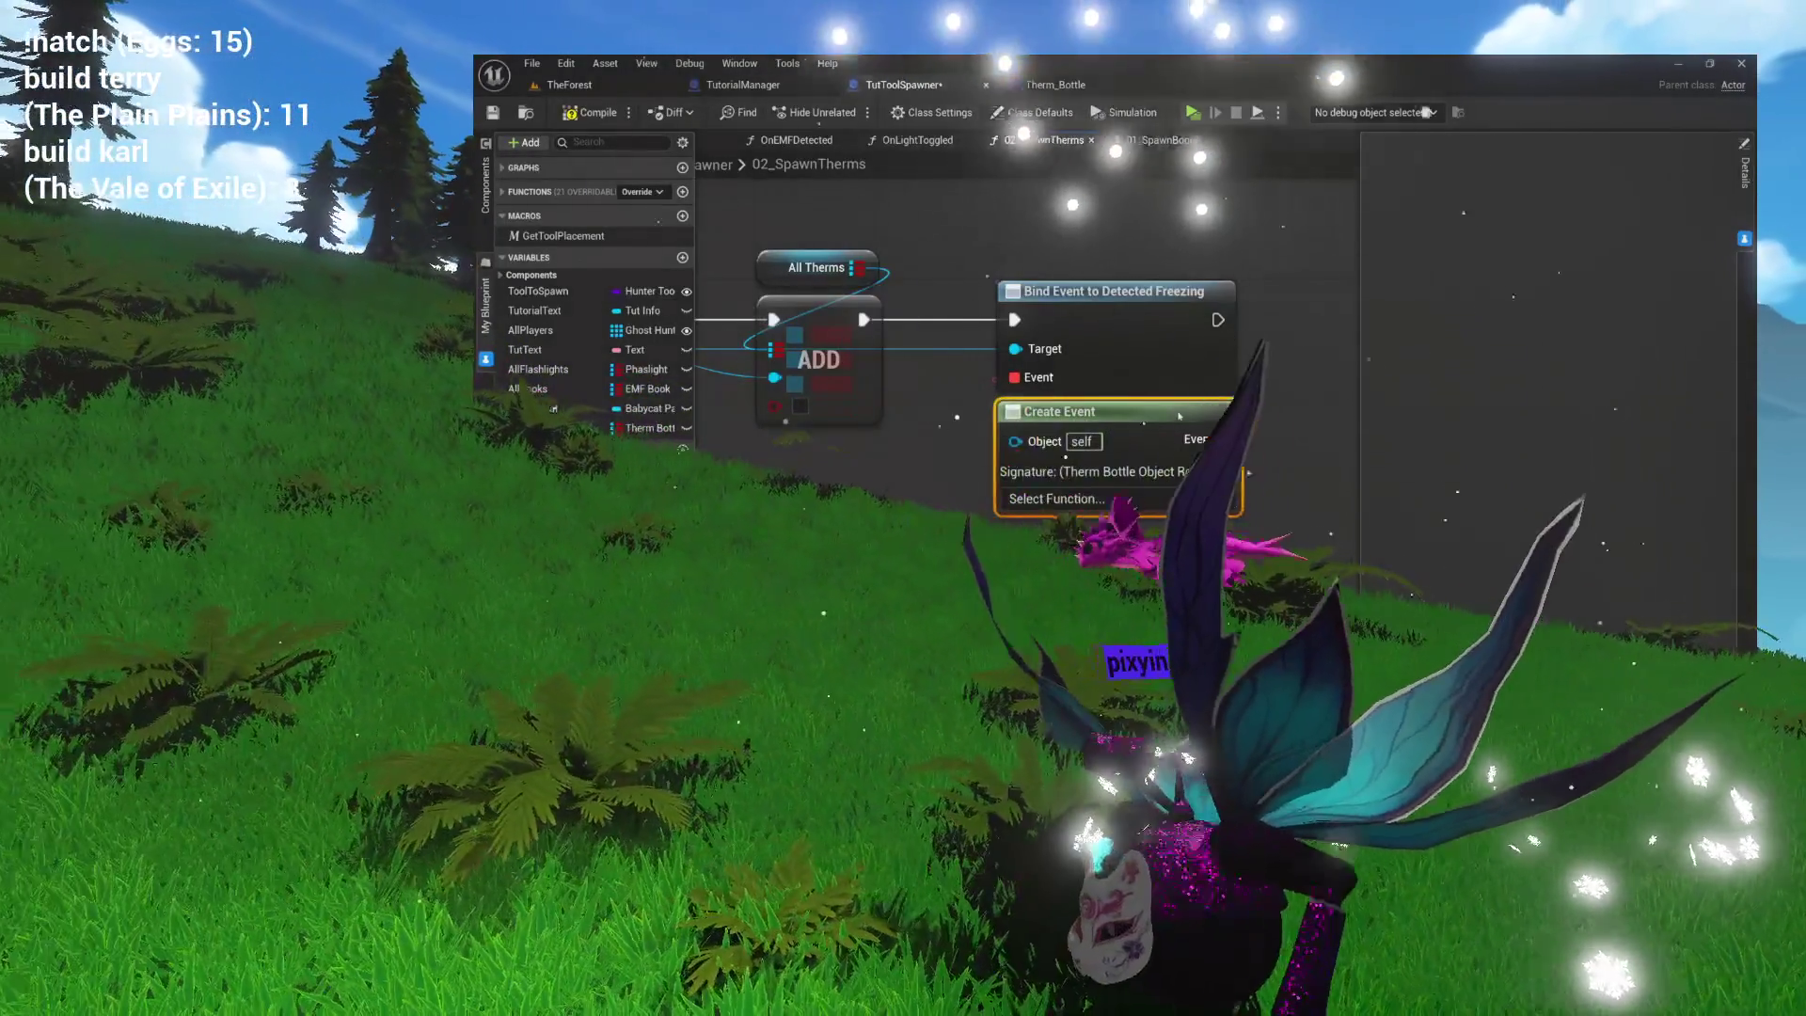
pyautogui.moveTo(1192, 500)
pyautogui.mouseDown()
pyautogui.moveTo(1154, 382)
pyautogui.moveTo(1041, 447)
pyautogui.mouseUp()
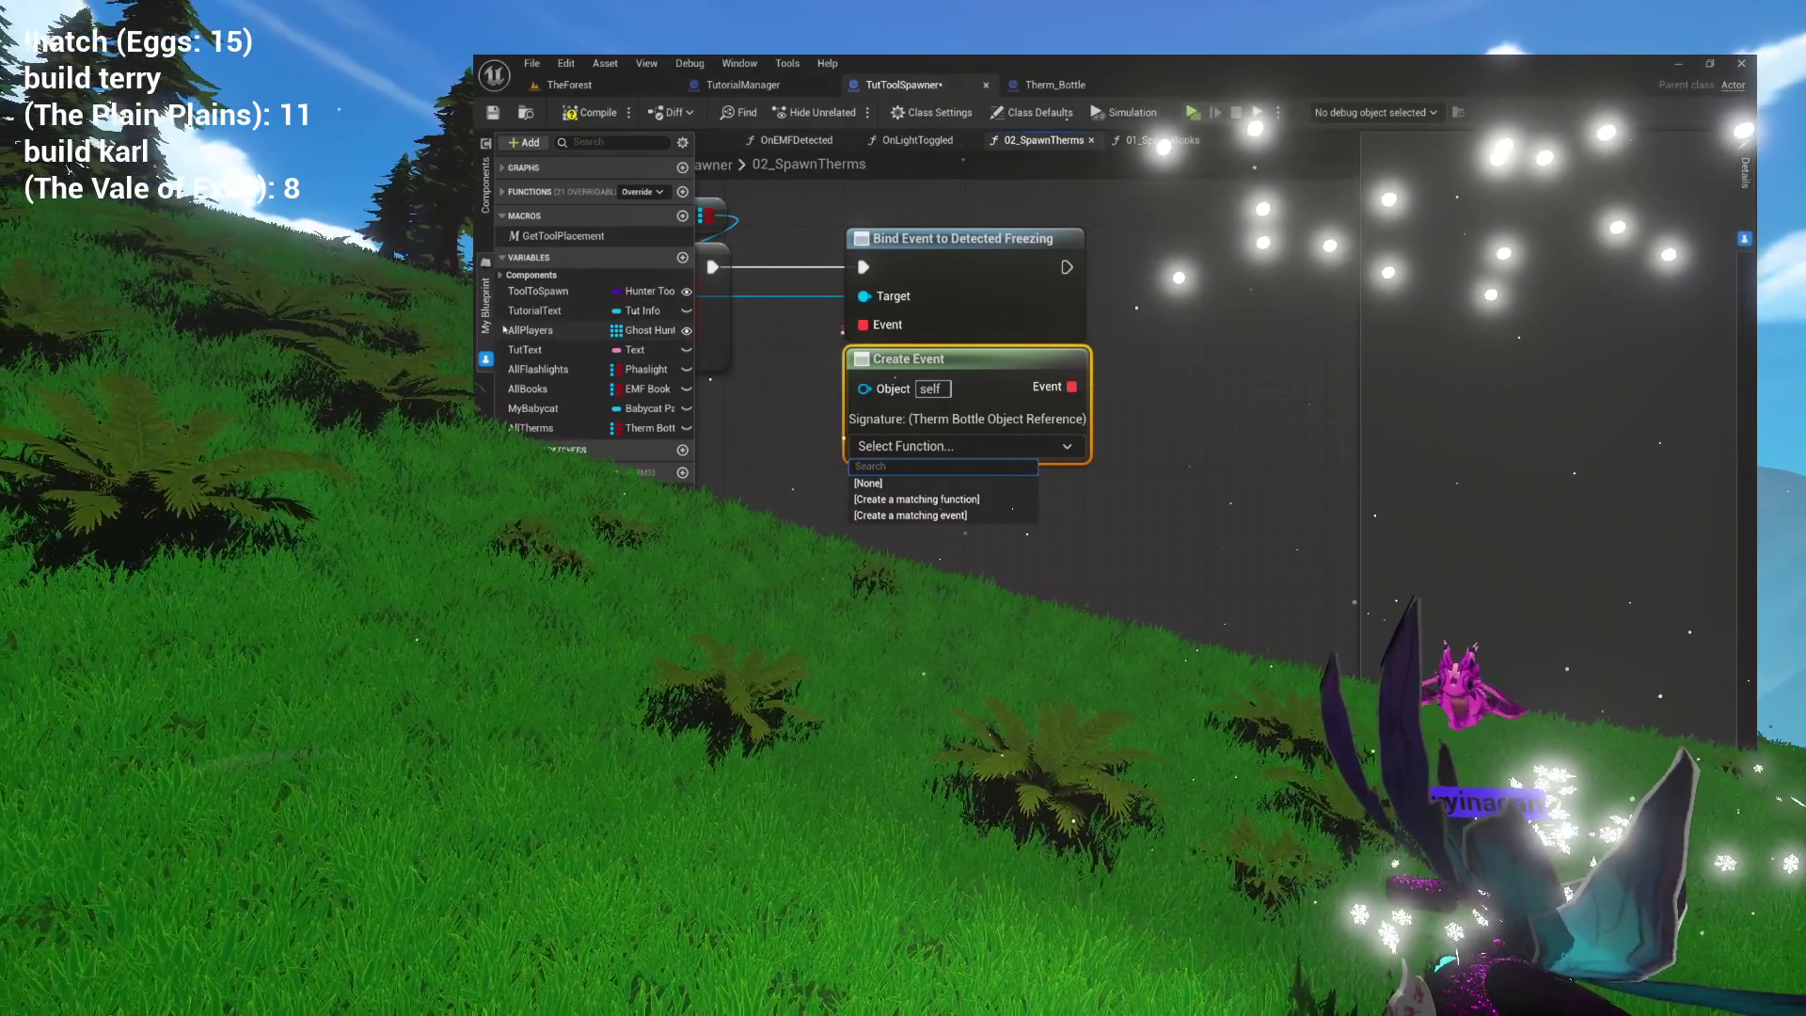
pyautogui.click(506, 193)
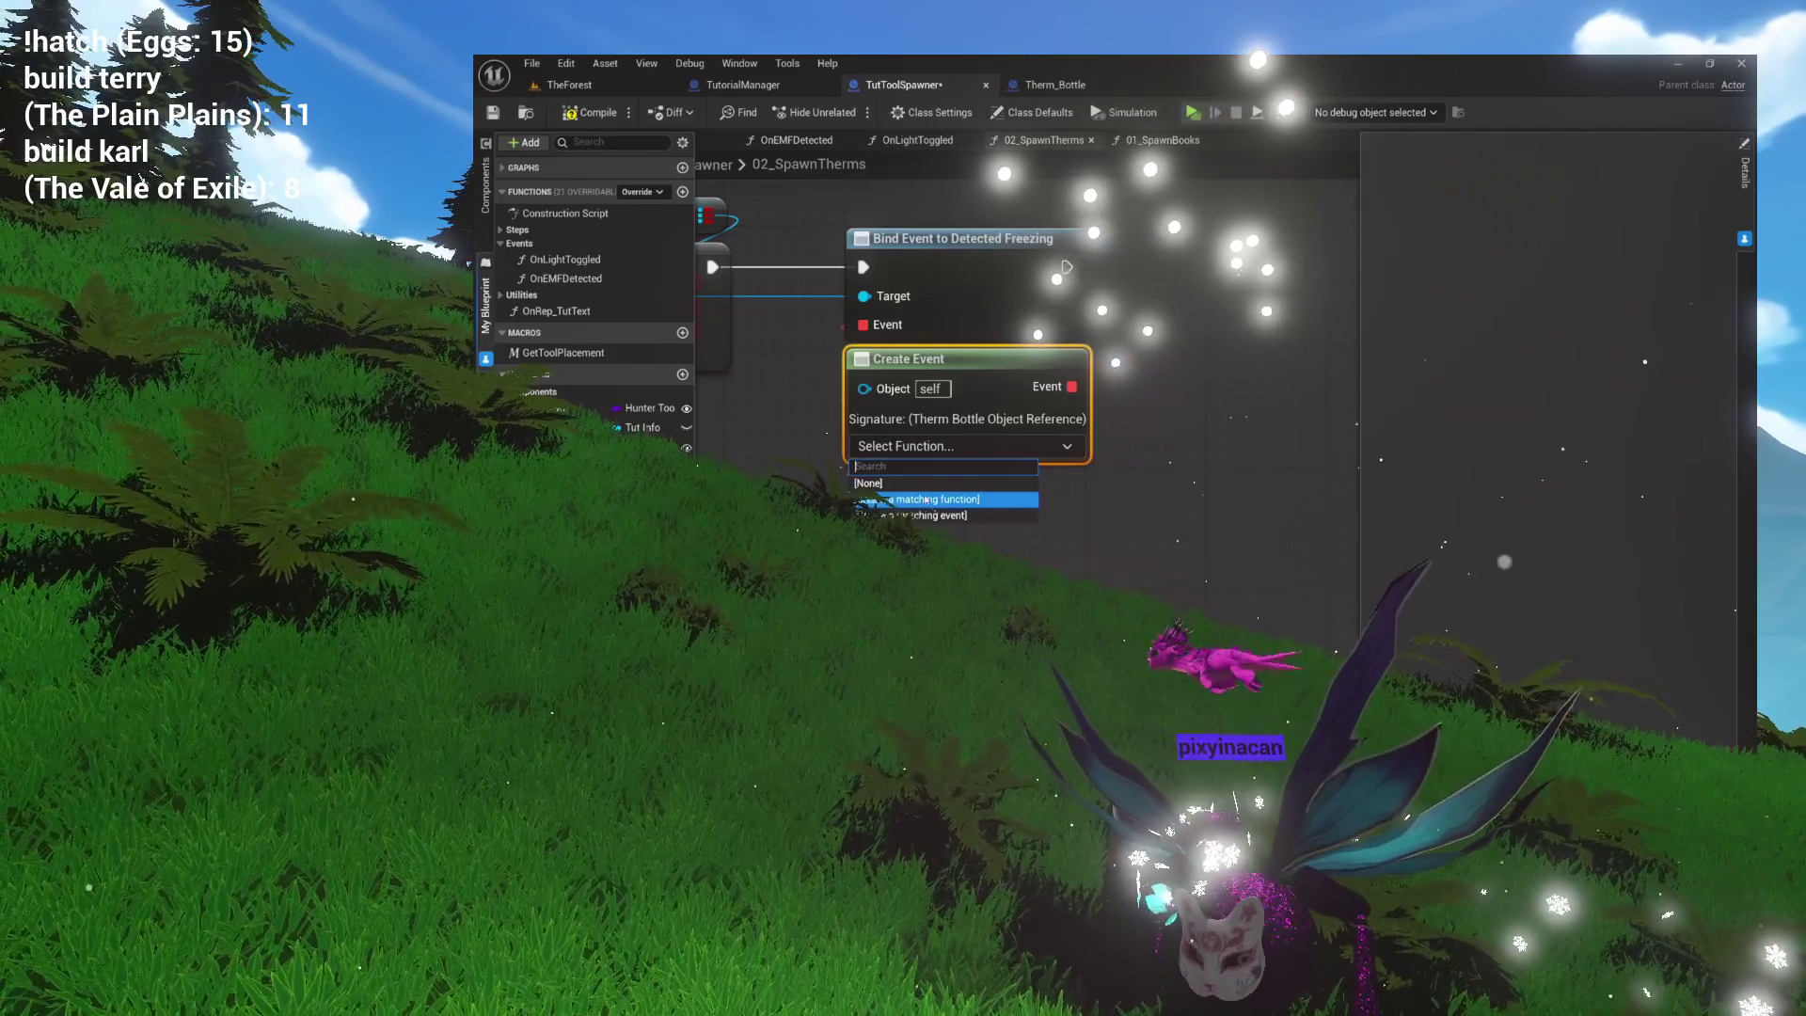
pyautogui.click(930, 501)
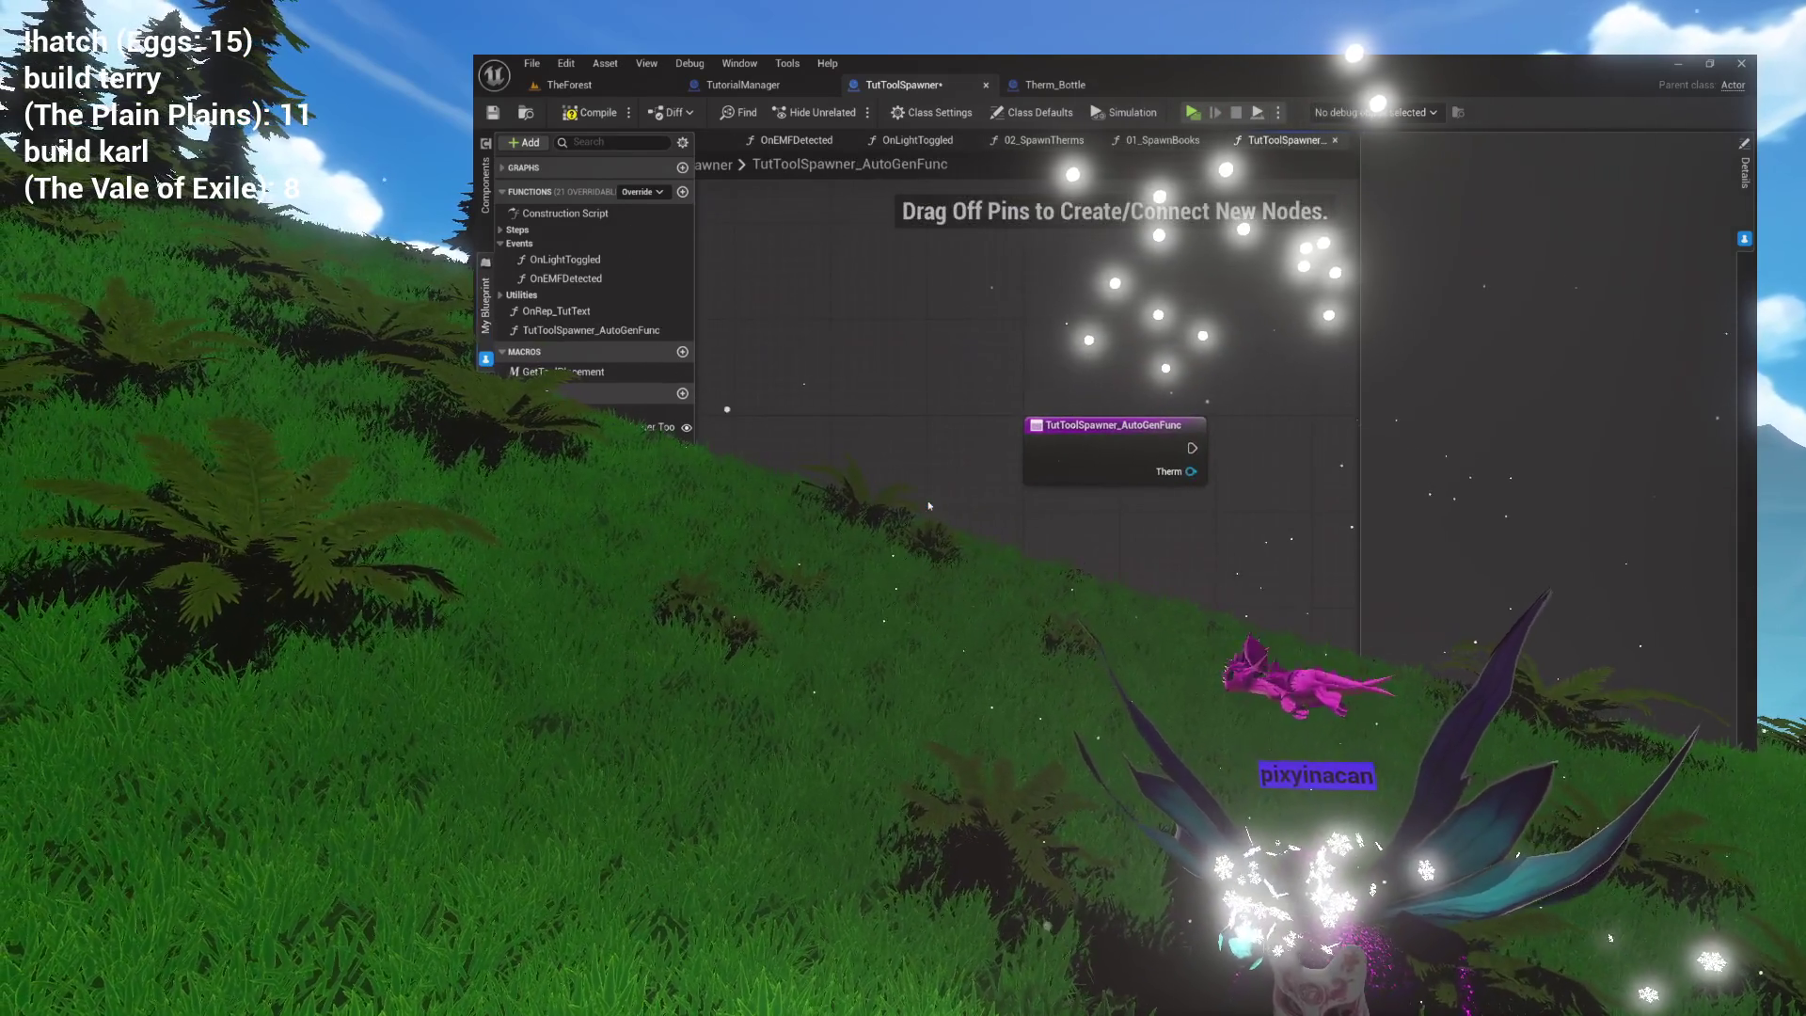
# Rename the auto-generated function to OnFreezingDetected.
pyautogui.click(643, 332)
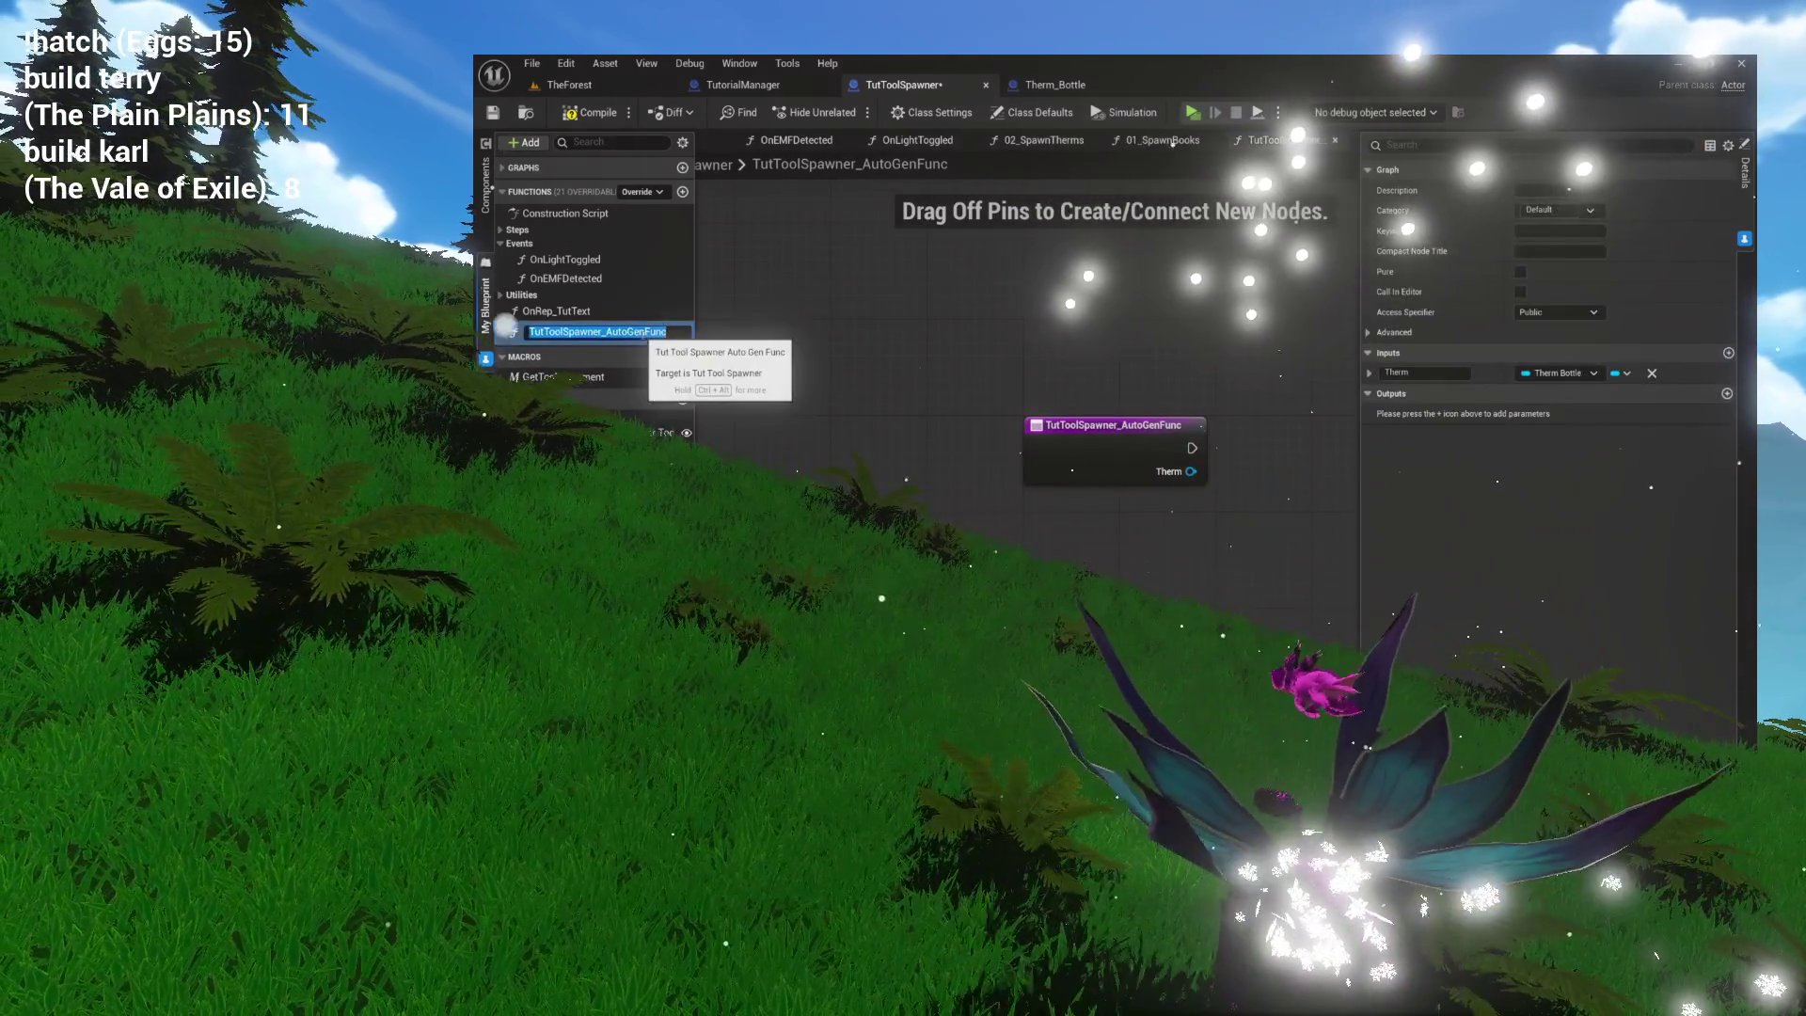
pyautogui.press('F2')
pyautogui.write('OnFreezingDetect')
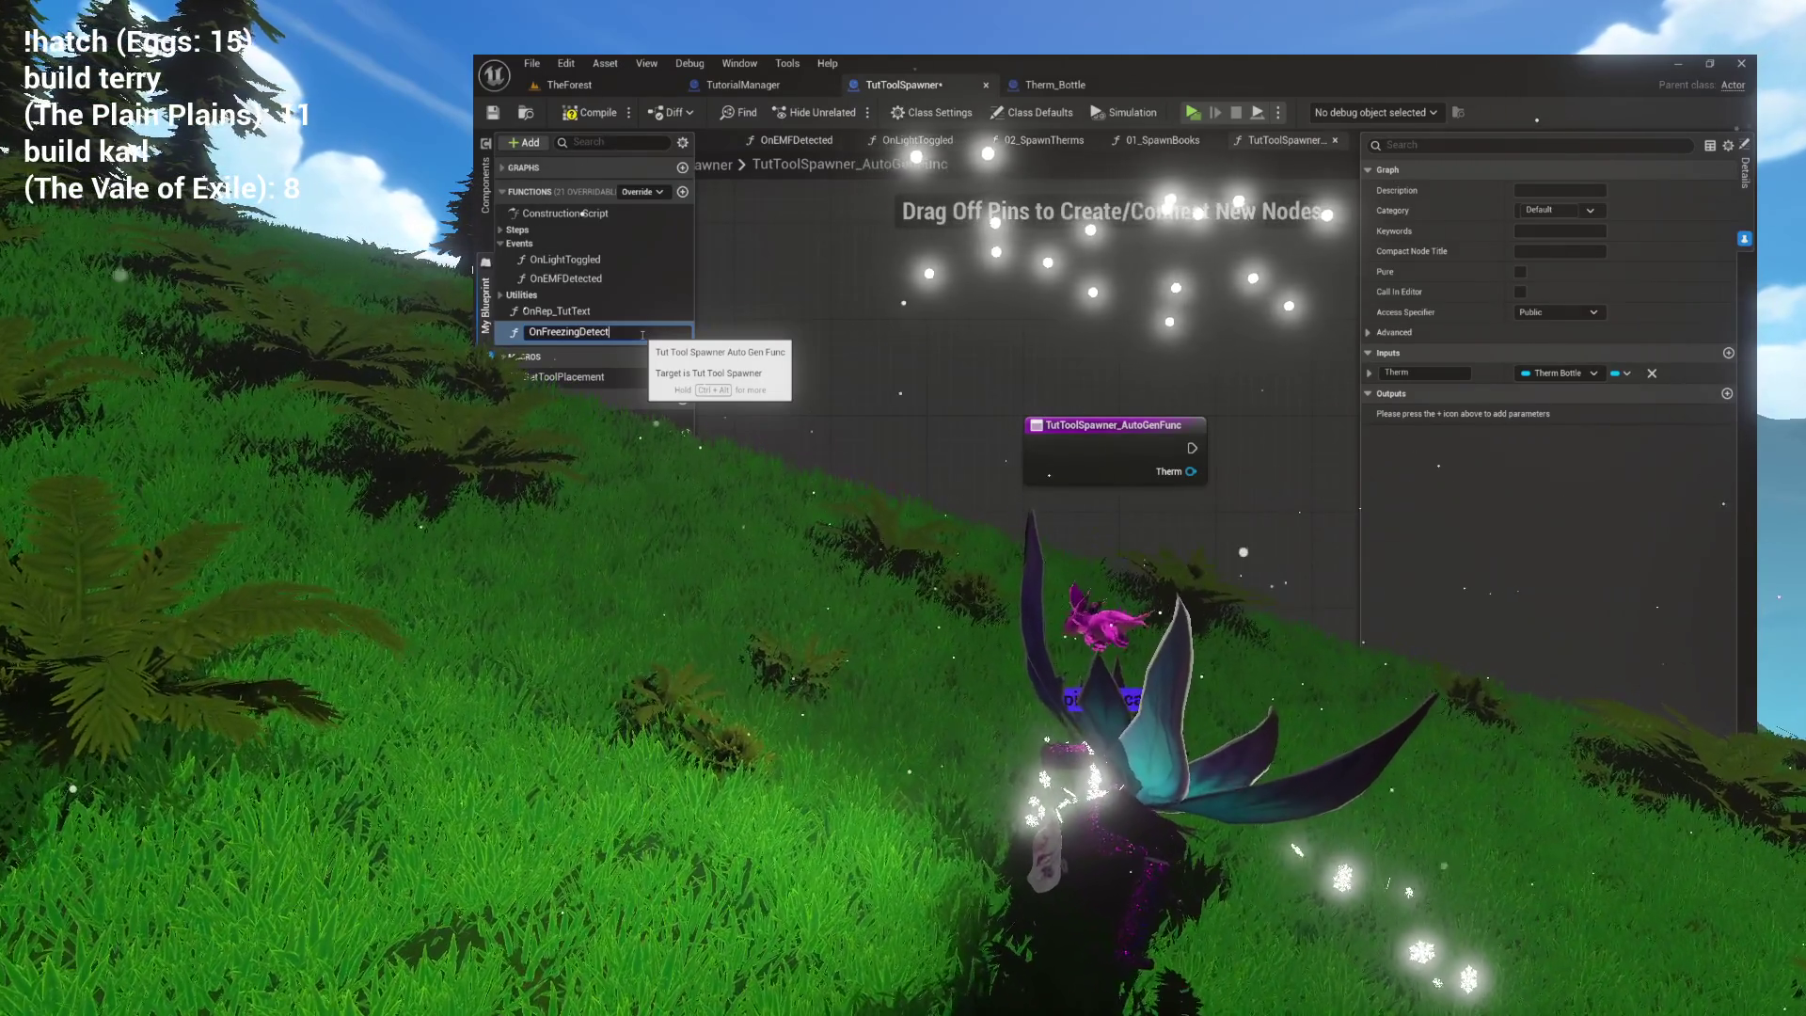
pyautogui.press('Return')
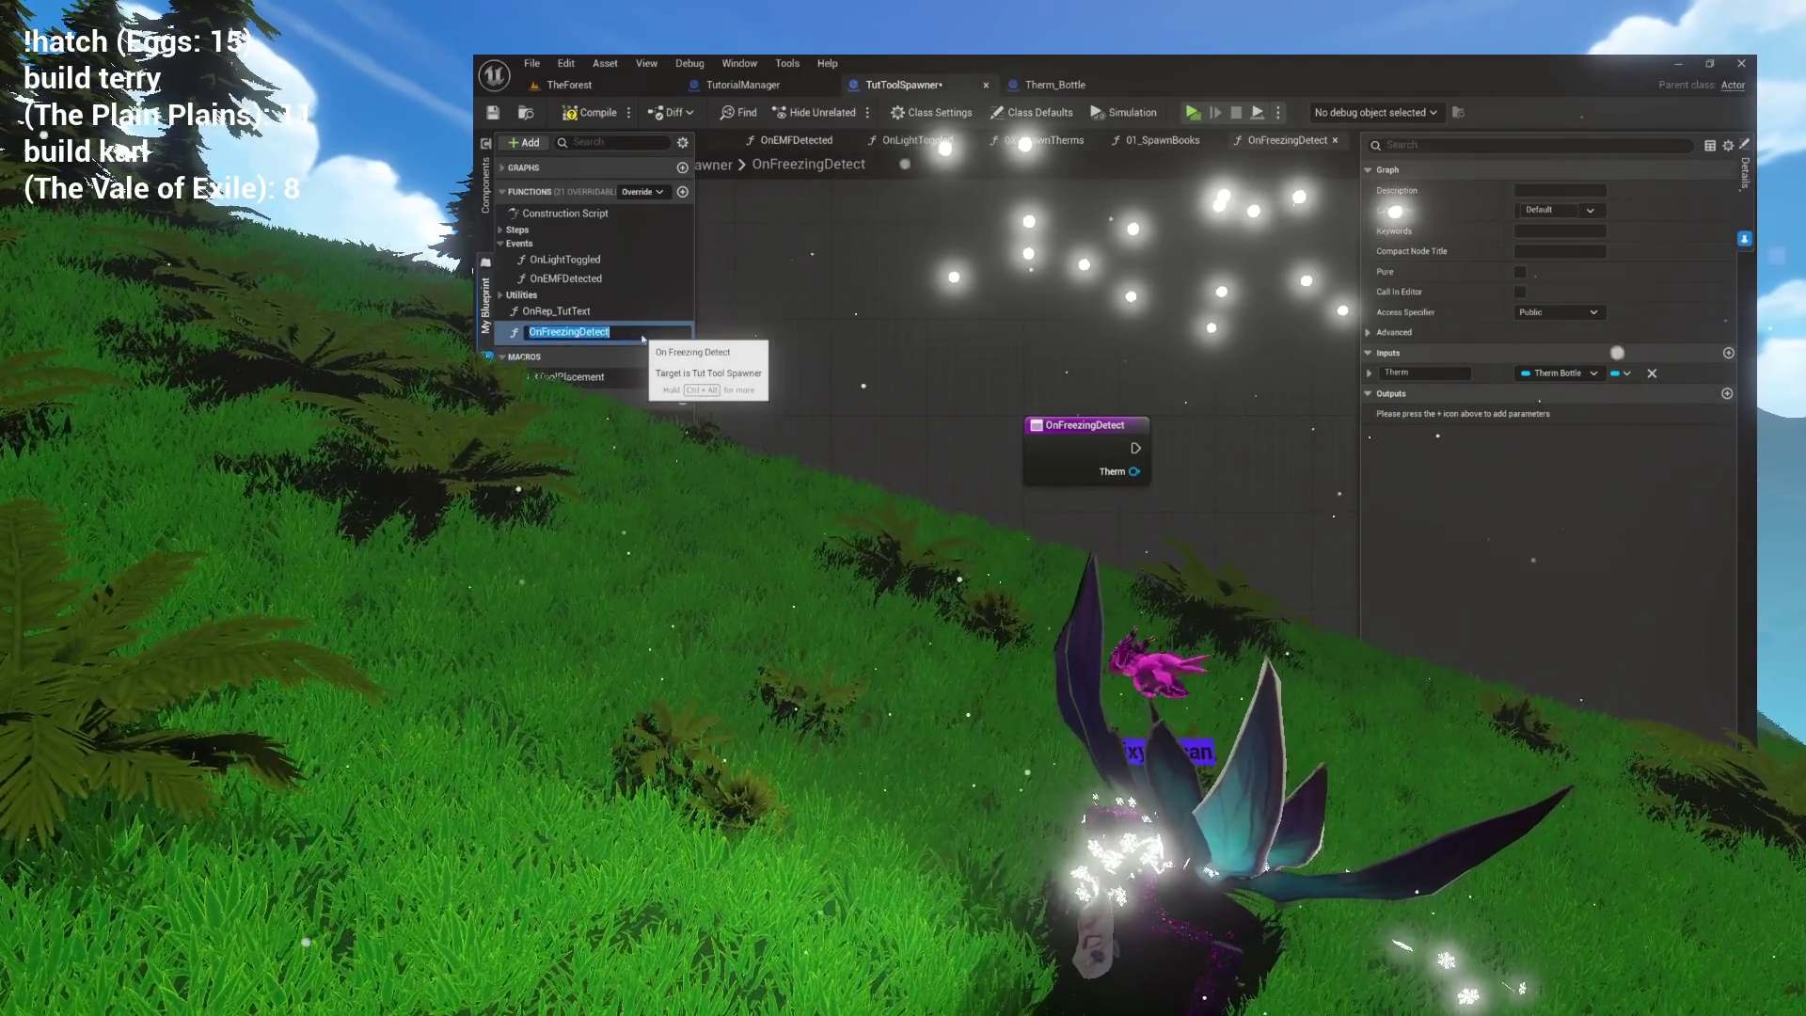
pyautogui.write('ed')
pyautogui.press('Return')
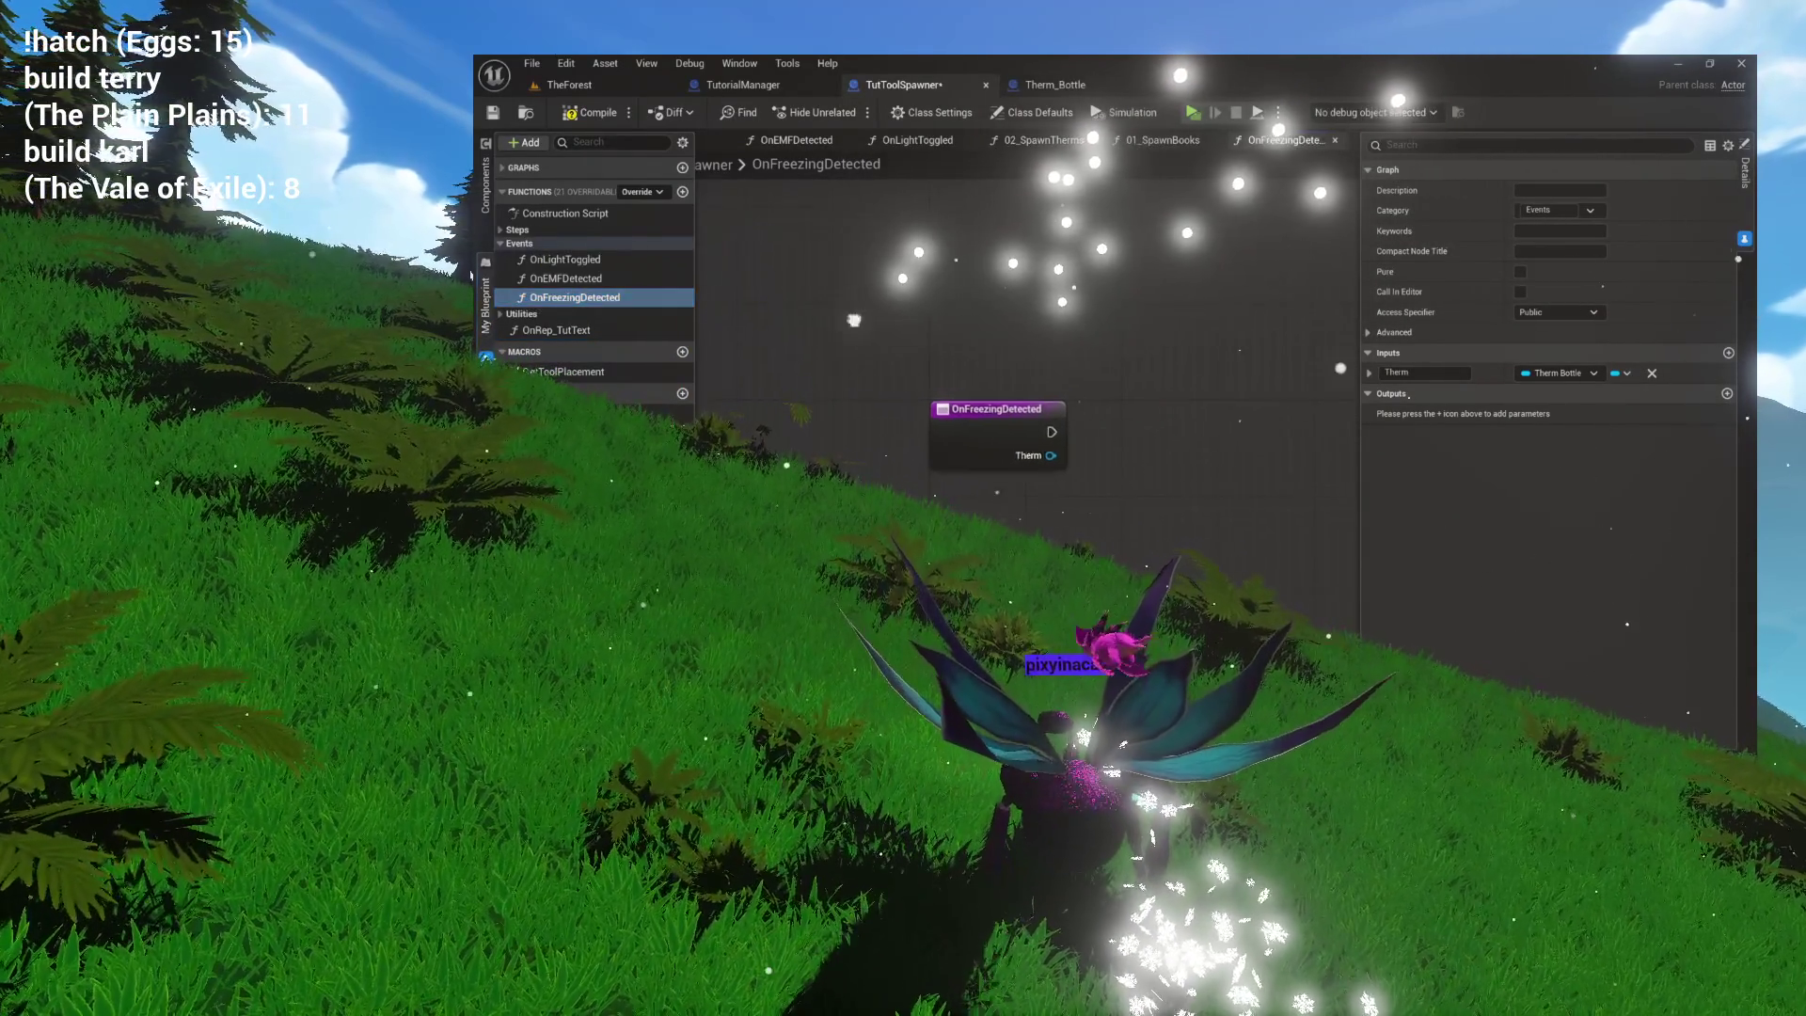
# Add a Map ADD node fed by the All Therms map in OnFreezingDetected.
pyautogui.click(873, 403)
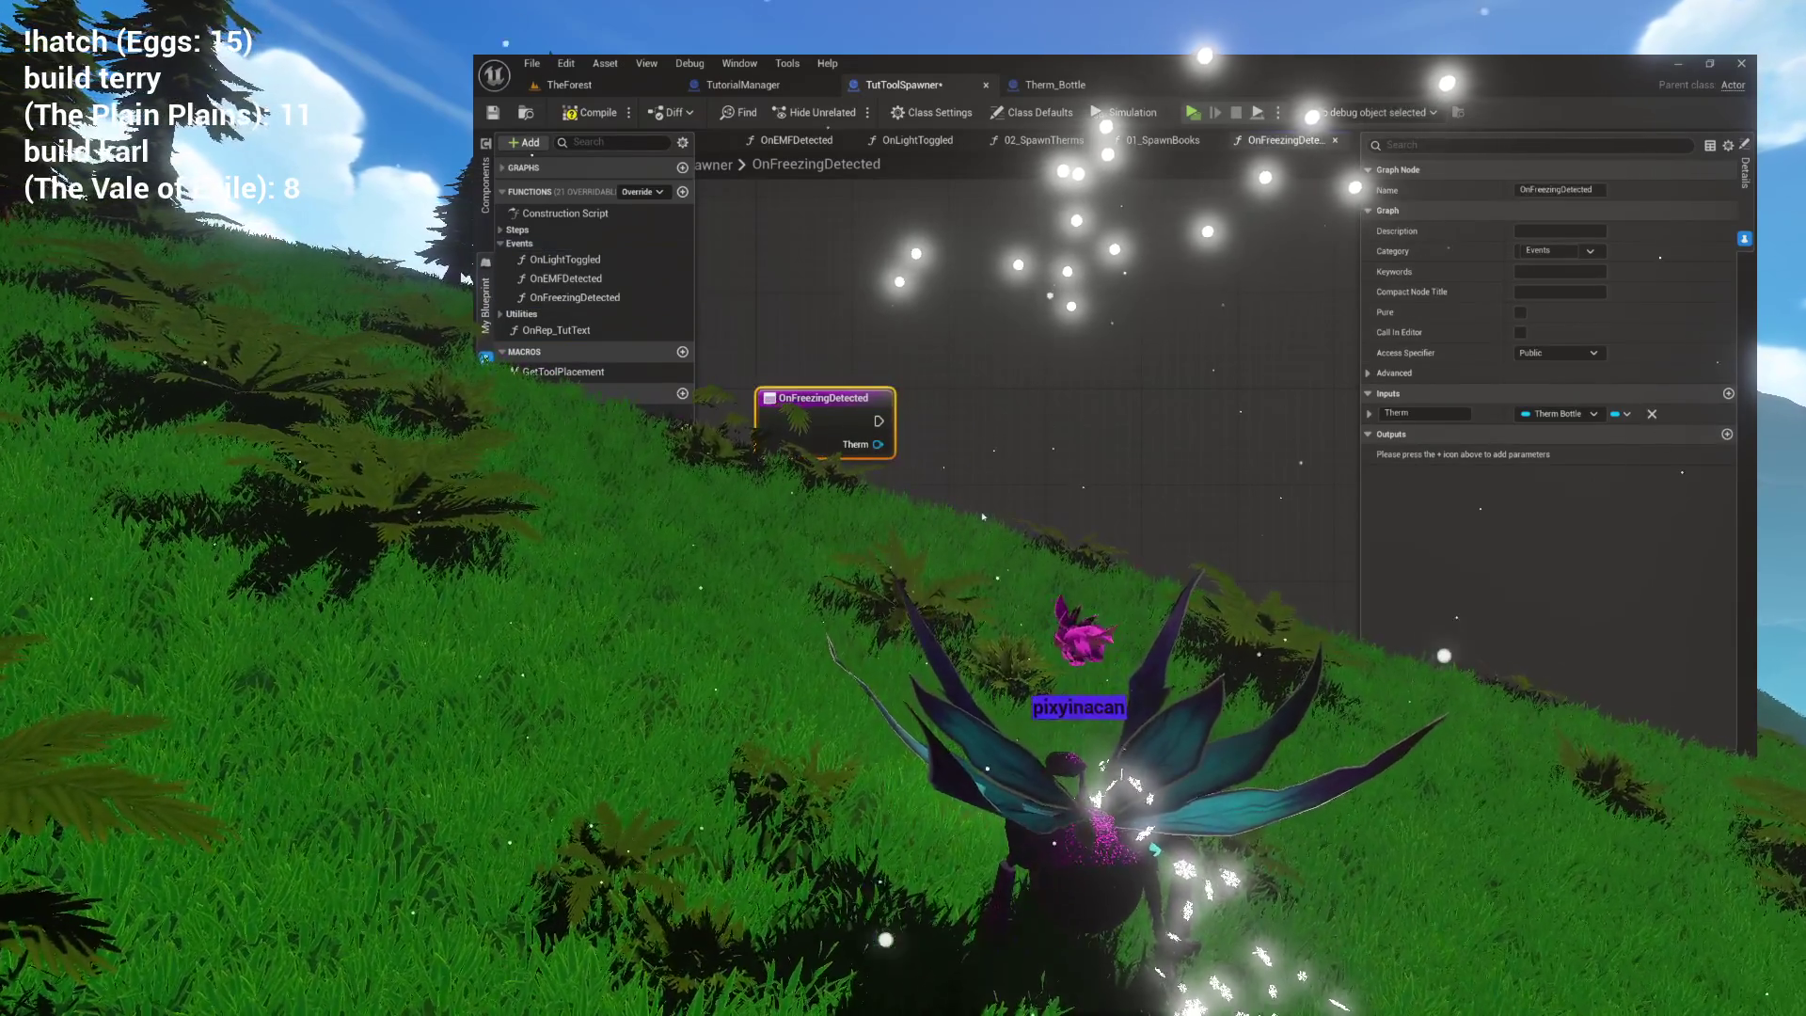
pyautogui.moveTo(878, 445); pyautogui.dragTo(1001, 418)
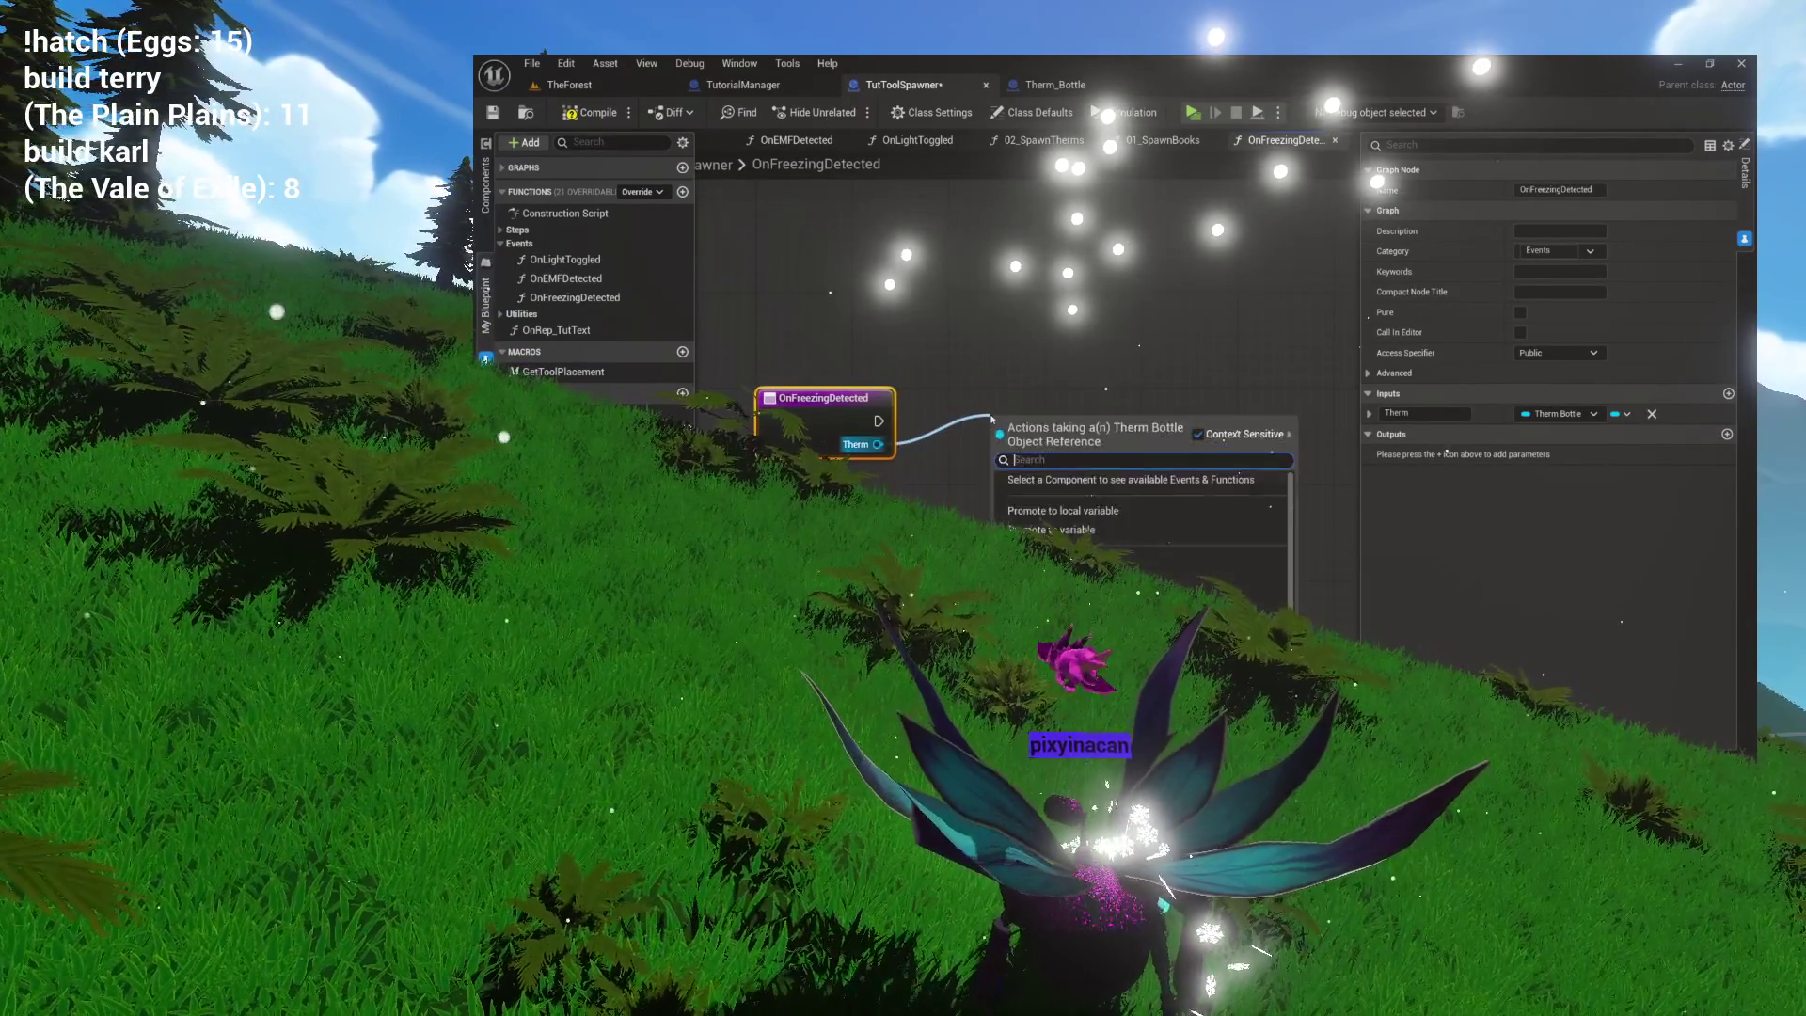
pyautogui.click(688, 428)
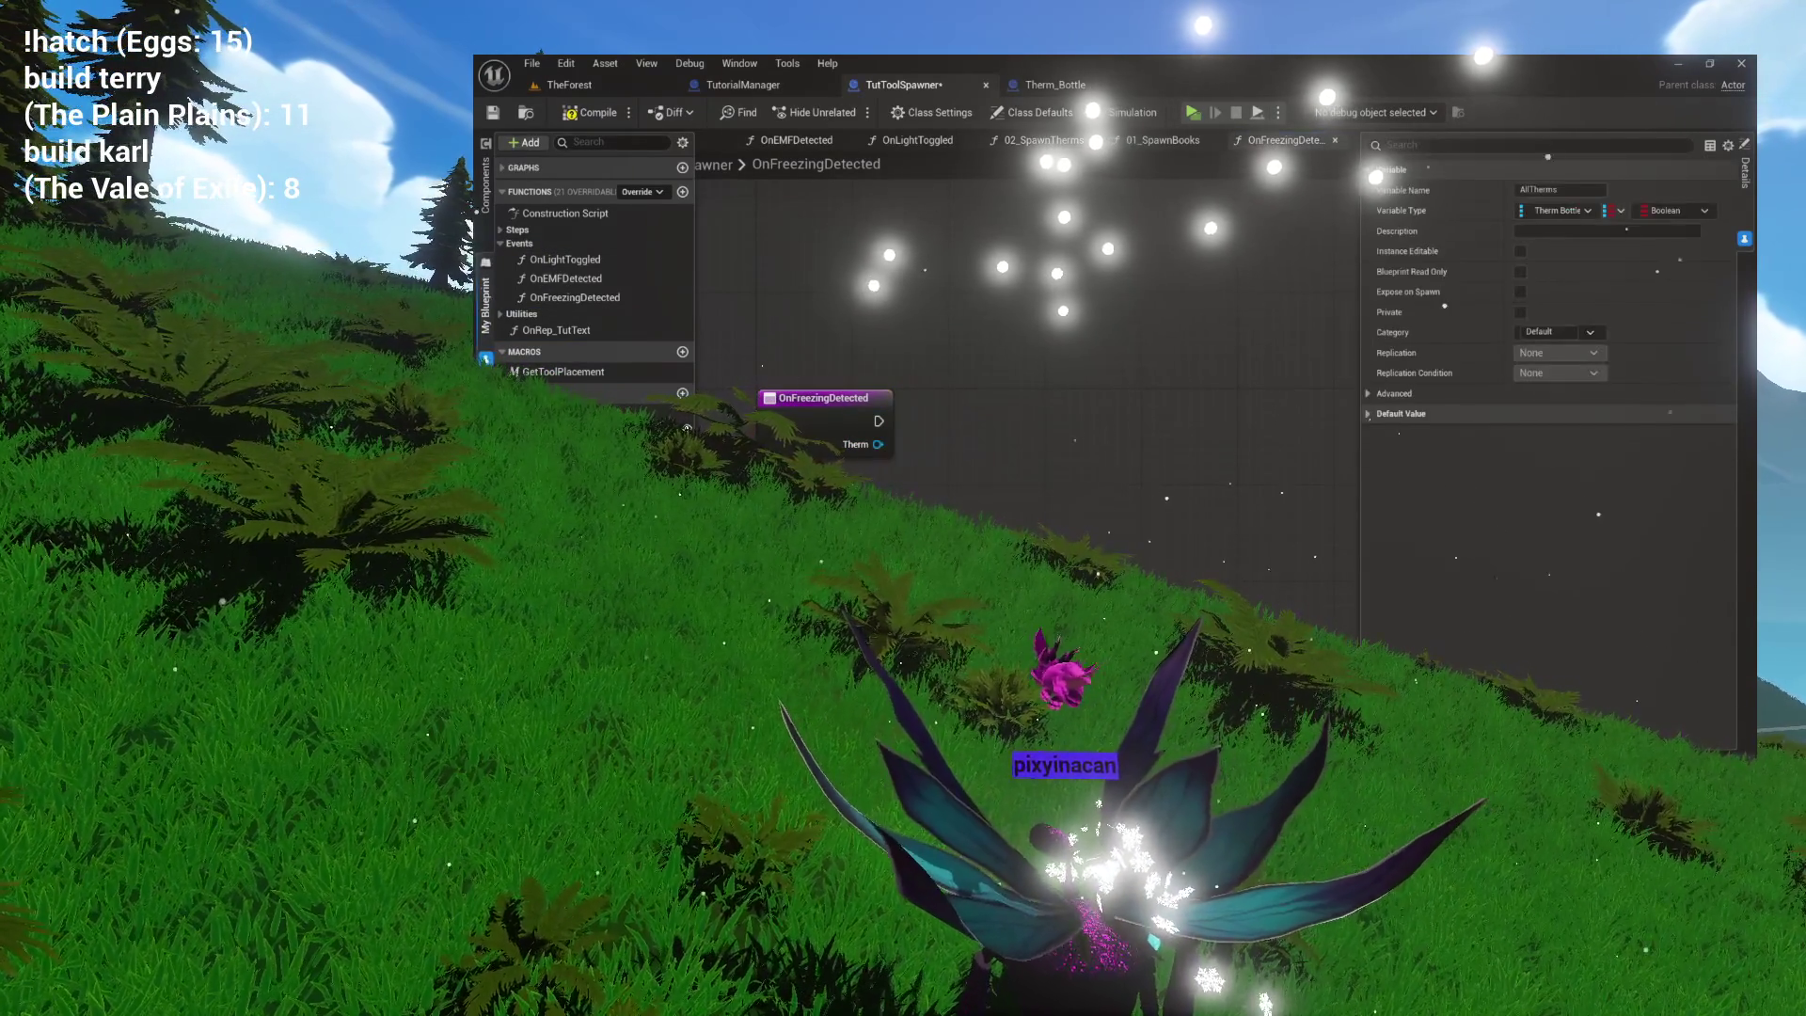
pyautogui.moveTo(1115, 356); pyautogui.dragTo(1078, 435)
pyautogui.click(1078, 436)
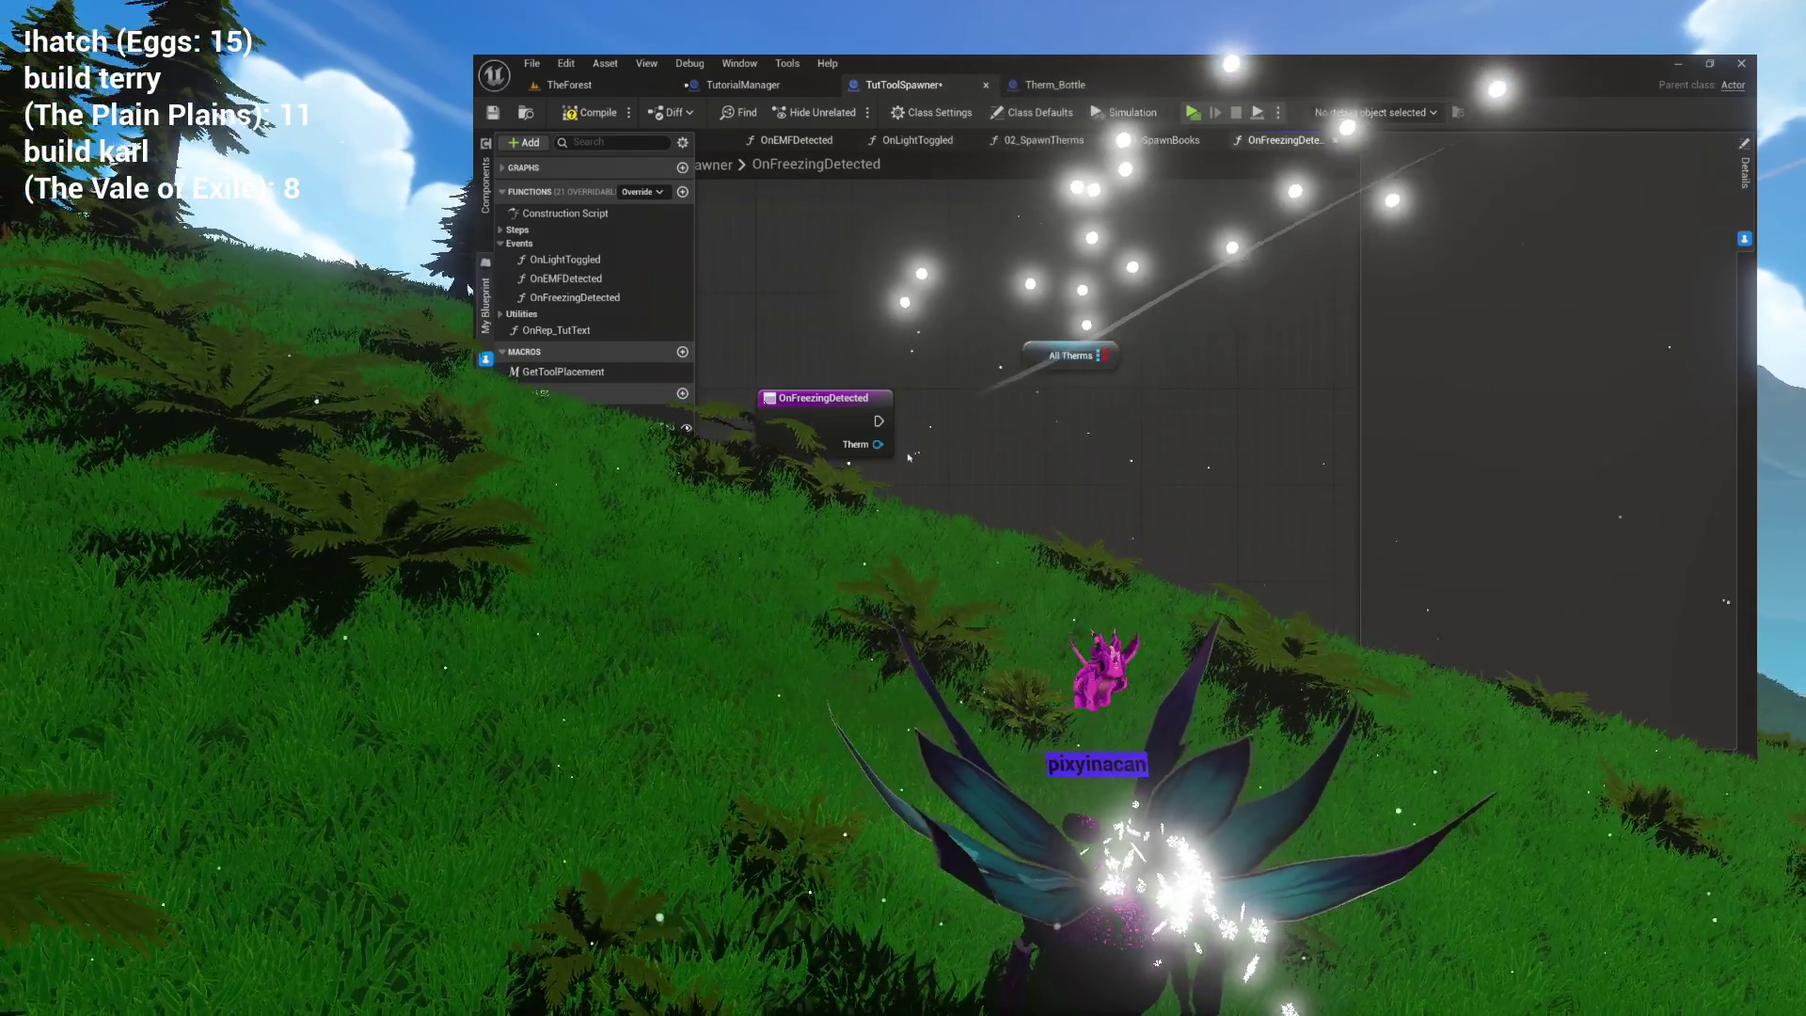
pyautogui.moveTo(1103, 355); pyautogui.dragTo(1071, 419)
pyautogui.write('add')
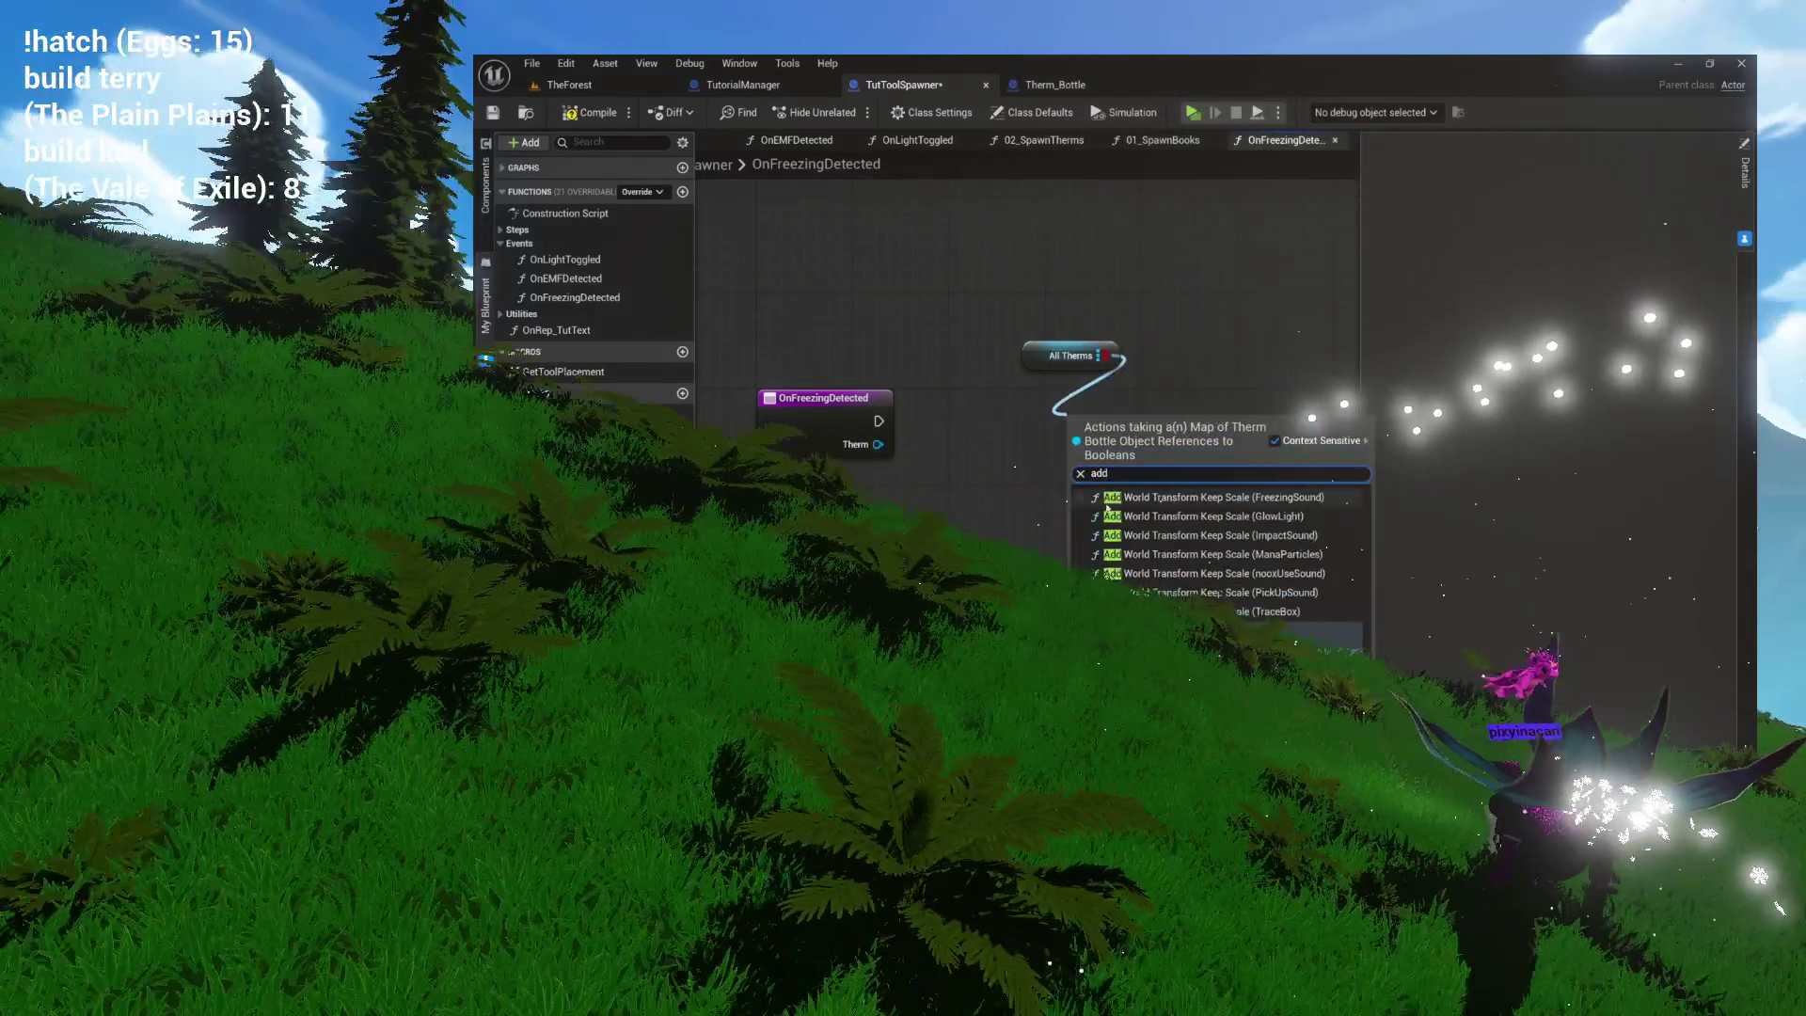
pyautogui.press('Return')
# Wire OnFreezingDetected's exec and Therm pins into the ADD node, with All Therms above it.
pyautogui.moveTo(879, 420)
pyautogui.mouseDown()
pyautogui.moveTo(1058, 449)
pyautogui.moveTo(1072, 421)
pyautogui.moveTo(985, 416)
pyautogui.mouseUp()
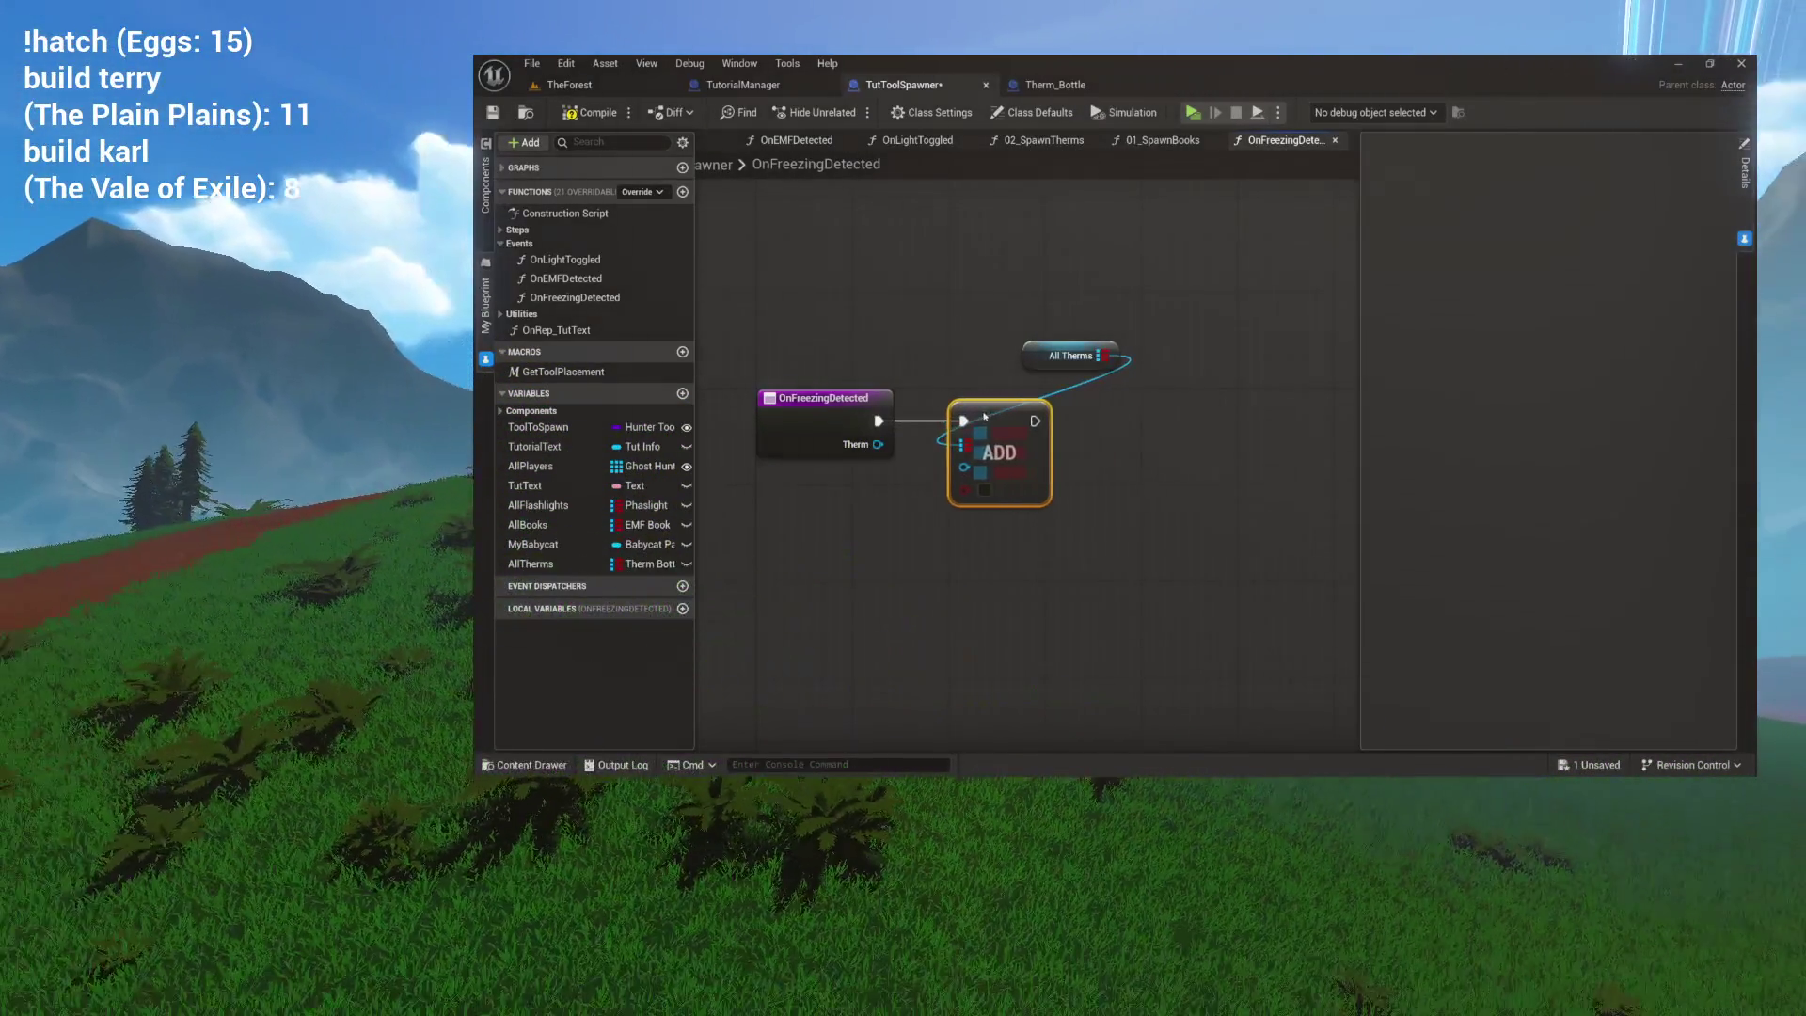
pyautogui.moveTo(888, 453); pyautogui.dragTo(967, 477)
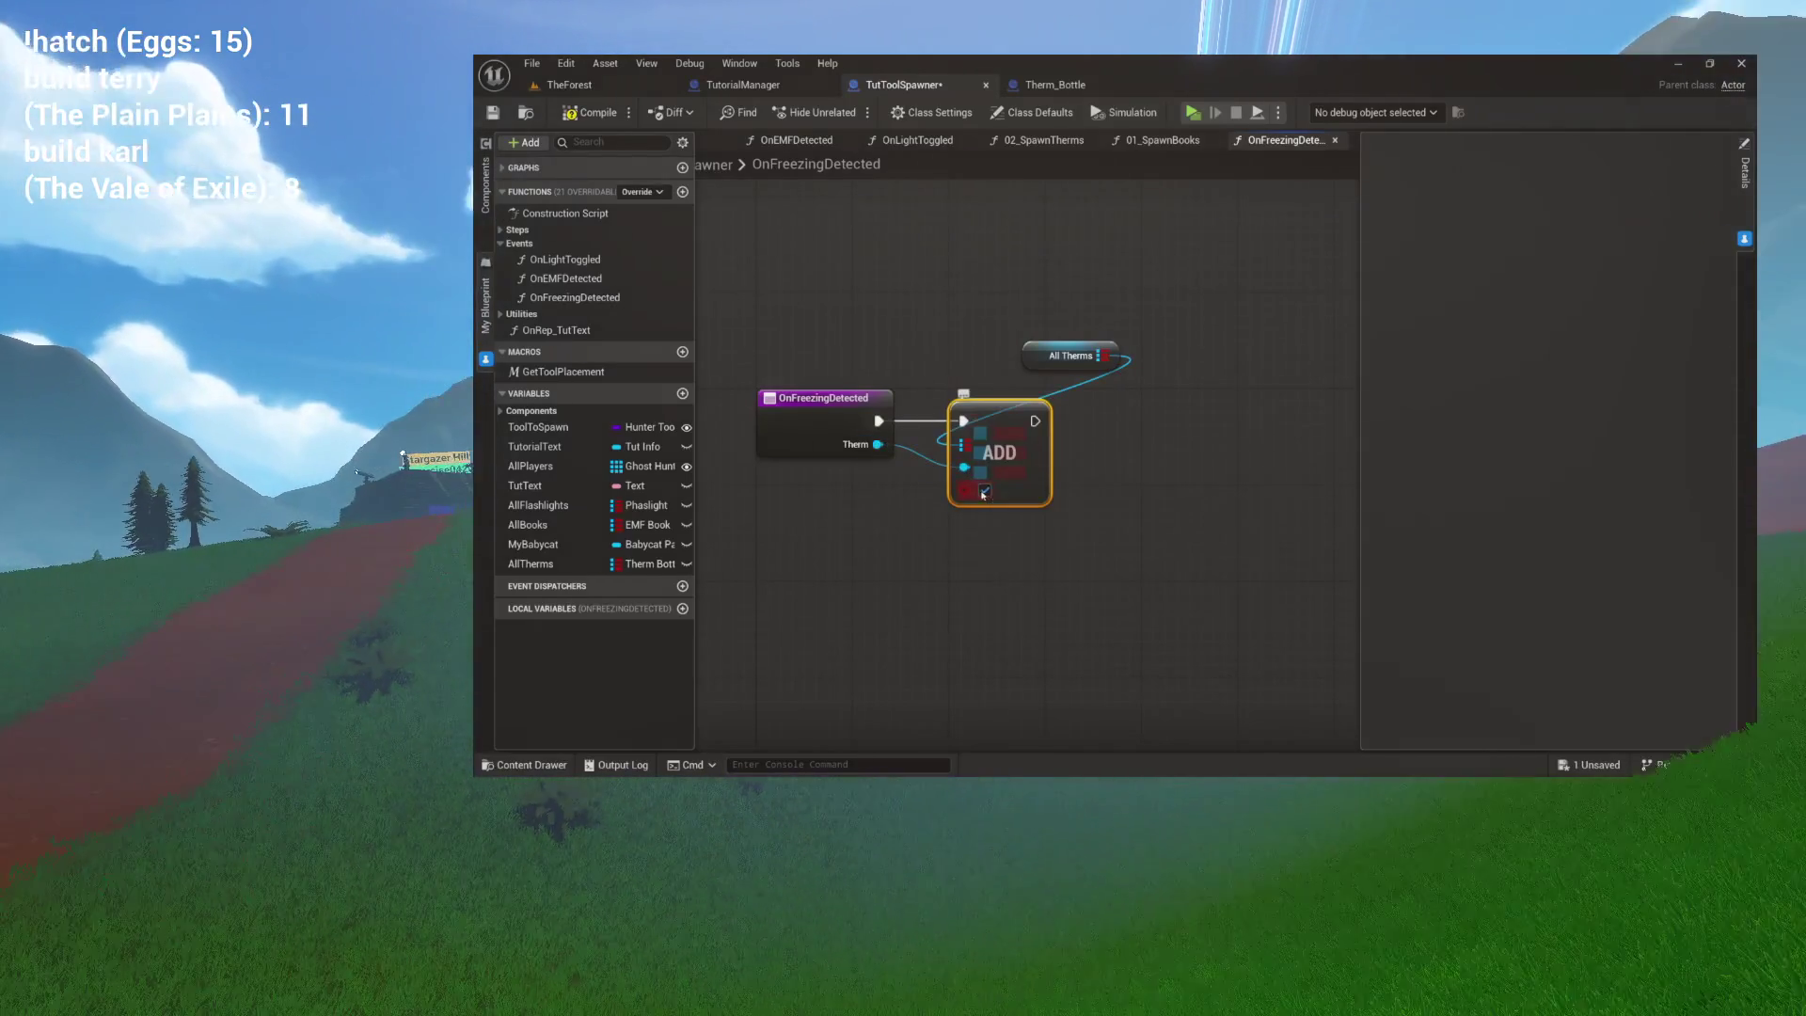
pyautogui.moveTo(1032, 366)
pyautogui.mouseDown()
pyautogui.moveTo(961, 390)
pyautogui.moveTo(964, 435)
pyautogui.mouseUp()
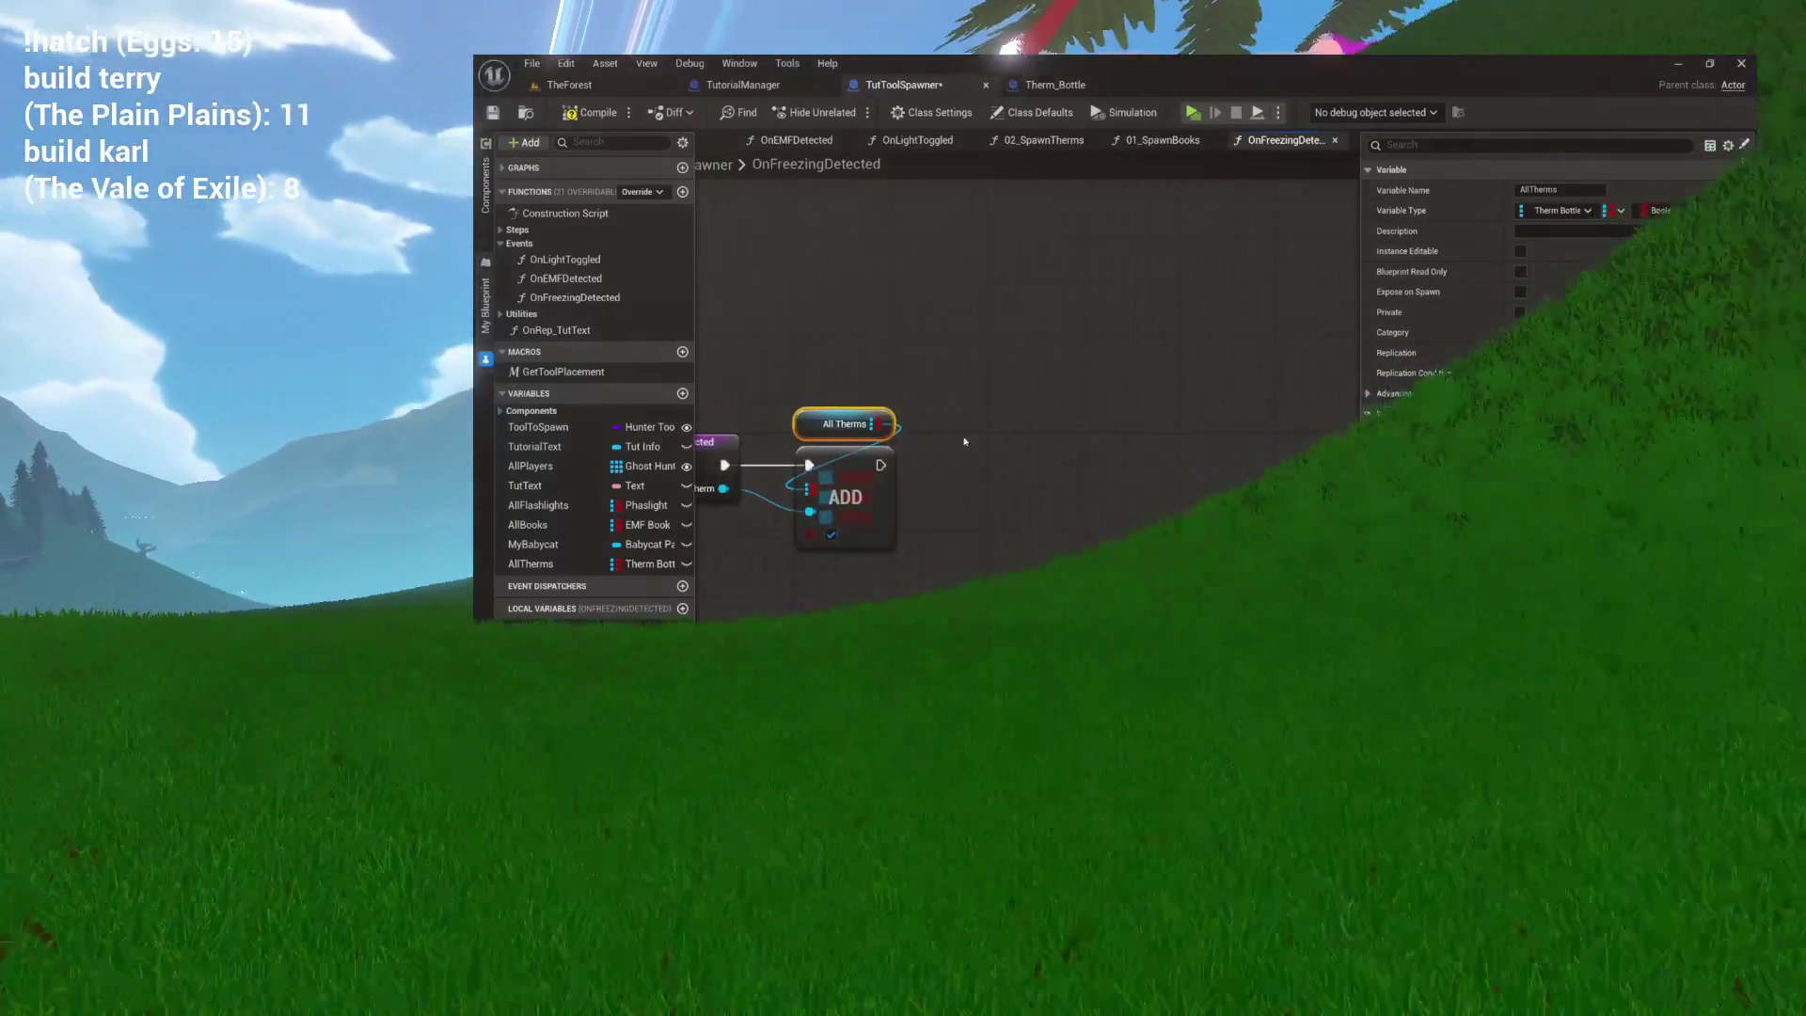
pyautogui.click(1620, 210)
pyautogui.click(1635, 292)
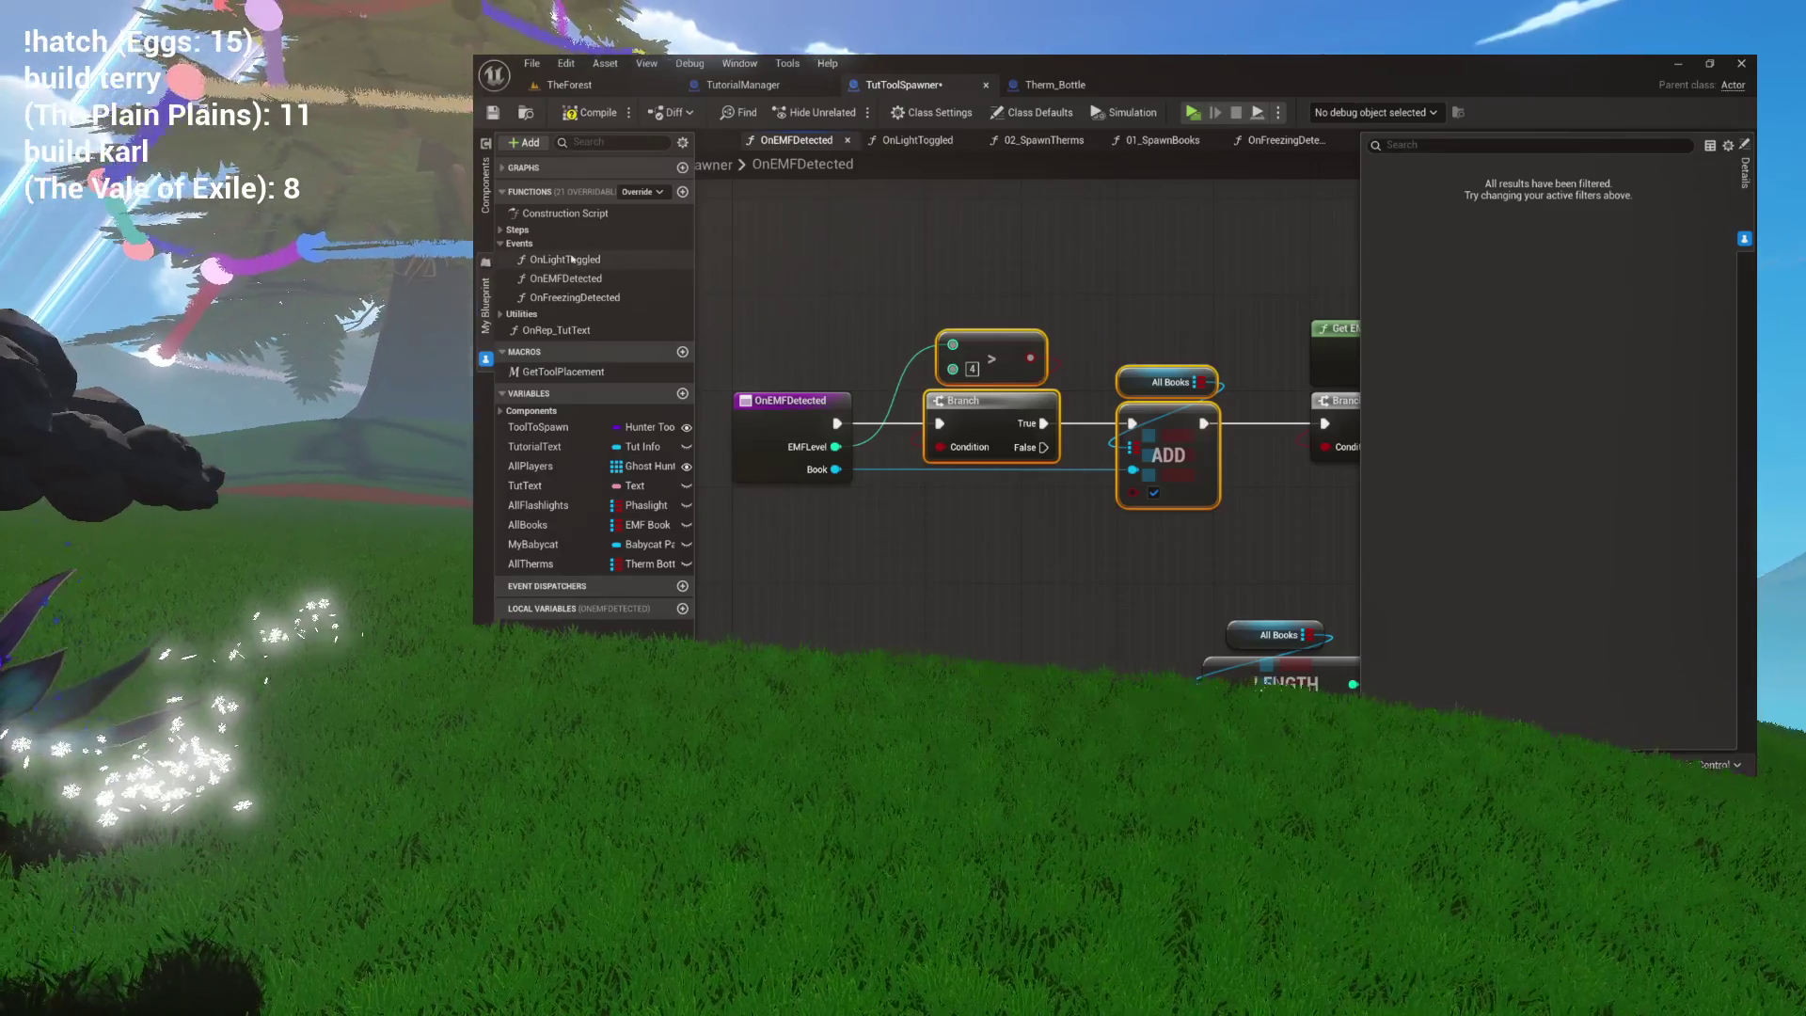
# Open the OnLightToggled graph and pan through its logic for reference.
pyautogui.doubleClick(564, 260)
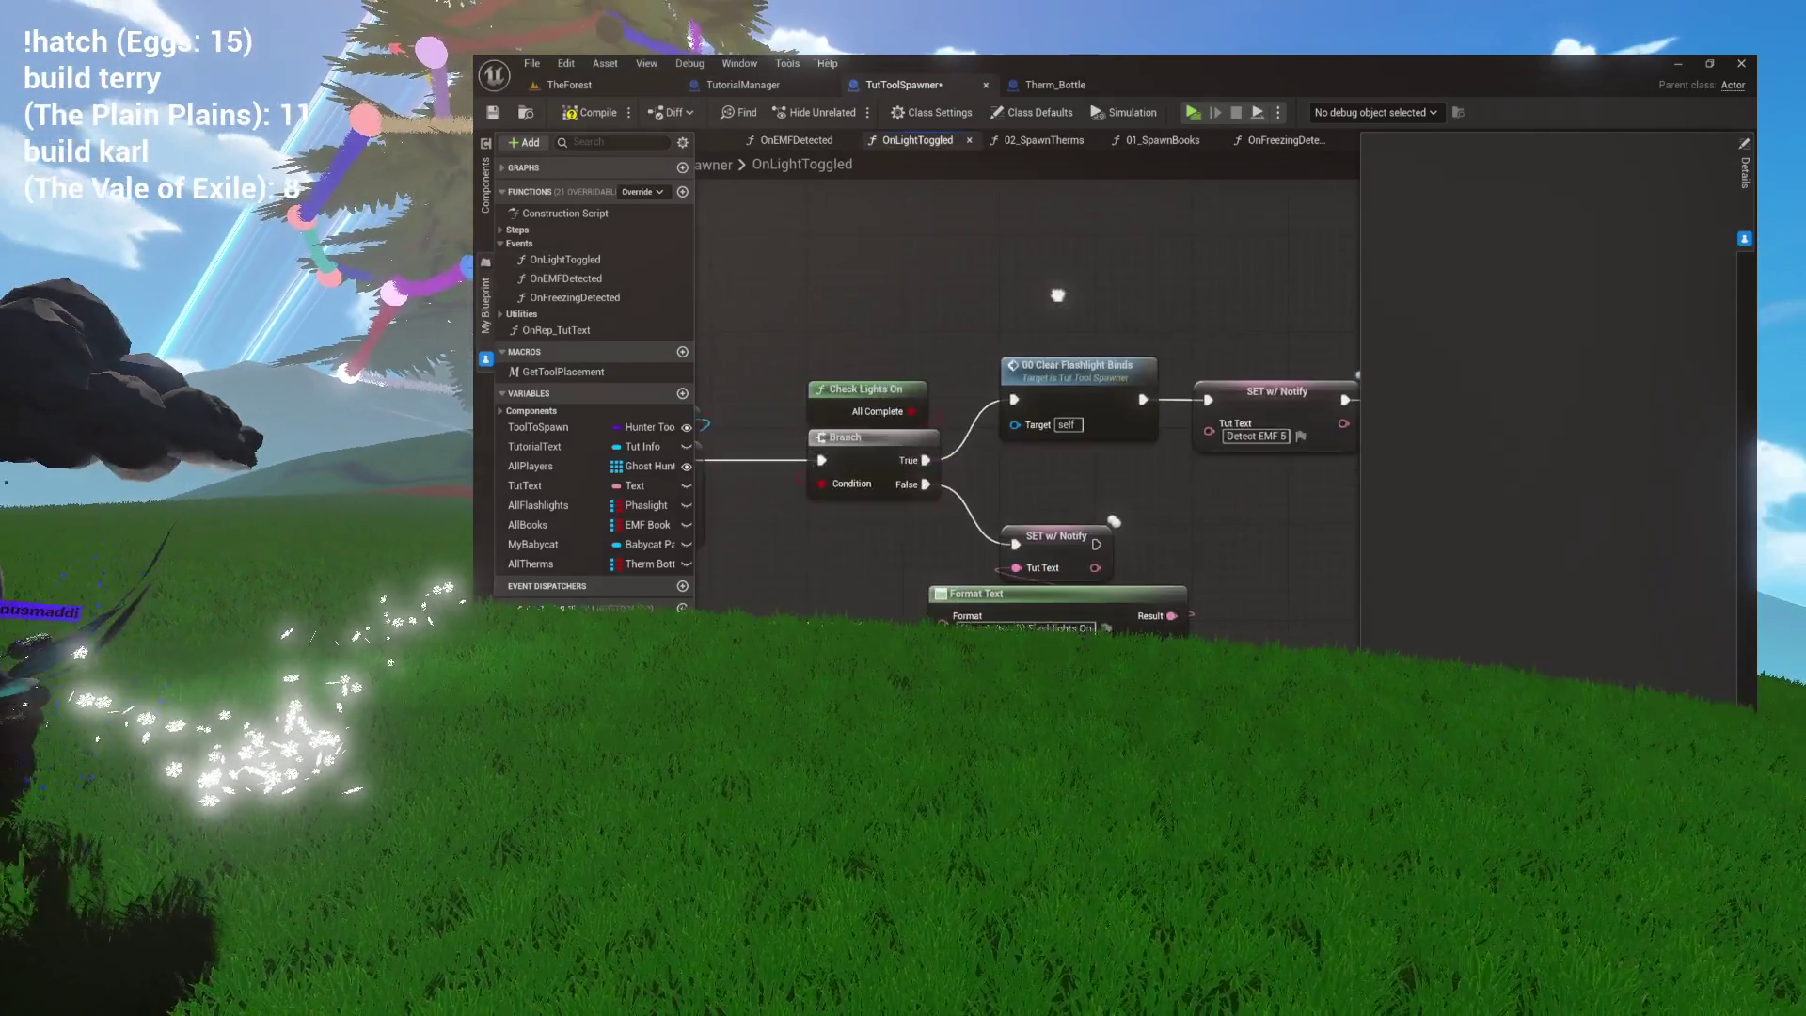
pyautogui.rightClick(1214, 290)
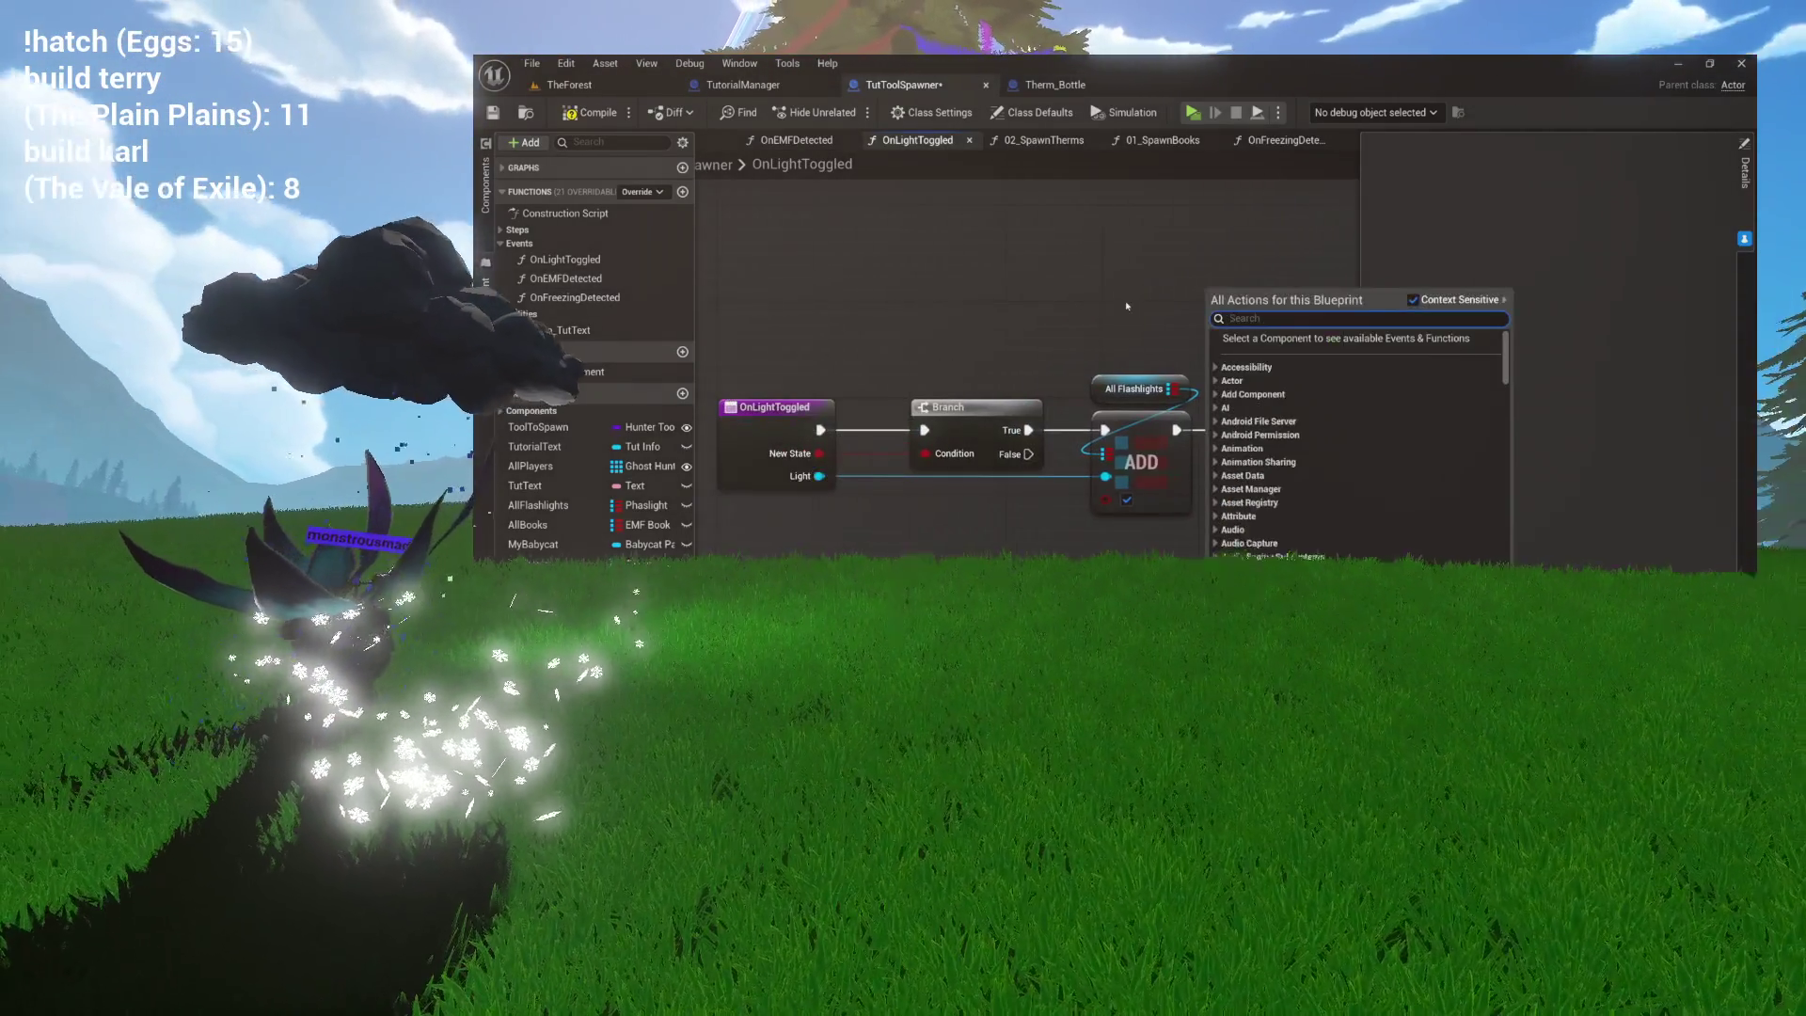
pyautogui.click(941, 363)
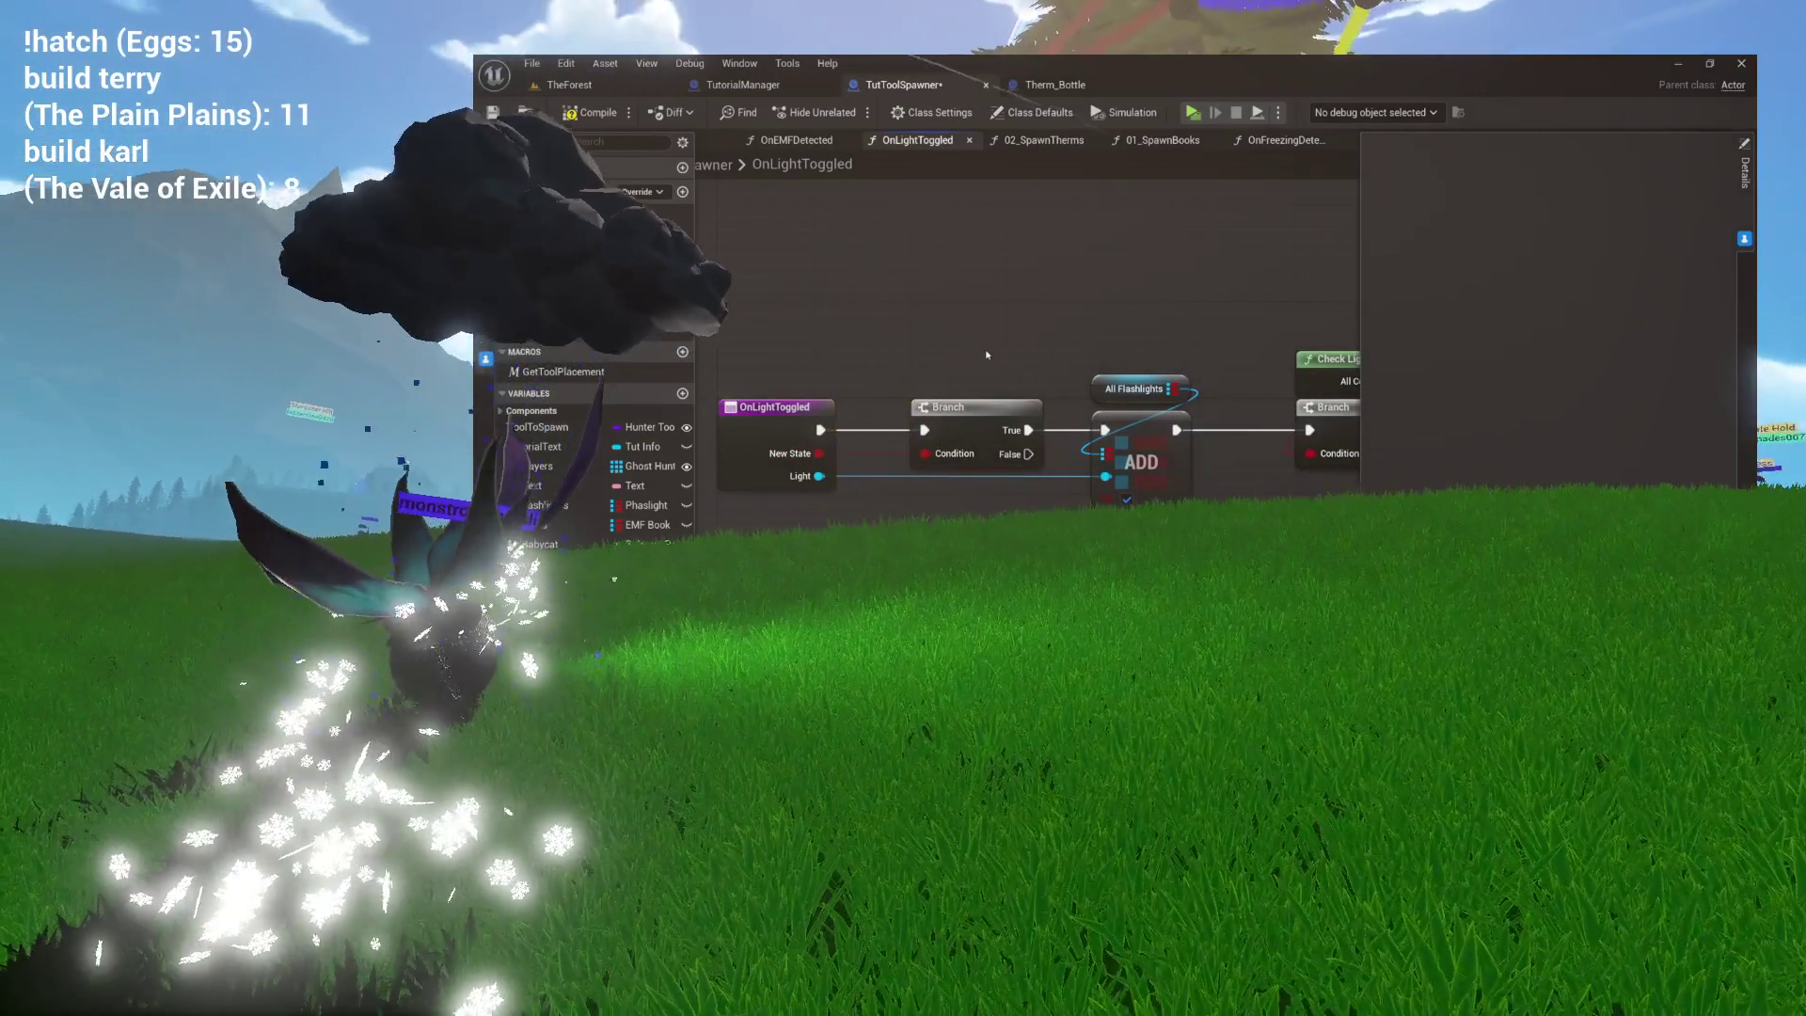
pyautogui.moveTo(992, 355); pyautogui.dragTo(872, 345)
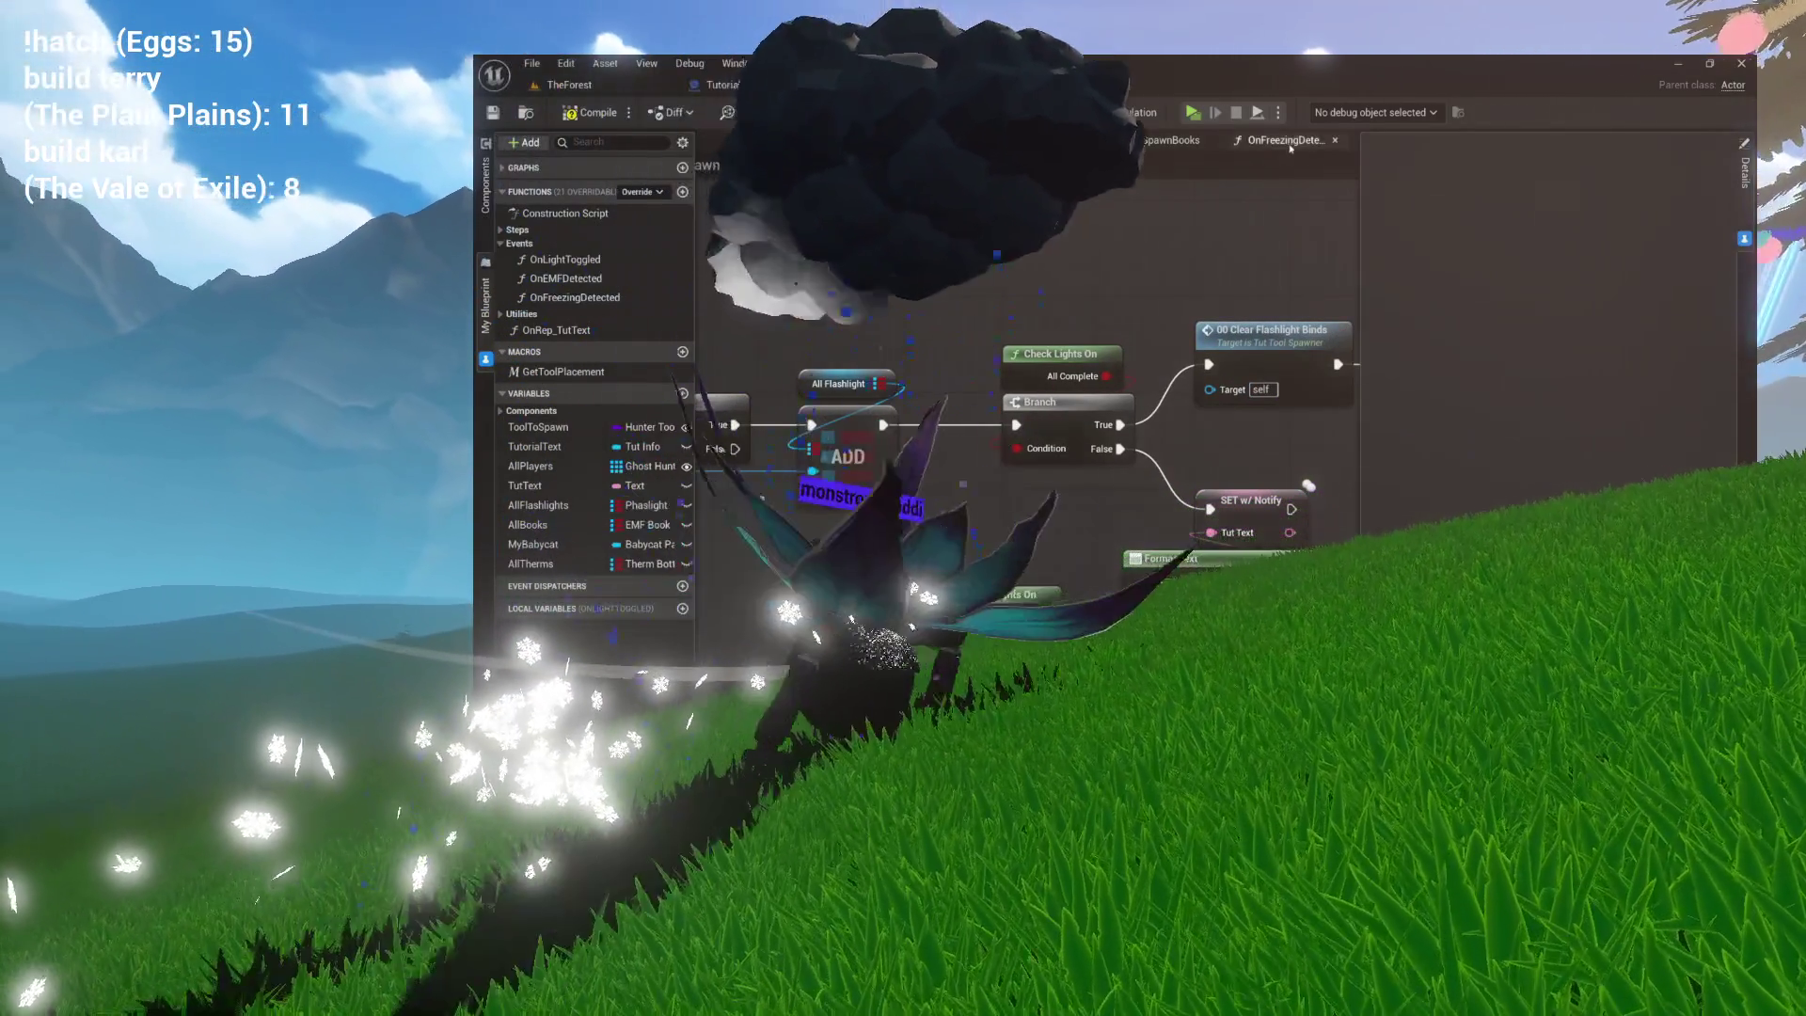
# Return to OnFreezingDetected and re-centre its Add and All Therms nodes.
pyautogui.click(1281, 139)
pyautogui.press('Home')
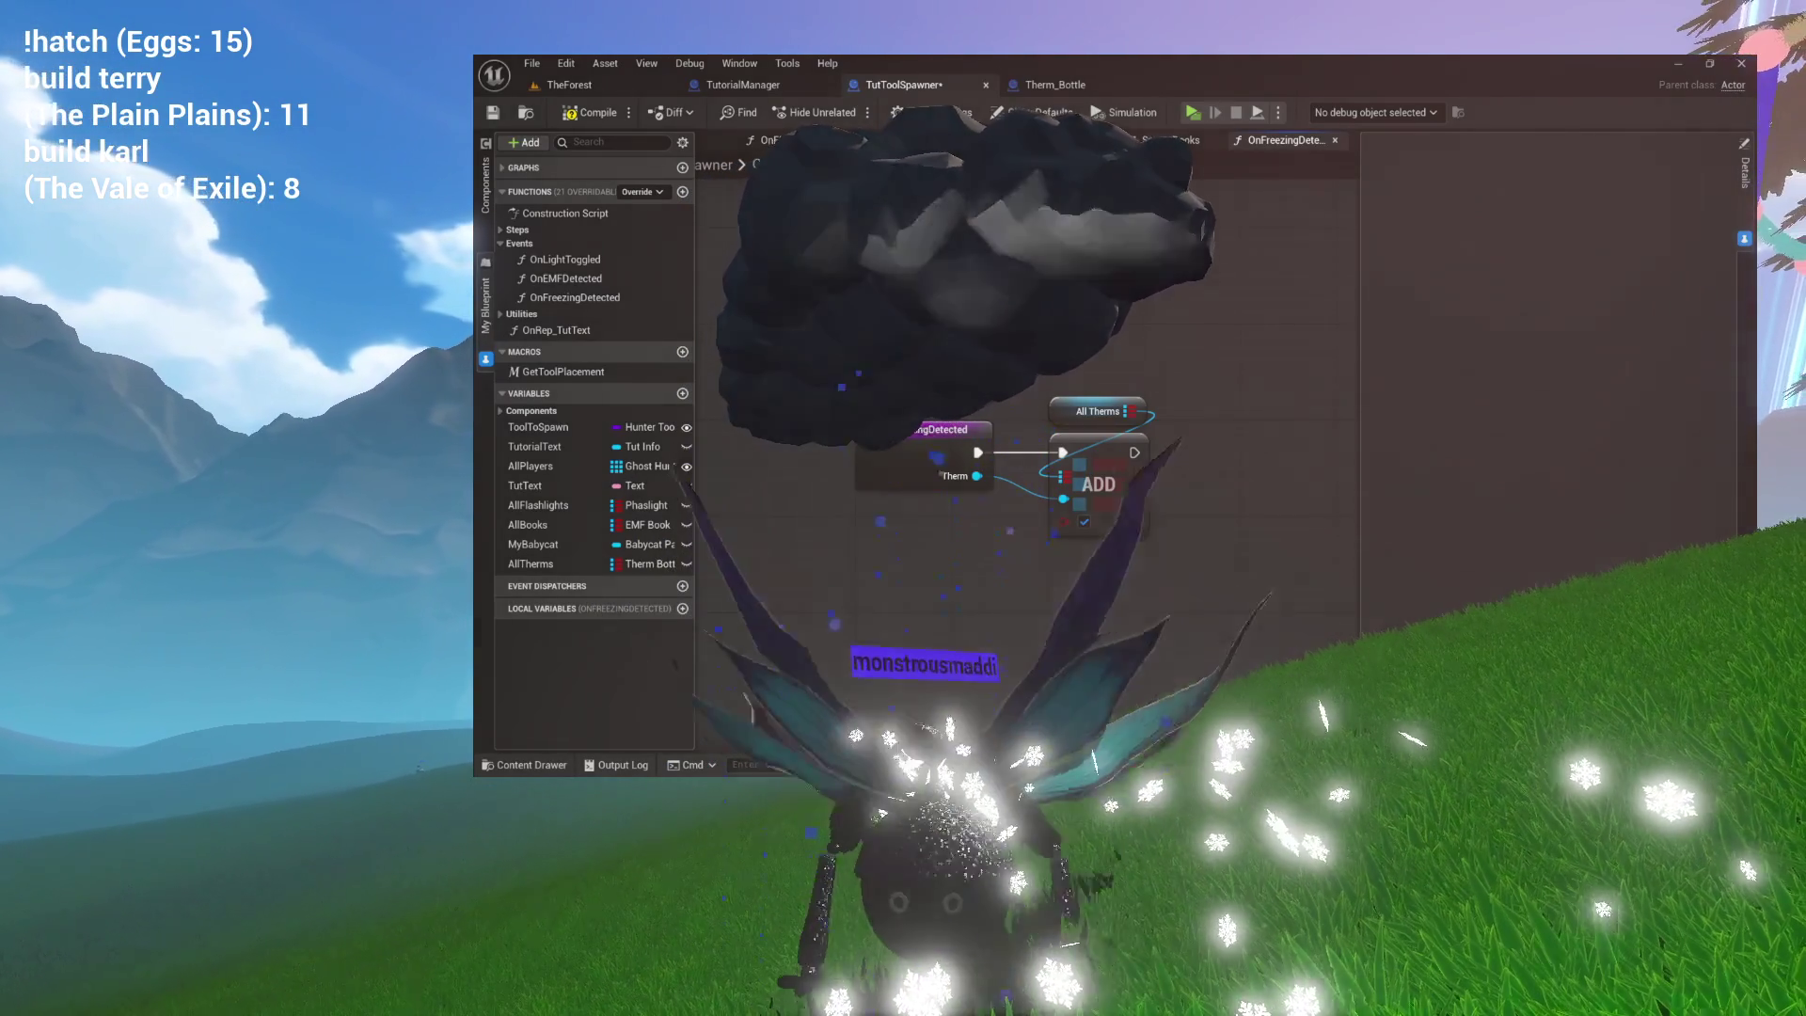
pyautogui.moveTo(1191, 274); pyautogui.dragTo(1055, 360)
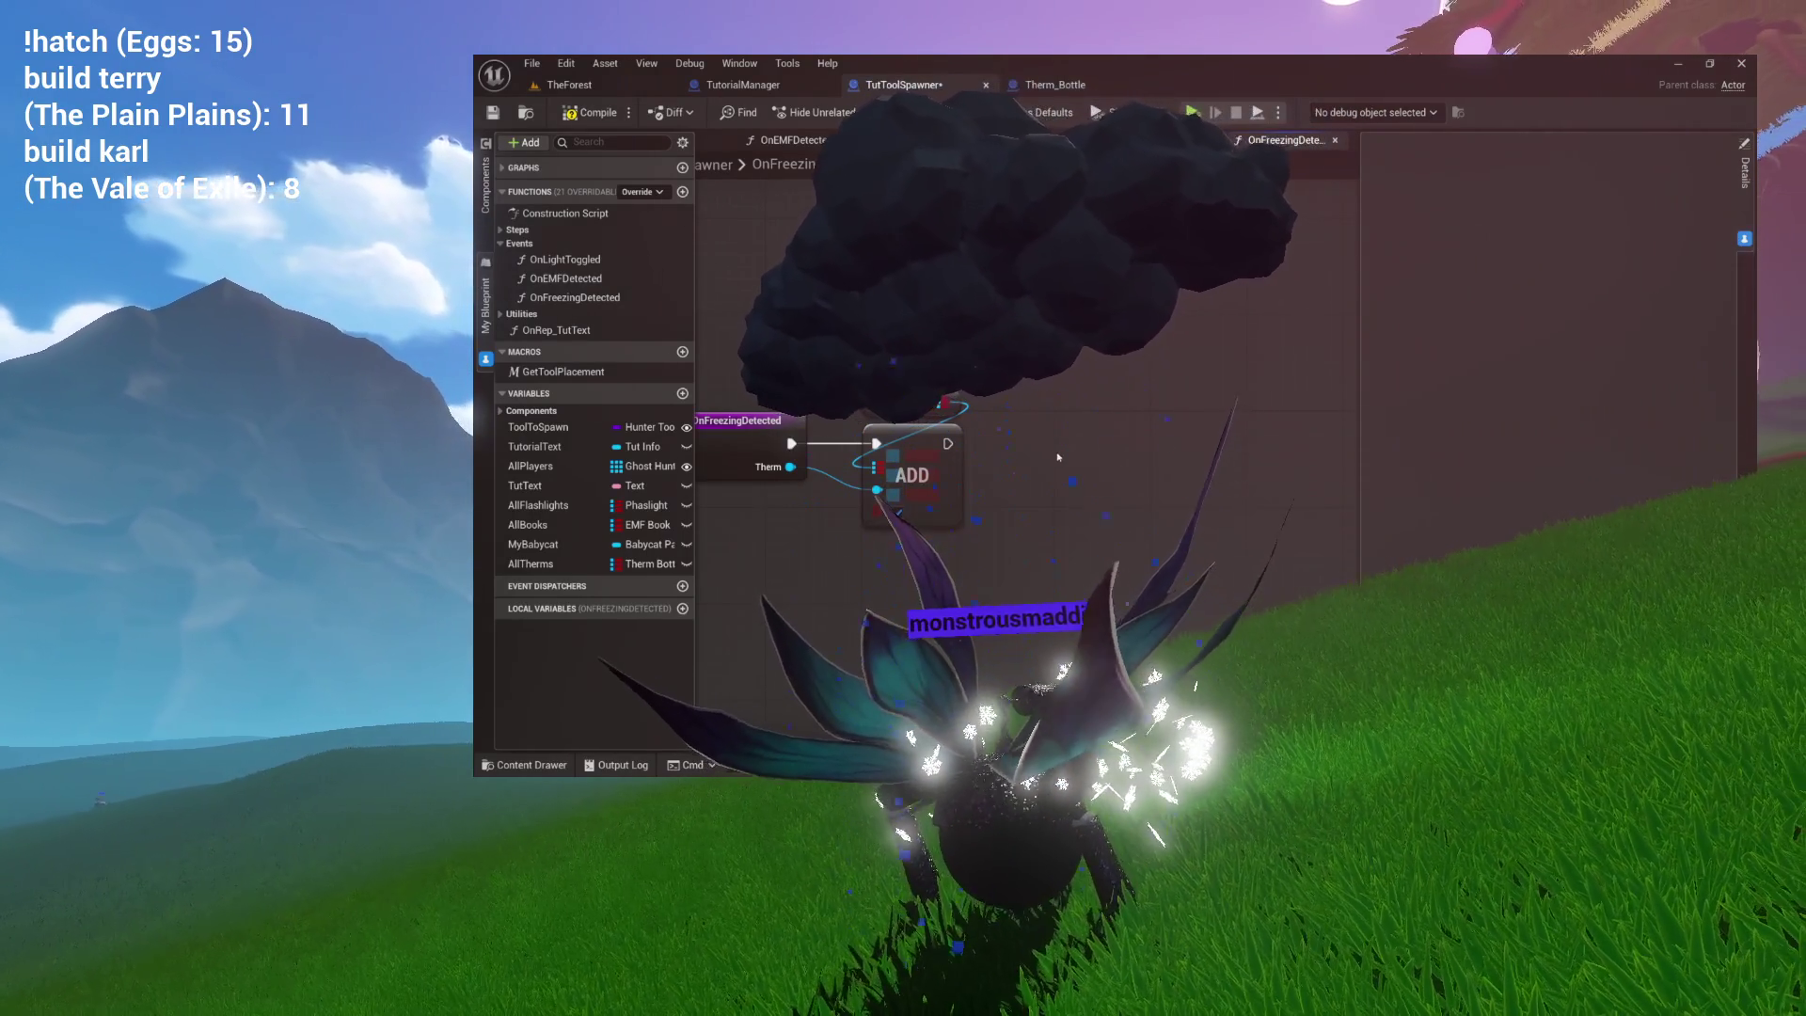
pyautogui.moveTo(1006, 470); pyautogui.dragTo(909, 481)
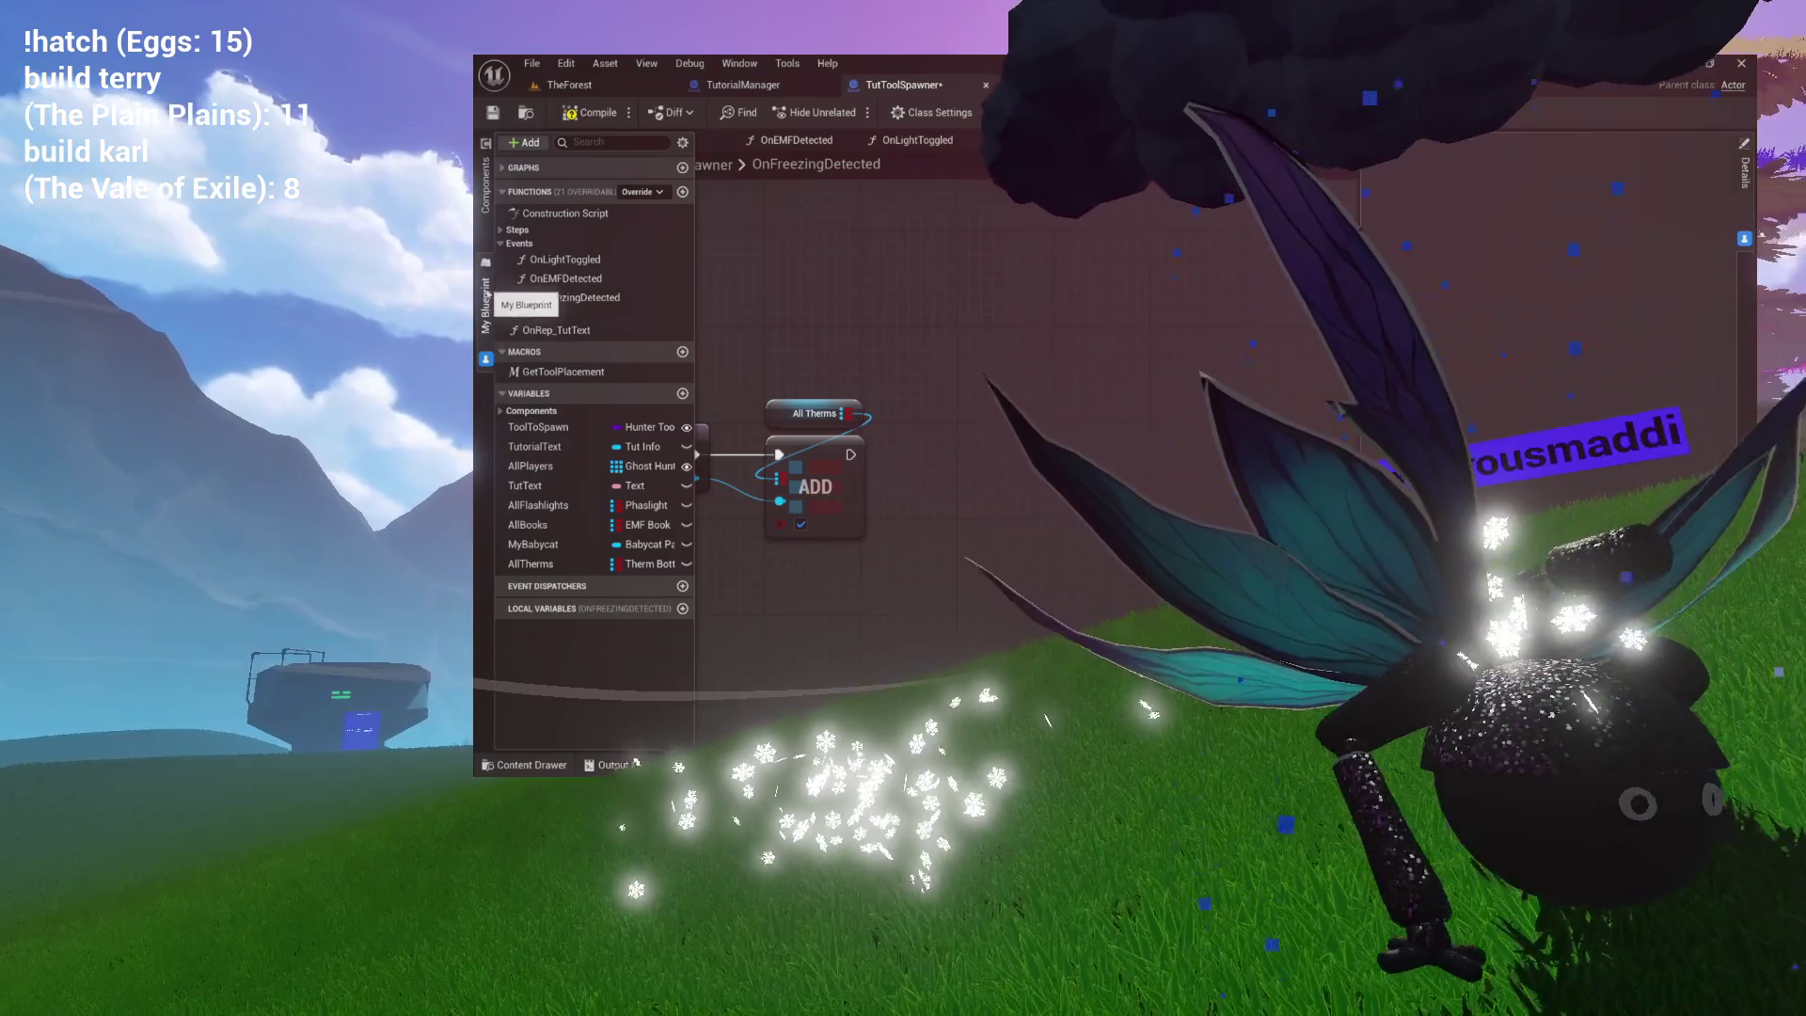
# Review the GetEMFBooksDone function, then add a new function to TutToolSpawner.
pyautogui.click(564, 314)
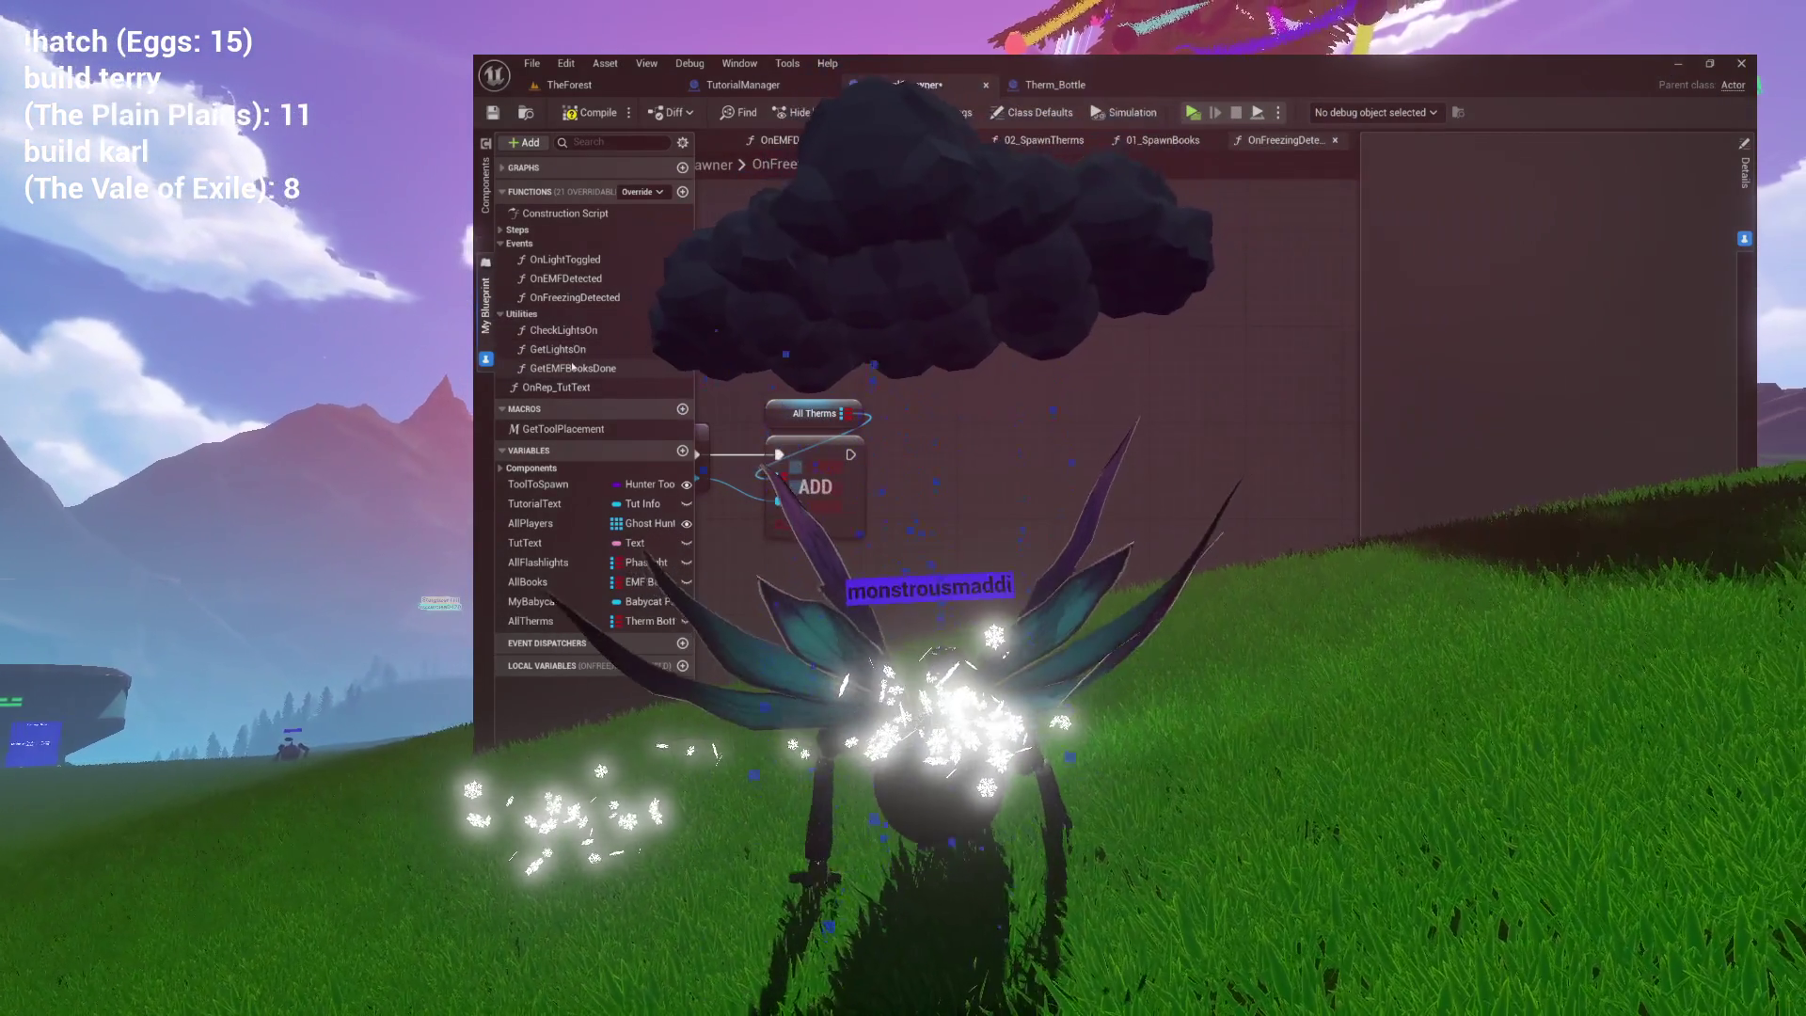
pyautogui.doubleClick(572, 367)
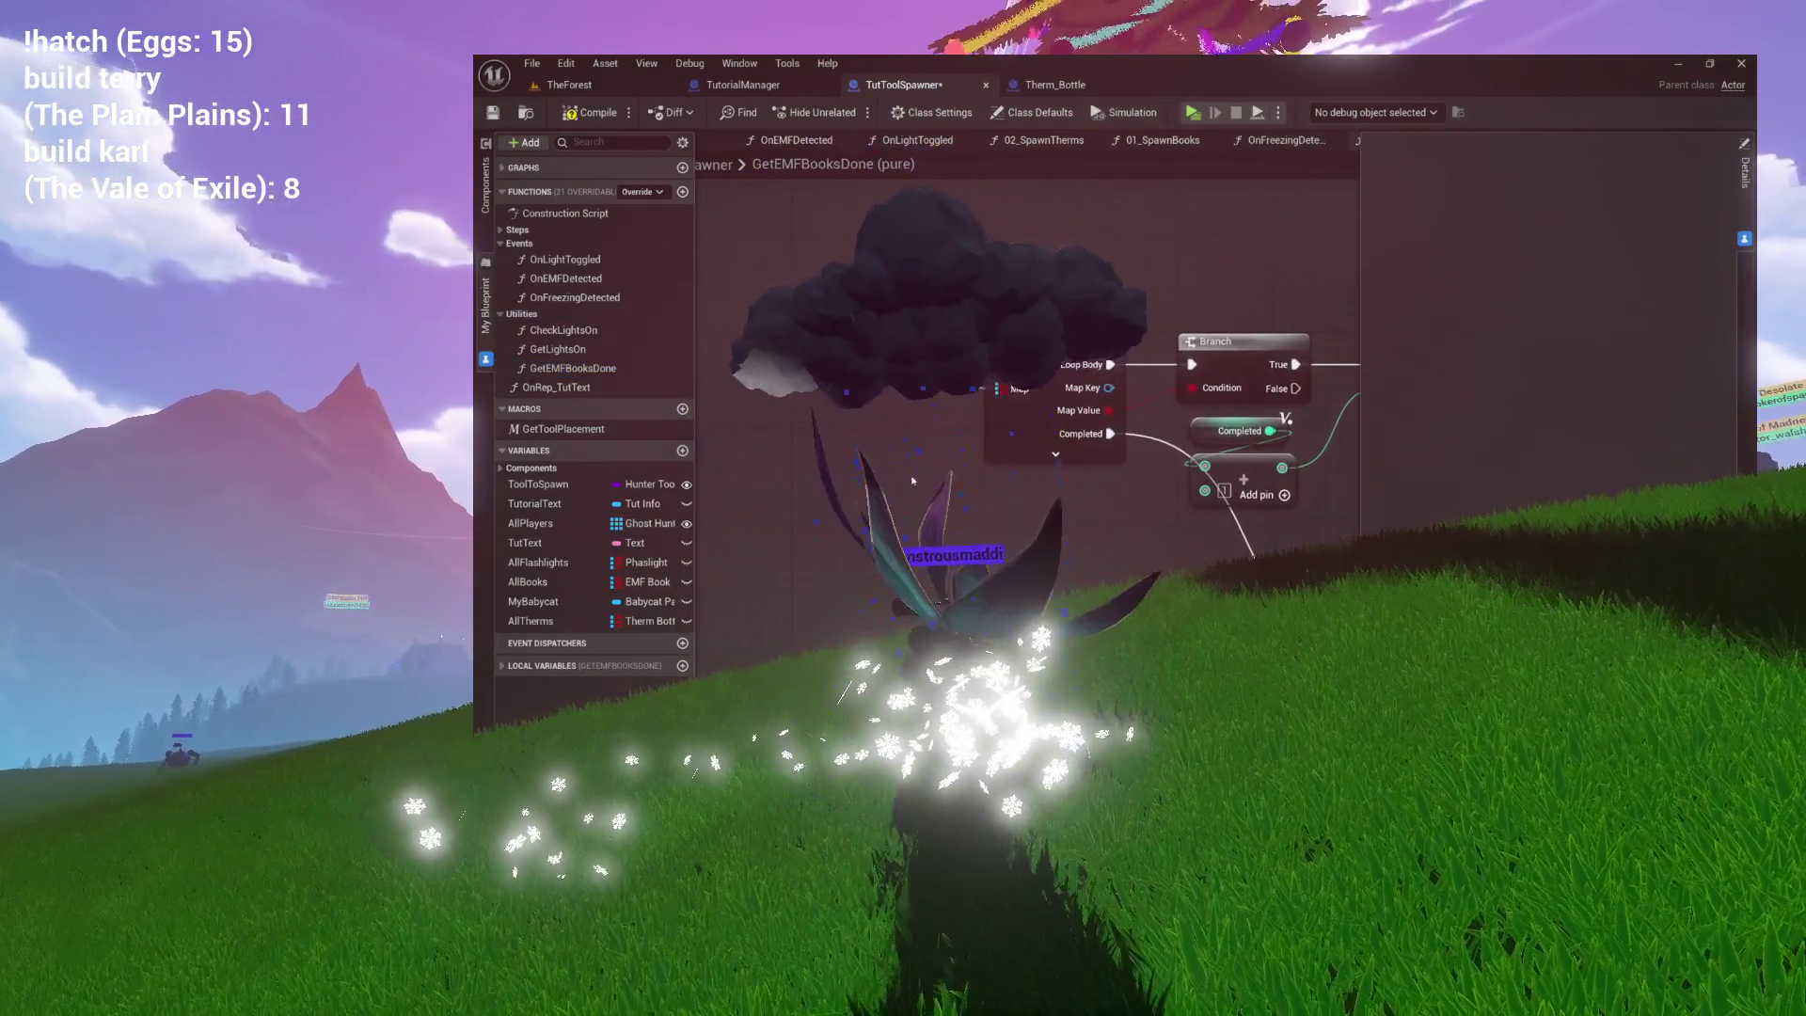
pyautogui.click(683, 191)
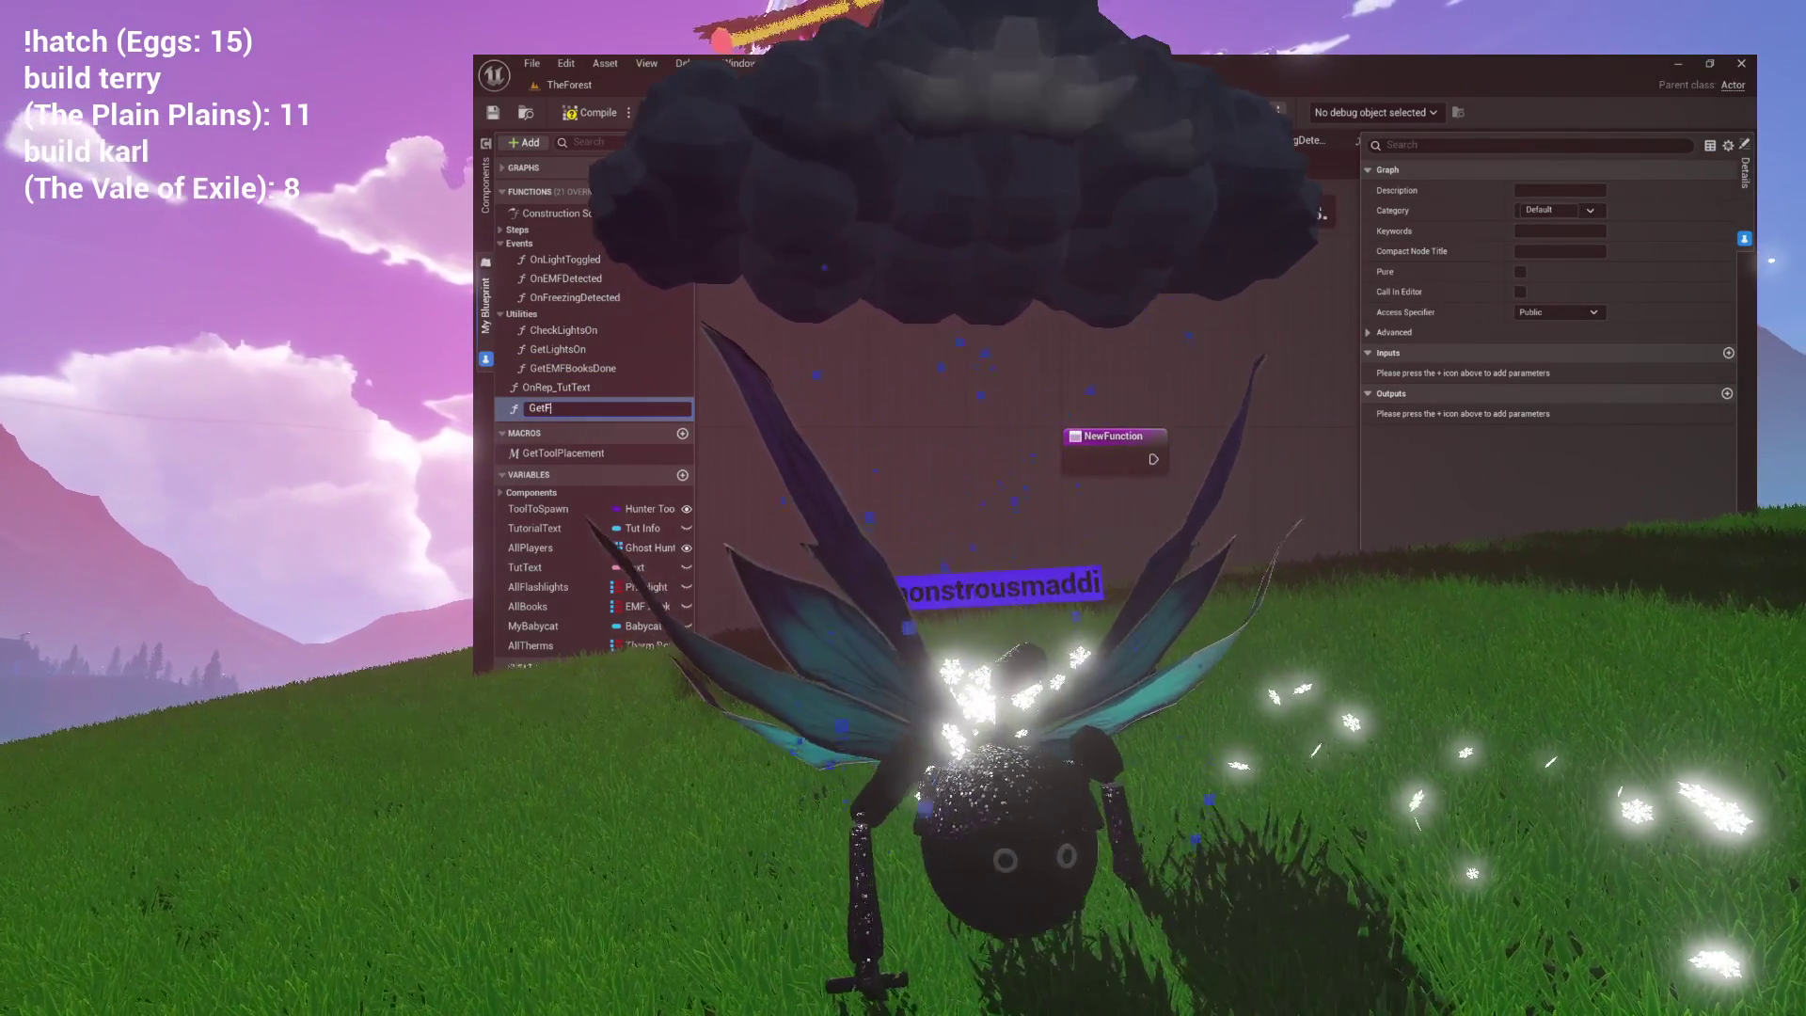
# Name the new function GetFrozenTherms and give it a Boolean output.
pyautogui.write('FrozenTherms')
pyautogui.press('Return')
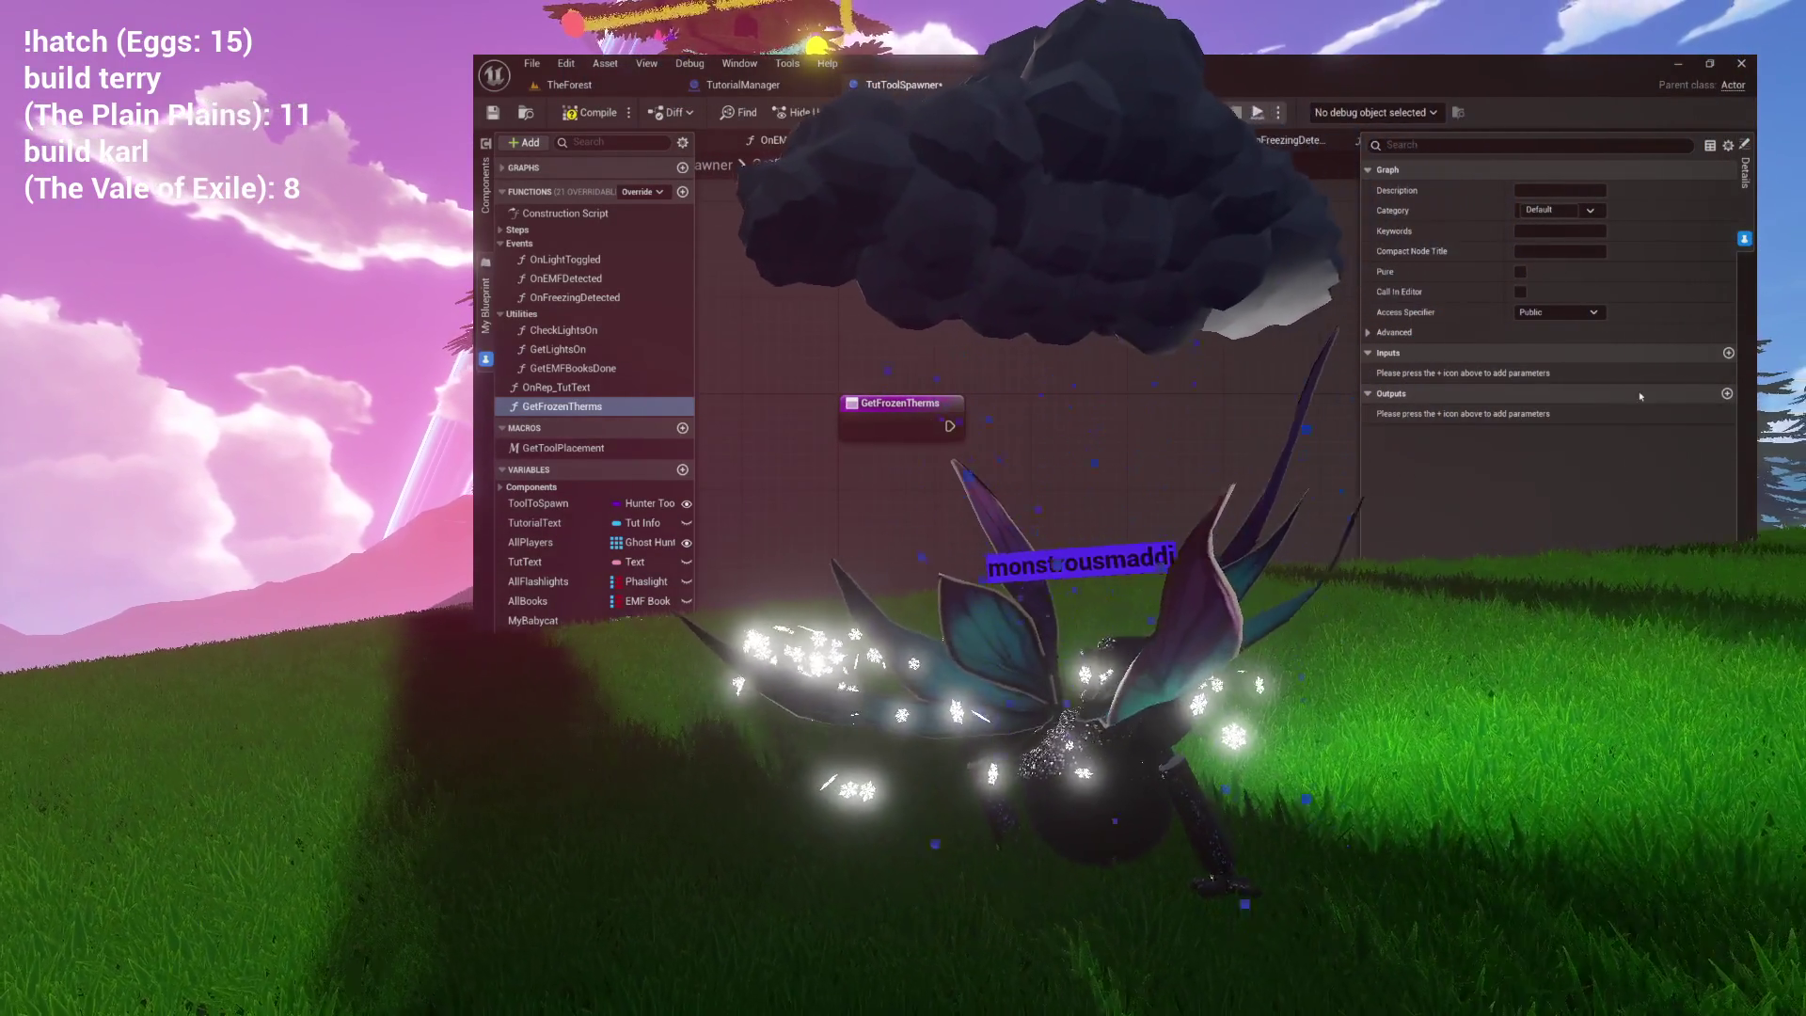
pyautogui.click(1728, 393)
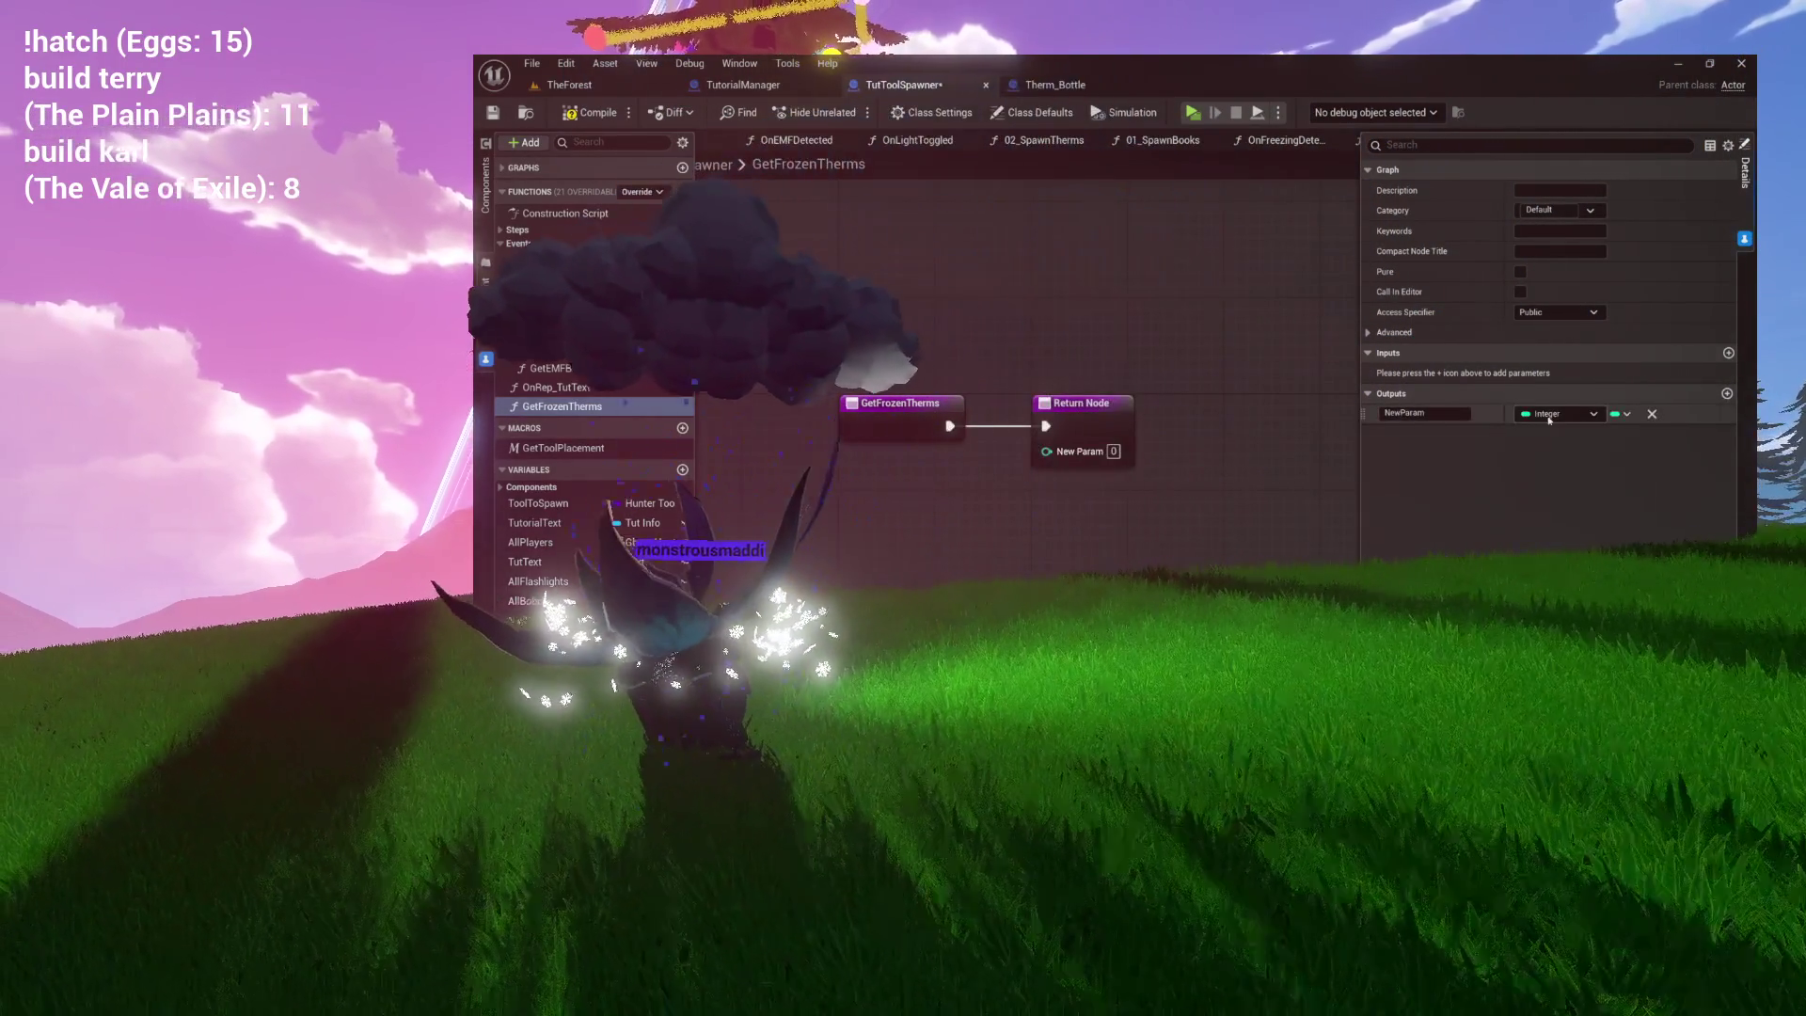
pyautogui.click(1543, 418)
pyautogui.click(1547, 456)
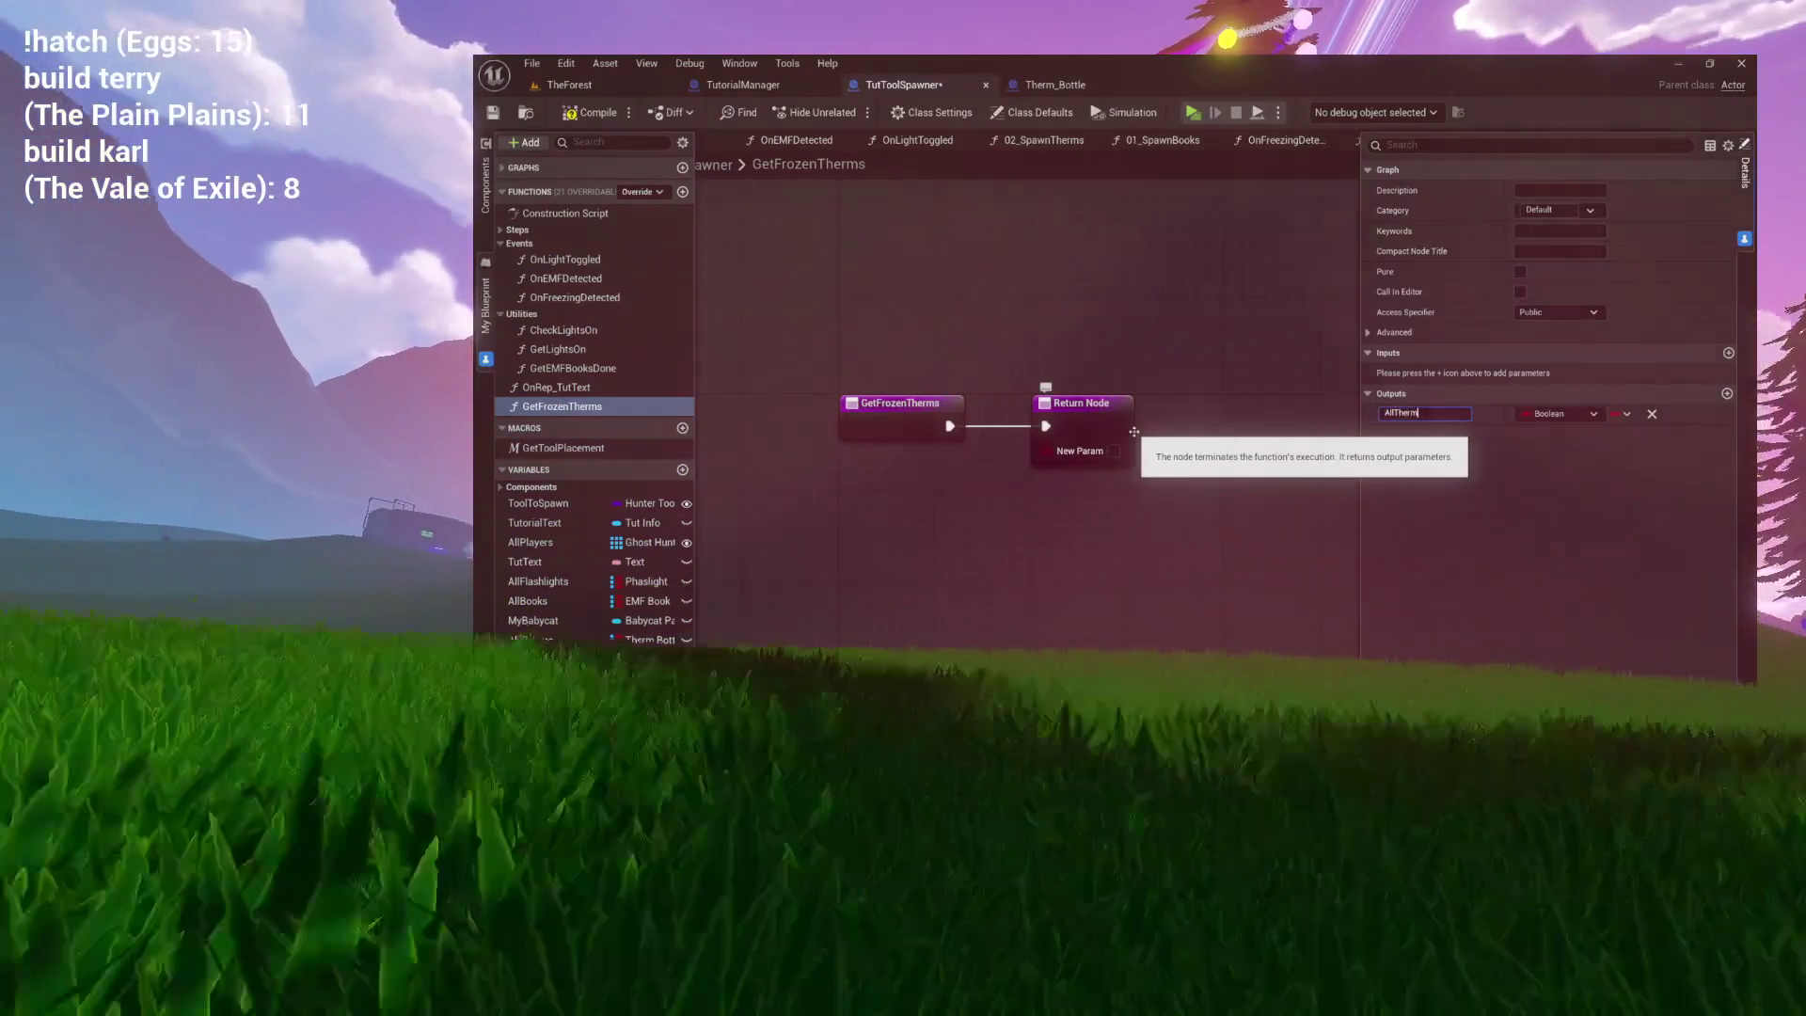
# Name the Boolean output AllThermsDetected and set the second output's type to Integer.
pyautogui.write('sDetected')
pyautogui.press('Return')
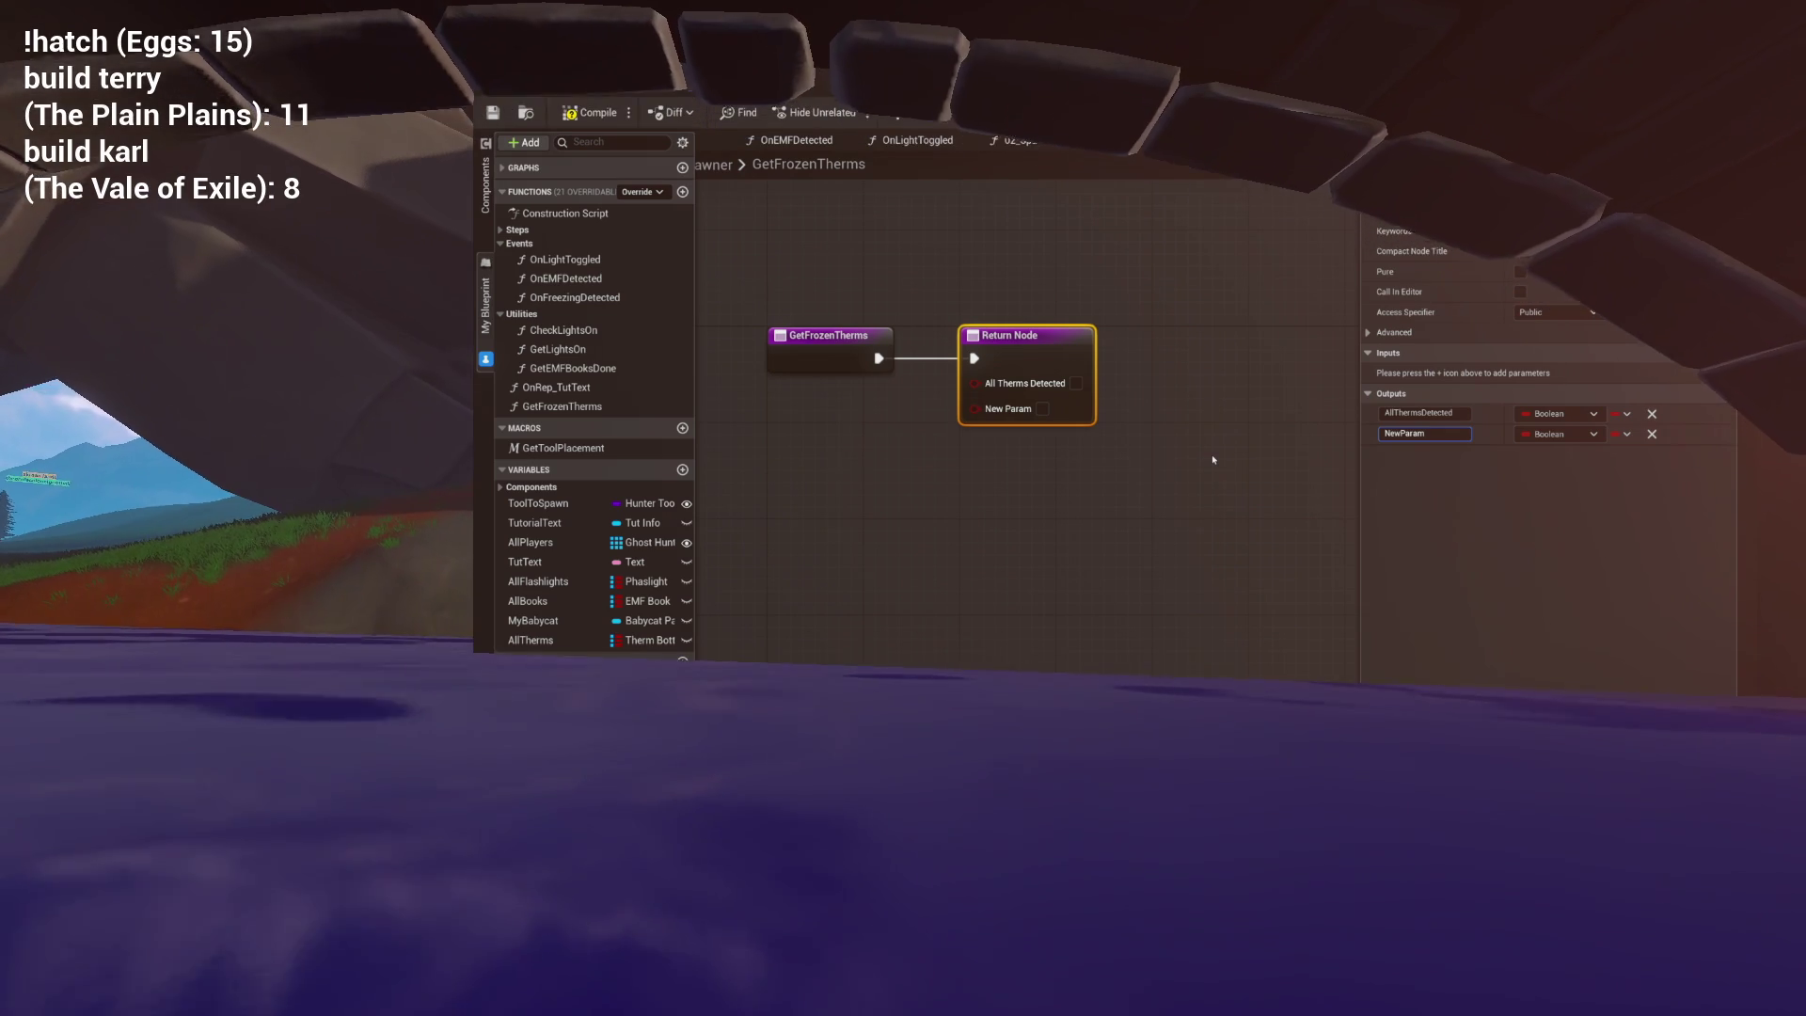
pyautogui.click(1547, 438)
pyautogui.click(1562, 498)
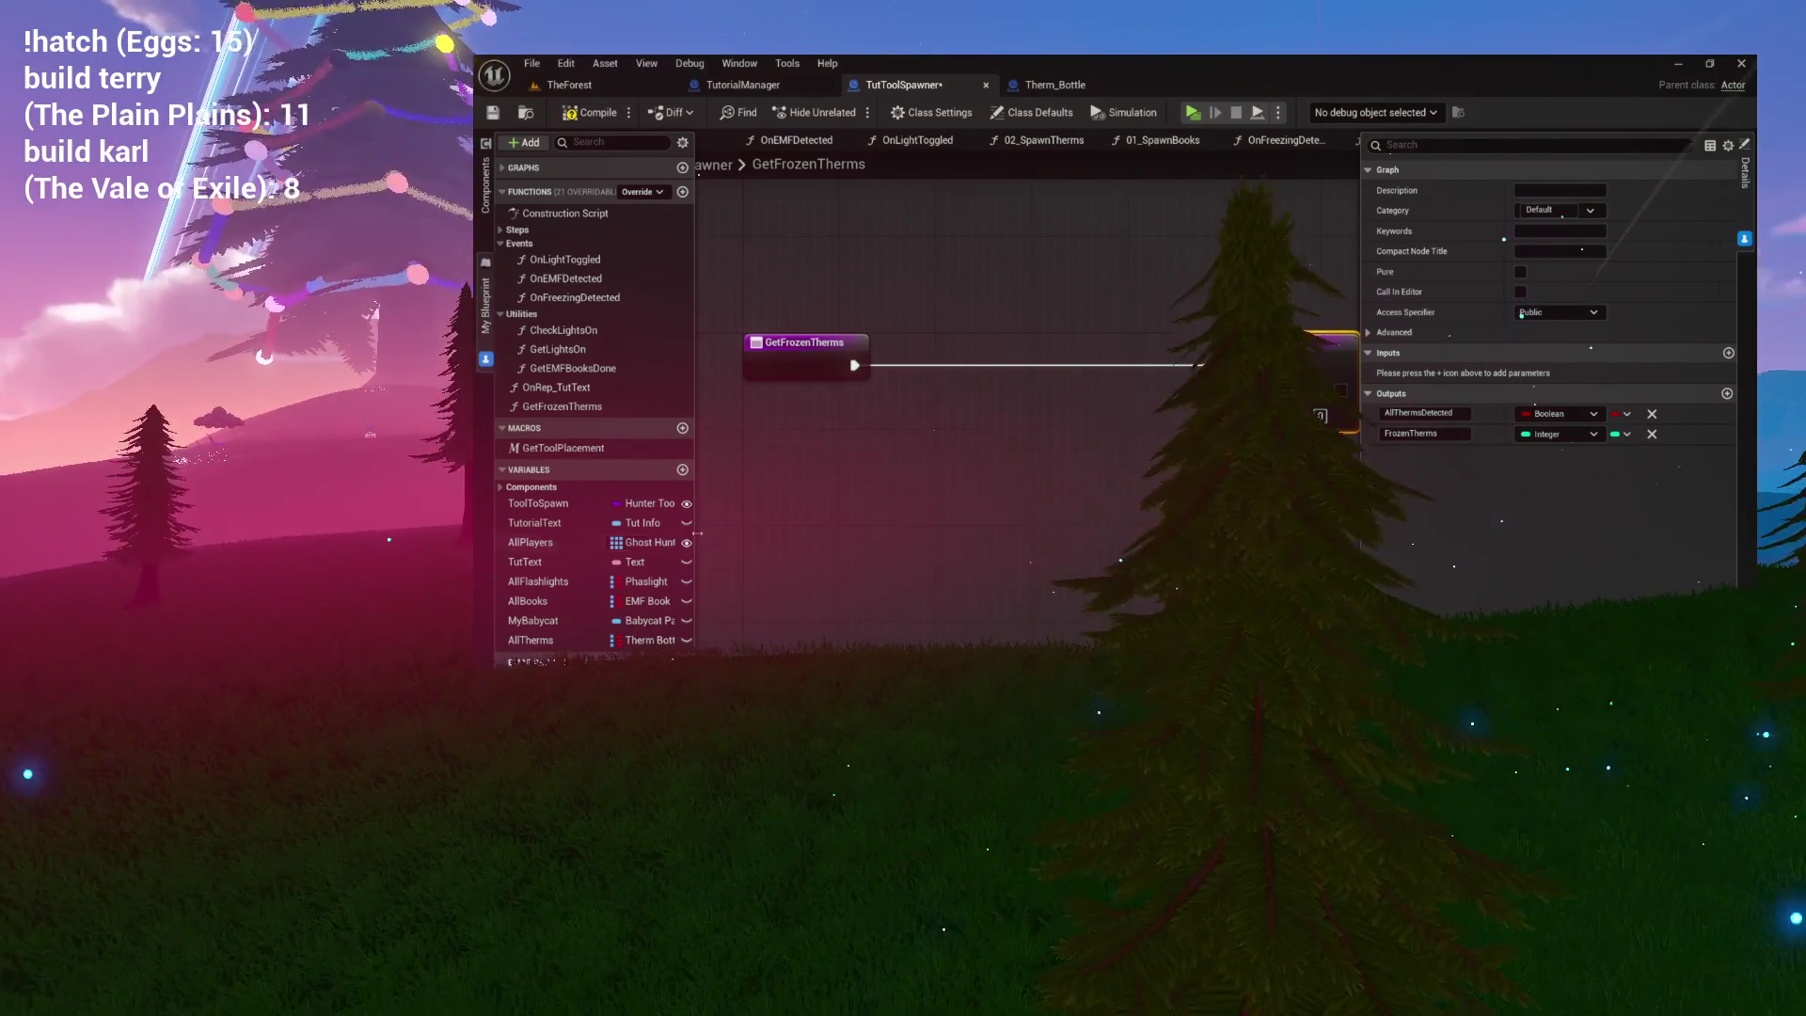
# Add a For Each Loop (Map) over the All Therms getter and move the Return Node aside.
pyautogui.moveTo(531, 639)
pyautogui.mouseDown()
pyautogui.moveTo(979, 325)
pyautogui.moveTo(963, 419)
pyautogui.mouseUp()
pyautogui.write('forea')
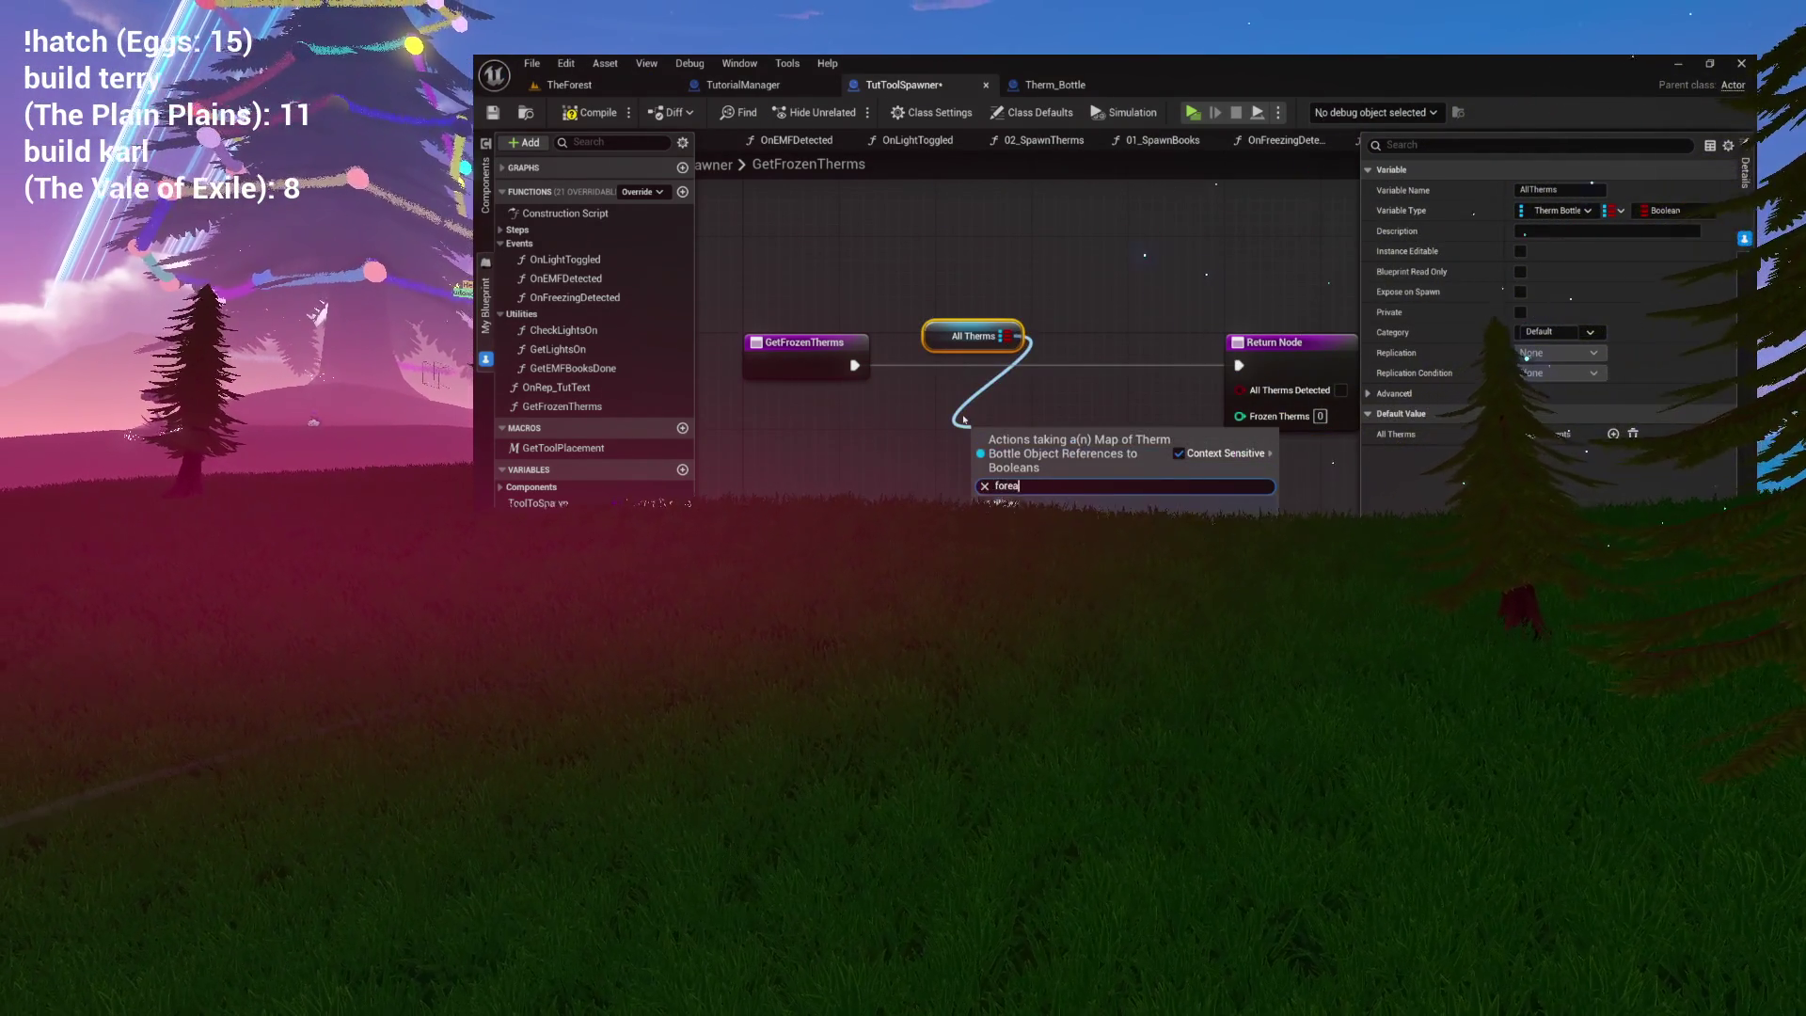
pyautogui.press('Return')
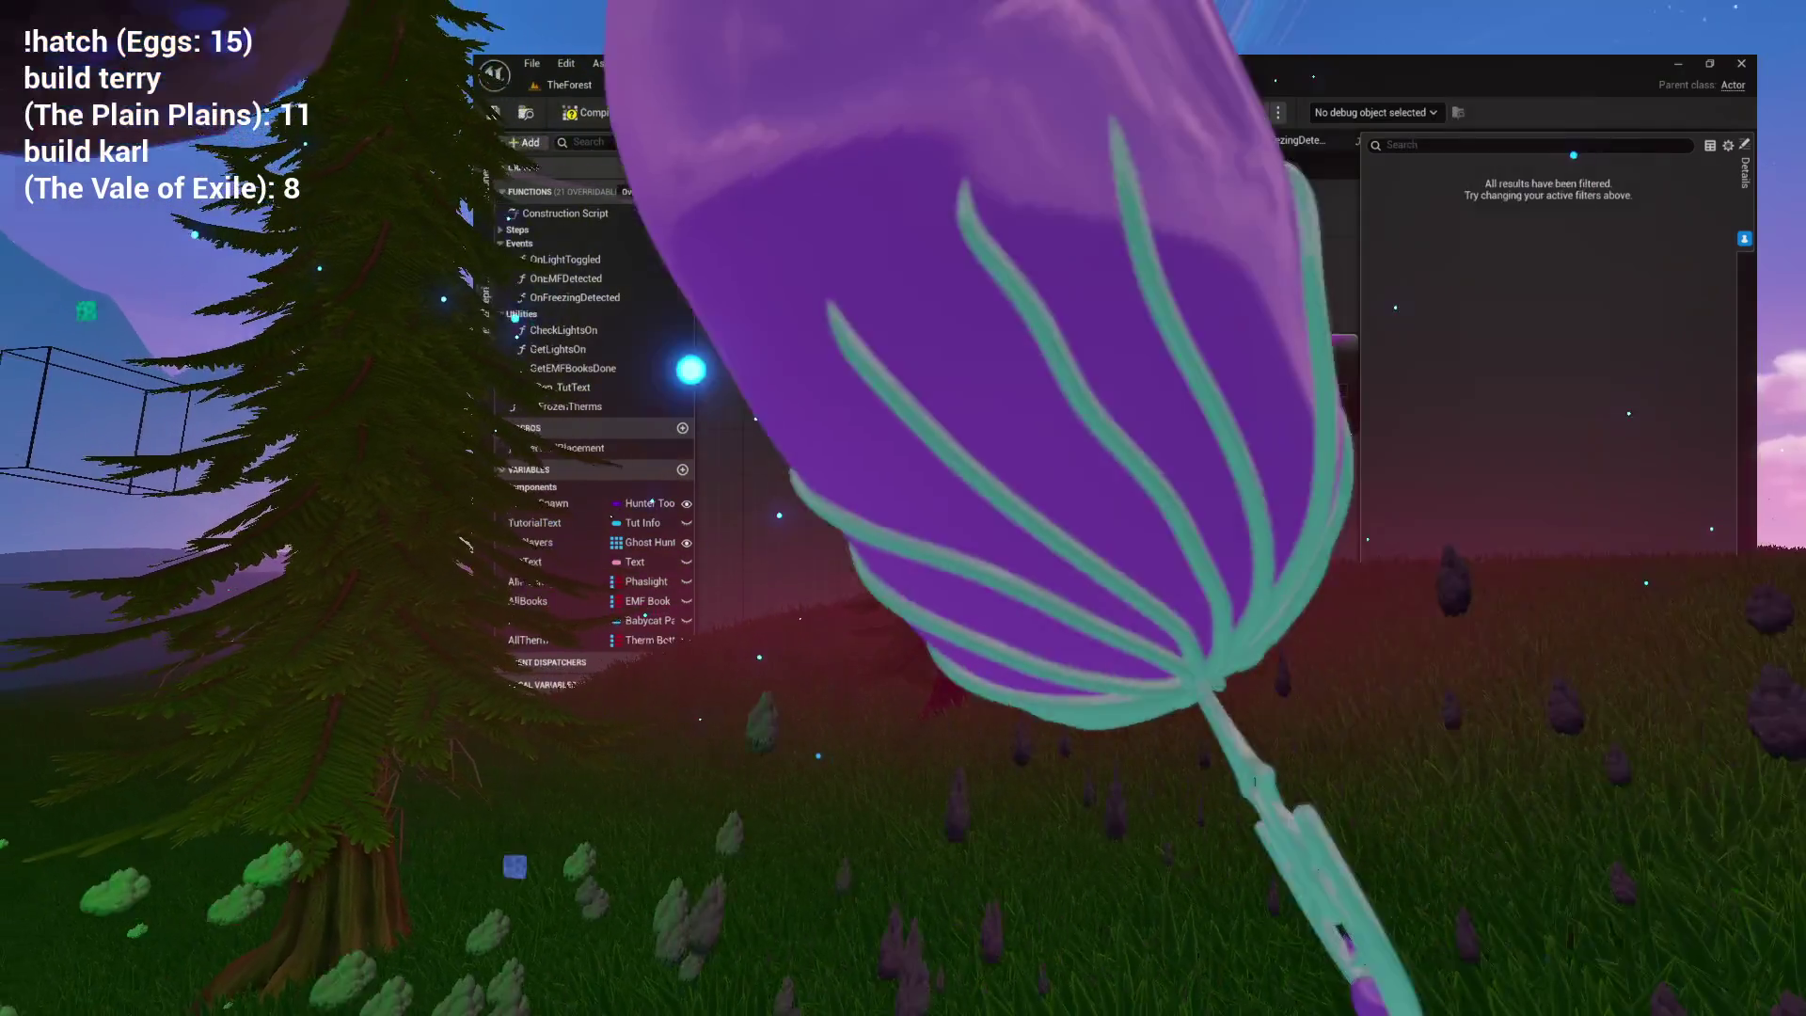
pyautogui.click(905, 314)
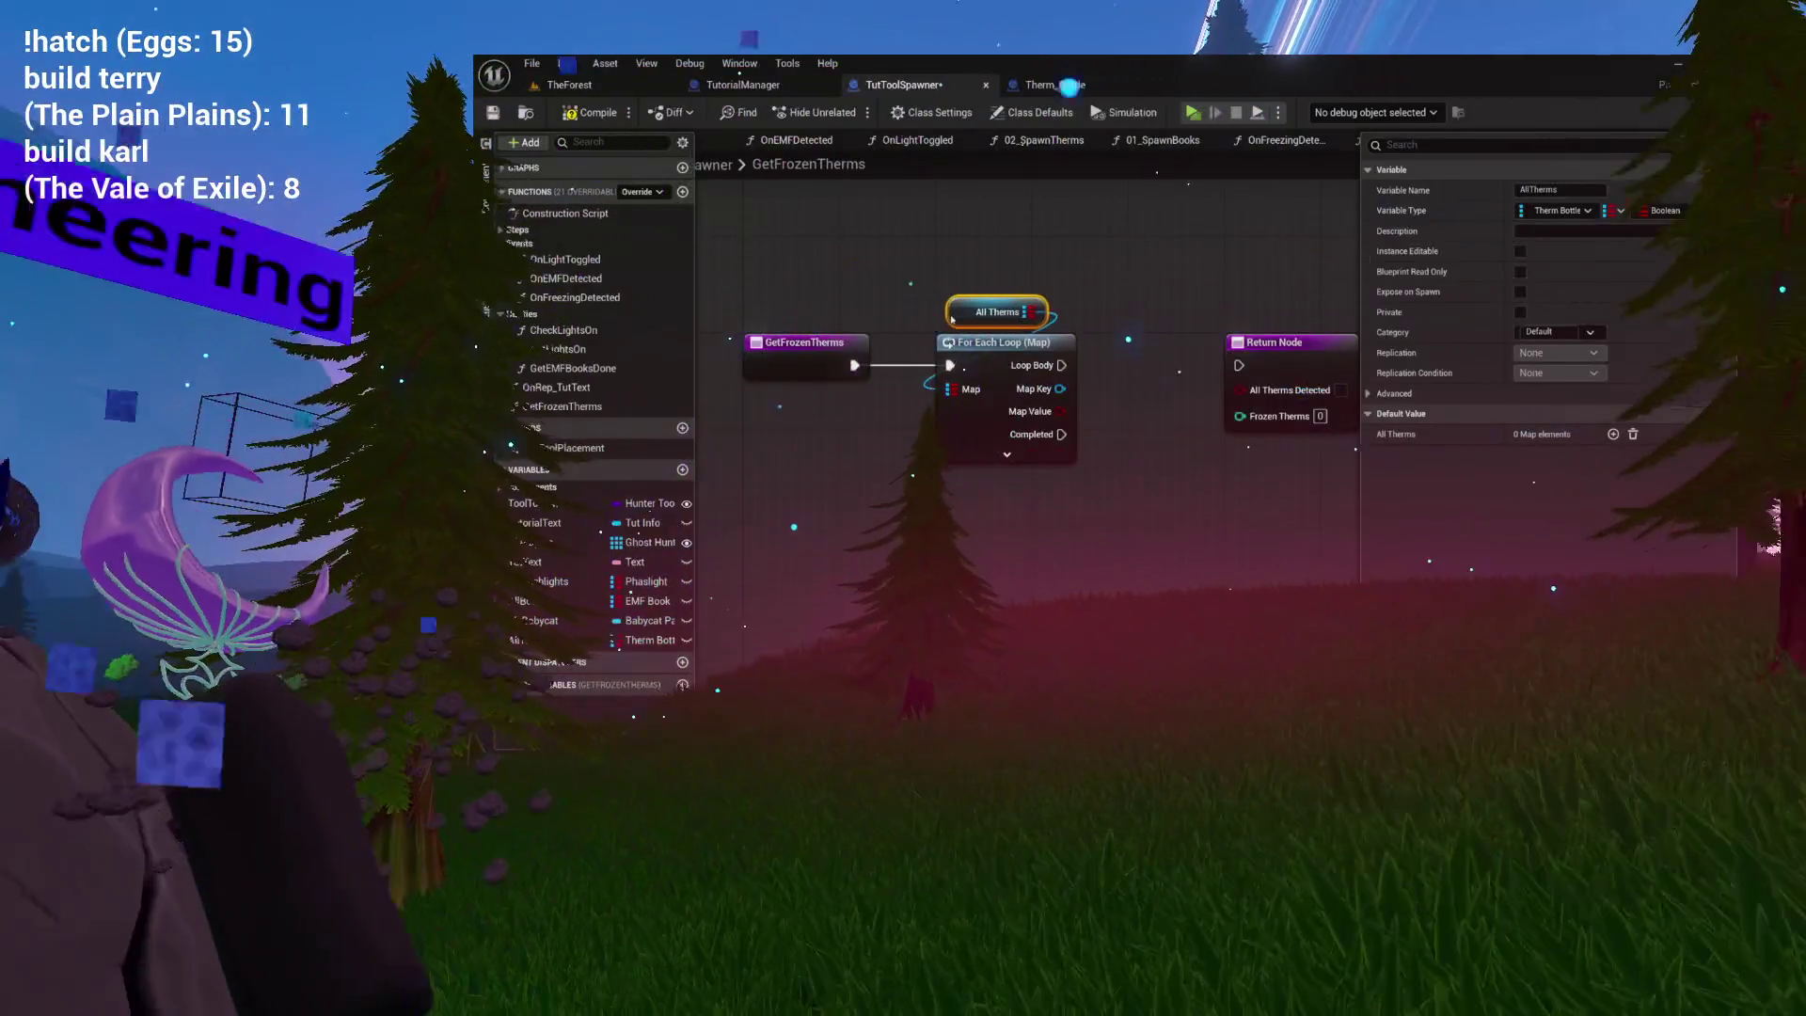
pyautogui.moveTo(950, 320); pyautogui.dragTo(772, 336)
pyautogui.click(1105, 358)
pyautogui.moveTo(1105, 358)
pyautogui.mouseDown()
pyautogui.moveTo(1192, 407)
pyautogui.moveTo(1292, 548)
pyautogui.mouseUp()
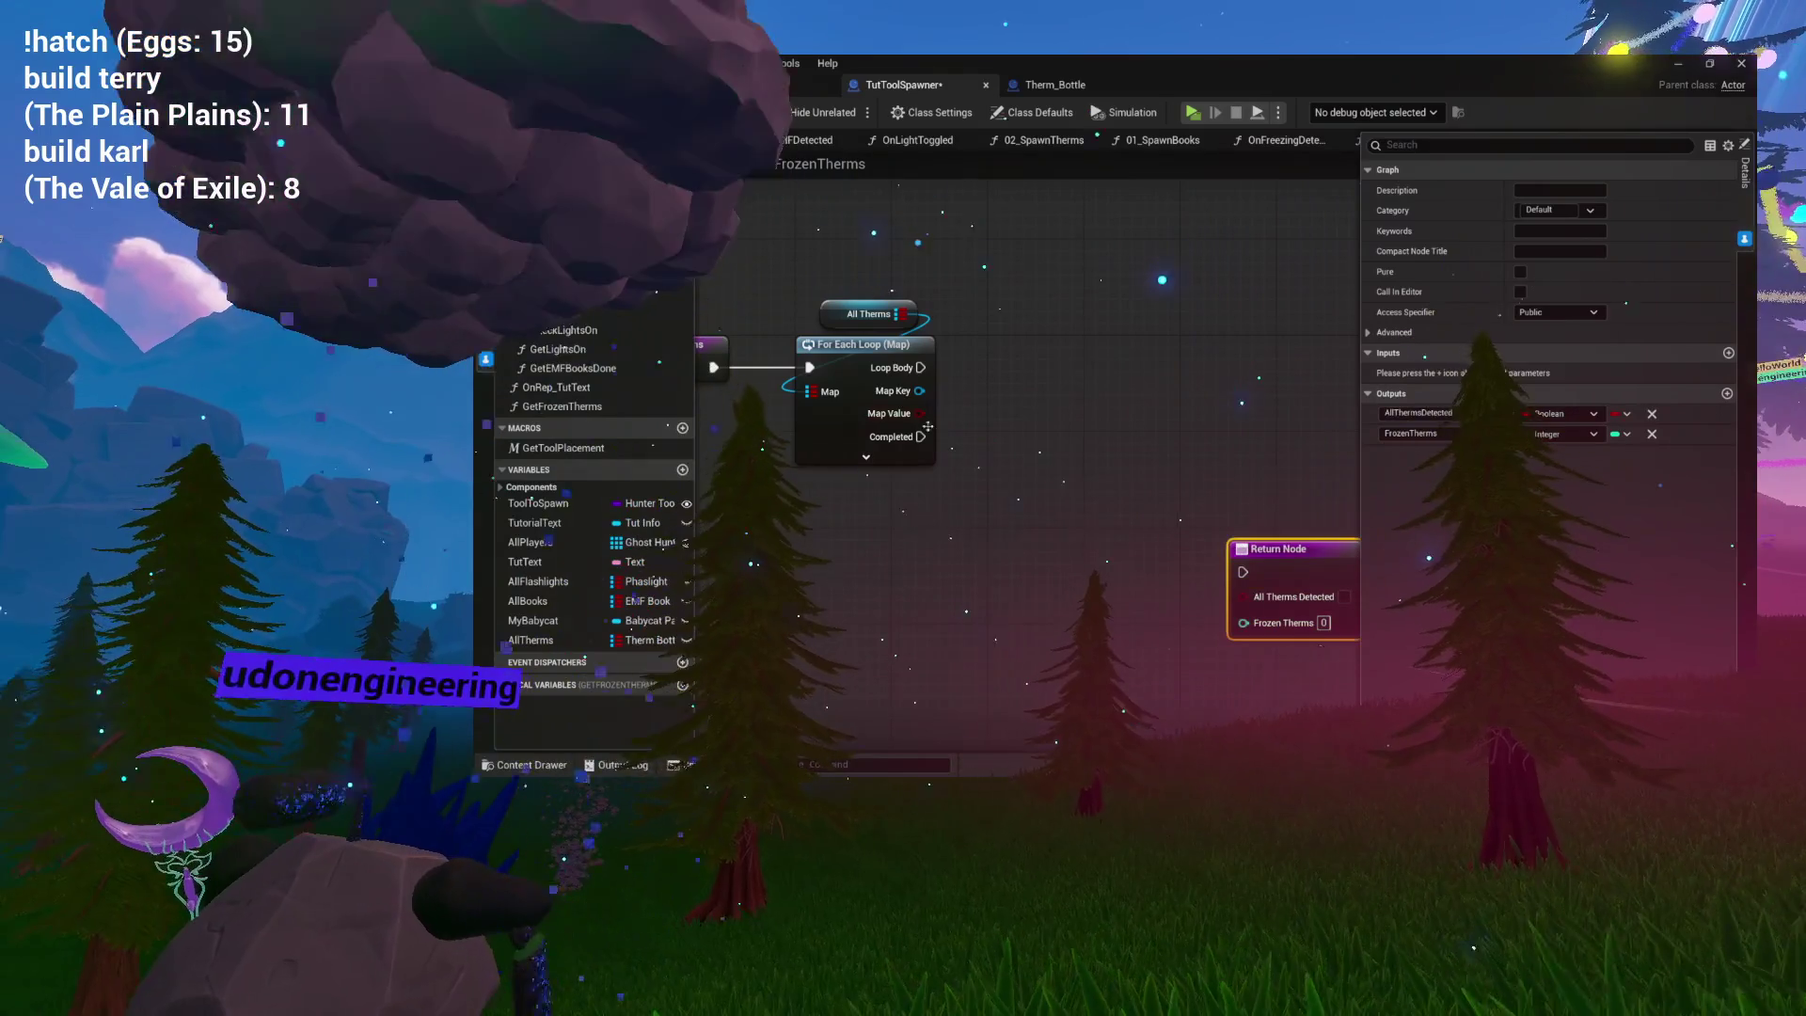
pyautogui.moveTo(909, 415); pyautogui.dragTo(905, 483)
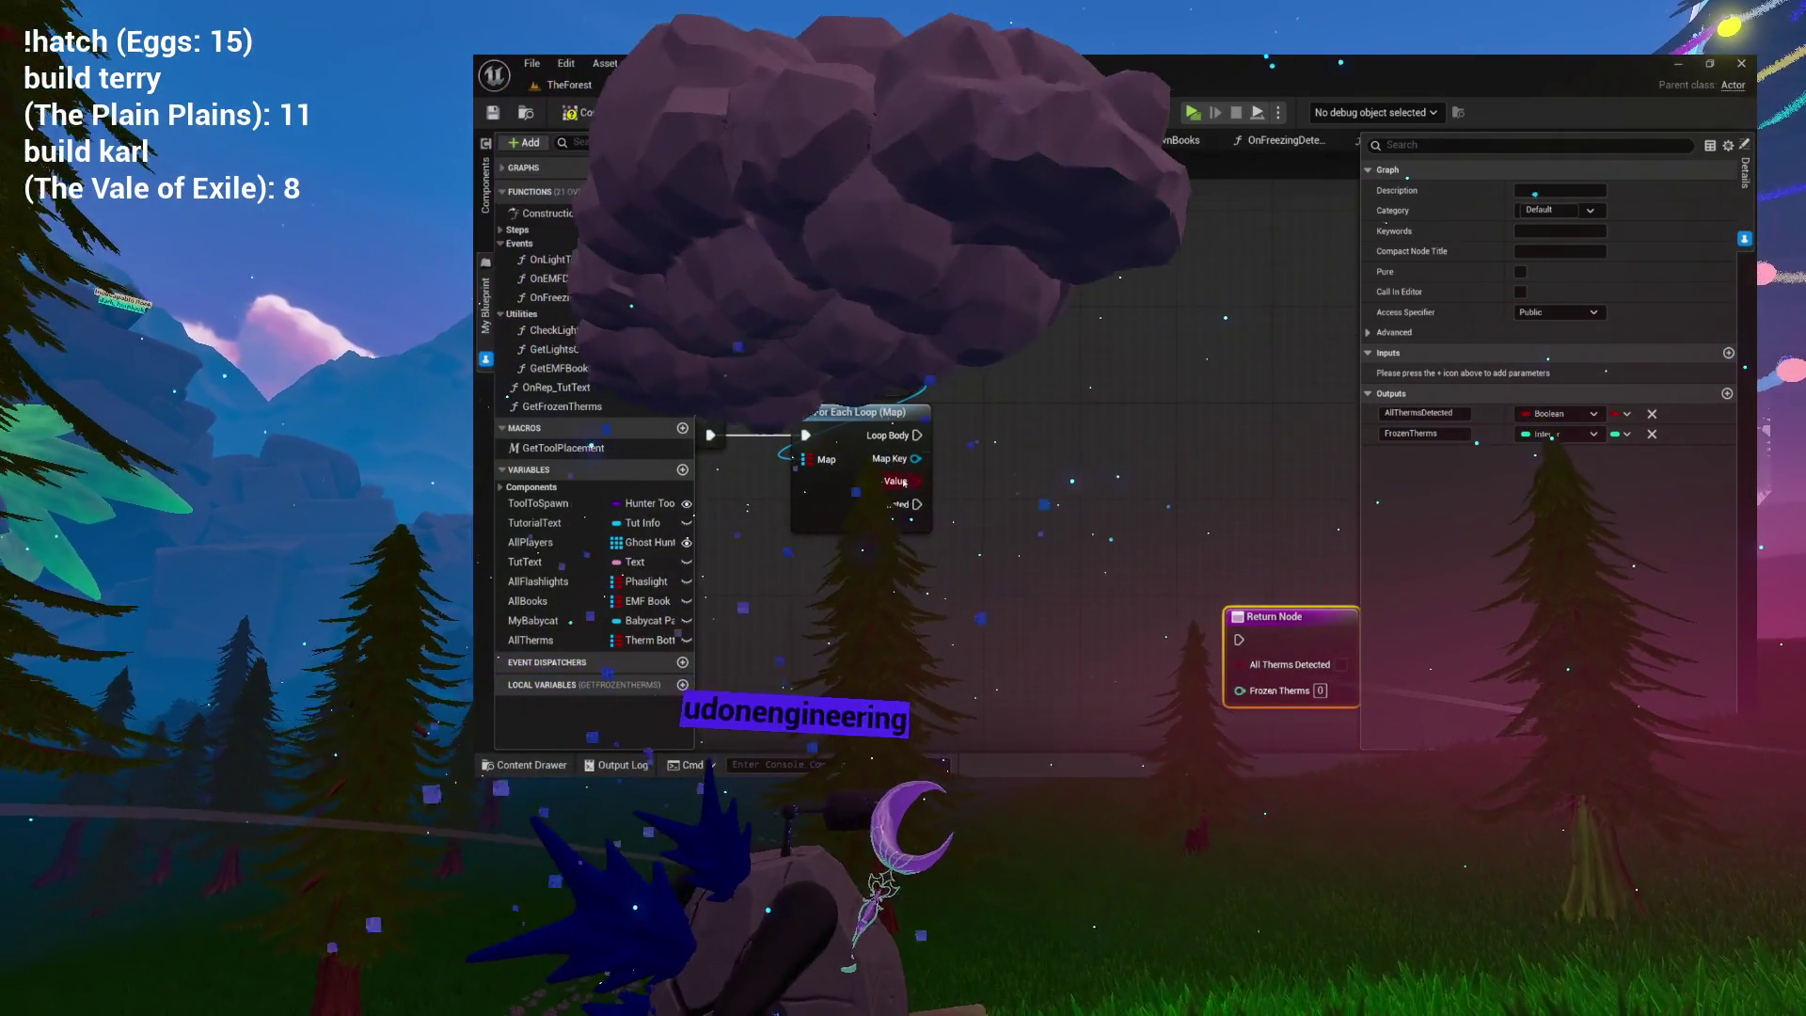
pyautogui.click(905, 483)
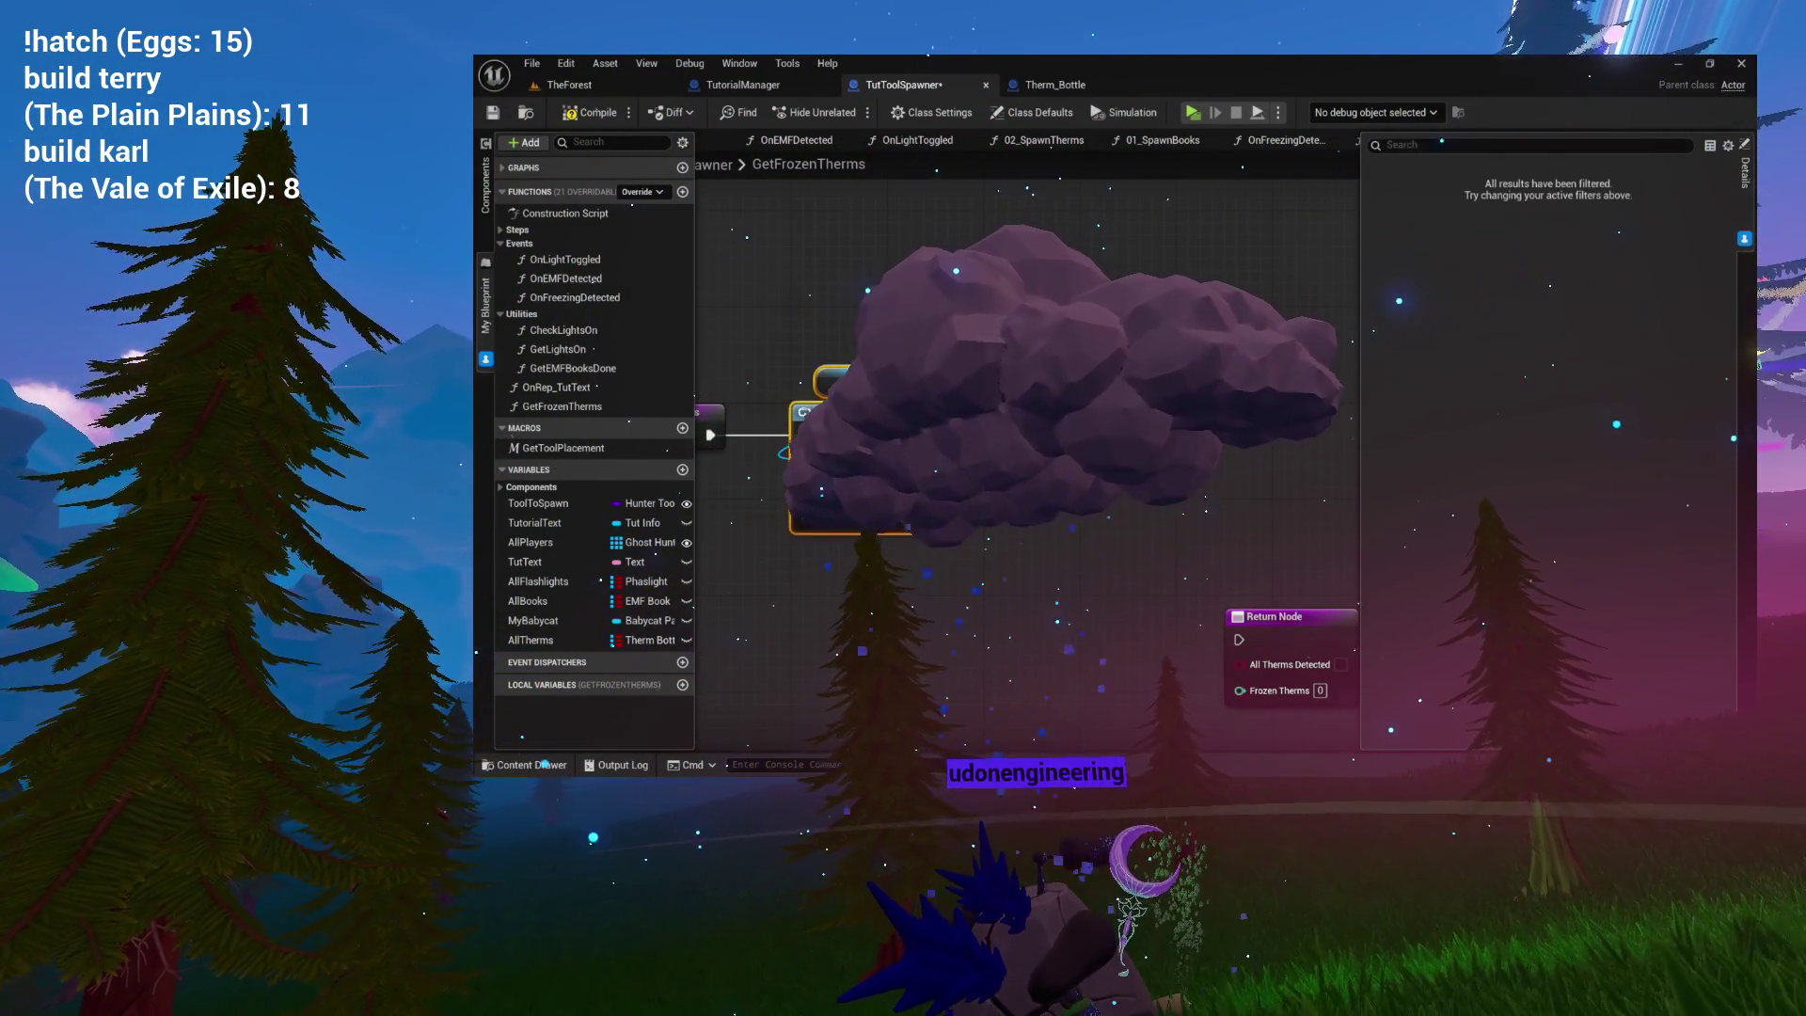
# Arrange the Return Node around the loop and Branch, then collapse the Functions list.
pyautogui.moveTo(941, 471); pyautogui.dragTo(877, 441)
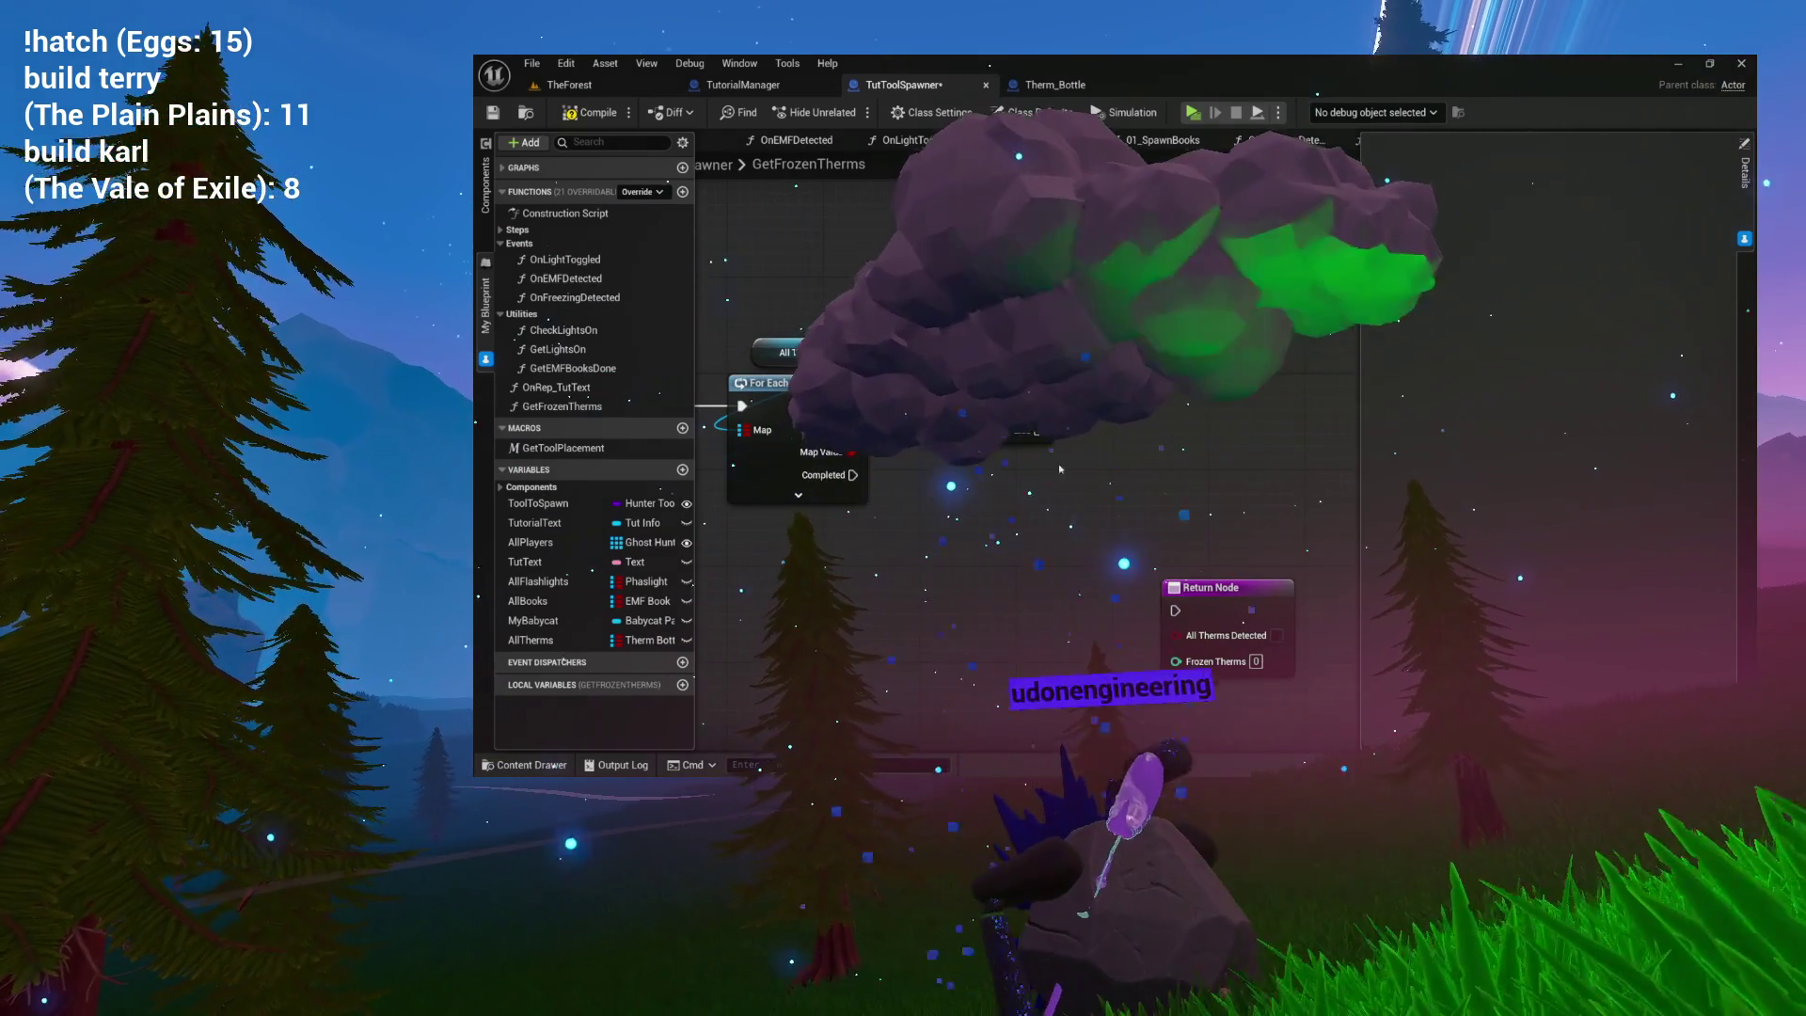
pyautogui.moveTo(1181, 606); pyautogui.dragTo(1179, 498)
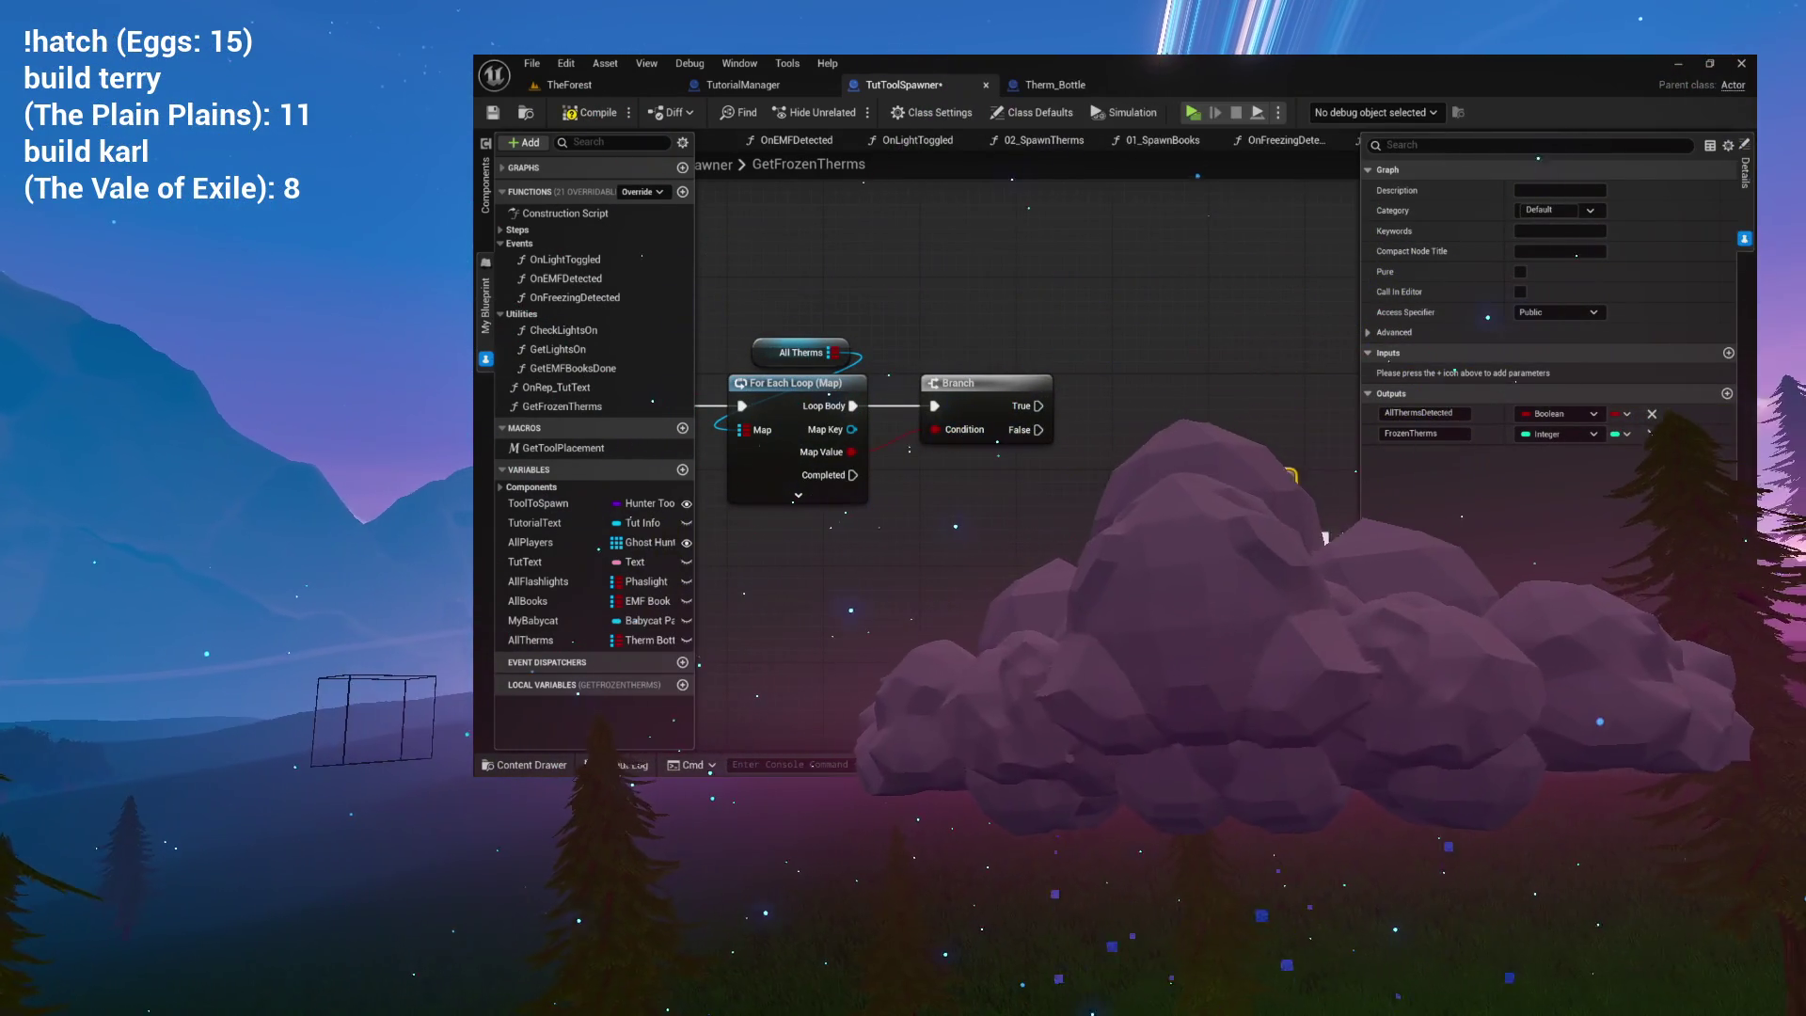
pyautogui.moveTo(1138, 469); pyautogui.dragTo(1081, 426)
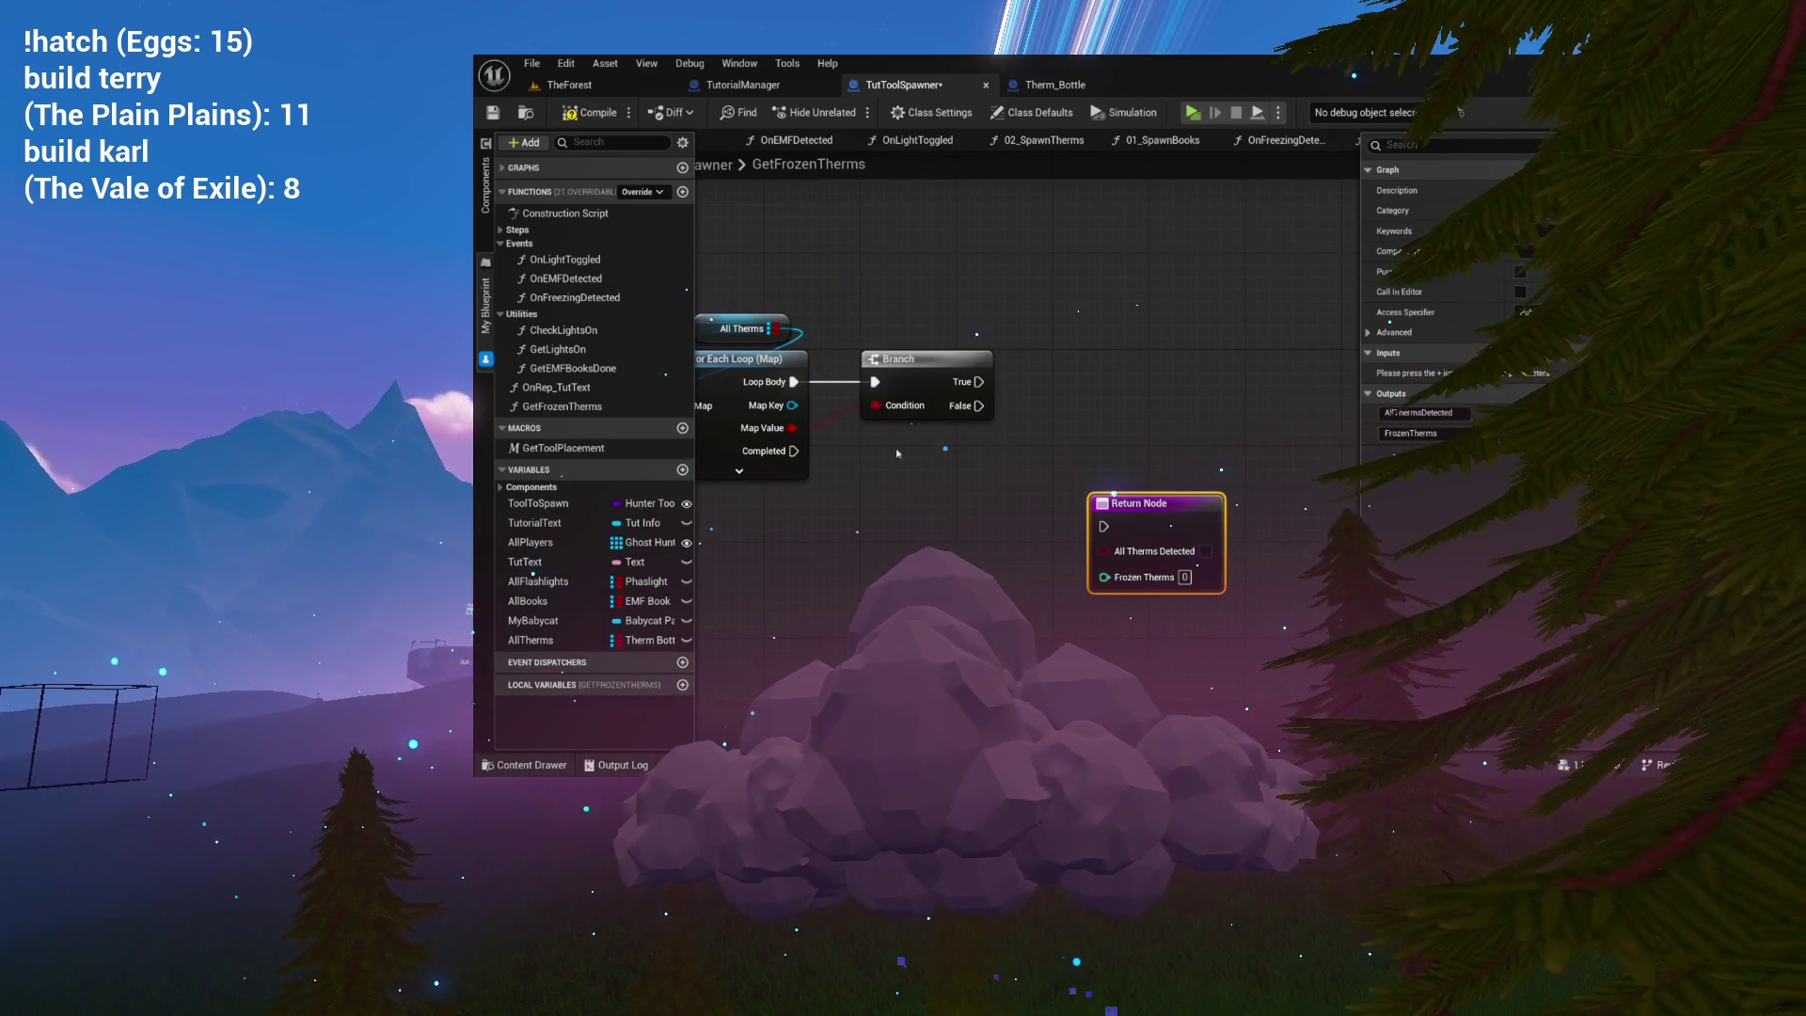
pyautogui.moveTo(1016, 388)
pyautogui.mouseDown()
pyautogui.moveTo(988, 355)
pyautogui.moveTo(943, 350)
pyautogui.mouseUp()
pyautogui.moveTo(1028, 459)
pyautogui.mouseDown()
pyautogui.moveTo(968, 556)
pyautogui.moveTo(1161, 465)
pyautogui.mouseUp()
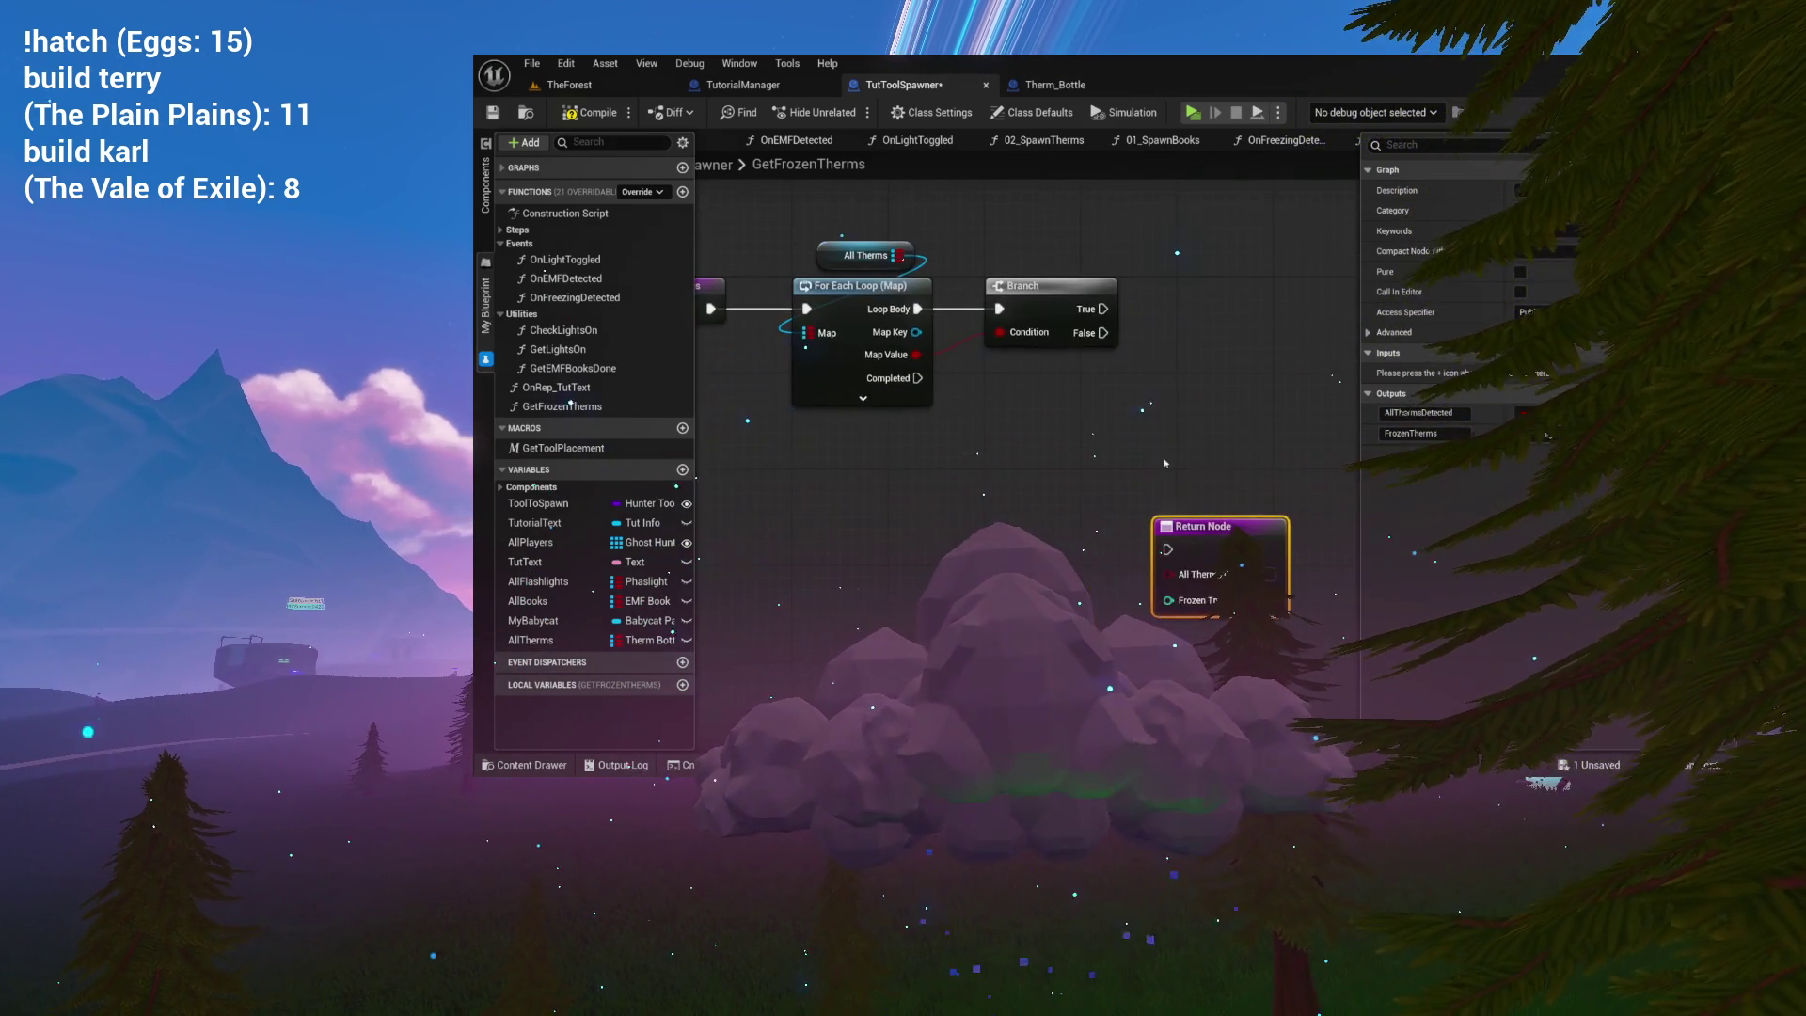
pyautogui.click(503, 193)
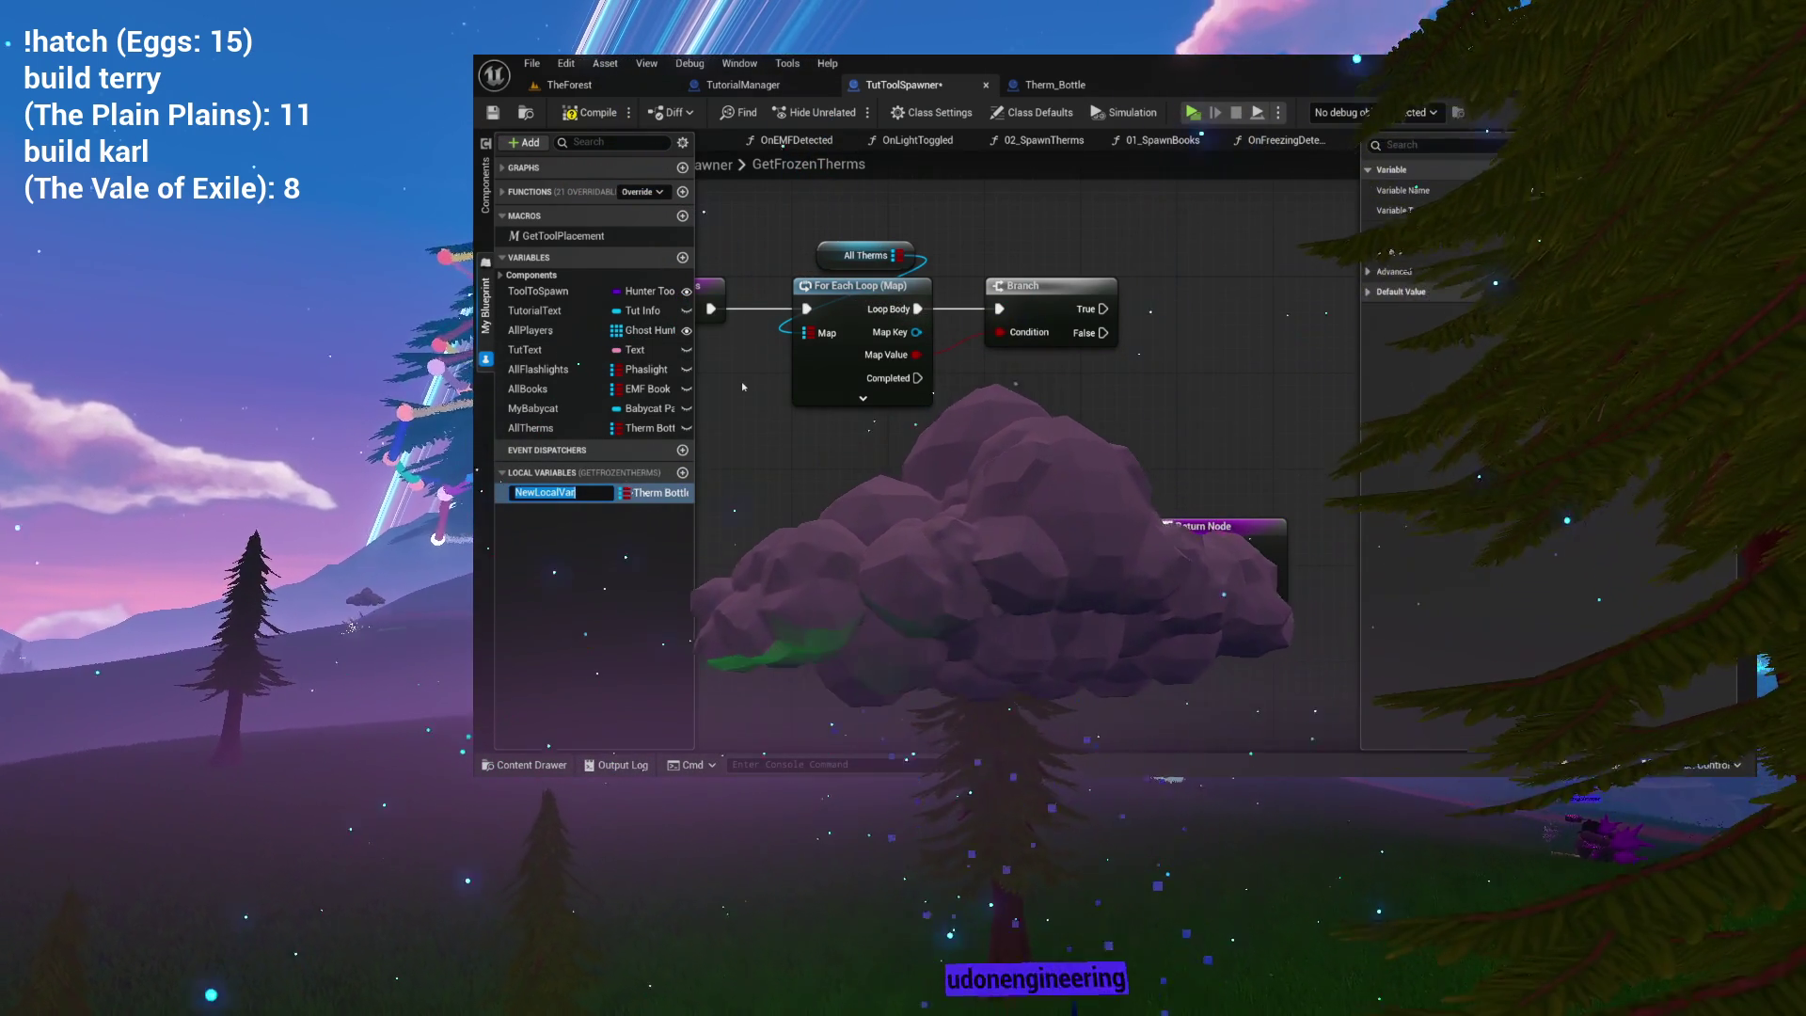
# Rename the local variable to ThermsFrozen, make it Integer, and drag it into the graph.
pyautogui.write('FrozenThe')
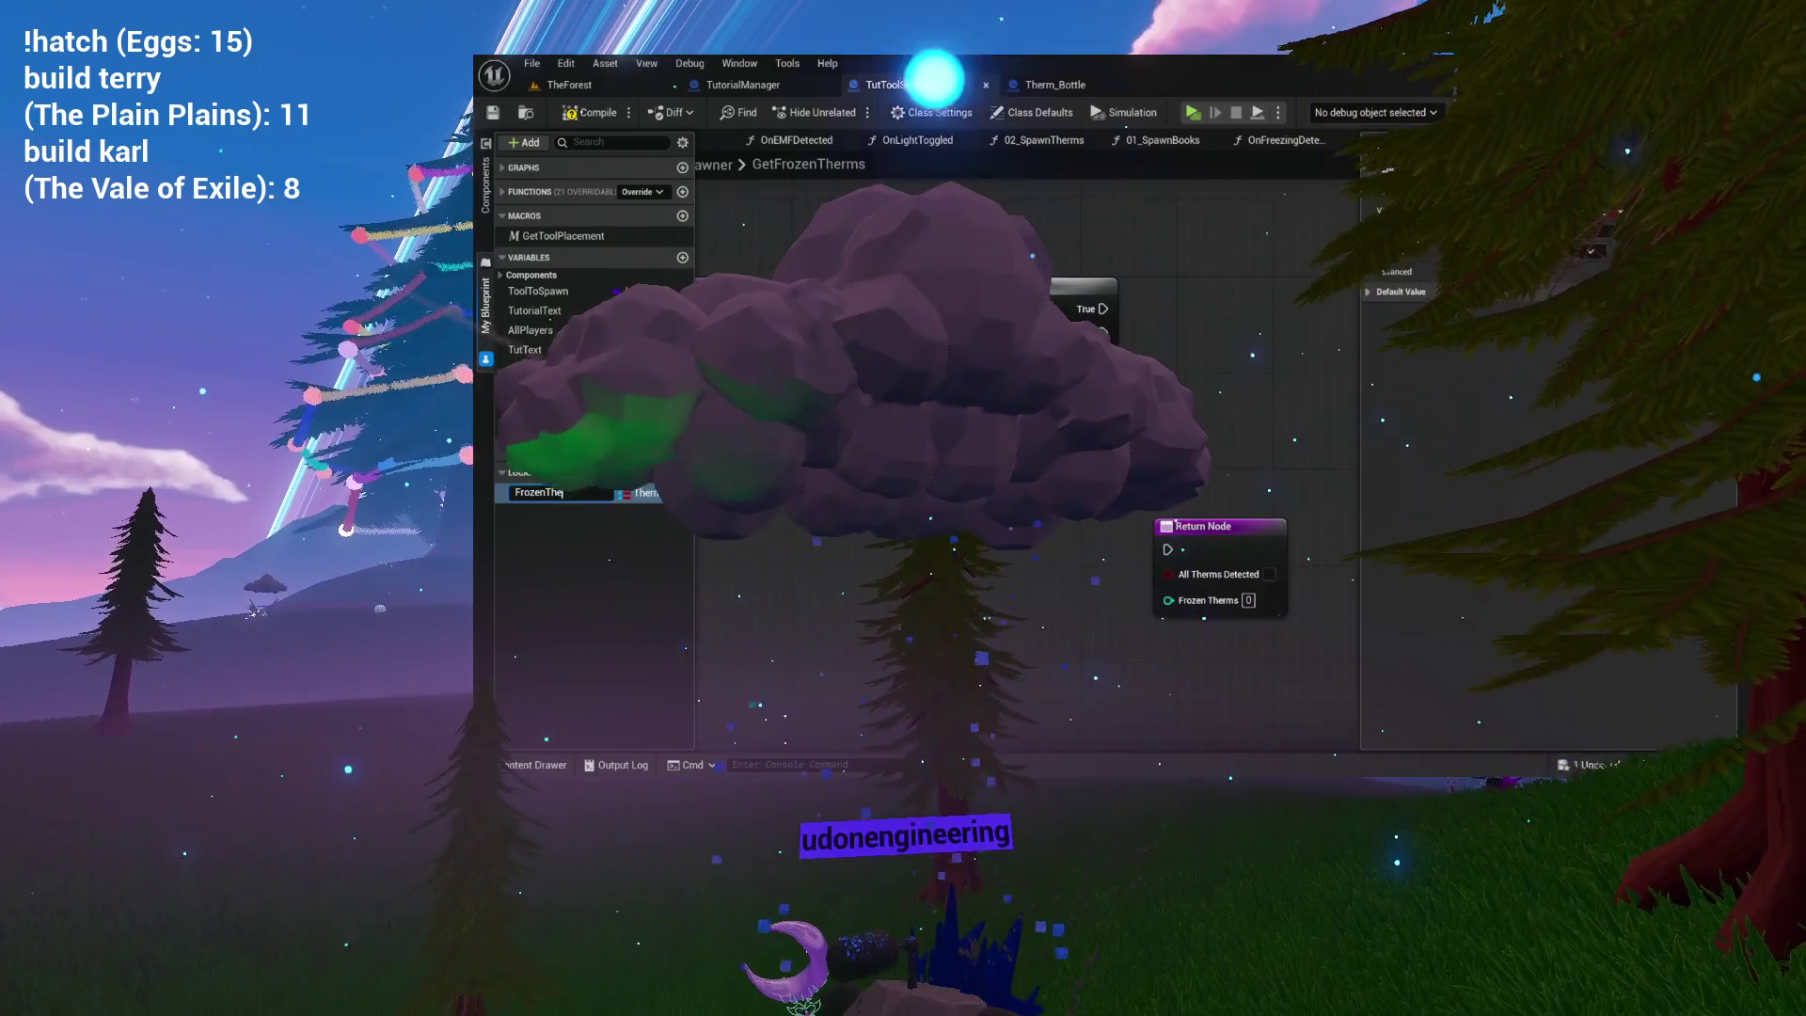
pyautogui.press('Escape')
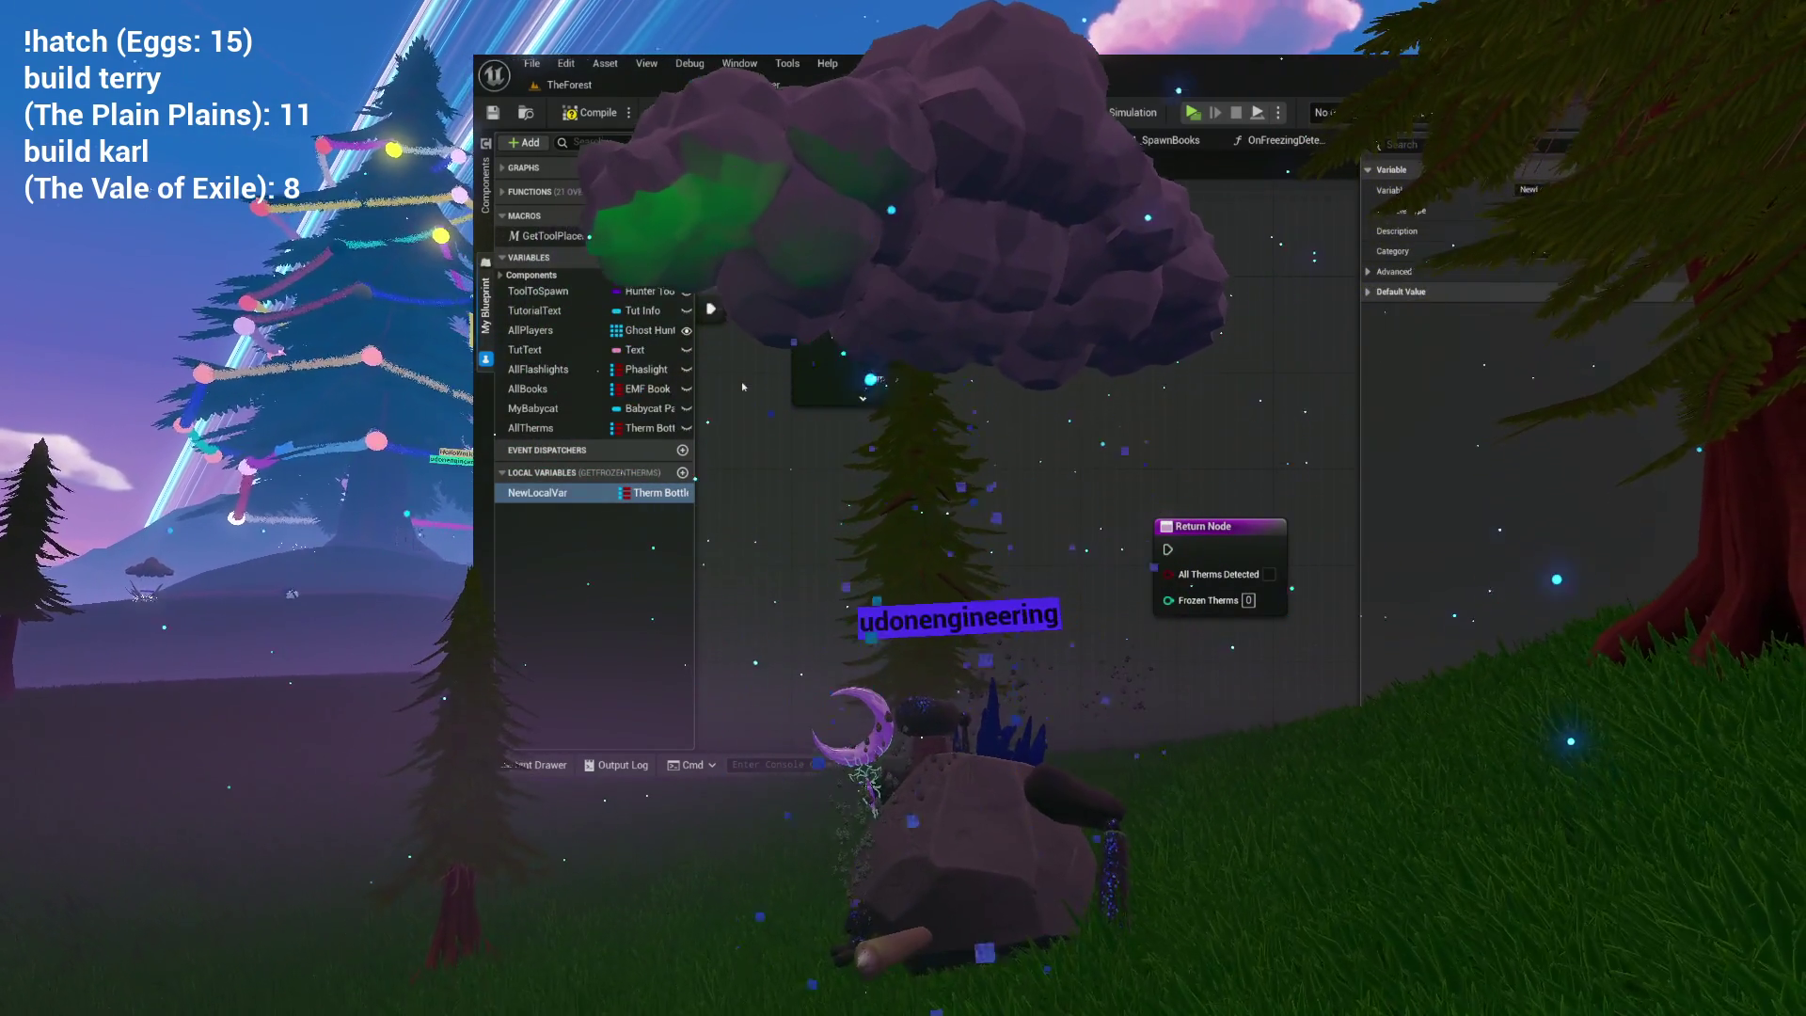
pyautogui.press('F2')
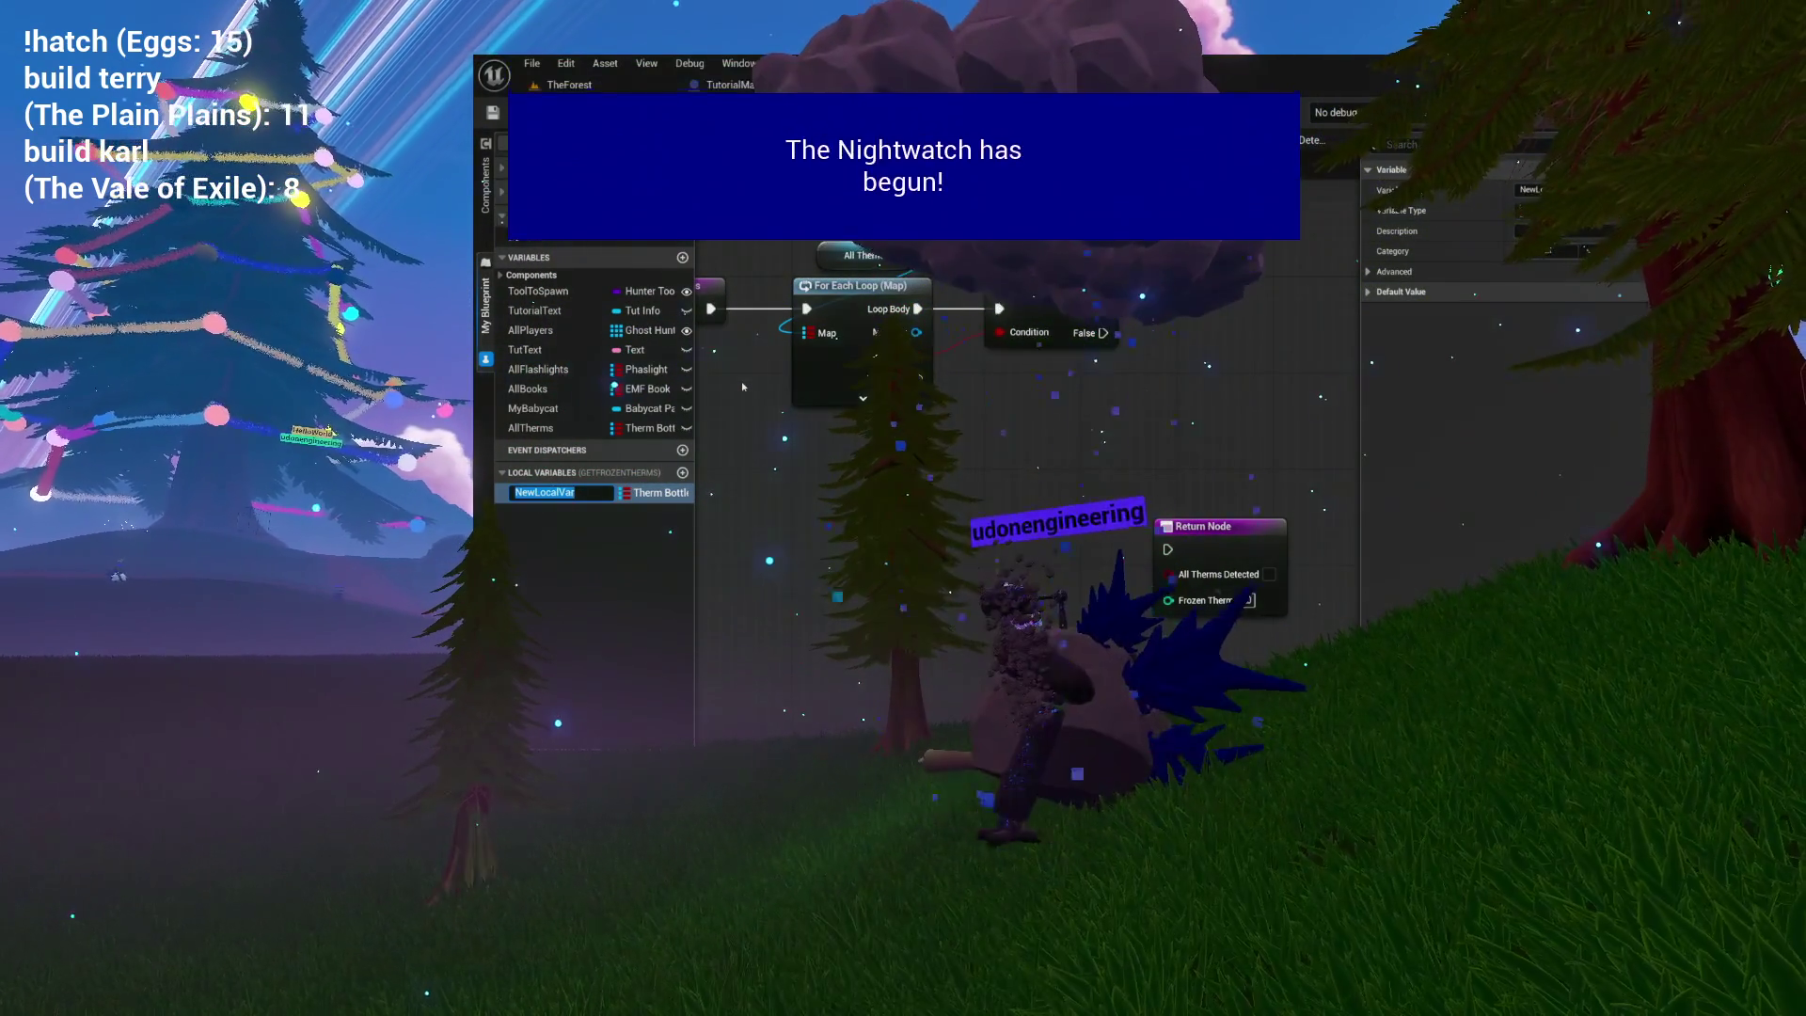
pyautogui.write('ThermsFr')
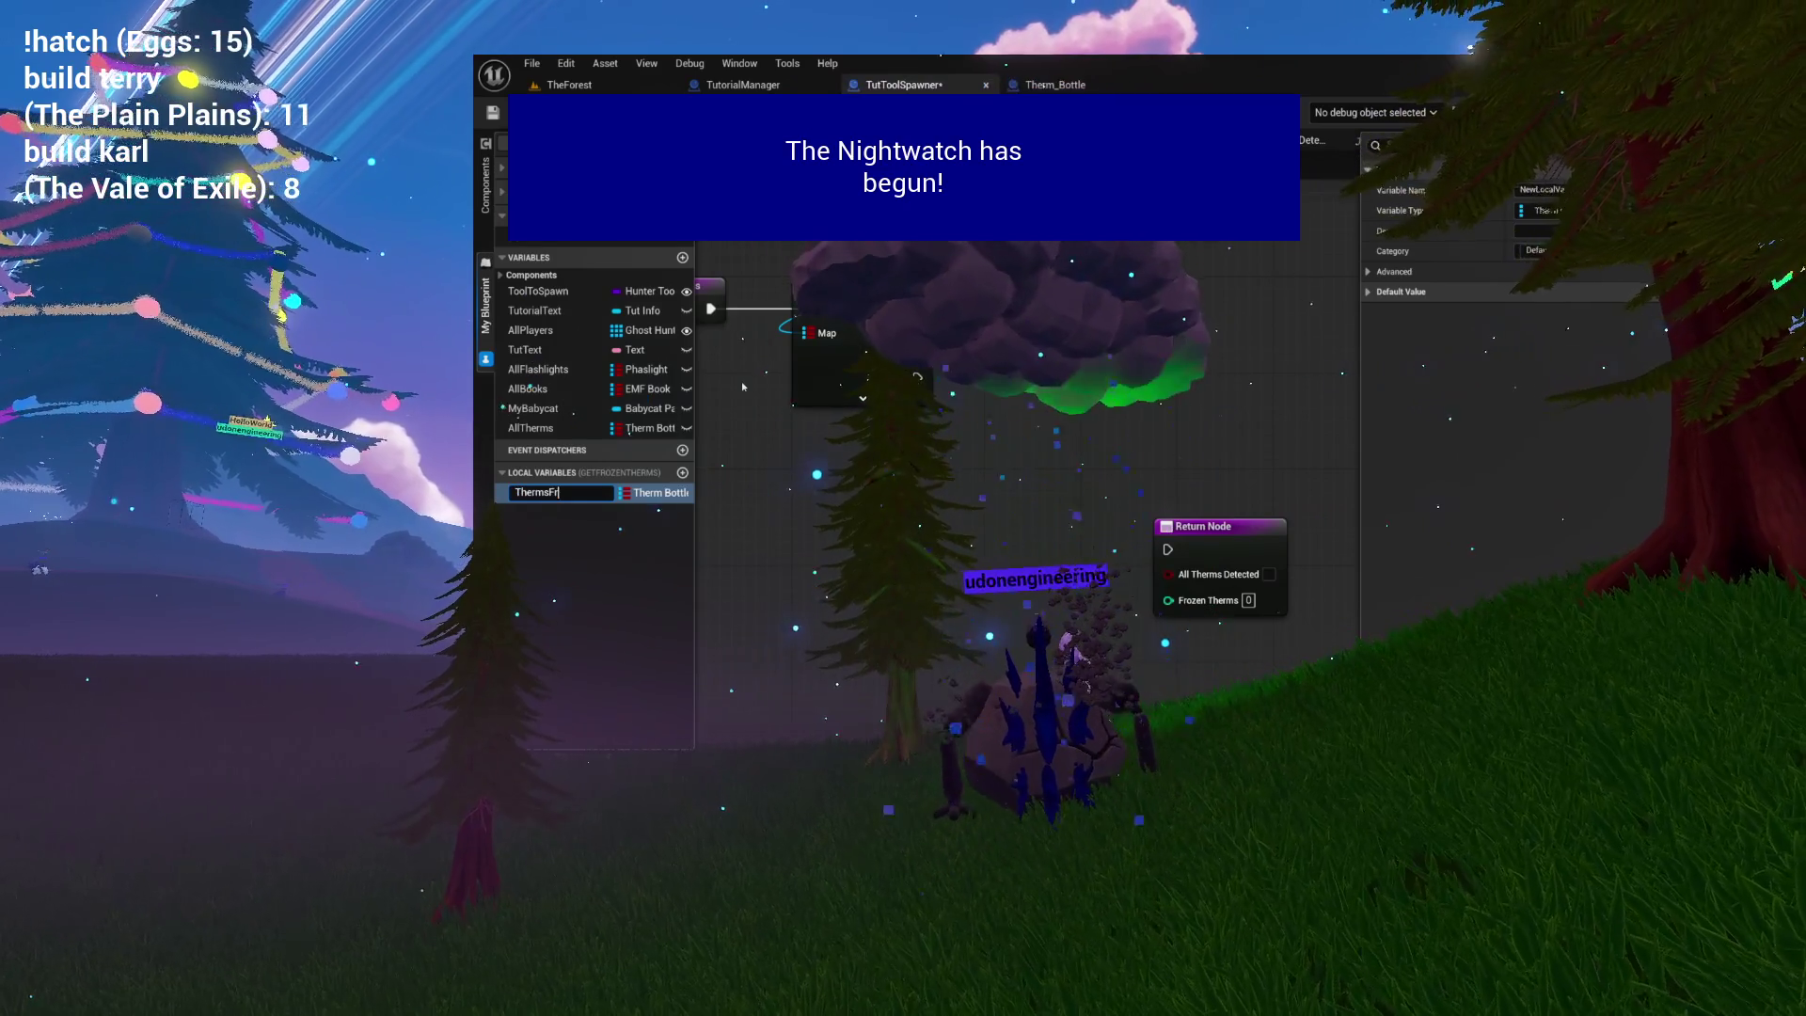
pyautogui.write('ozen')
pyautogui.press('Return')
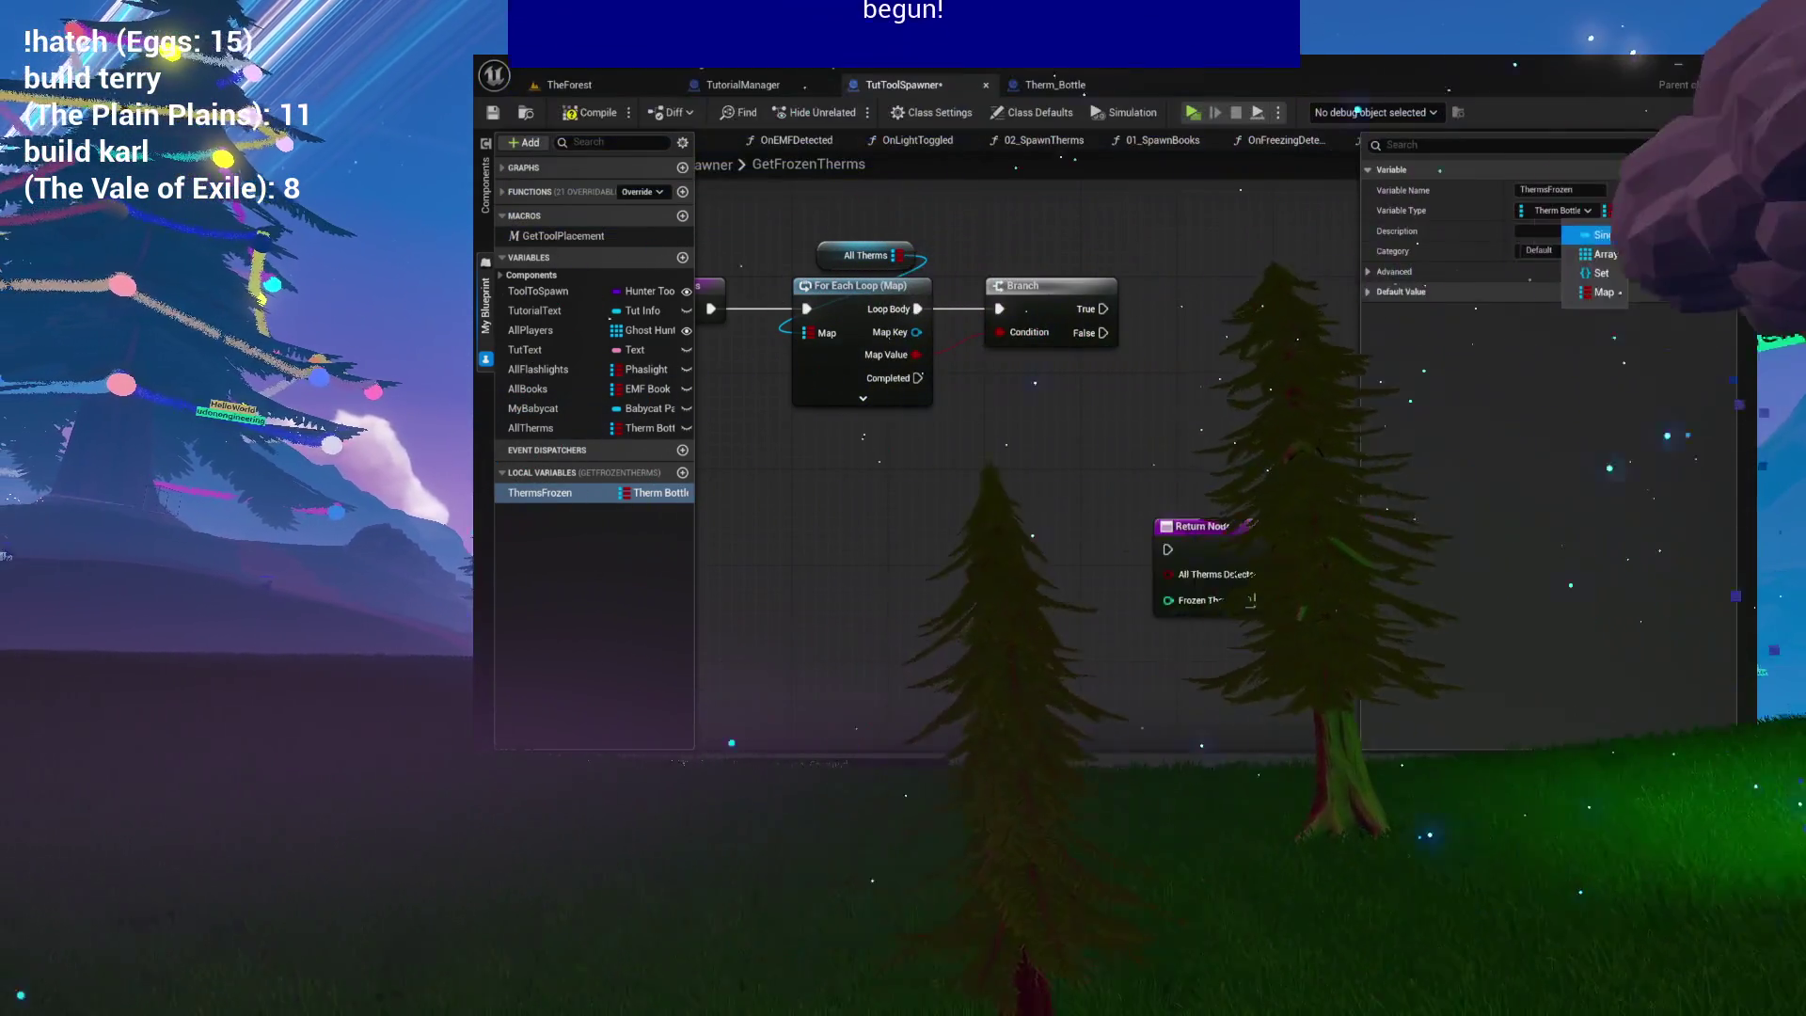
pyautogui.click(1557, 211)
pyautogui.click(1560, 296)
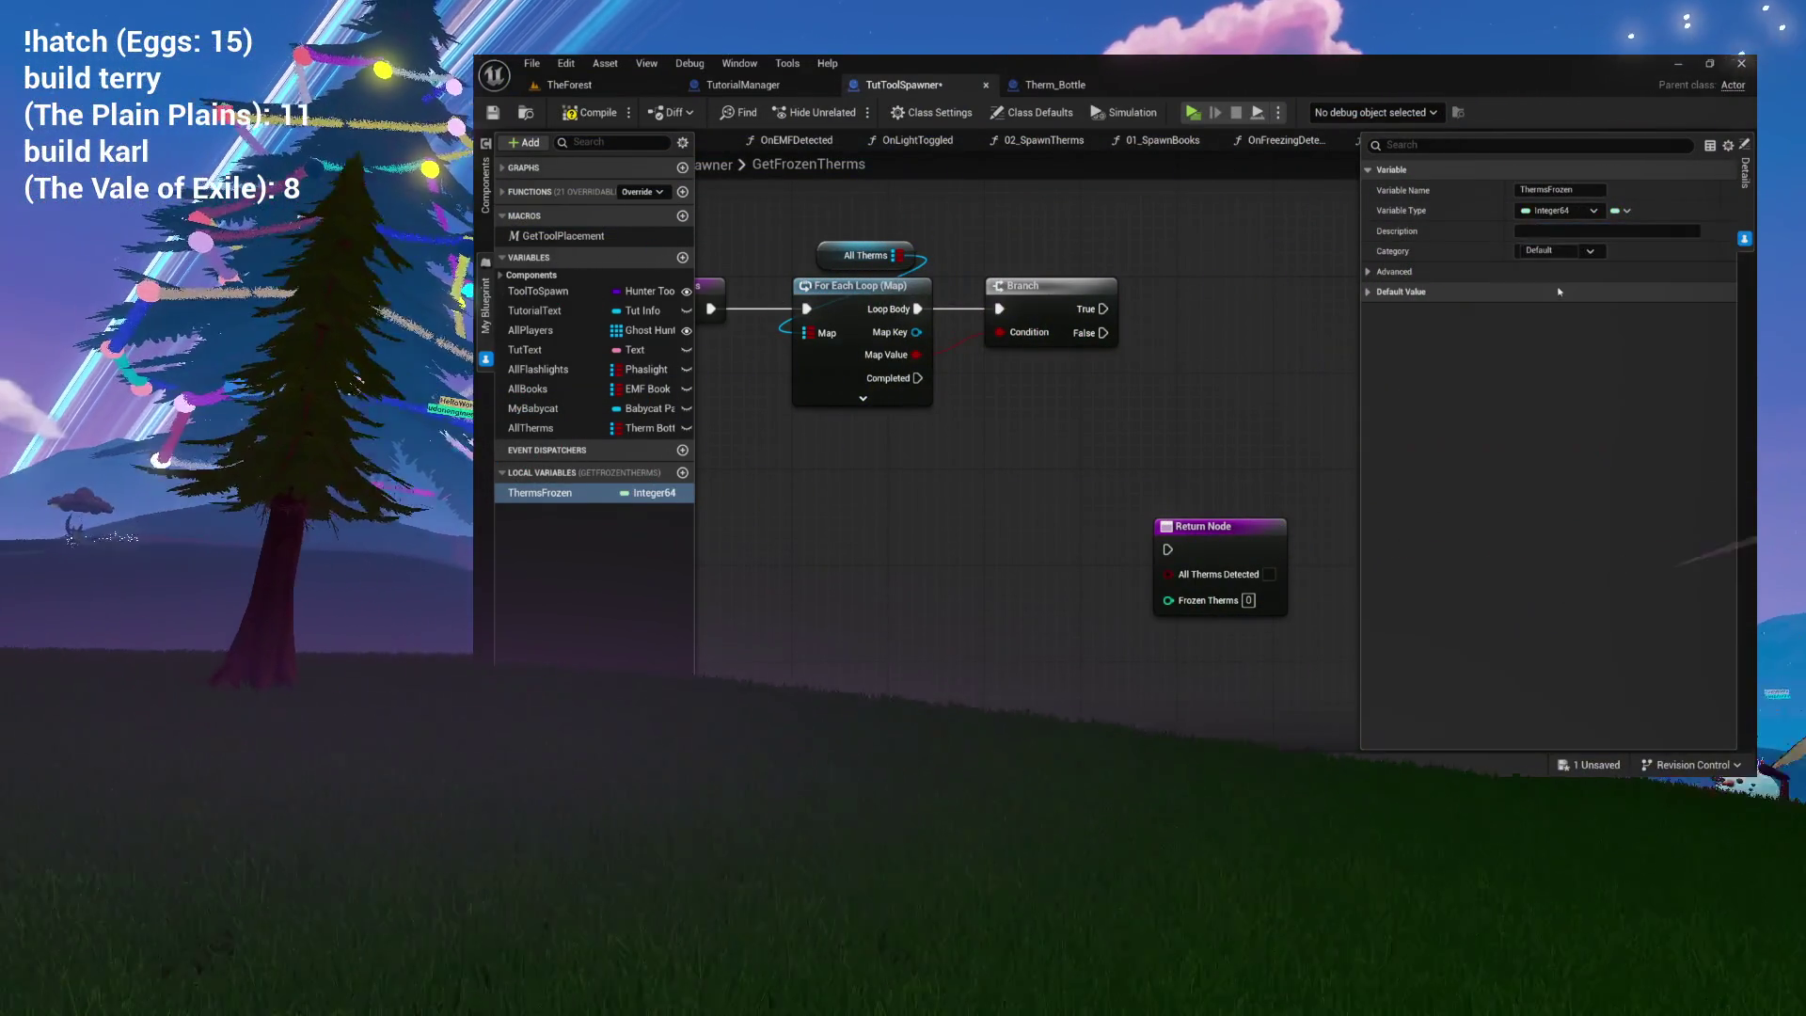
pyautogui.click(1557, 211)
pyautogui.click(1562, 282)
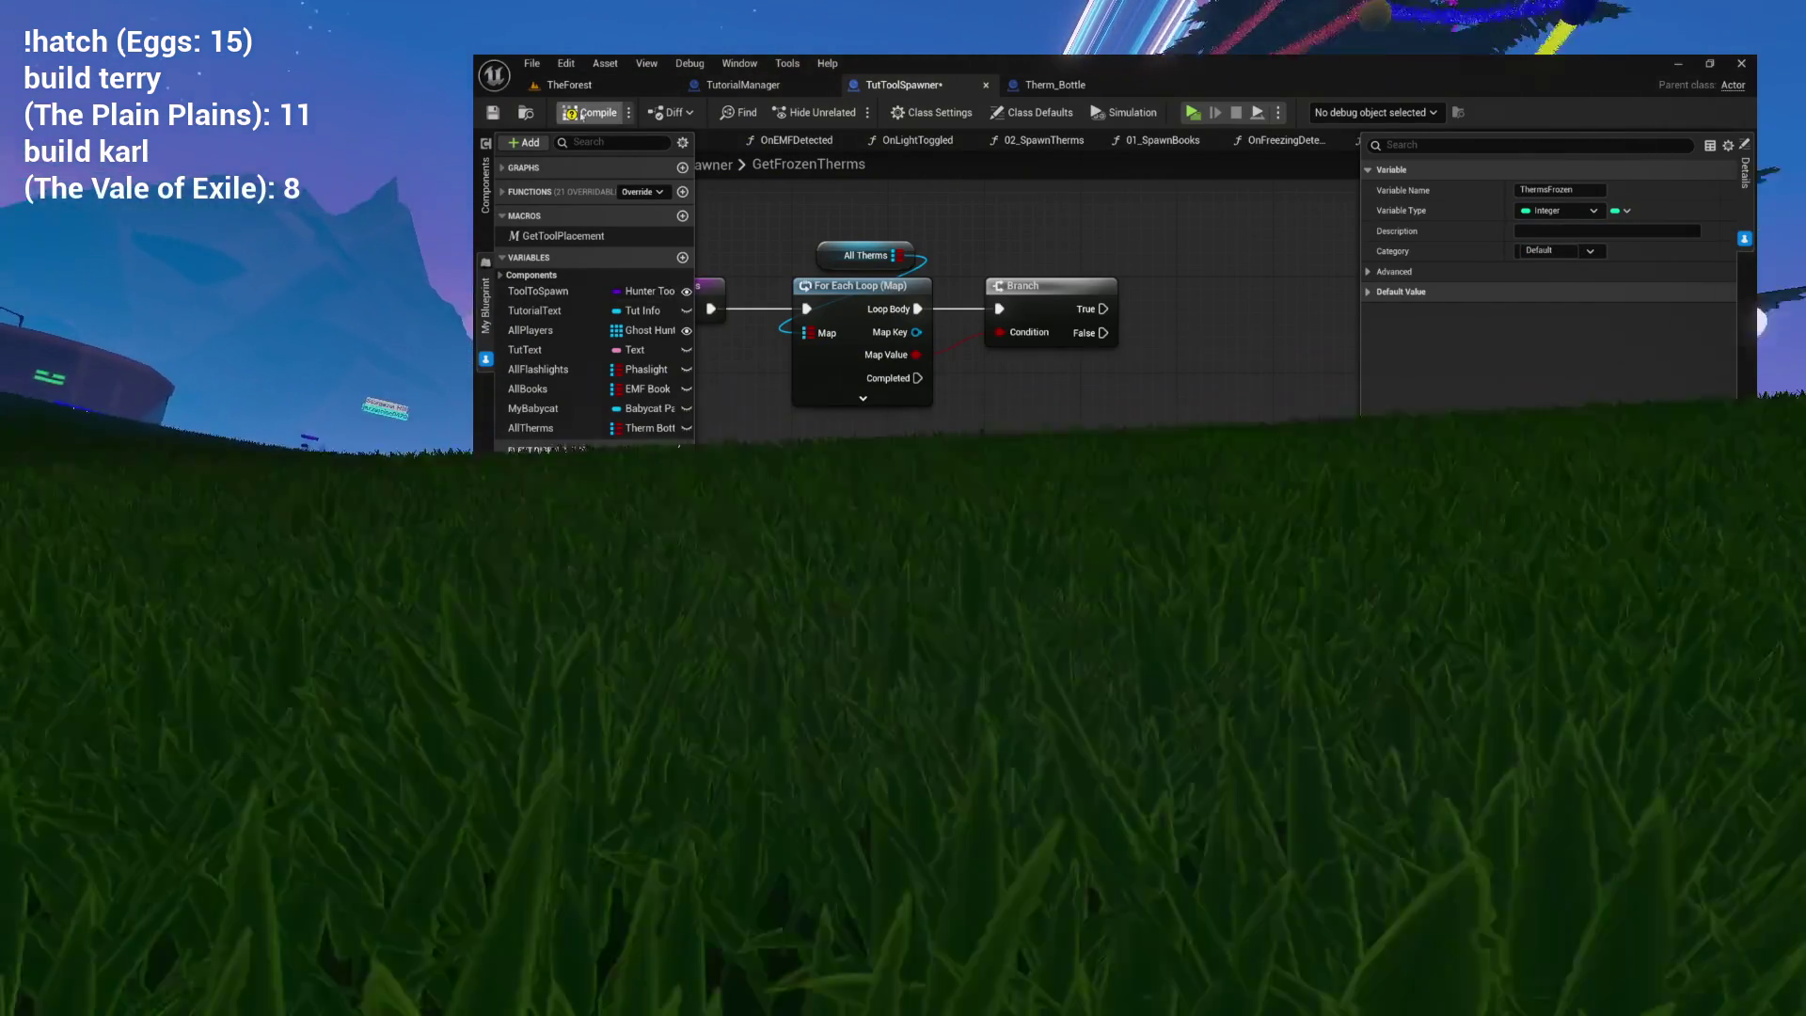
pyautogui.moveTo(540, 493)
pyautogui.mouseDown()
pyautogui.moveTo(1190, 362)
pyautogui.moveTo(1178, 340)
pyautogui.mouseUp()
# Add an Integer + node on the ThermsFrozen getter and feed it into SET ThermsFrozen.
pyautogui.moveTo(754, 468); pyautogui.dragTo(1112, 444)
pyautogui.write('add')
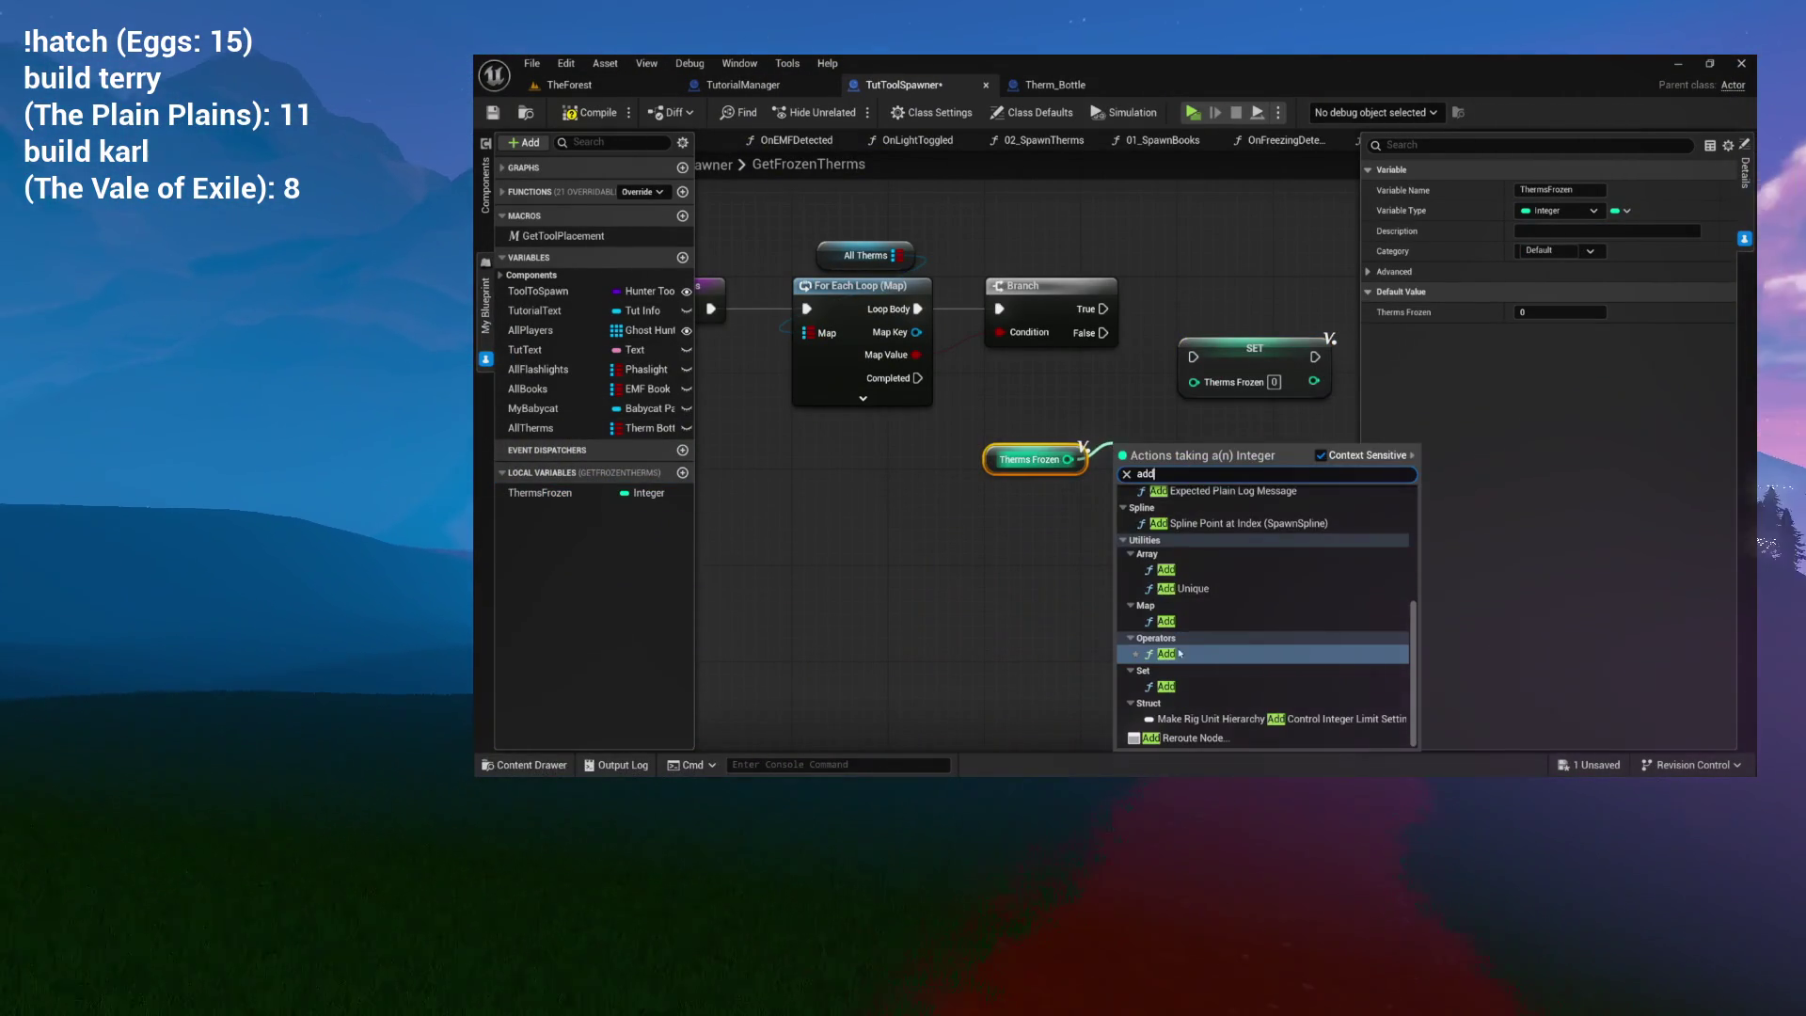
pyautogui.click(1179, 653)
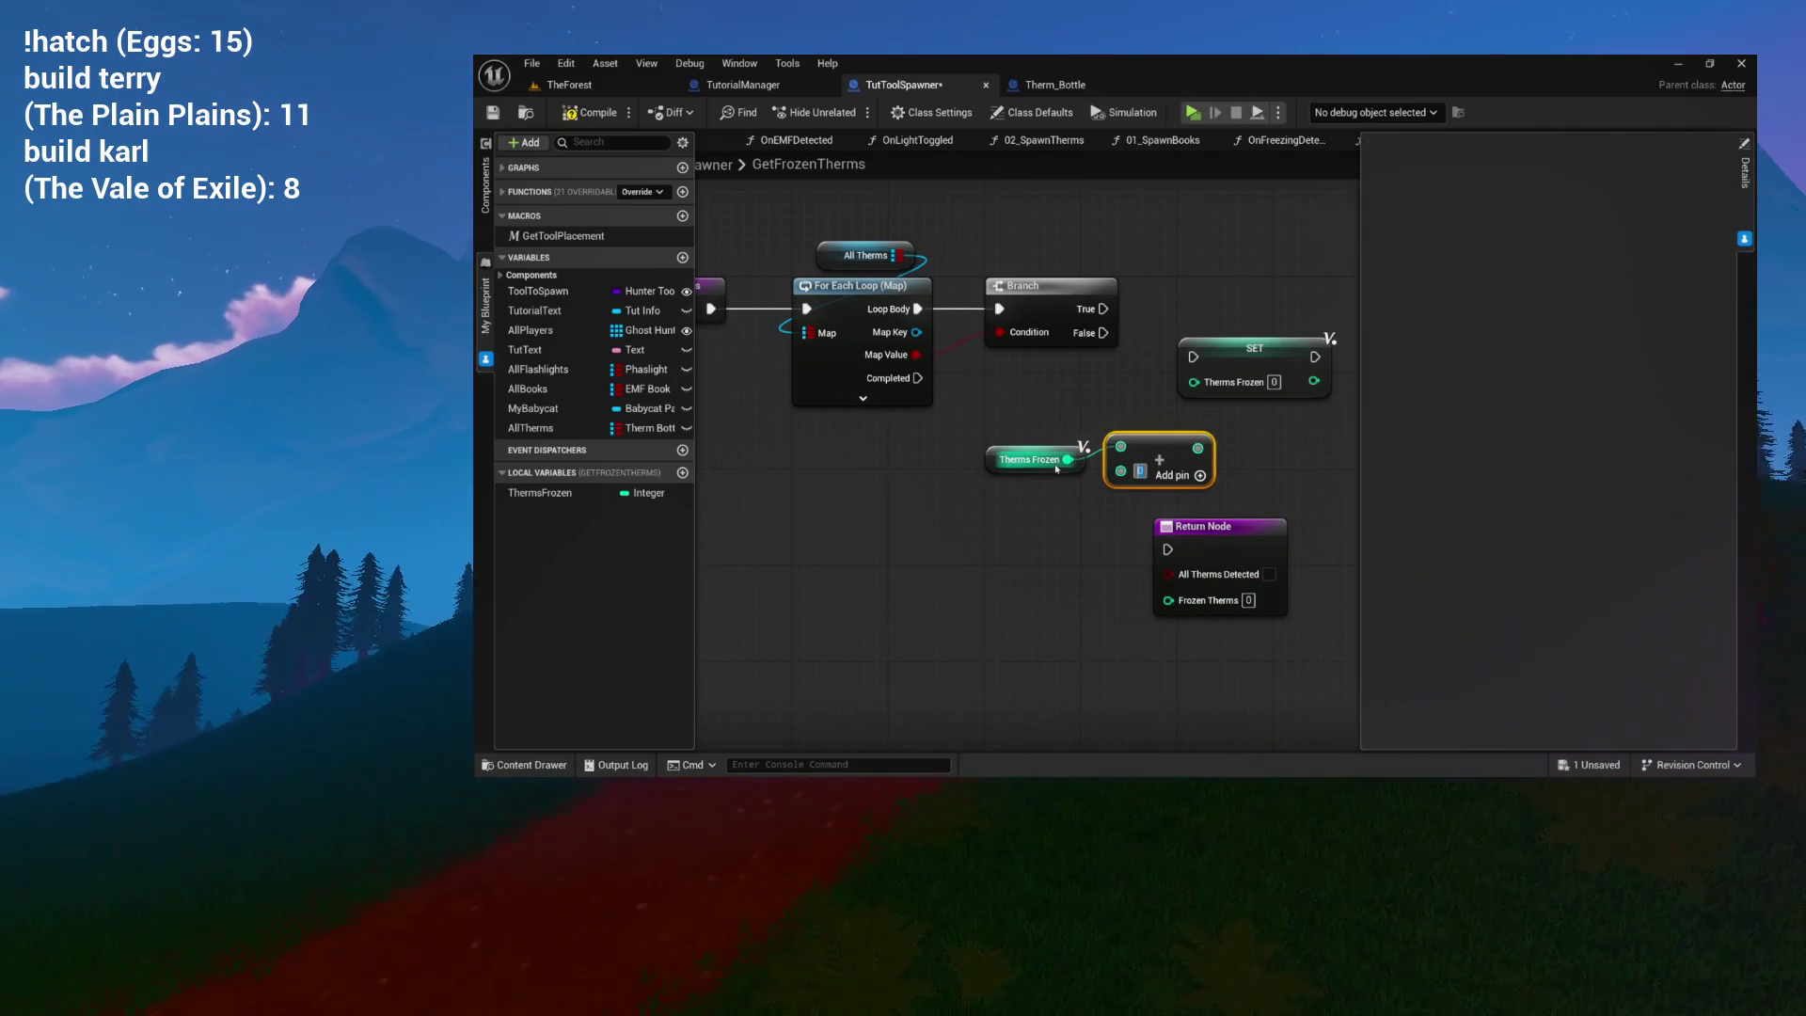
pyautogui.moveTo(1197, 447)
pyautogui.mouseDown()
pyautogui.moveTo(1179, 315)
pyautogui.moveTo(1193, 343)
pyautogui.mouseUp()
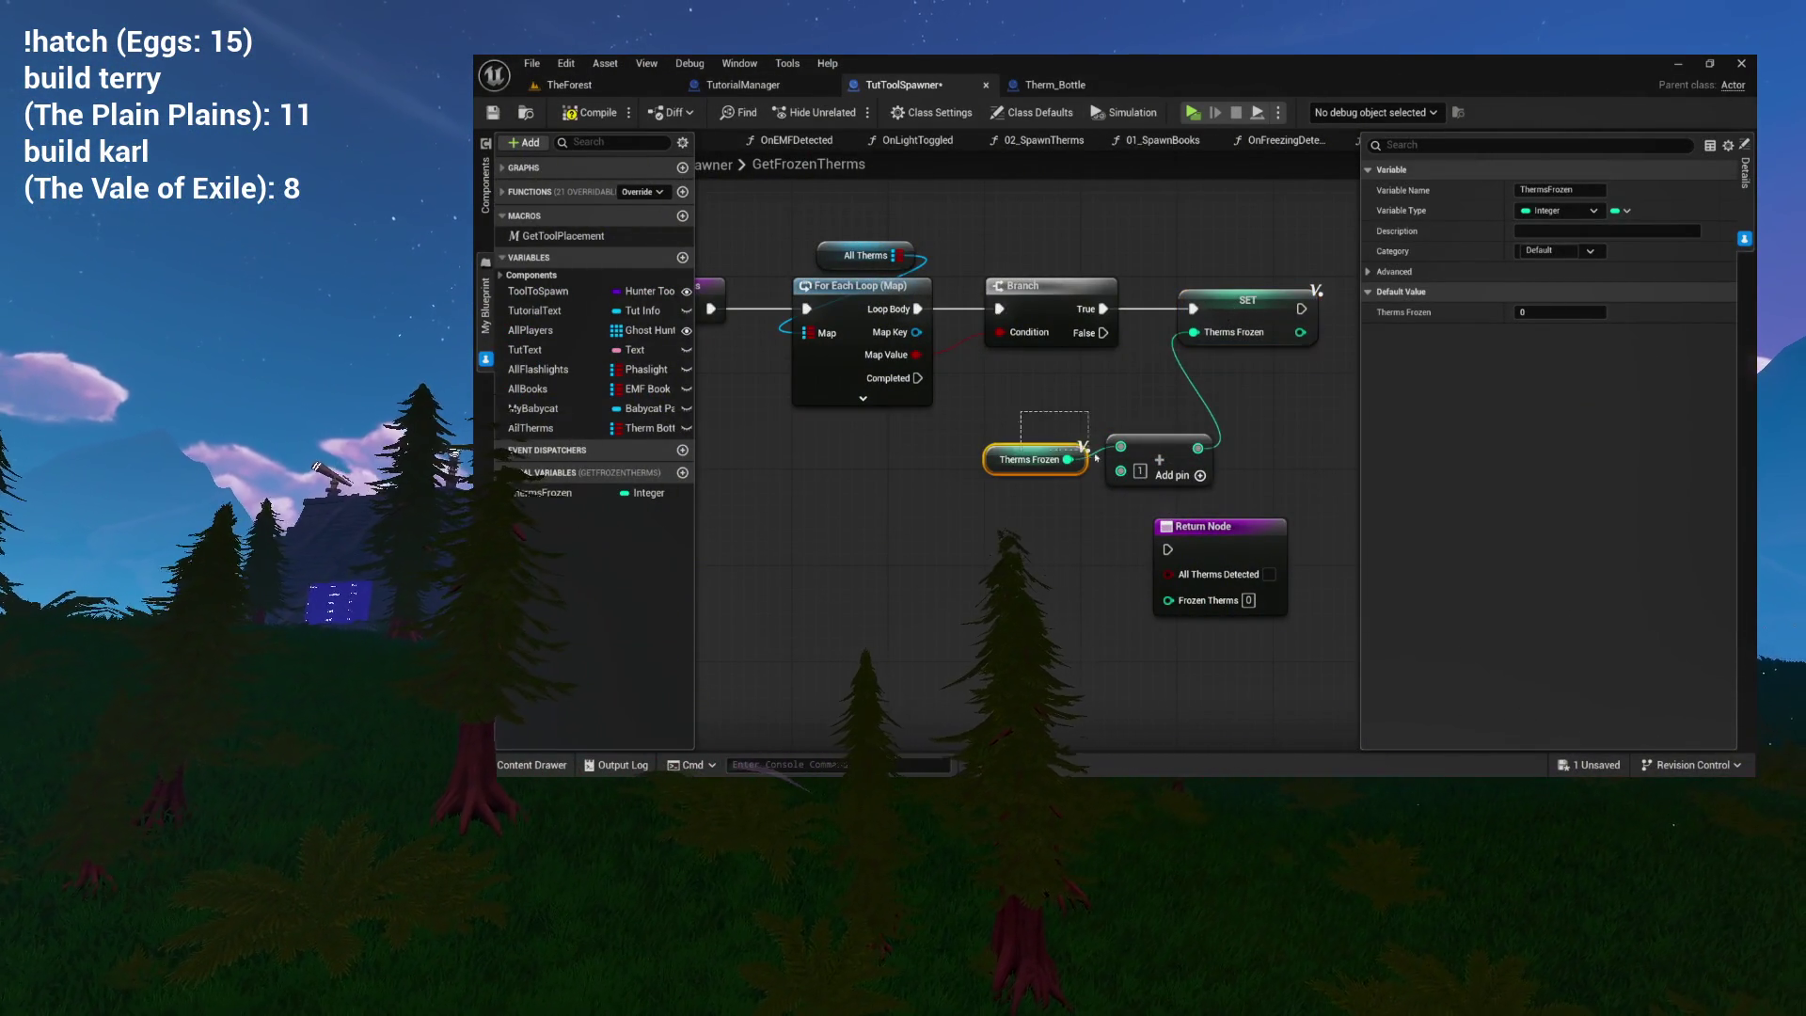
pyautogui.moveTo(1068, 444); pyautogui.dragTo(1163, 445)
pyautogui.moveTo(1126, 381); pyautogui.dragTo(1148, 369)
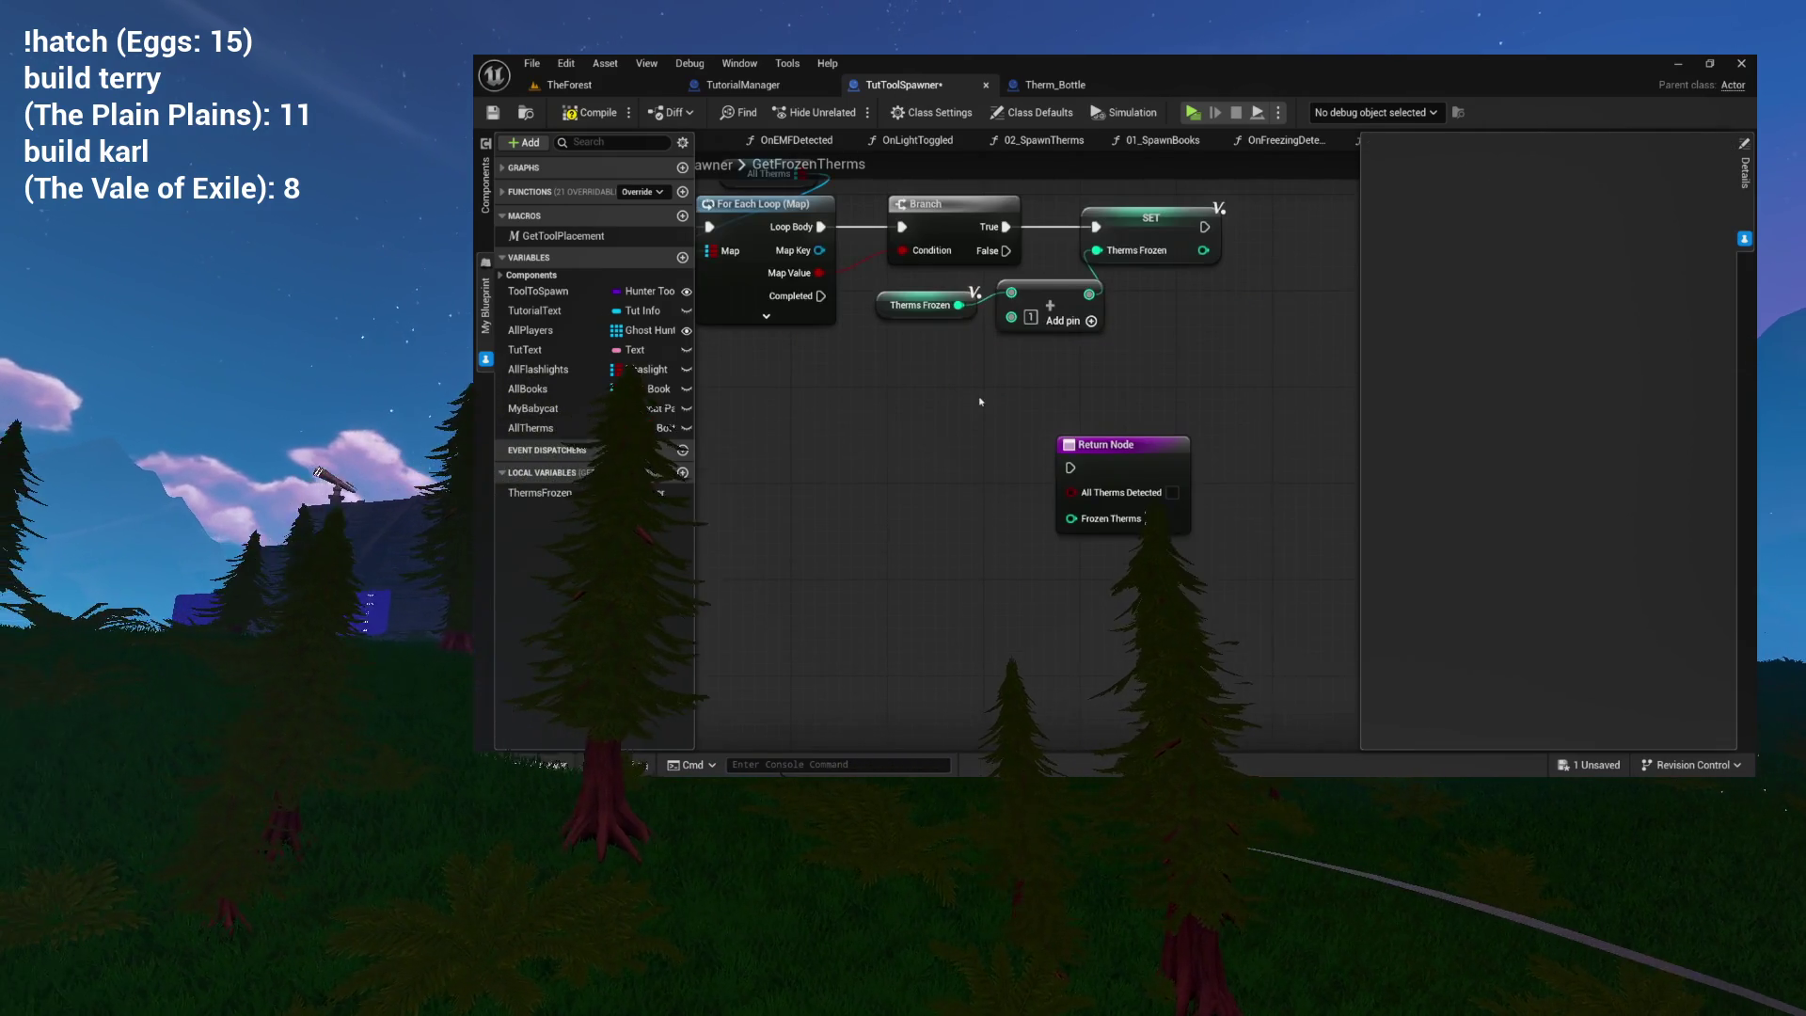
pyautogui.click(983, 425)
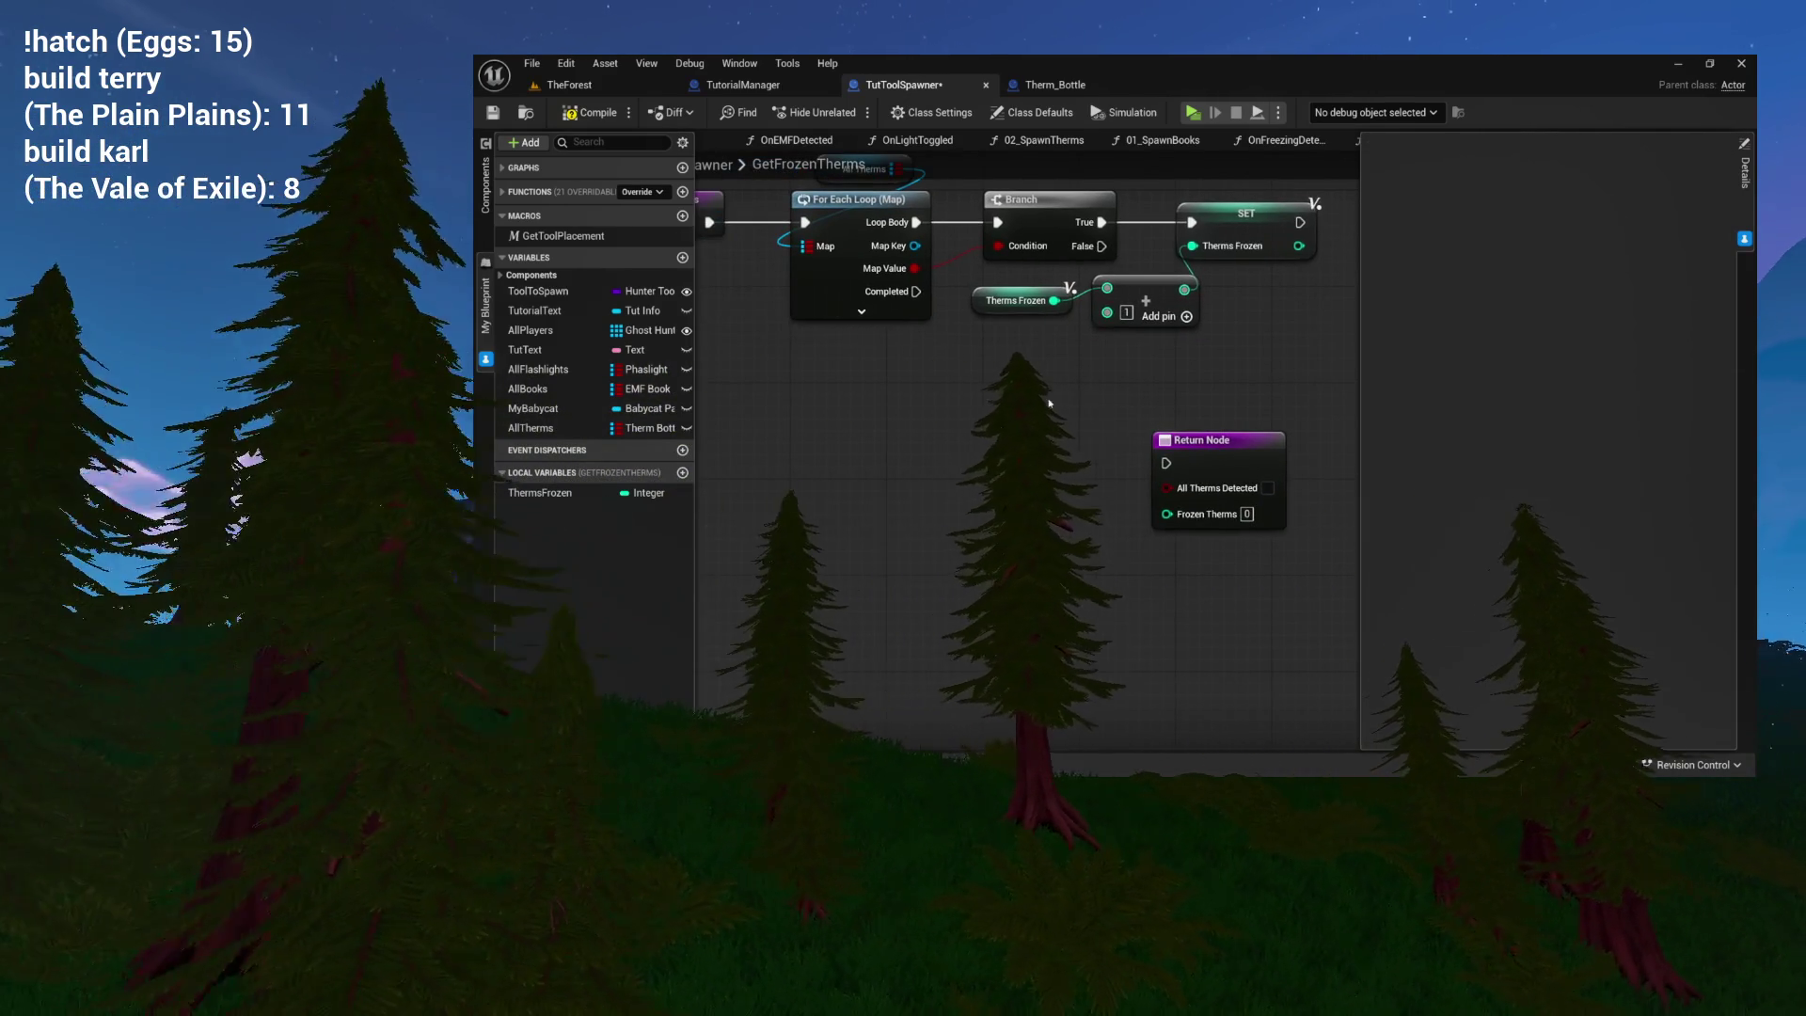
# Select the Therms Frozen and All Therms getters, then reposition the Return Node near the Branch.
pyautogui.click(1009, 302)
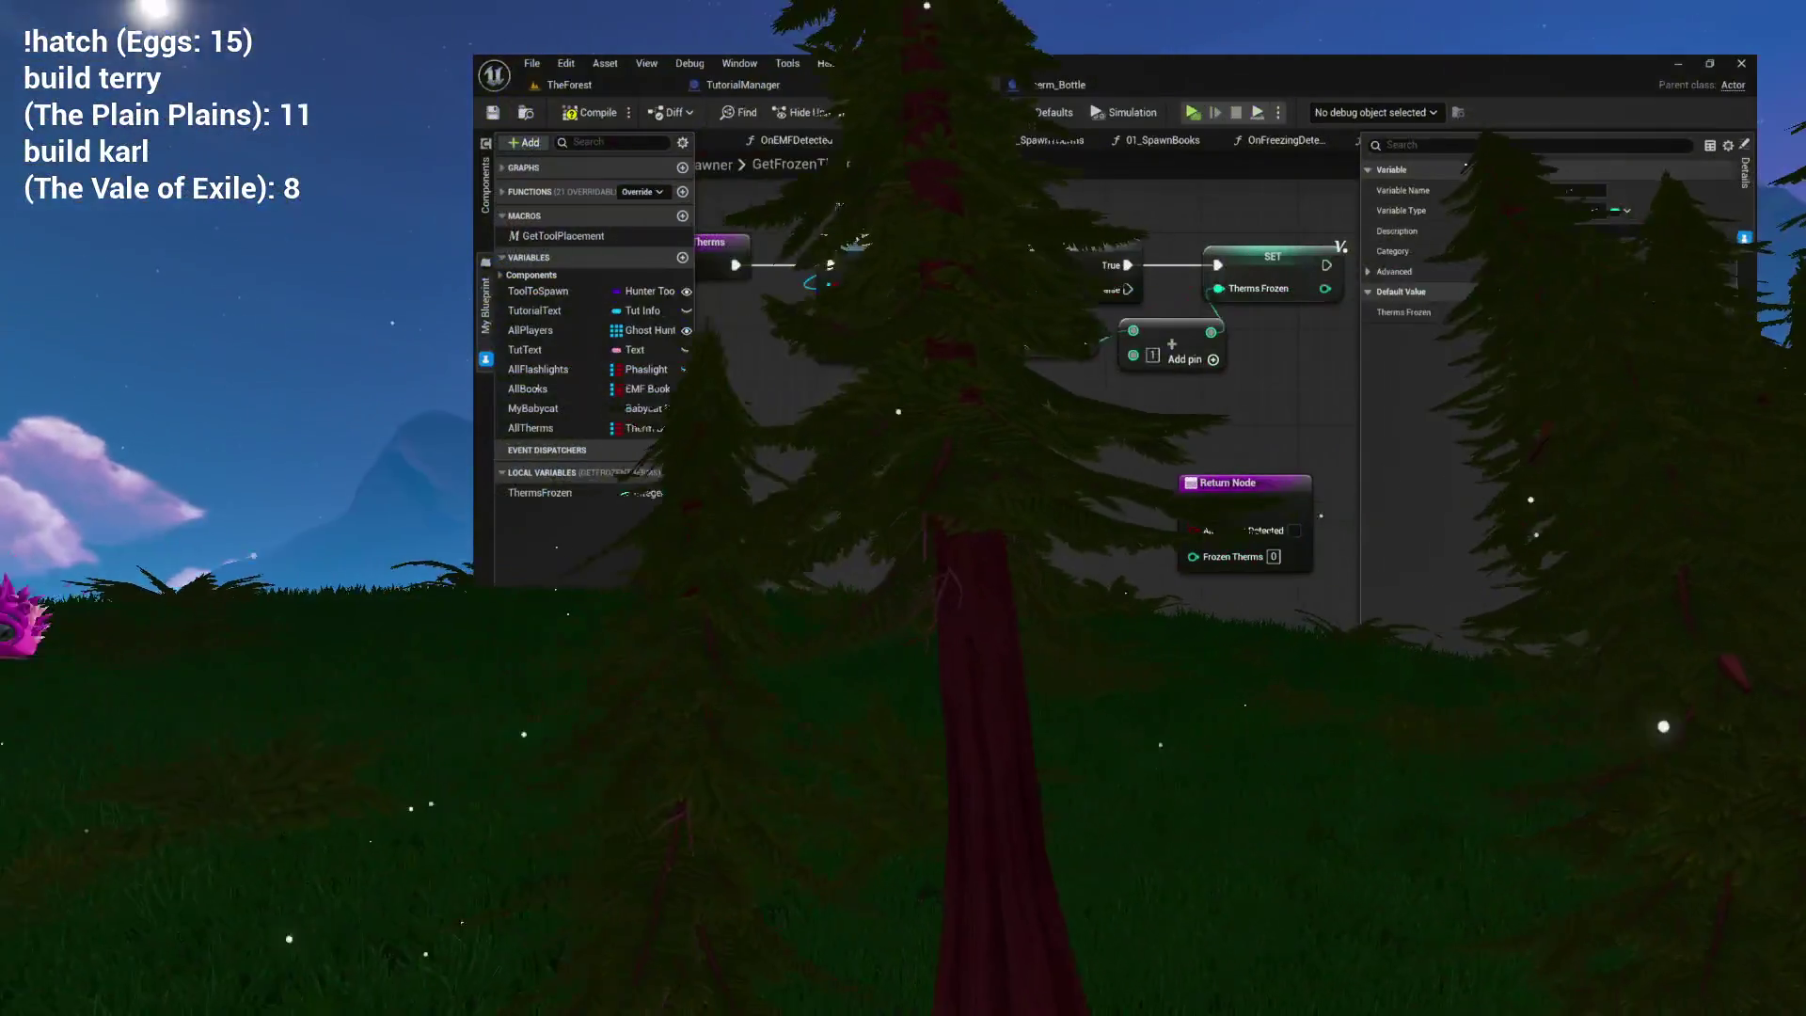
pyautogui.click(849, 223)
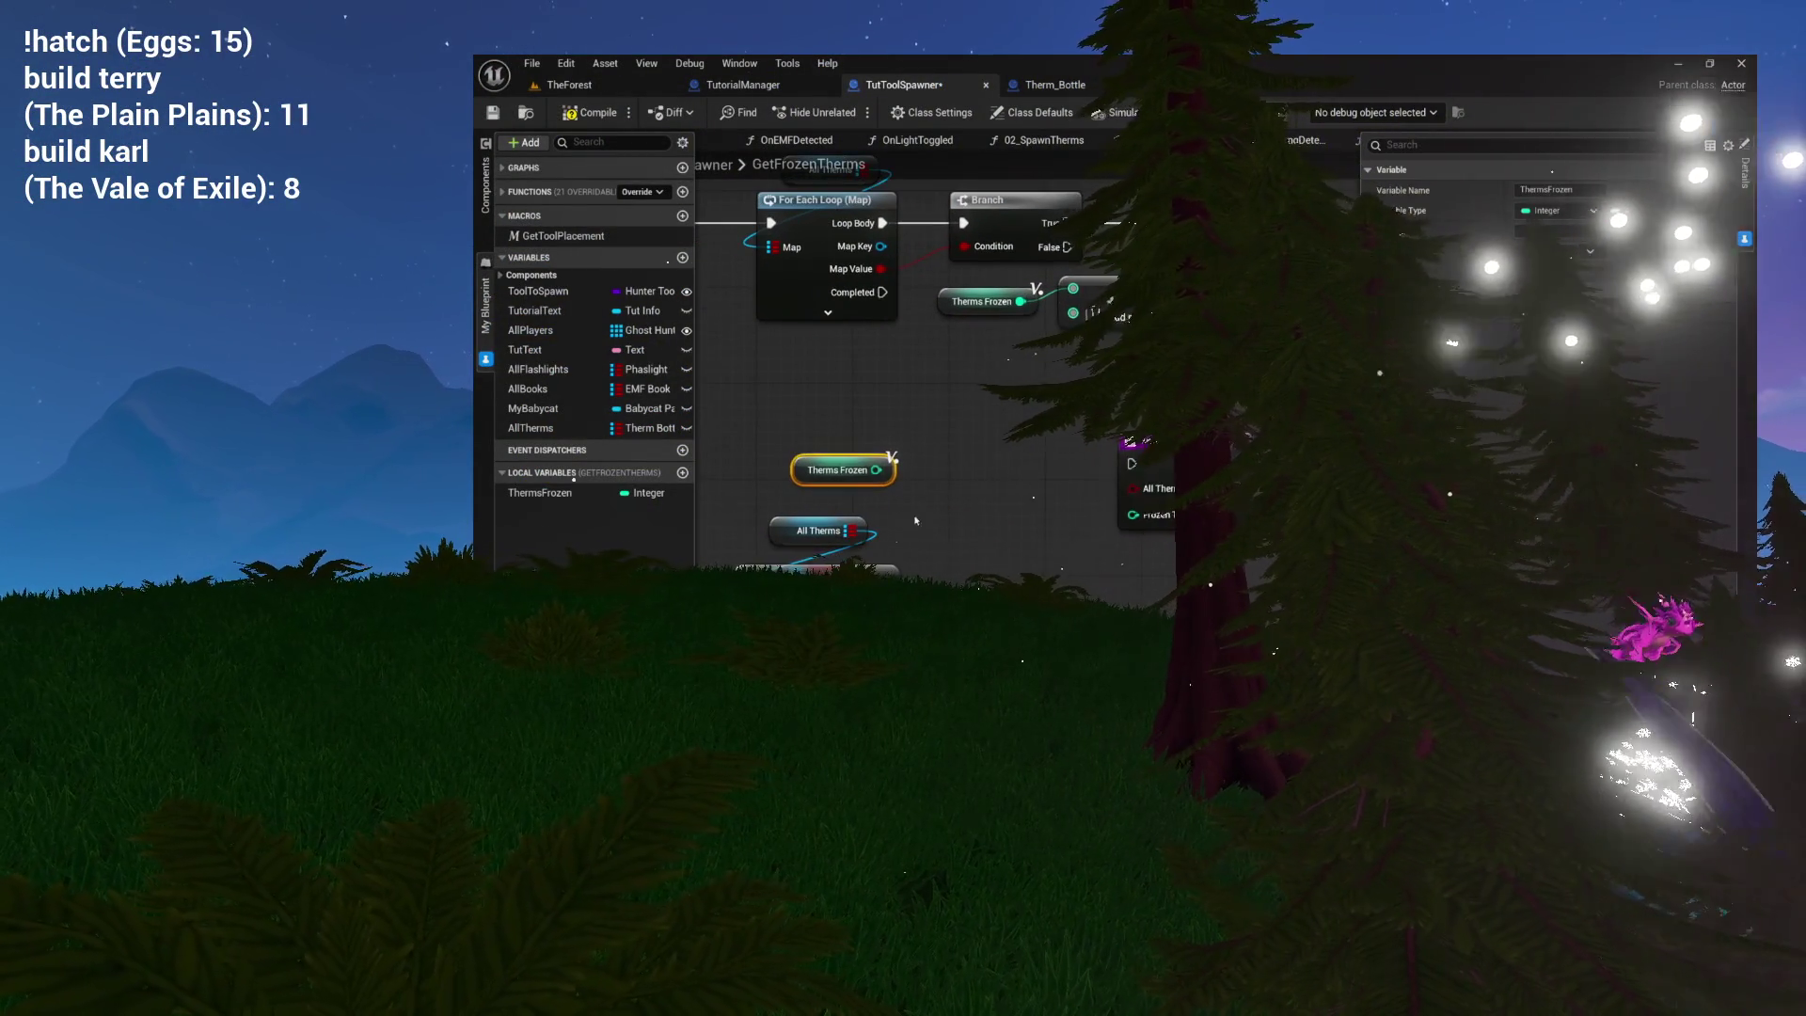
pyautogui.moveTo(882, 487)
pyautogui.mouseDown()
pyautogui.moveTo(927, 485)
pyautogui.moveTo(946, 511)
pyautogui.mouseUp()
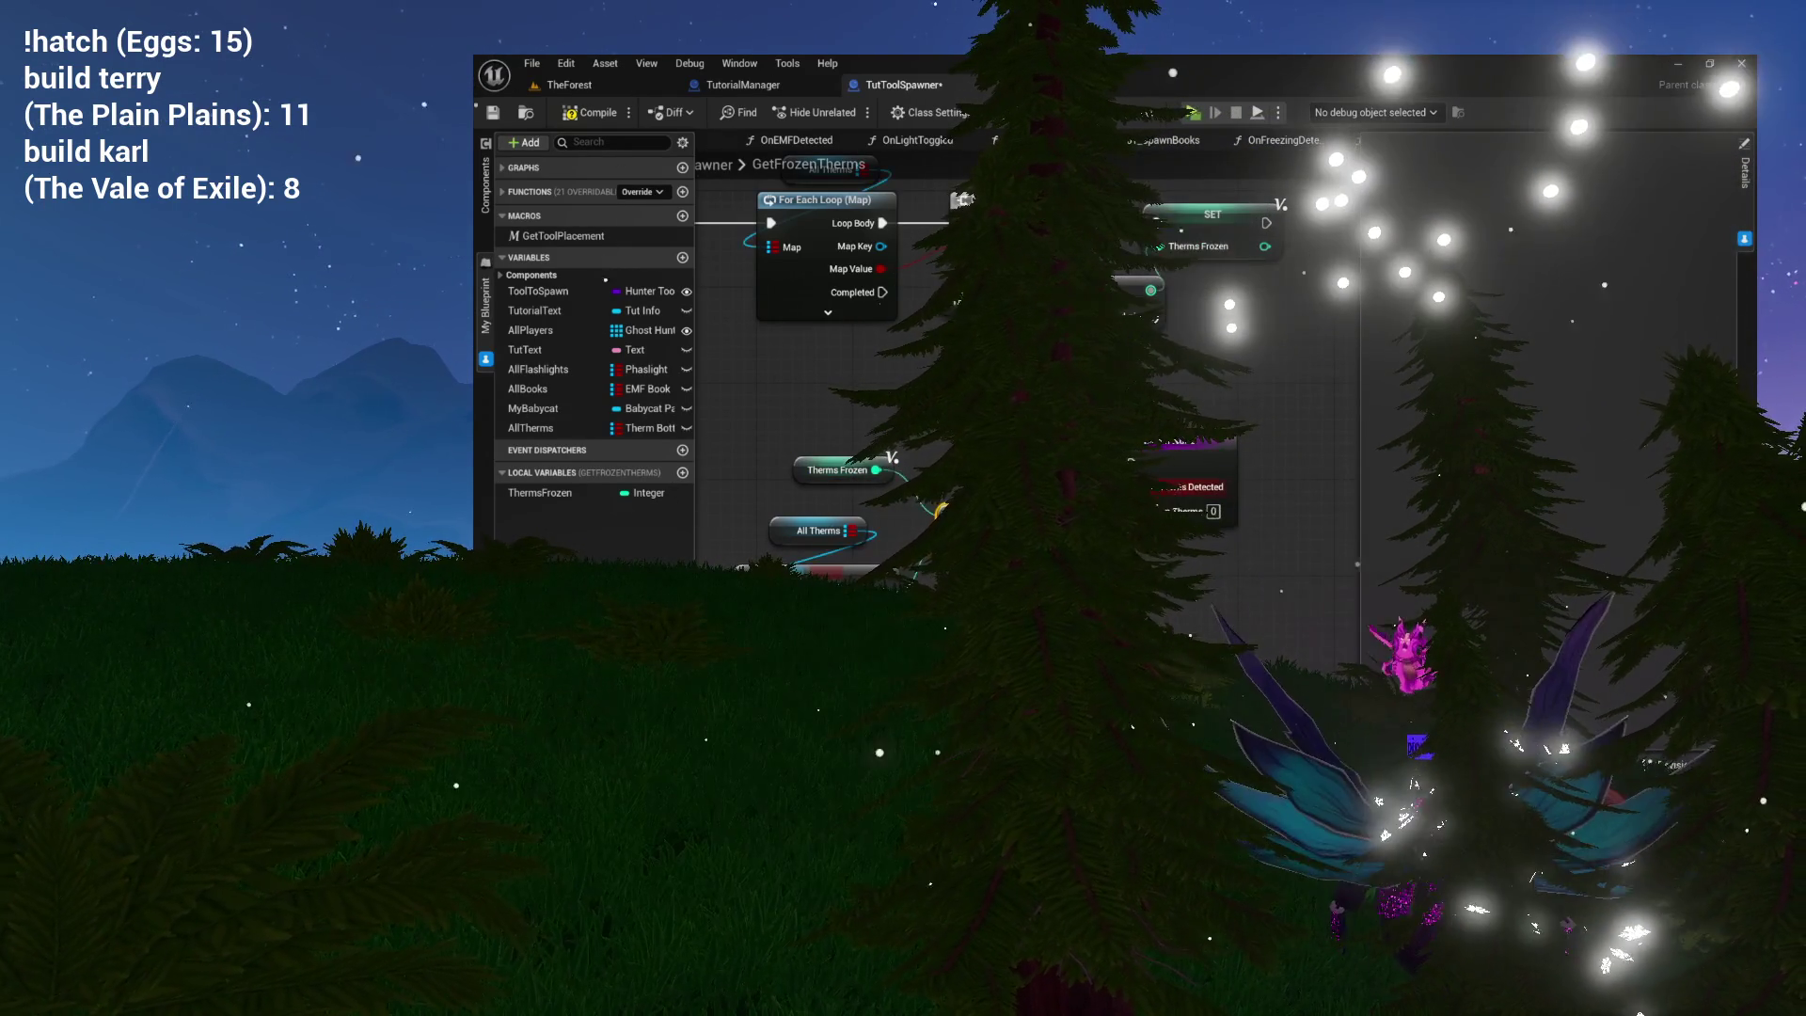
pyautogui.moveTo(1157, 493); pyautogui.dragTo(1267, 476)
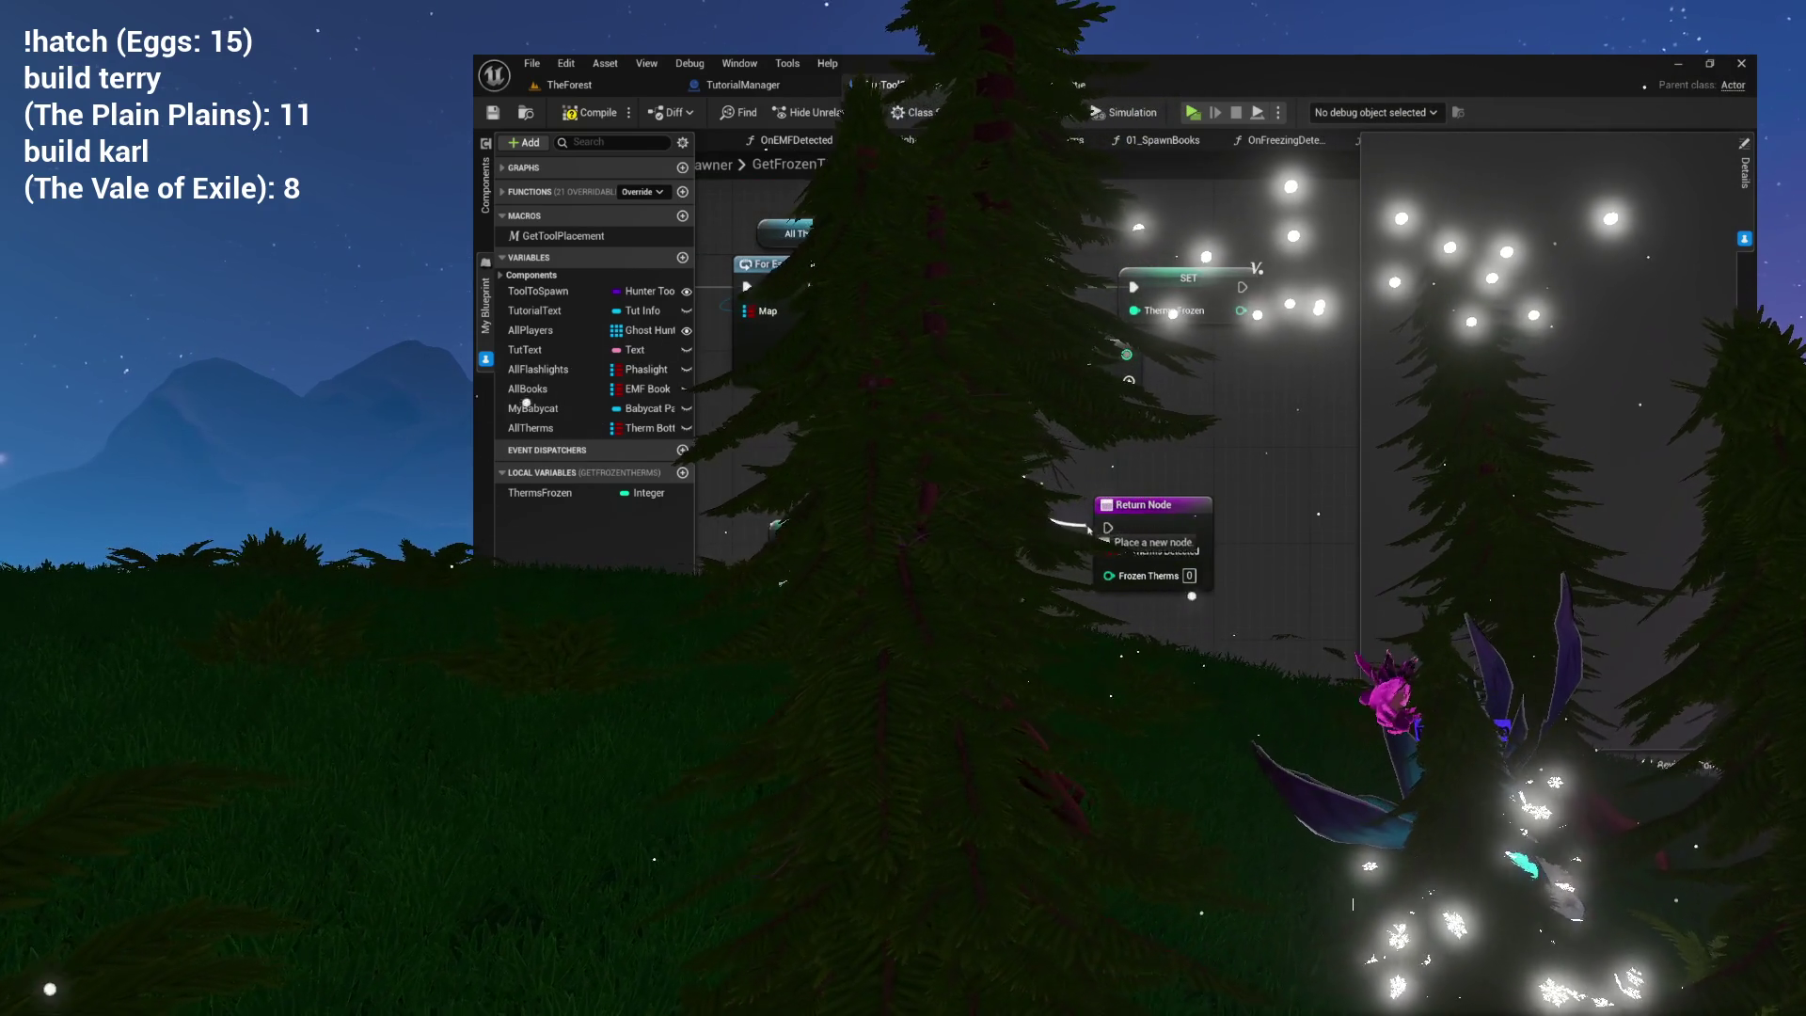
pyautogui.moveTo(1144, 505); pyautogui.dragTo(1203, 480)
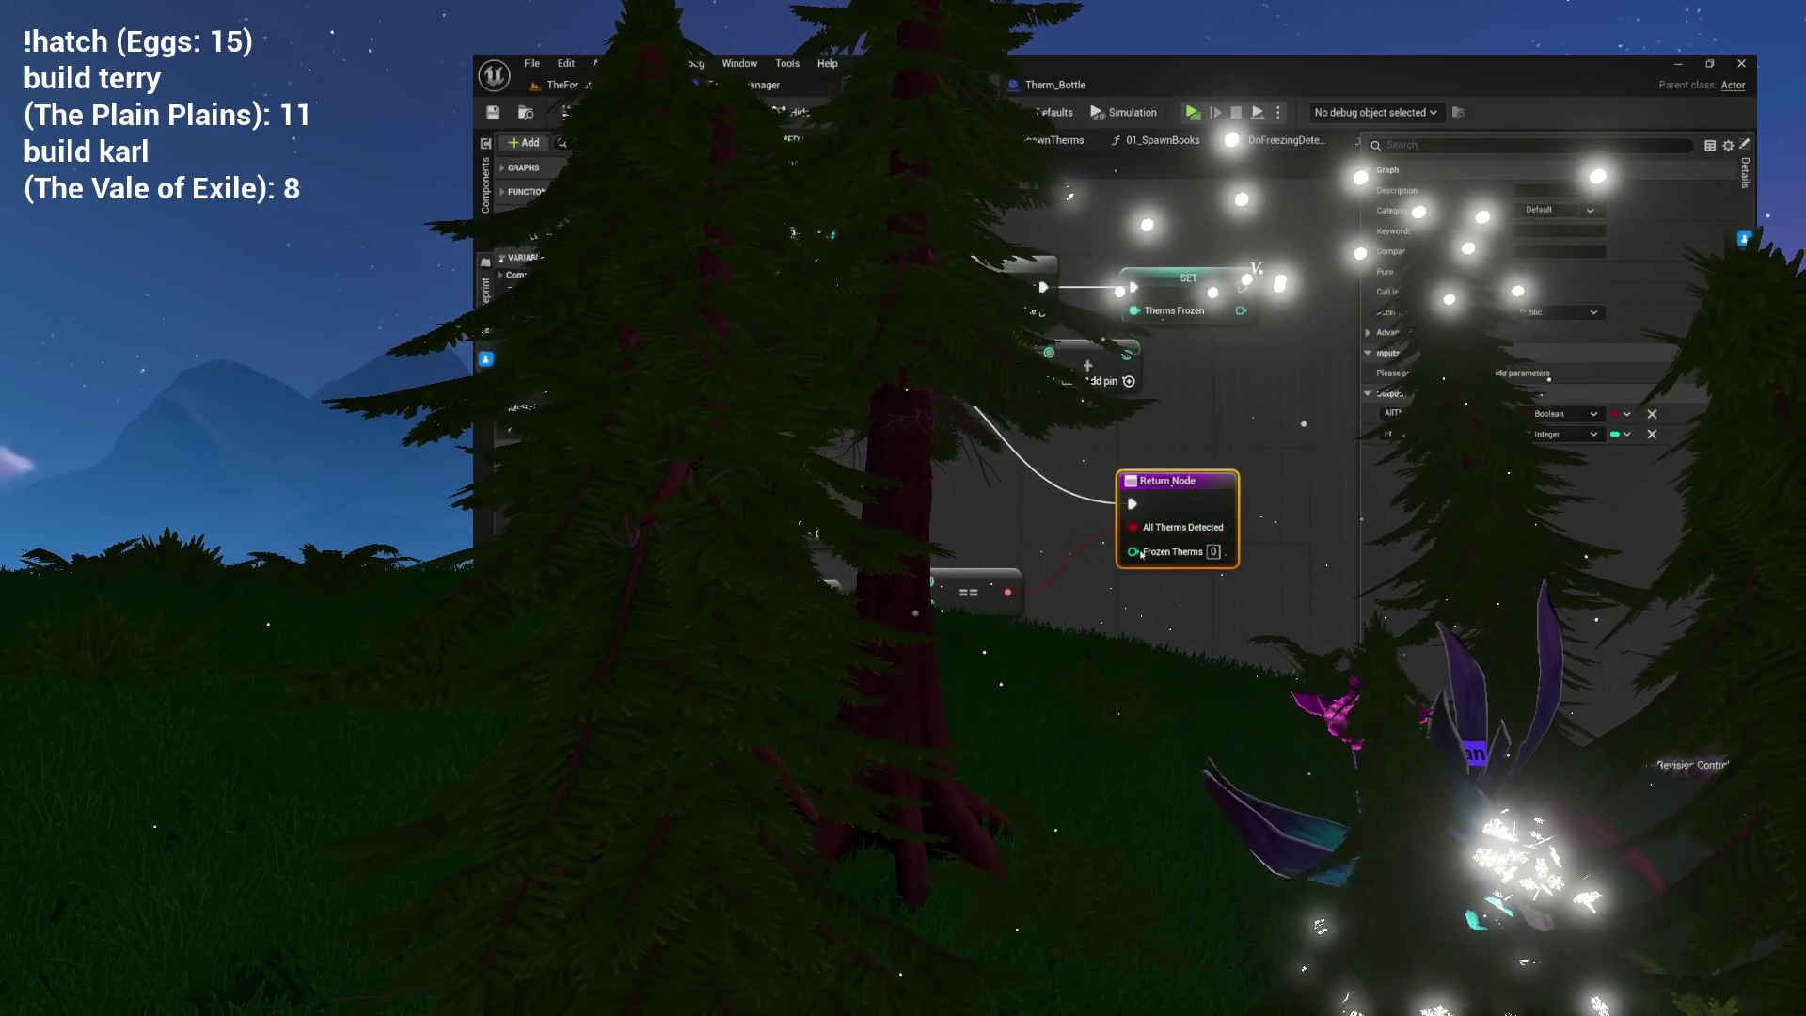
pyautogui.moveTo(1079, 561); pyautogui.dragTo(1132, 555)
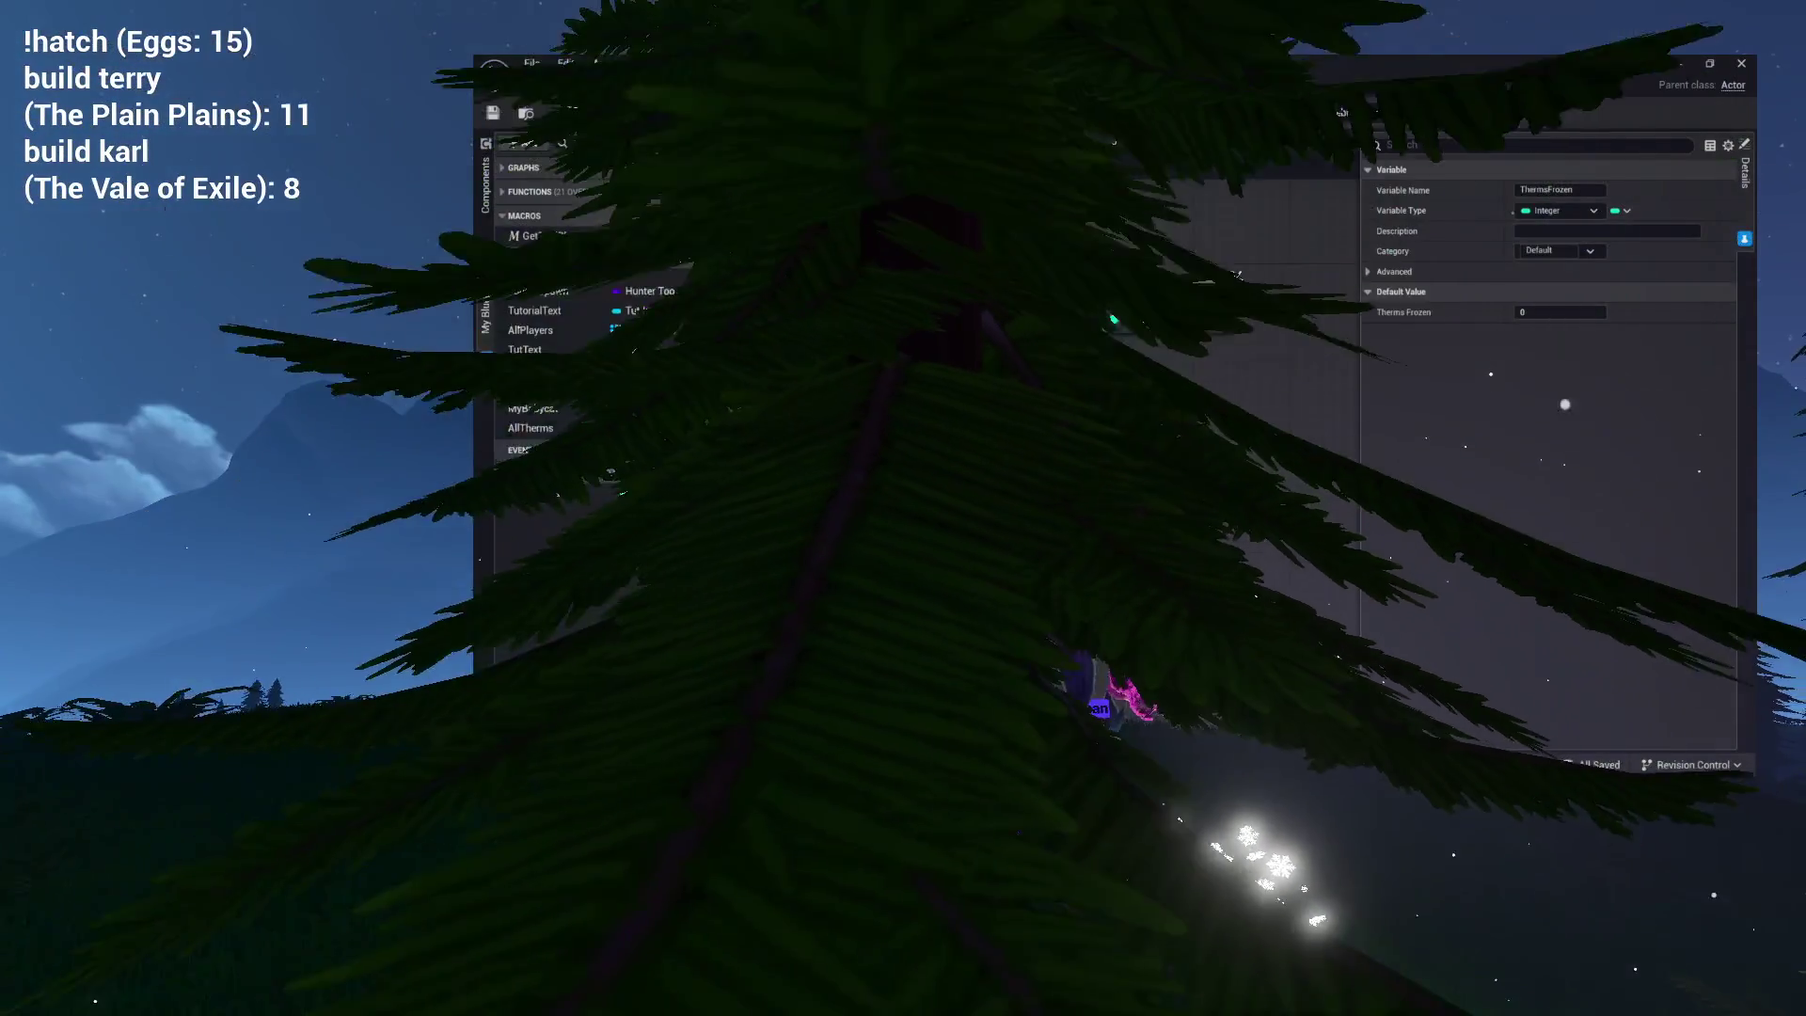
# Select the GetFrozenTherms entry node to make it pure, then compile TutToolSpawner.
pyautogui.moveTo(873, 456); pyautogui.dragTo(935, 462)
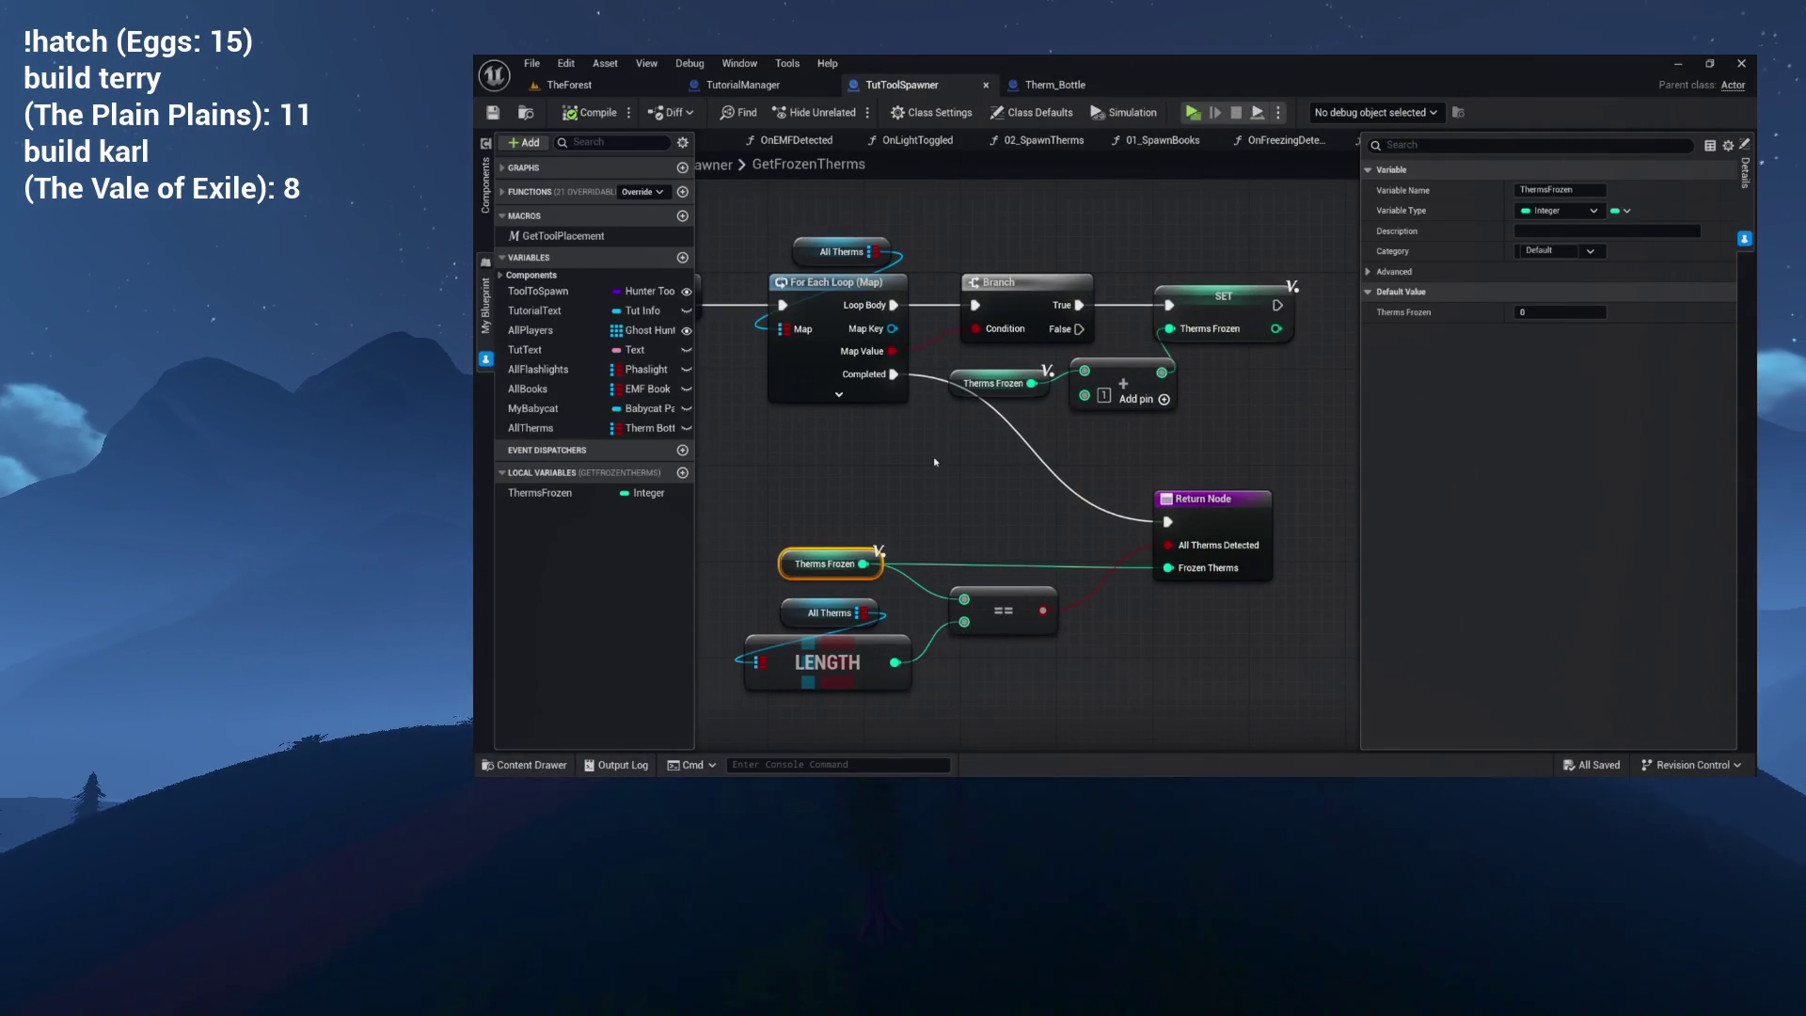
pyautogui.moveTo(944, 513); pyautogui.dragTo(1058, 563)
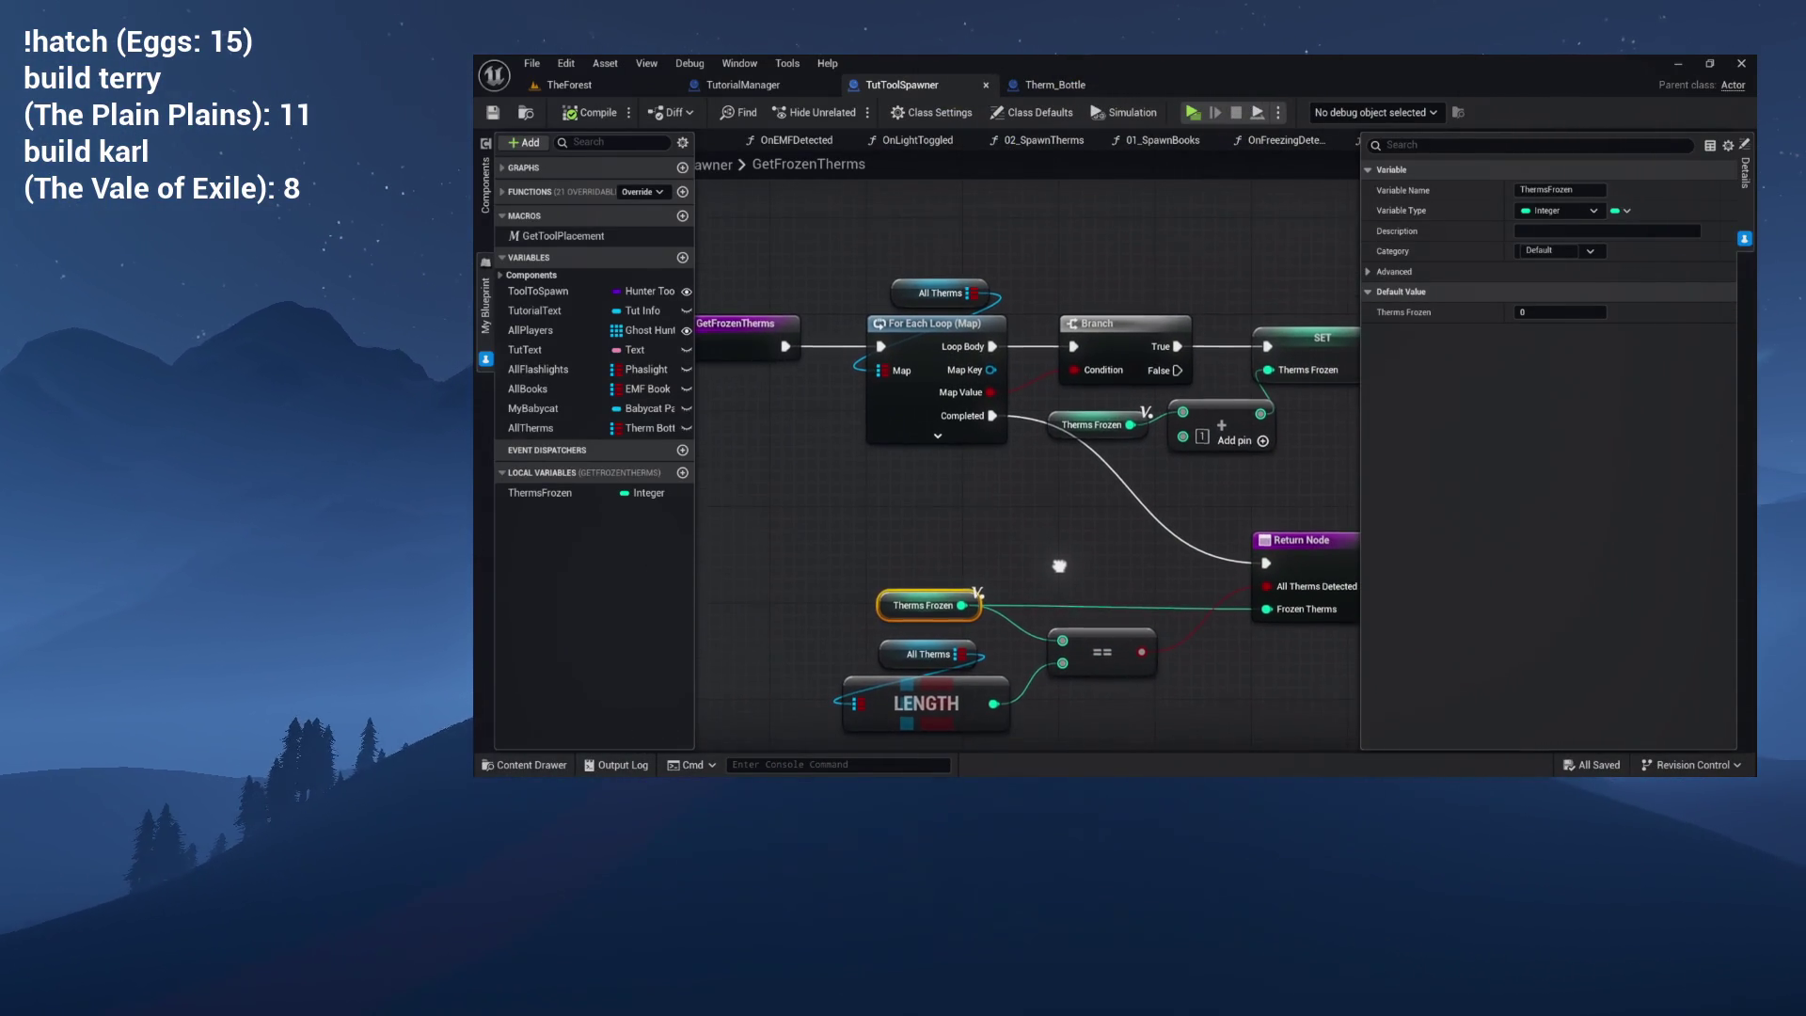
pyautogui.click(781, 341)
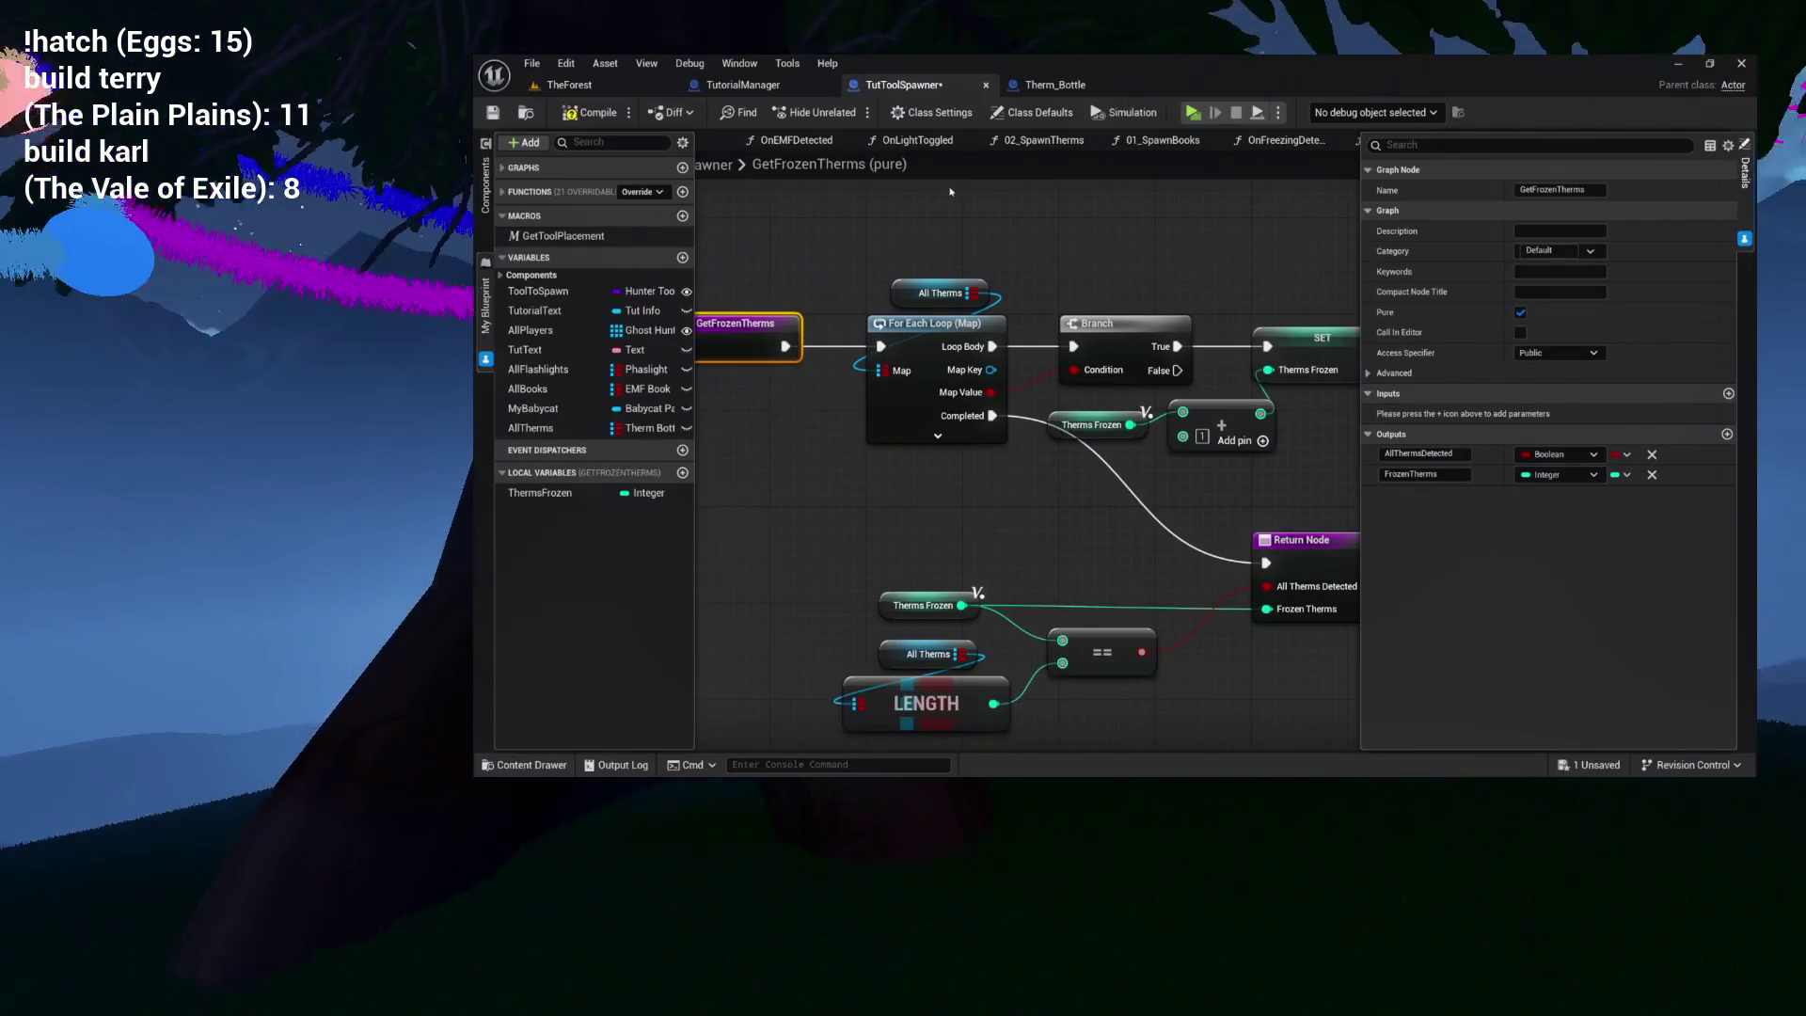
pyautogui.click(598, 115)
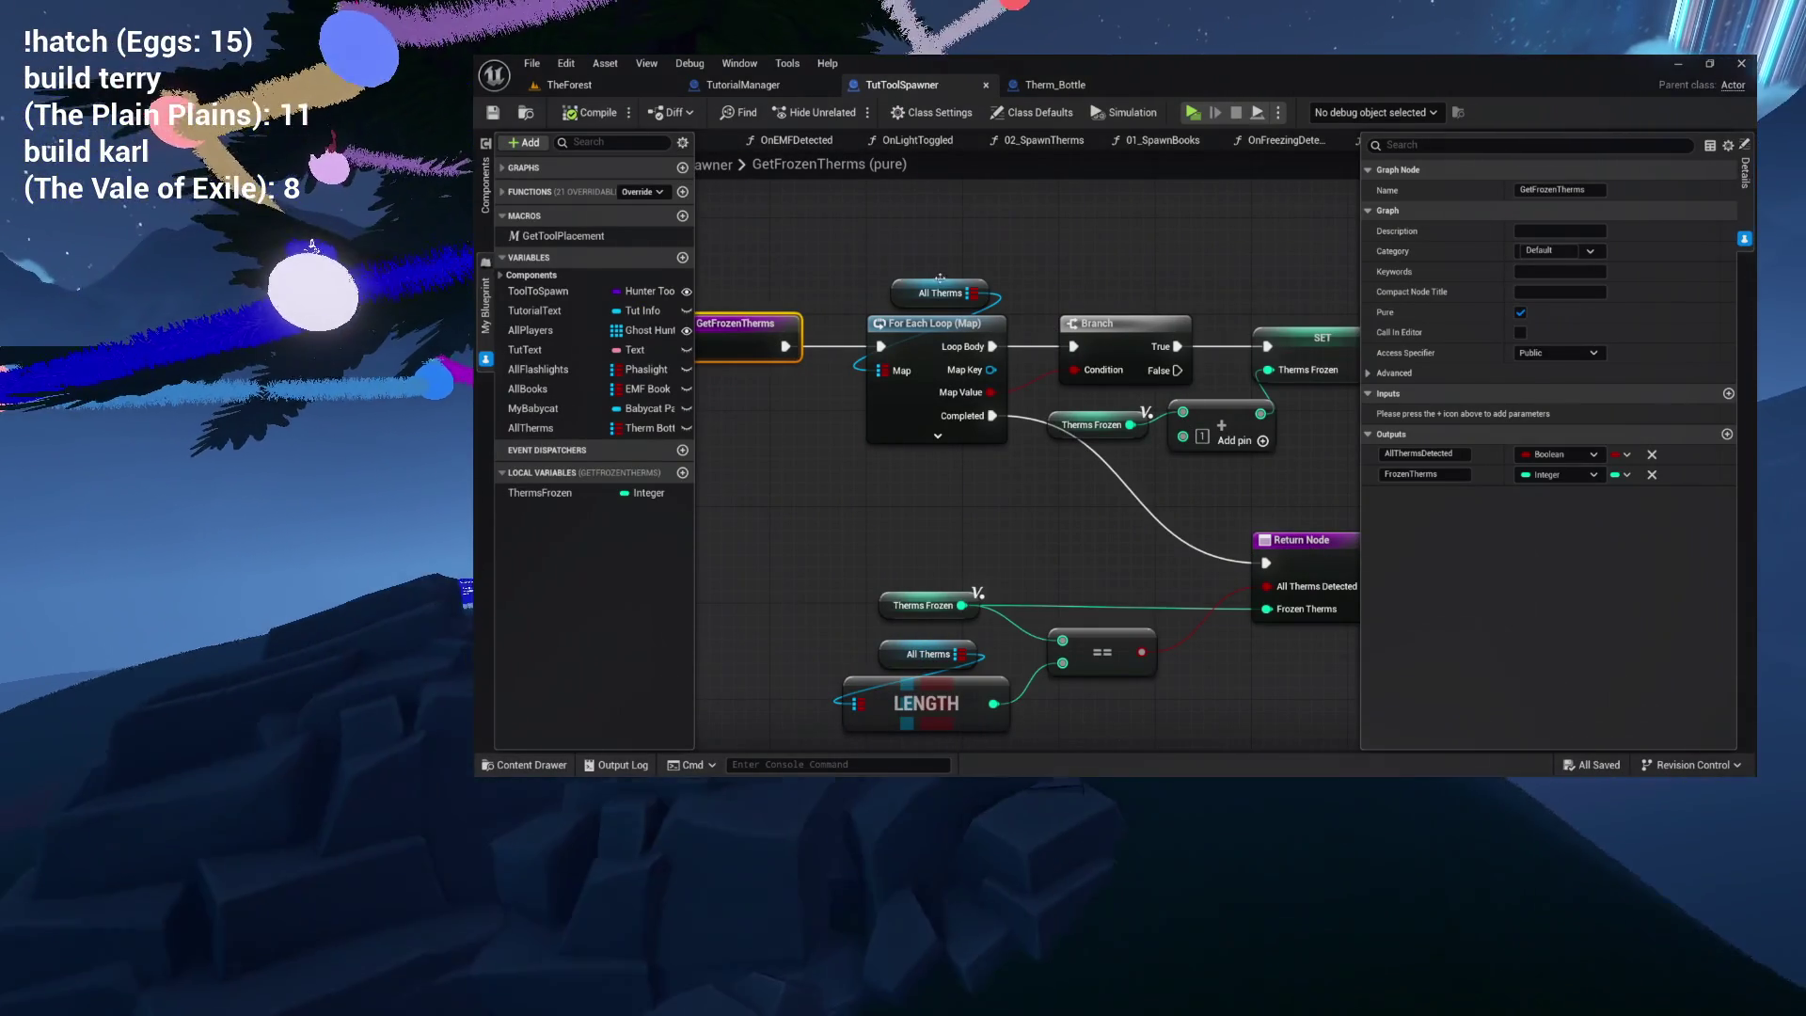
pyautogui.moveTo(1051, 471)
pyautogui.mouseDown()
pyautogui.moveTo(1014, 503)
pyautogui.moveTo(1008, 465)
pyautogui.moveTo(1028, 474)
pyautogui.mouseUp()
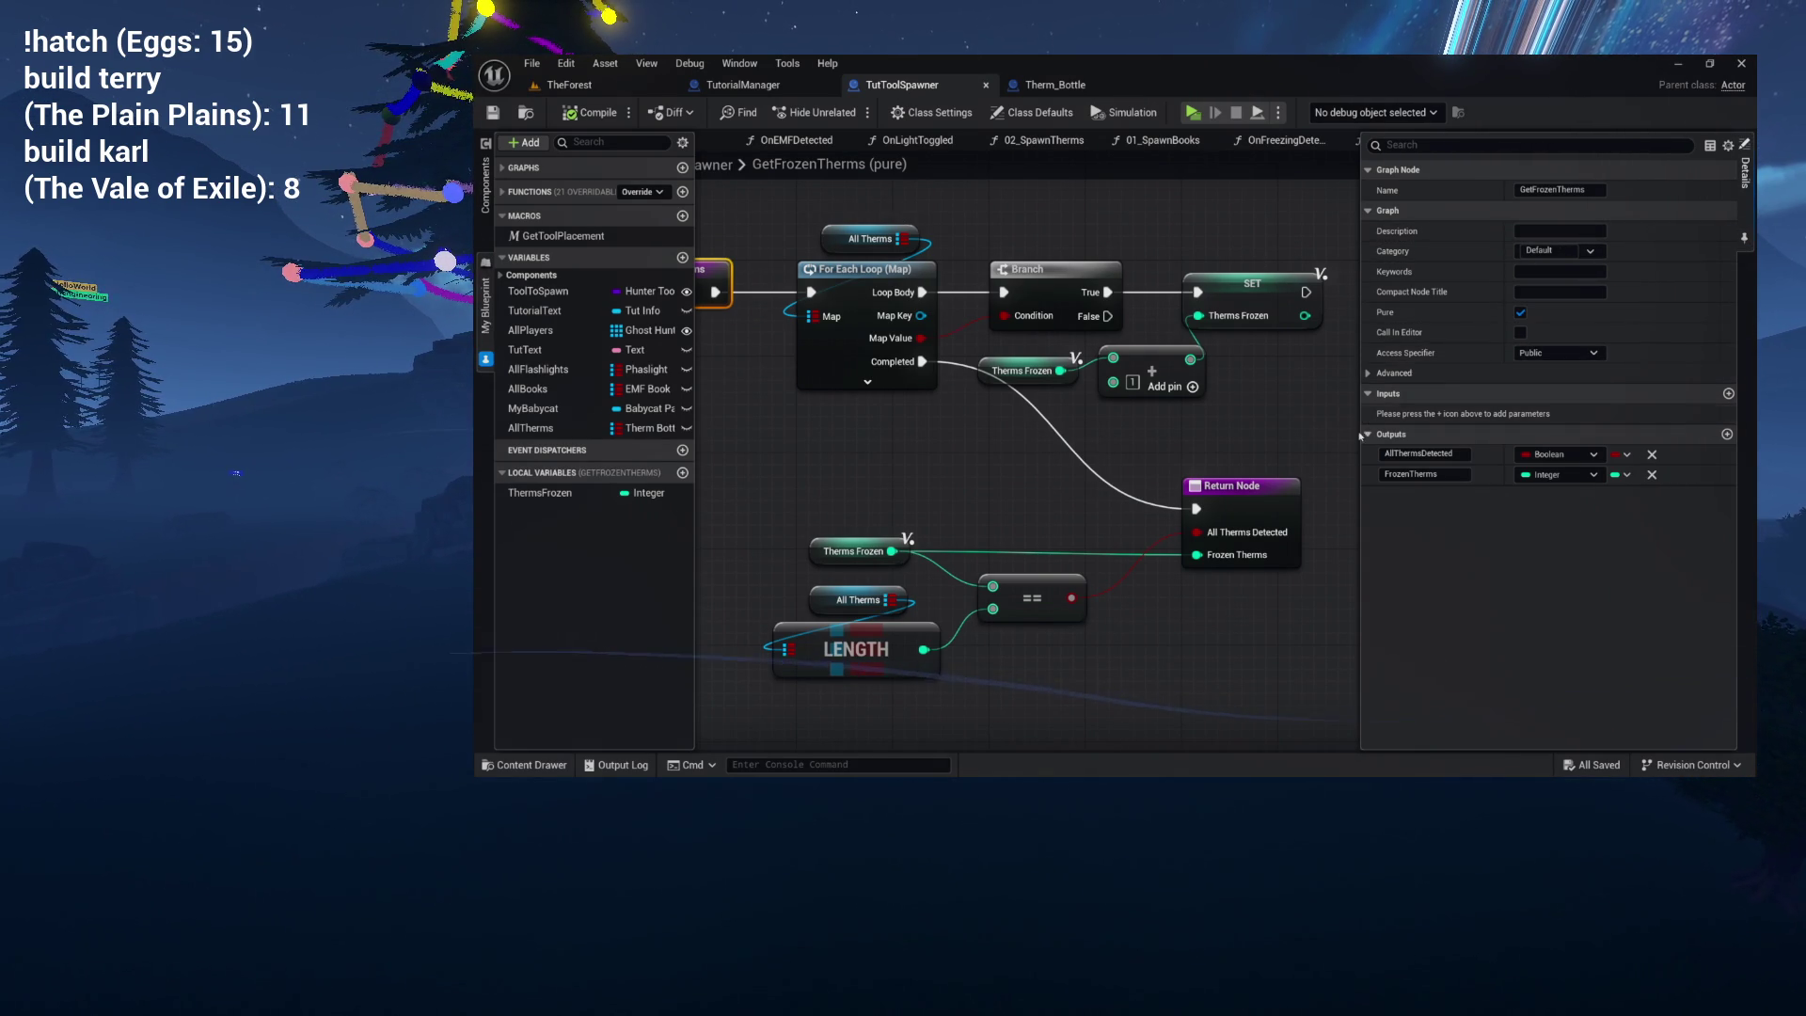
# Move the return logic up-left and place Therms Frozen and Add under the SET node.
pyautogui.moveTo(1229, 446)
pyautogui.mouseDown()
pyautogui.moveTo(1072, 445)
pyautogui.moveTo(1214, 446)
pyautogui.mouseUp()
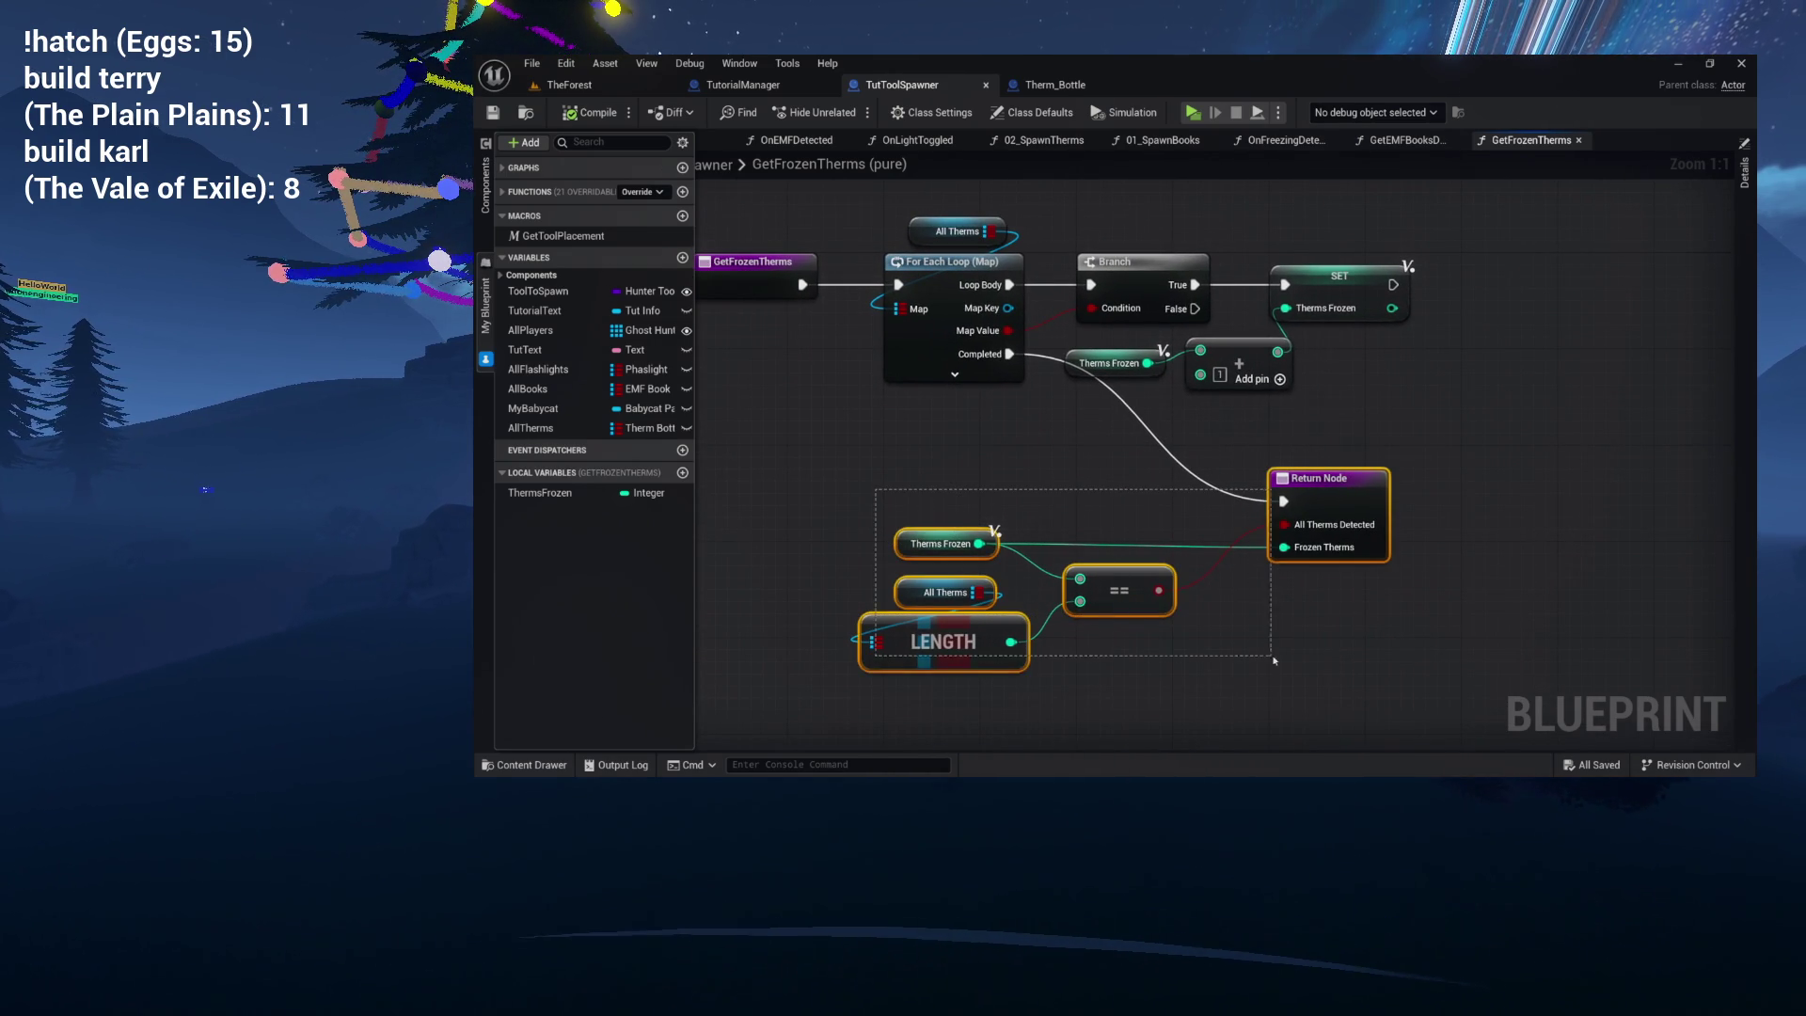
pyautogui.moveTo(1342, 497)
pyautogui.mouseDown()
pyautogui.moveTo(1270, 499)
pyautogui.moveTo(1249, 470)
pyautogui.mouseUp()
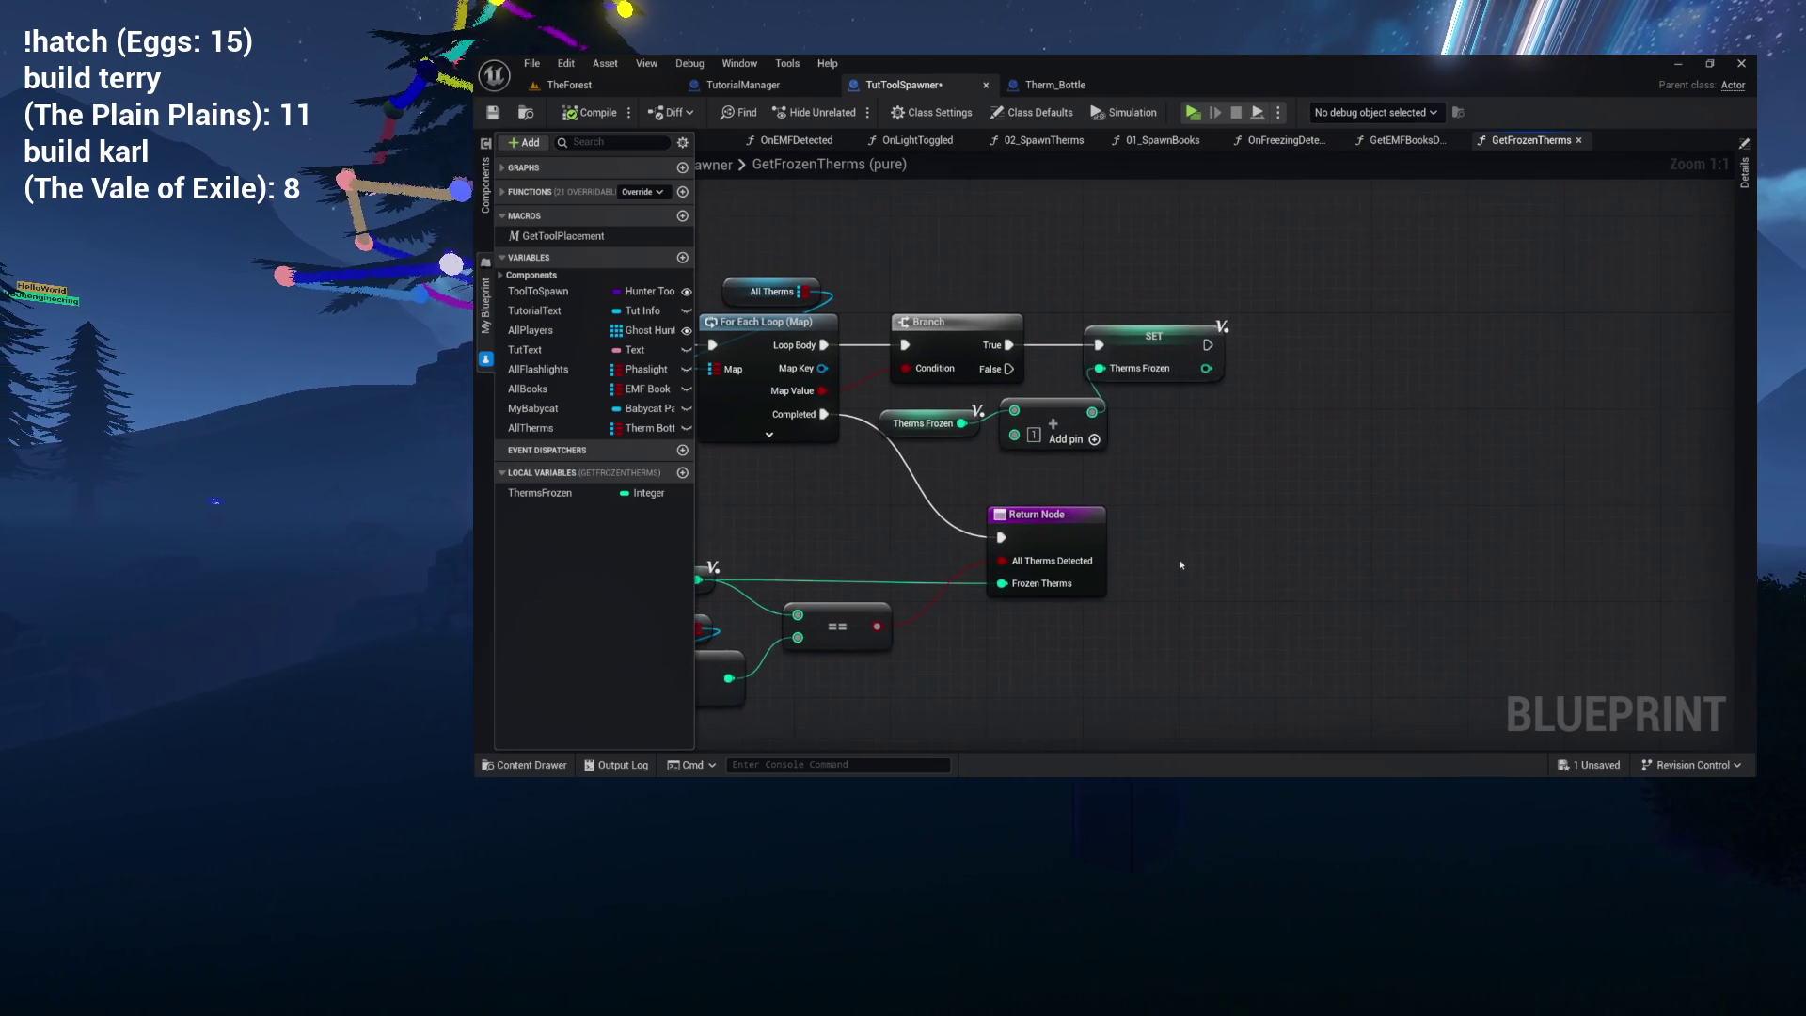
pyautogui.moveTo(1118, 428); pyautogui.dragTo(1120, 449)
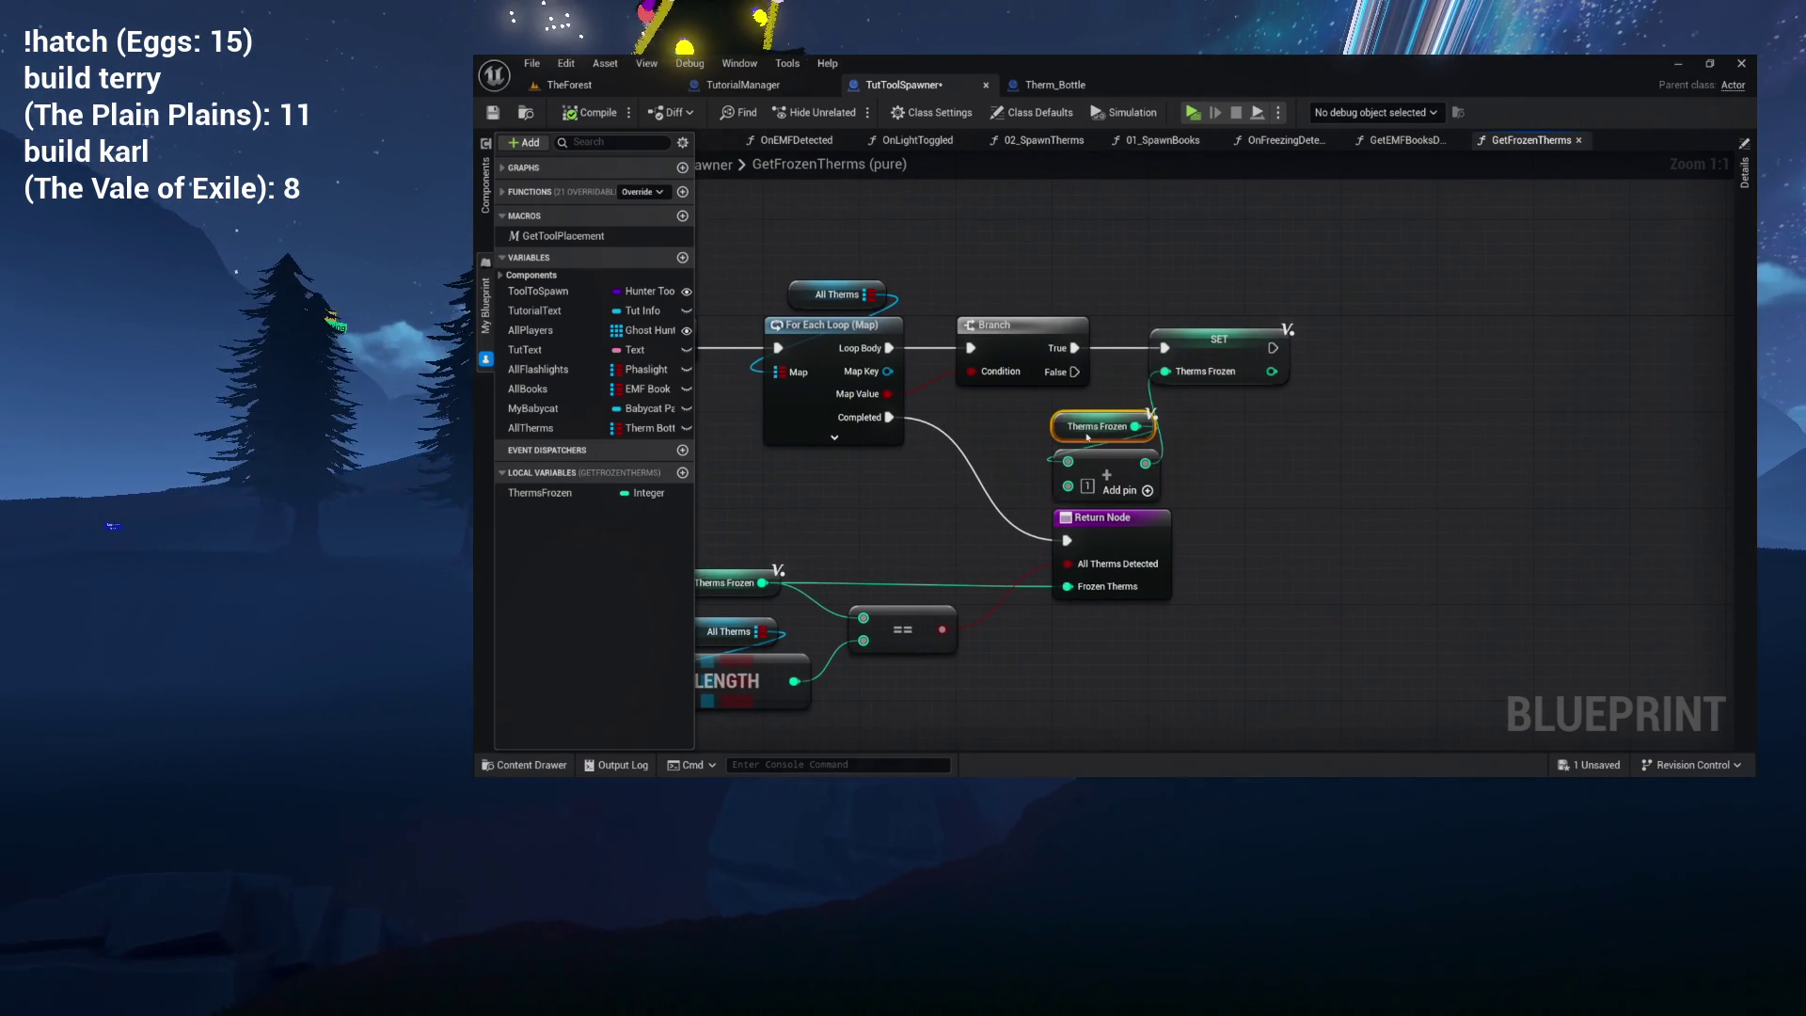
pyautogui.moveTo(1011, 425)
pyautogui.mouseDown()
pyautogui.moveTo(1110, 471)
pyautogui.moveTo(1217, 454)
pyautogui.mouseUp()
pyautogui.click(1256, 509)
# Save the TutToolSpawner blueprint with Ctrl+S and recentre on the LENGTH and entry nodes.
pyautogui.moveTo(1243, 528)
pyautogui.mouseDown()
pyautogui.moveTo(1247, 443)
pyautogui.moveTo(1249, 539)
pyautogui.mouseUp()
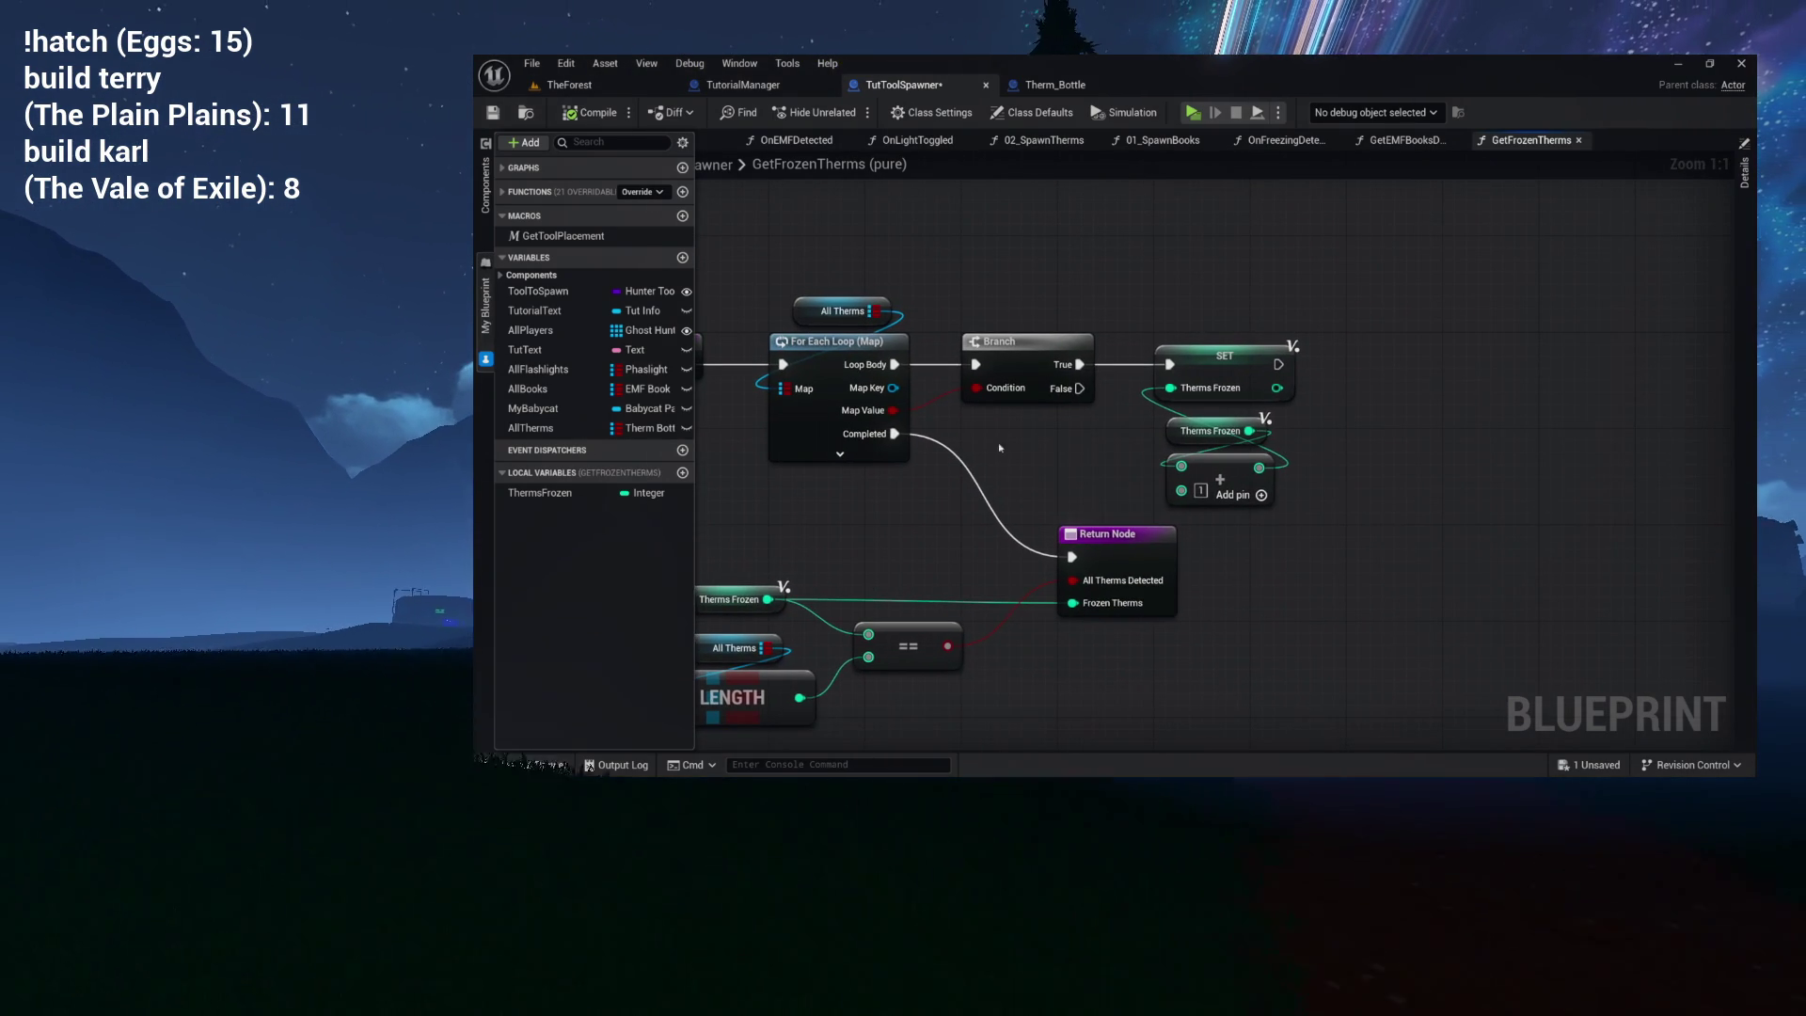
pyautogui.hotkey('ctrl', 's')
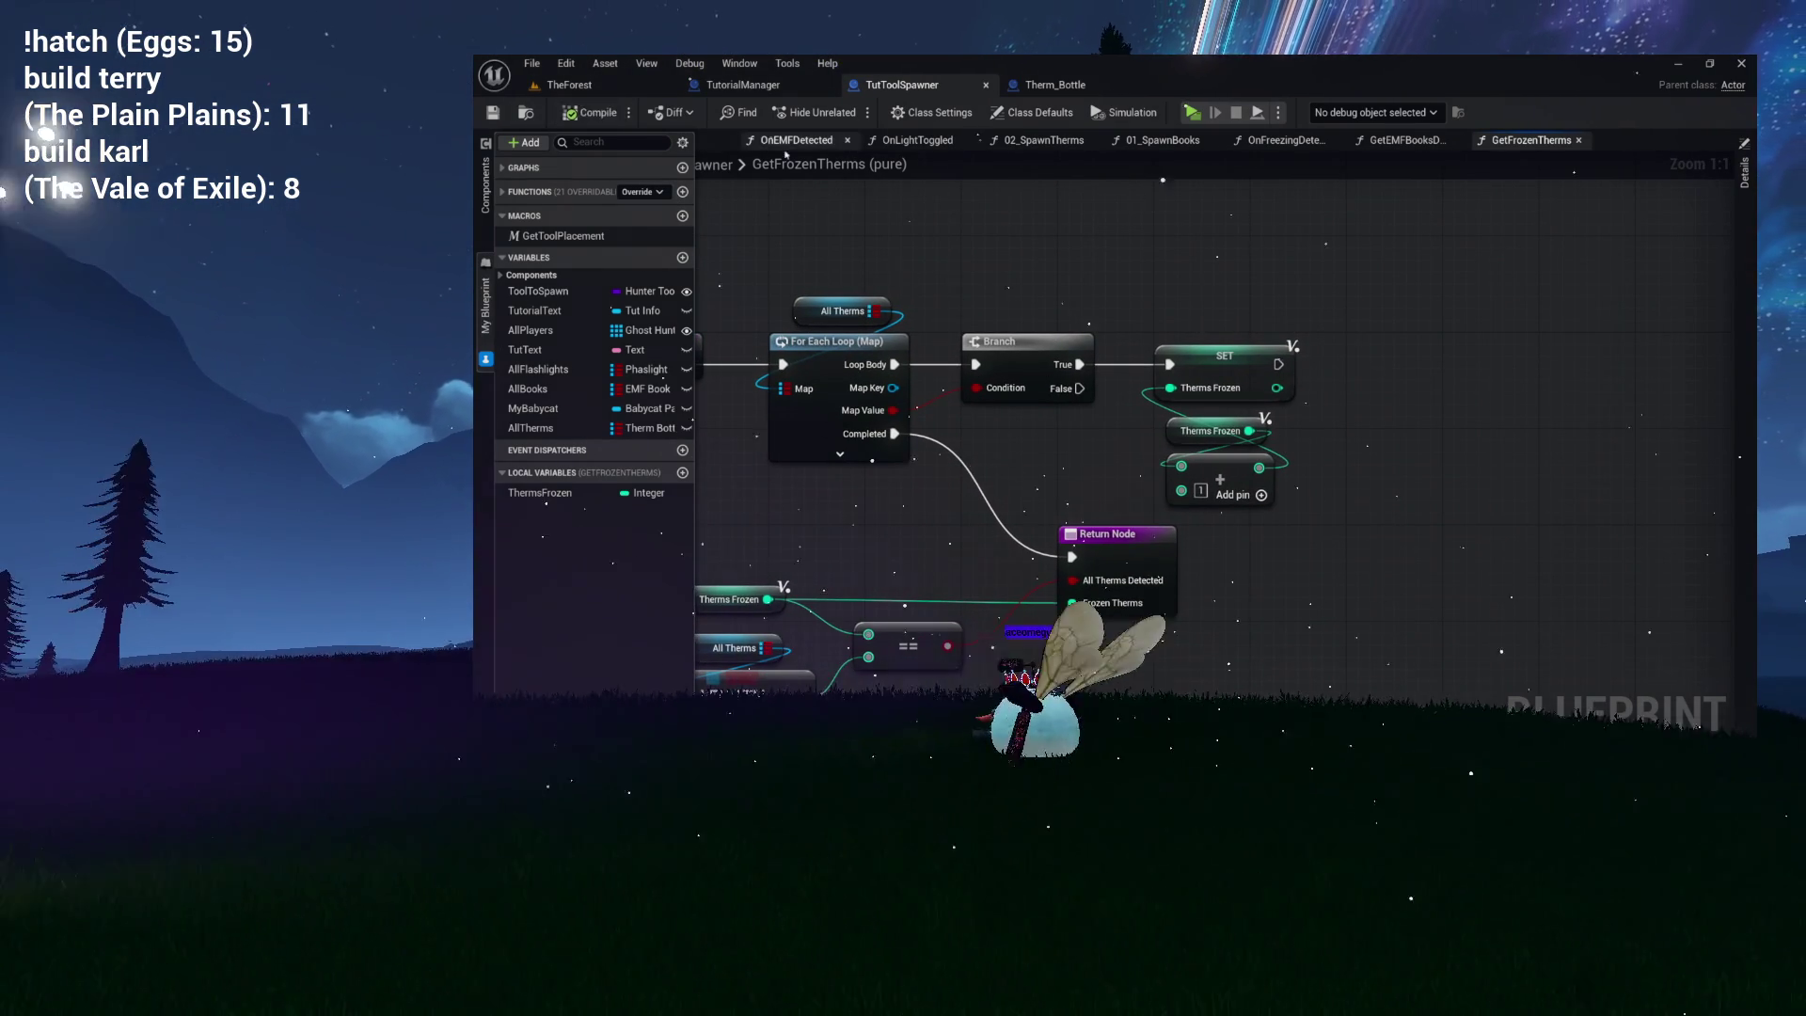
pyautogui.moveTo(1039, 247)
pyautogui.mouseDown()
pyautogui.moveTo(939, 198)
pyautogui.moveTo(894, 211)
pyautogui.moveTo(1000, 186)
pyautogui.moveTo(1392, 246)
pyautogui.moveTo(1289, 299)
pyautogui.moveTo(1135, 297)
pyautogui.moveTo(1256, 252)
pyautogui.mouseUp()
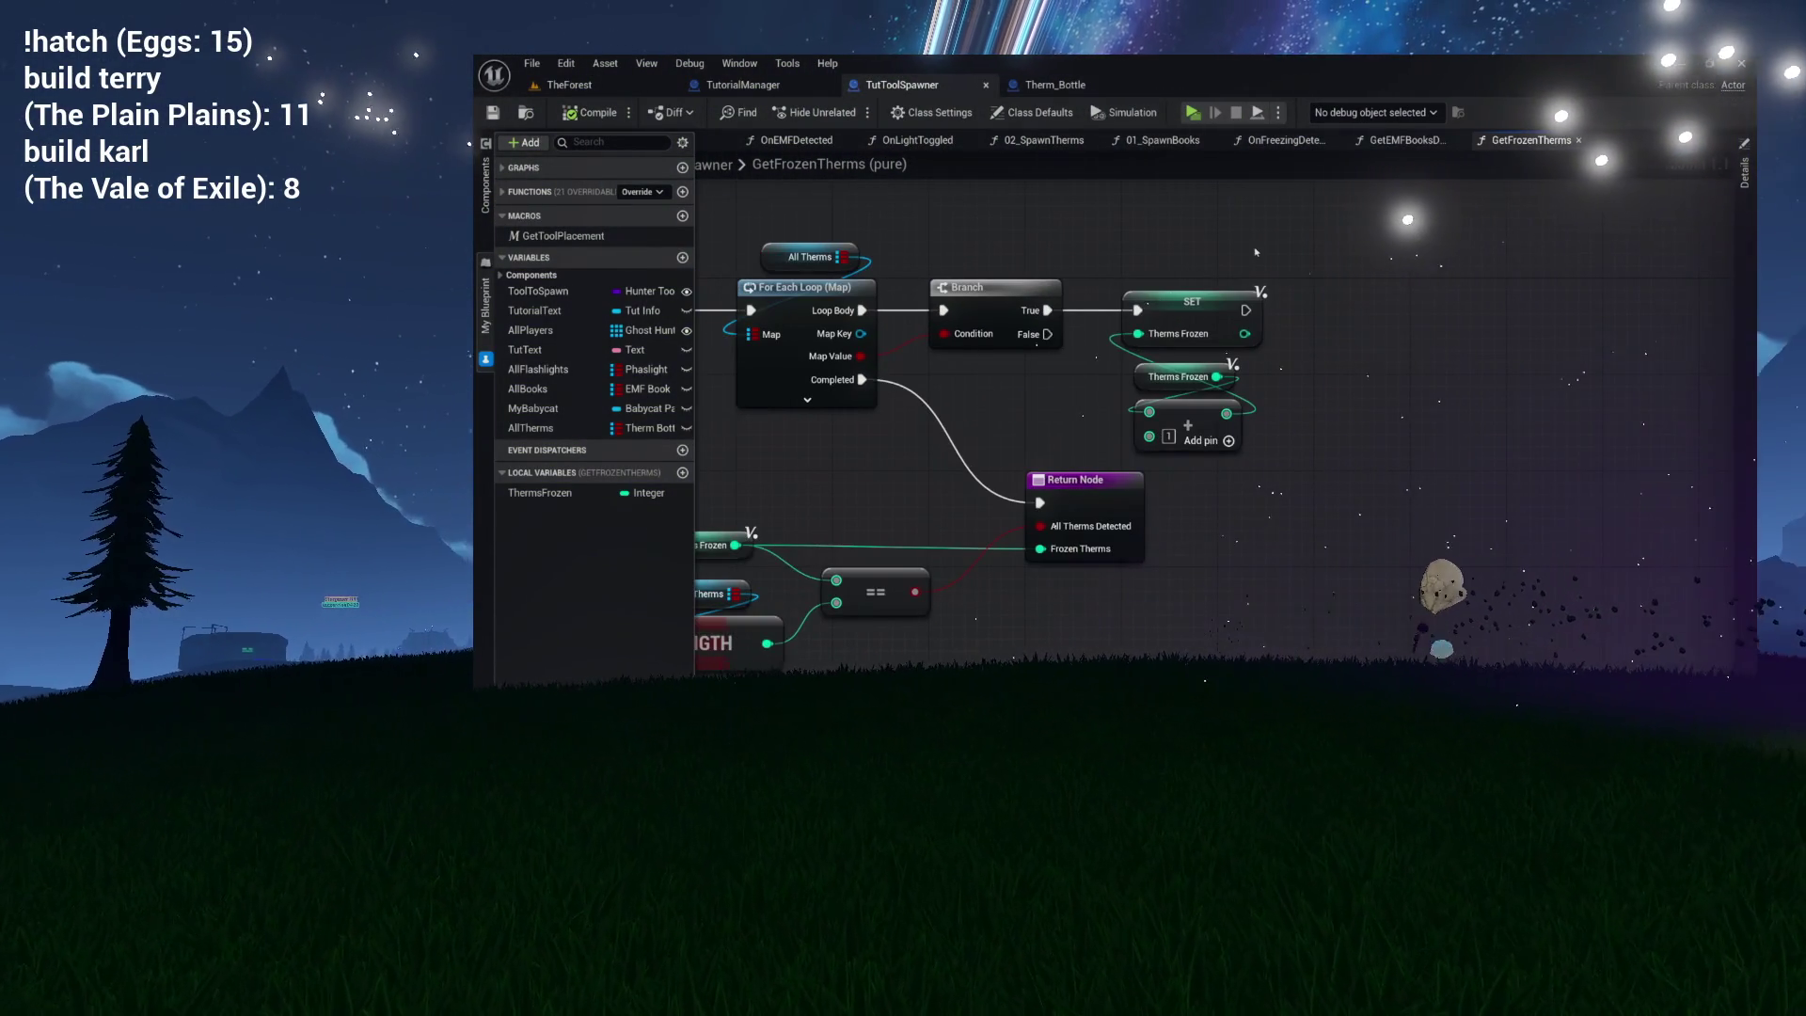
pyautogui.moveTo(1295, 379); pyautogui.dragTo(1242, 442)
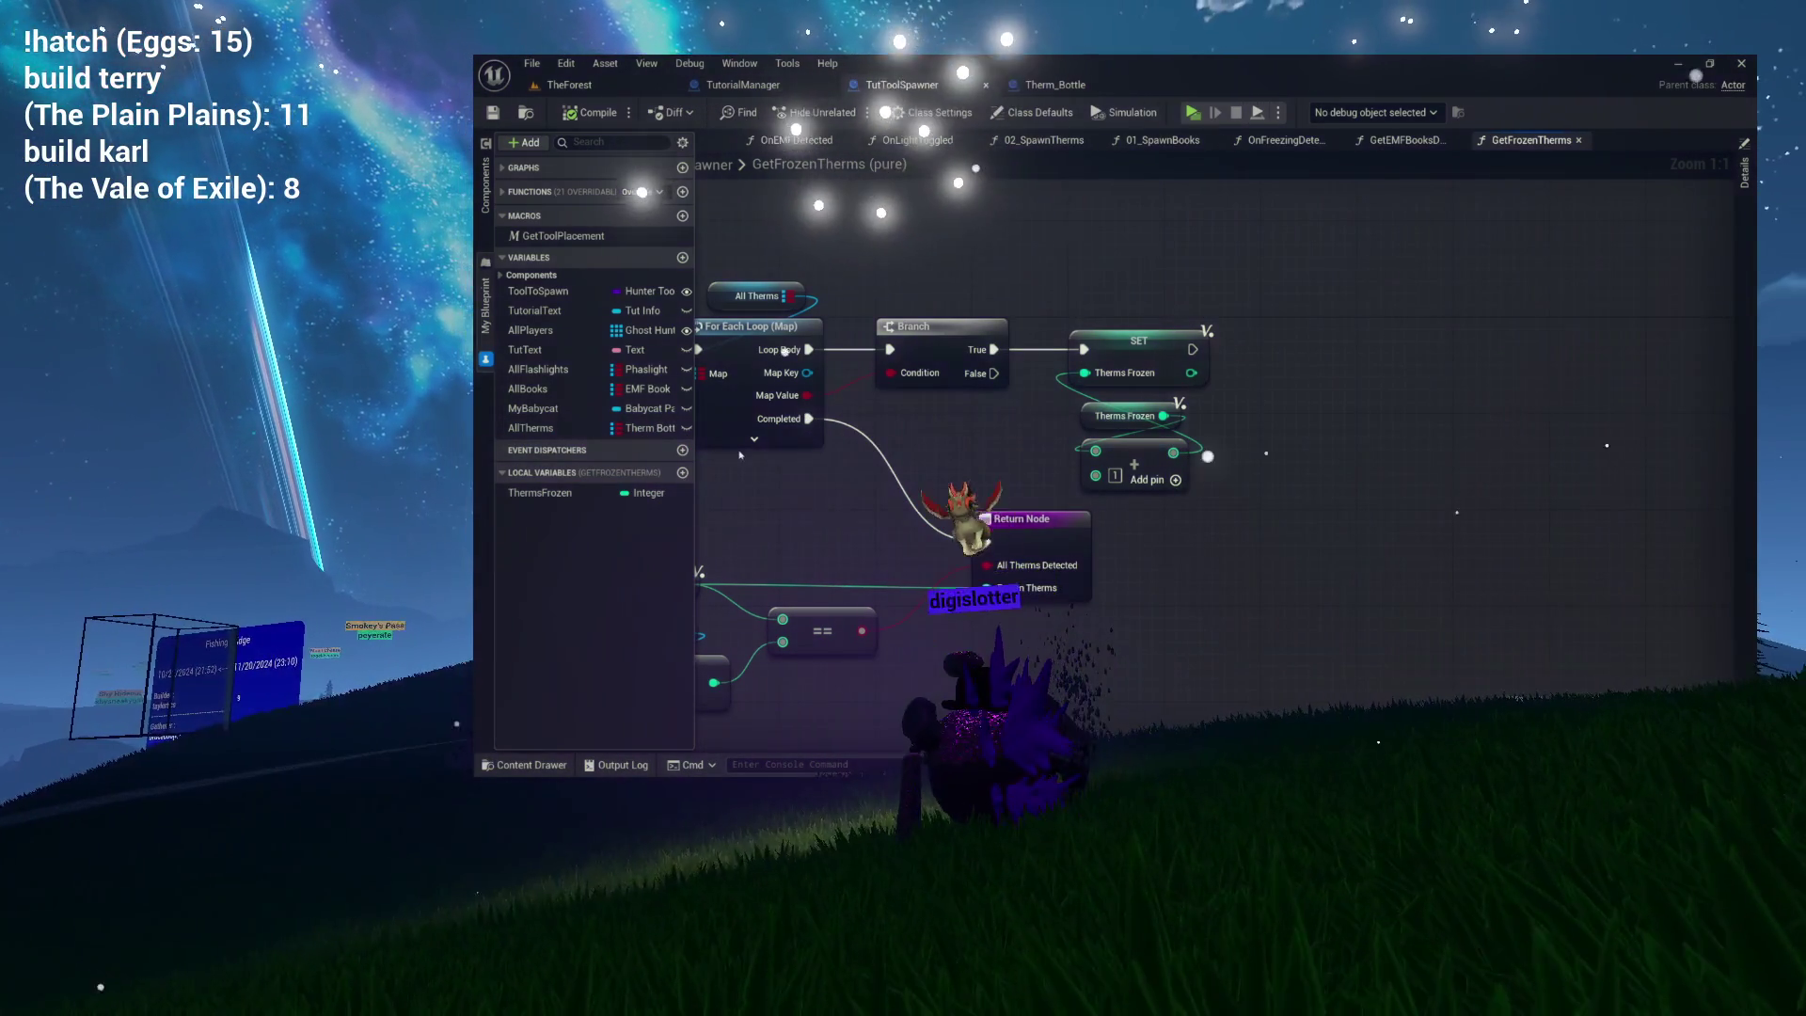
# Compile TutToolSpawner and expand the Functions list with its Steps subcategory in My Blueprint.
pyautogui.click(531, 429)
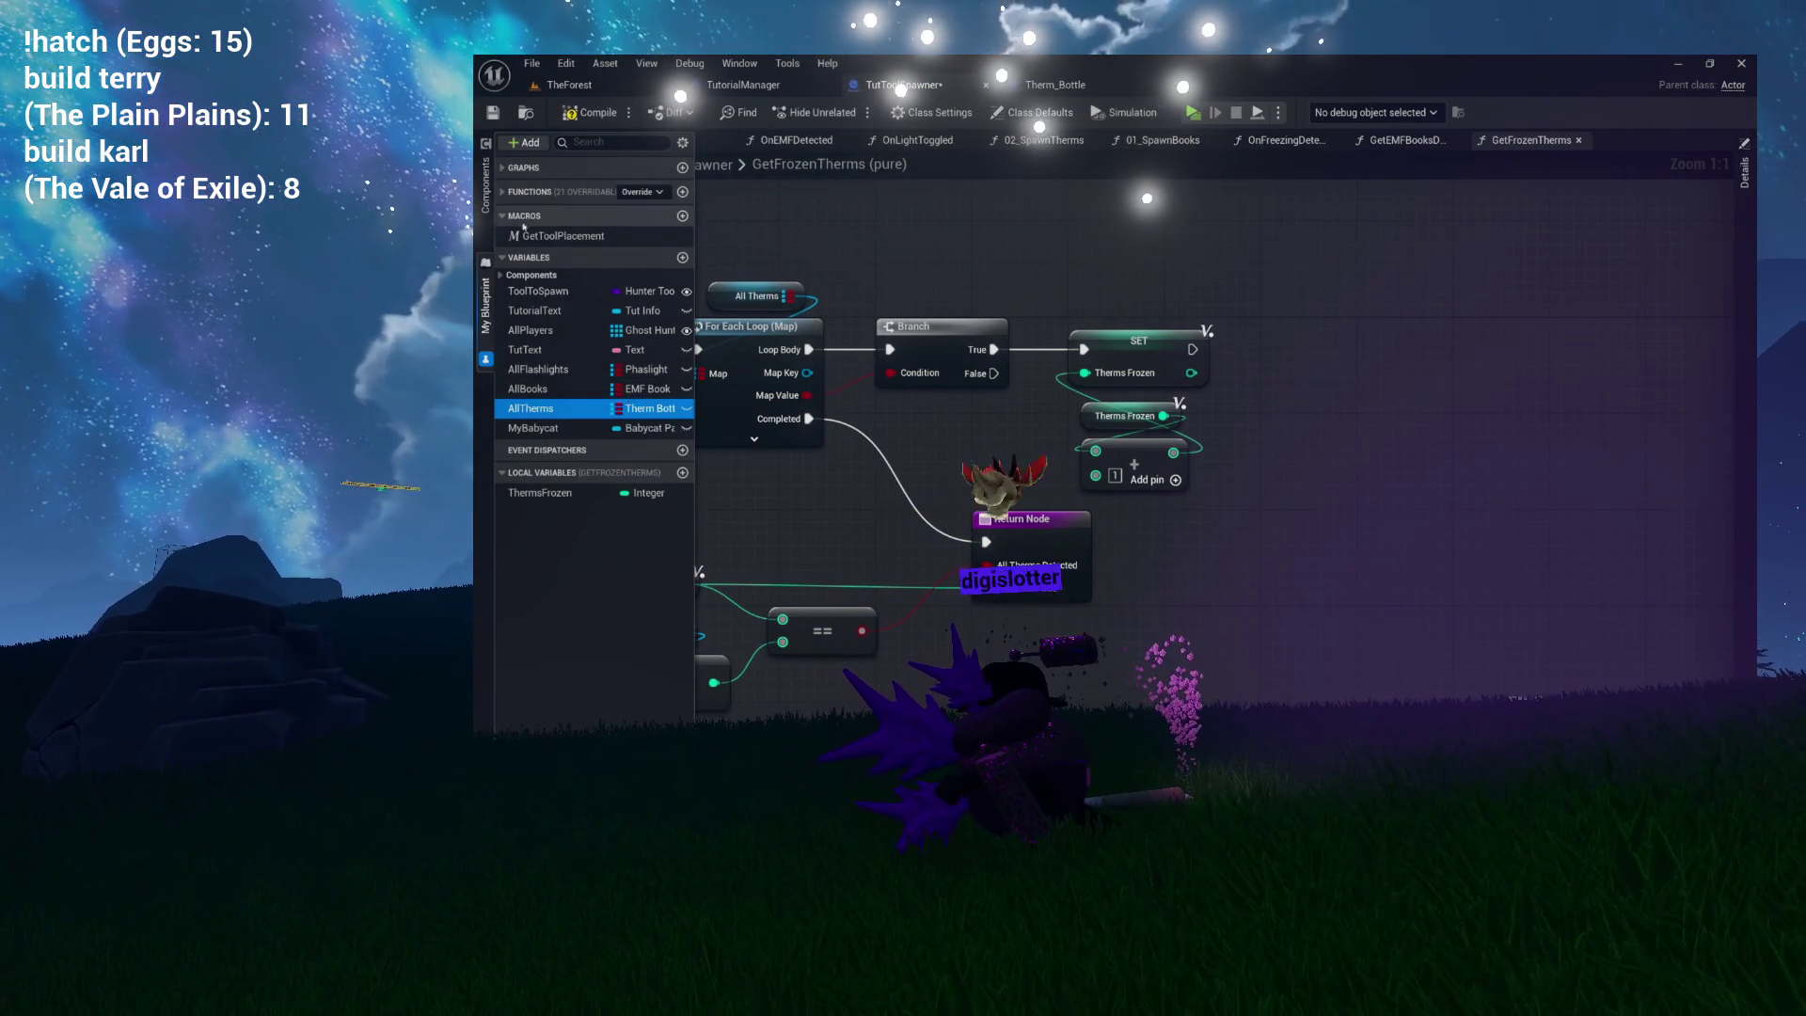
pyautogui.click(604, 116)
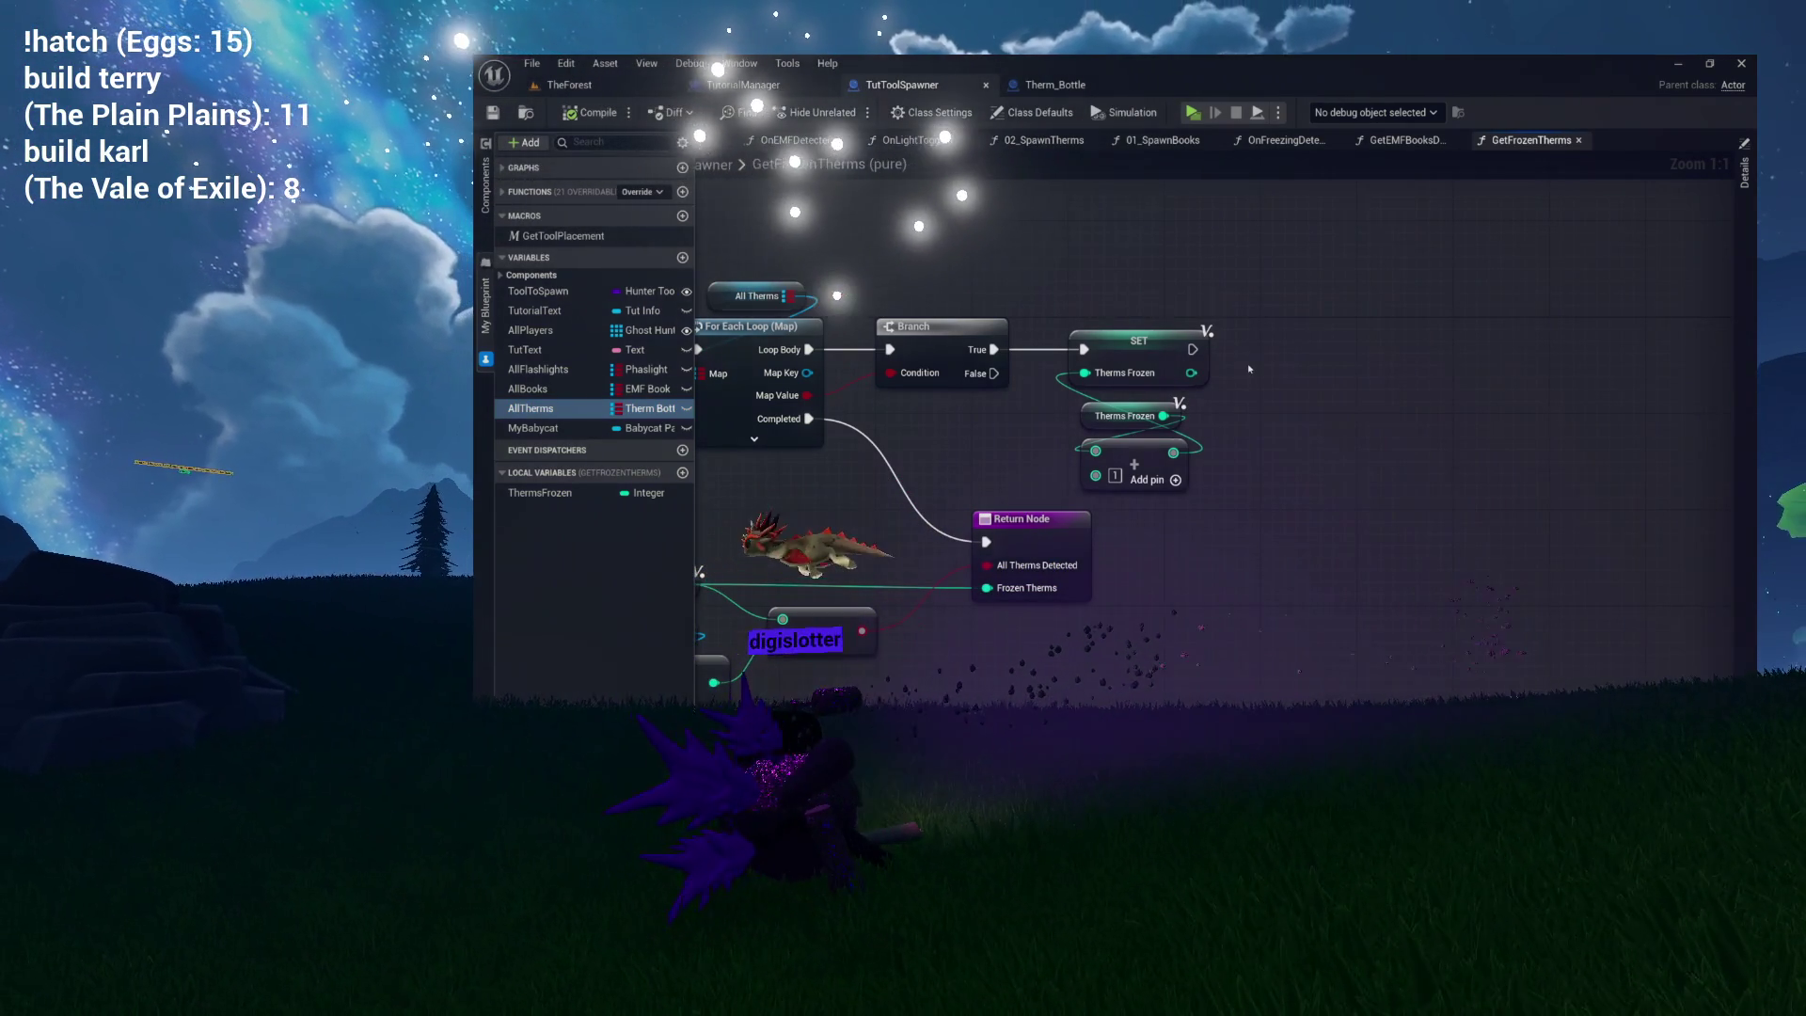
pyautogui.moveTo(1344, 373); pyautogui.dragTo(1420, 374)
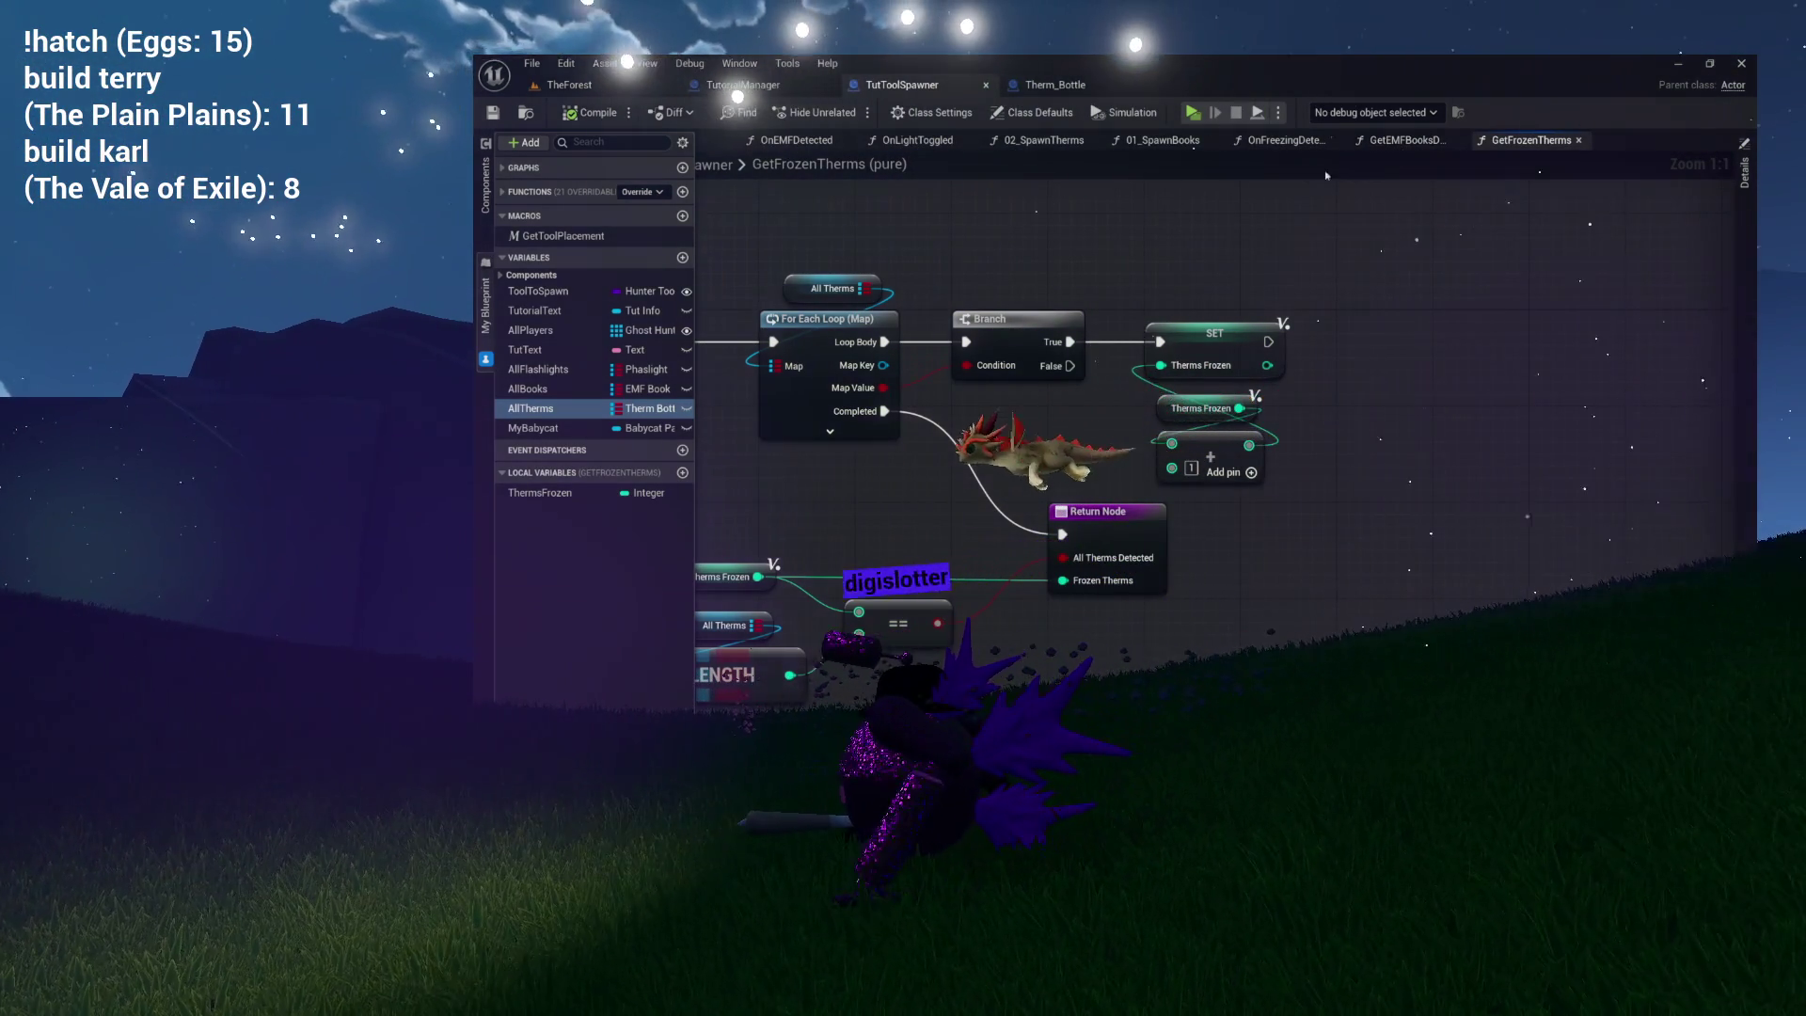
pyautogui.click(502, 193)
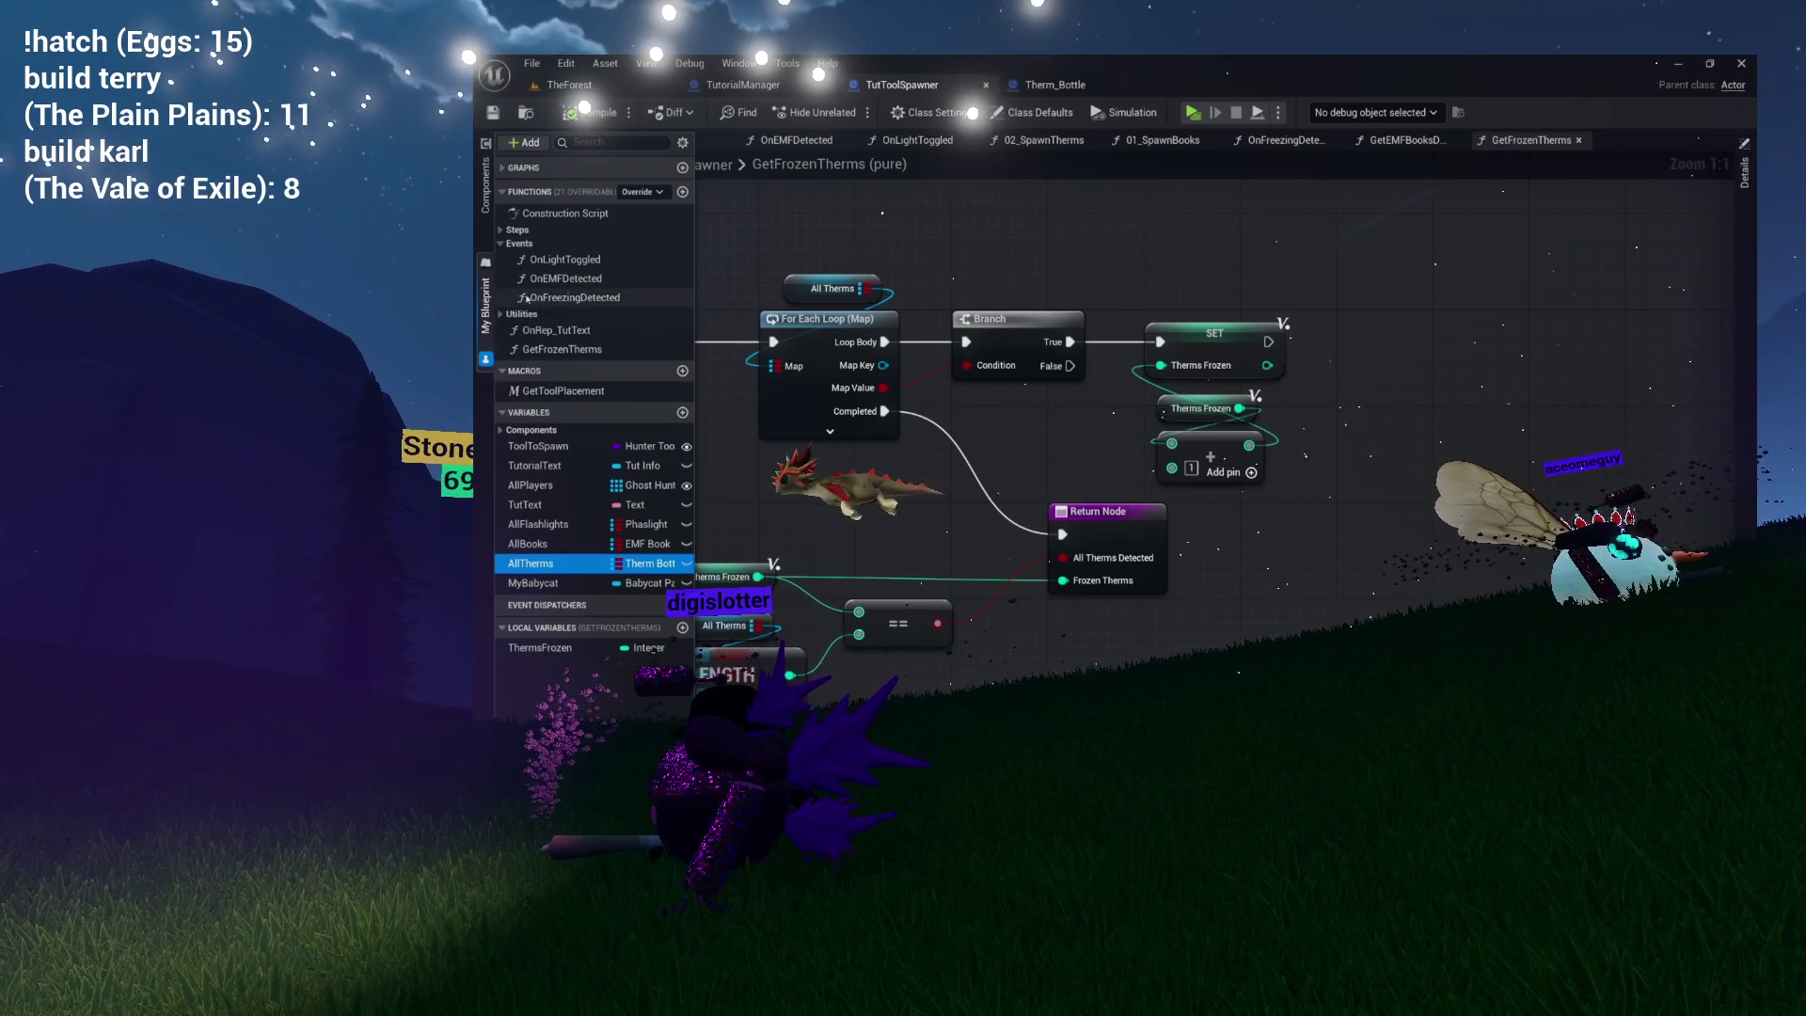
pyautogui.click(514, 230)
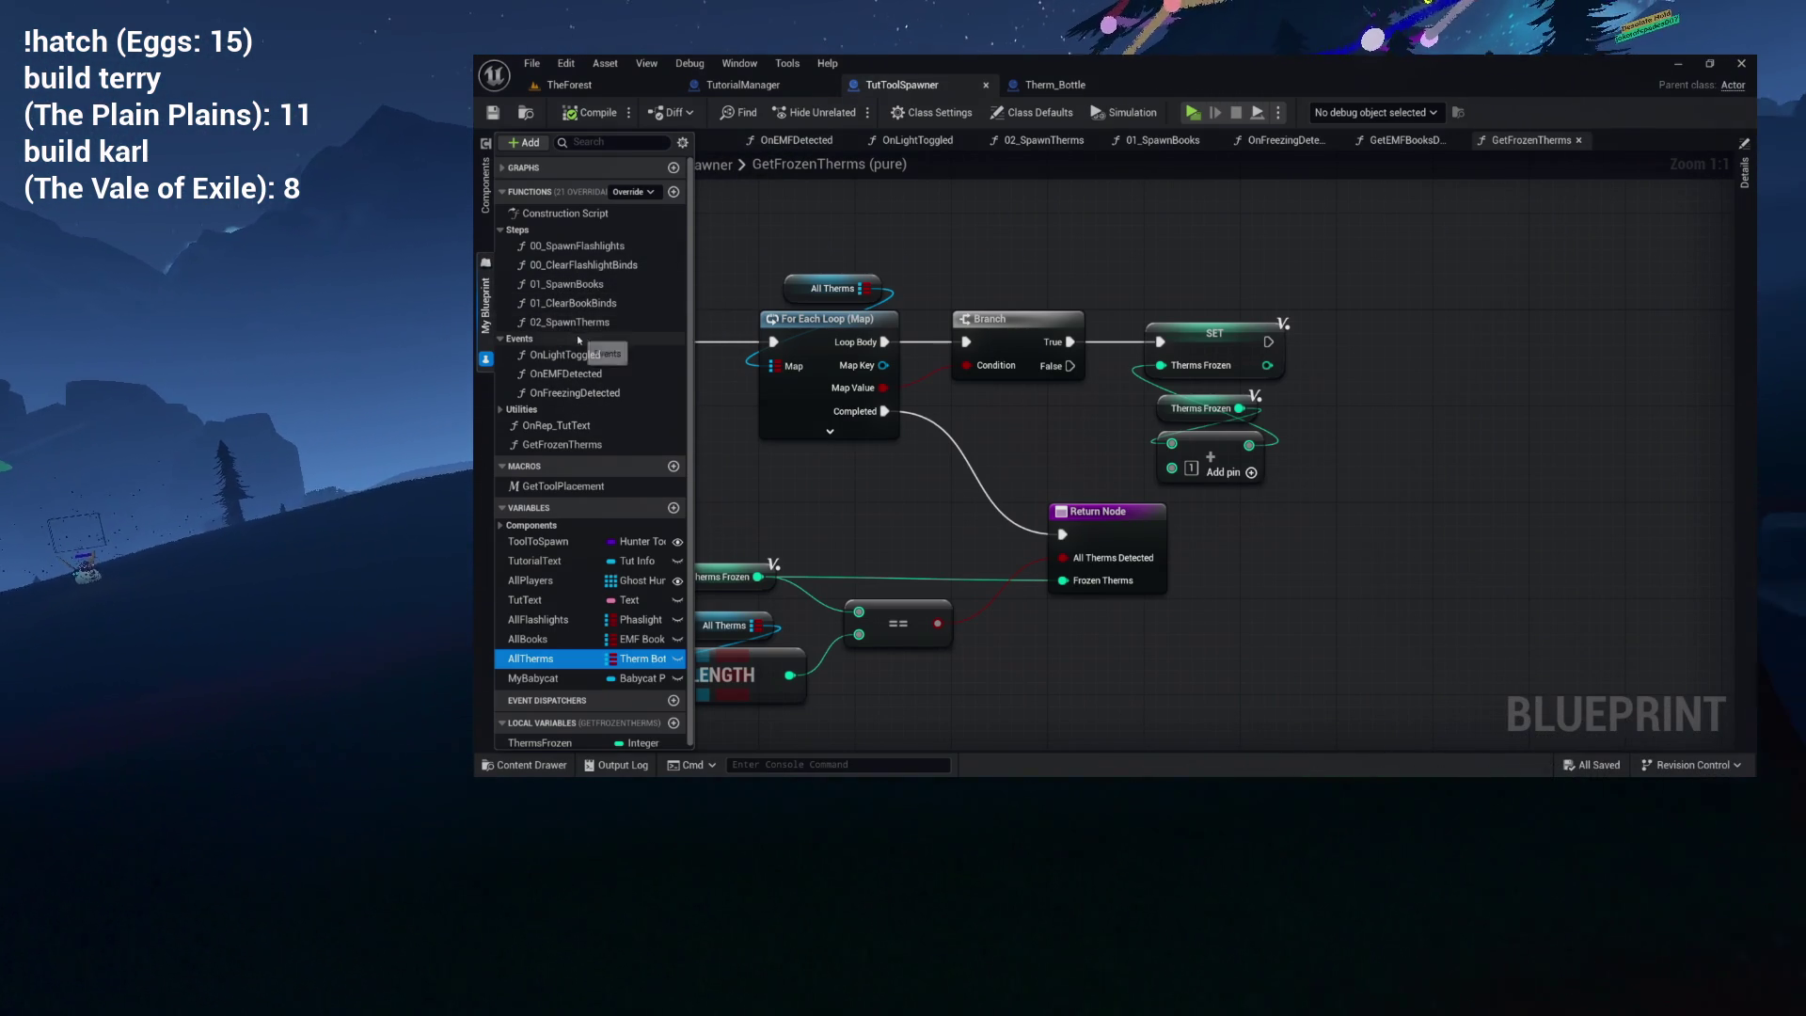
# Add a new function named 02_ClearTherms to the blueprint.
pyautogui.click(674, 193)
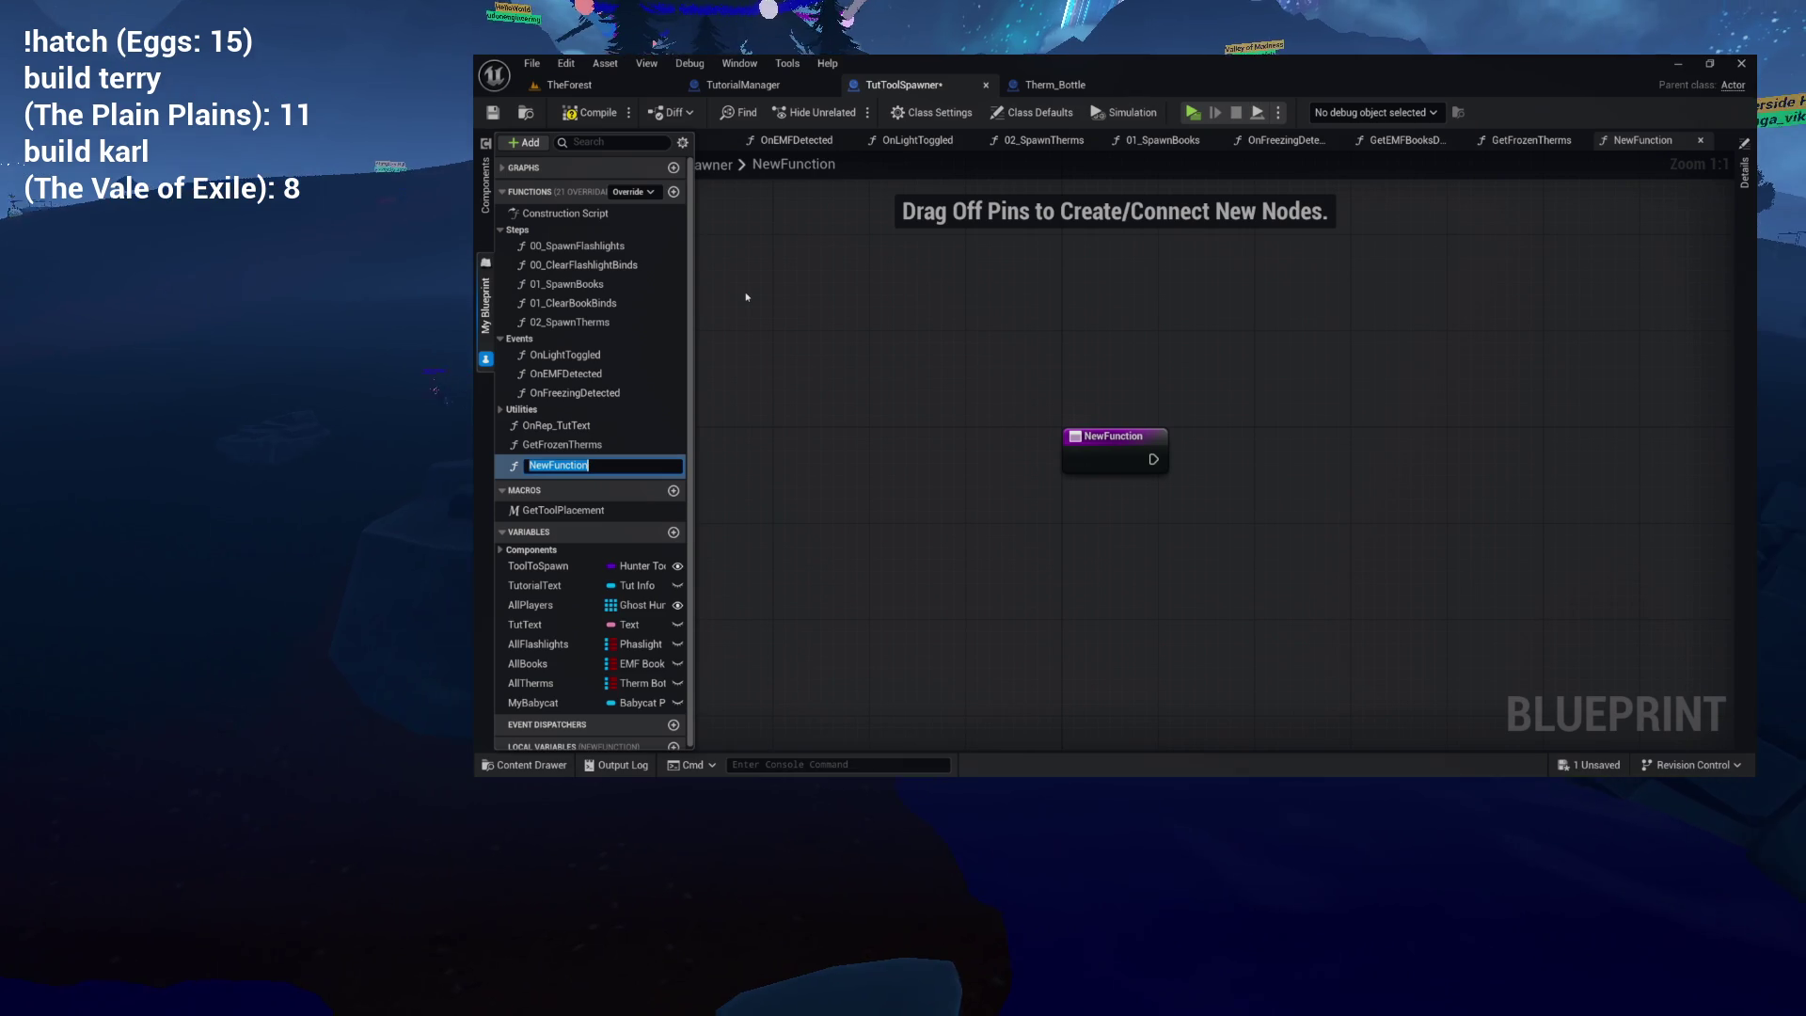
pyautogui.write('02_ClearTherm')
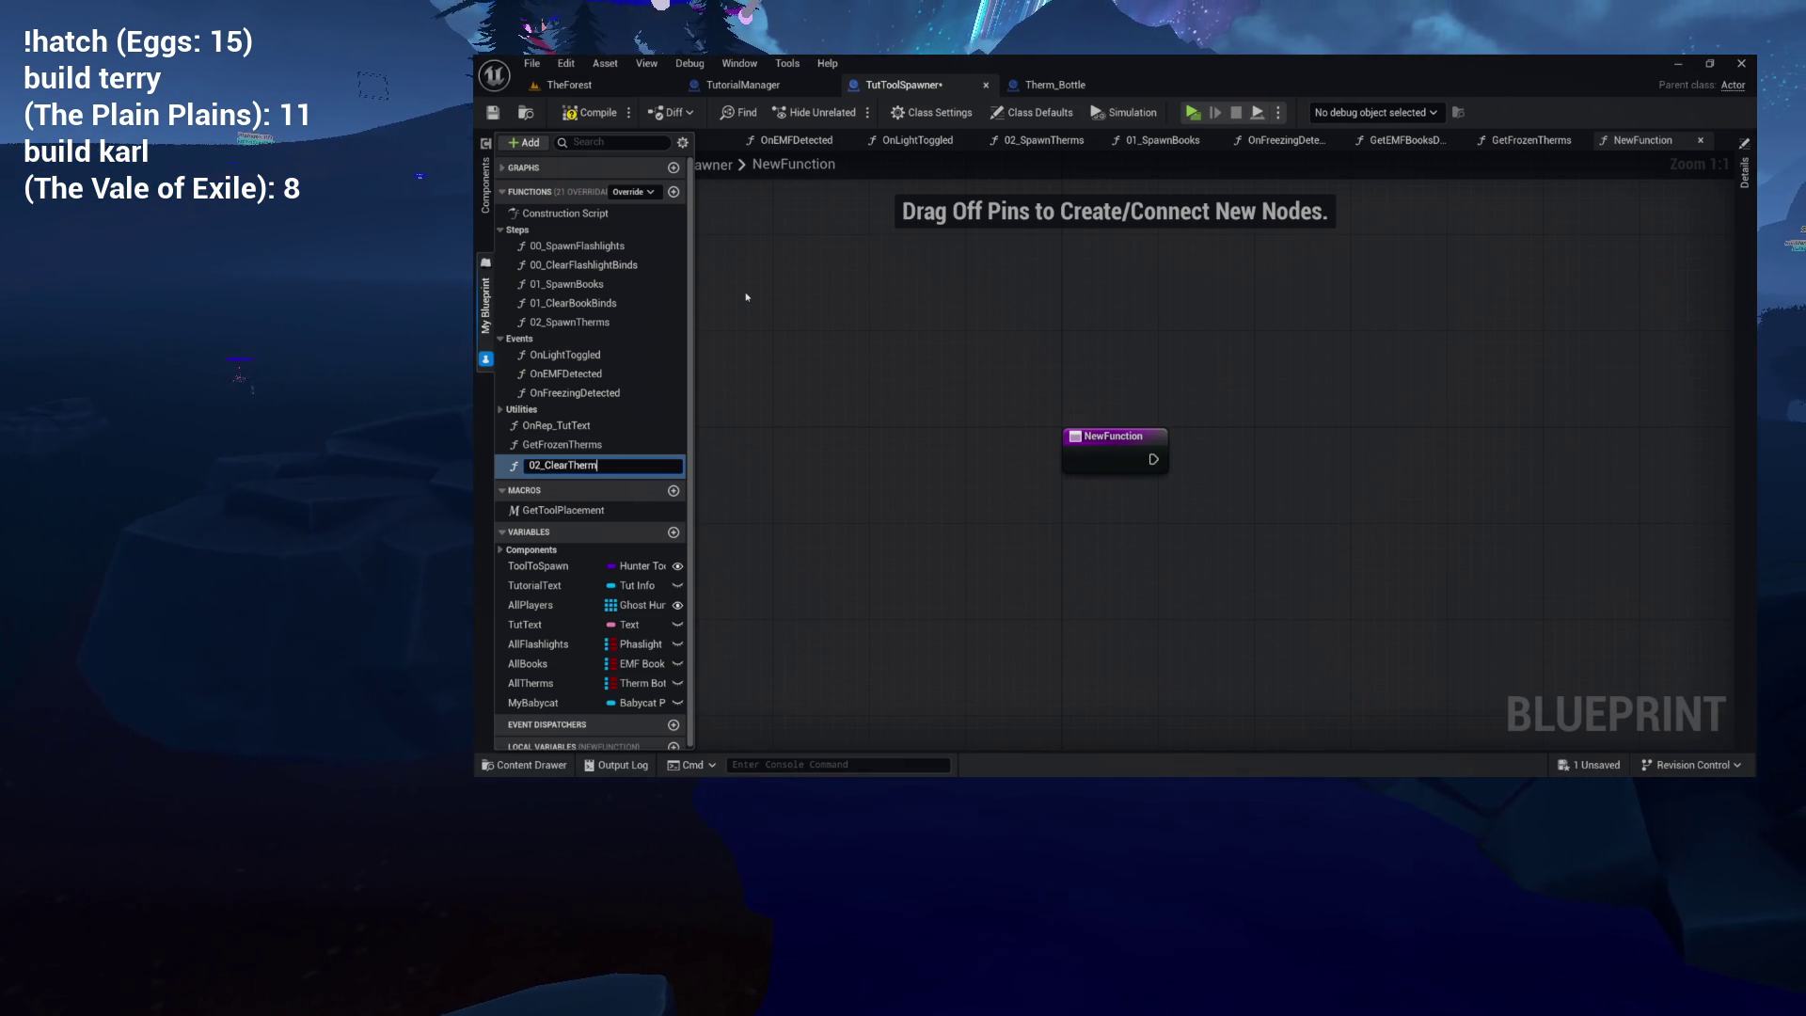
pyautogui.write('s')
pyautogui.press('Return')
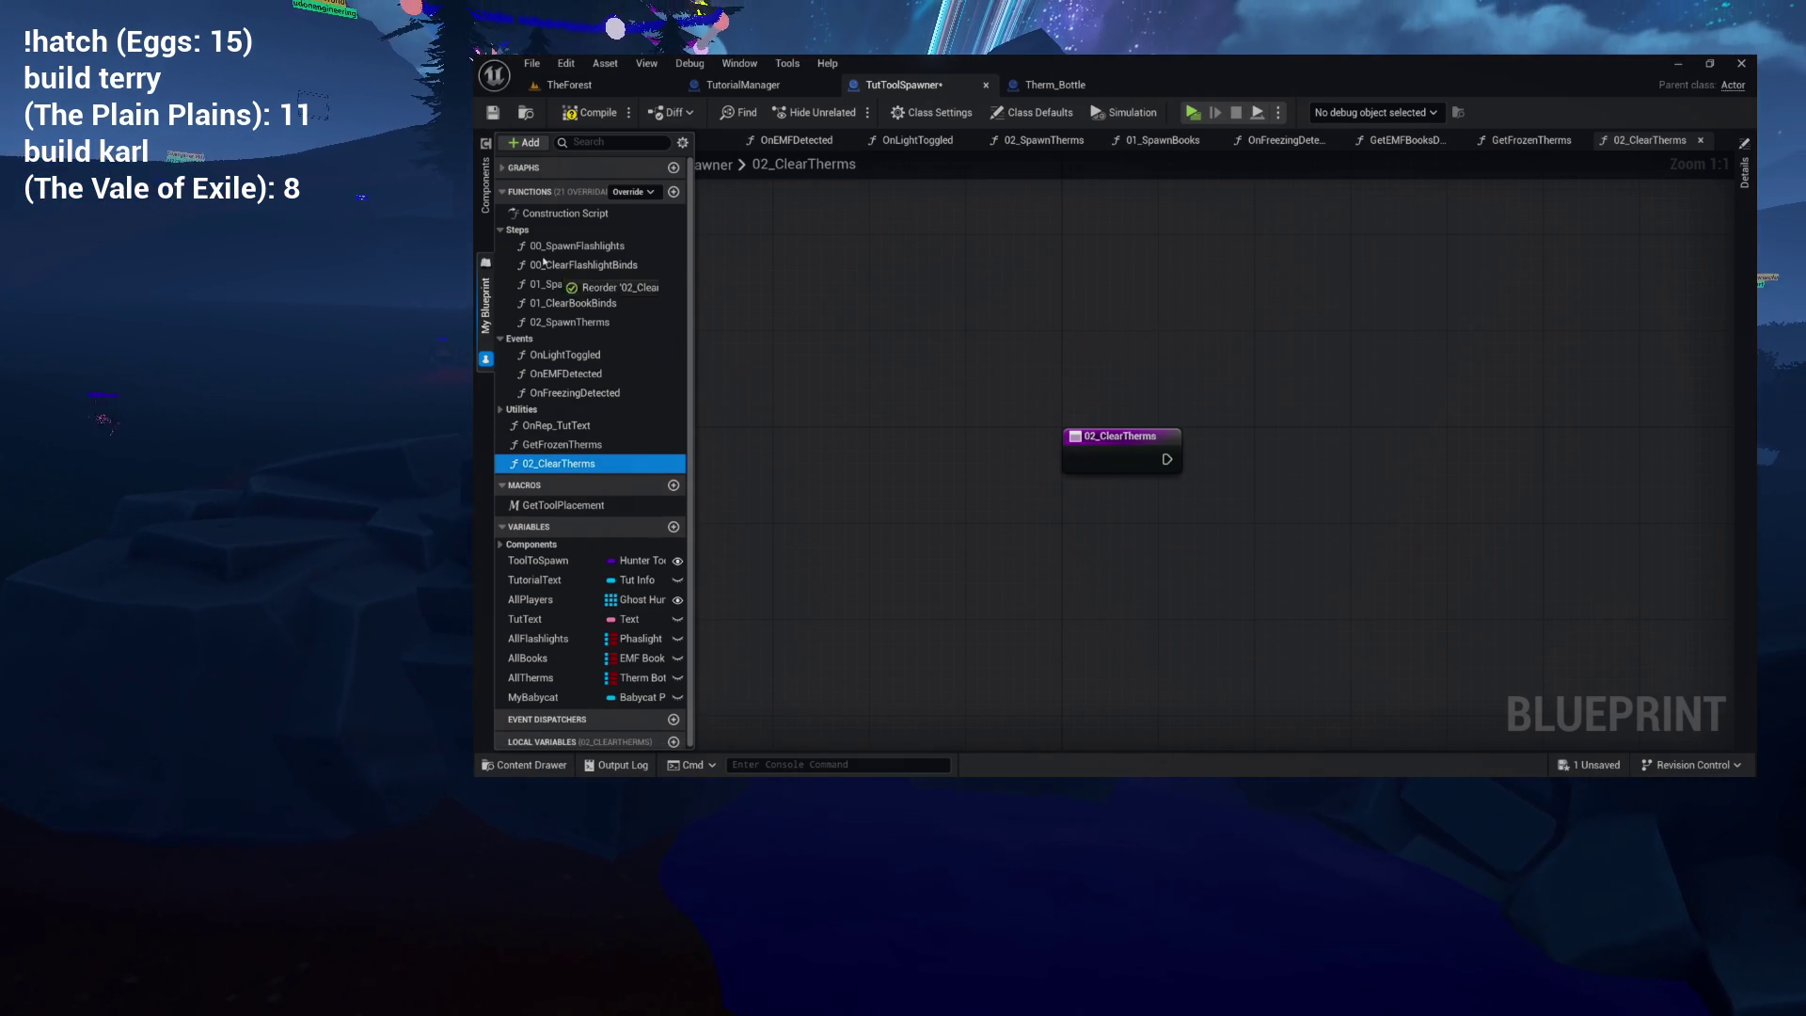
pyautogui.moveTo(871, 387); pyautogui.dragTo(617, 373)
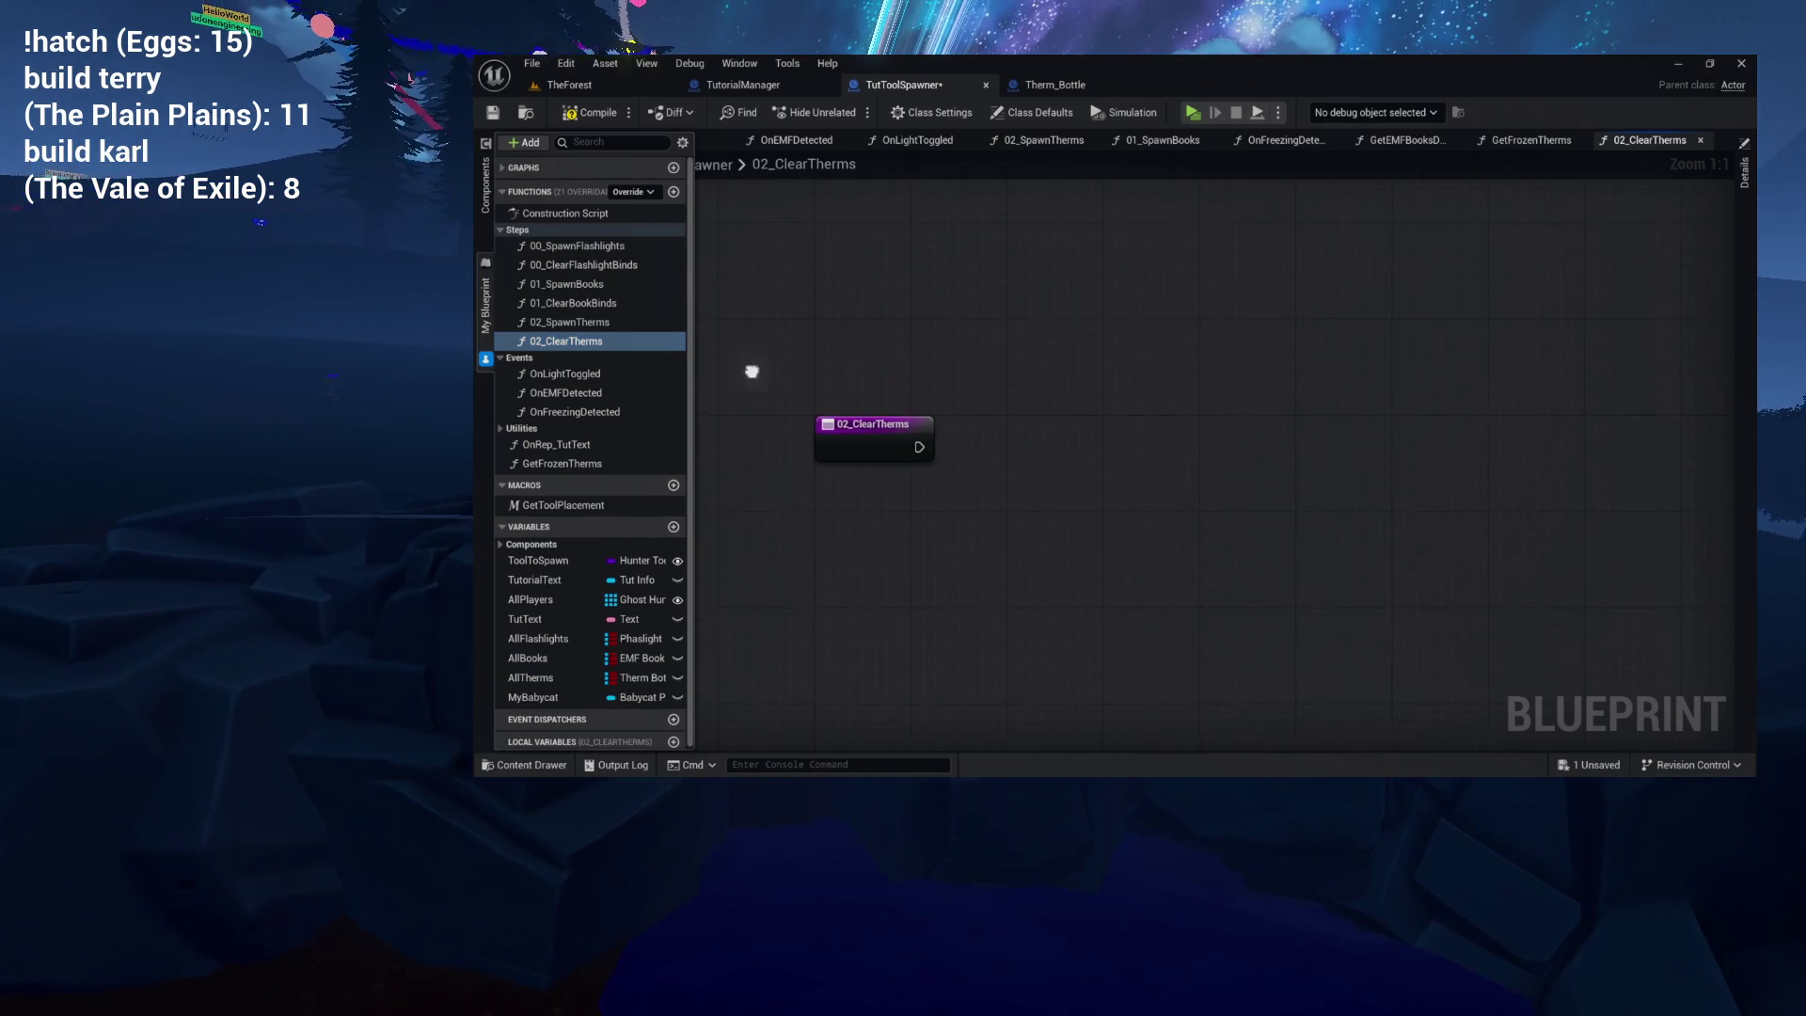
# Drop an All Therms getter into a For Each Loop (Map) wired from the 02_ClearTherms entry.
pyautogui.moveTo(530, 677)
pyautogui.mouseDown()
pyautogui.moveTo(896, 457)
pyautogui.moveTo(1025, 428)
pyautogui.moveTo(945, 524)
pyautogui.moveTo(997, 308)
pyautogui.moveTo(1109, 436)
pyautogui.moveTo(1031, 411)
pyautogui.mouseUp()
pyautogui.write('f')
pyautogui.click(1120, 520)
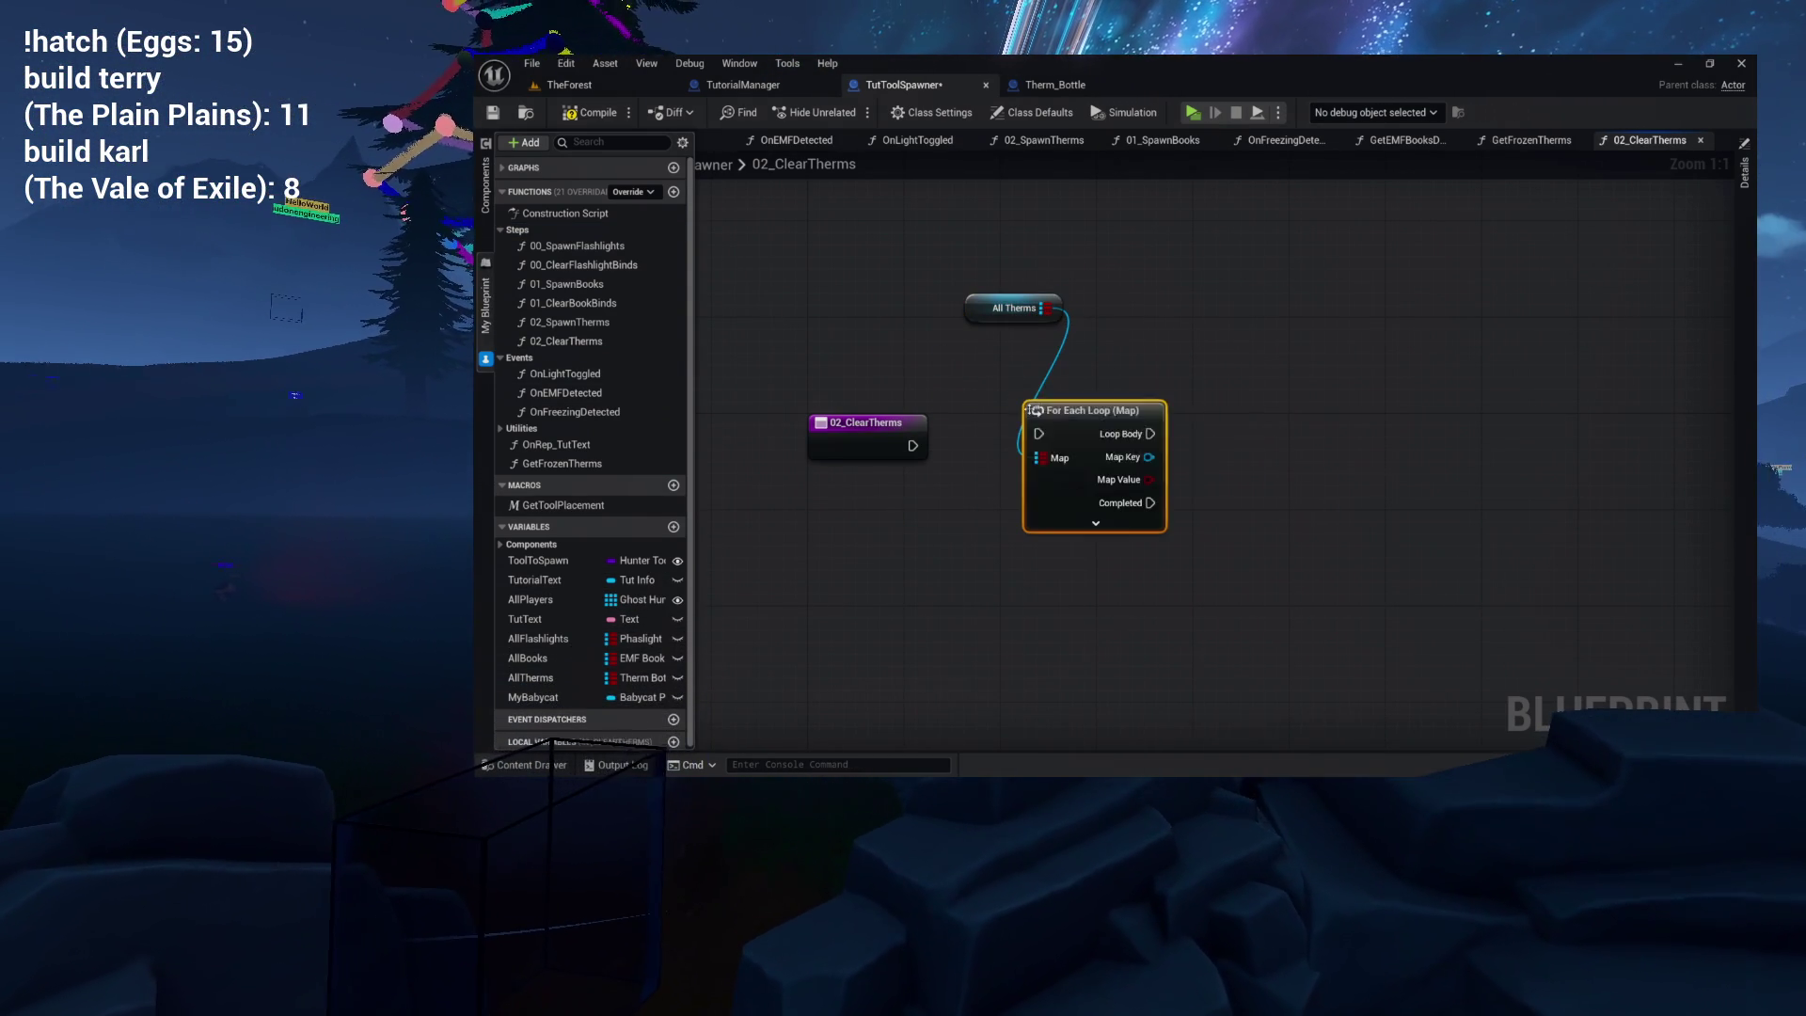
pyautogui.moveTo(912, 446); pyautogui.dragTo(1039, 435)
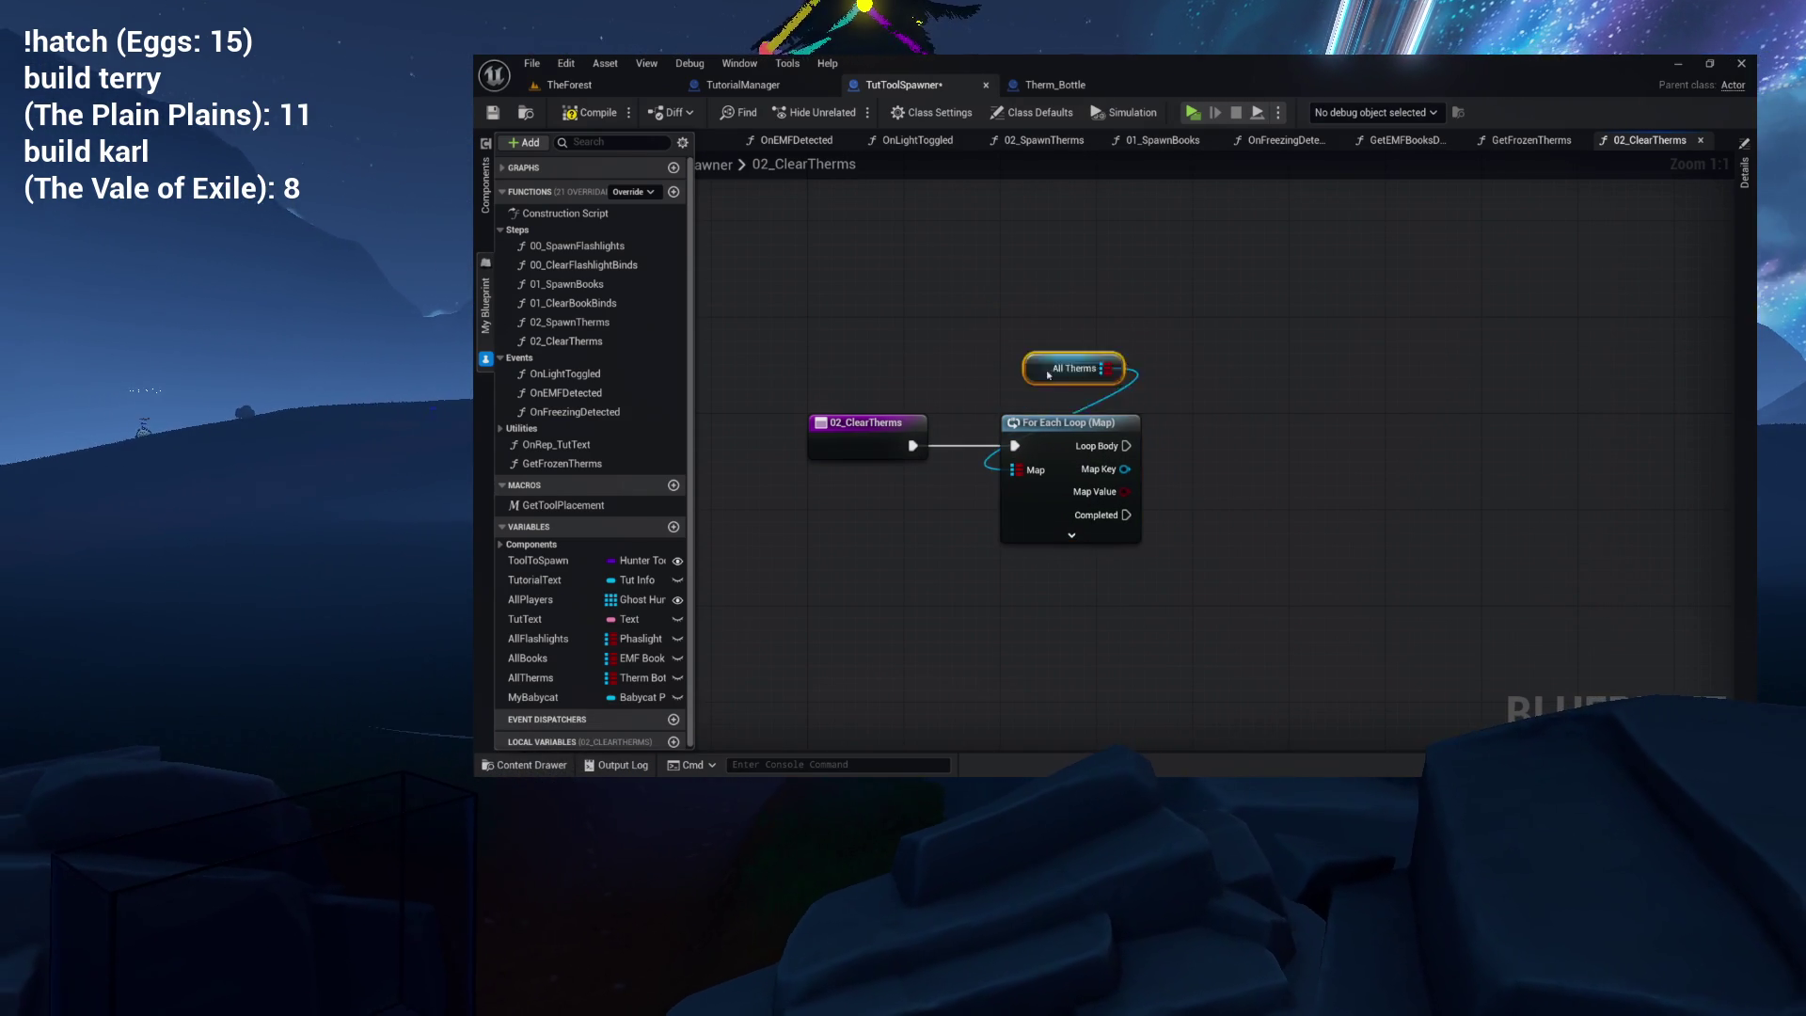
# From the loop's Map Key, add Unbind all Events from Detected Freezing.
pyautogui.moveTo(1052, 371); pyautogui.dragTo(1040, 395)
pyautogui.moveTo(907, 451); pyautogui.dragTo(989, 432)
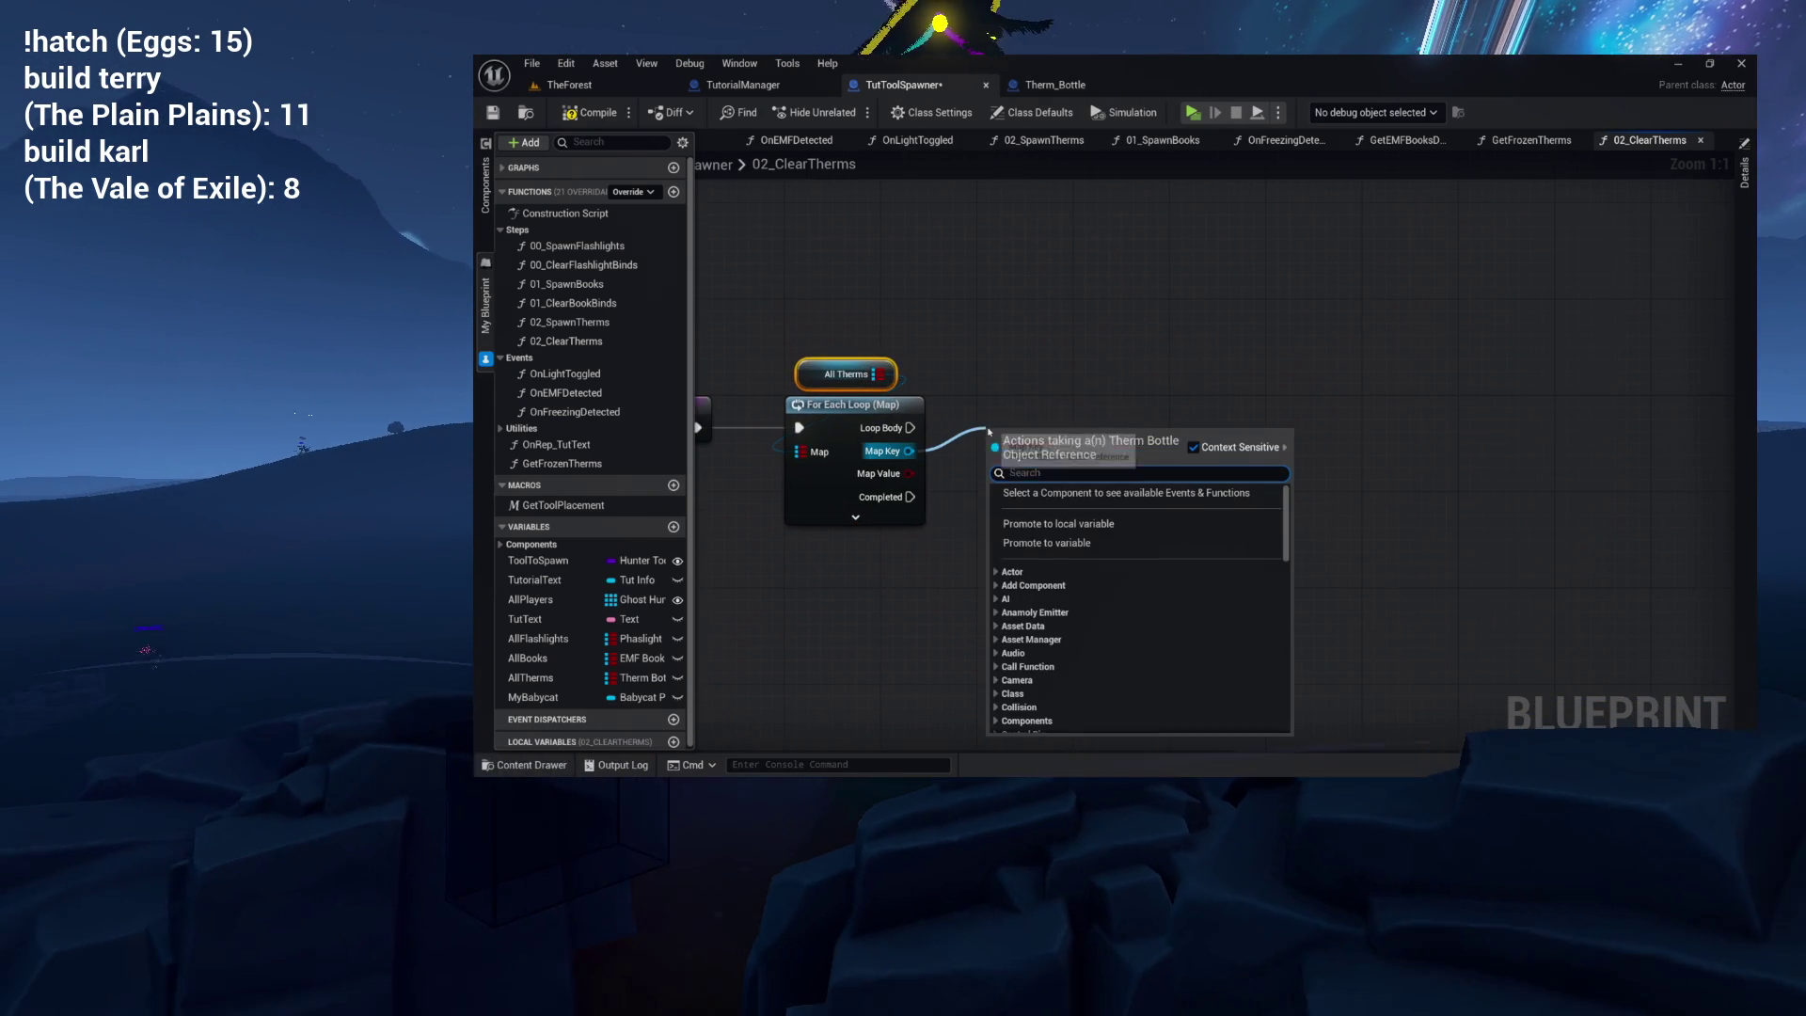
pyautogui.write('unbind')
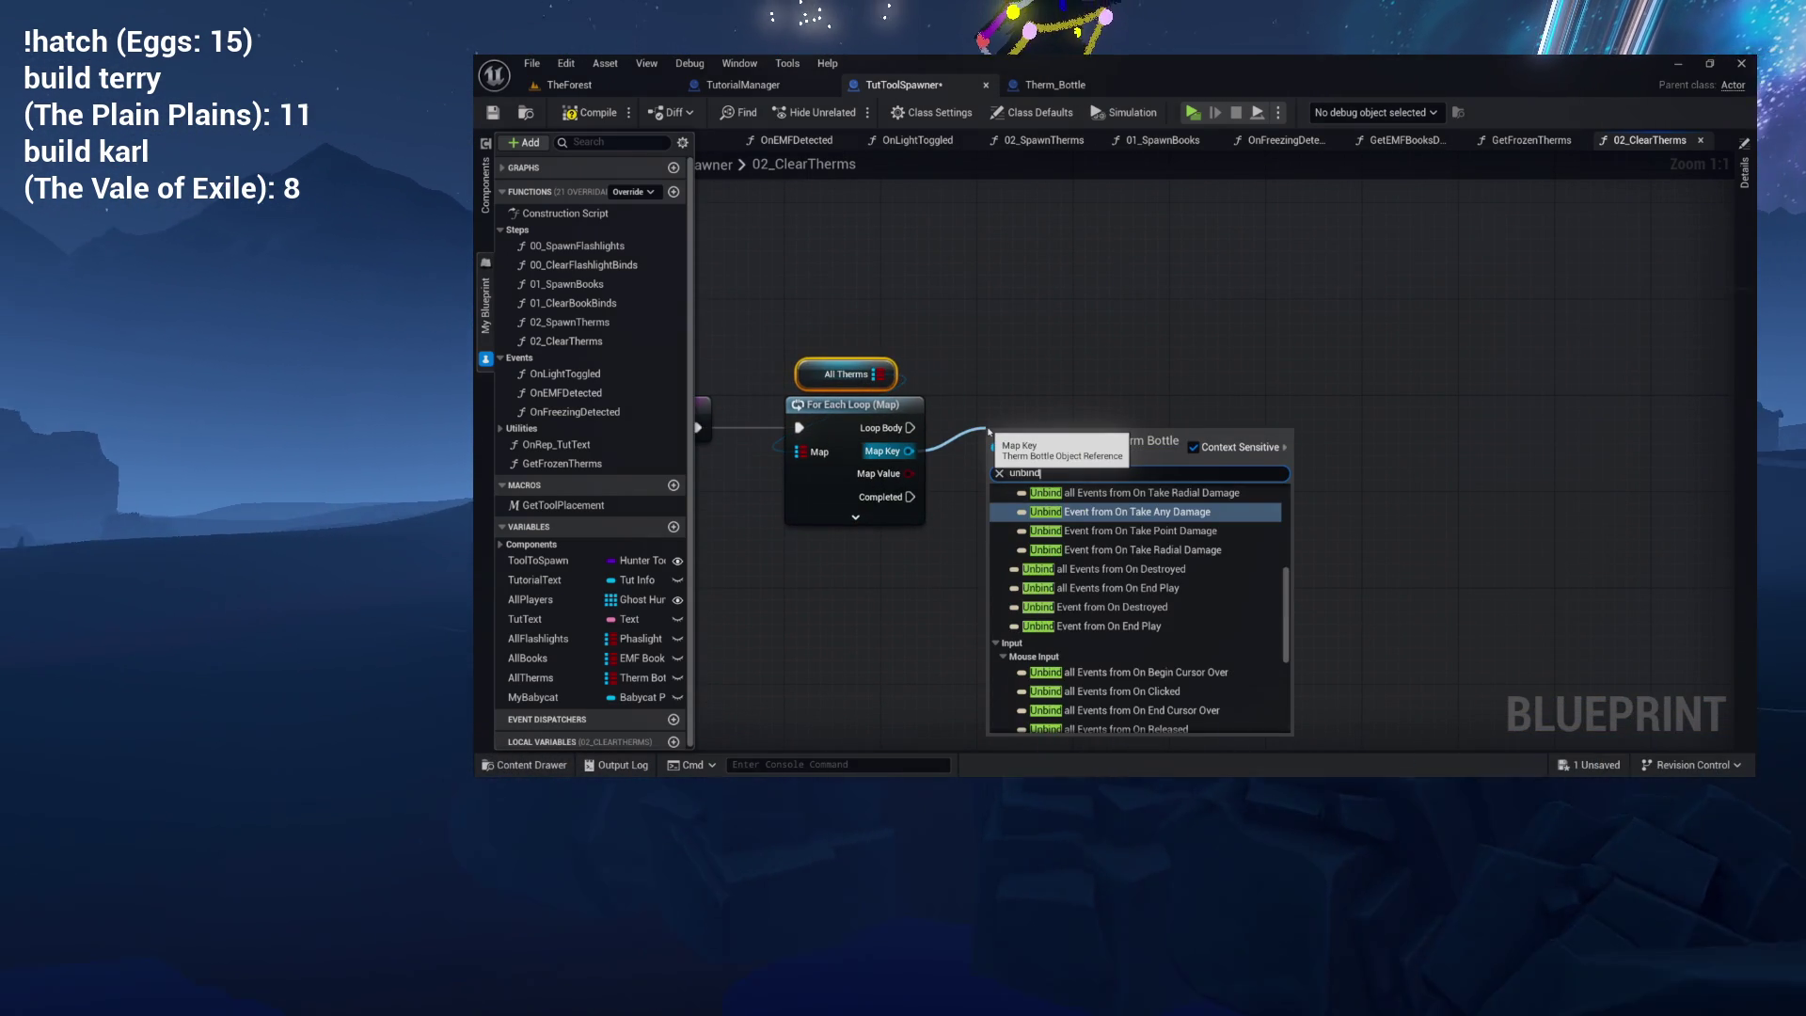
pyautogui.scroll(5, 1019, 519)
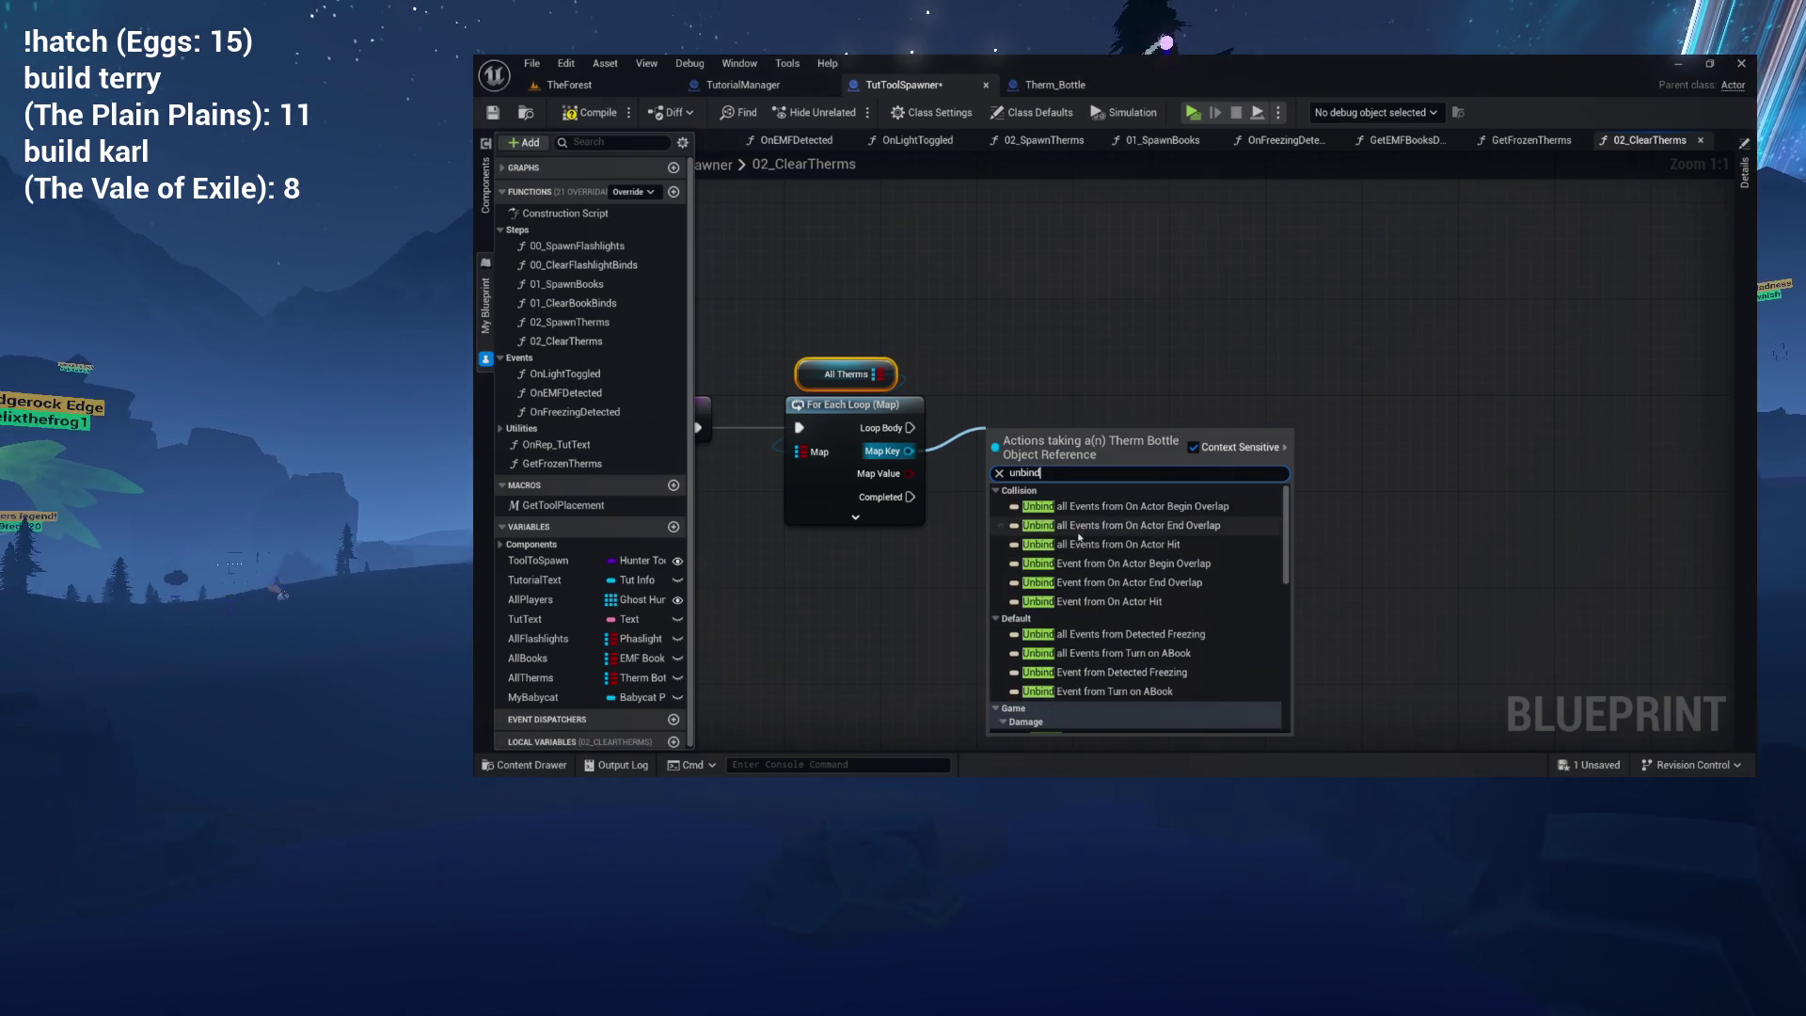
pyautogui.scroll(-2, 1082, 546)
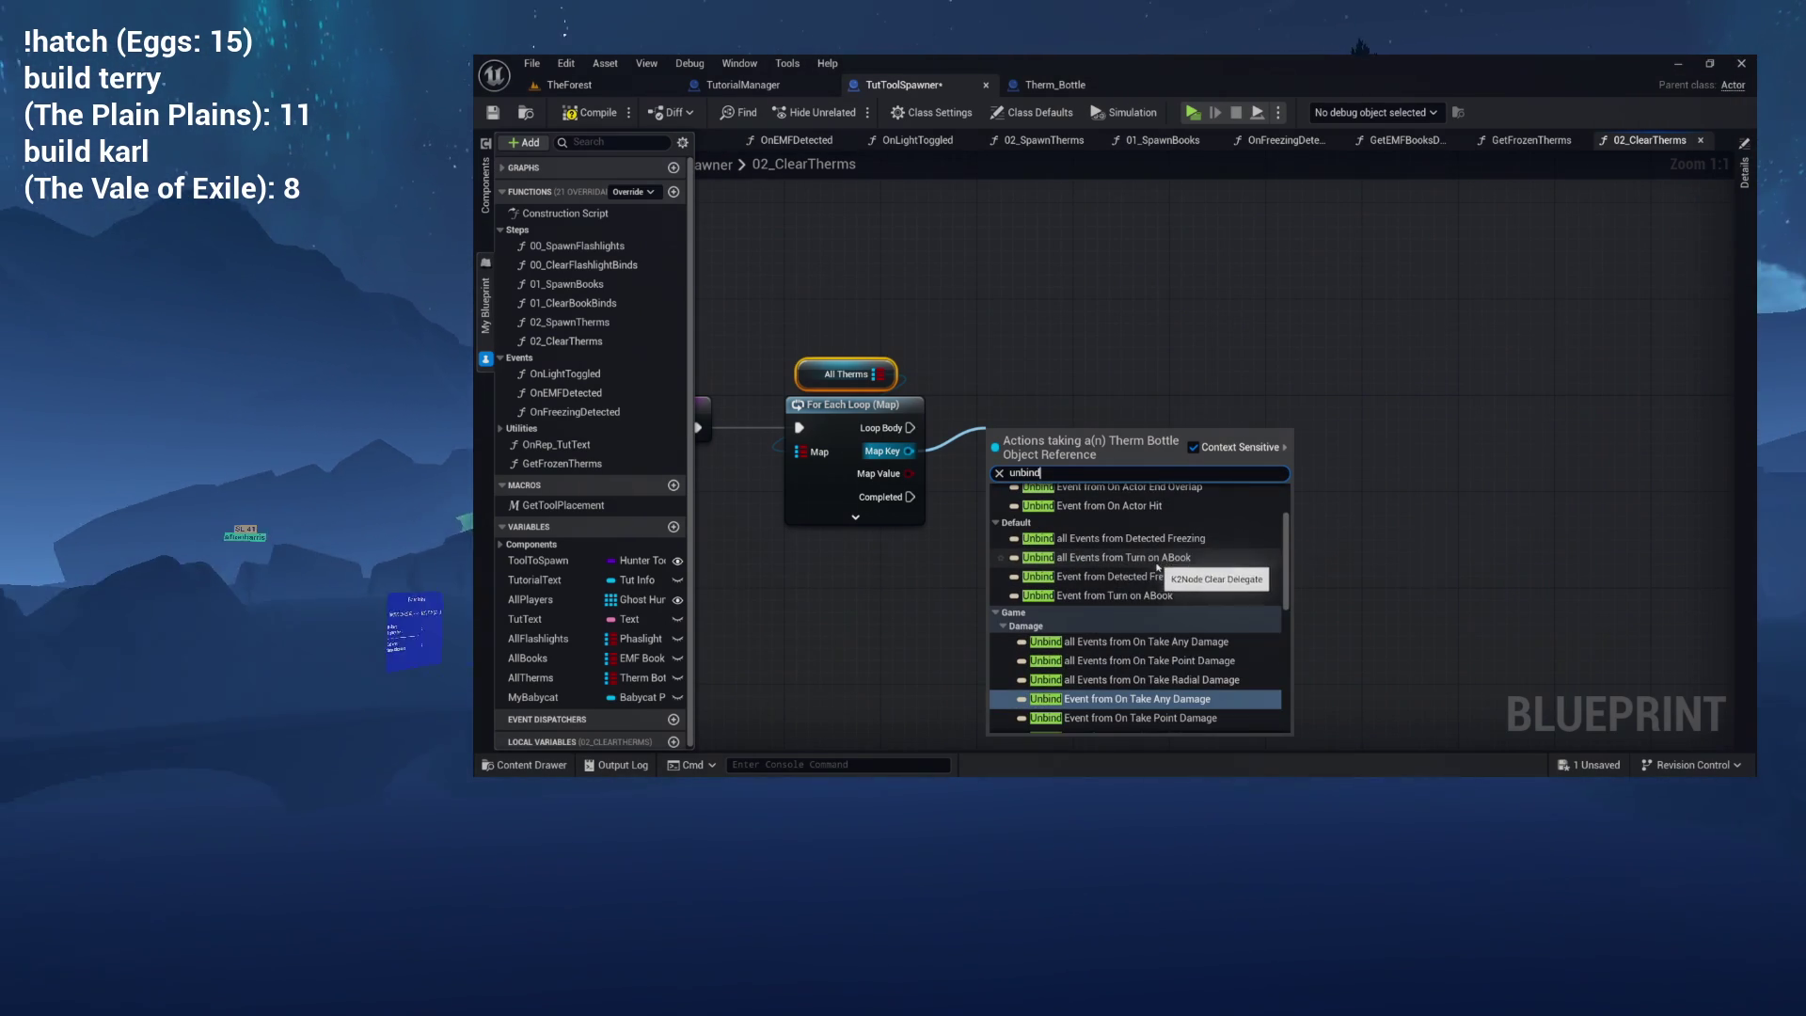
pyautogui.scroll(2, 1161, 560)
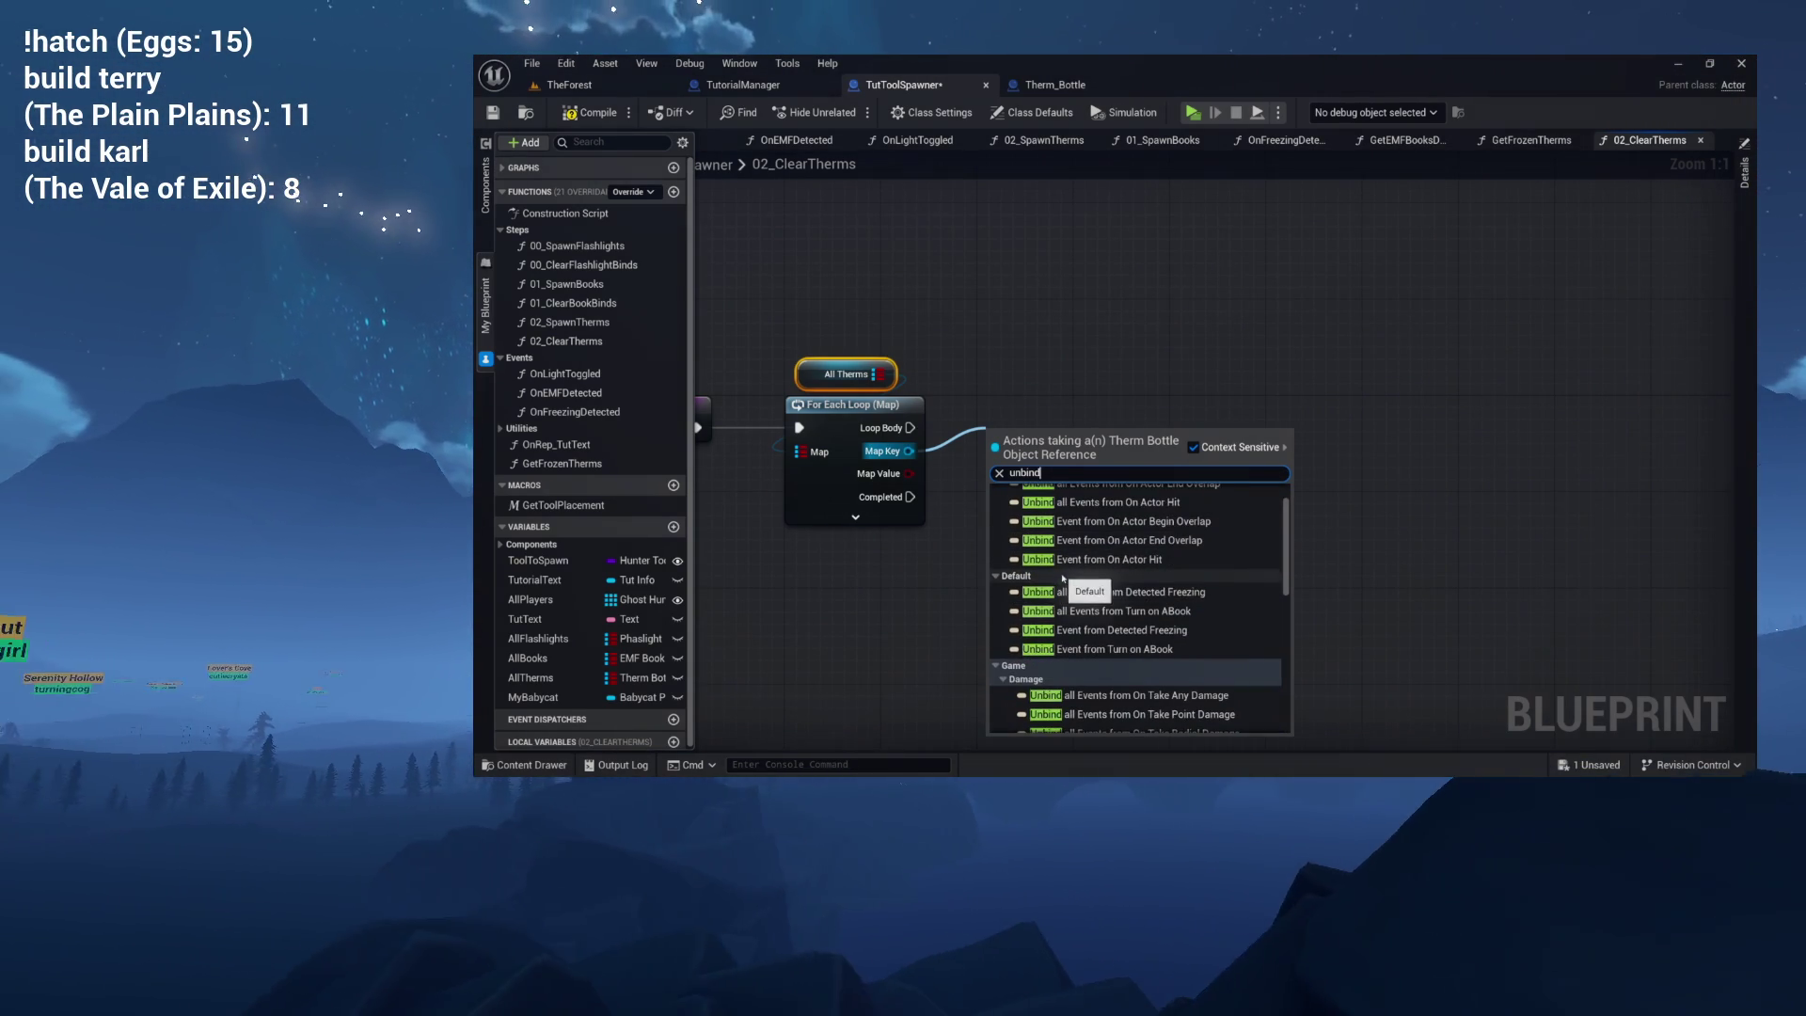
pyautogui.click(1118, 596)
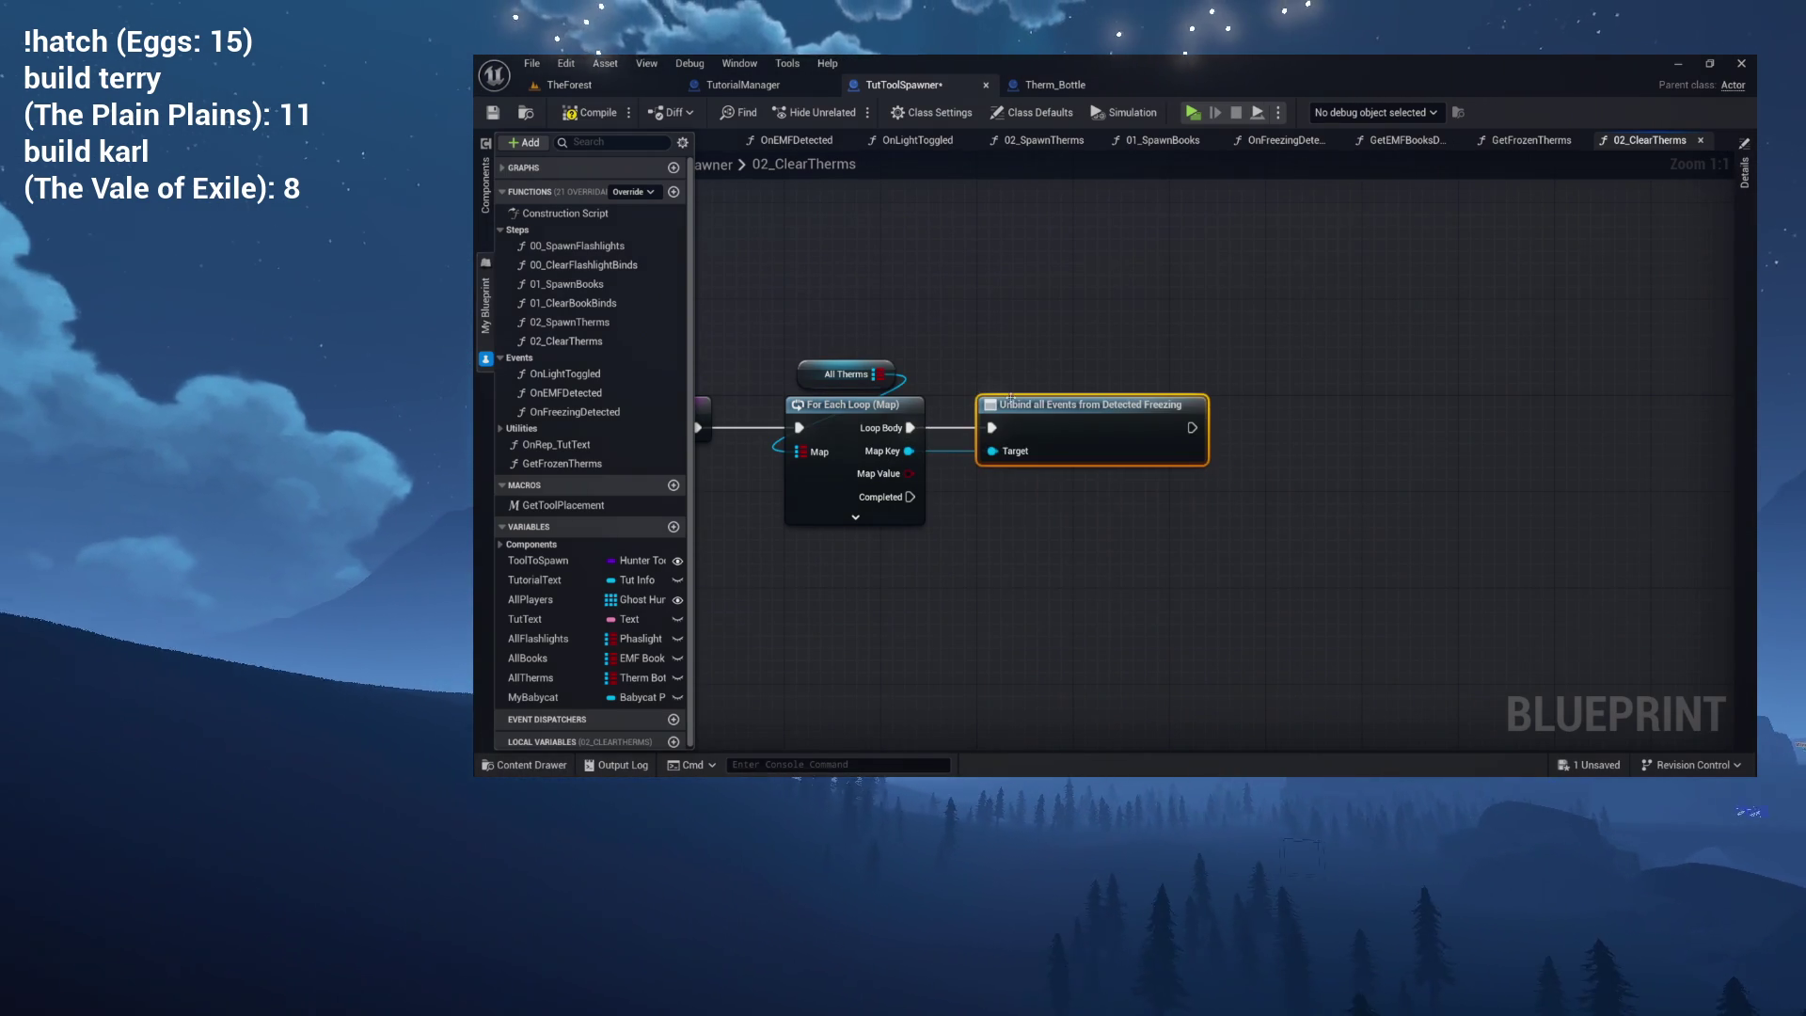
pyautogui.moveTo(1028, 406); pyautogui.dragTo(1165, 403)
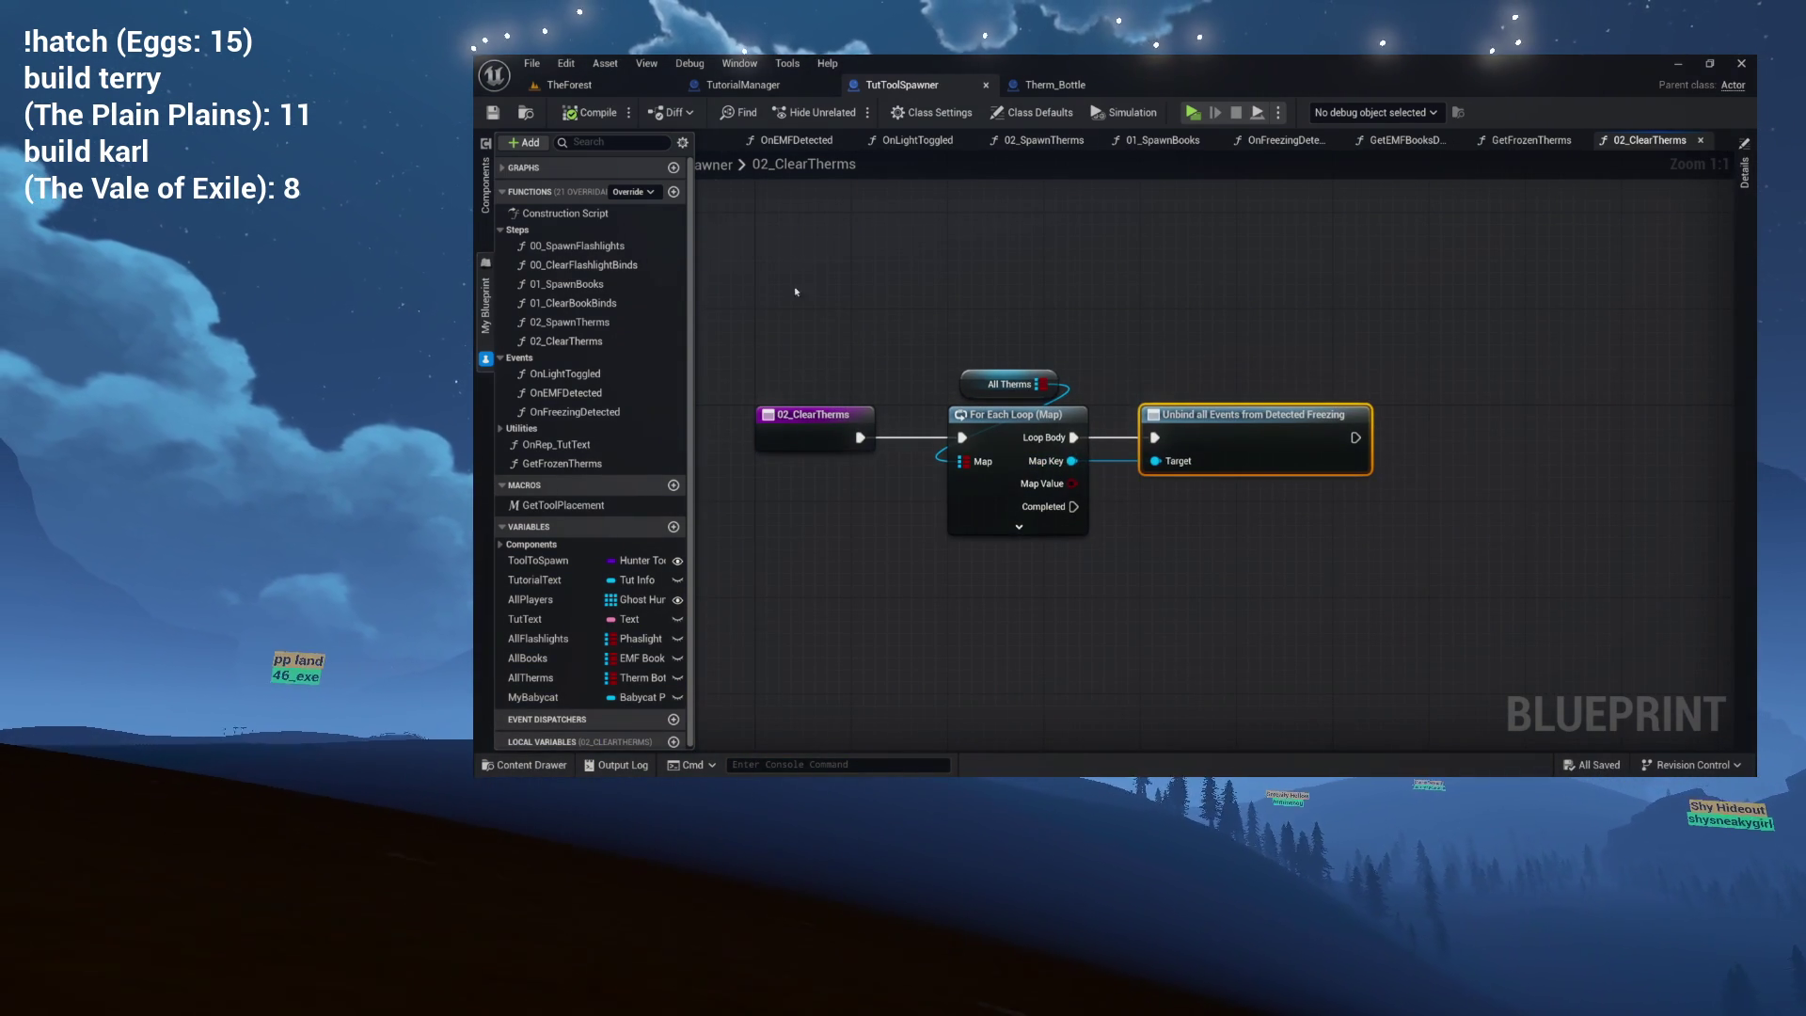
# In the OnFreezingDetected graph, place a Get Frozen Therms call near the Branch node.
pyautogui.doubleClick(604, 411)
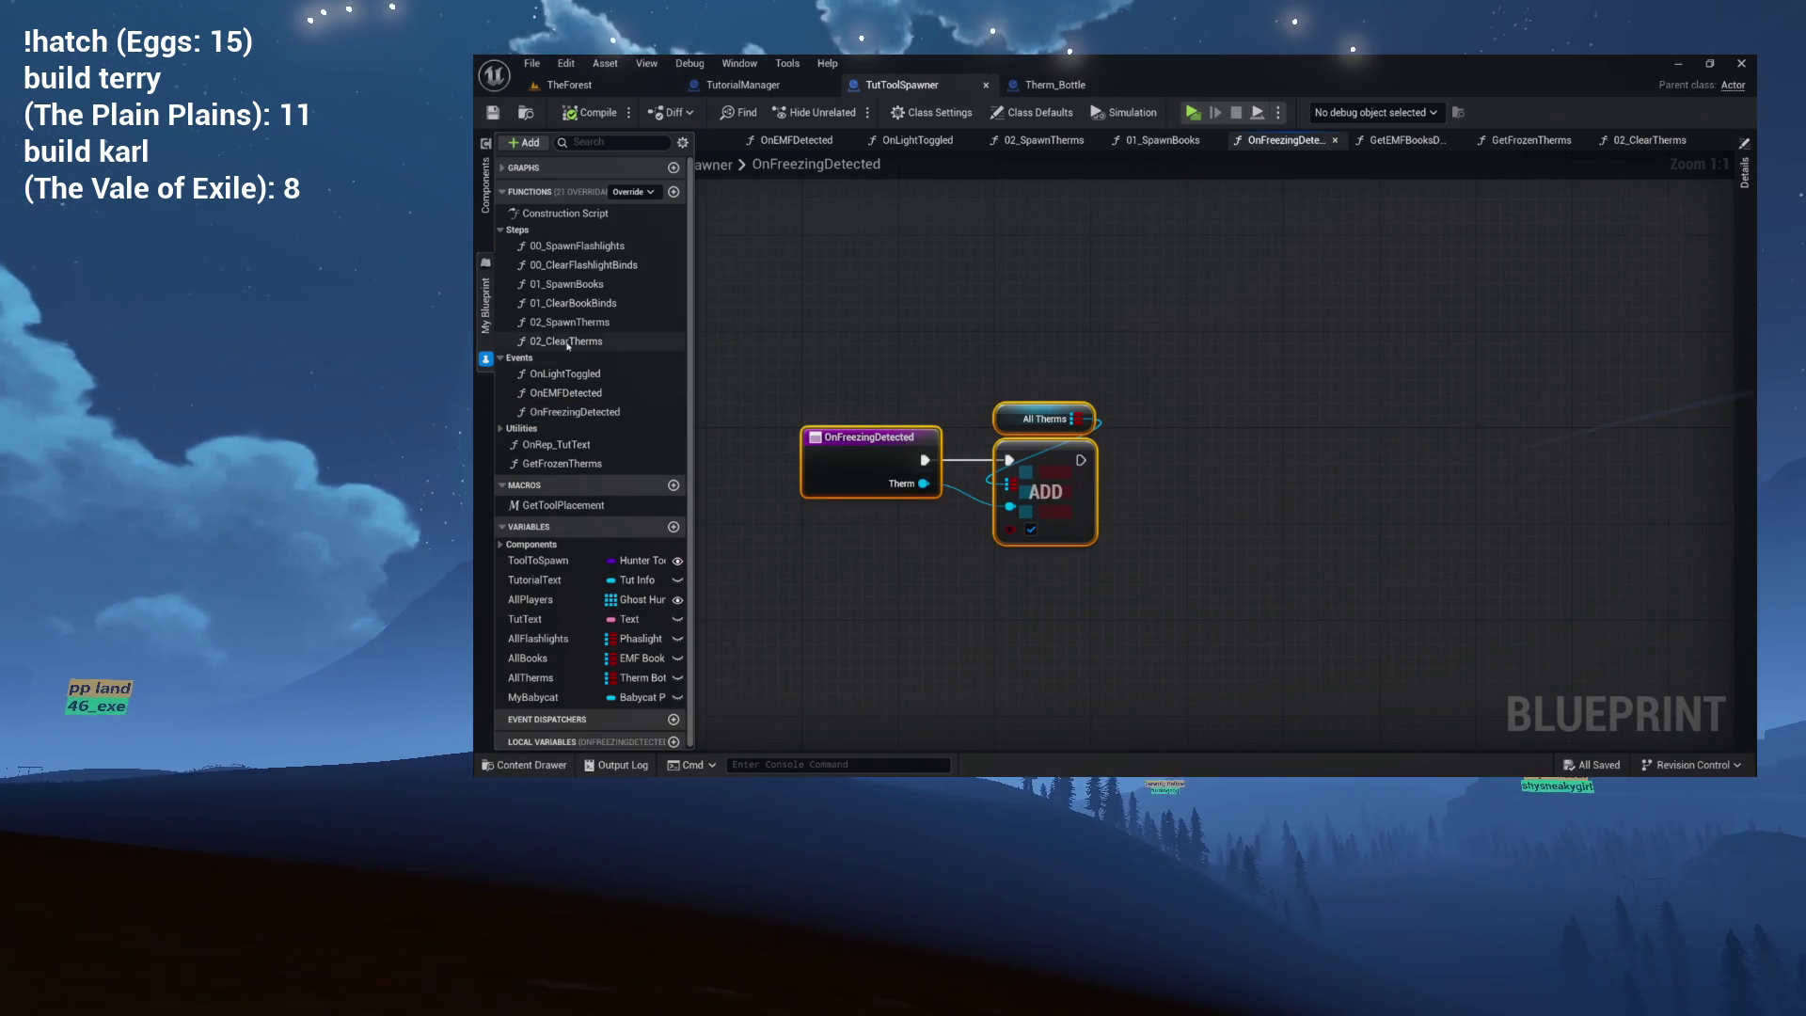
pyautogui.moveTo(539, 467)
pyautogui.mouseDown()
pyautogui.moveTo(1111, 335)
pyautogui.moveTo(1031, 287)
pyautogui.mouseUp()
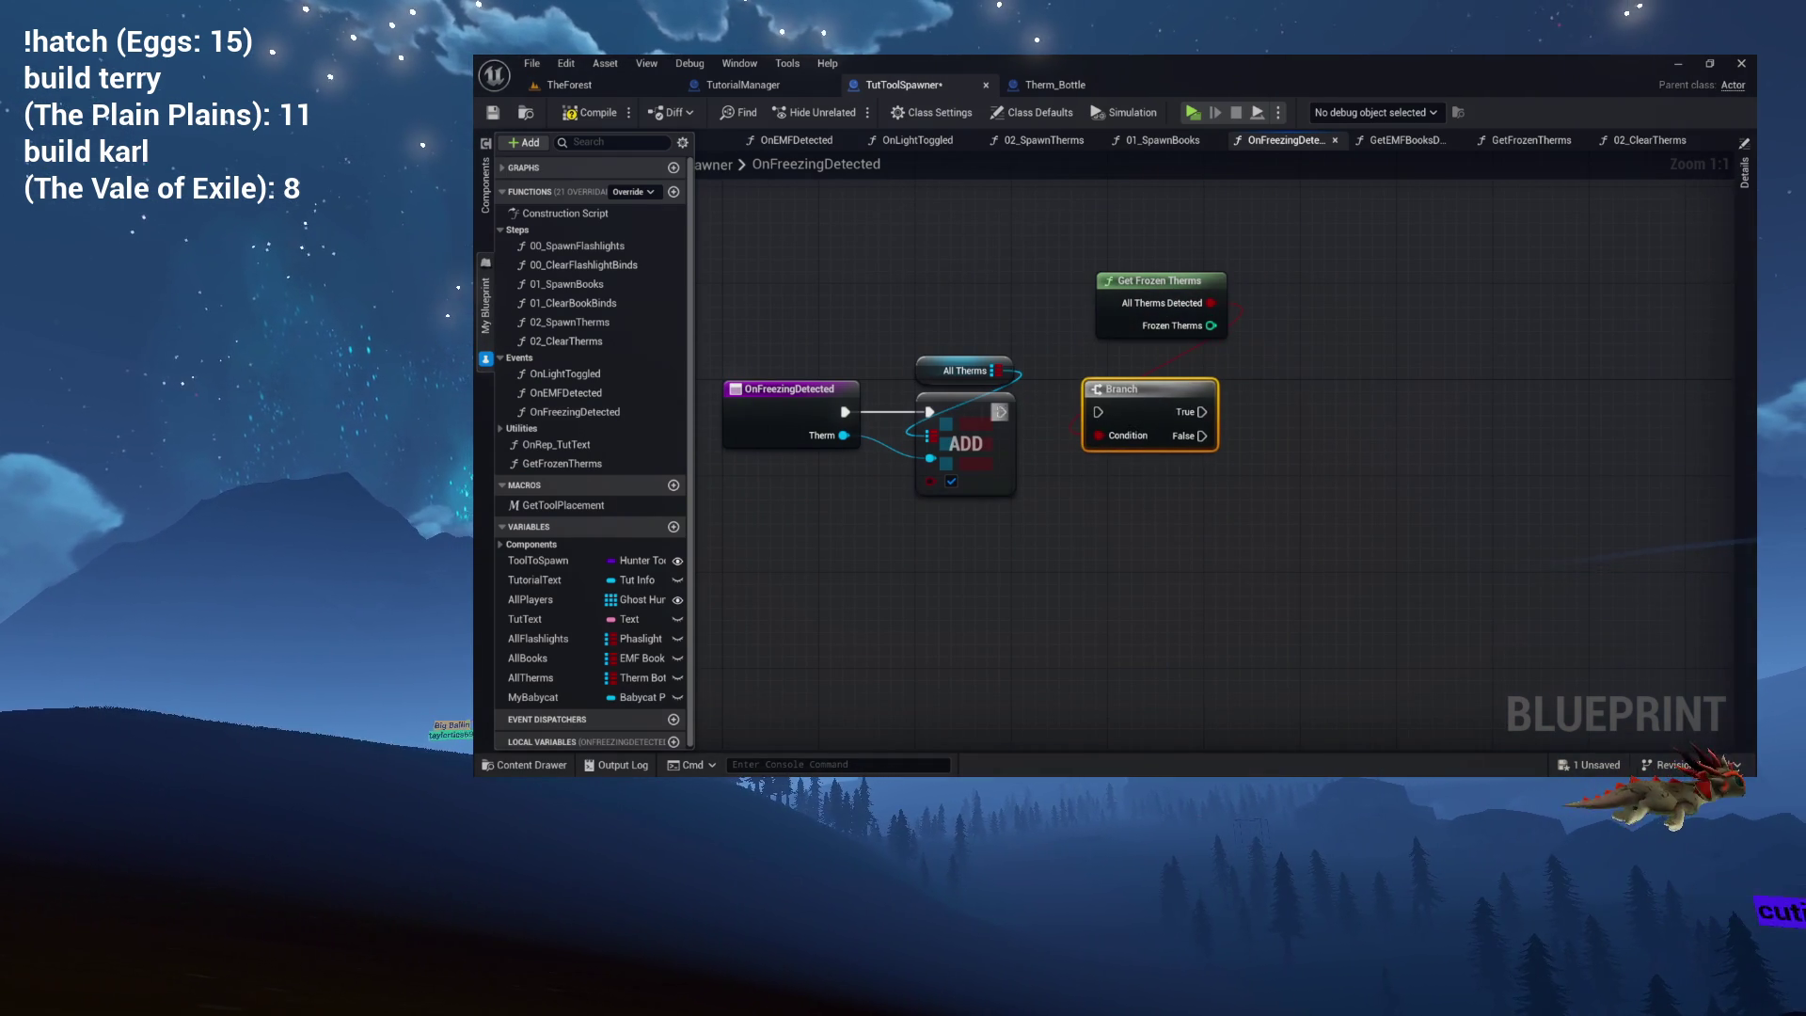
pyautogui.moveTo(1177, 395); pyautogui.dragTo(1042, 375)
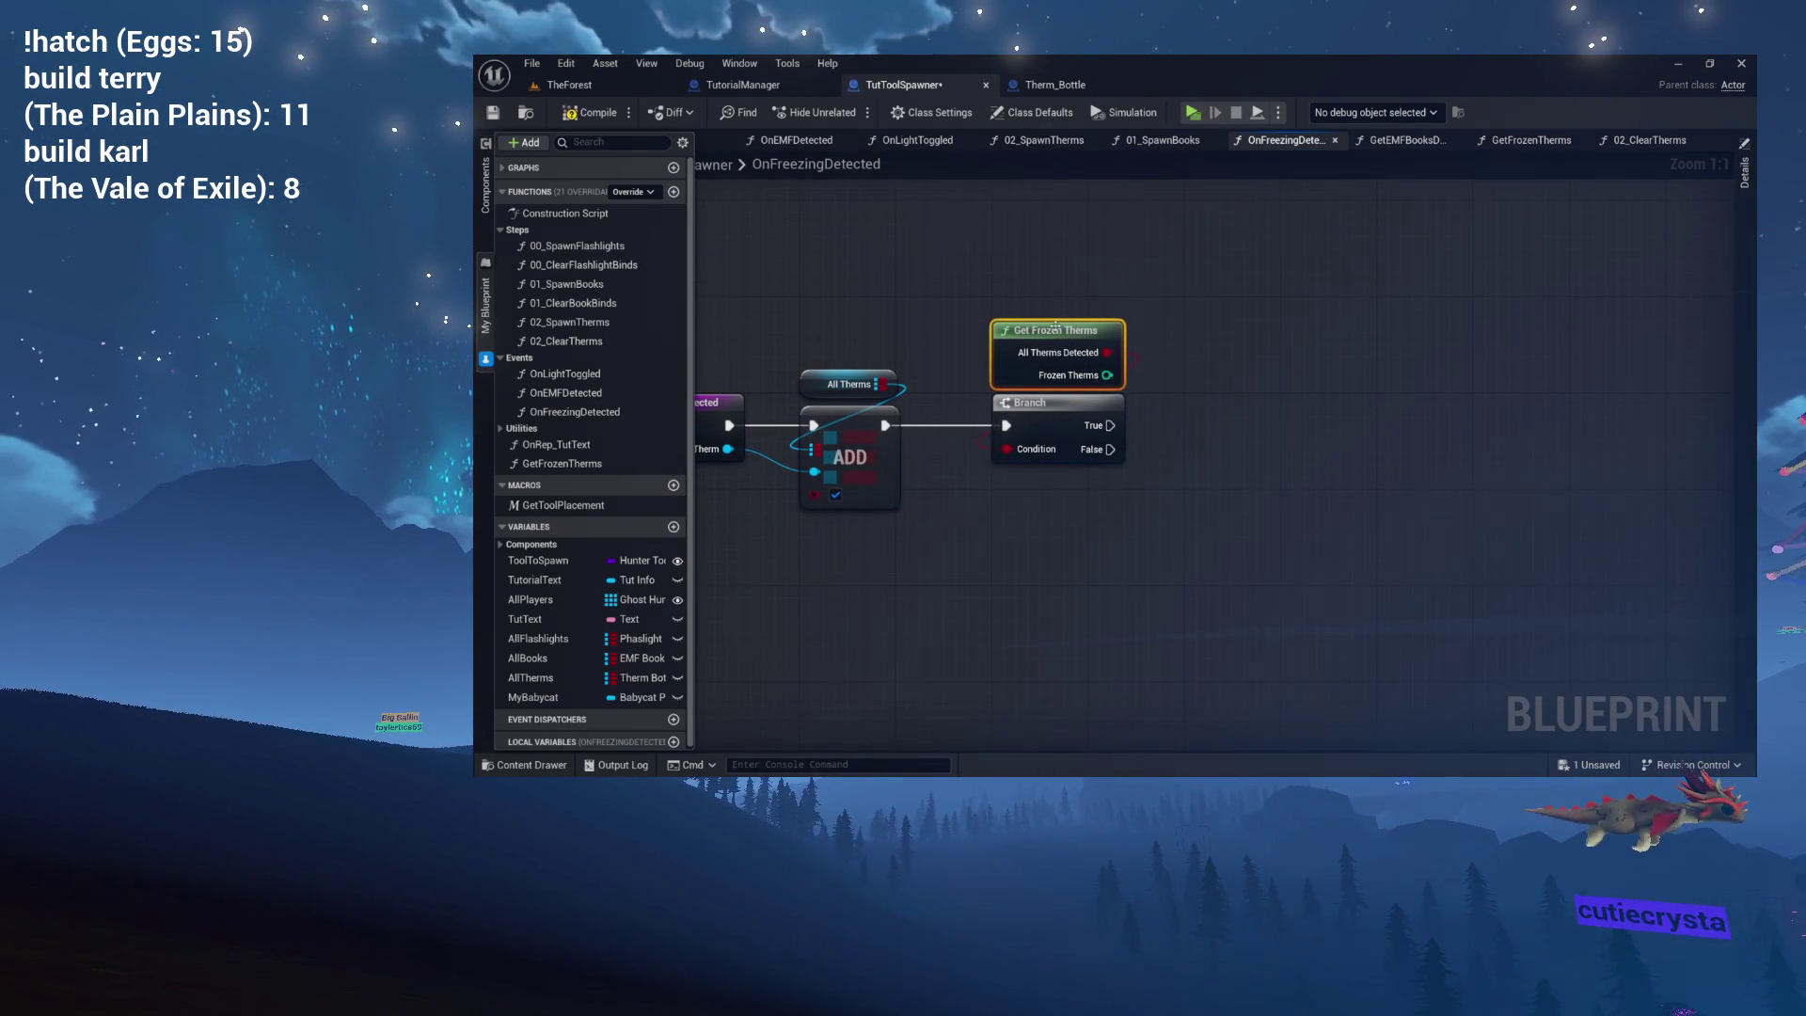
pyautogui.moveTo(1194, 335); pyautogui.dragTo(1070, 337)
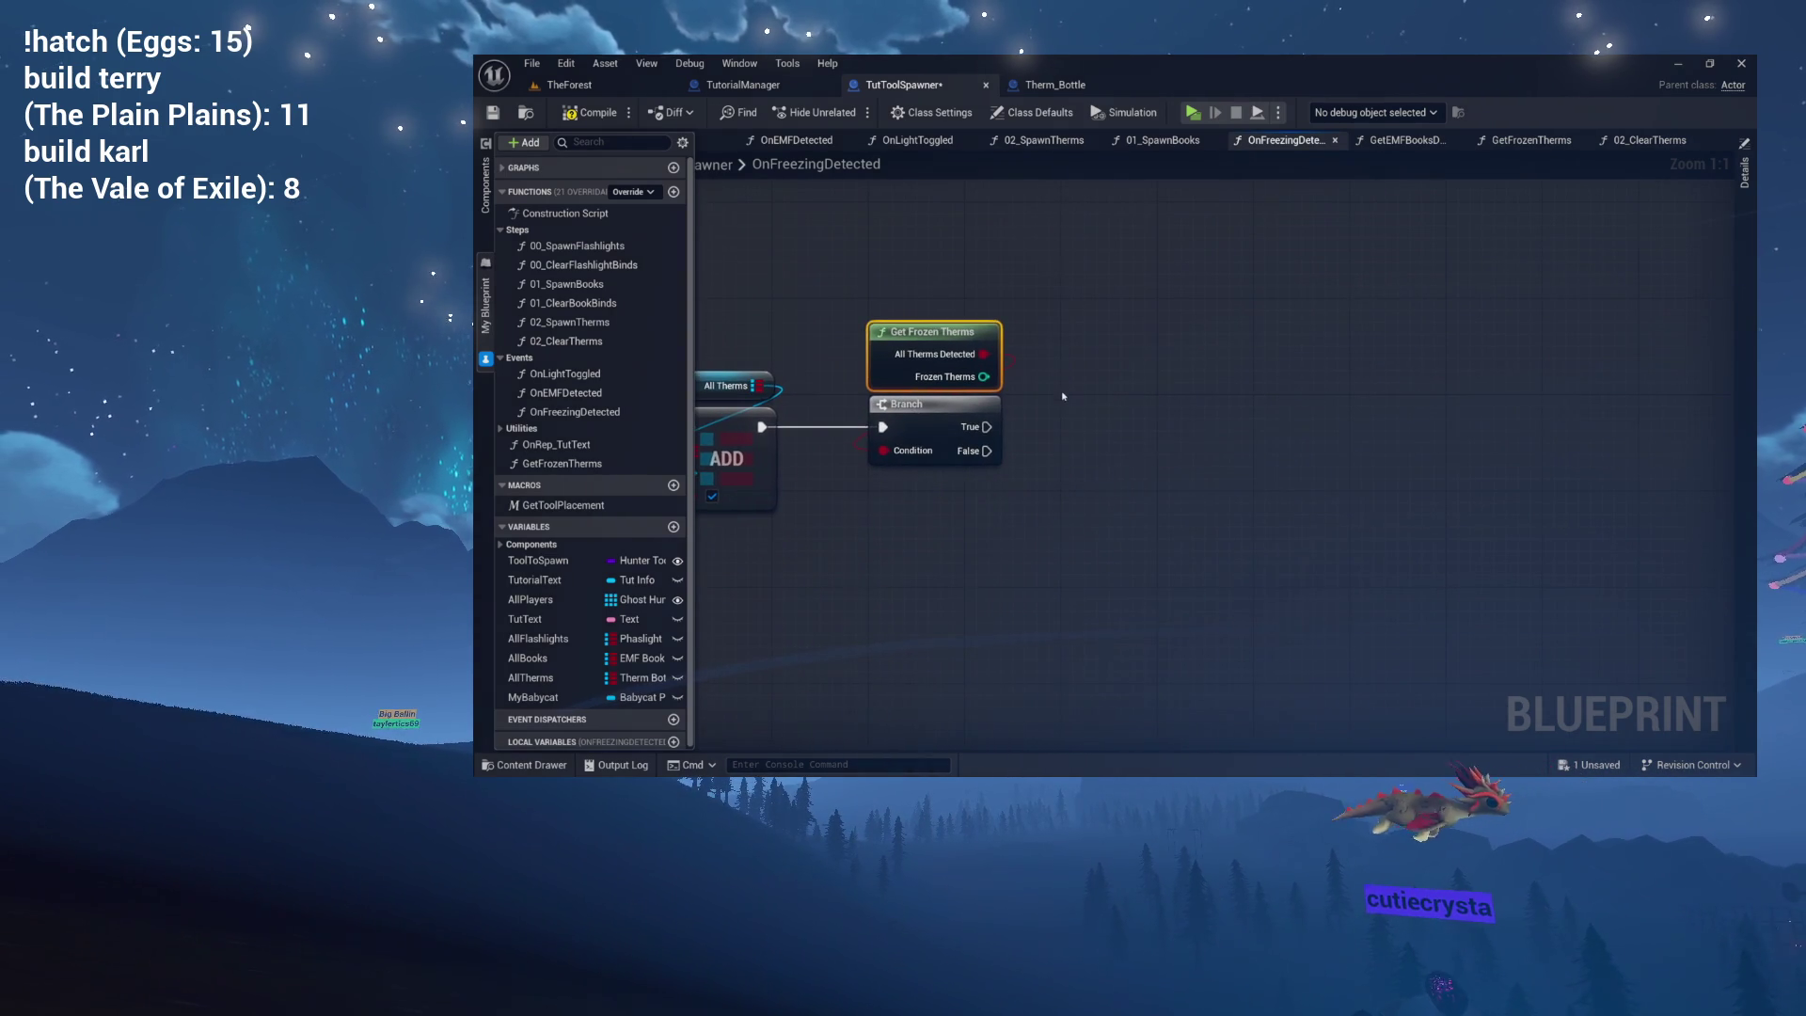
pyautogui.moveTo(1068, 415)
pyautogui.mouseDown()
pyautogui.moveTo(1068, 386)
pyautogui.moveTo(1028, 383)
pyautogui.moveTo(1062, 386)
pyautogui.moveTo(1091, 452)
pyautogui.mouseUp()
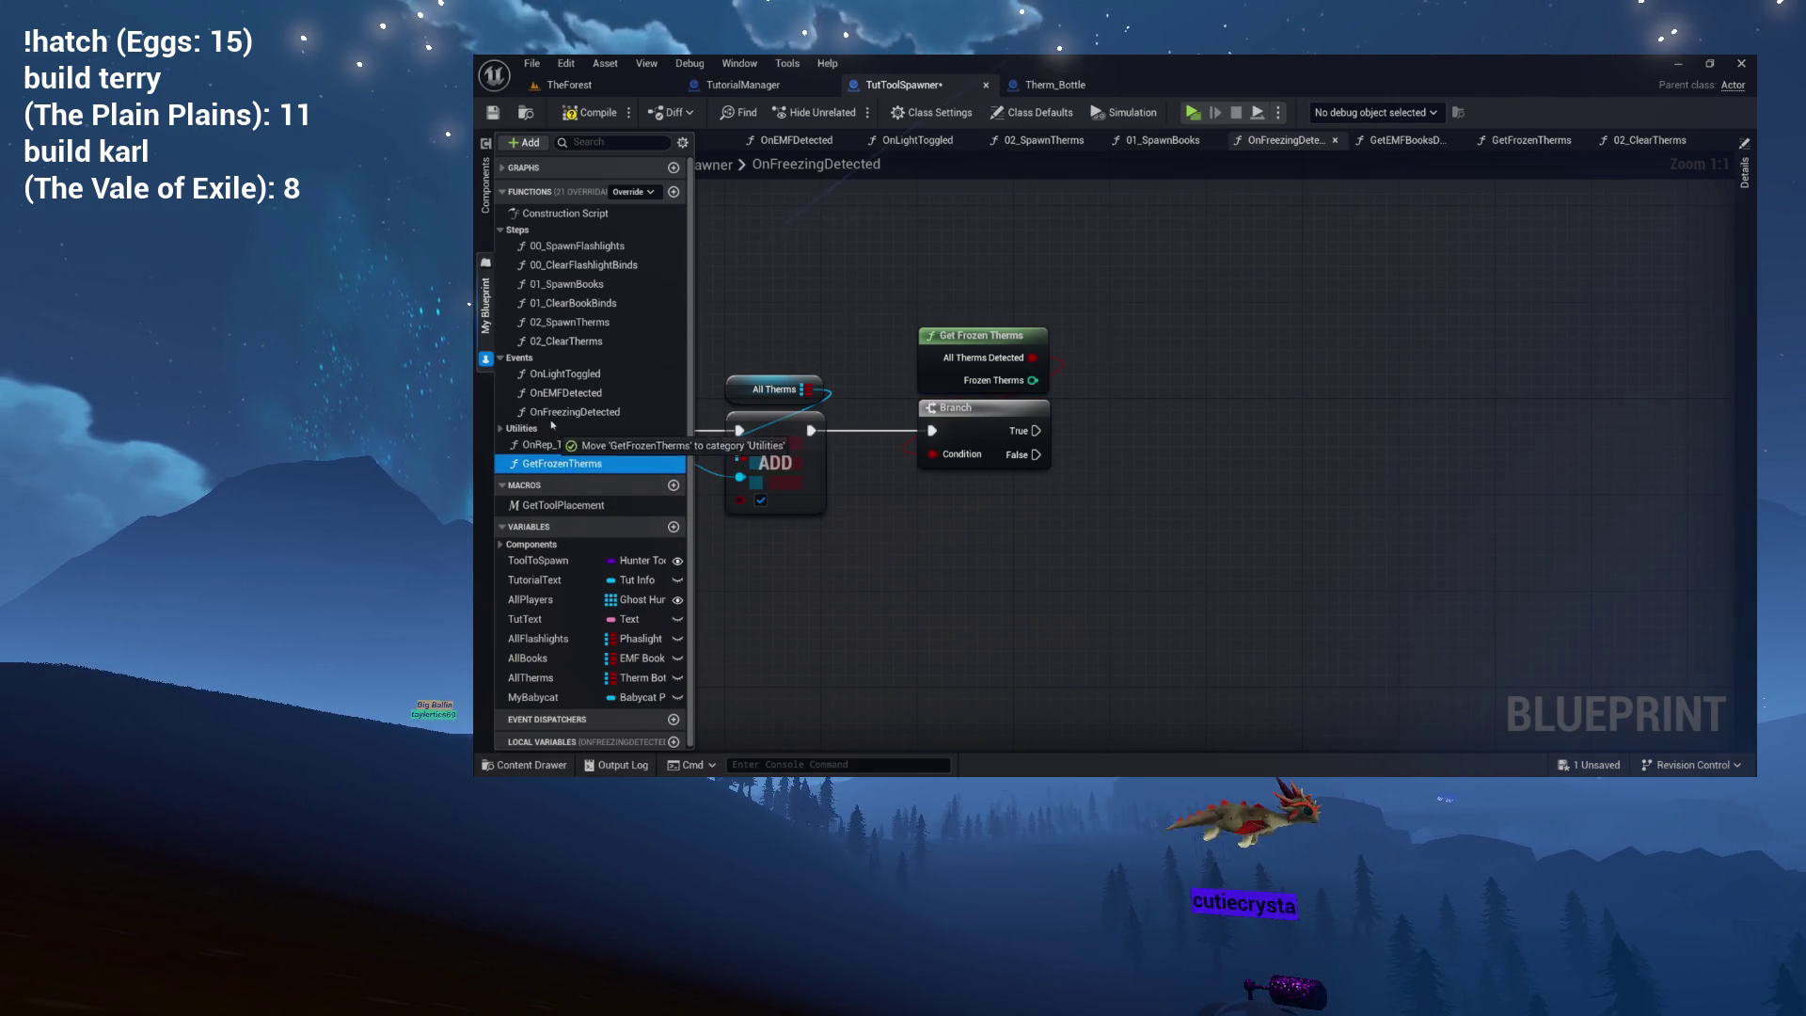
# Move GetFrozenTherms into the Utilities category and centre Get Frozen Therms and Branch.
pyautogui.moveTo(533, 429); pyautogui.dragTo(569, 431)
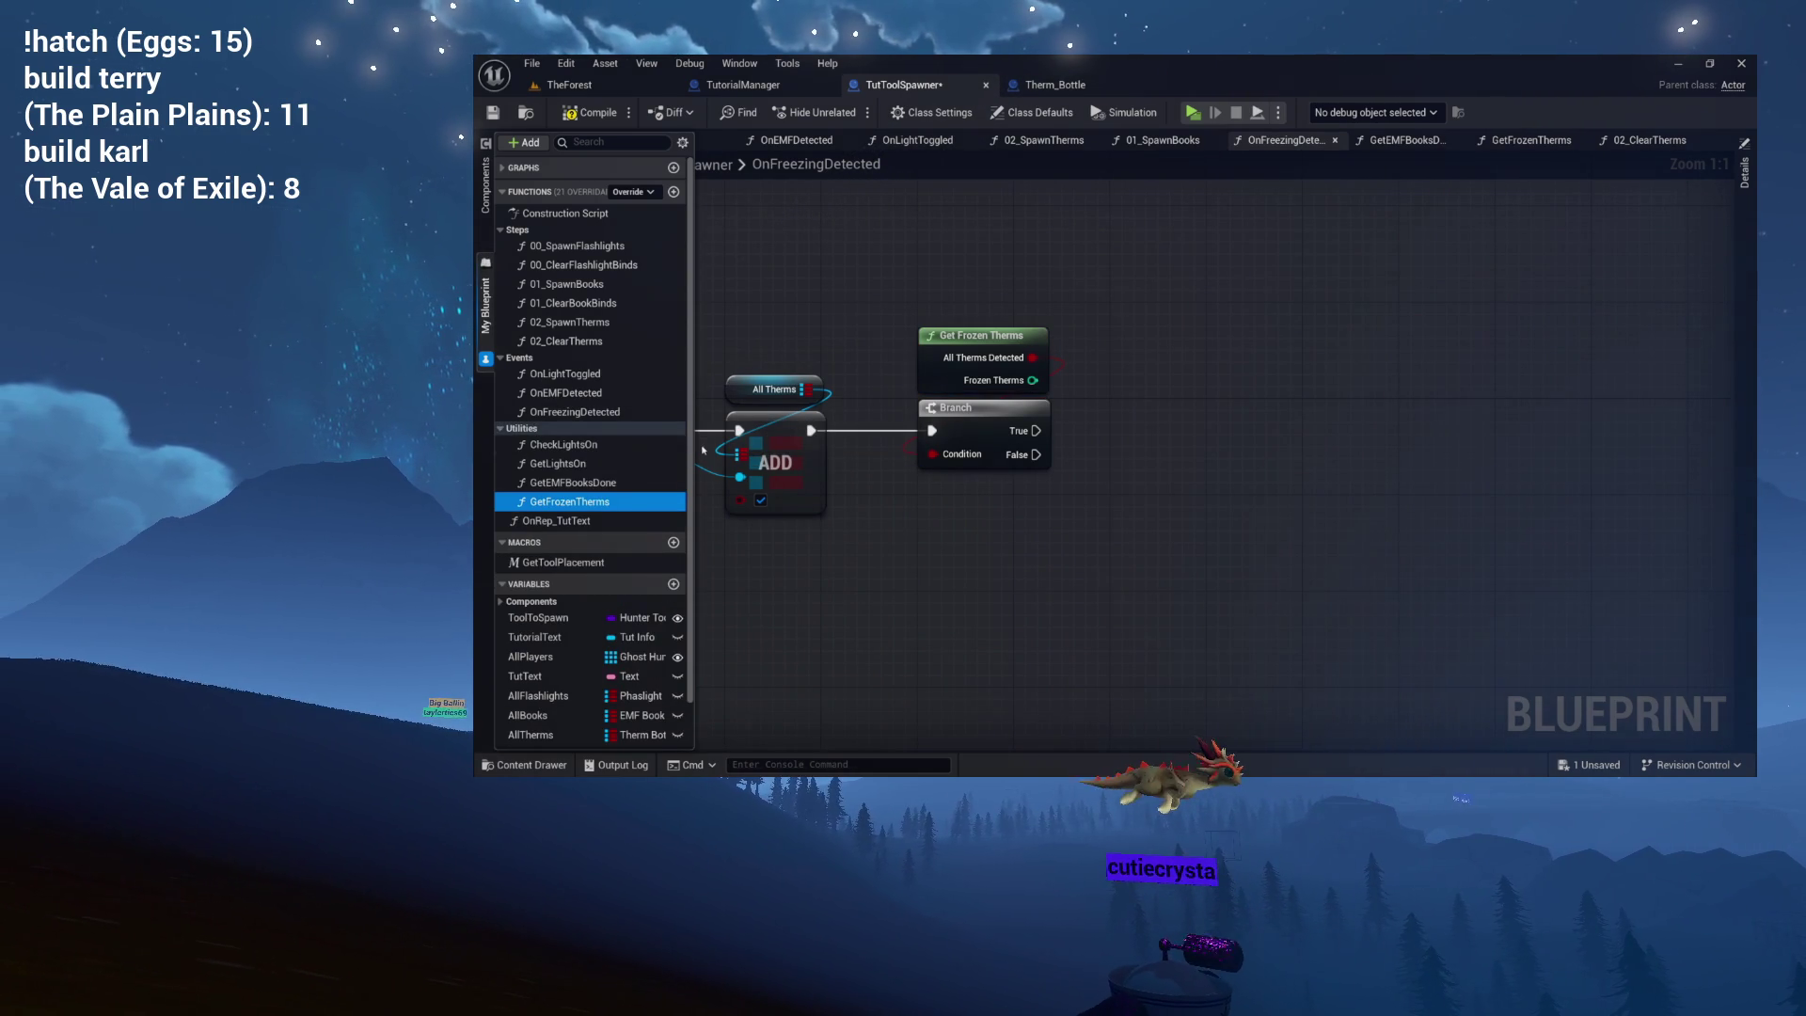
pyautogui.moveTo(1036, 550); pyautogui.dragTo(949, 561)
pyautogui.moveTo(988, 481)
pyautogui.mouseDown()
pyautogui.moveTo(997, 496)
pyautogui.moveTo(905, 475)
pyautogui.moveTo(1018, 369)
pyautogui.mouseUp()
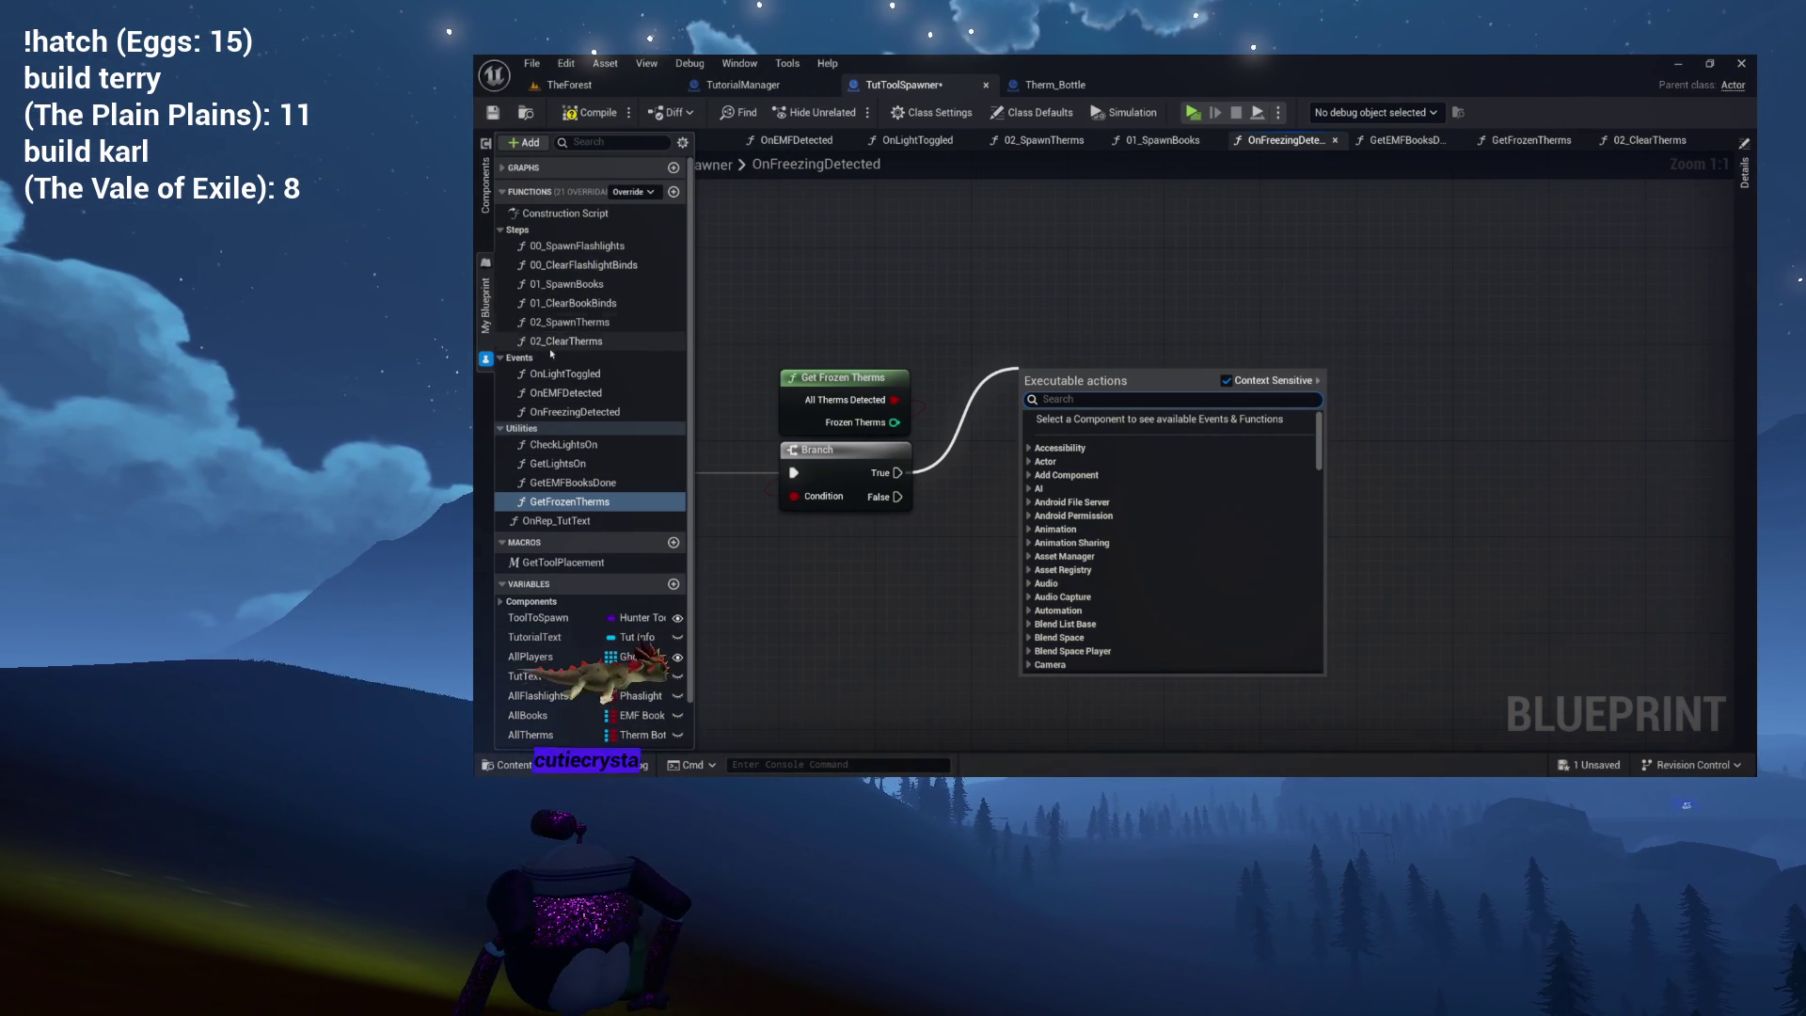
# In OnEMFDetected, select the Detect Freezing SET w/ Notify node for copying.
pyautogui.doubleClick(565, 392)
pyautogui.moveTo(834, 443); pyautogui.dragTo(463, 471)
pyautogui.click(1239, 424)
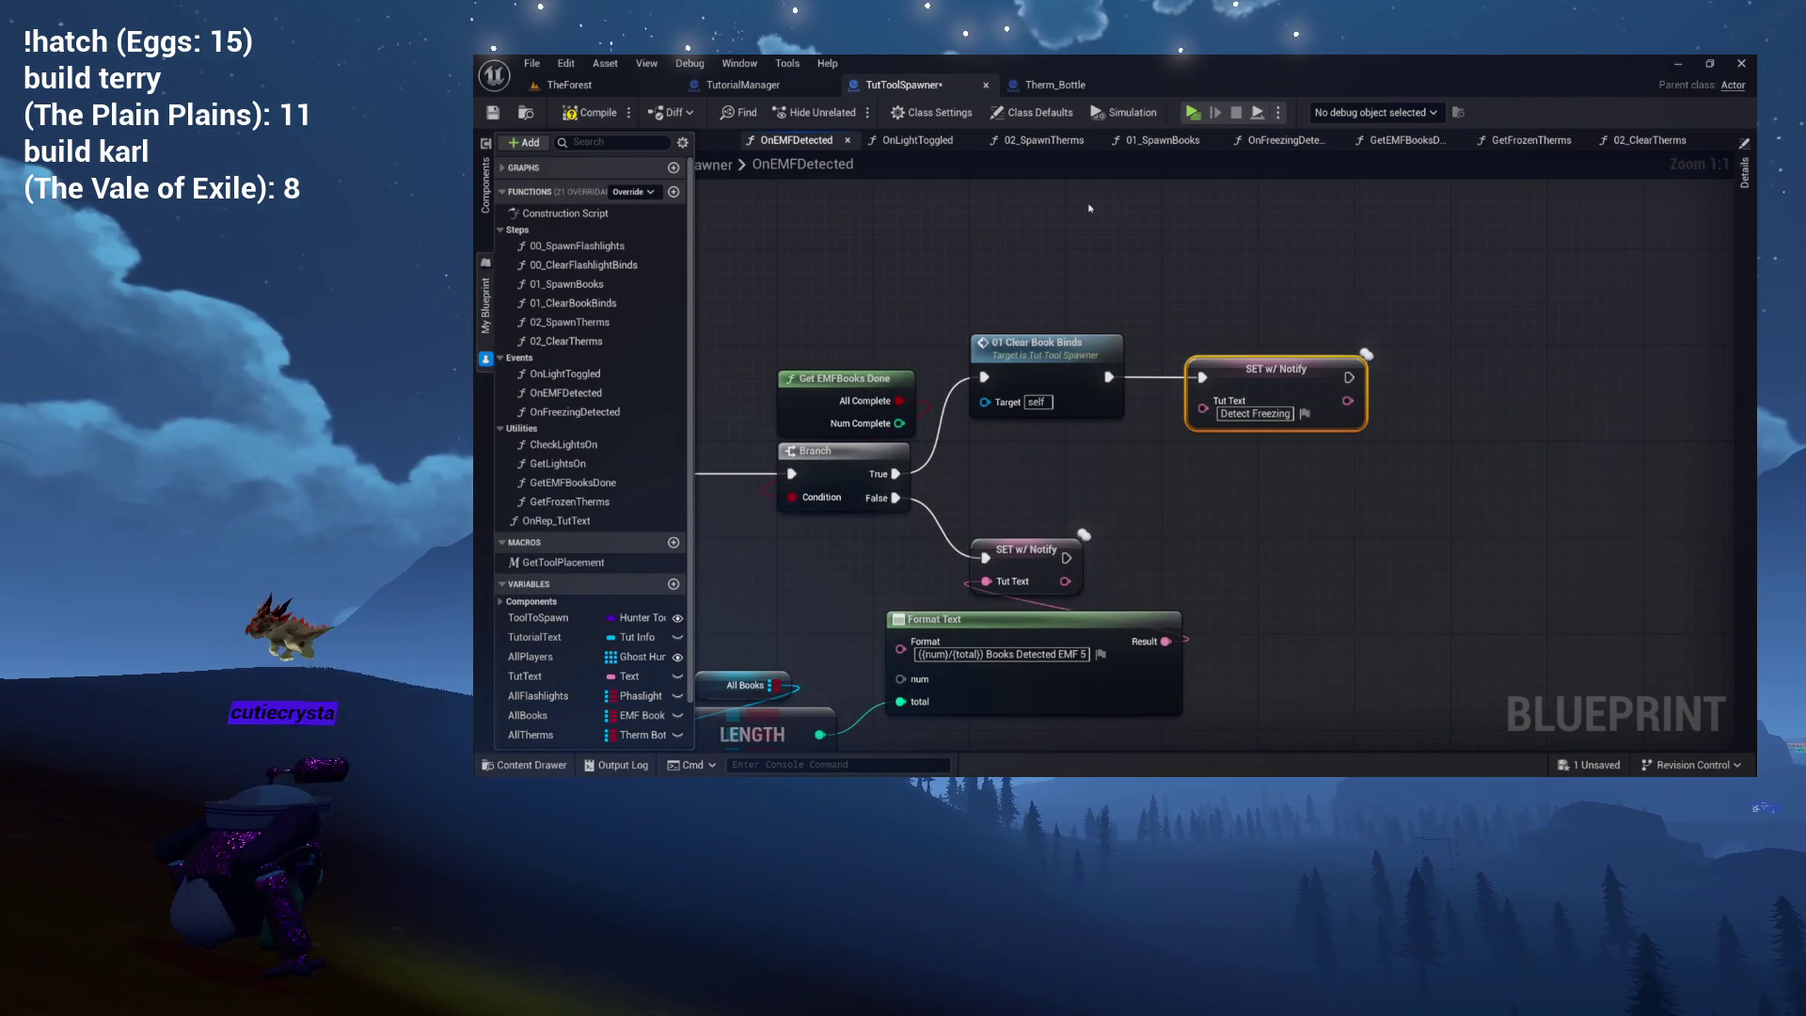
# Close the 02_ClearTherms, GetFrozenTherms and GetEMFBooksDone graphs and paste the Detect Freezing setter.
pyautogui.click(1637, 139)
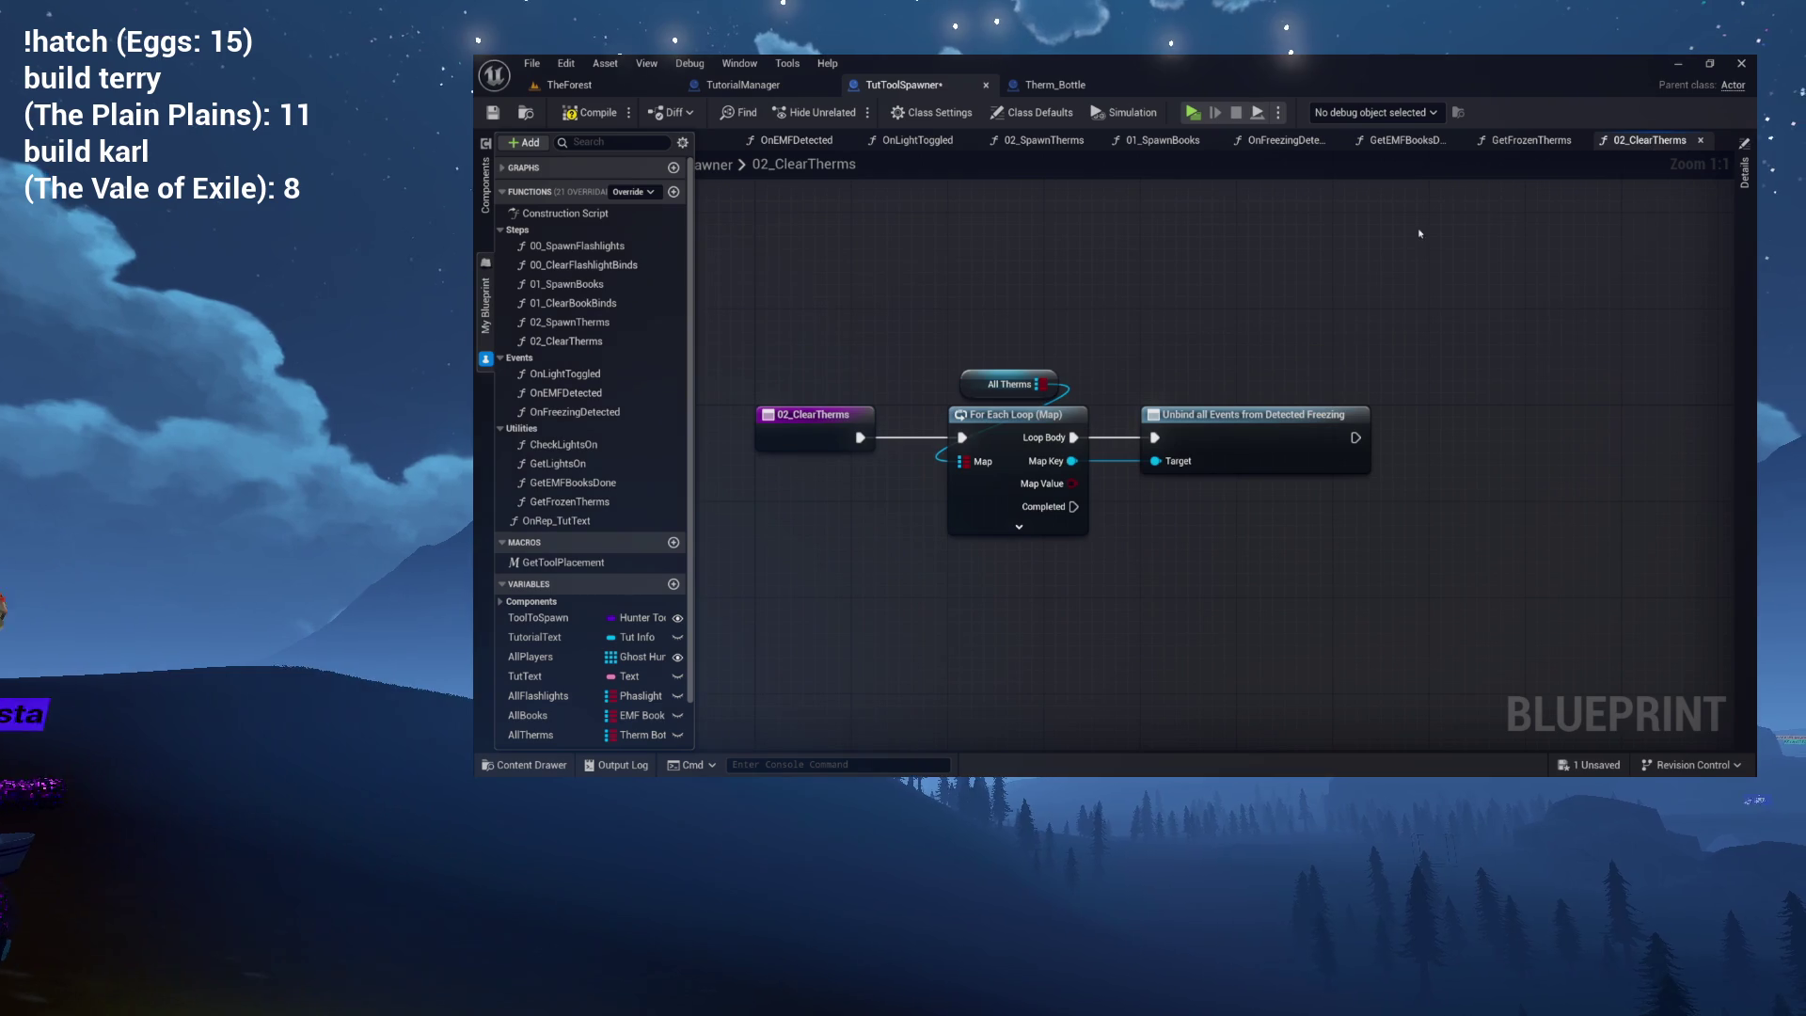
pyautogui.click(1700, 140)
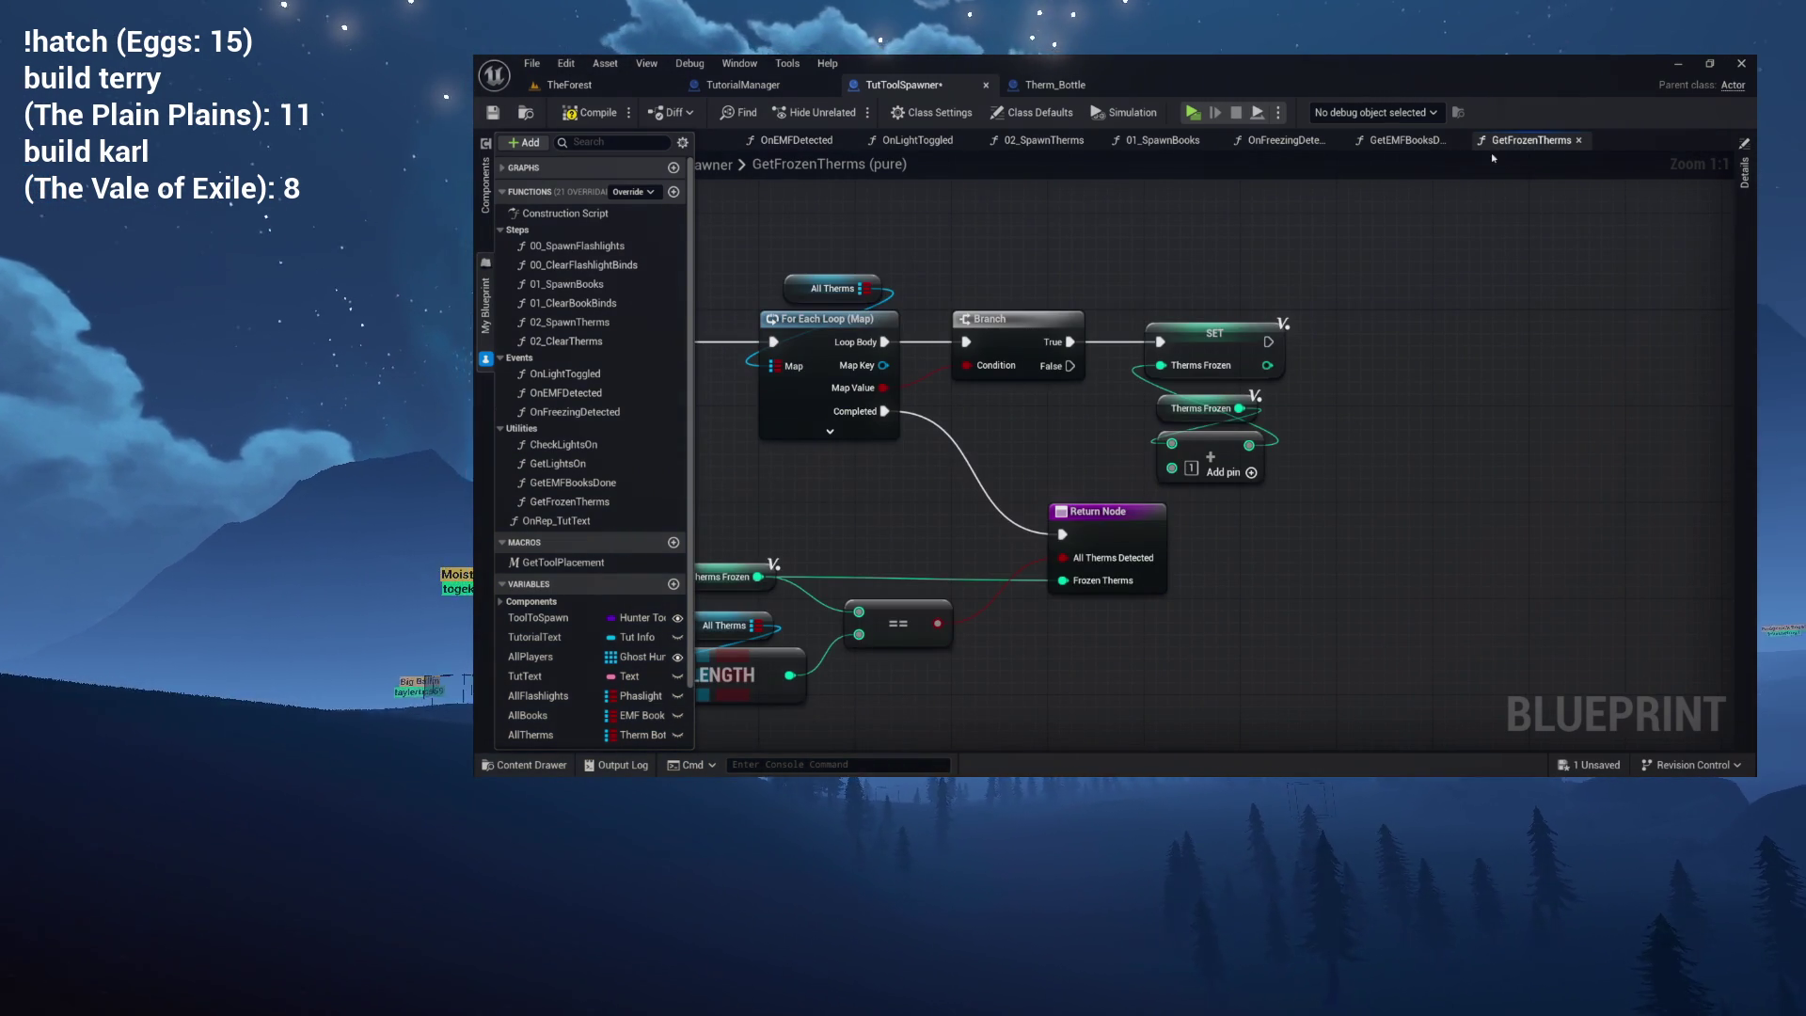
pyautogui.click(1579, 140)
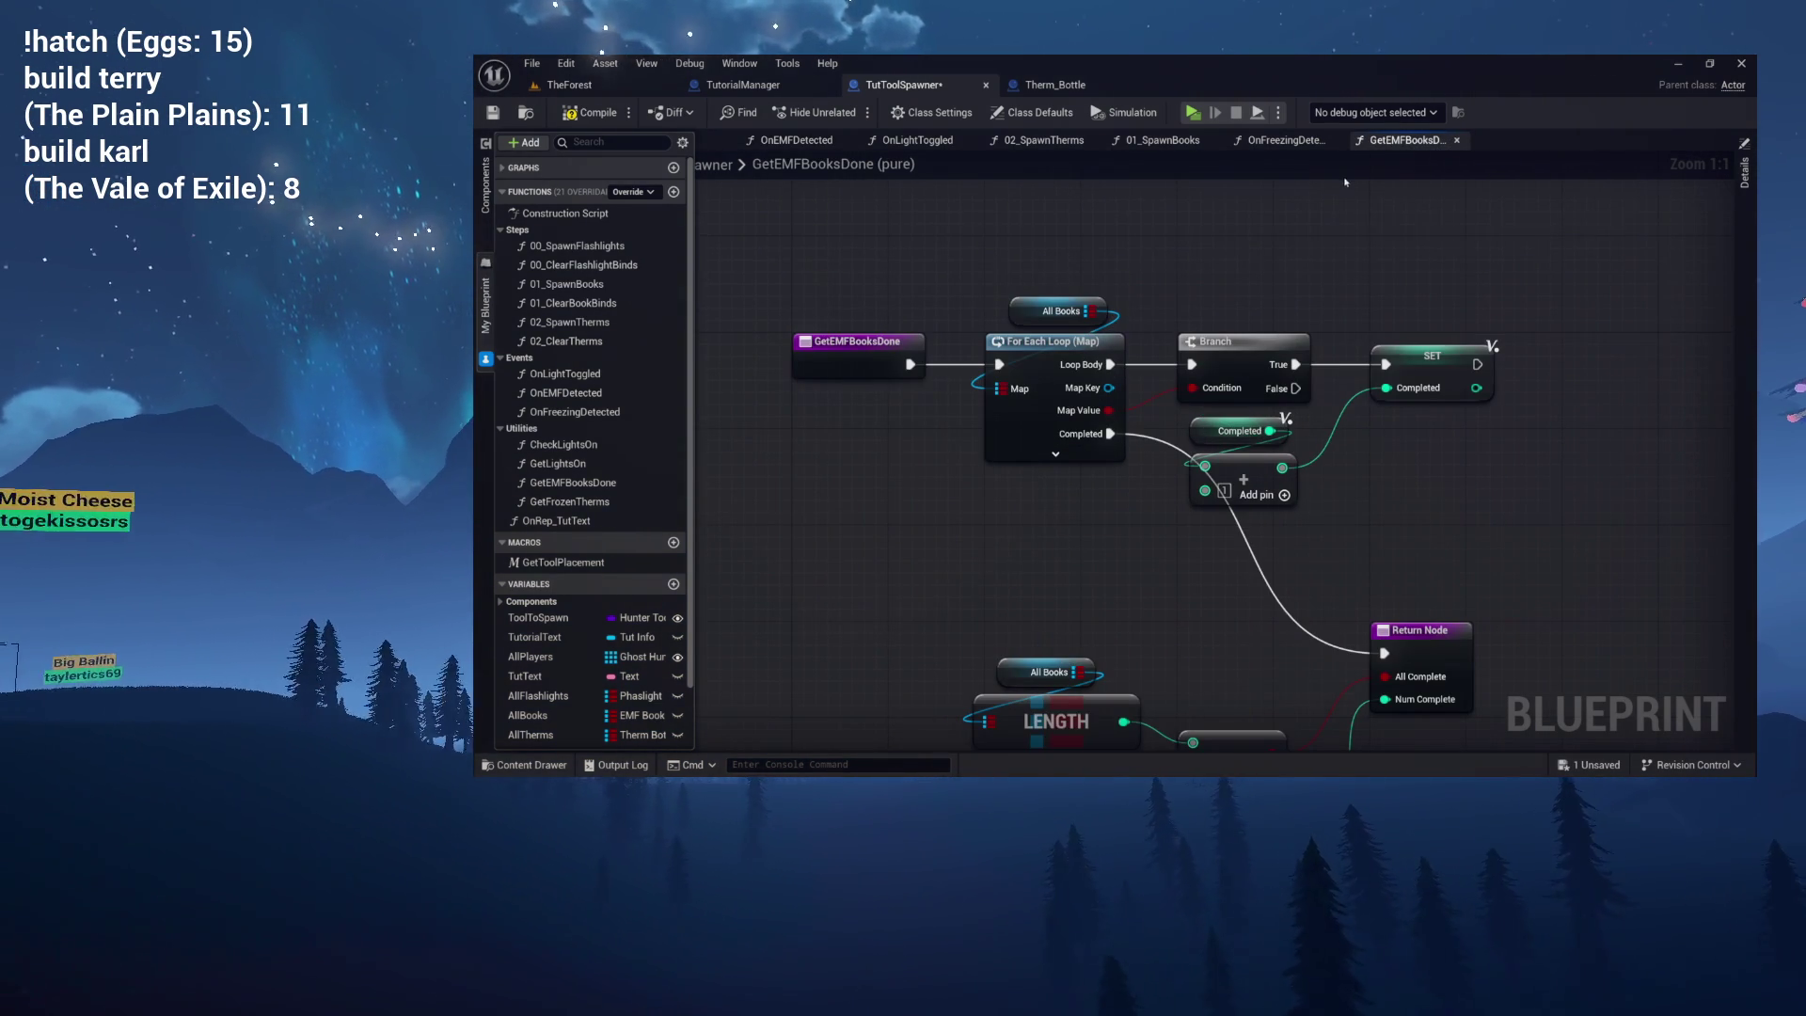
pyautogui.click(1456, 140)
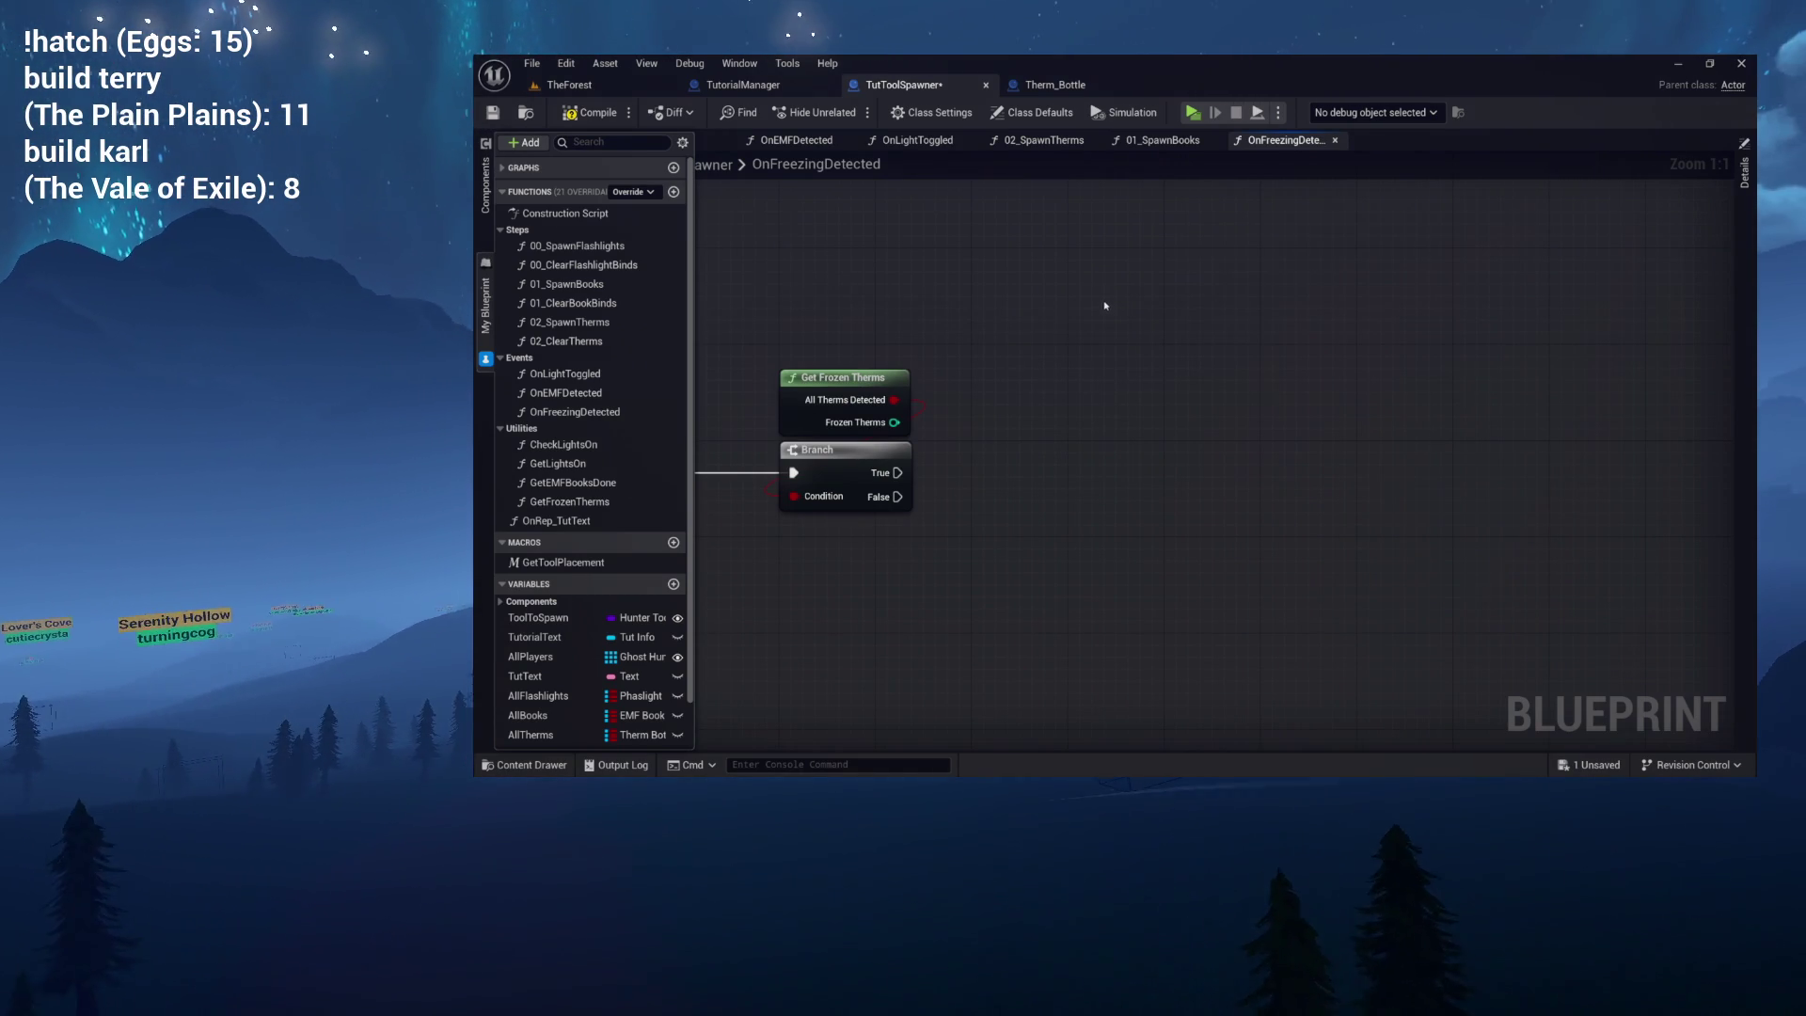
pyautogui.hotkey('ctrl', 'v')
# Close the 01_SpawnBooks and 02_SpawnTherms graphs and return to OnFreezingDetected.
pyautogui.click(1172, 142)
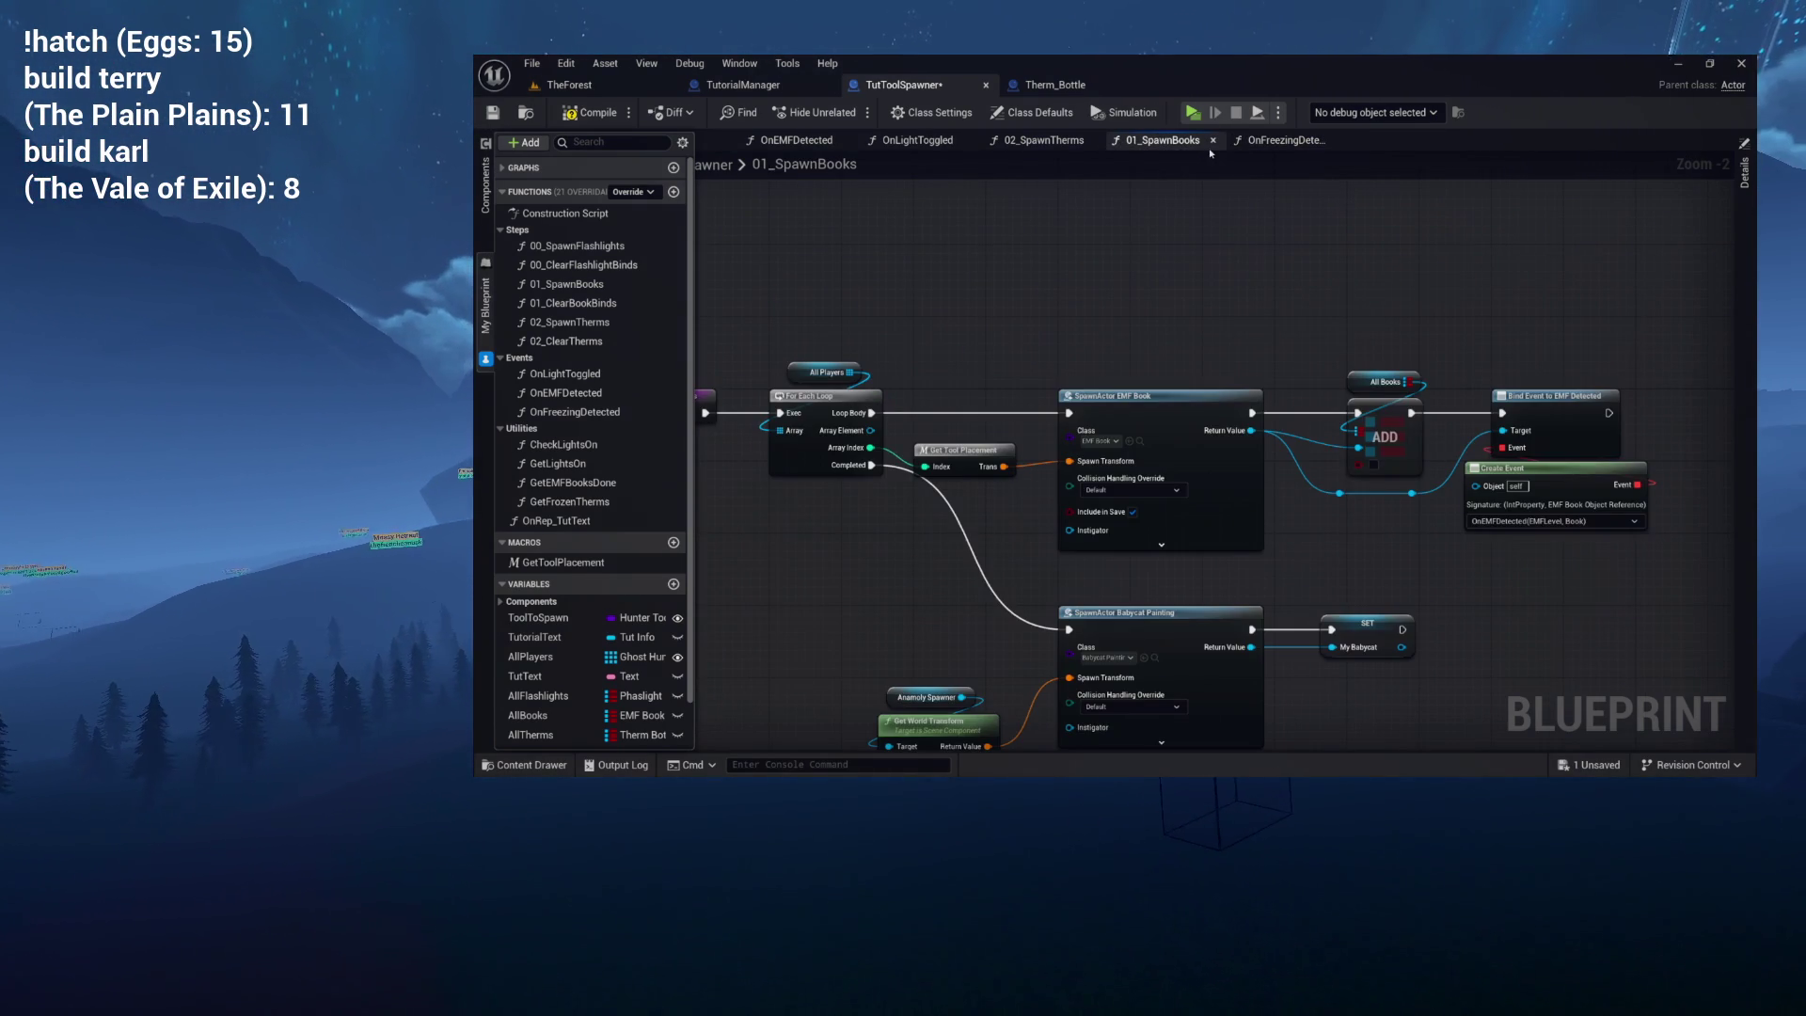
pyautogui.click(1213, 140)
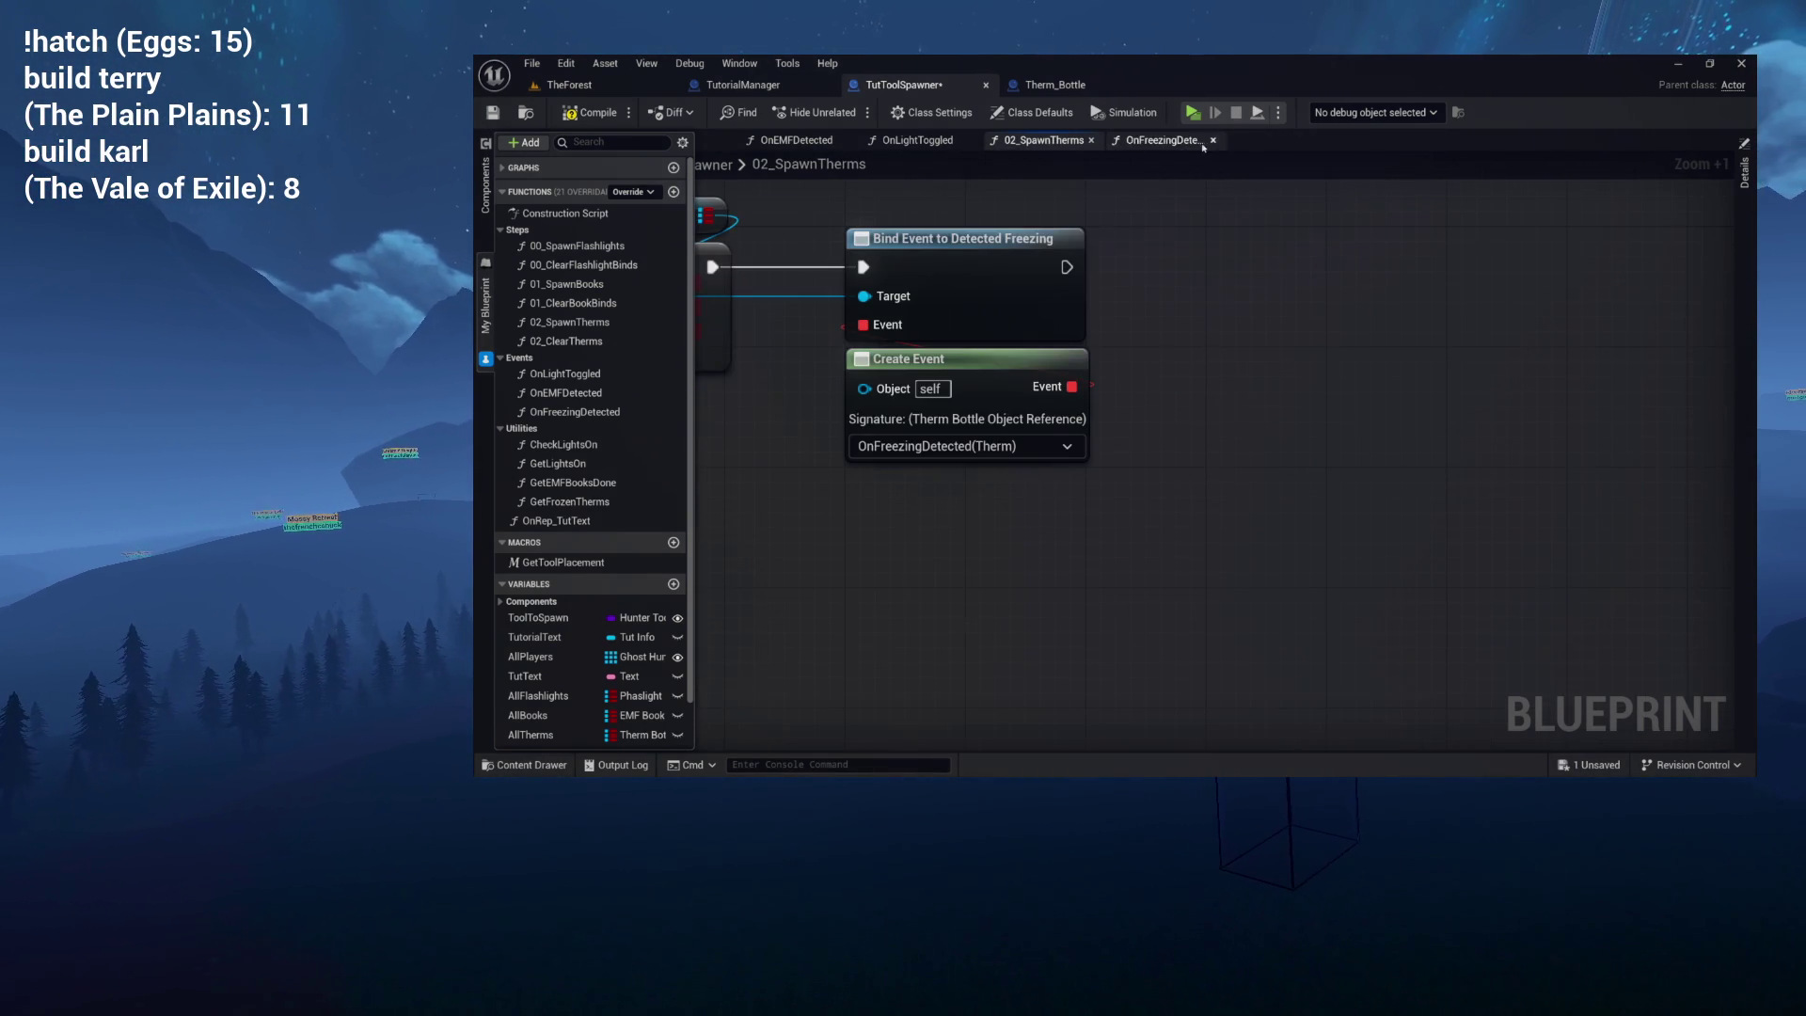
pyautogui.click(1093, 141)
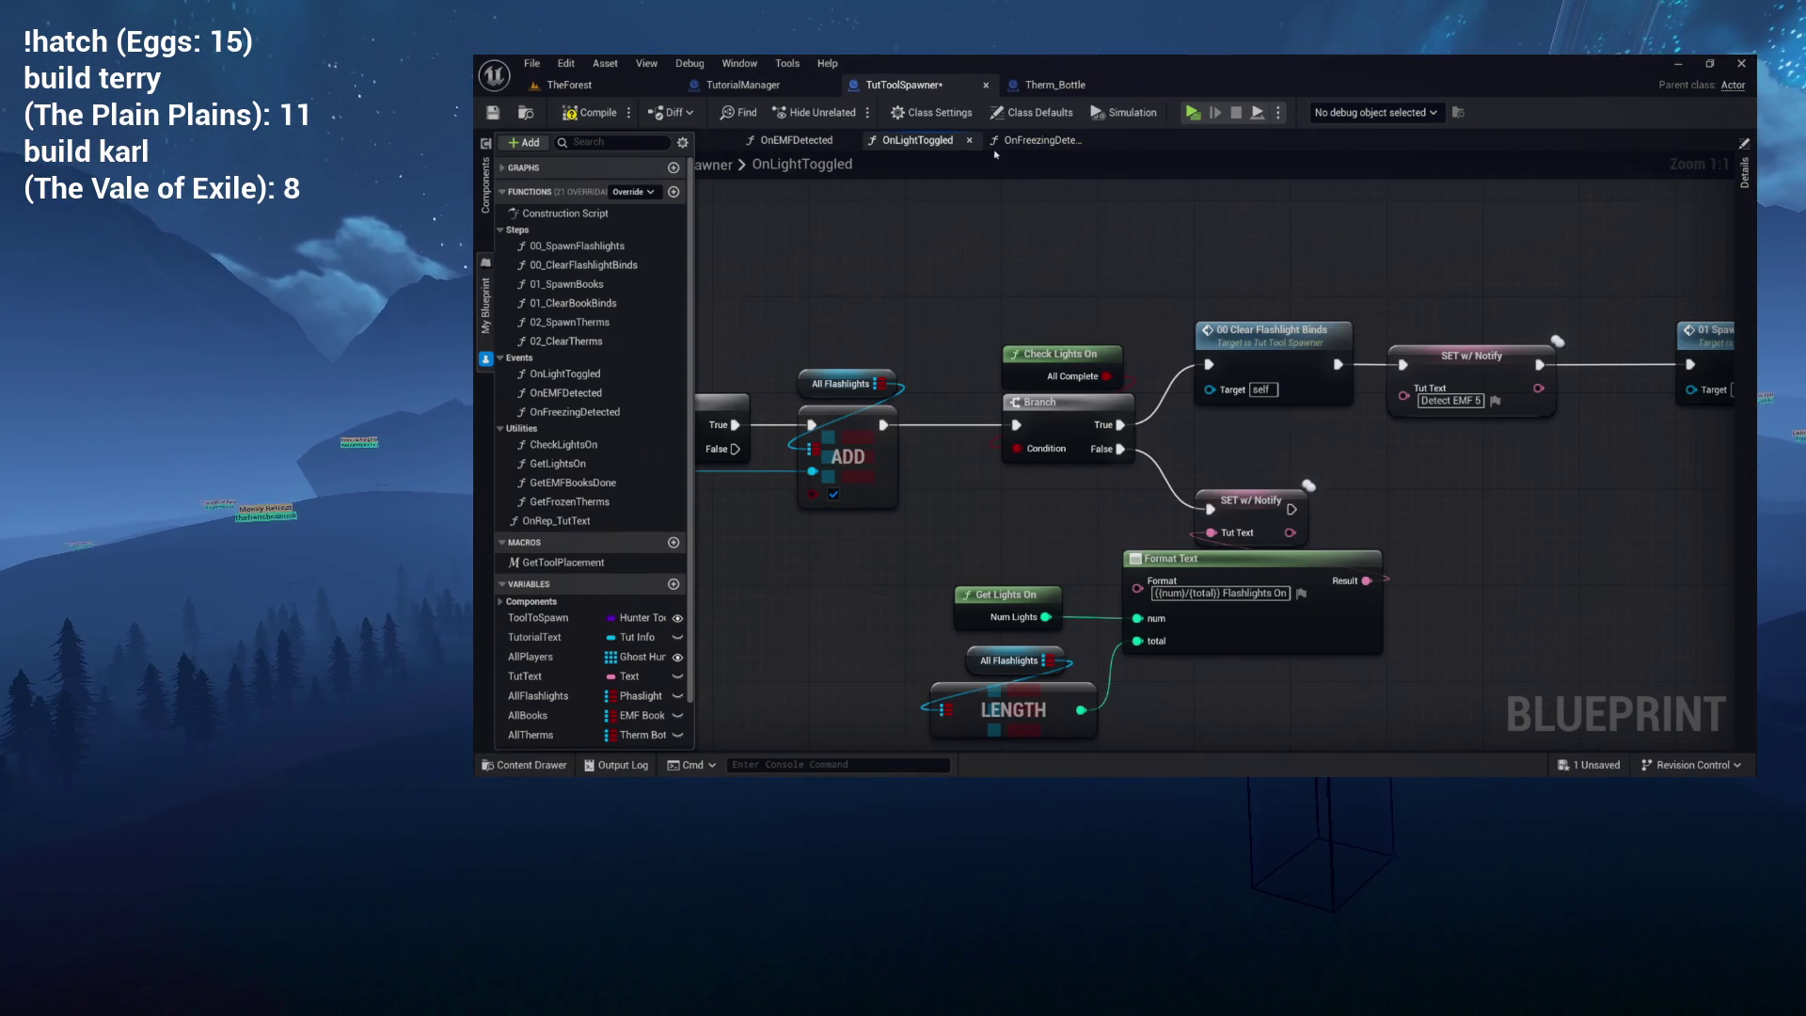
pyautogui.click(1042, 141)
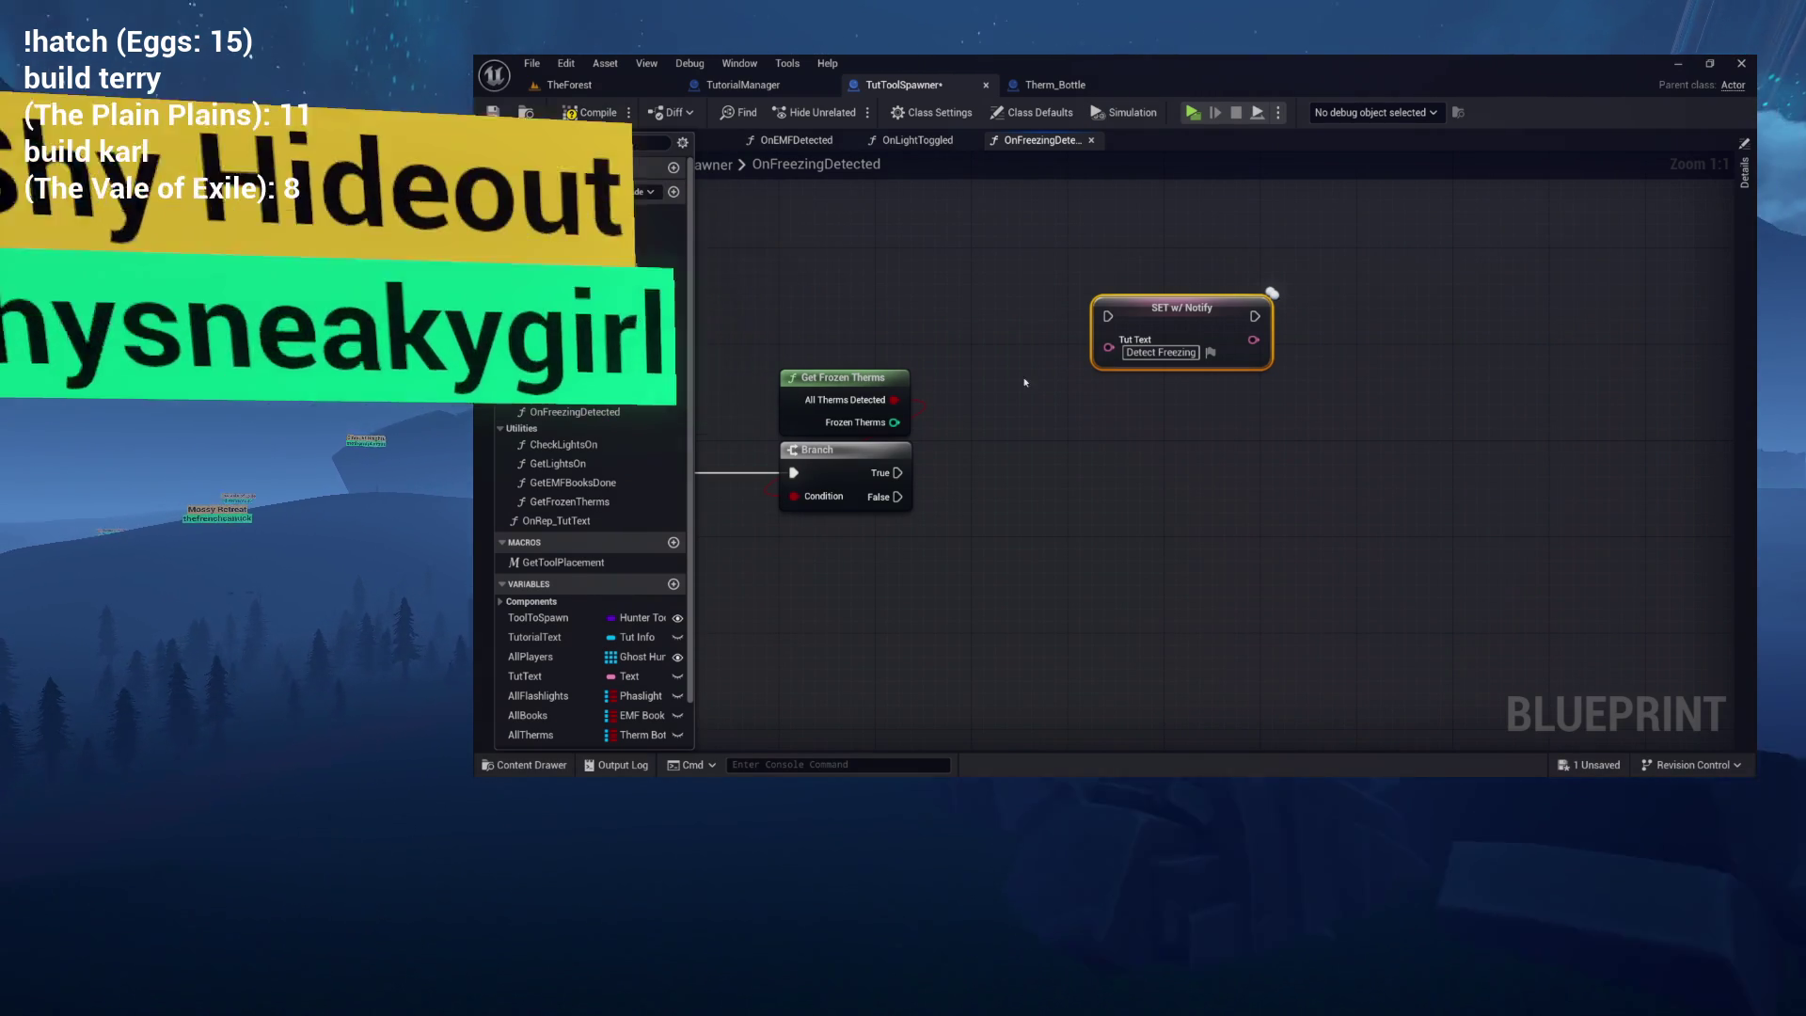
# Call 02 Clear Therms from the Branch's True output, followed by the SET w/ Notify text setter.
pyautogui.moveTo(1180, 332); pyautogui.dragTo(1288, 369)
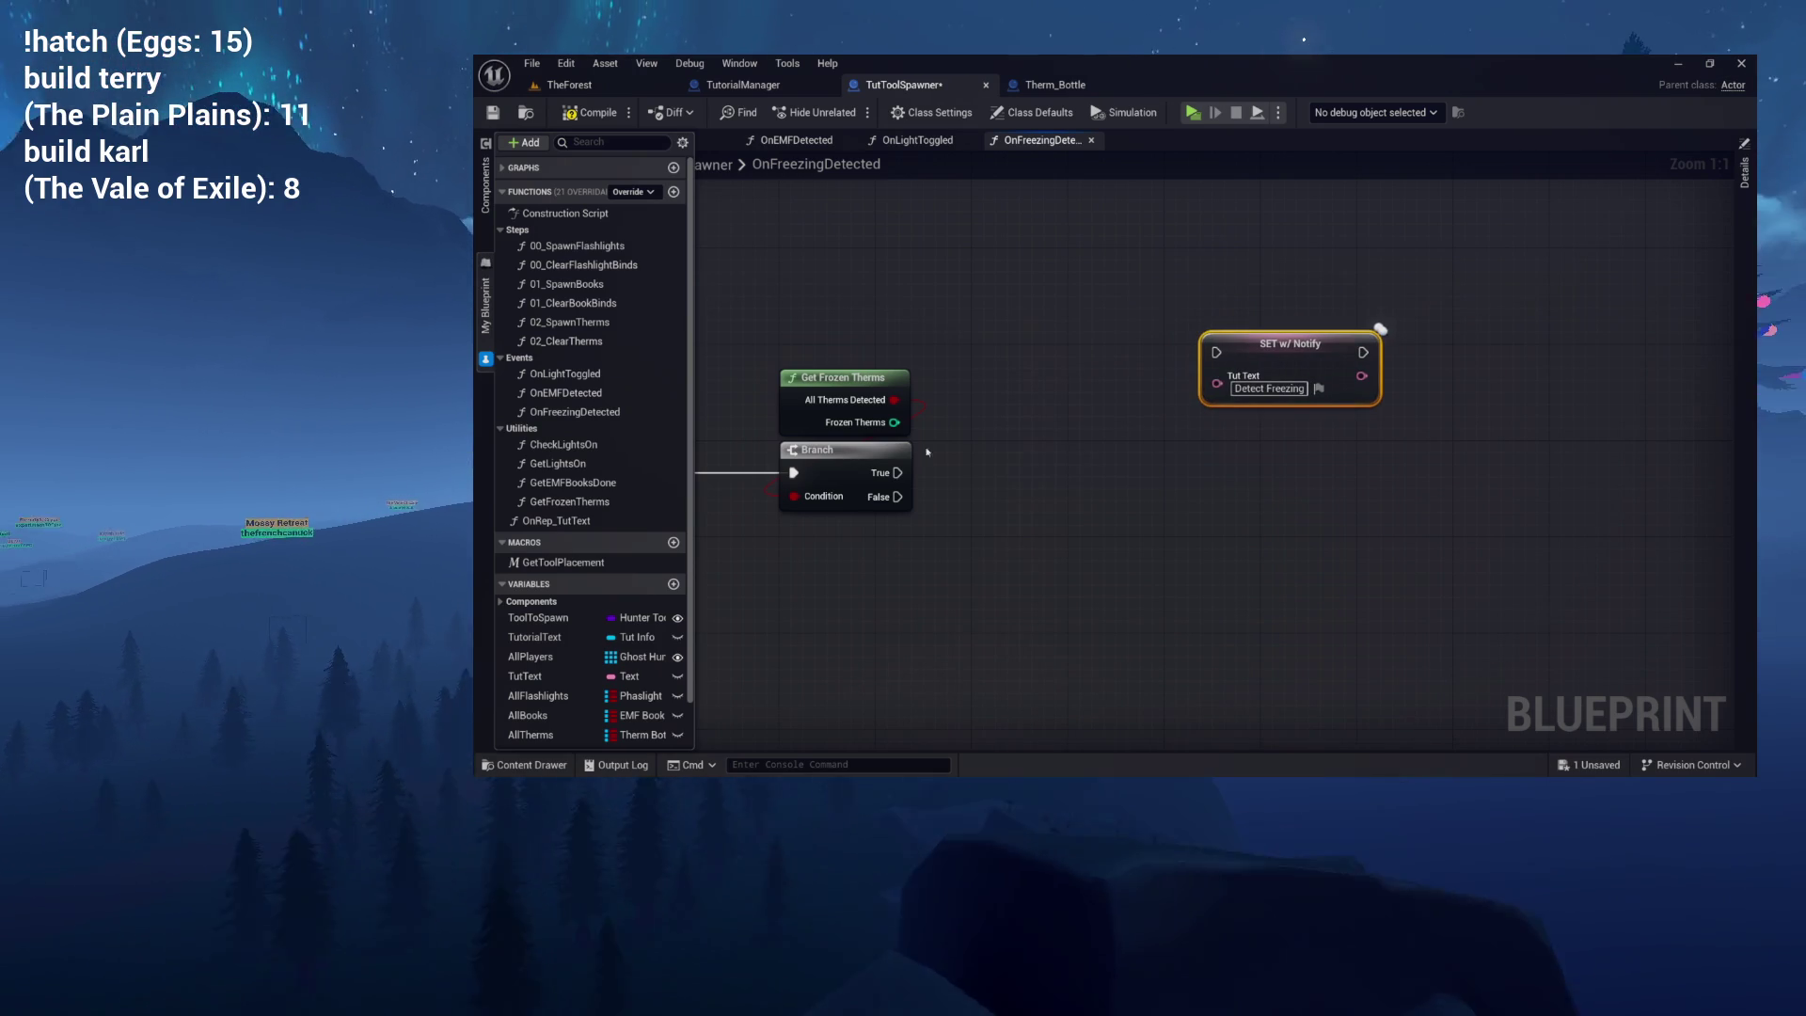
pyautogui.moveTo(575, 345); pyautogui.dragTo(997, 294)
pyautogui.moveTo(909, 474)
pyautogui.mouseDown()
pyautogui.moveTo(974, 328)
pyautogui.moveTo(1083, 341)
pyautogui.mouseUp()
pyautogui.moveTo(866, 387); pyautogui.dragTo(748, 355)
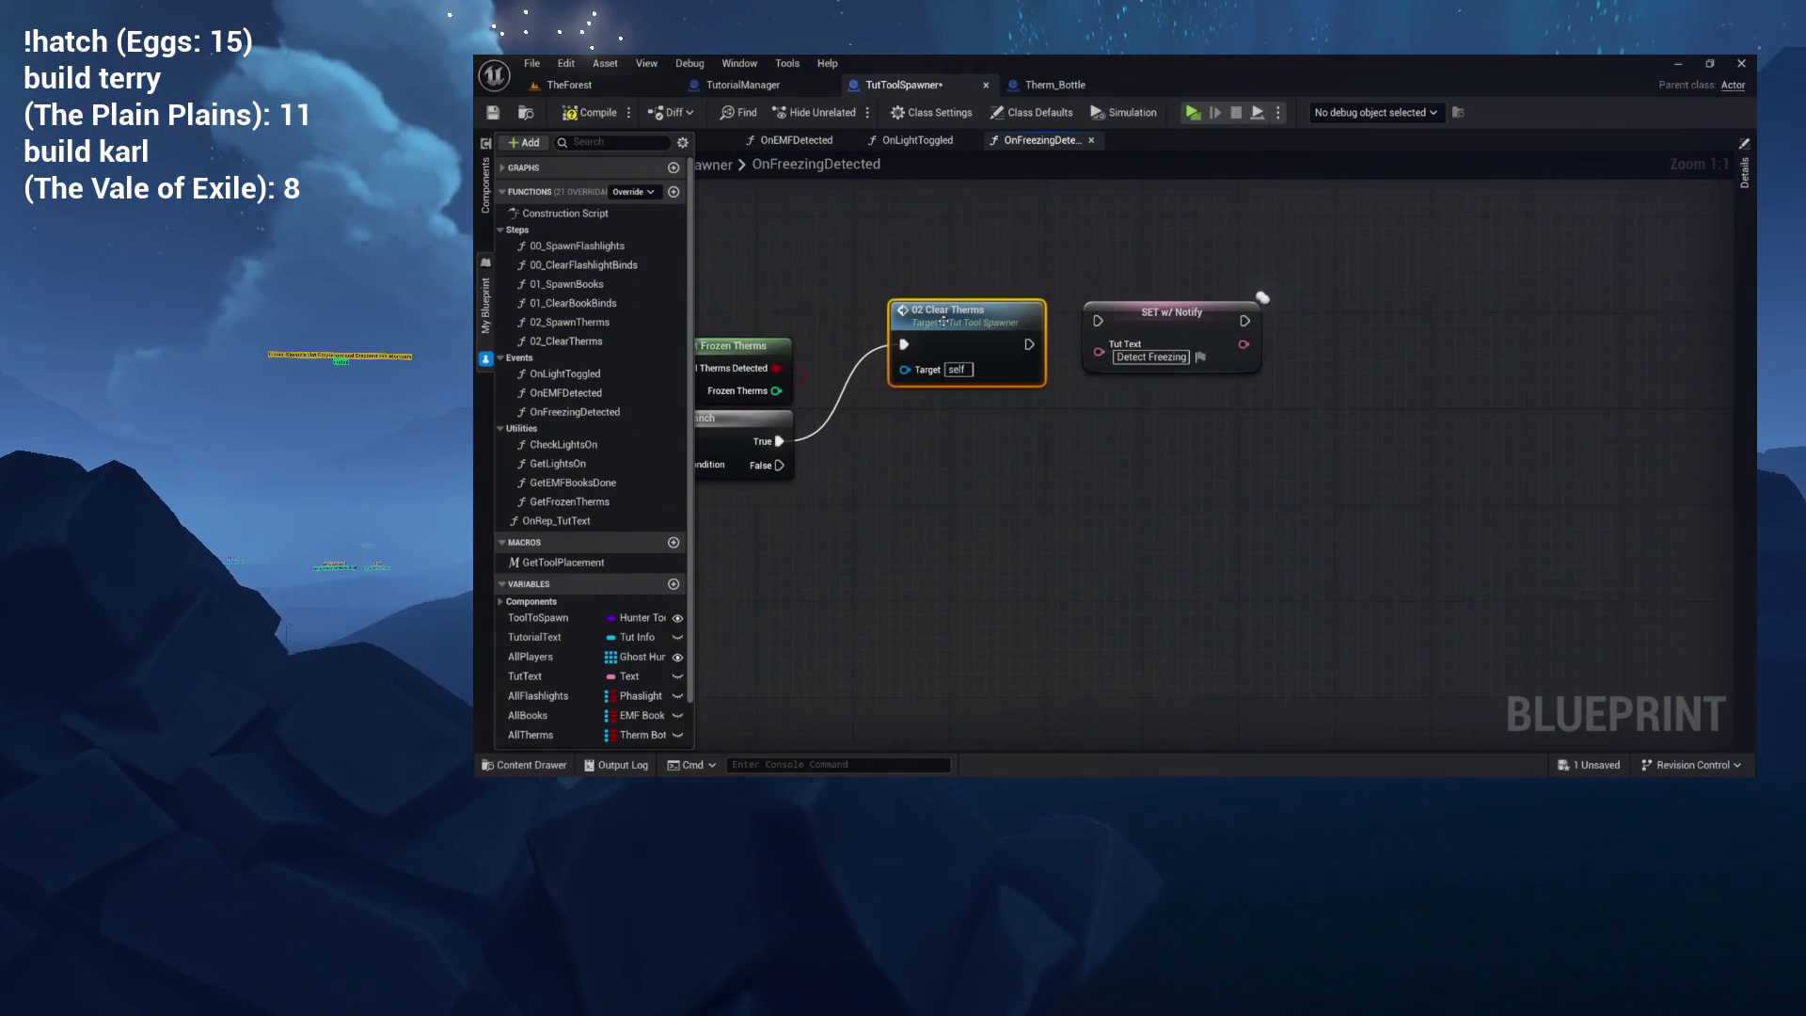
pyautogui.moveTo(1167, 333); pyautogui.dragTo(1271, 369)
pyautogui.moveTo(993, 340)
pyautogui.mouseDown()
pyautogui.moveTo(1053, 352)
pyautogui.moveTo(1151, 324)
pyautogui.moveTo(1054, 324)
pyautogui.mouseUp()
pyautogui.moveTo(1293, 348); pyautogui.dragTo(1130, 340)
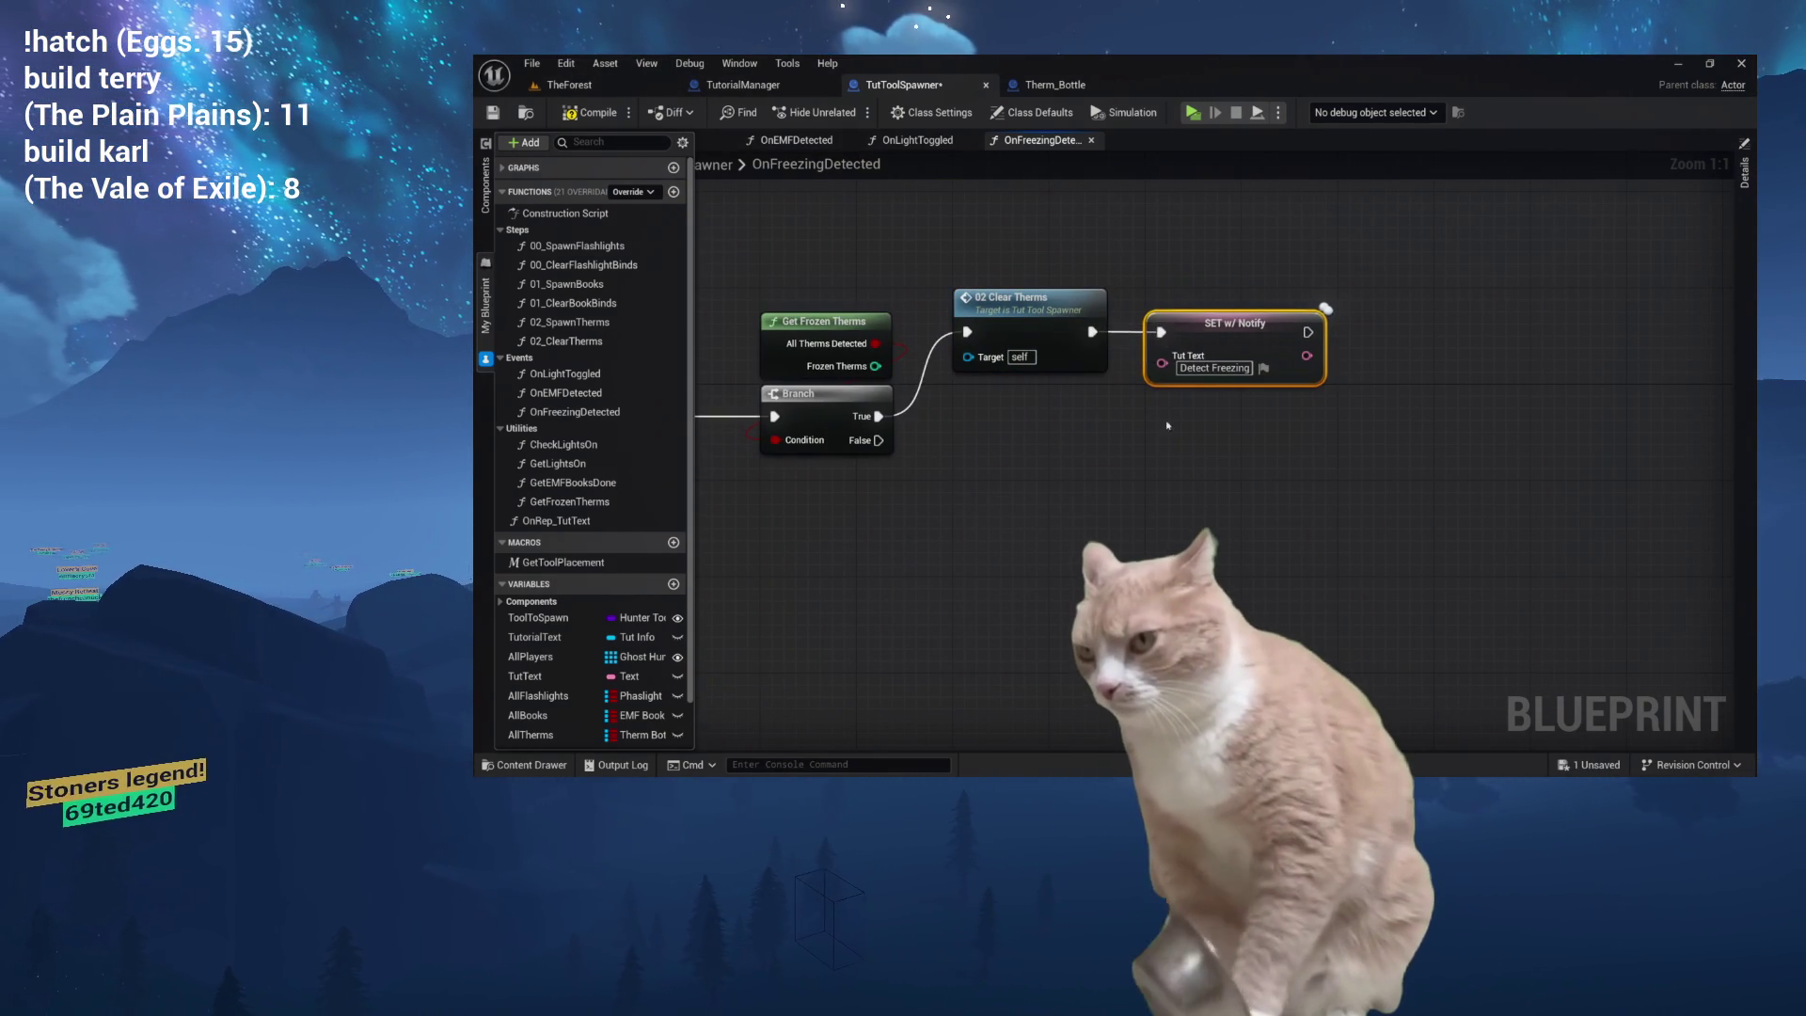
# Set the Tut Text value to 'Complete!!!'.
pyautogui.moveTo(1168, 425); pyautogui.dragTo(1228, 420)
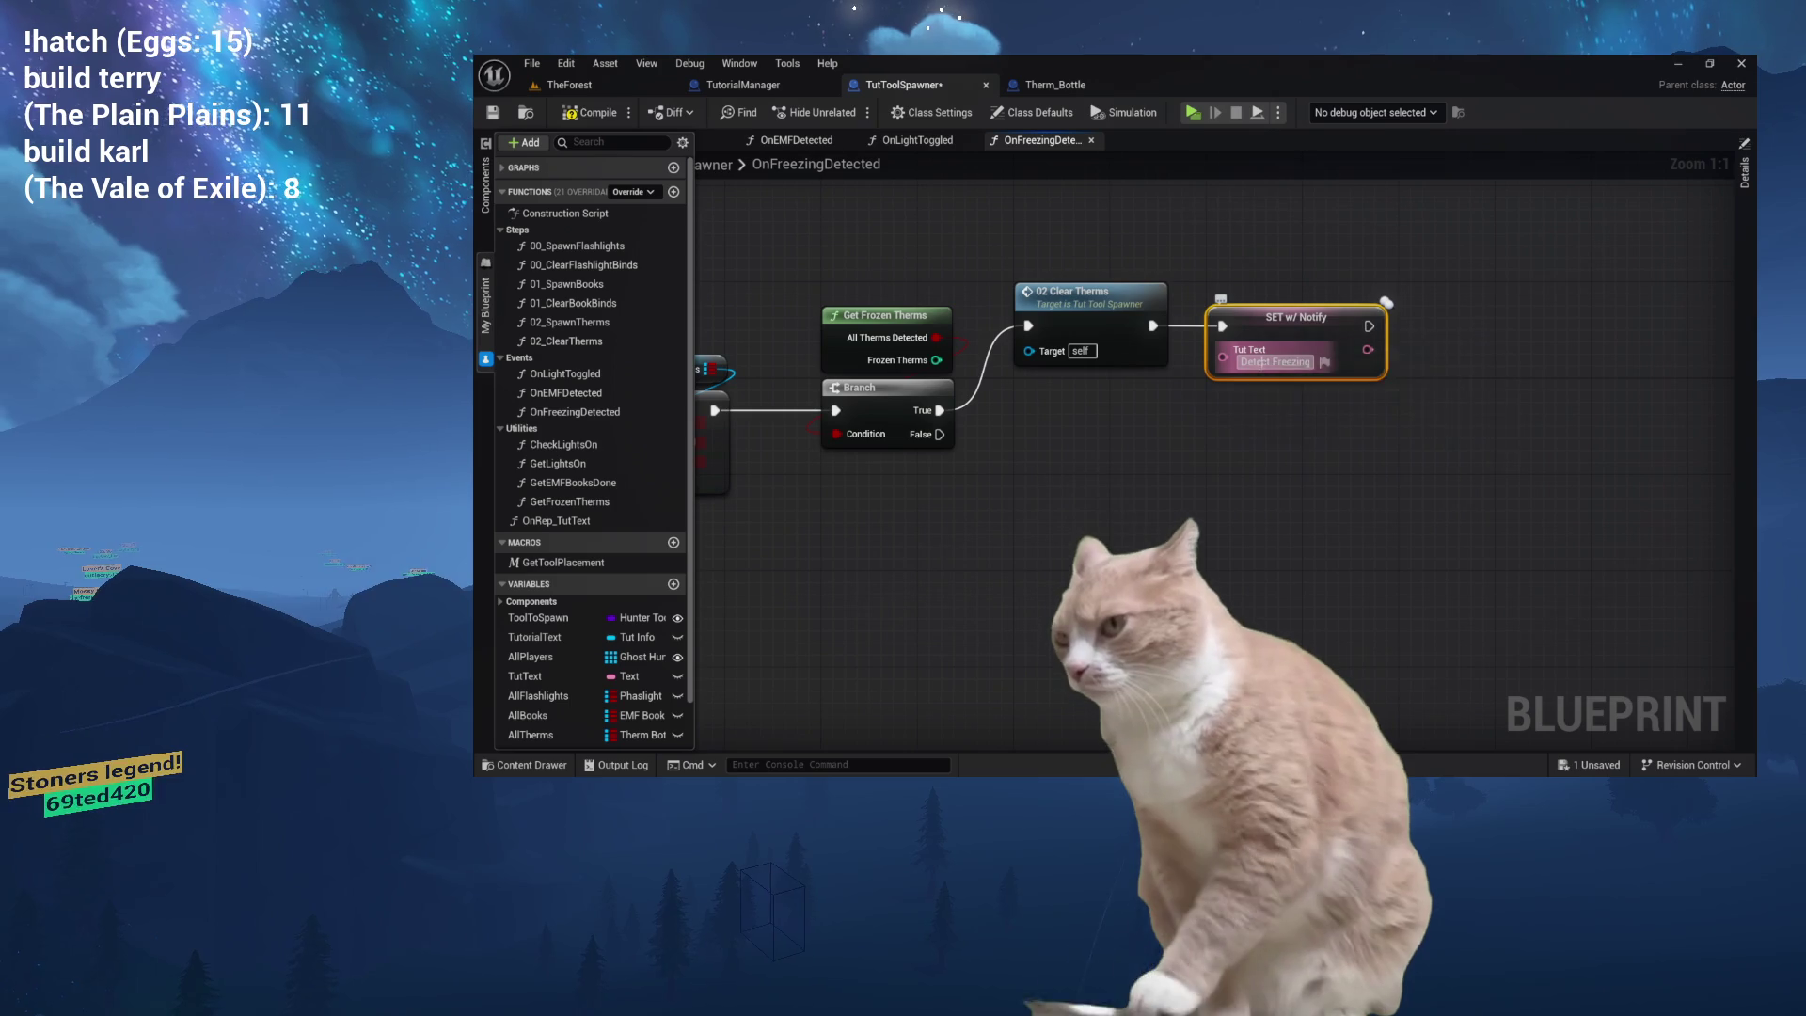
pyautogui.write('Com')
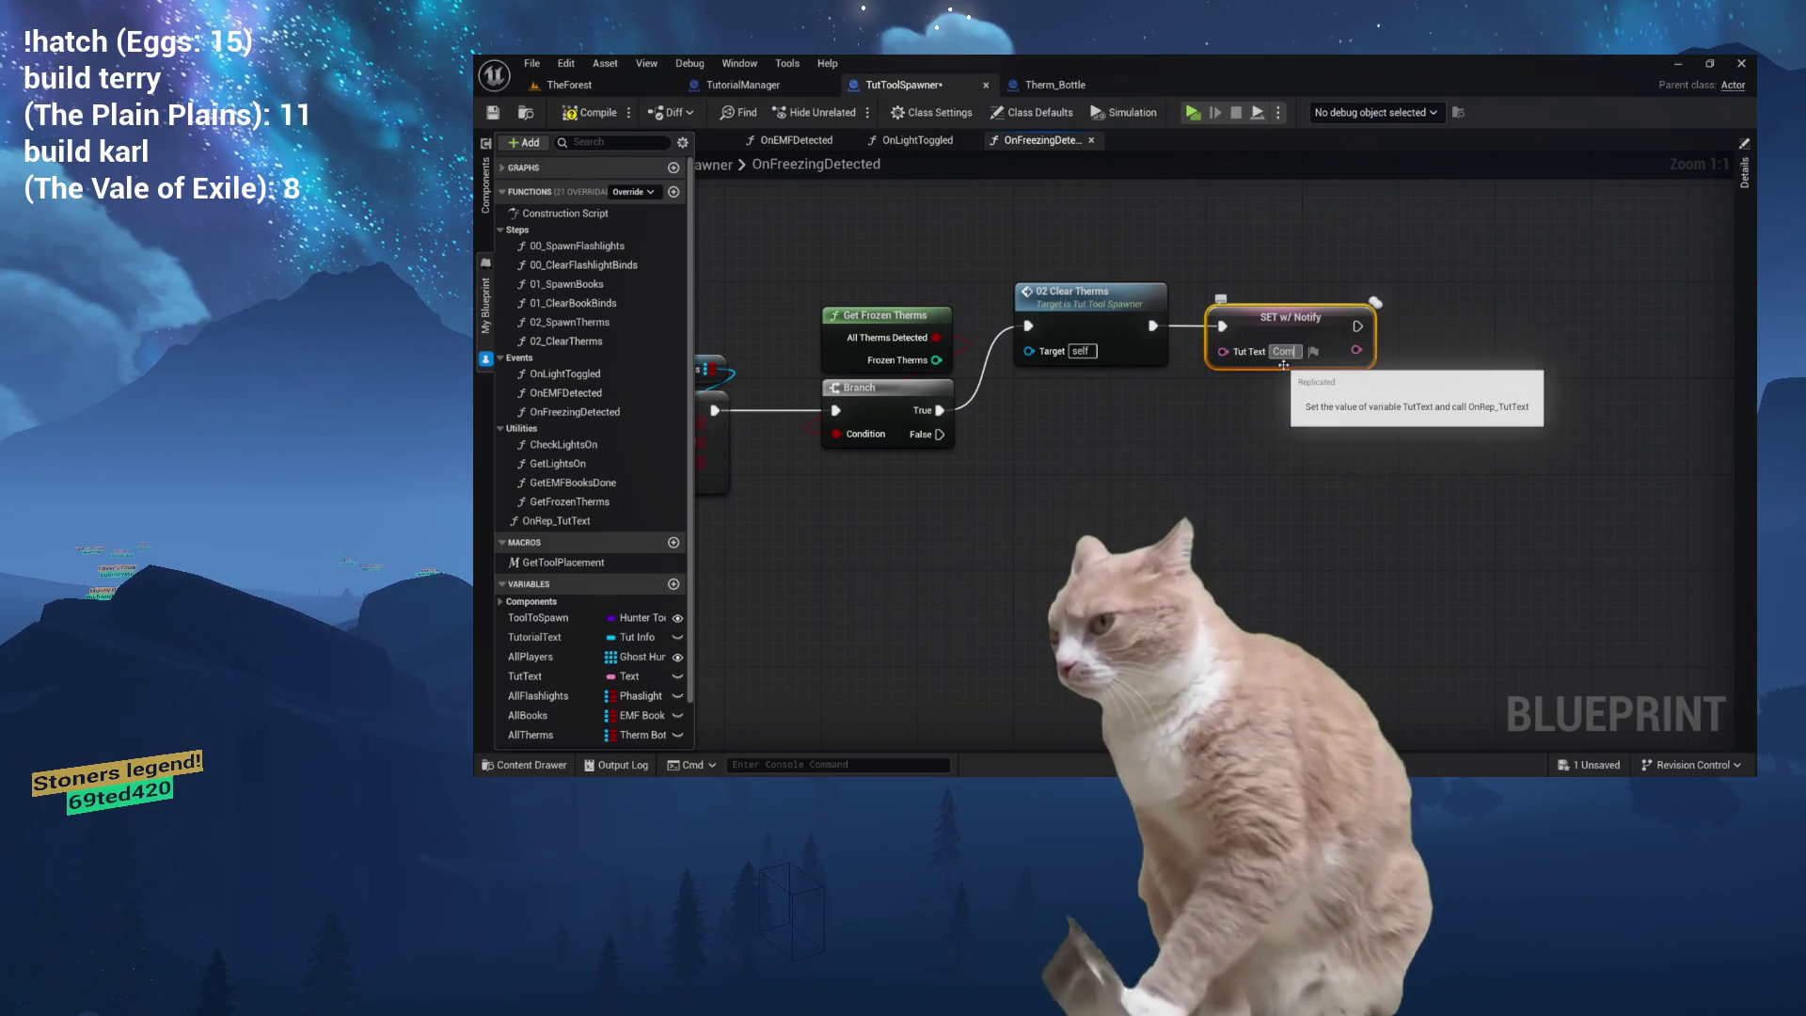
pyautogui.write('plete!!!')
pyautogui.press('Return')
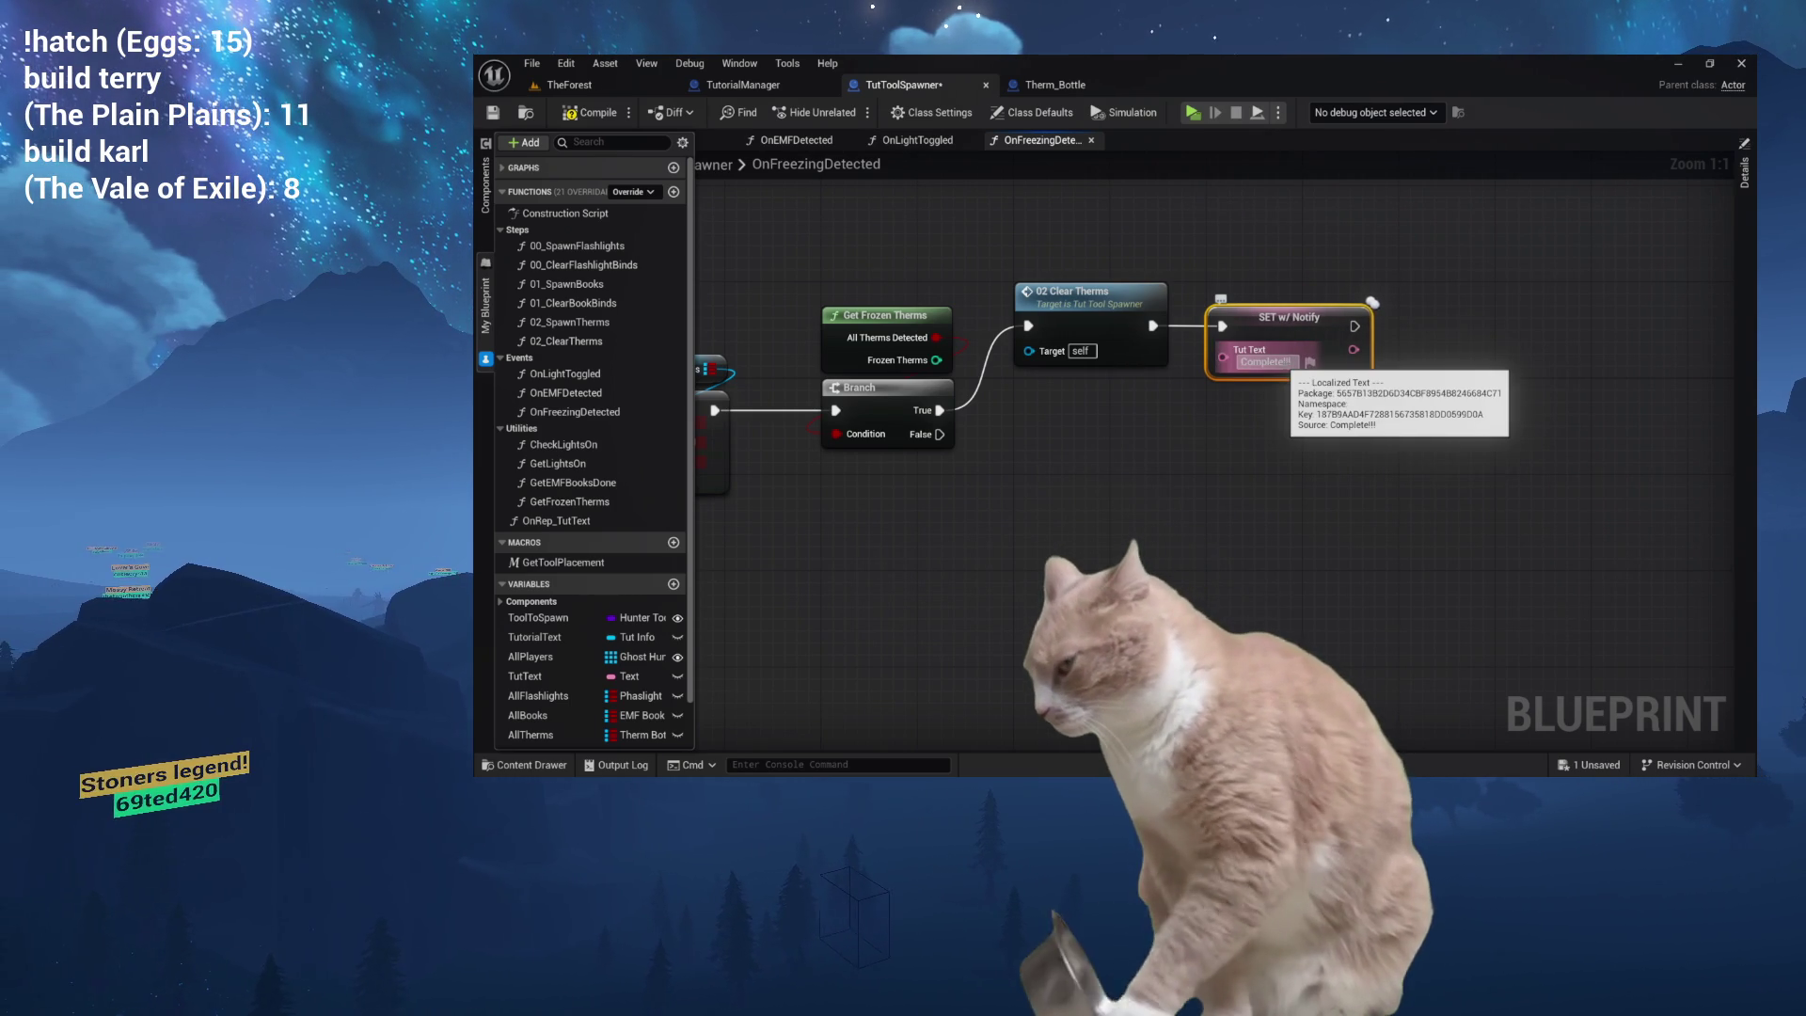
pyautogui.moveTo(1140, 599); pyautogui.dragTo(1221, 584)
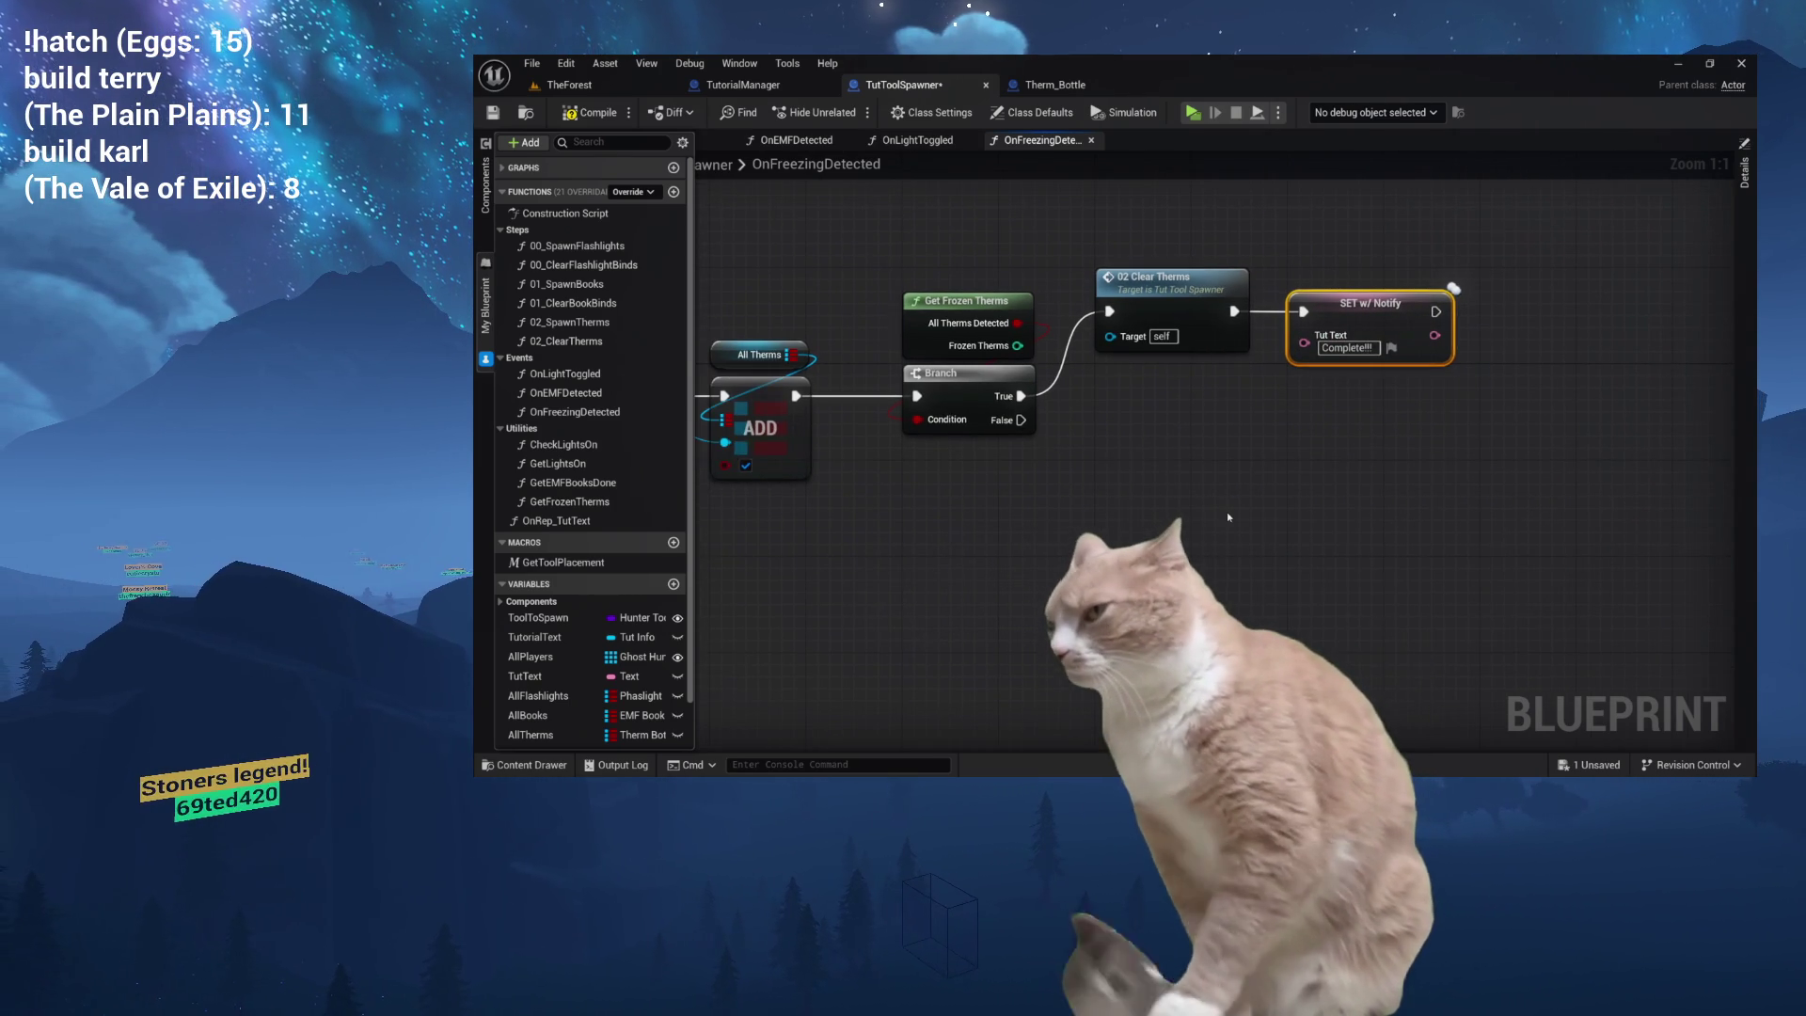
pyautogui.moveTo(1228, 517); pyautogui.dragTo(1274, 531)
pyautogui.moveTo(1148, 527); pyautogui.dragTo(1097, 532)
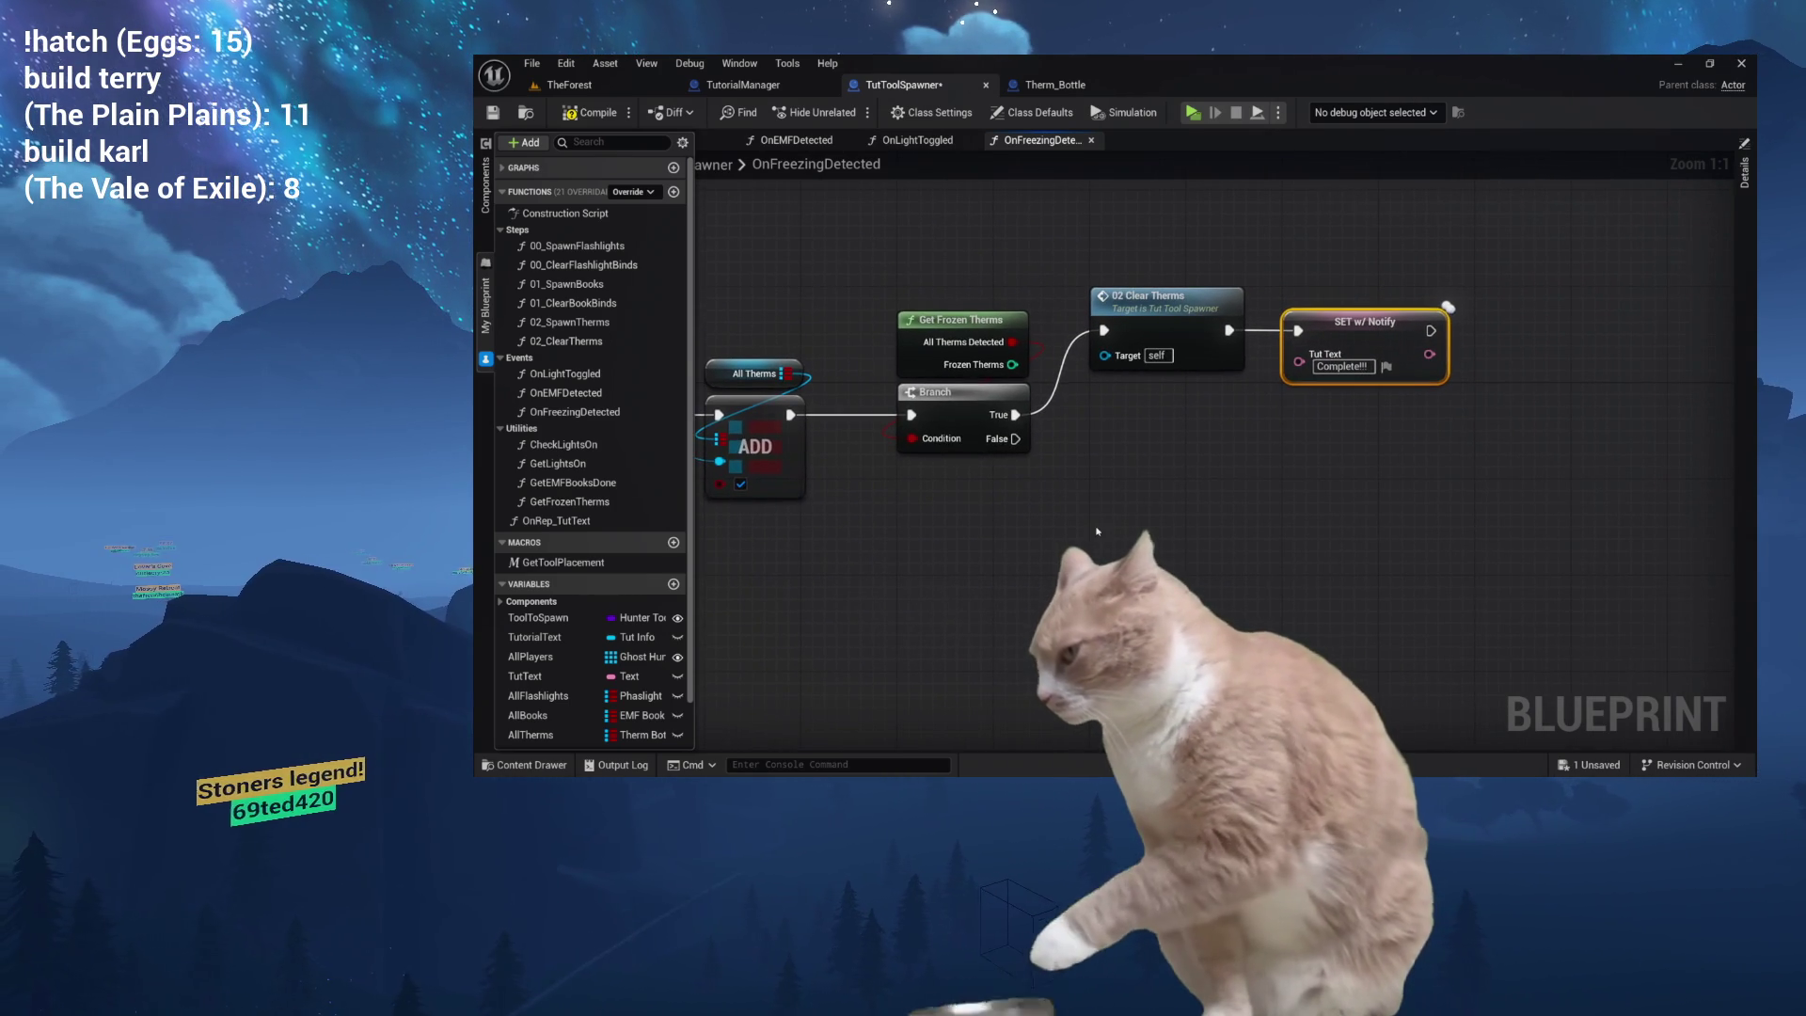
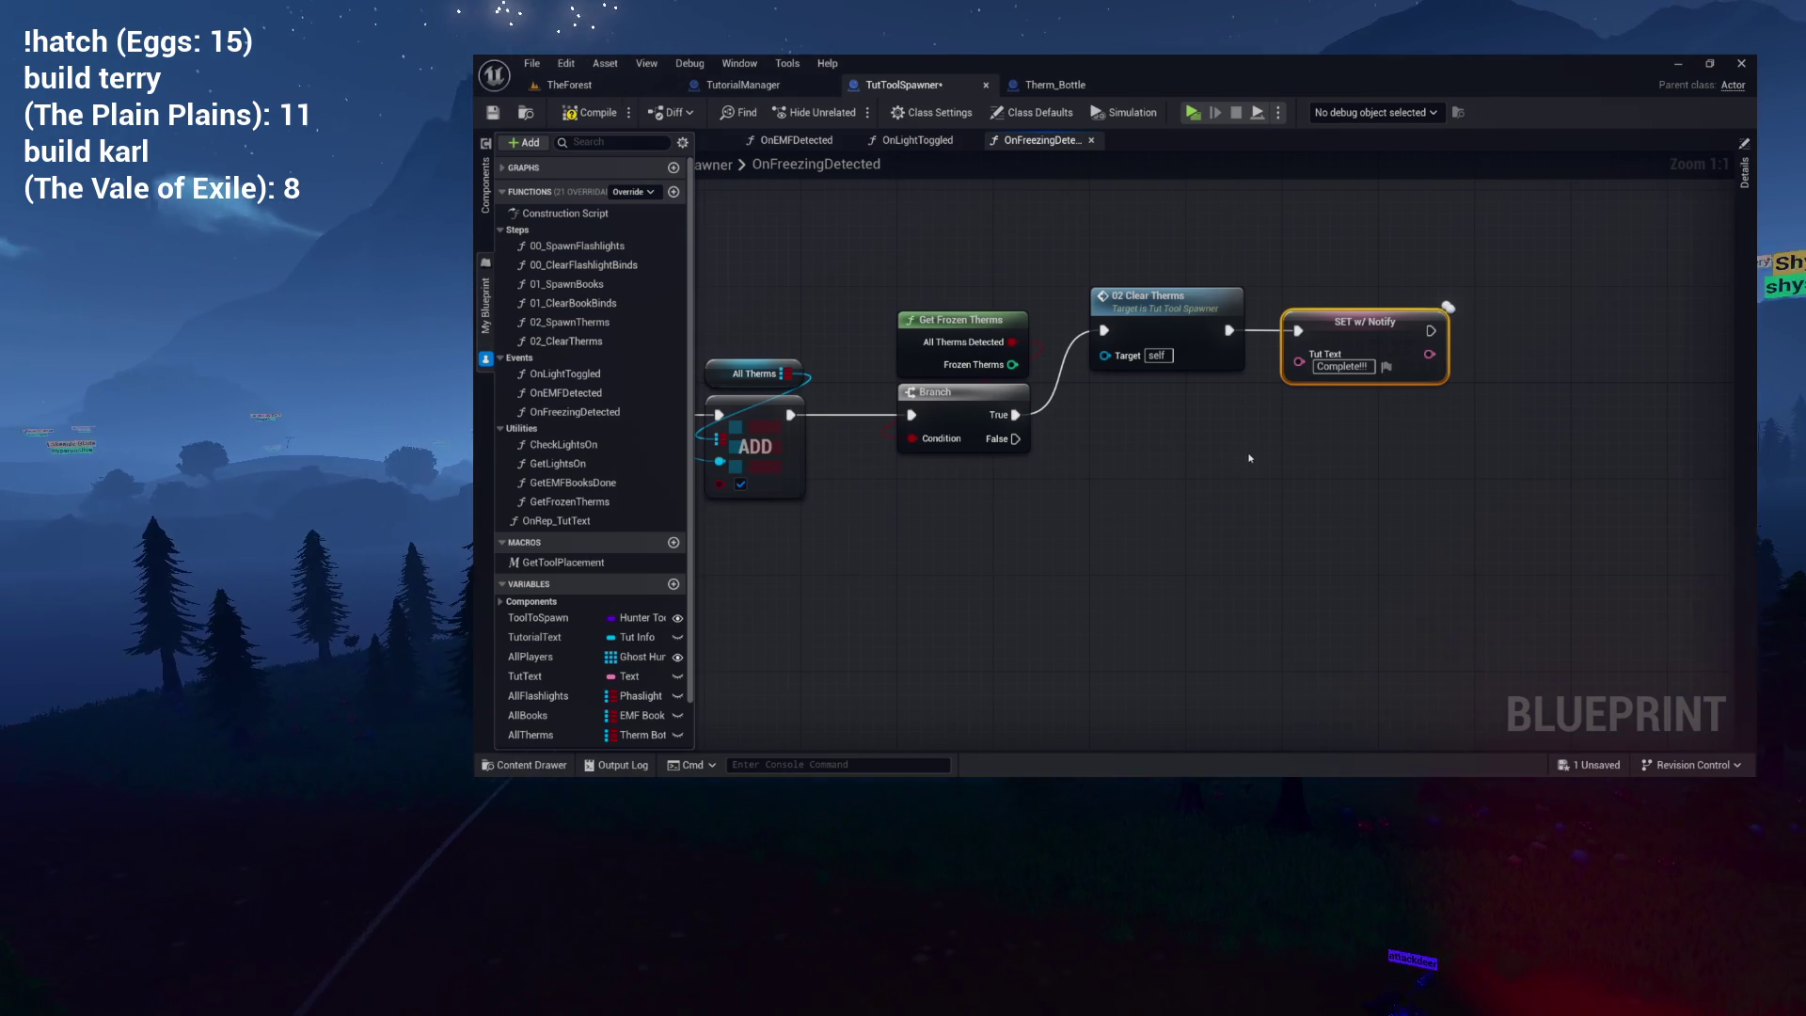
# Copy the flashlight-count Format Text node from OnLightToggled into the OnFreezingDetected graph's clipboard.
pyautogui.moveTo(1249, 455); pyautogui.dragTo(1159, 459)
pyautogui.moveTo(874, 232); pyautogui.dragTo(1170, 437)
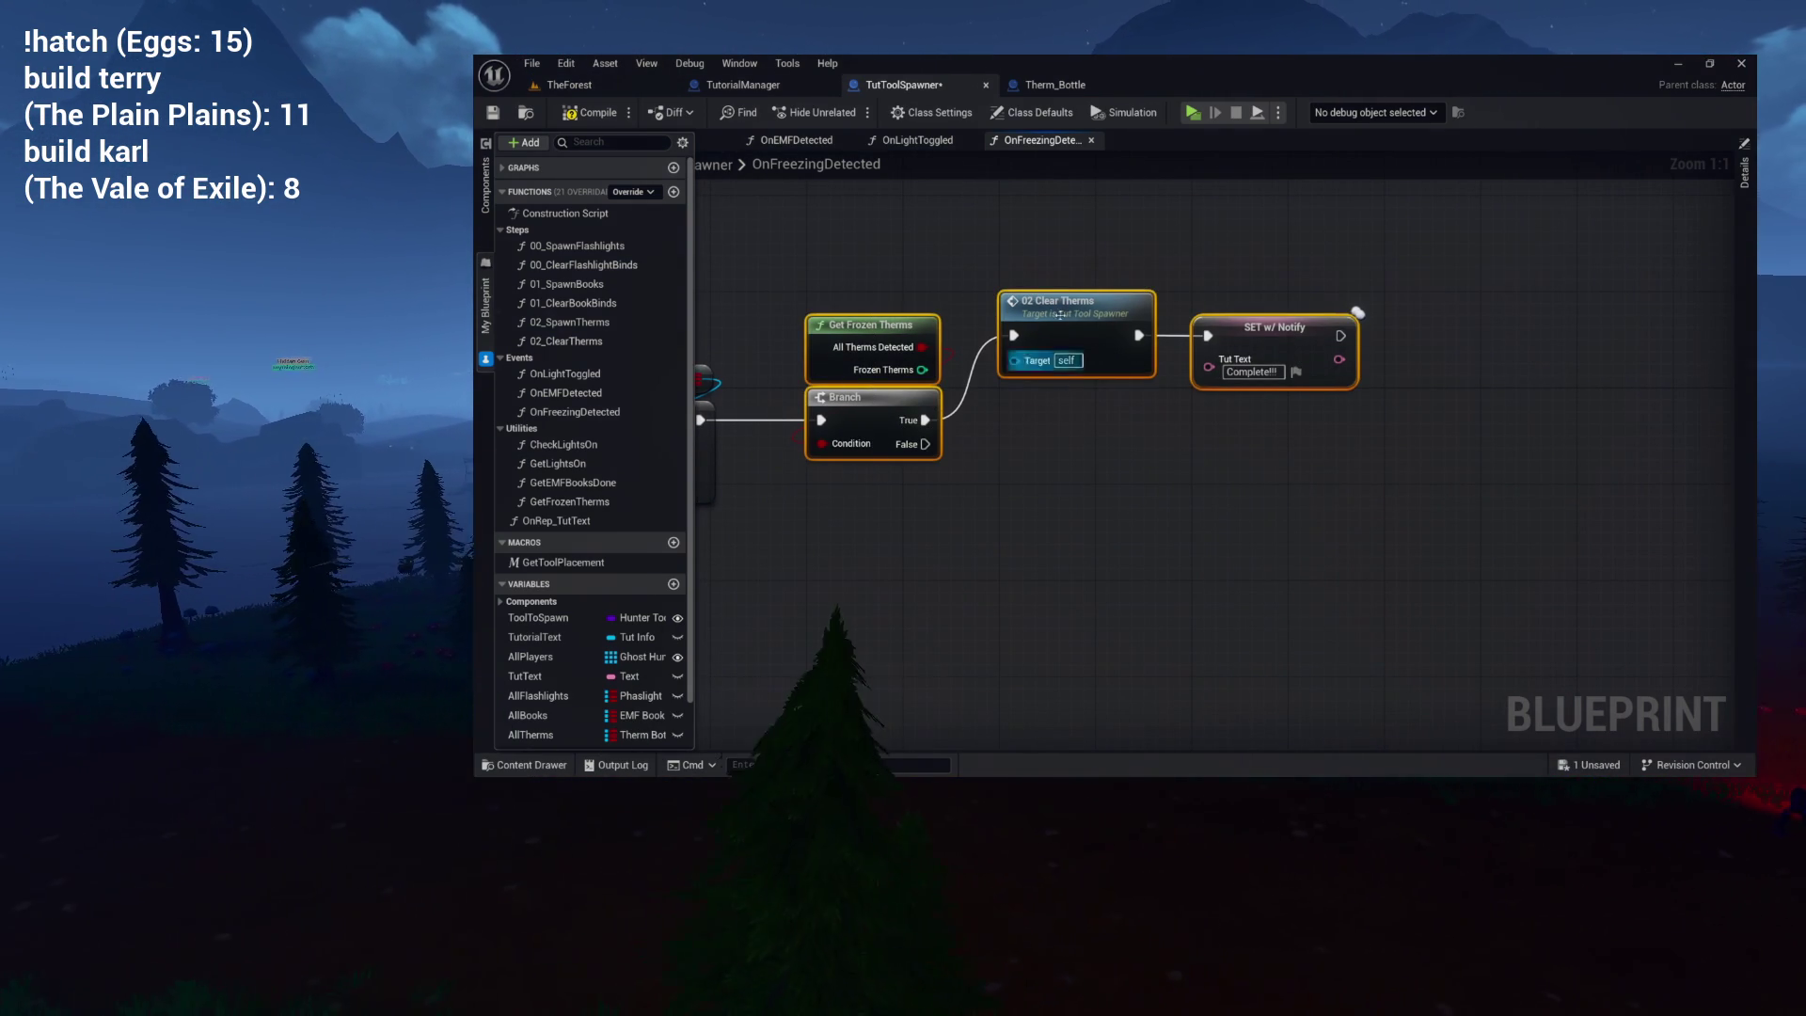
pyautogui.click(911, 141)
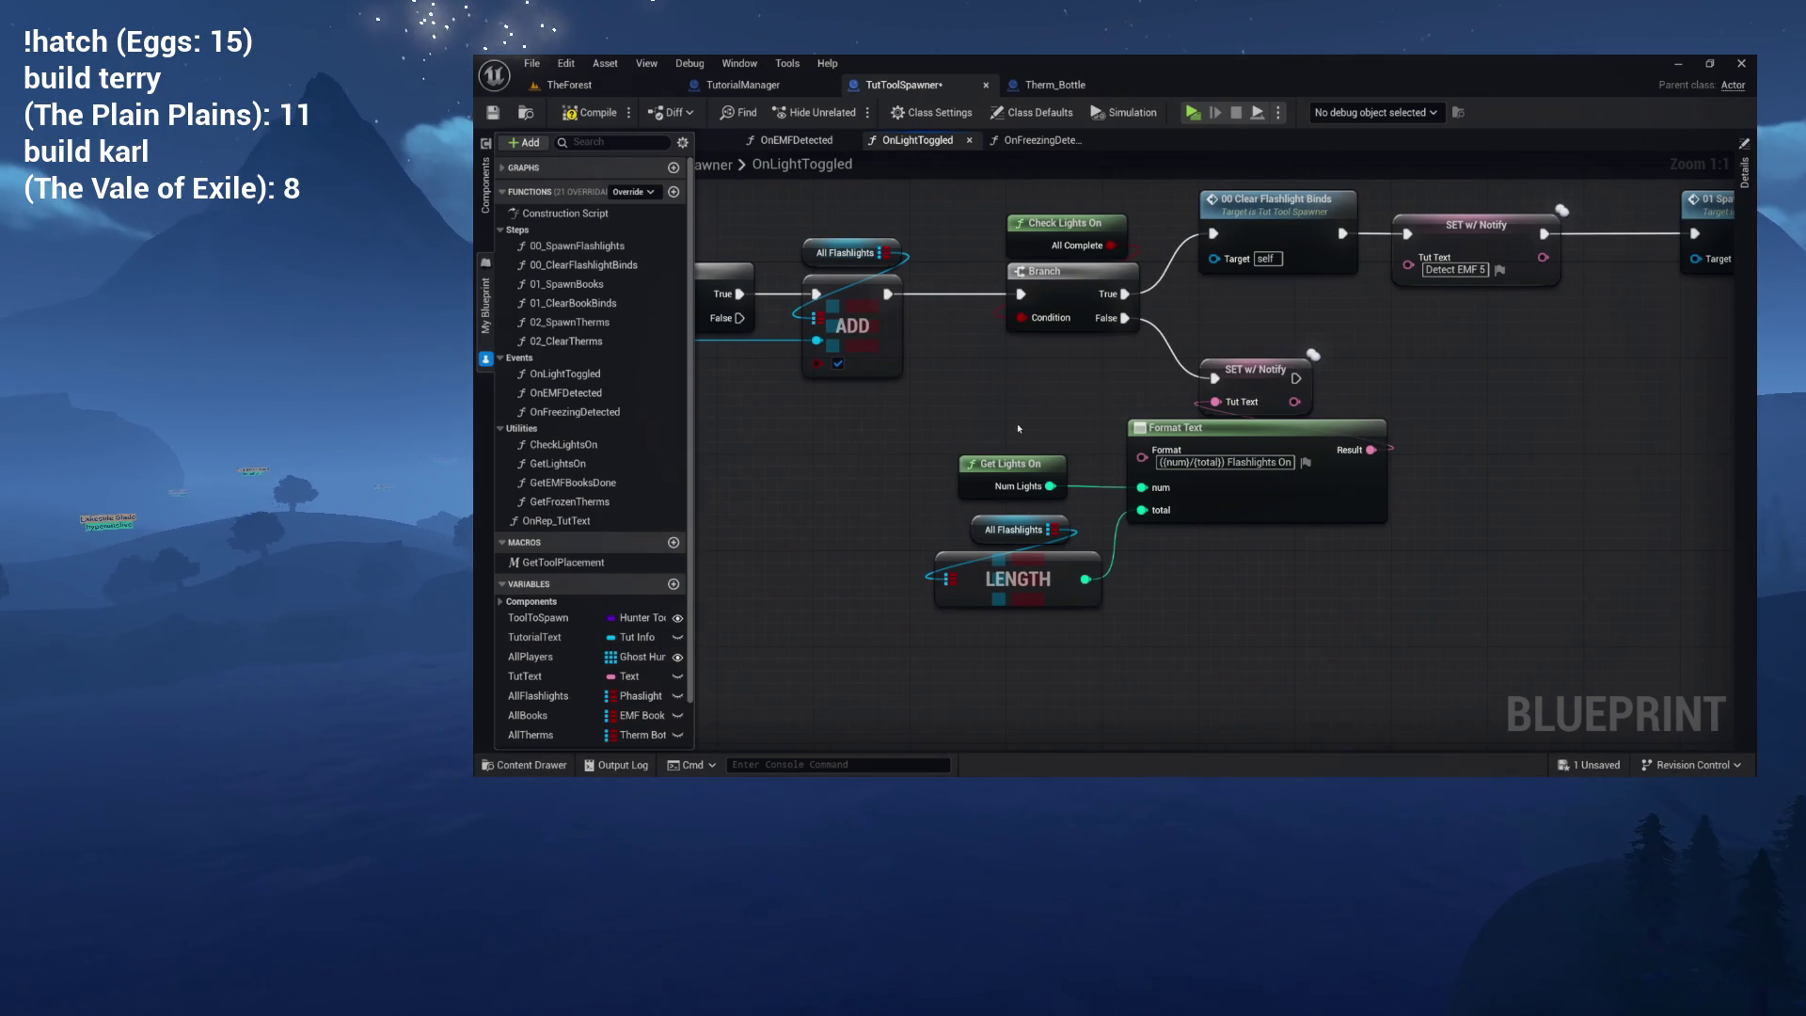
pyautogui.moveTo(1249, 538); pyautogui.dragTo(1260, 501)
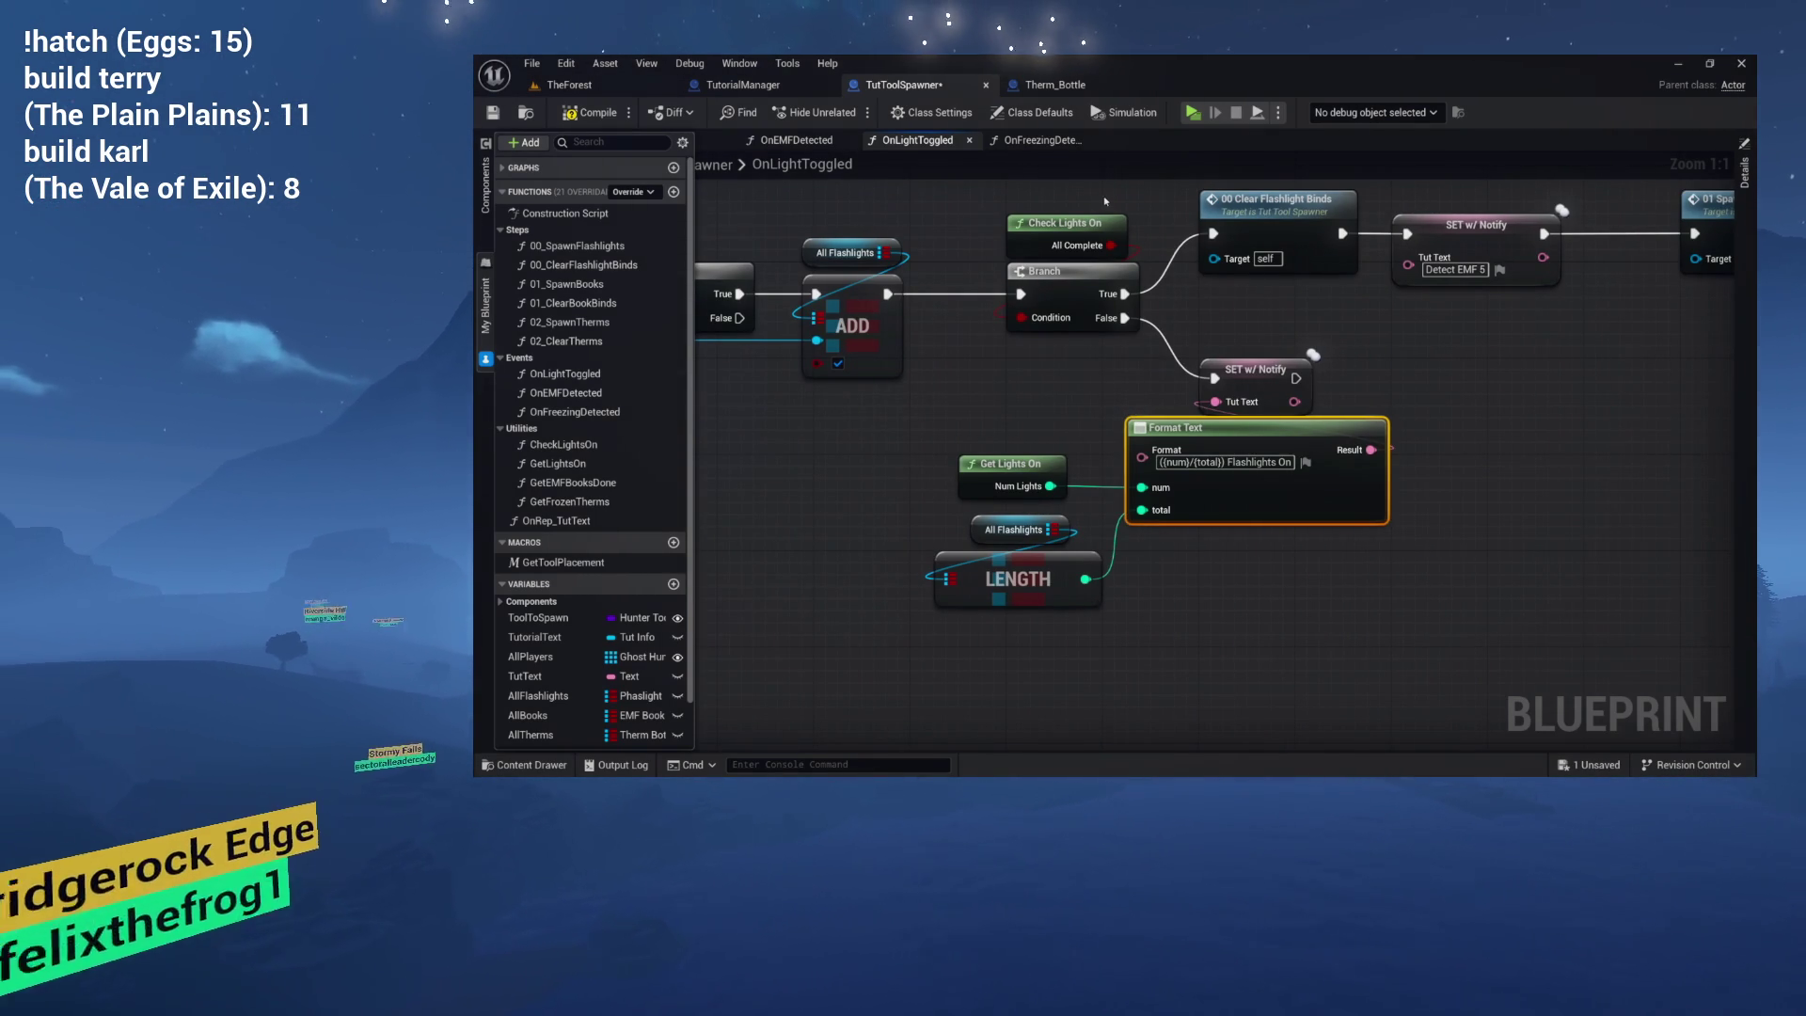
pyautogui.click(1060, 140)
pyautogui.click(1112, 541)
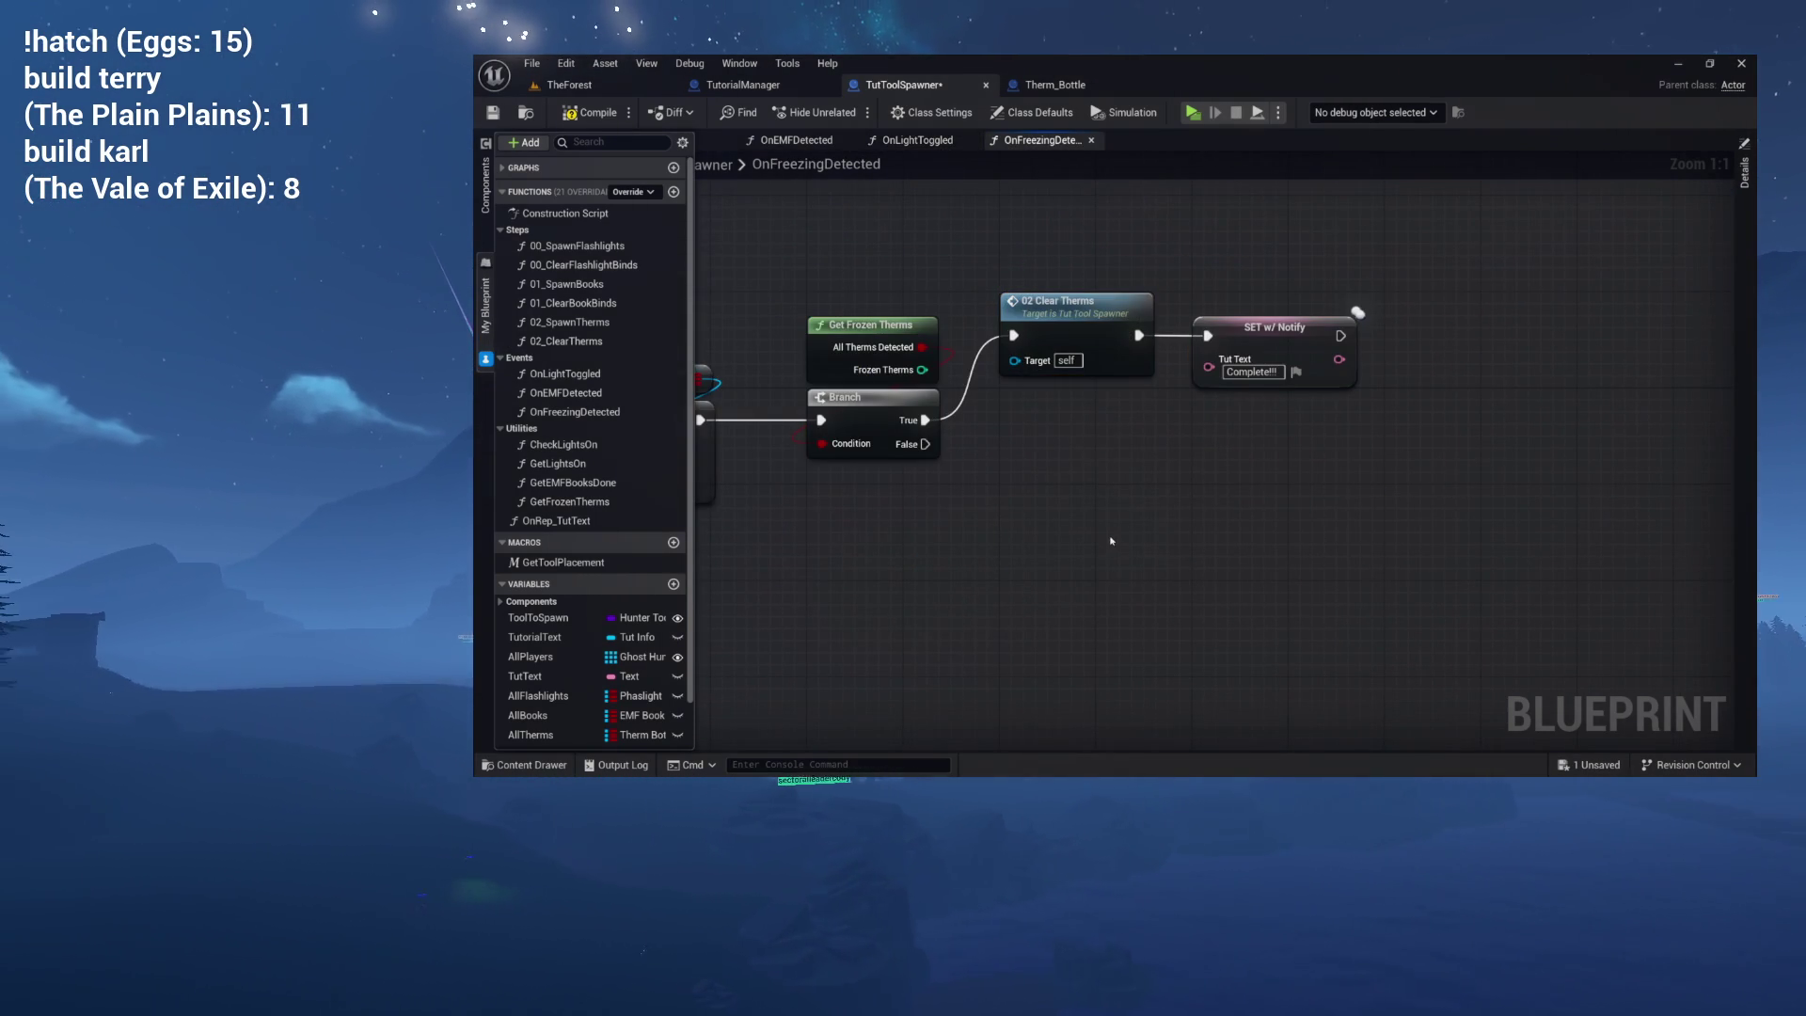
# Paste the Format Text node, feeding frozen therms into num and All Therms Length into total.
pyautogui.hotkey('ctrl', 'v')
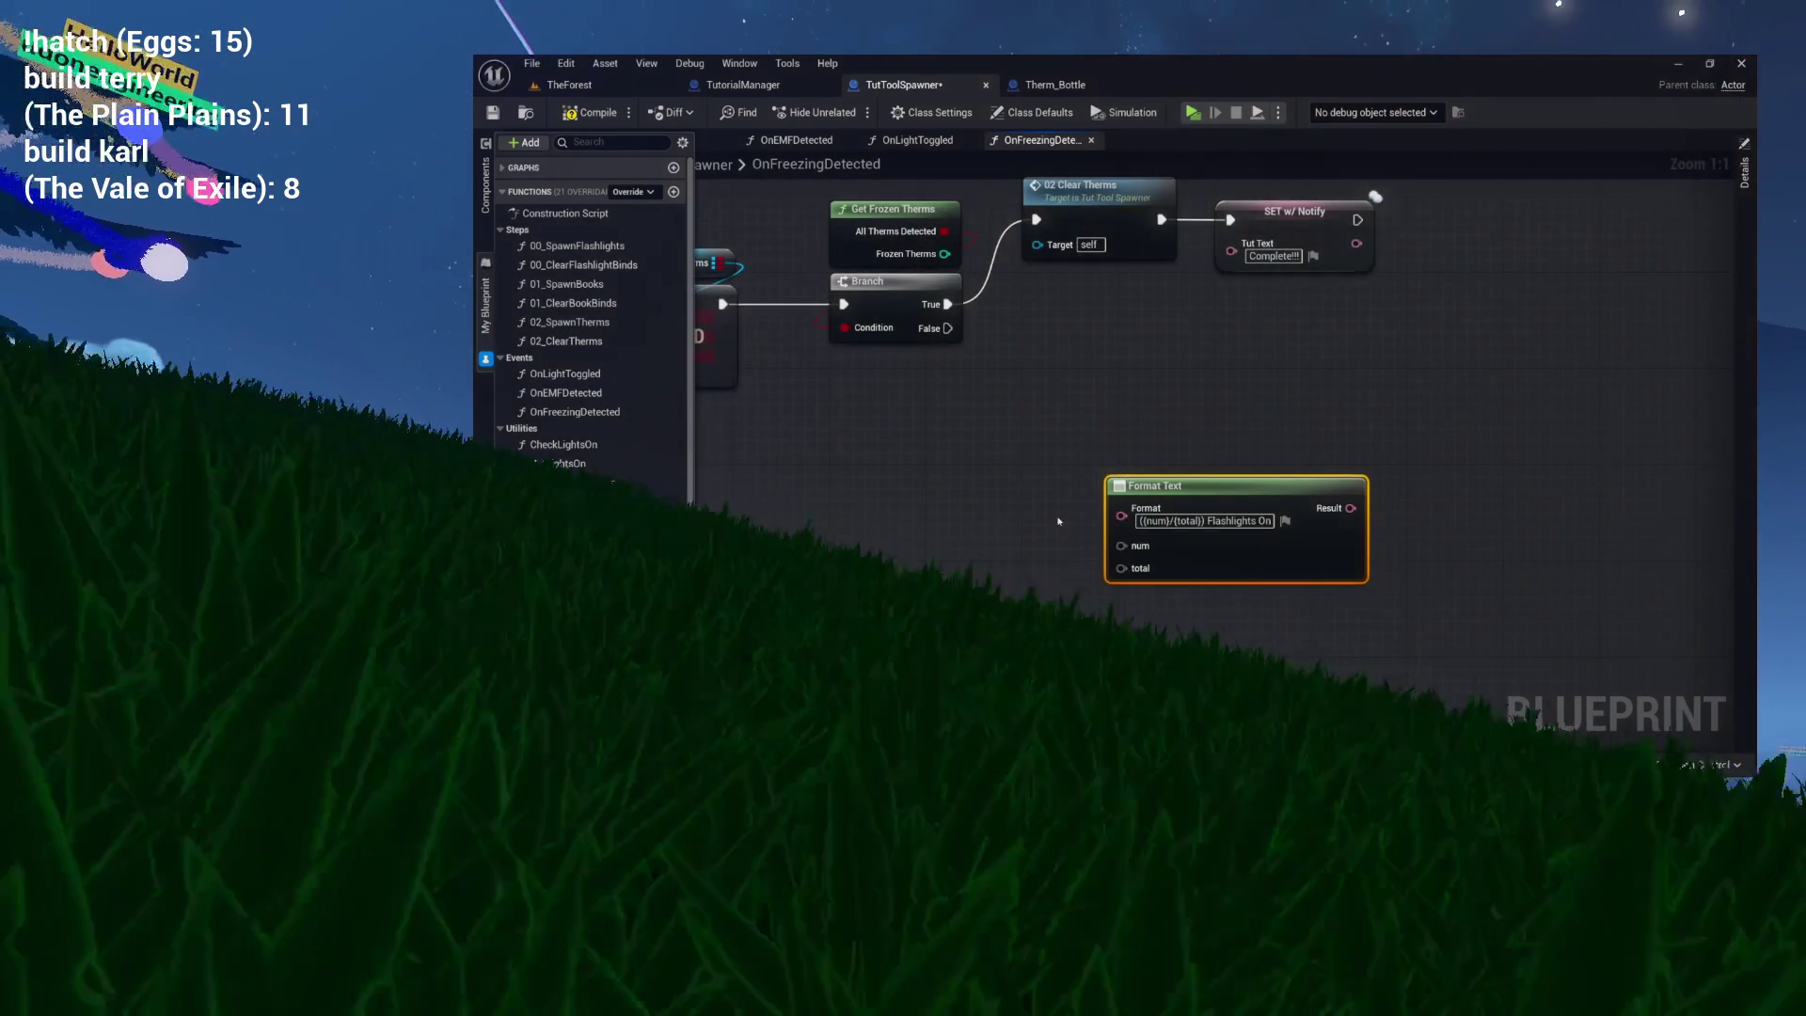
pyautogui.moveTo(923, 252)
pyautogui.mouseDown()
pyautogui.moveTo(1021, 303)
pyautogui.moveTo(1122, 546)
pyautogui.mouseUp()
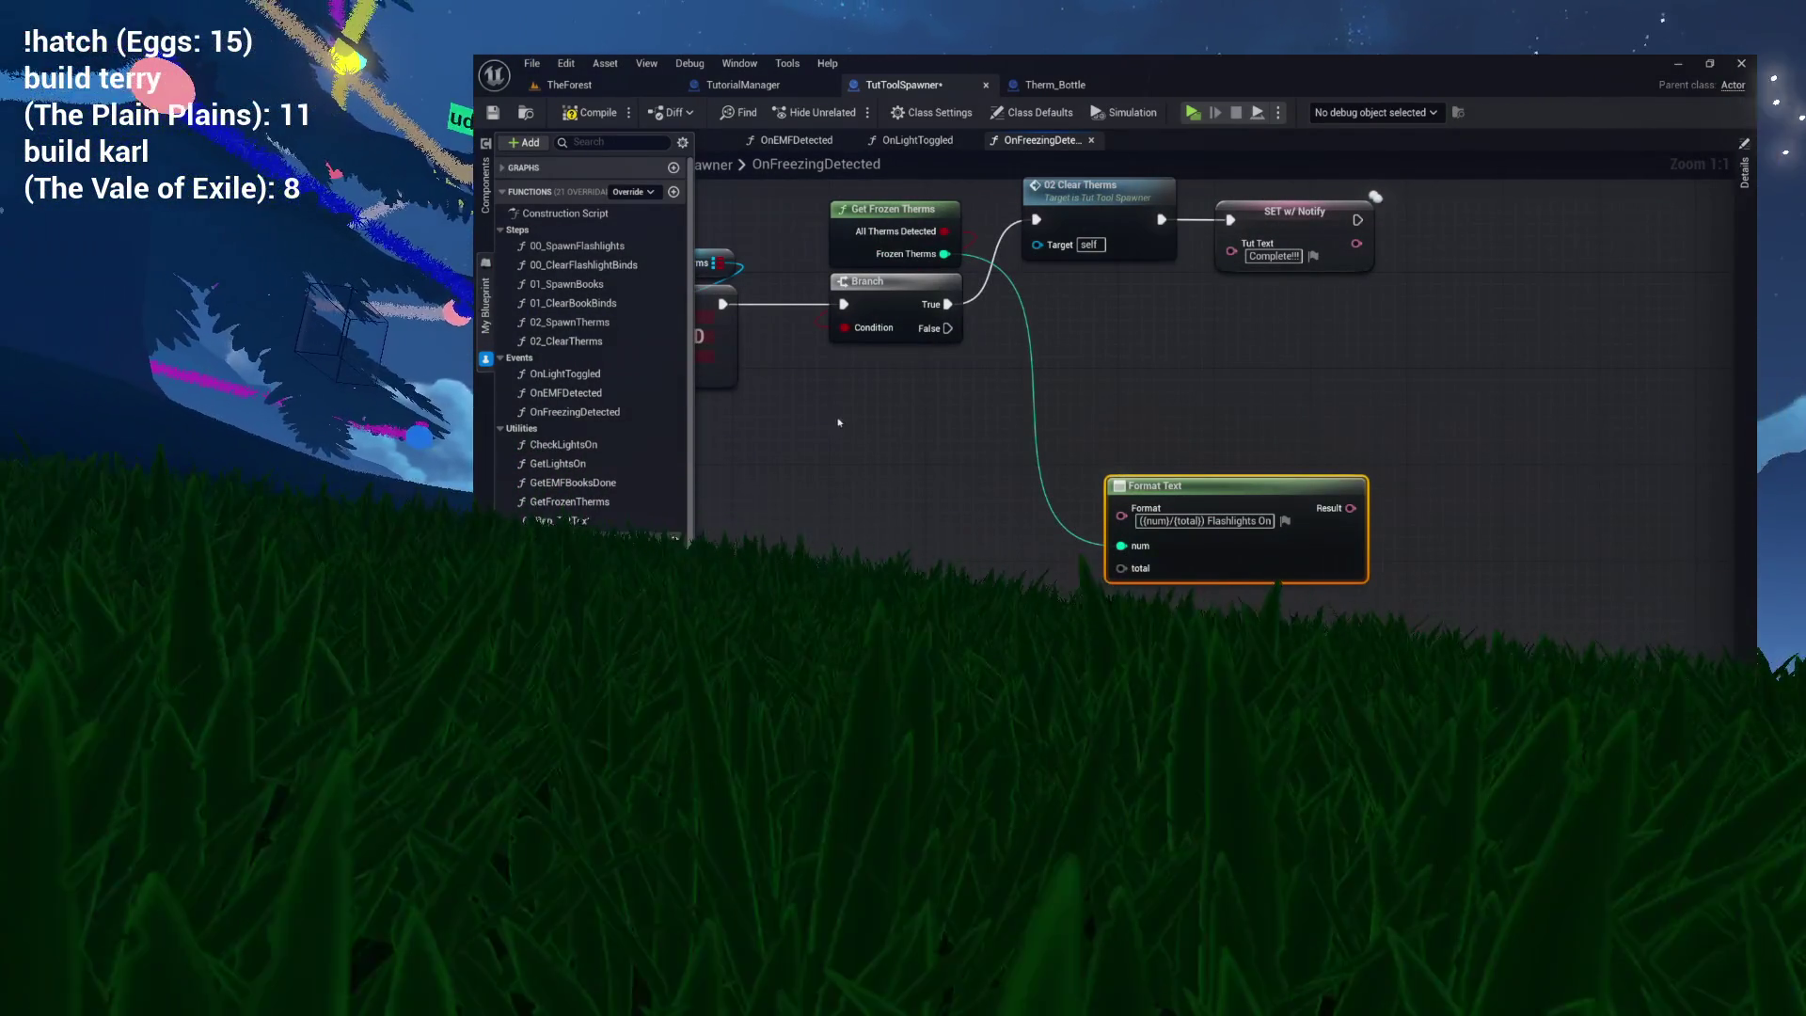
pyautogui.moveTo(832, 423); pyautogui.dragTo(996, 429)
pyautogui.moveTo(884, 269); pyautogui.dragTo(1029, 508)
pyautogui.write('length')
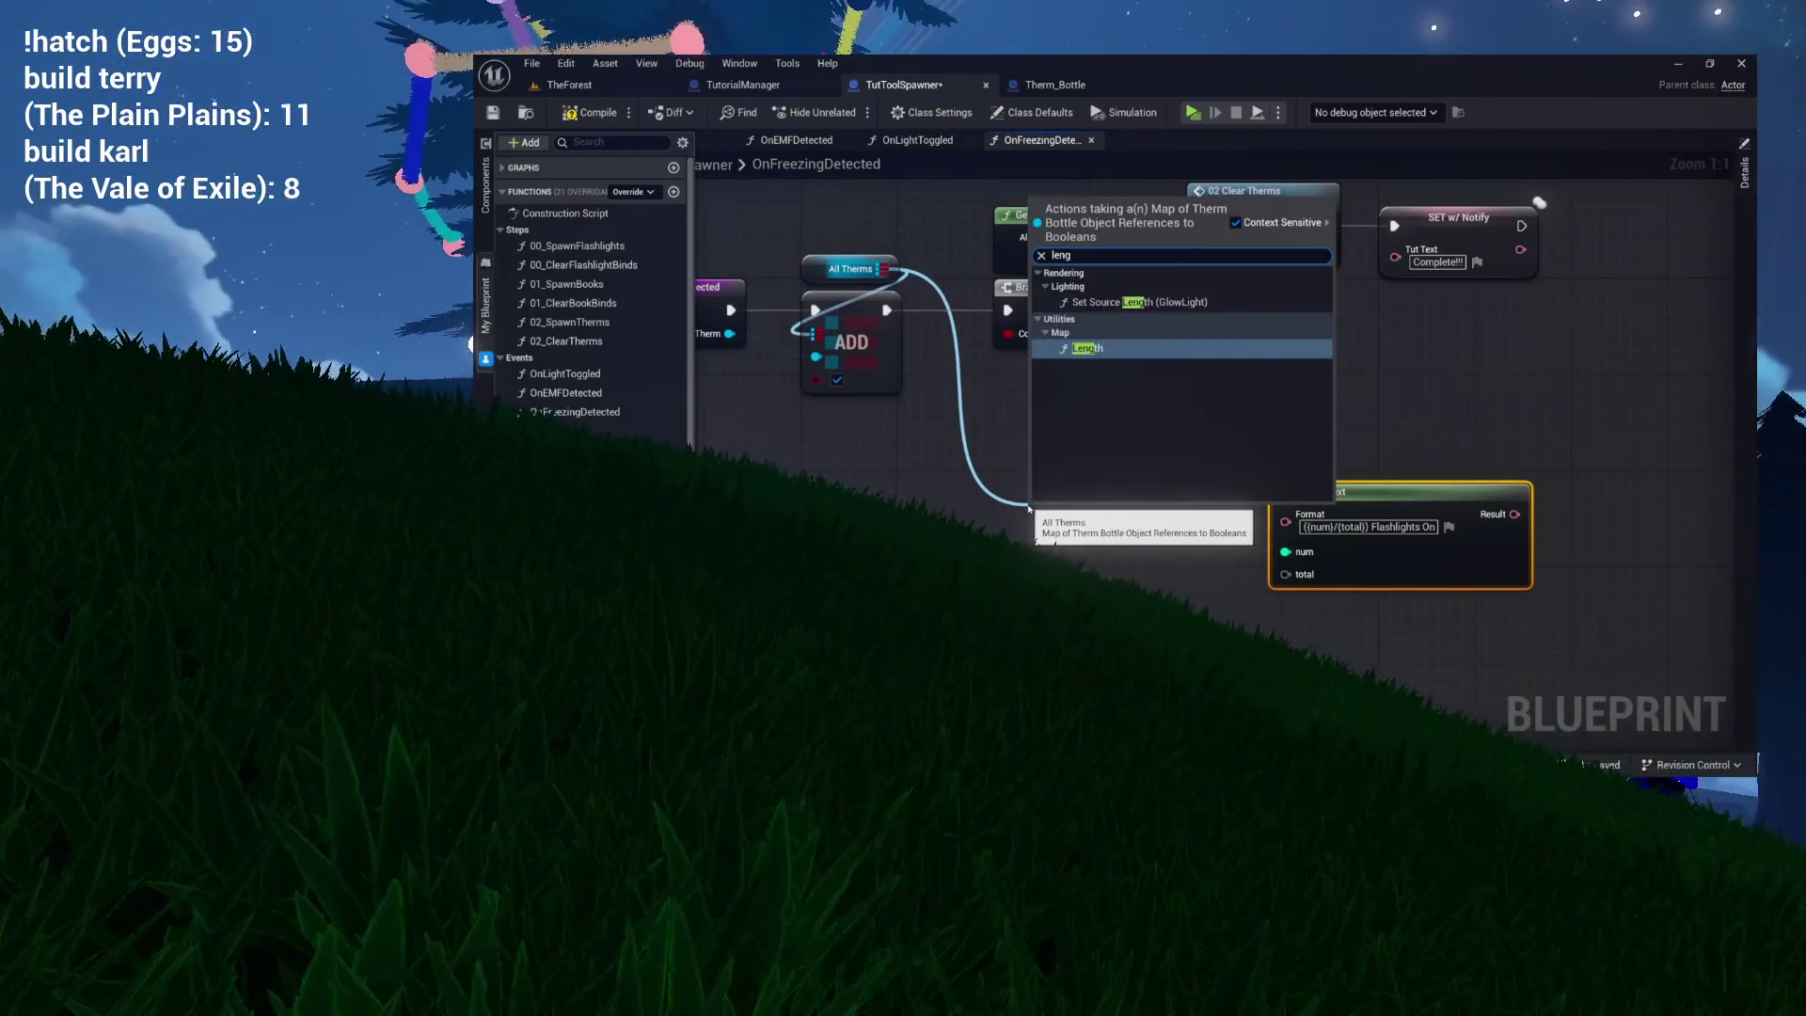
pyautogui.press('Return')
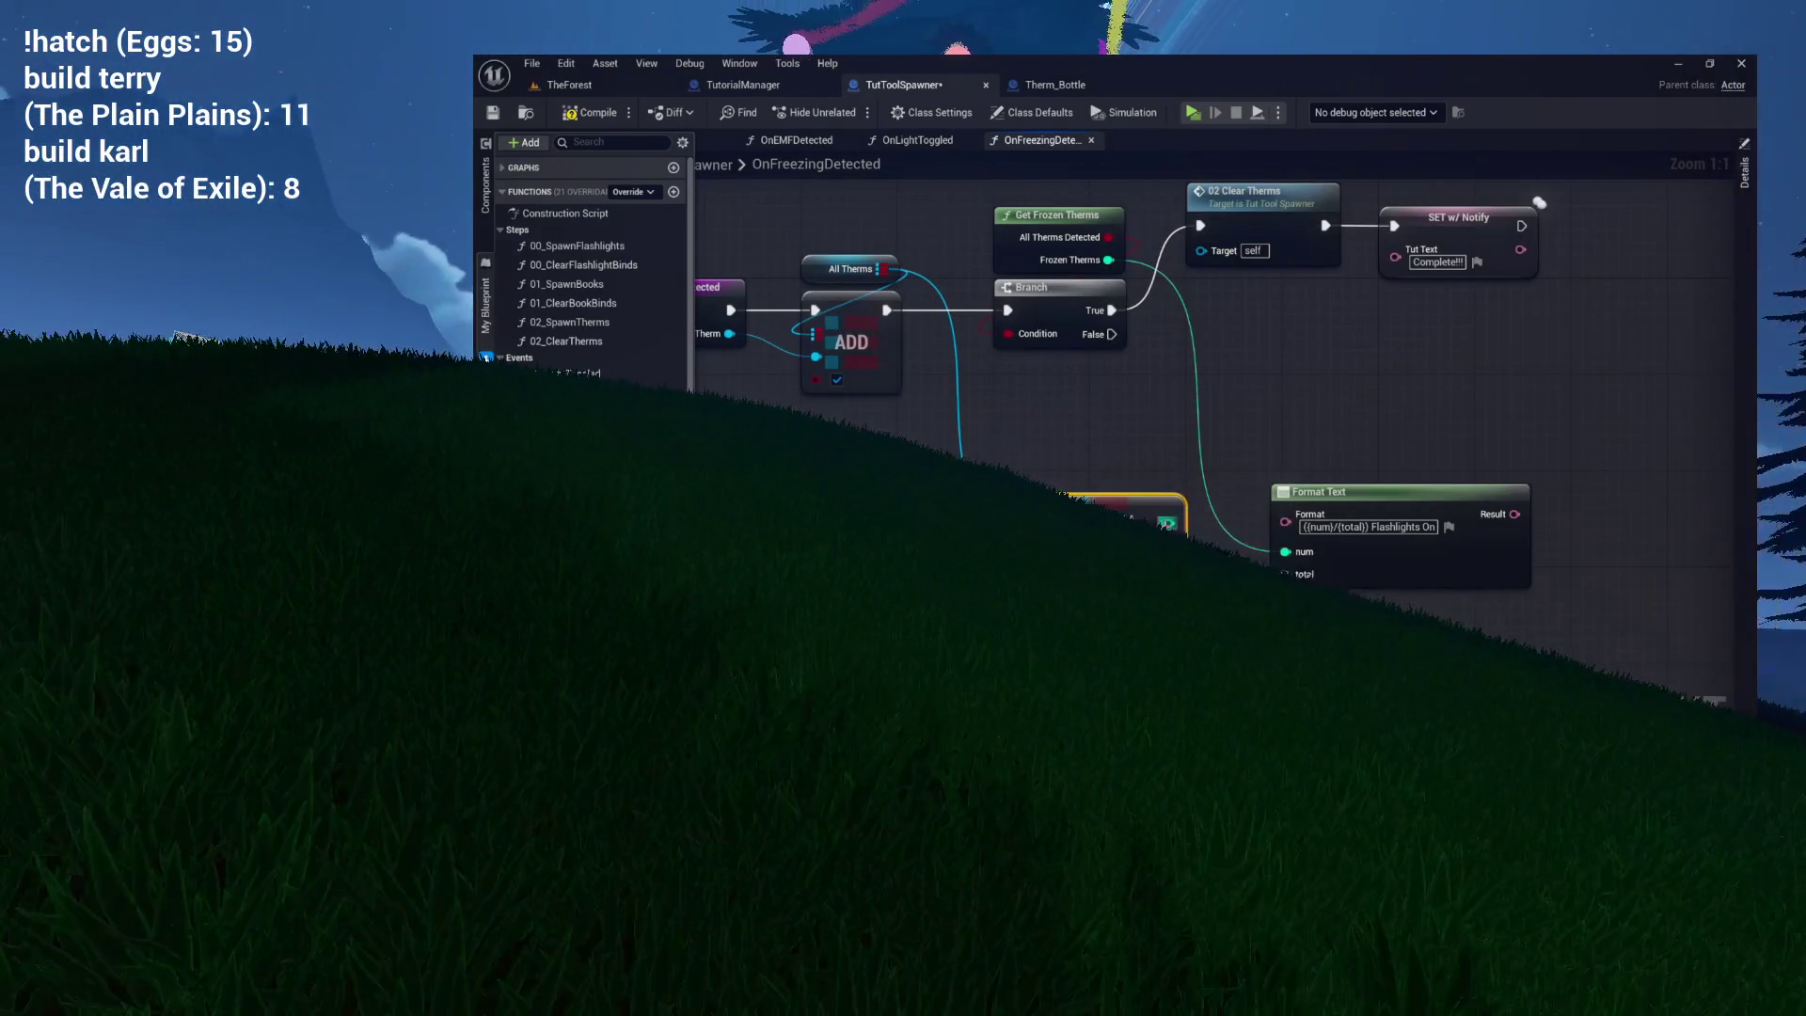
# Change the format text to '{num}/{total} Therms detected' and wire the Branch's False path onward.
pyautogui.moveTo(1129, 489); pyautogui.dragTo(986, 490)
pyautogui.write('Therm')
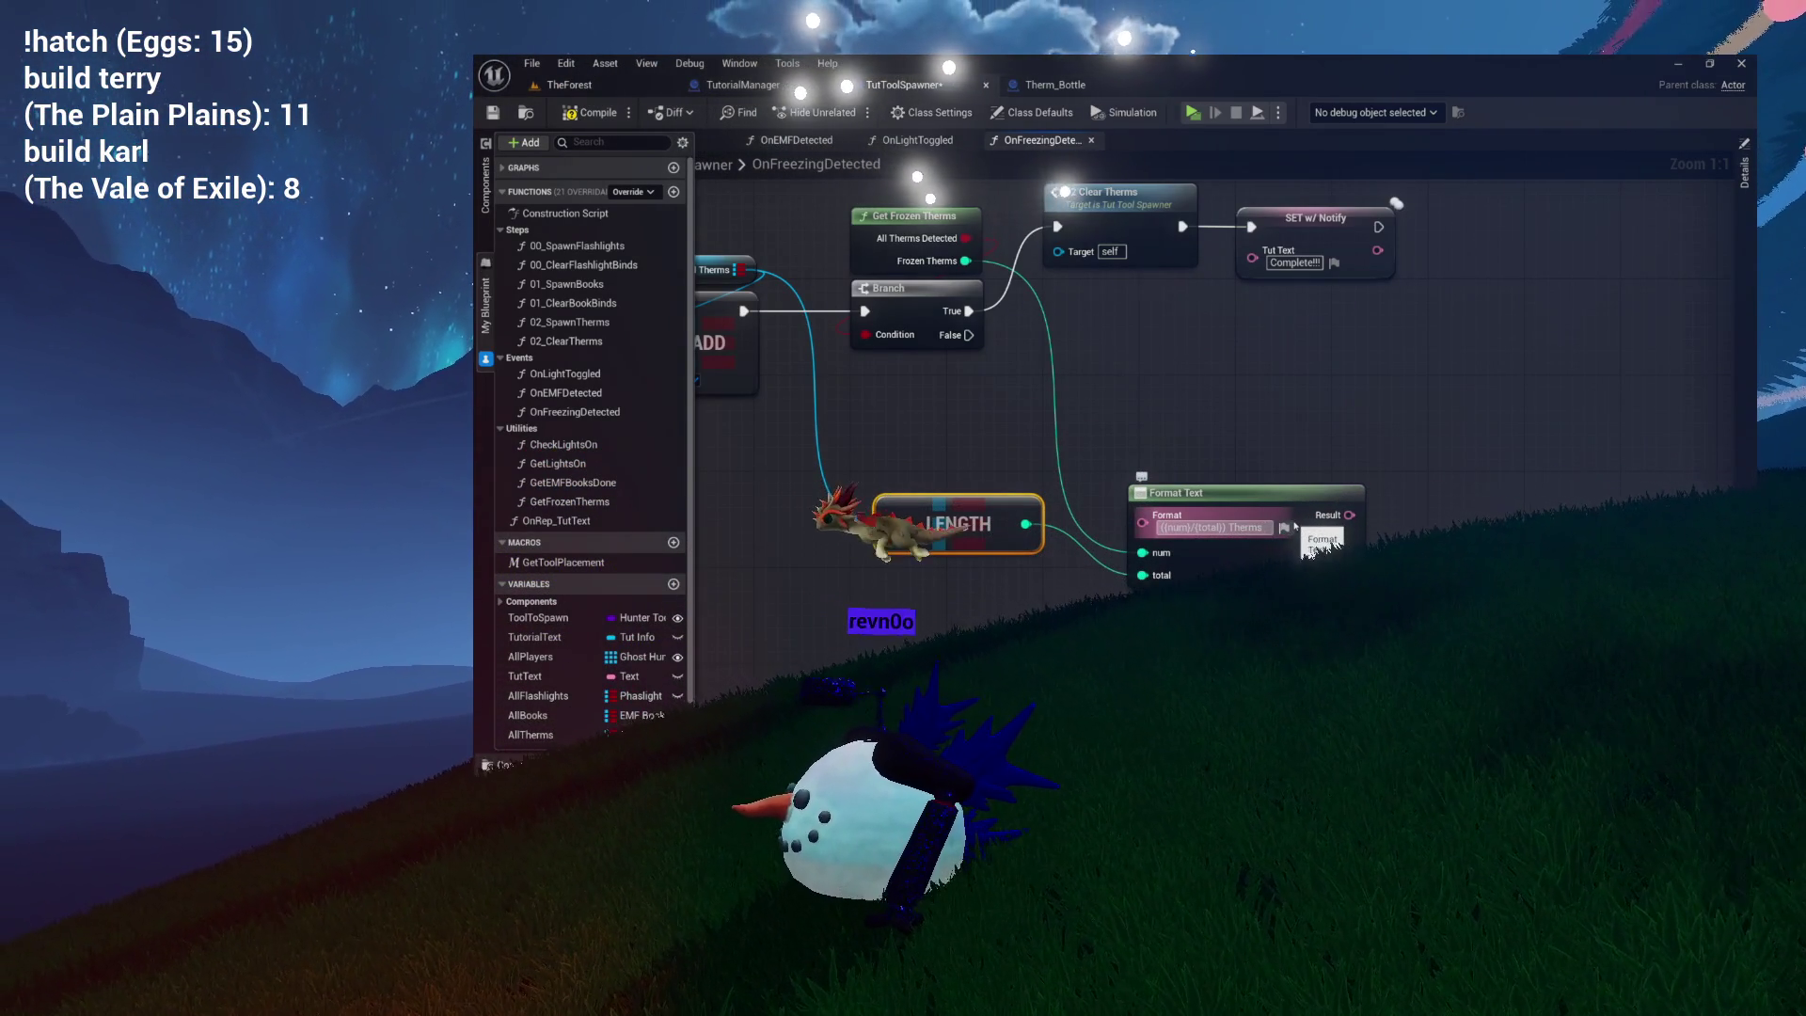
pyautogui.write('detected')
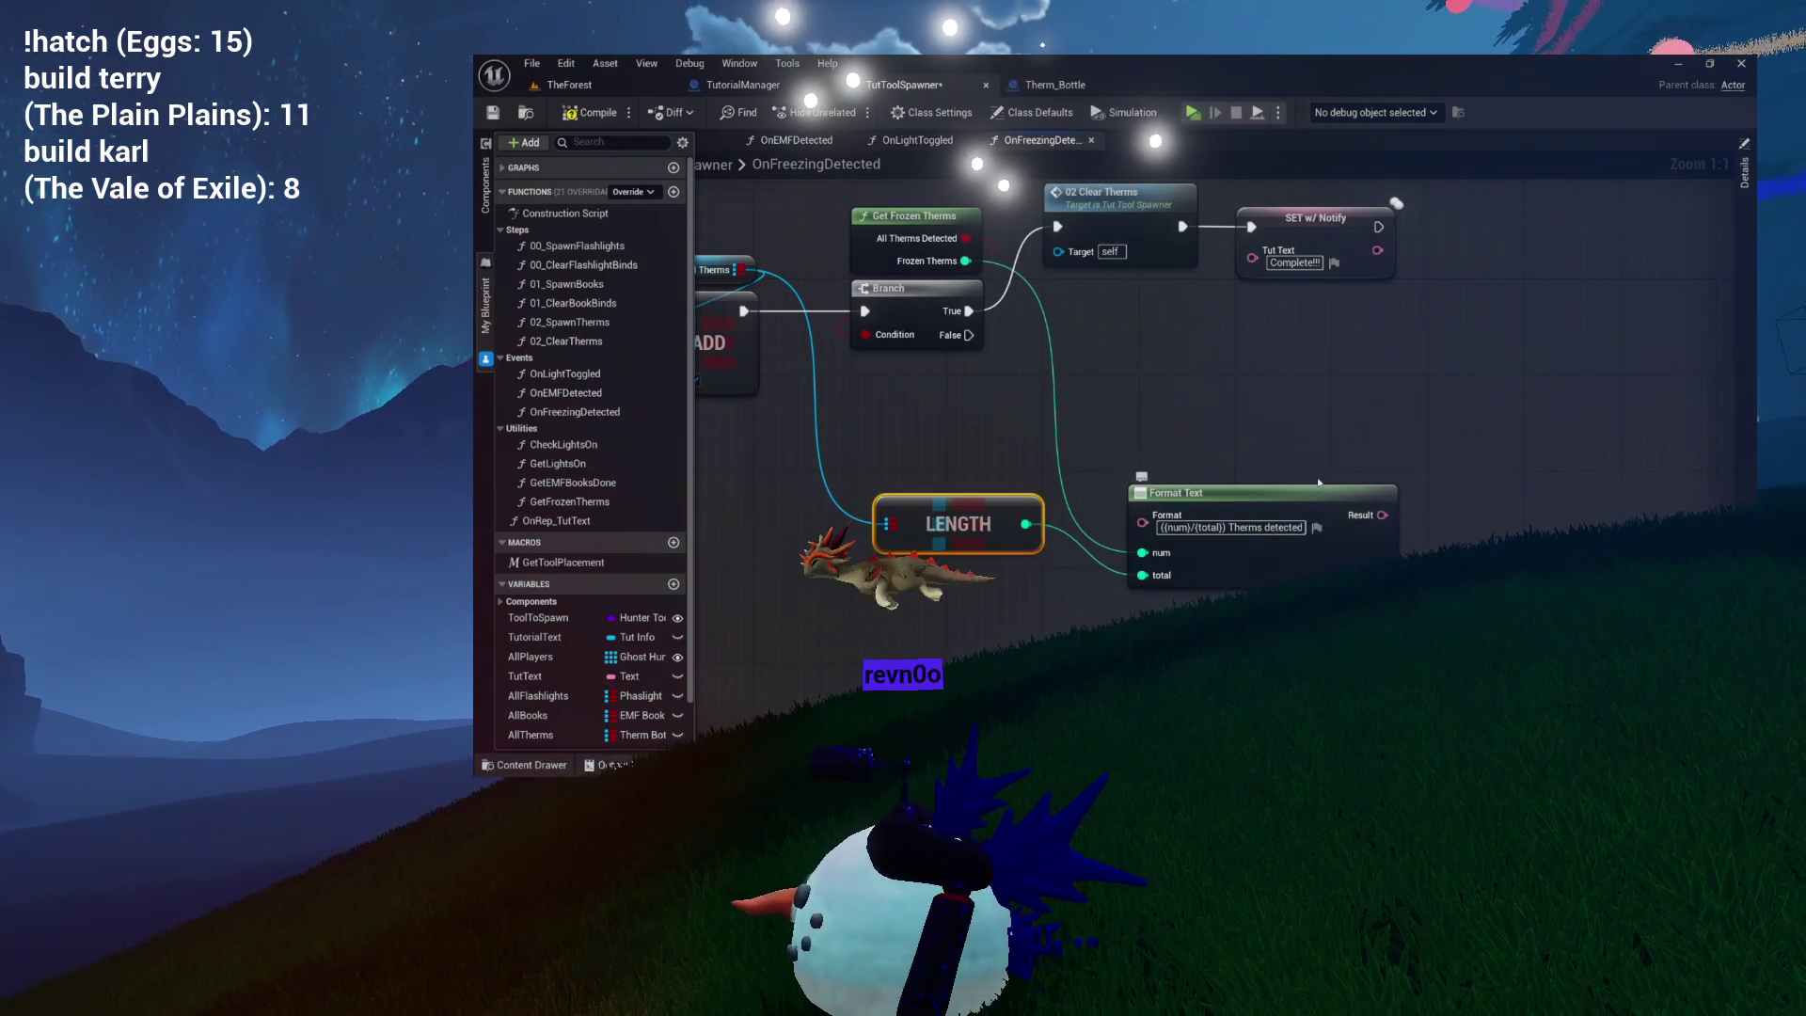
pyautogui.moveTo(1319, 482); pyautogui.dragTo(1180, 479)
pyautogui.moveTo(1054, 213); pyautogui.dragTo(1047, 407)
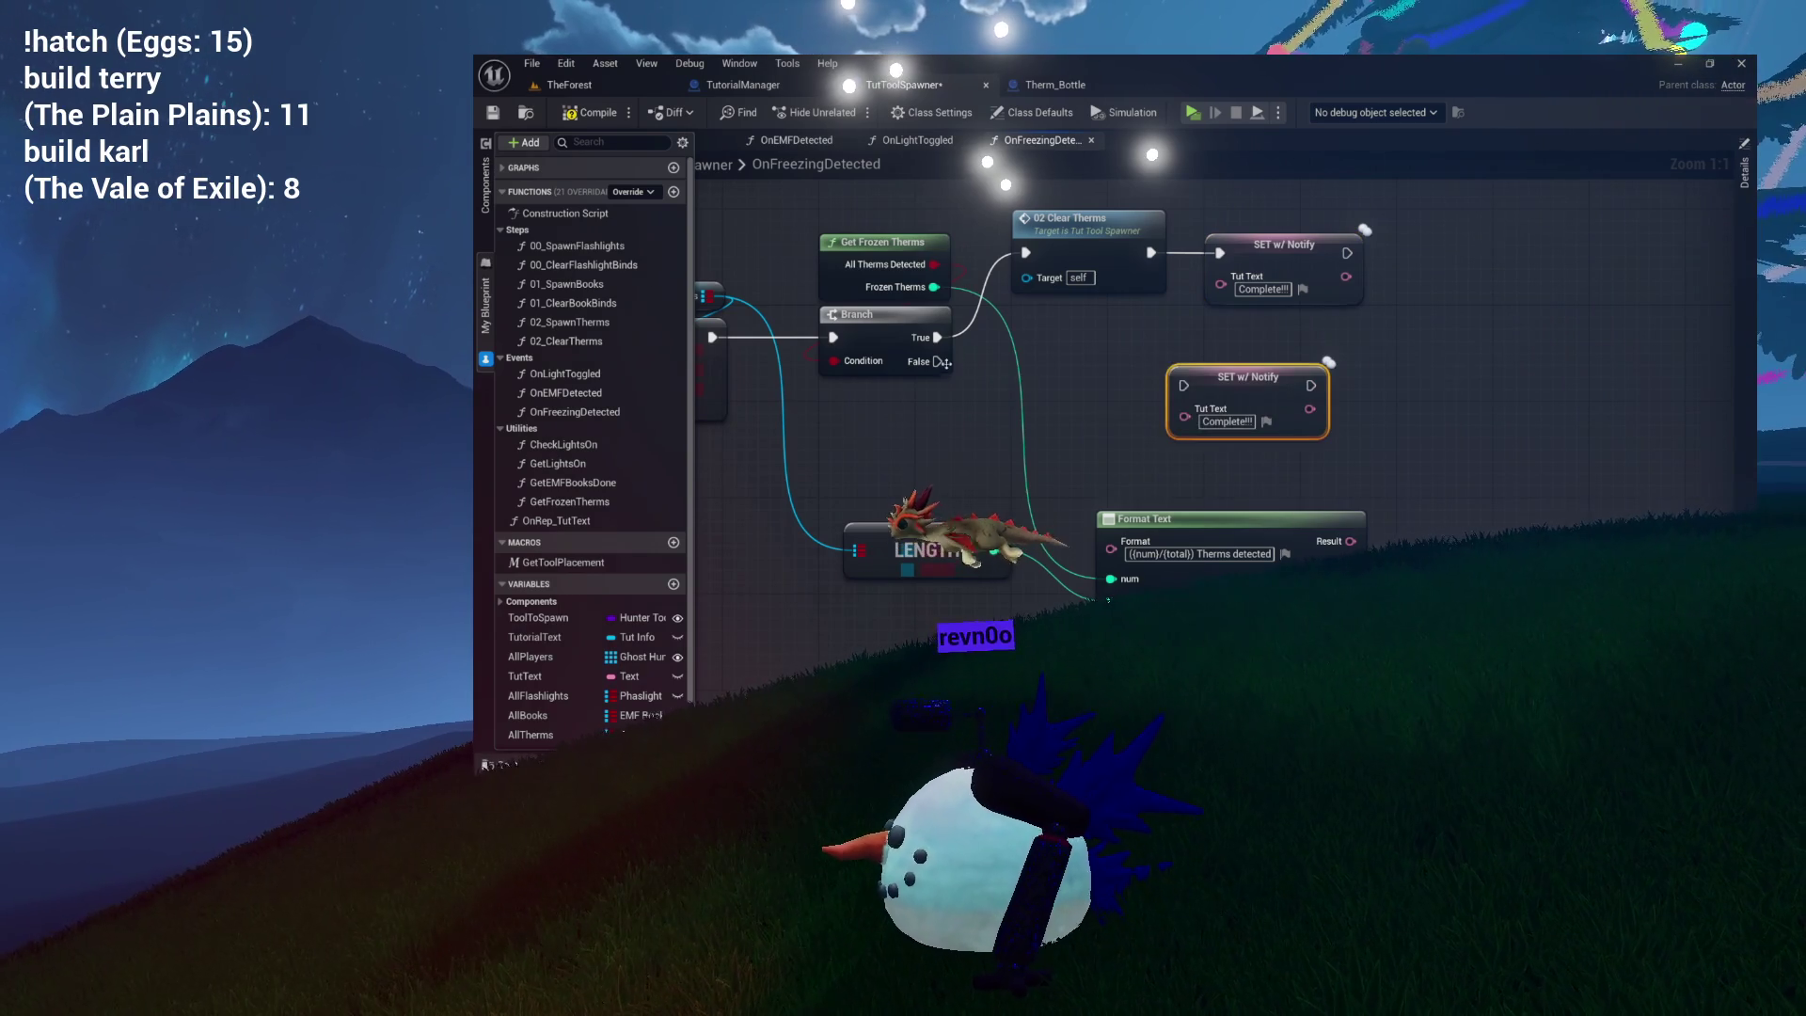
pyautogui.moveTo(939, 361)
pyautogui.mouseDown()
pyautogui.moveTo(1140, 399)
pyautogui.moveTo(1068, 414)
pyautogui.moveTo(1168, 410)
pyautogui.mouseUp()
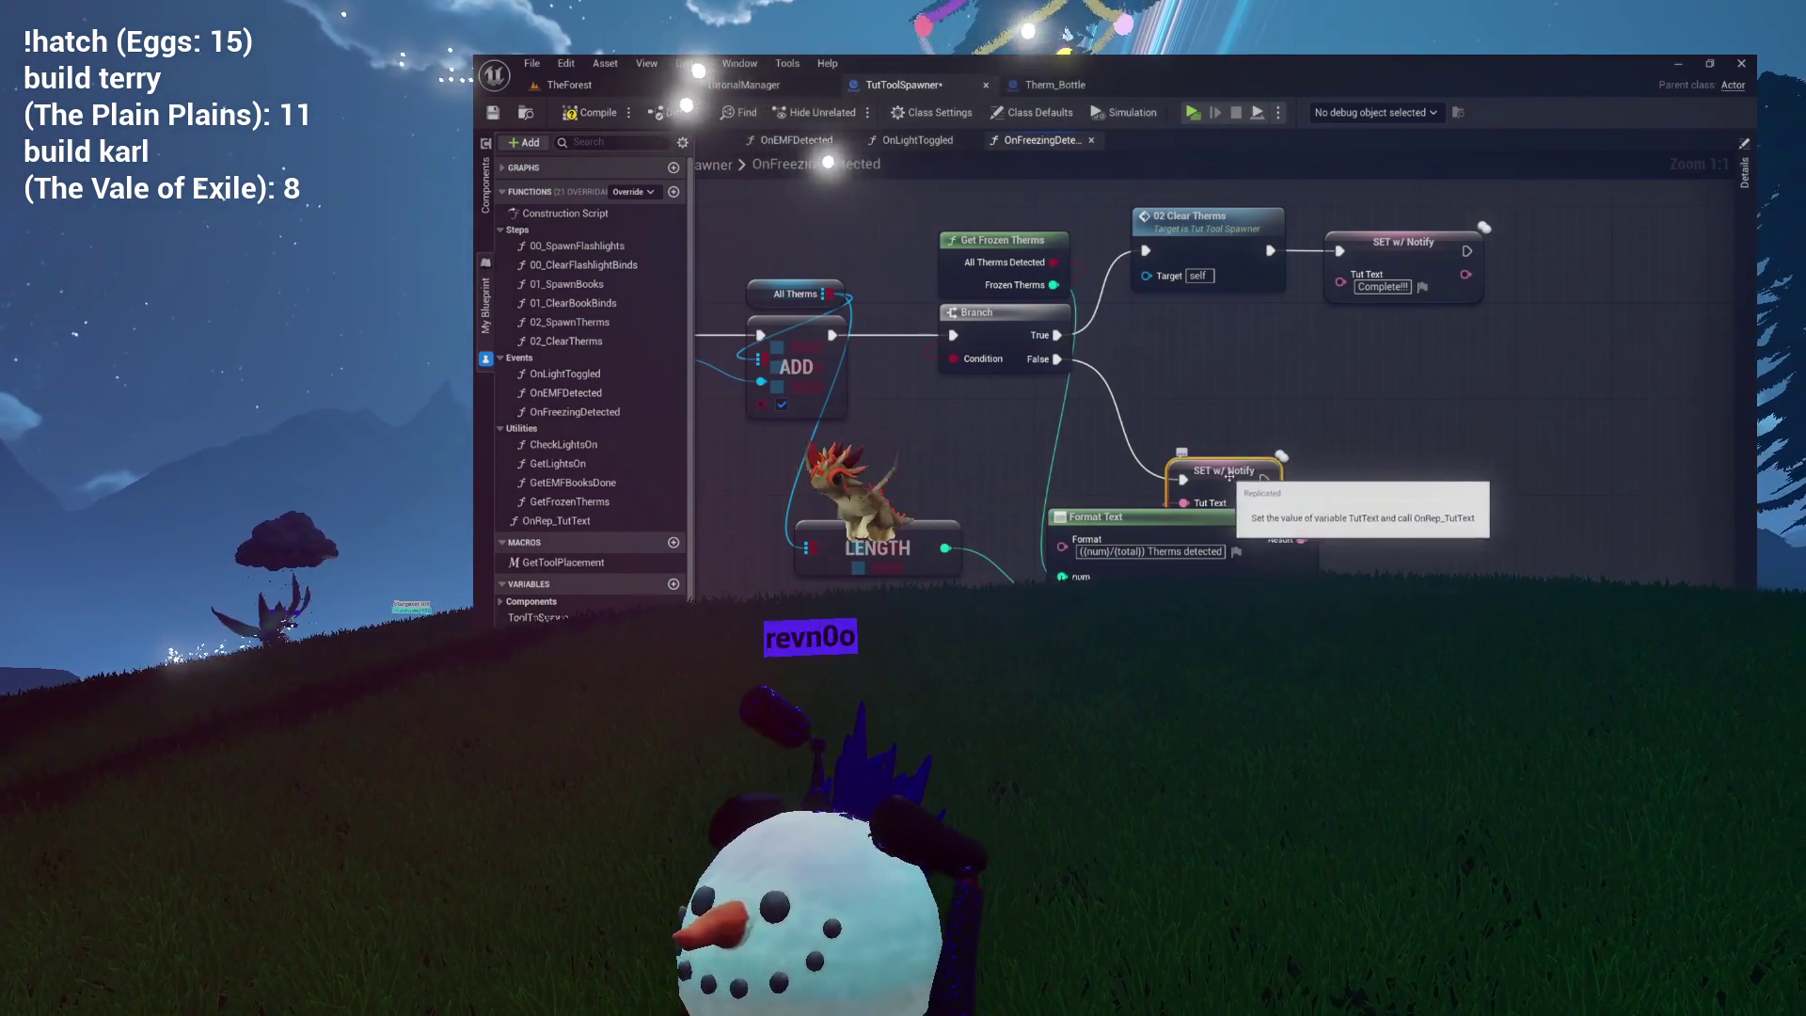
# Place the second SET w/ Notify and Format Text beside the Branch, then save TutToolSpawner.
pyautogui.moveTo(1223, 485); pyautogui.dragTo(1201, 425)
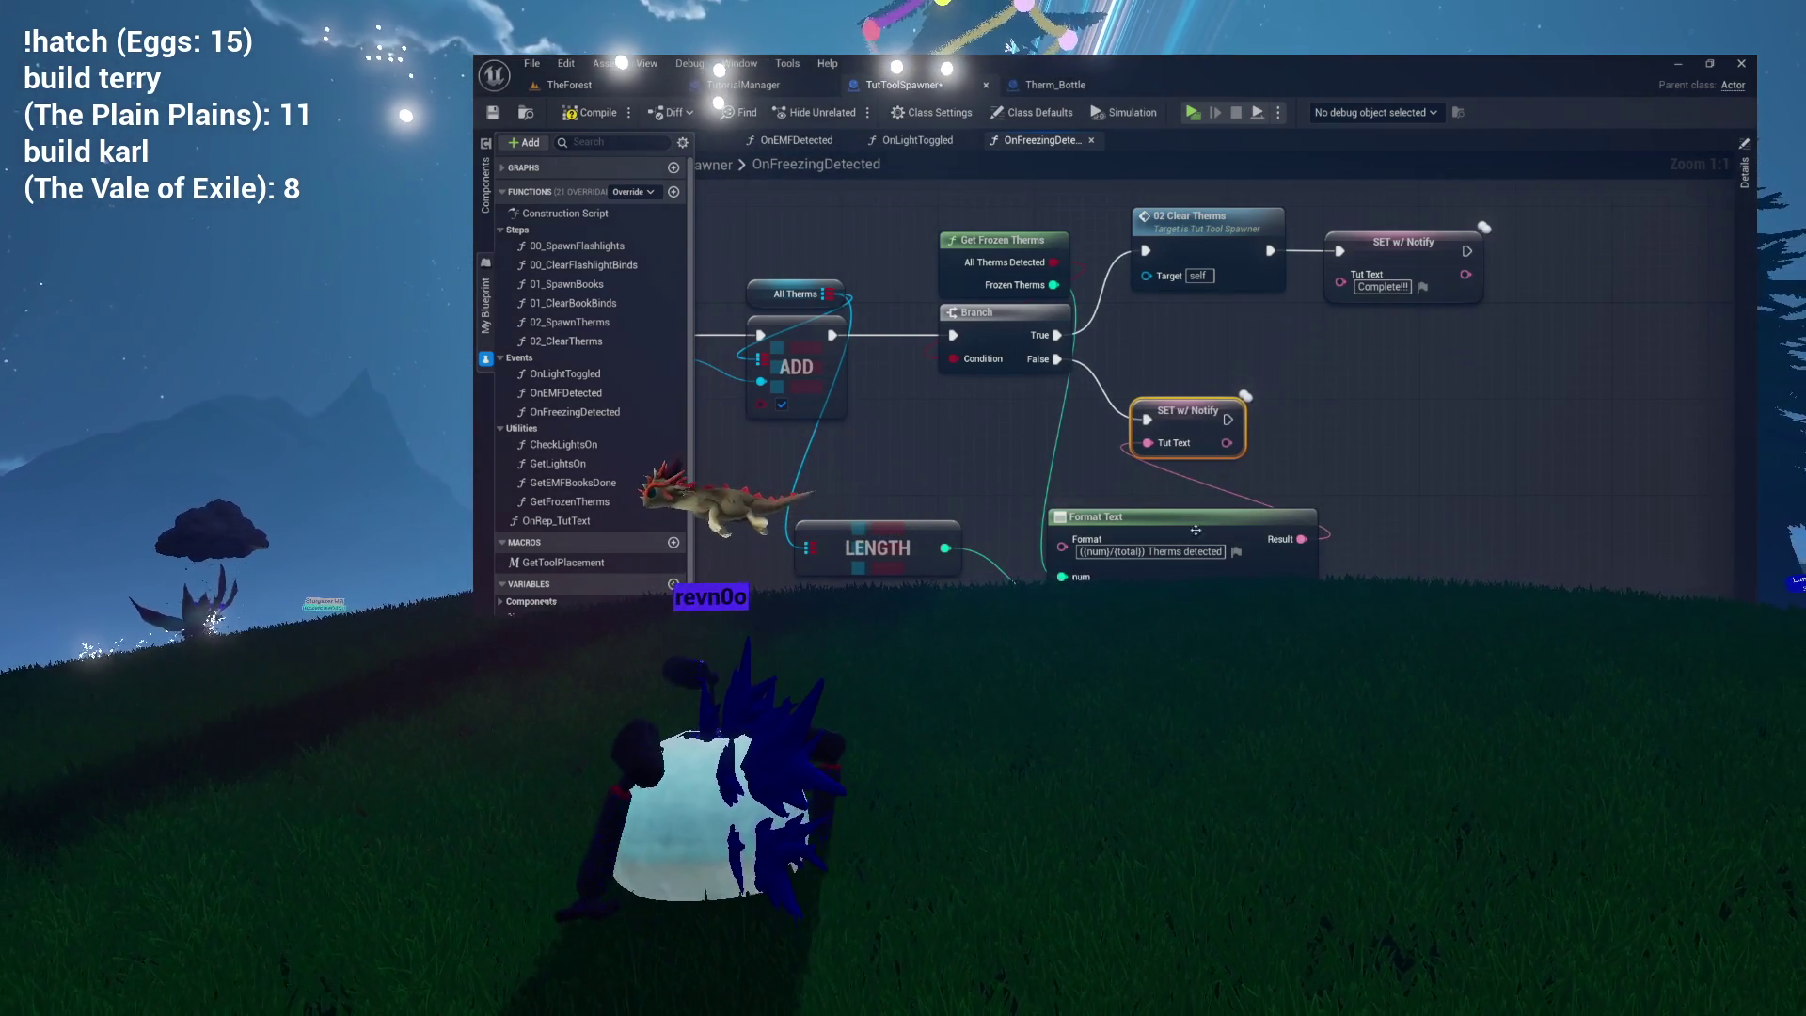
pyautogui.moveTo(1197, 524); pyautogui.dragTo(1210, 488)
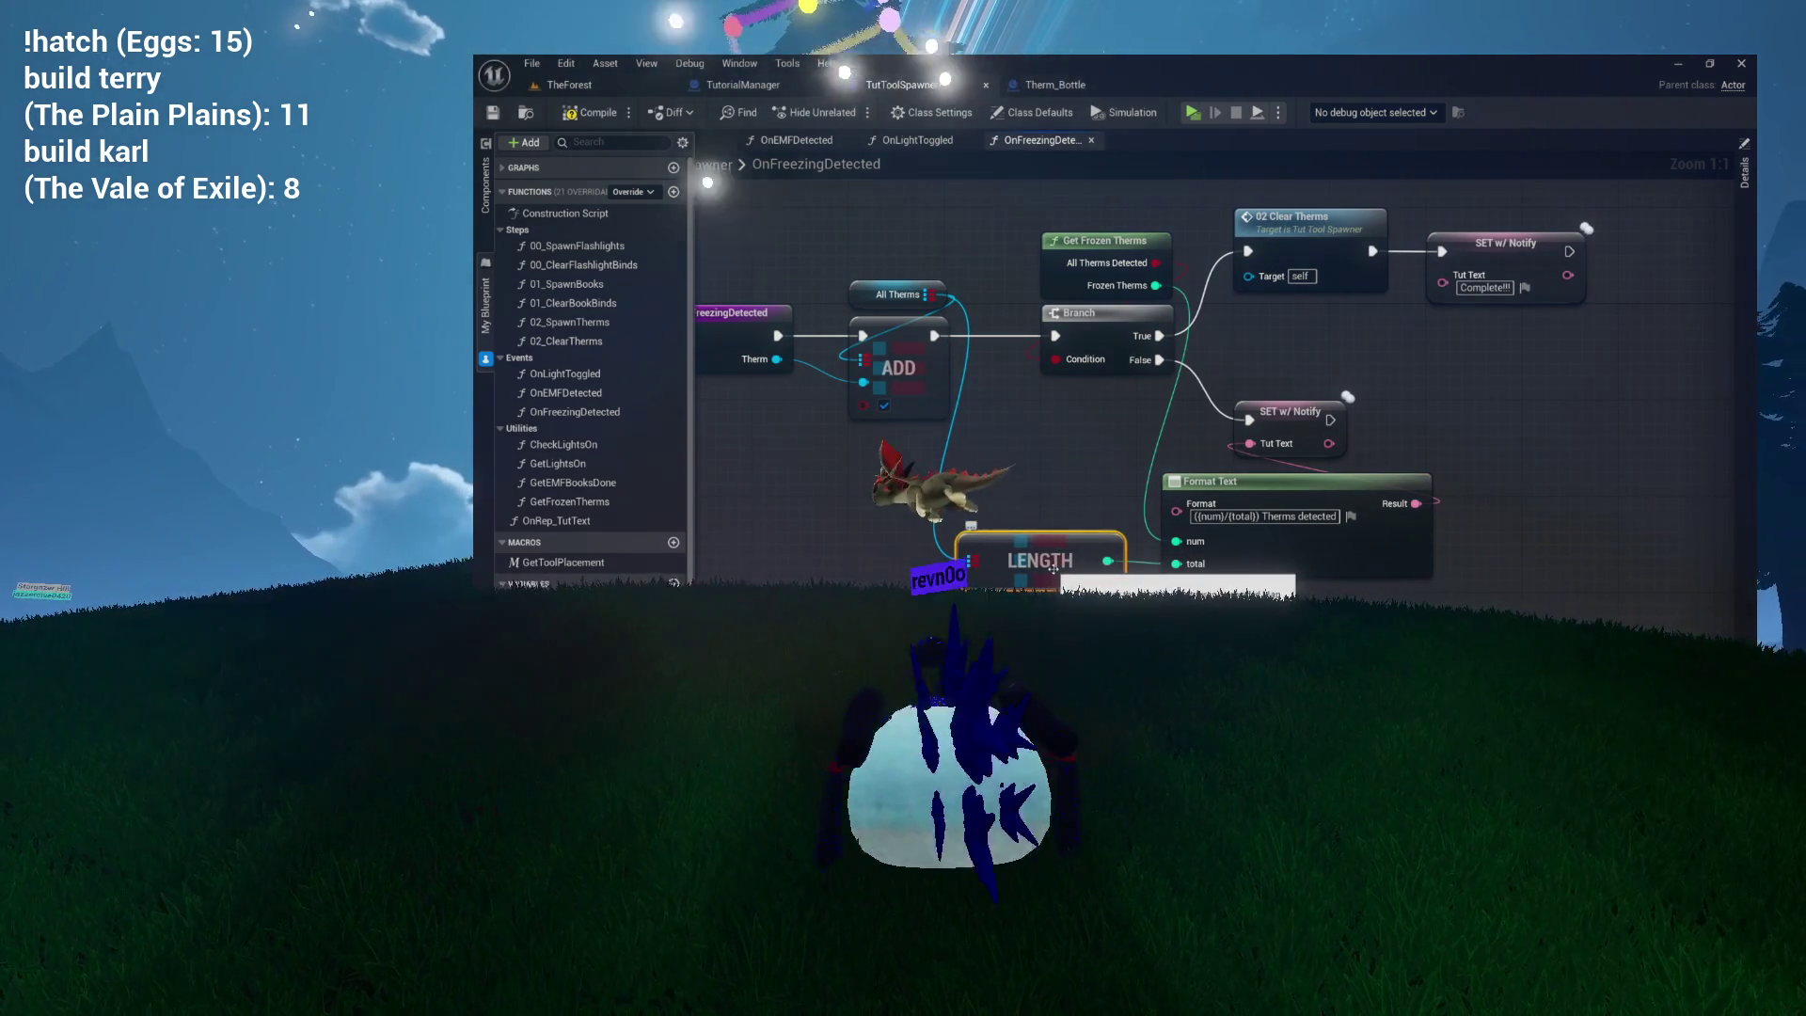
pyautogui.moveTo(1257, 534); pyautogui.dragTo(1134, 540)
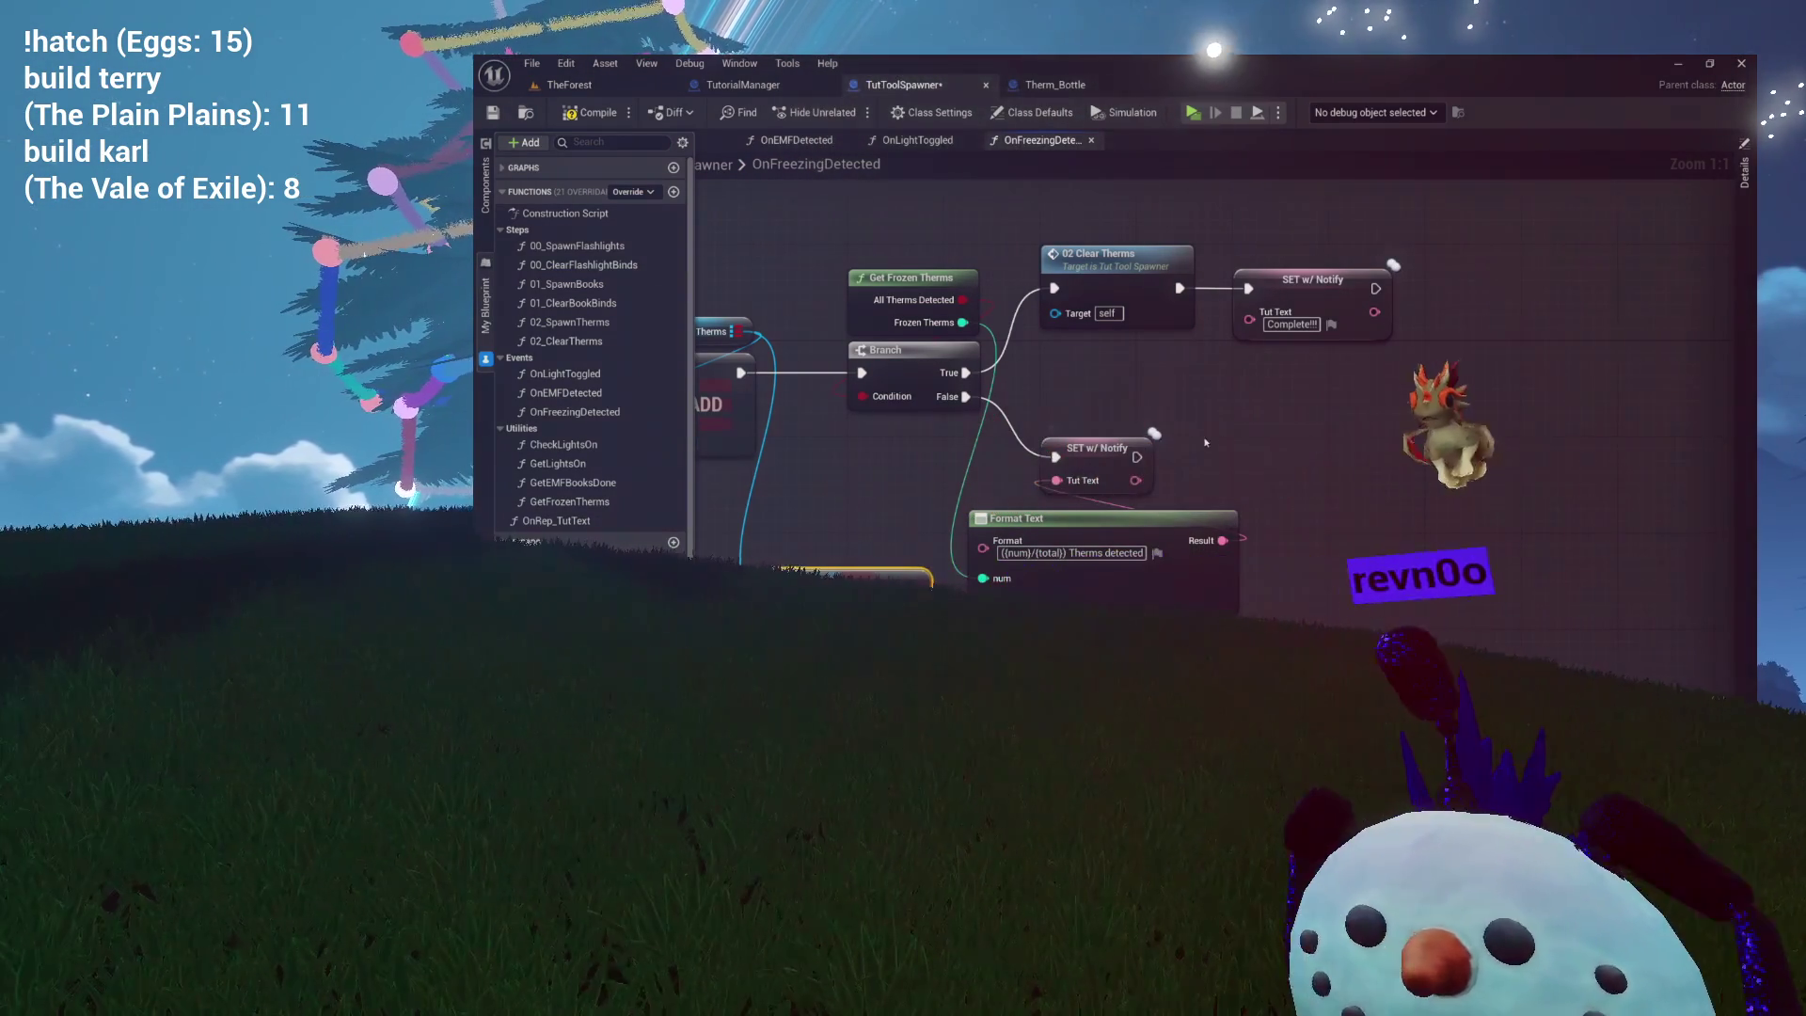
pyautogui.moveTo(915, 199); pyautogui.dragTo(832, 207)
pyautogui.hotkey('ctrl', 's')
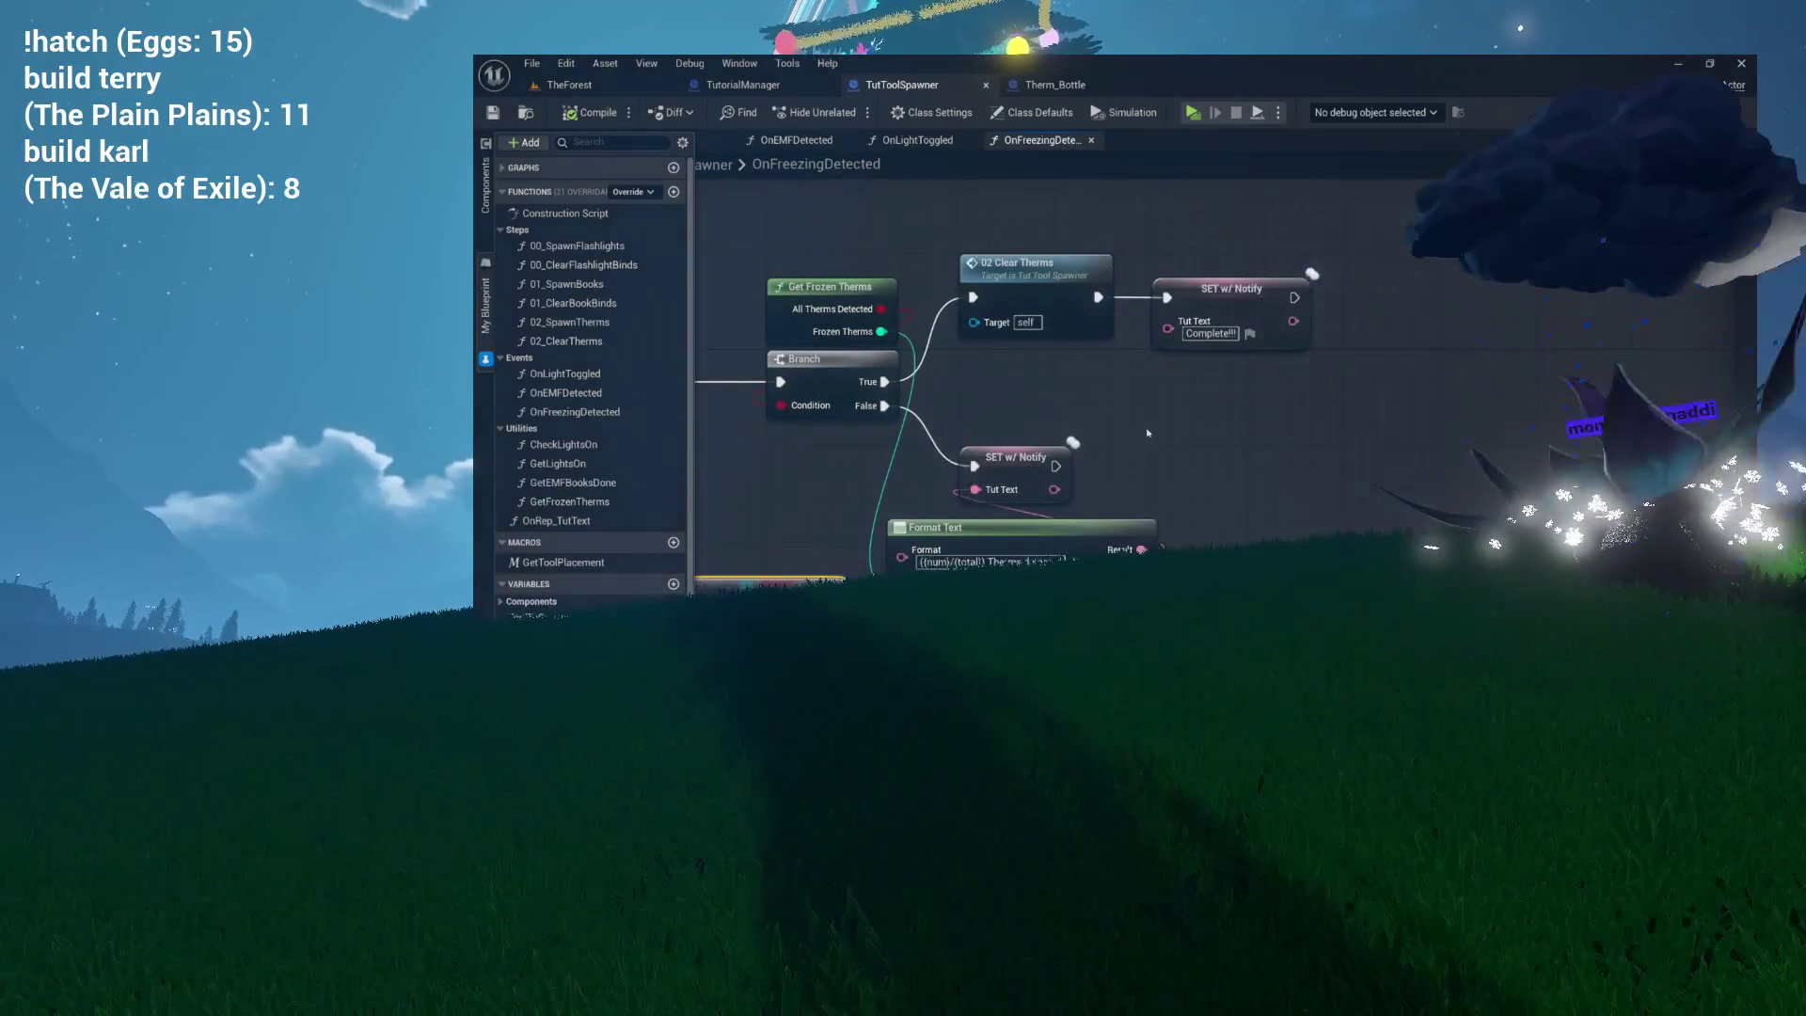
pyautogui.moveTo(1148, 433)
pyautogui.mouseDown()
pyautogui.moveTo(1681, 442)
pyautogui.moveTo(1420, 428)
pyautogui.moveTo(1390, 375)
pyautogui.moveTo(1320, 380)
pyautogui.moveTo(1239, 430)
pyautogui.mouseUp()
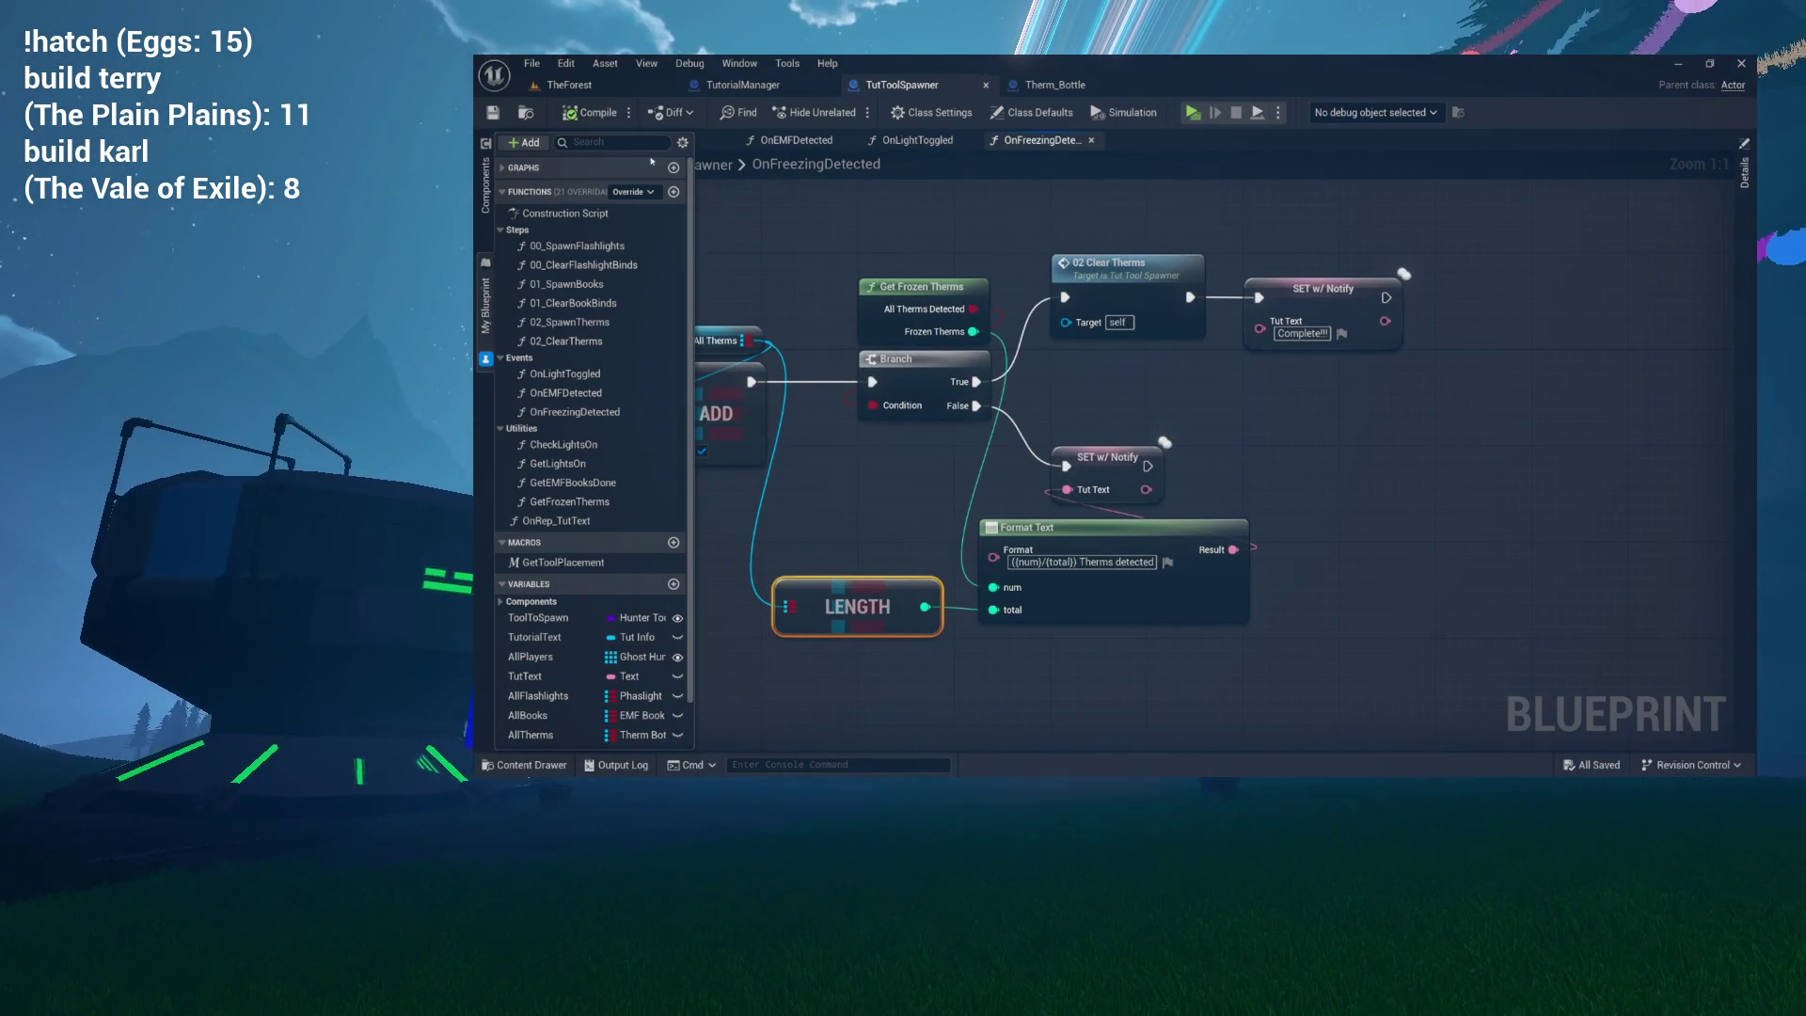
# Close the running preview, open Tutorial2 from TheForest folder and start playing it.
pyautogui.click(616, 90)
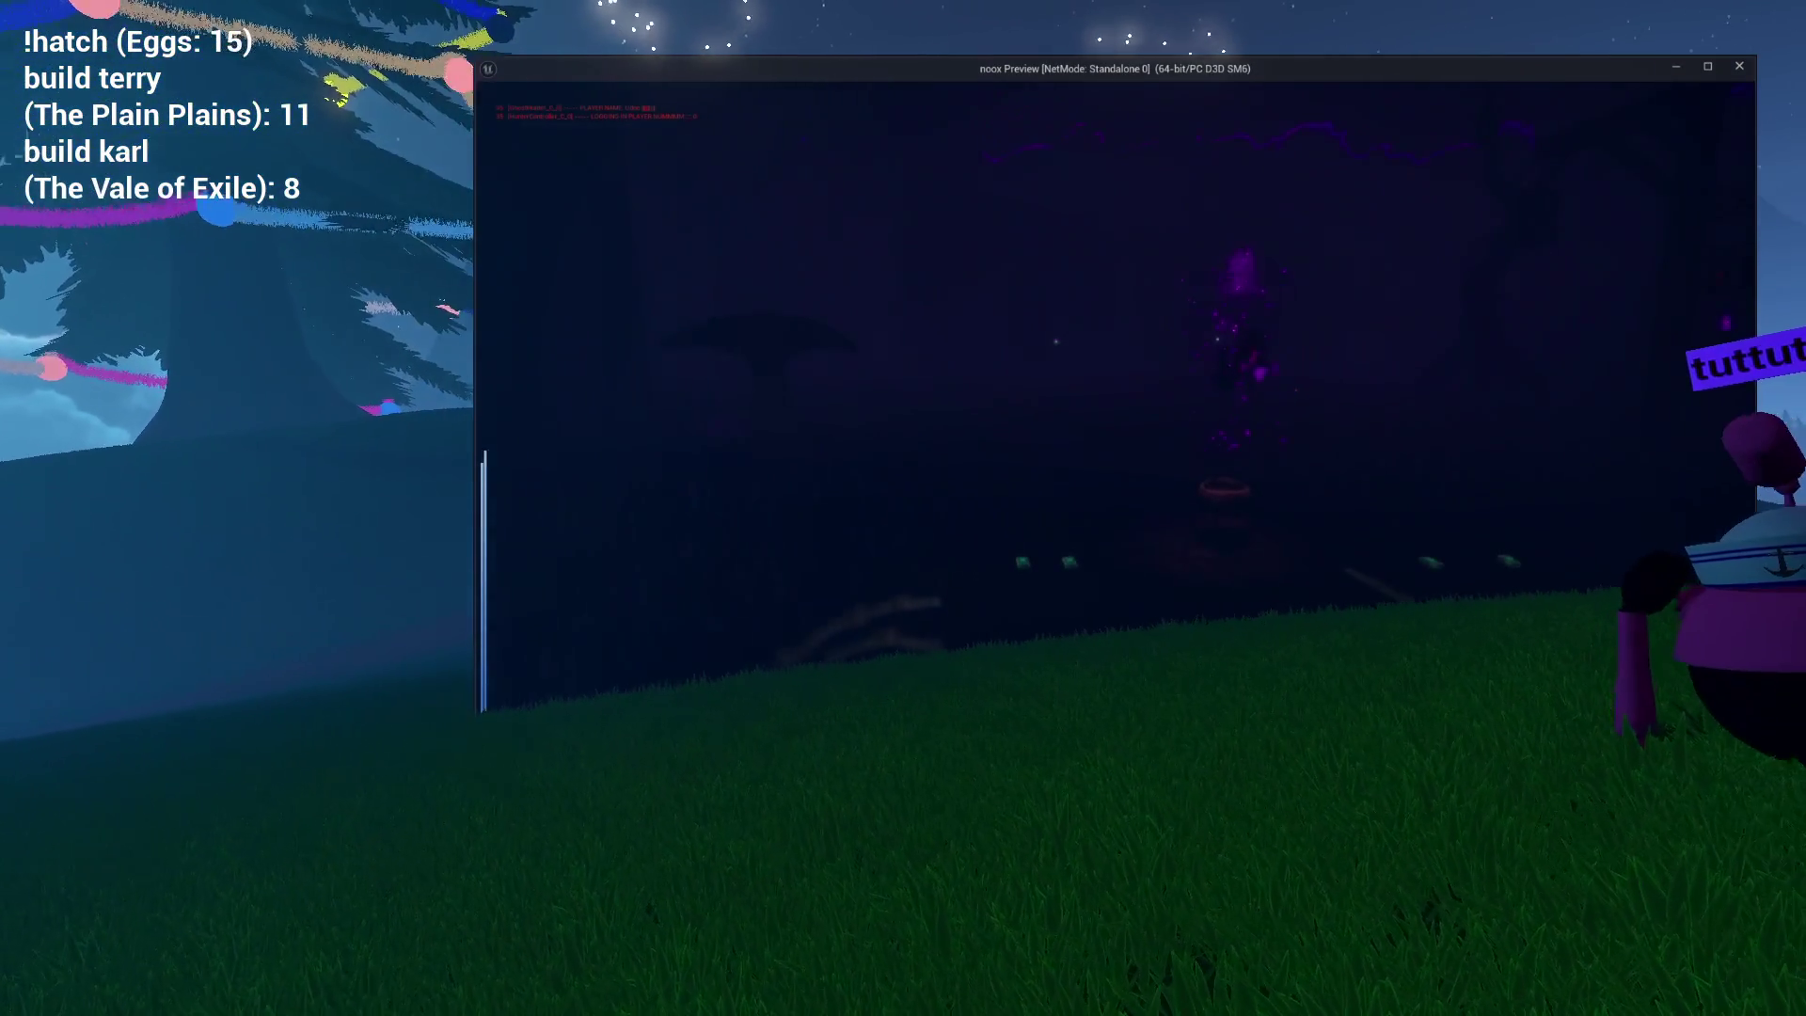
pyautogui.press('Escape')
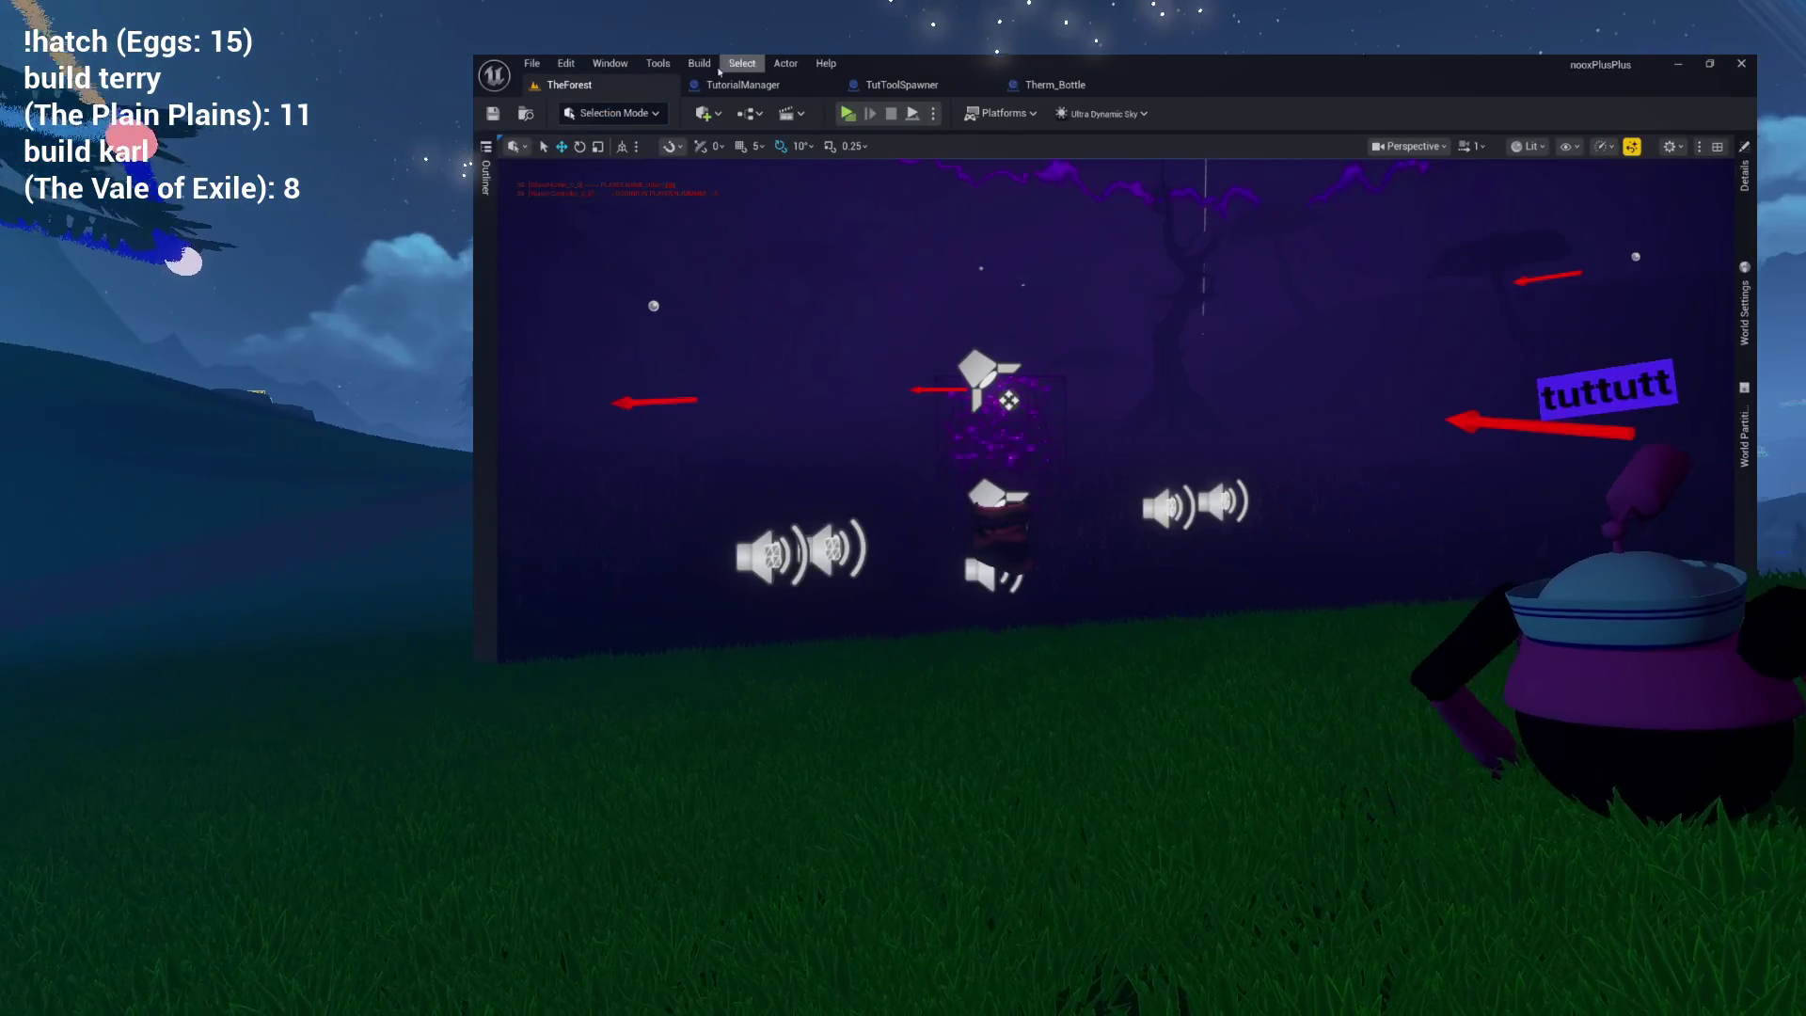
pyautogui.hotkey('ctrl', 'space')
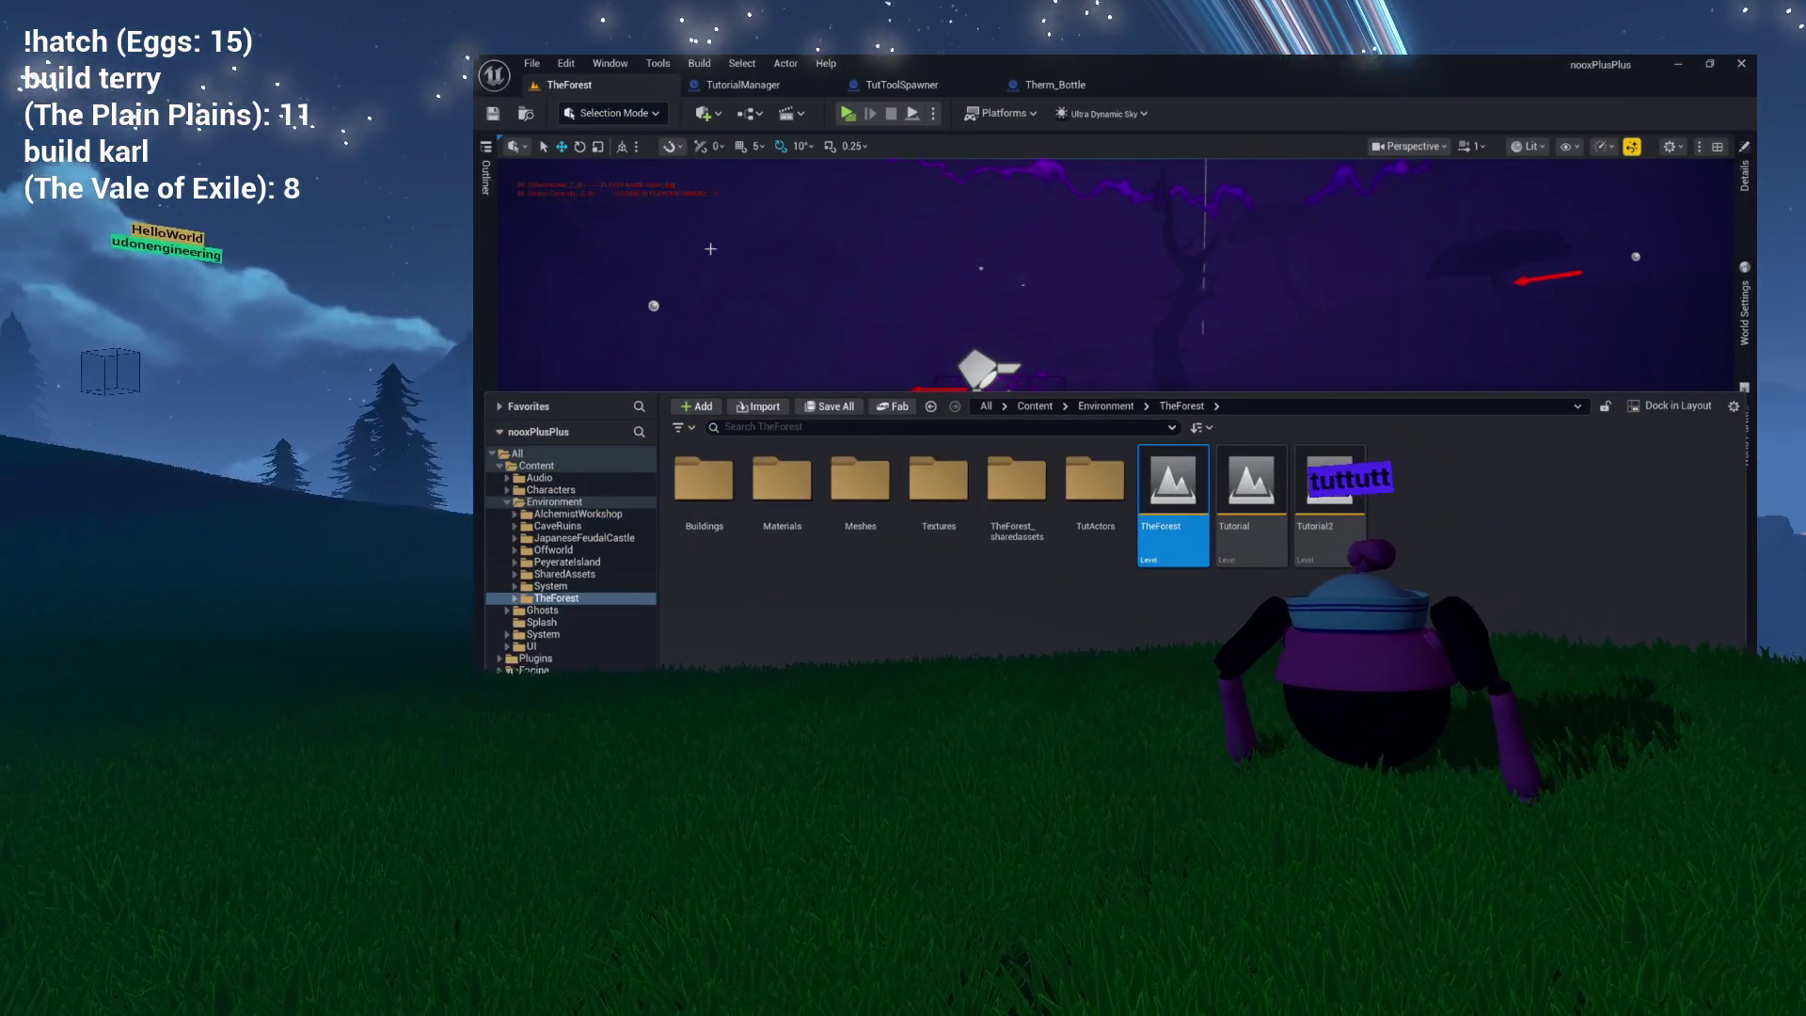
pyautogui.click(1326, 516)
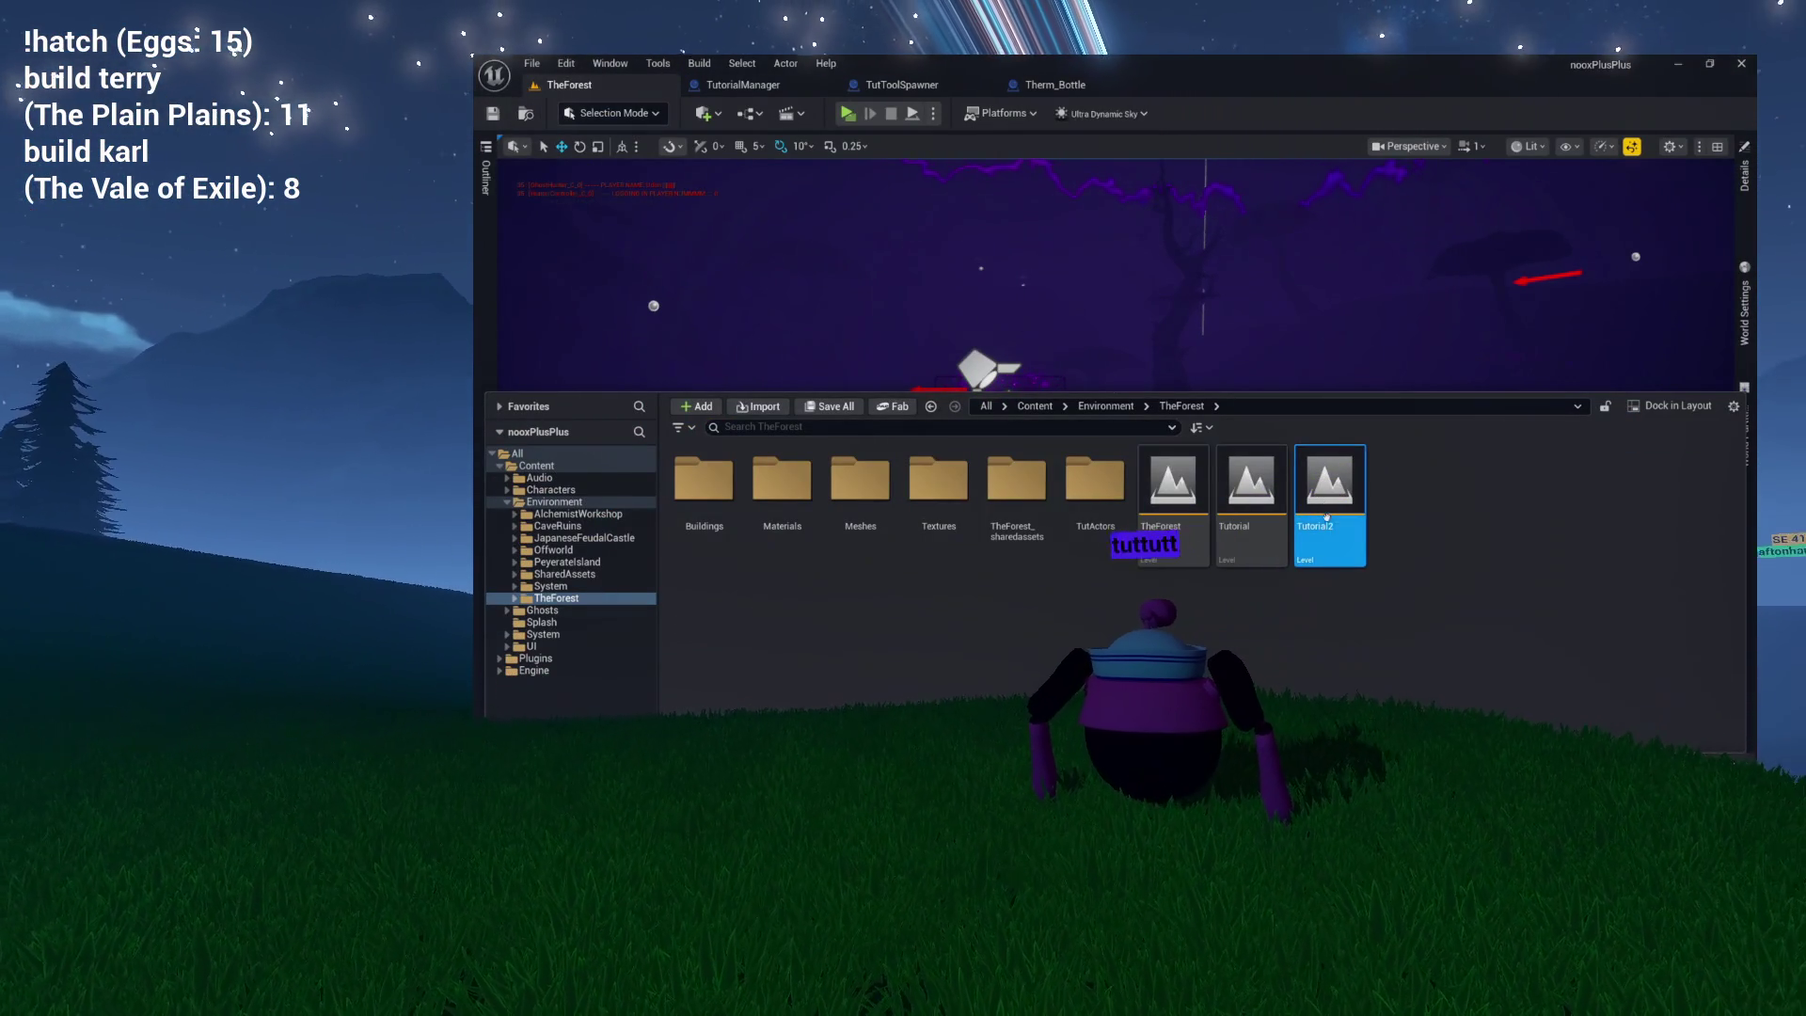
pyautogui.doubleClick(1327, 517)
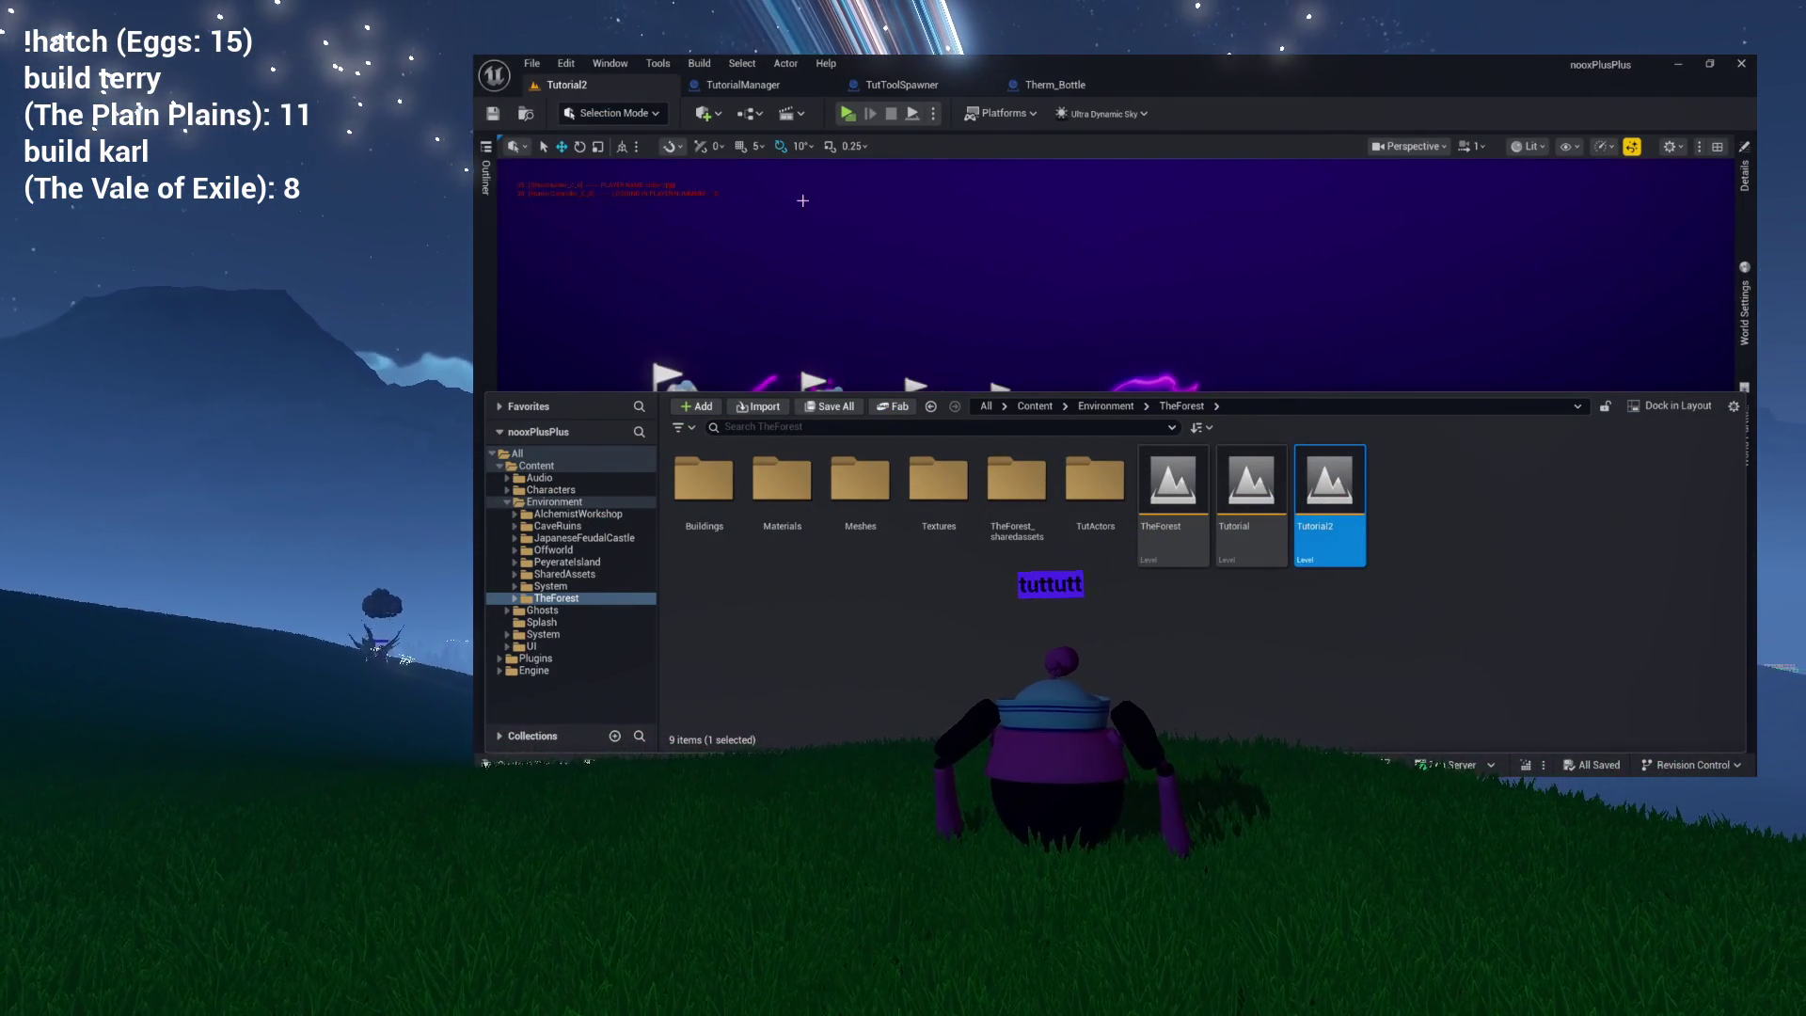
pyautogui.hotkey('ctrl', 'space')
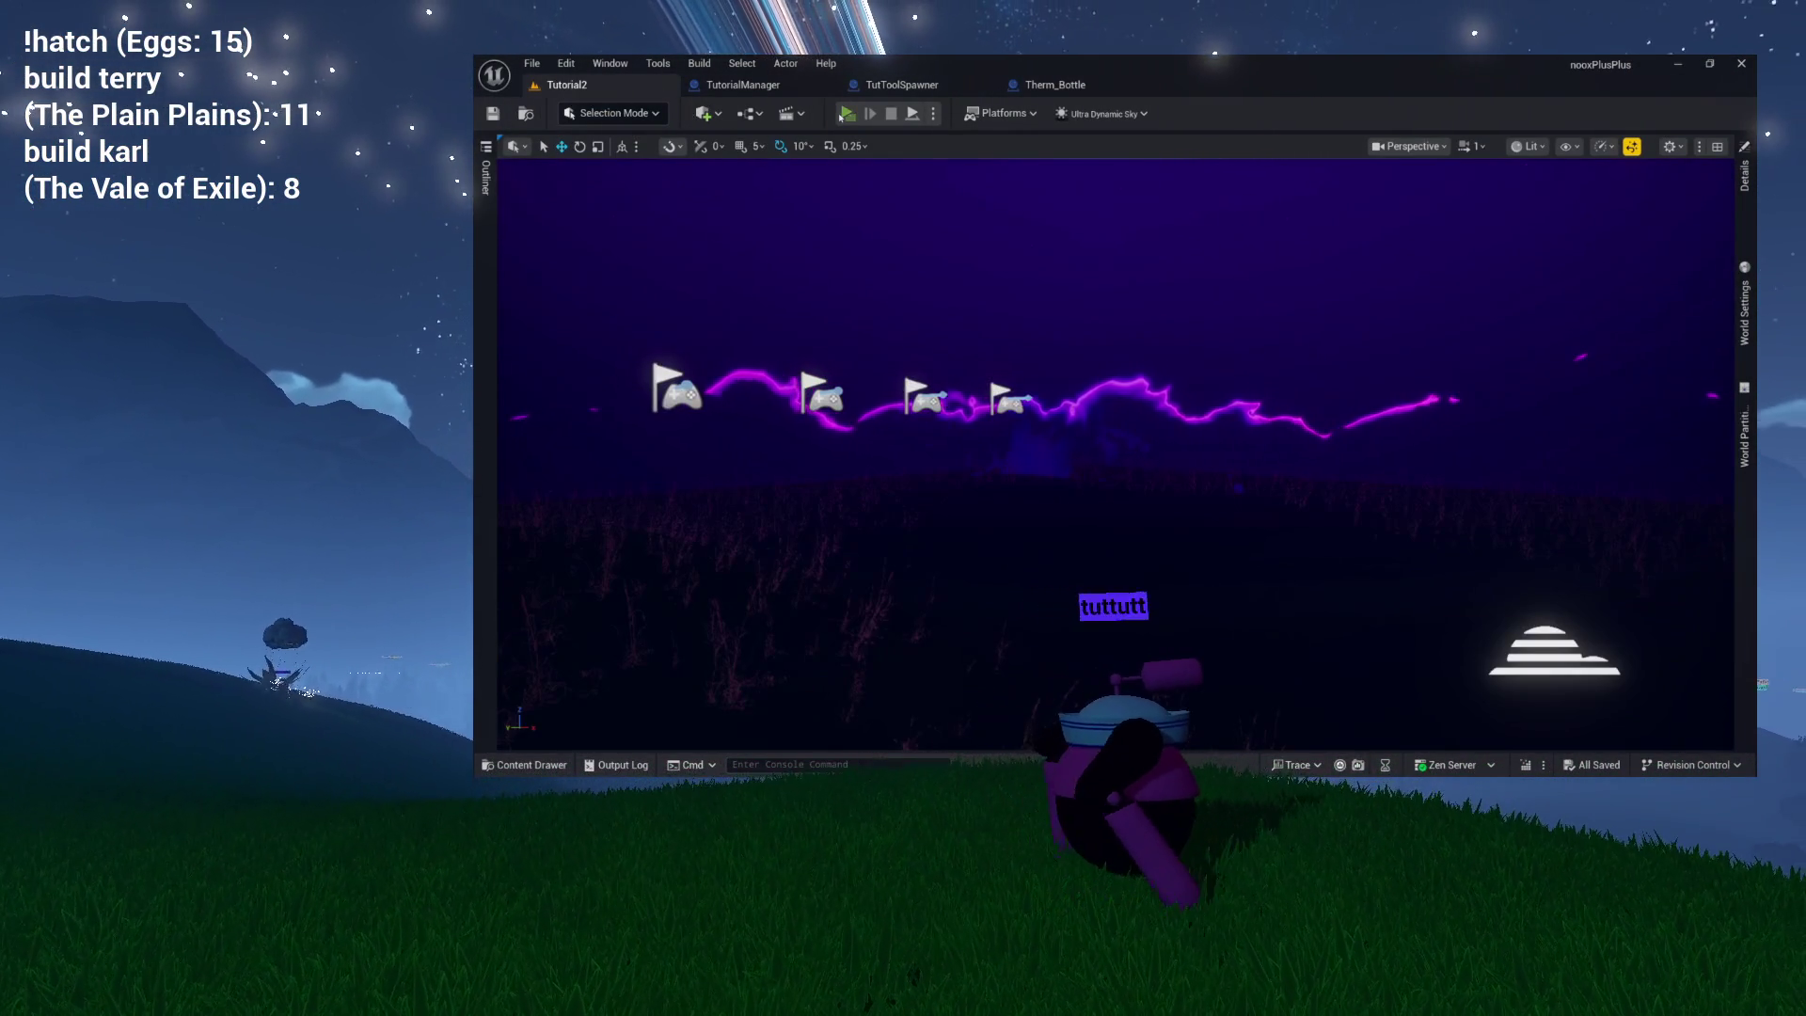
pyautogui.click(844, 114)
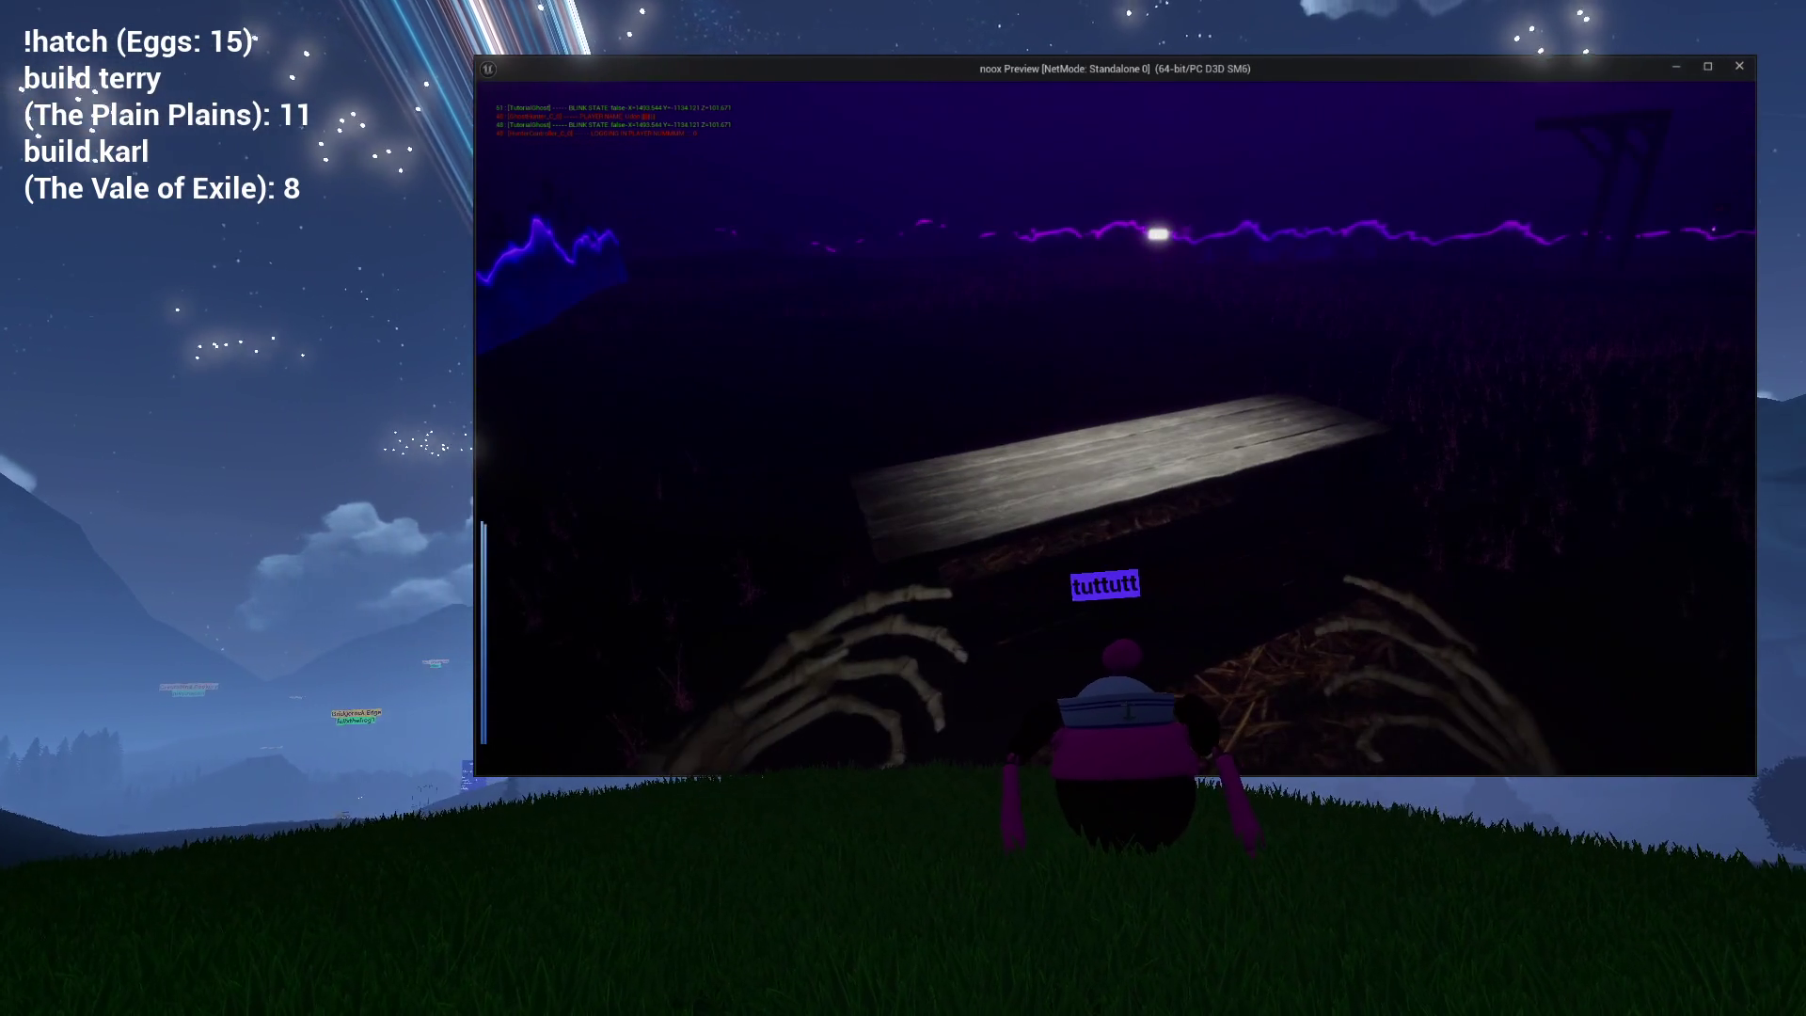
# Play Tutorial2 to the Detect Freezing step, stop the session and reopen the Content Drawer.
pyautogui.hotkey('alt', 'Tab')
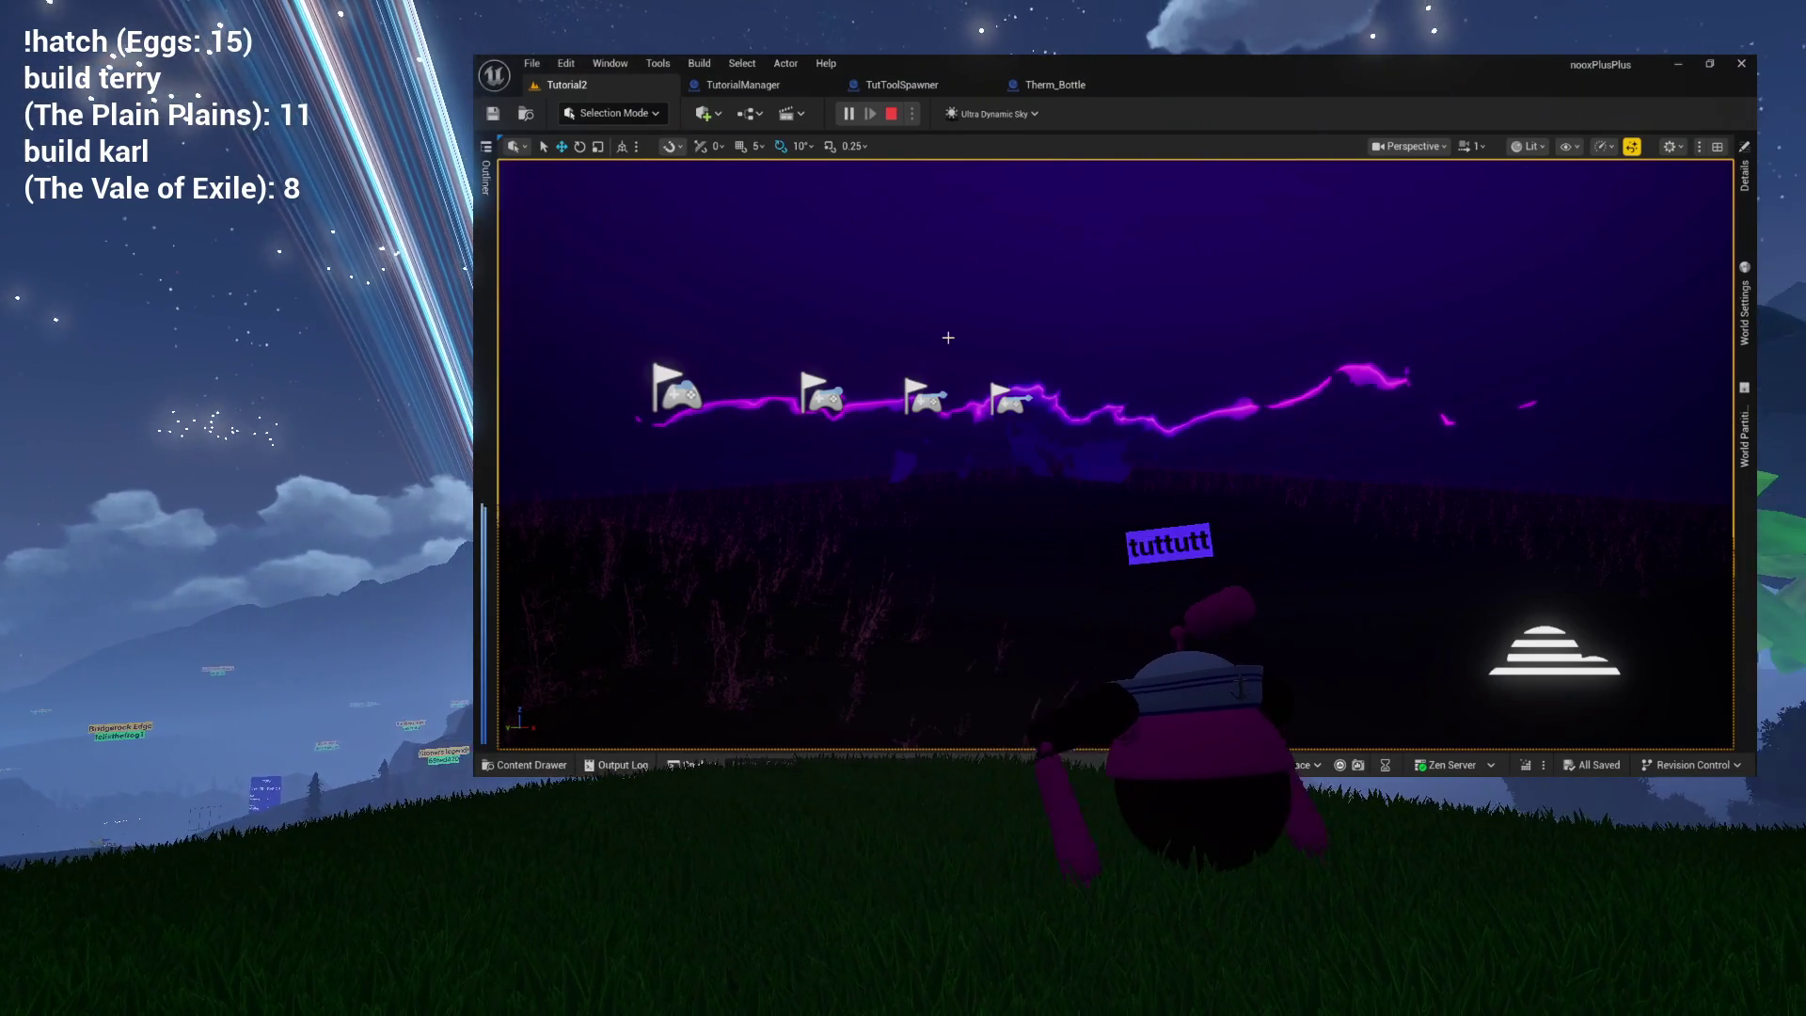
pyautogui.hotkey('alt', 'Tab')
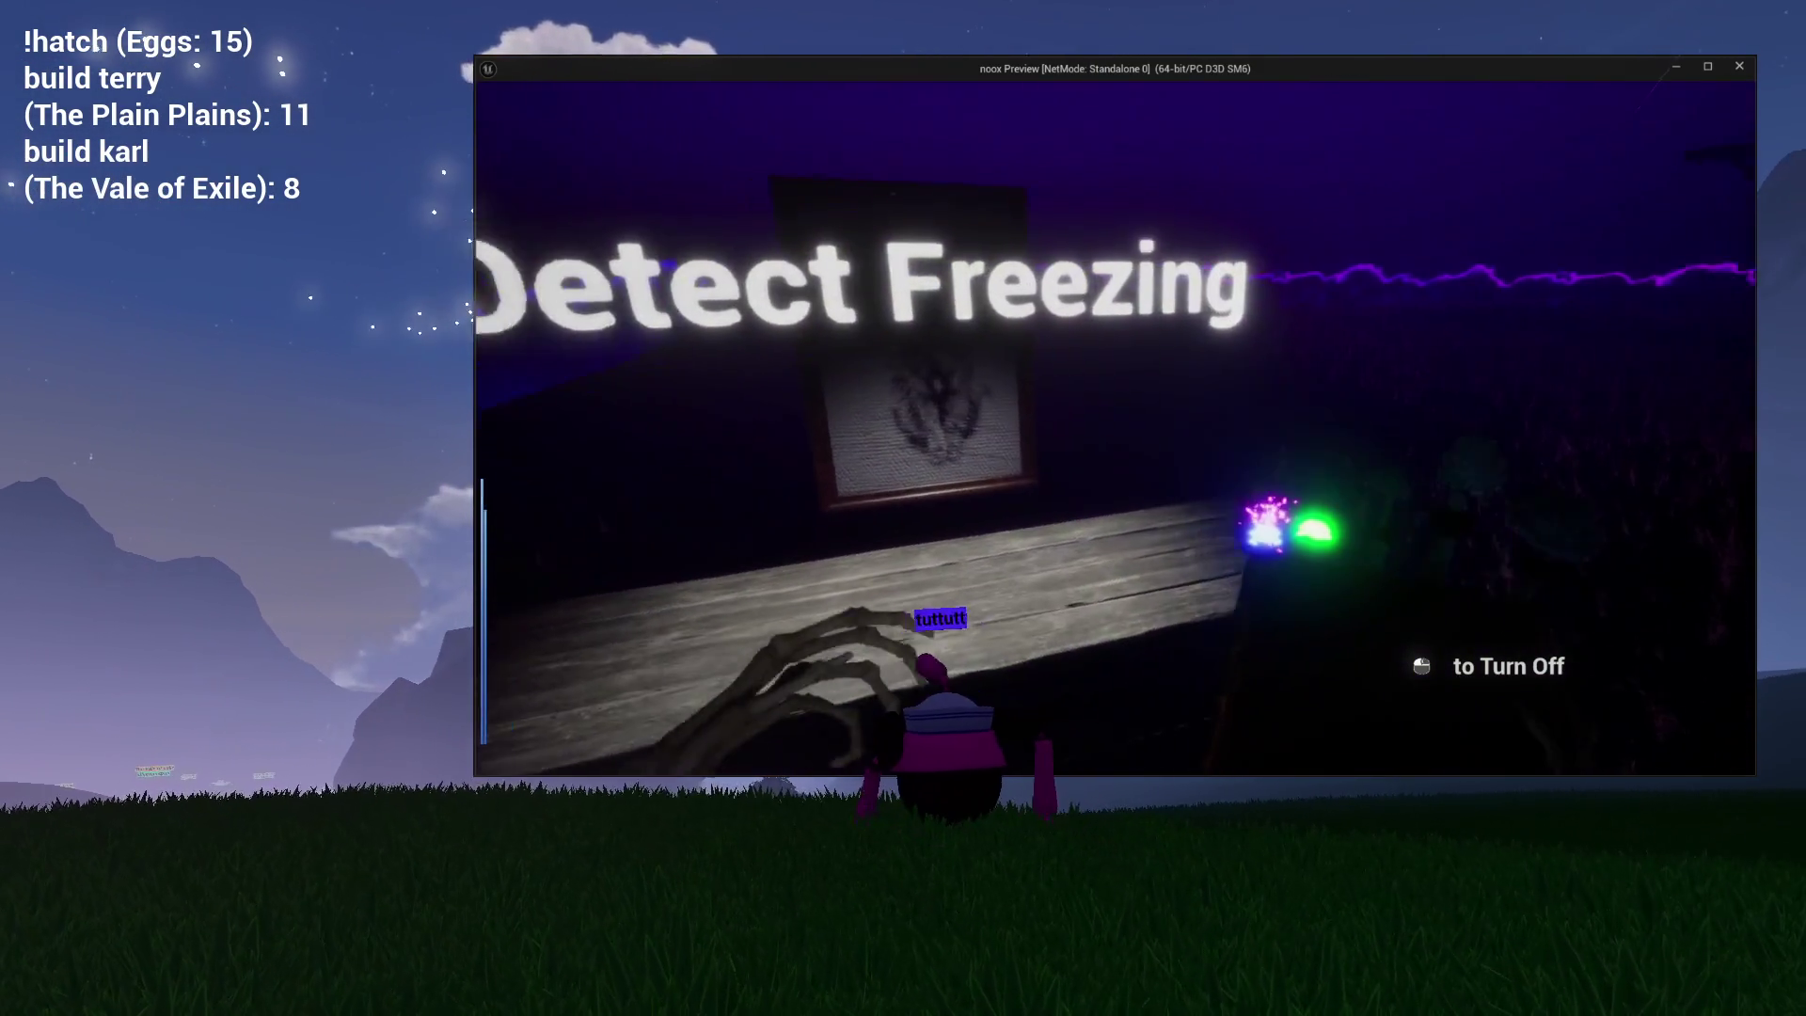
pyautogui.press('Escape')
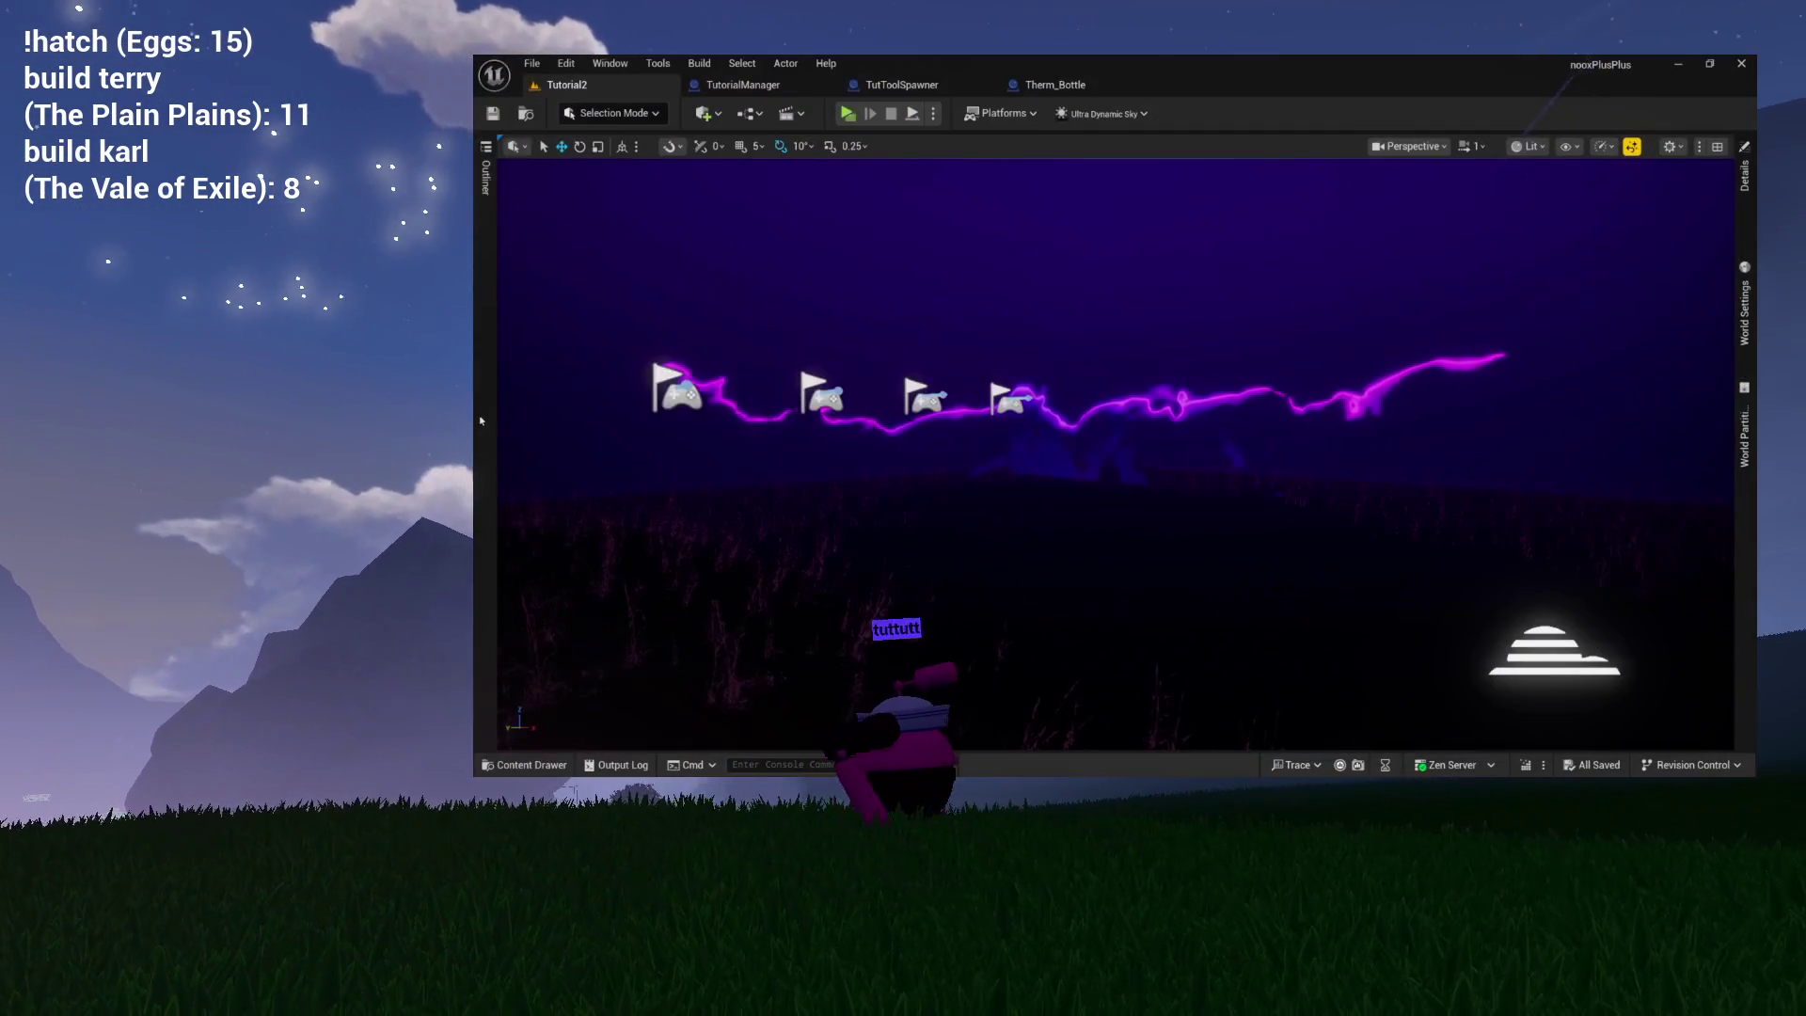
pyautogui.hotkey('ctrl', 'space')
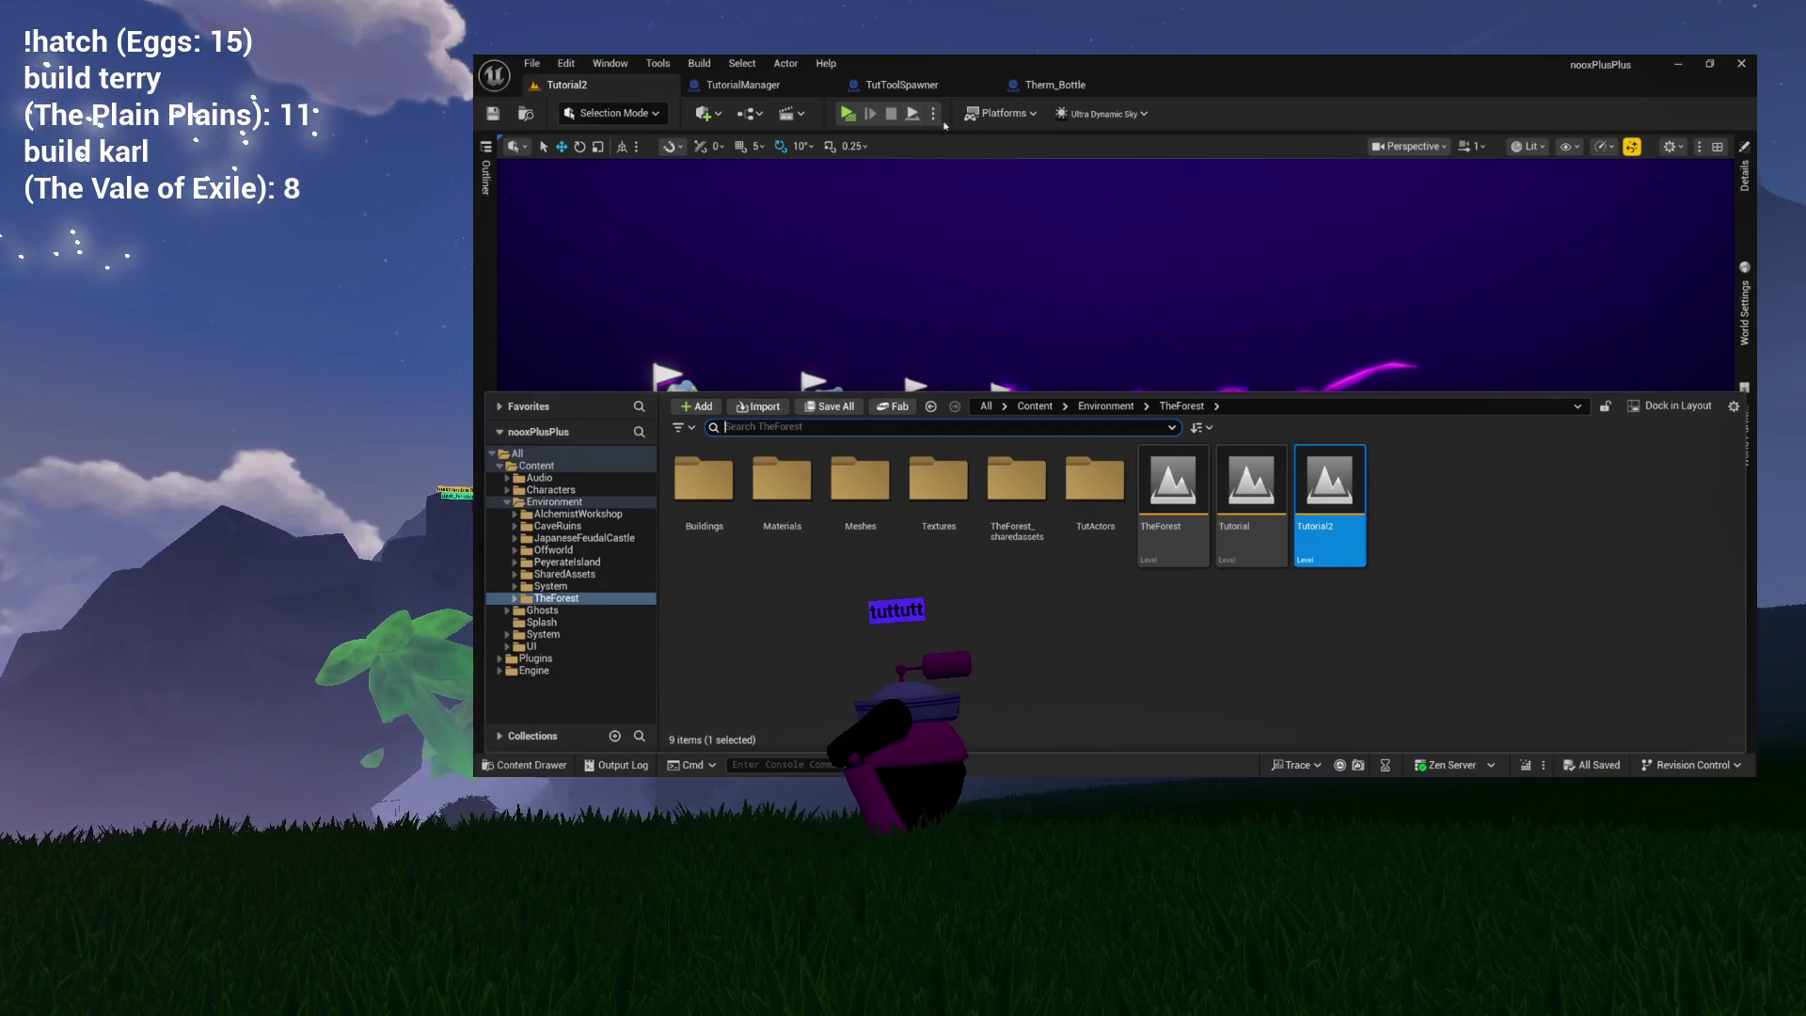
# In 02_SpawnTherms, set the Therm Bottle SpawnActor to Always Spawn, Ignore Collisions.
pyautogui.click(1054, 85)
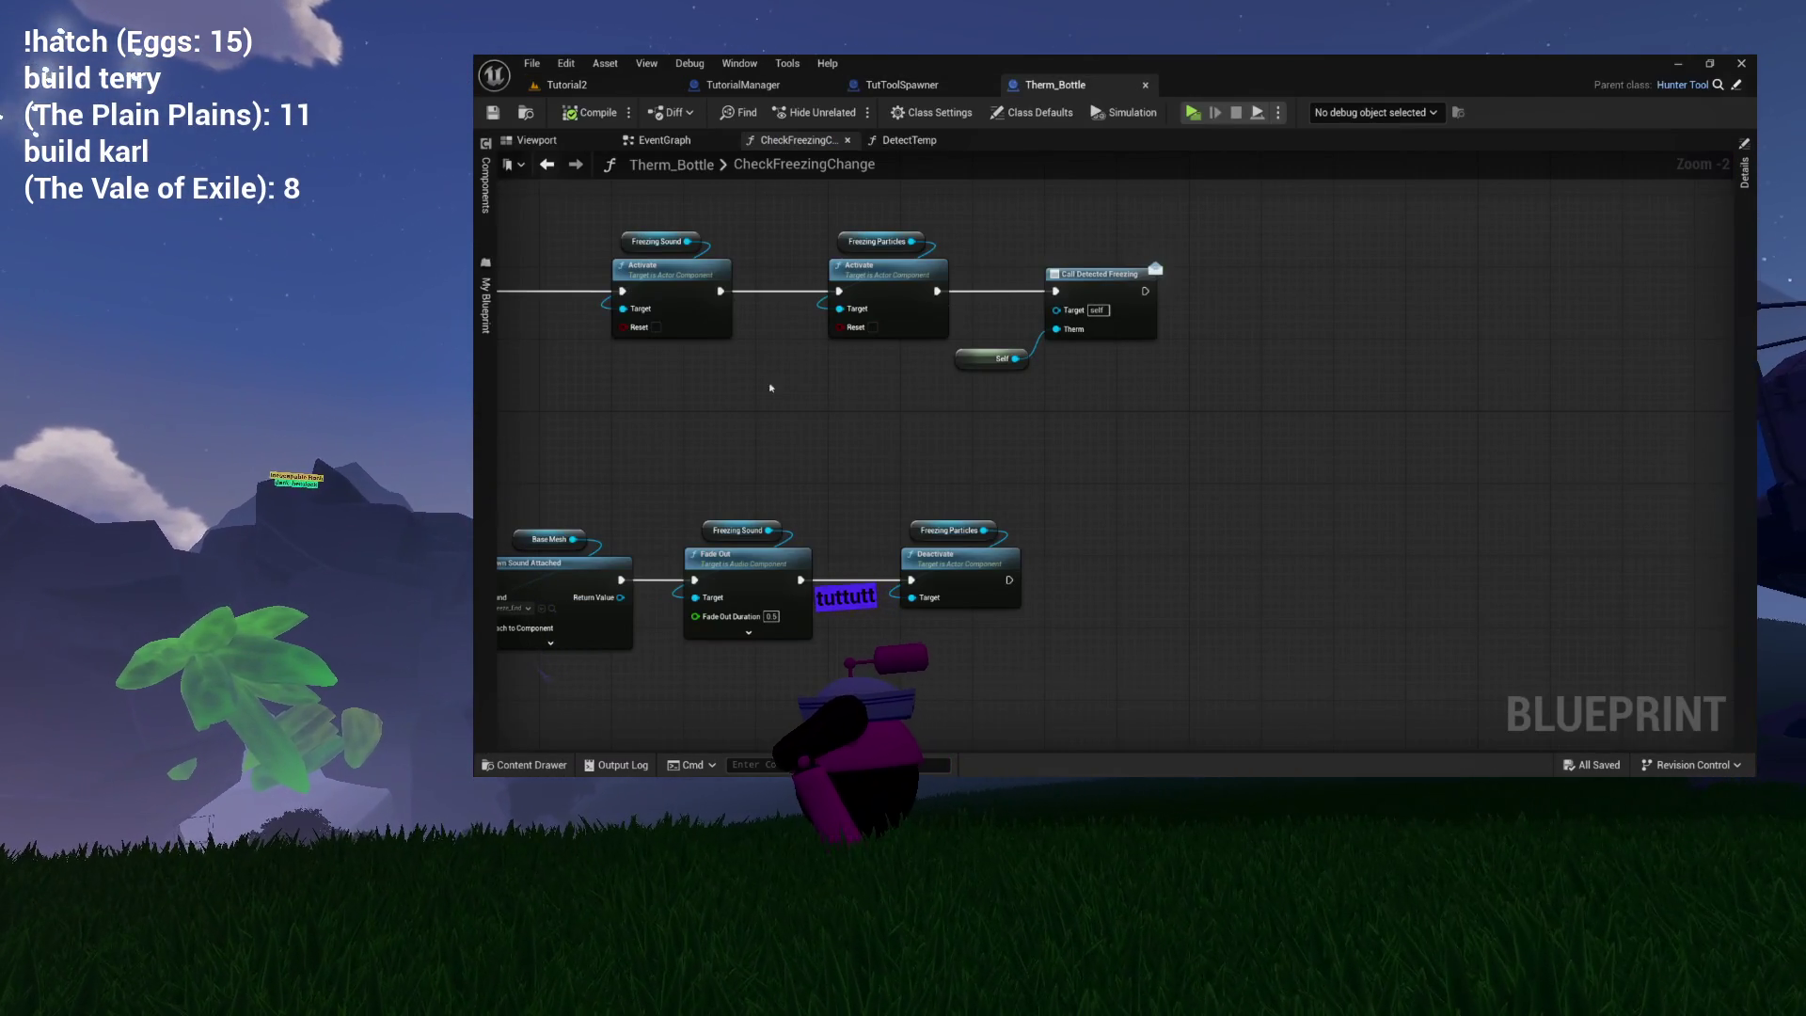
pyautogui.click(901, 84)
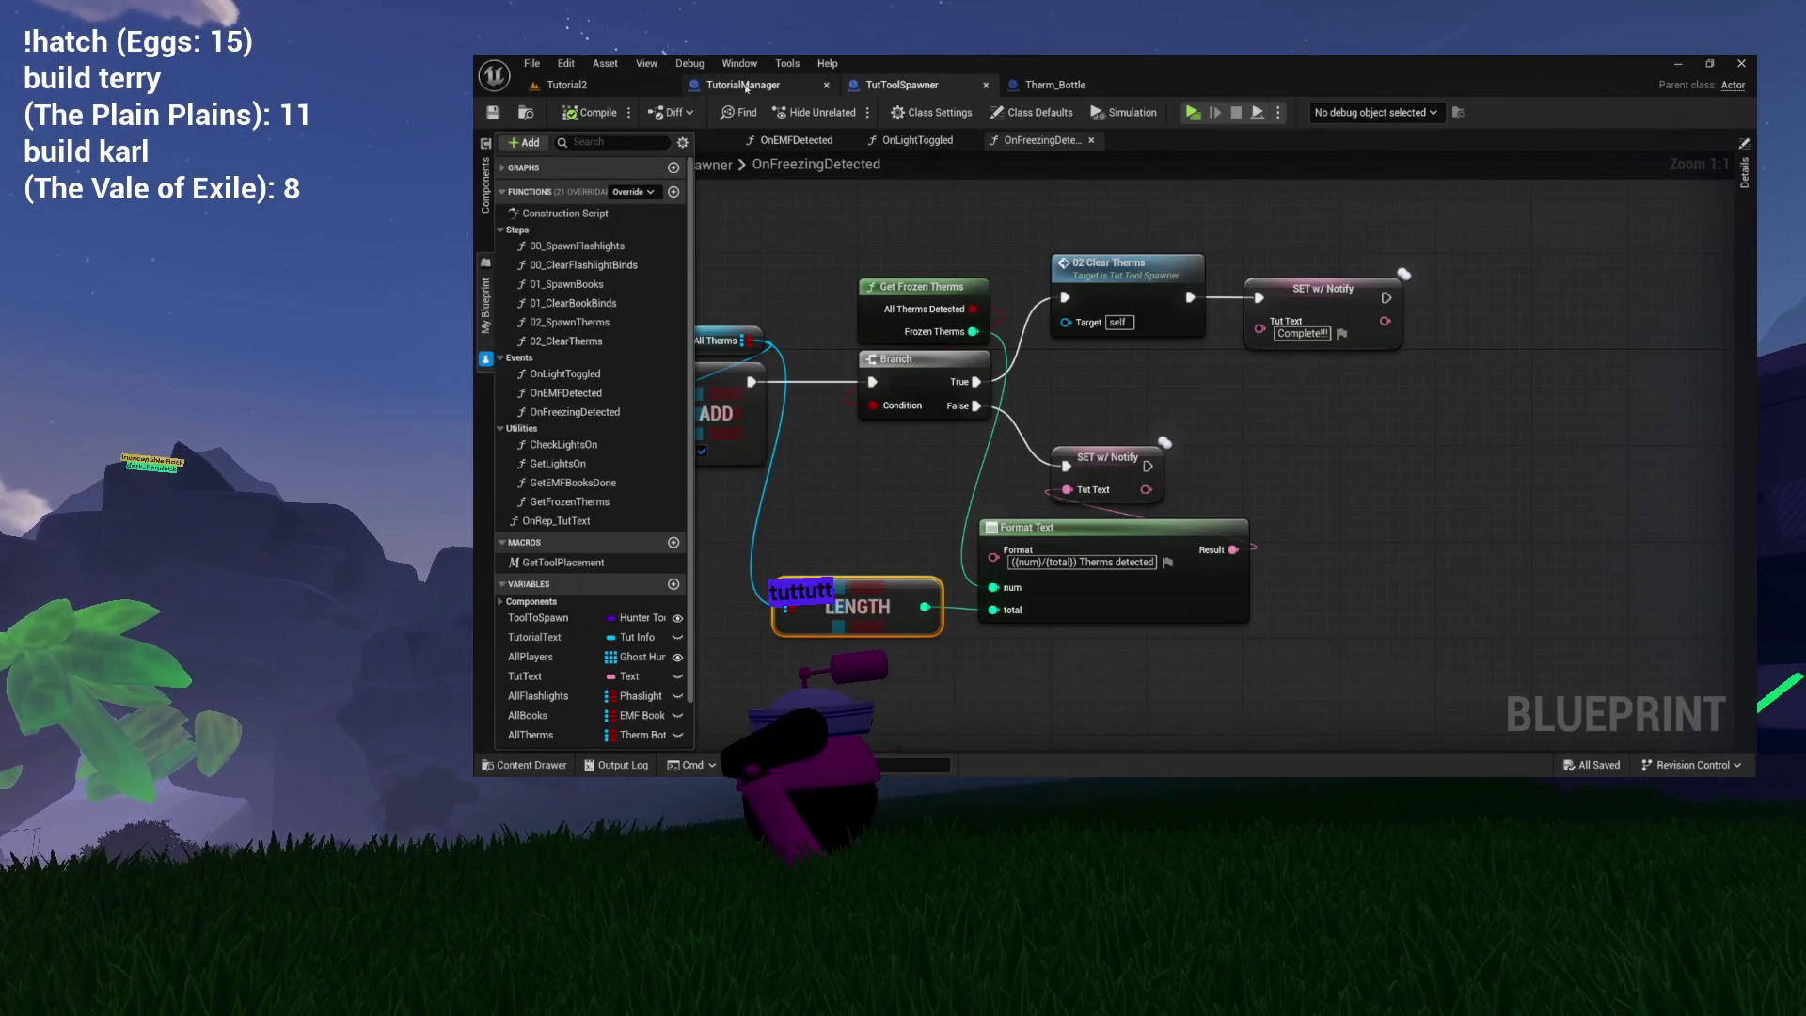
pyautogui.moveTo(873, 201); pyautogui.dragTo(989, 190)
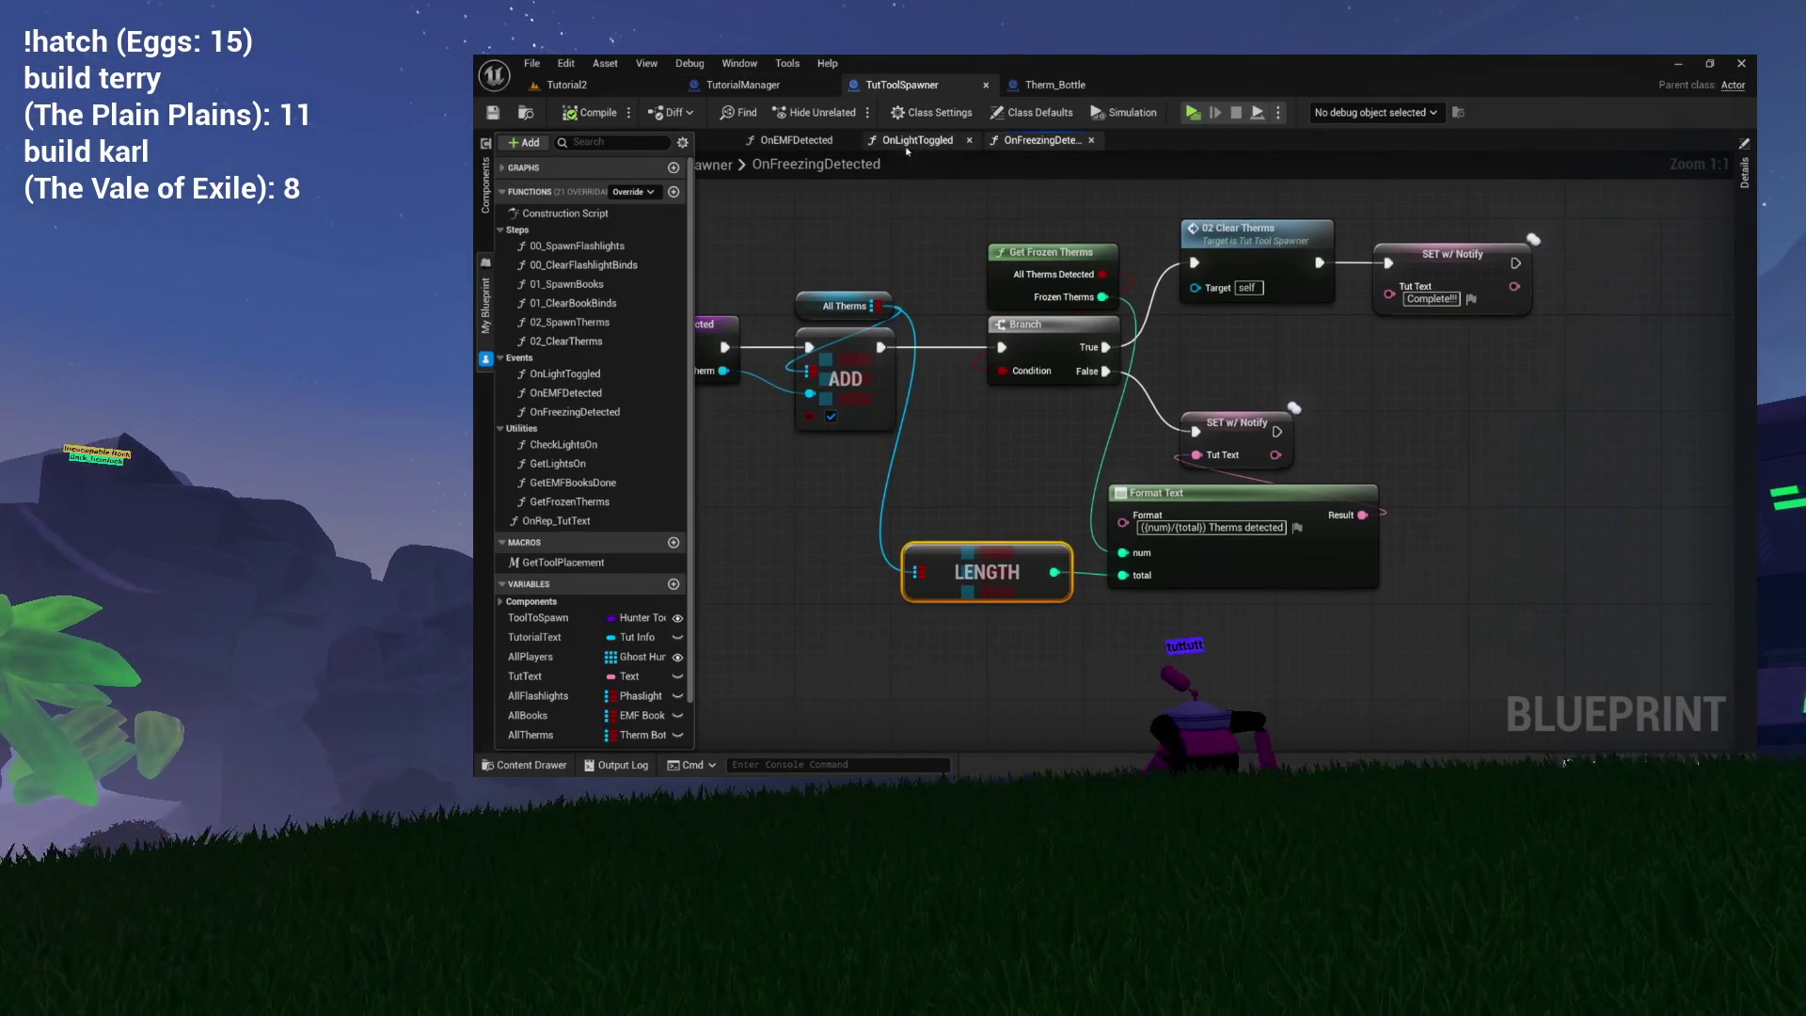
pyautogui.click(793, 141)
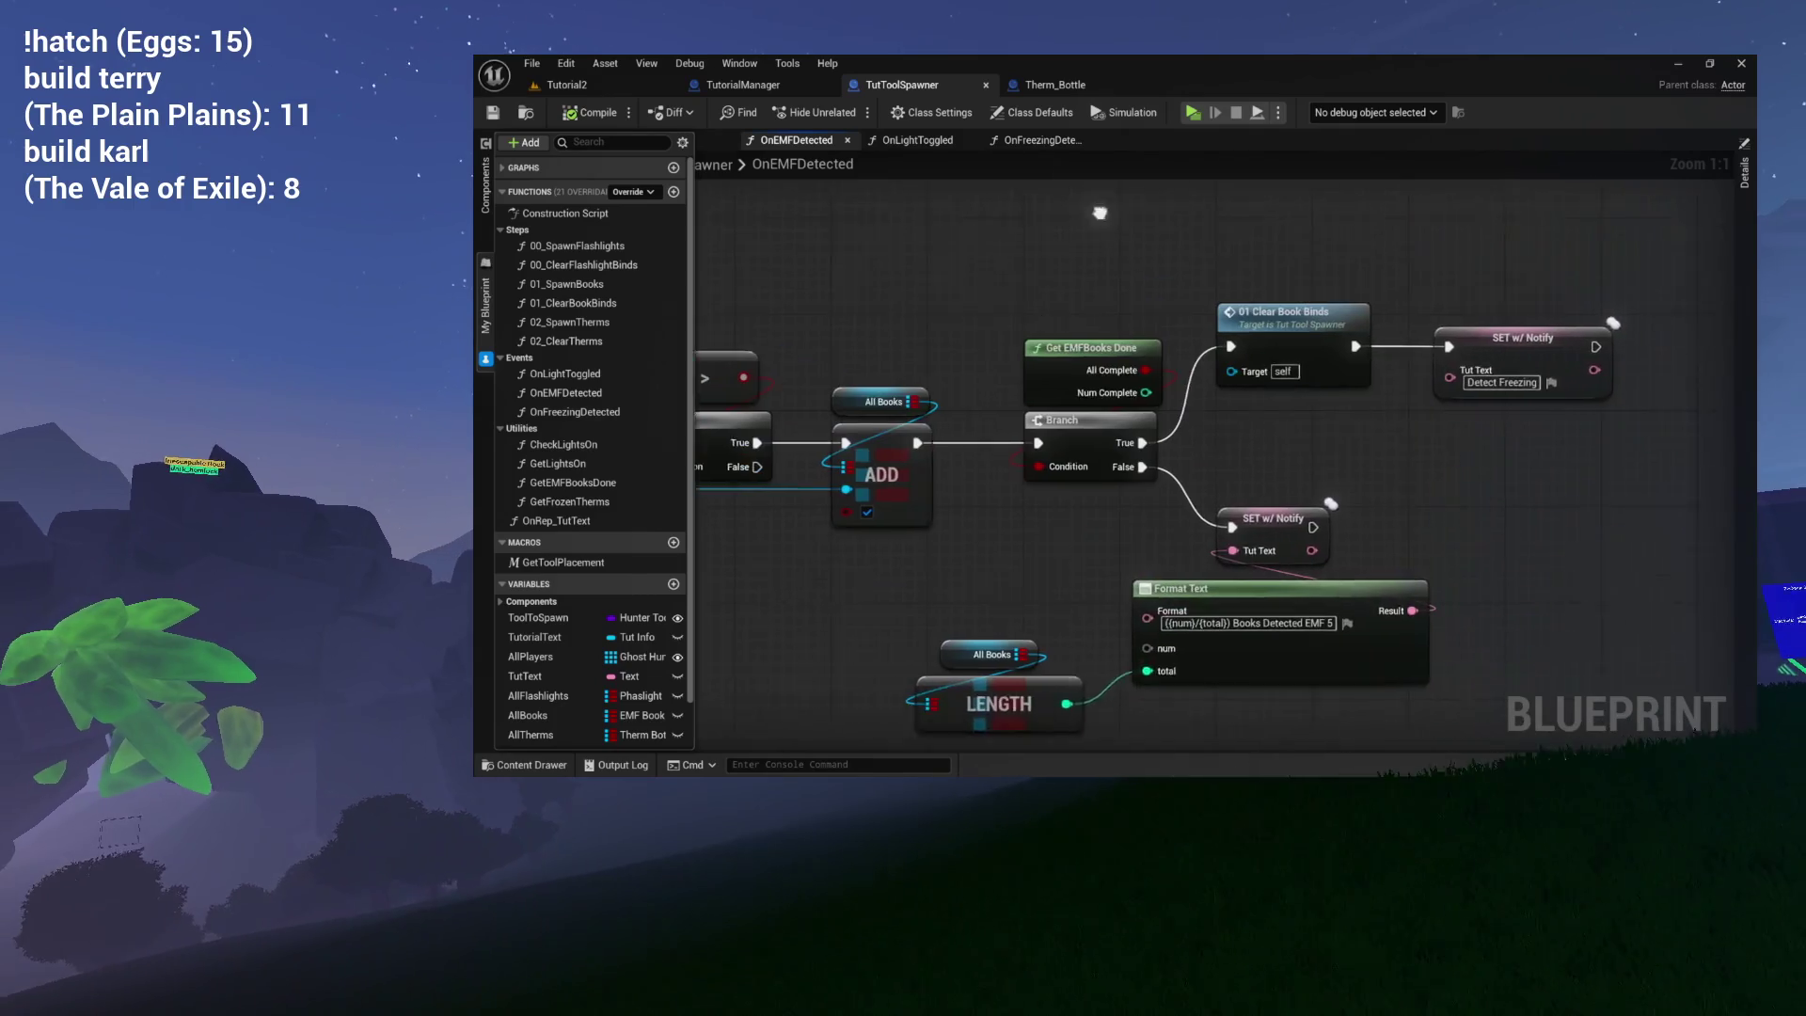
pyautogui.doubleClick(590, 321)
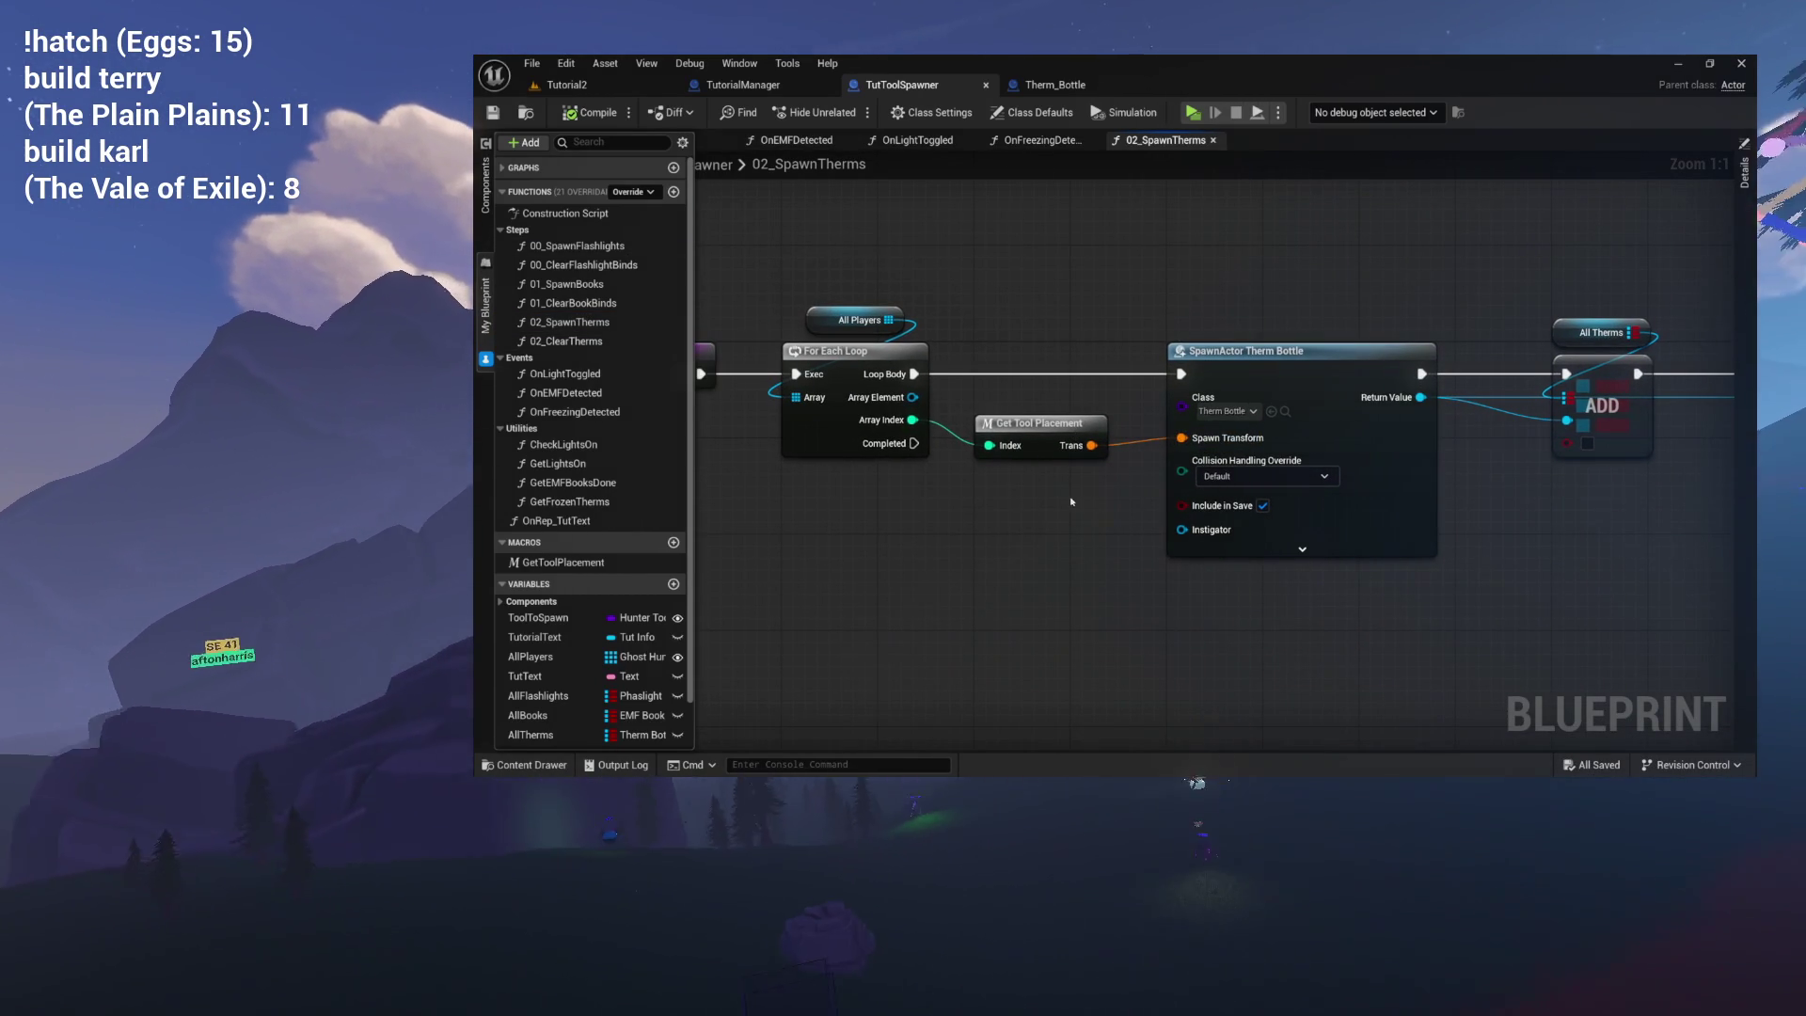
pyautogui.click(1042, 481)
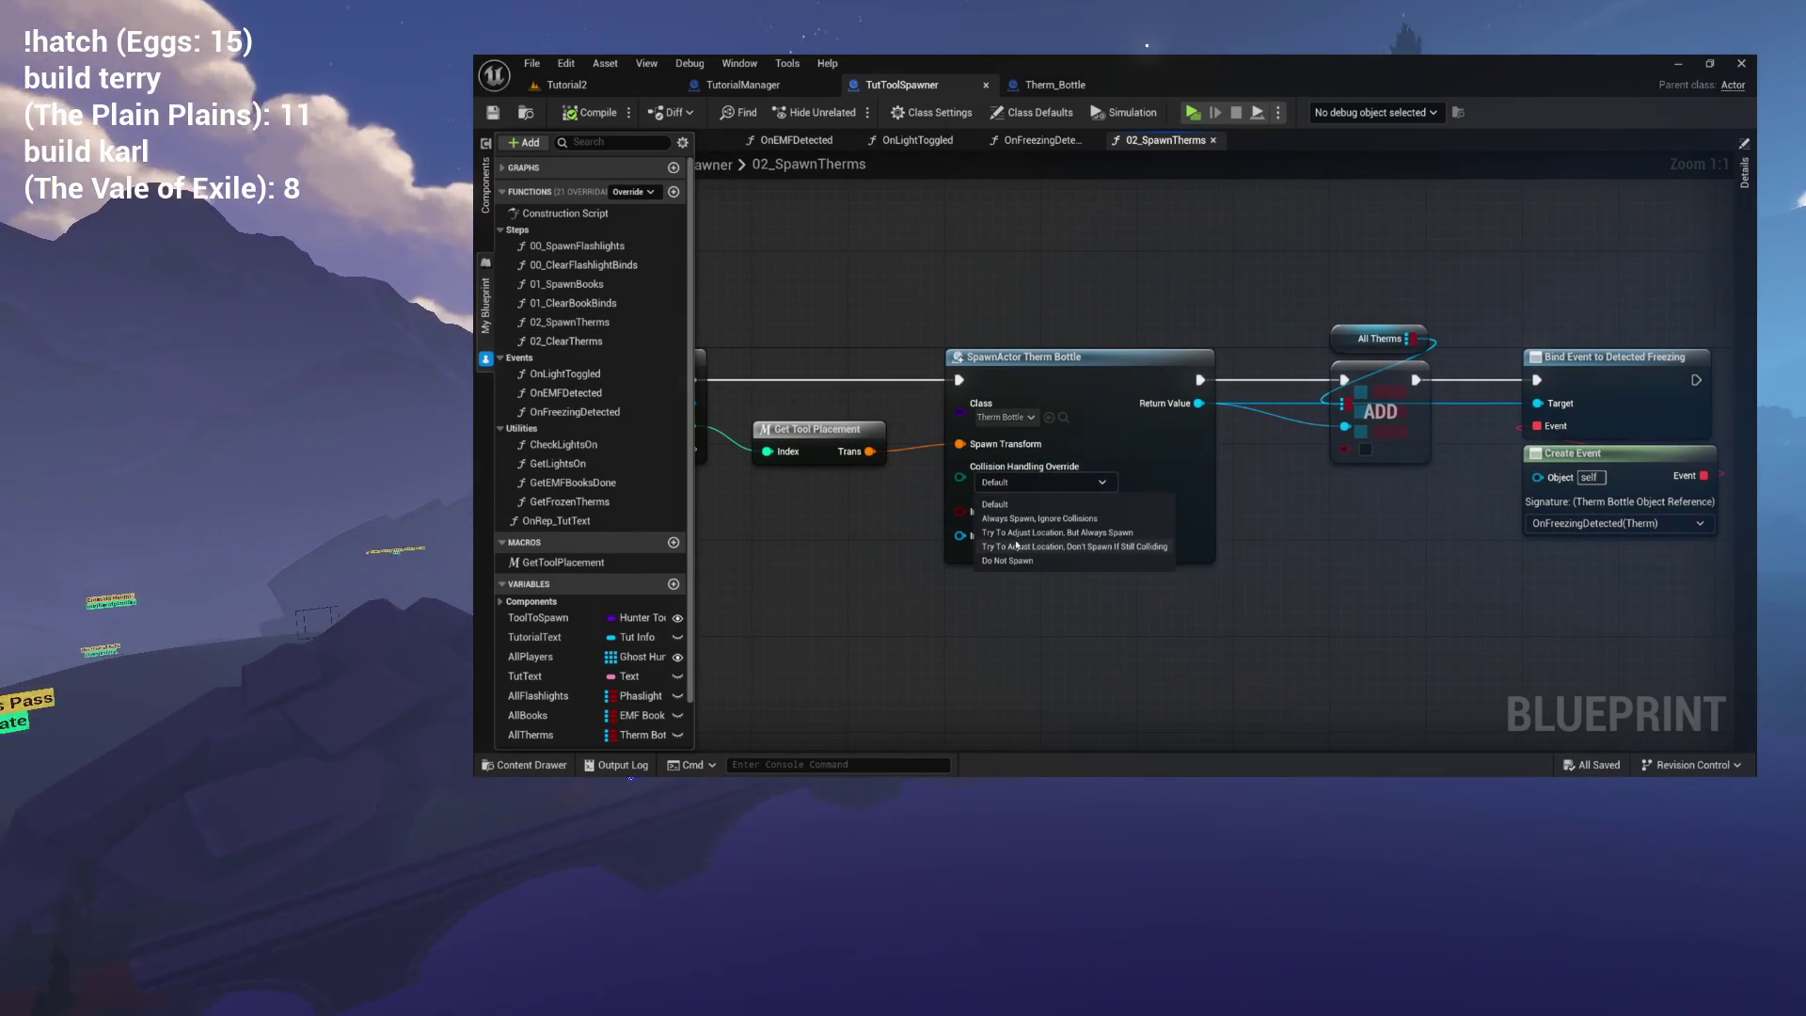
pyautogui.click(1038, 518)
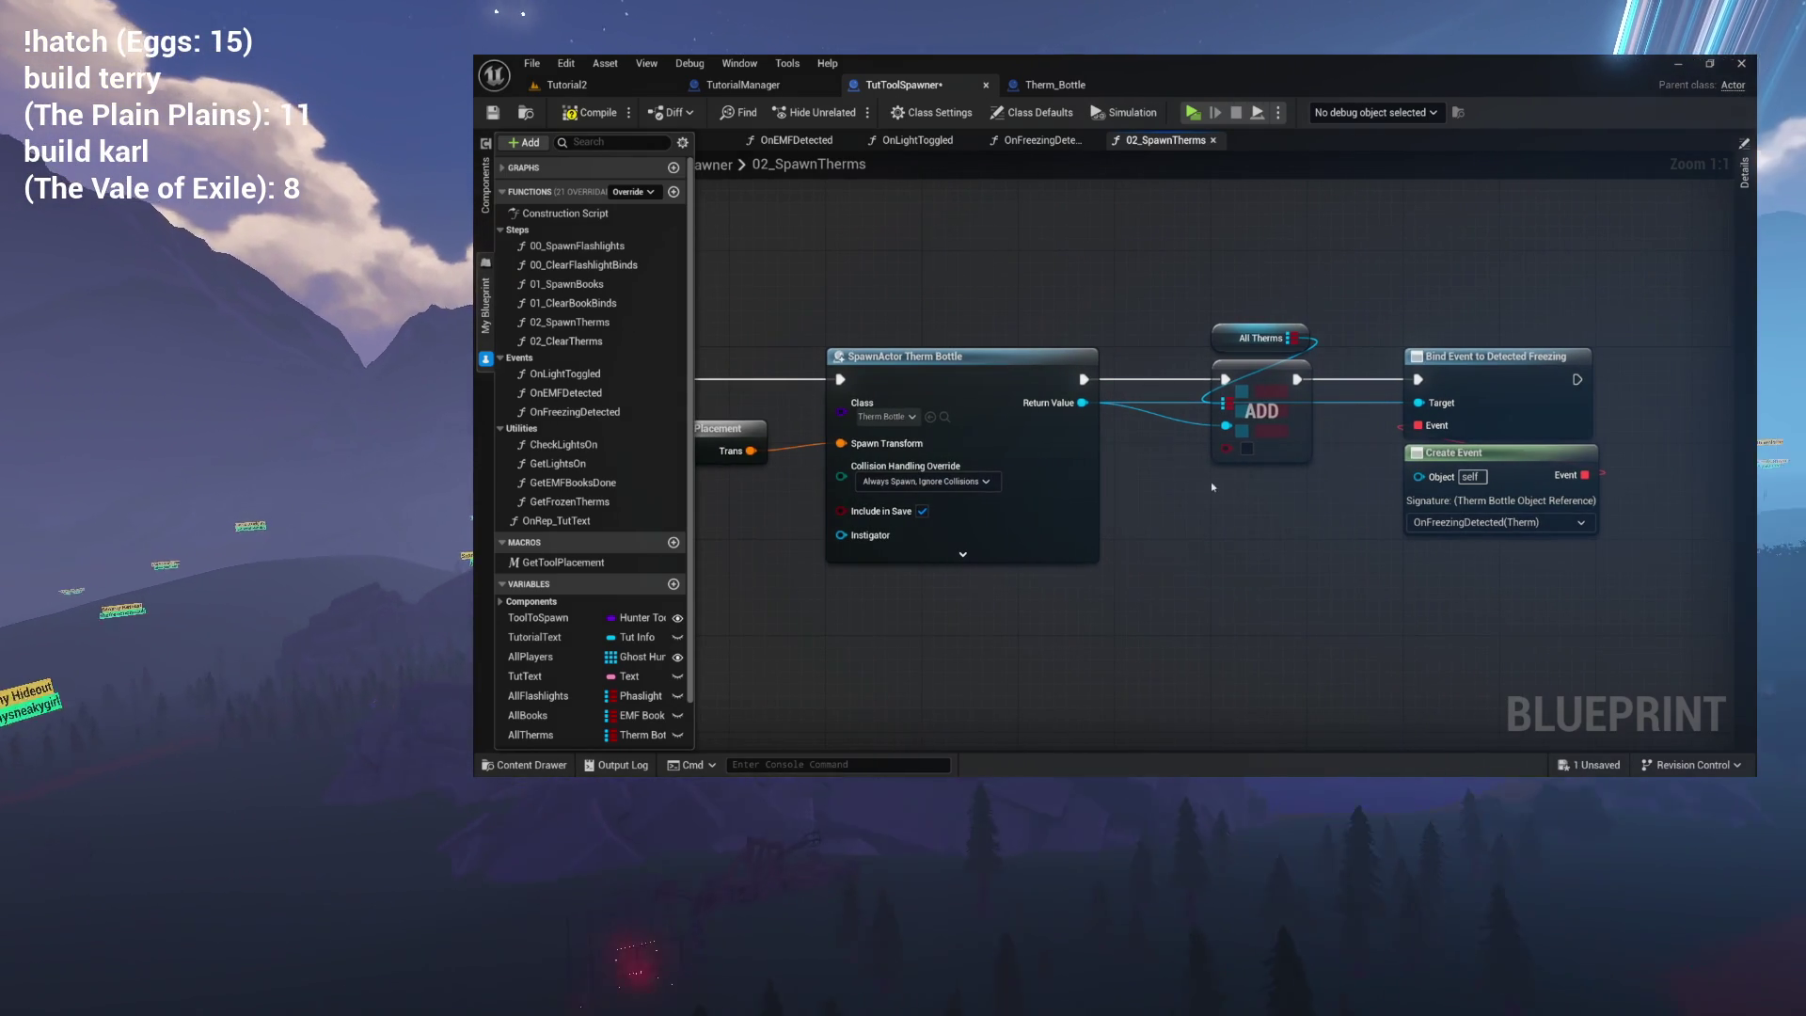
# Call 02 Spawn Therms after the Detect Freezing notification, then start a new Tutorial2 play session.
pyautogui.moveTo(1217, 532); pyautogui.dragTo(1747, 535)
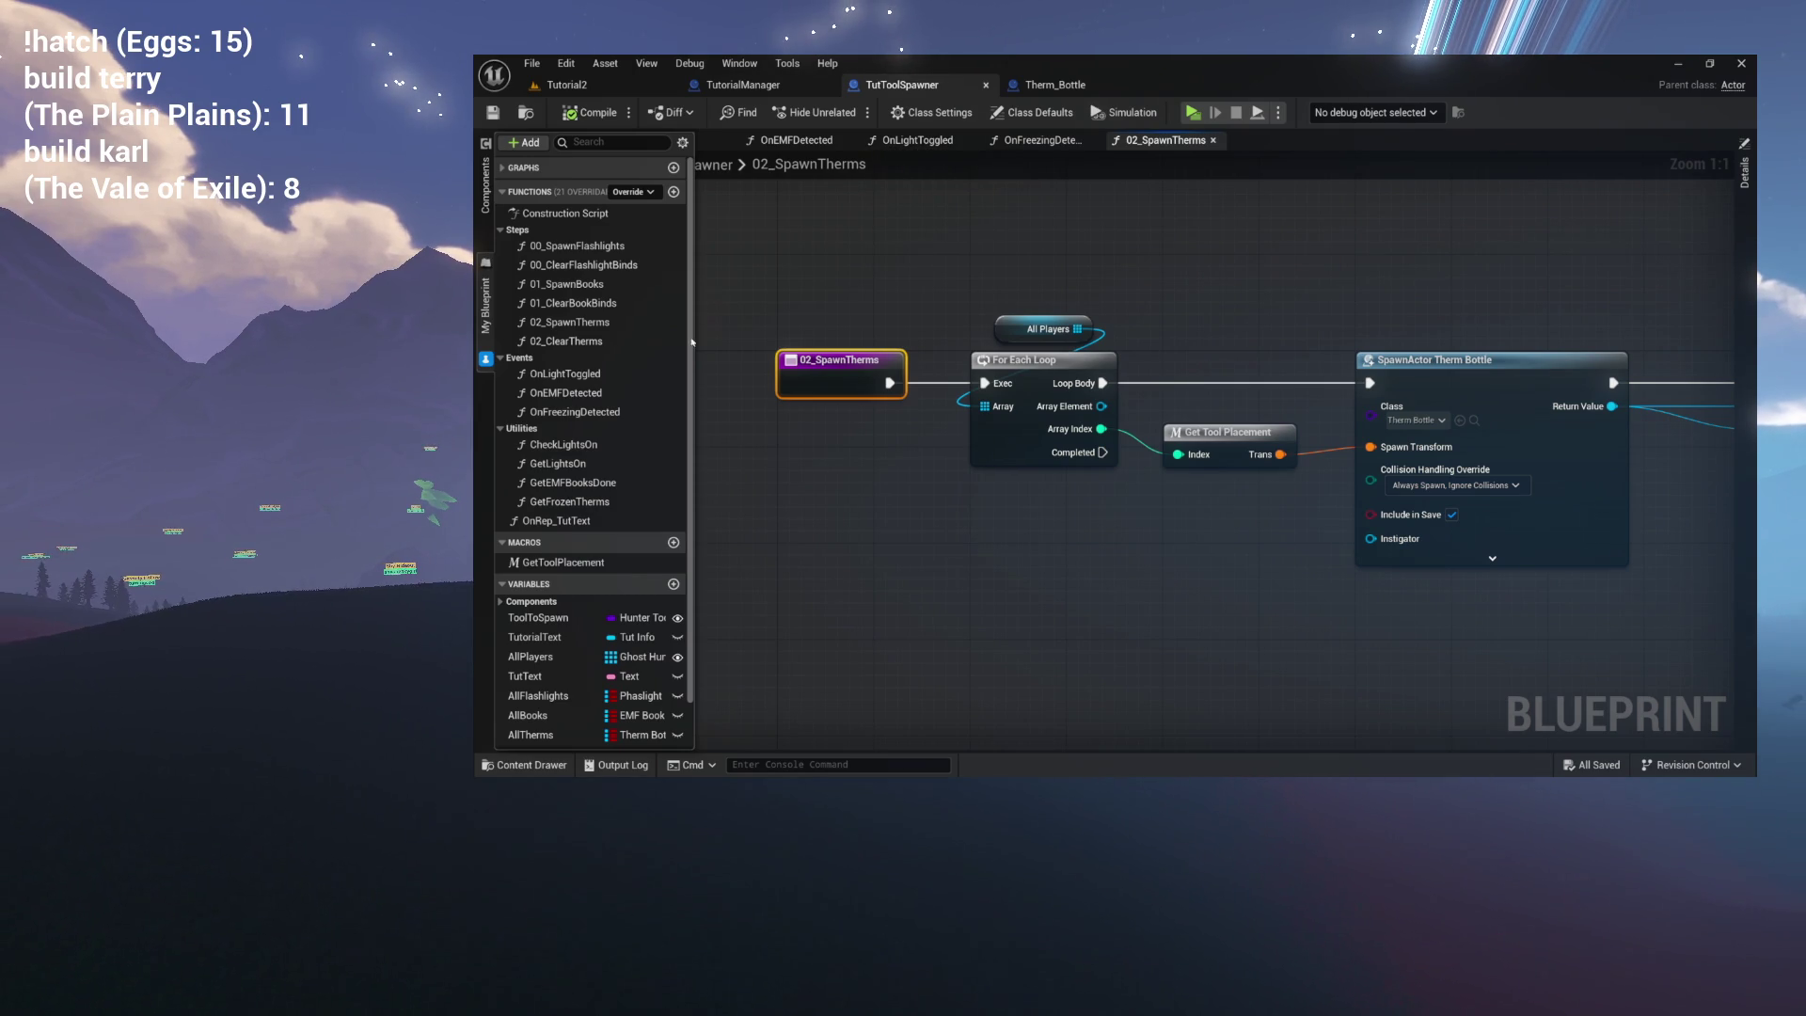
pyautogui.doubleClick(584, 394)
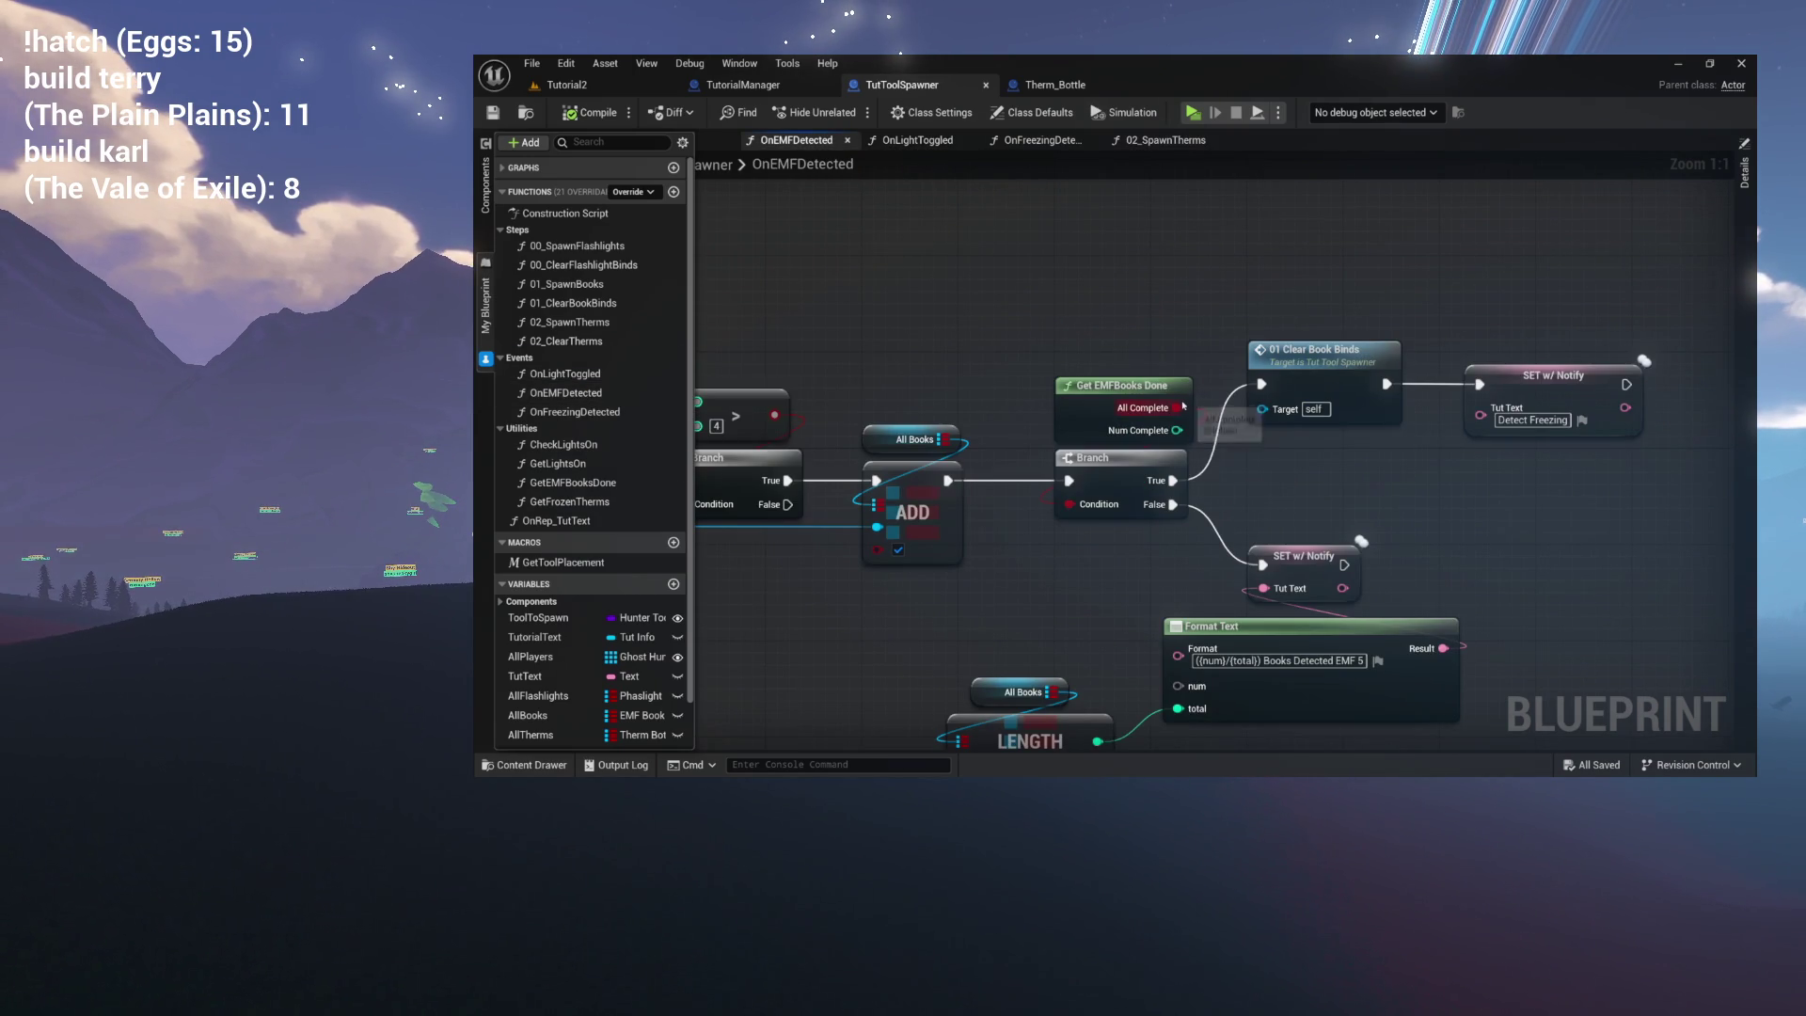
pyautogui.moveTo(1335, 401)
pyautogui.mouseDown()
pyautogui.moveTo(1025, 428)
pyautogui.moveTo(1085, 459)
pyautogui.mouseUp()
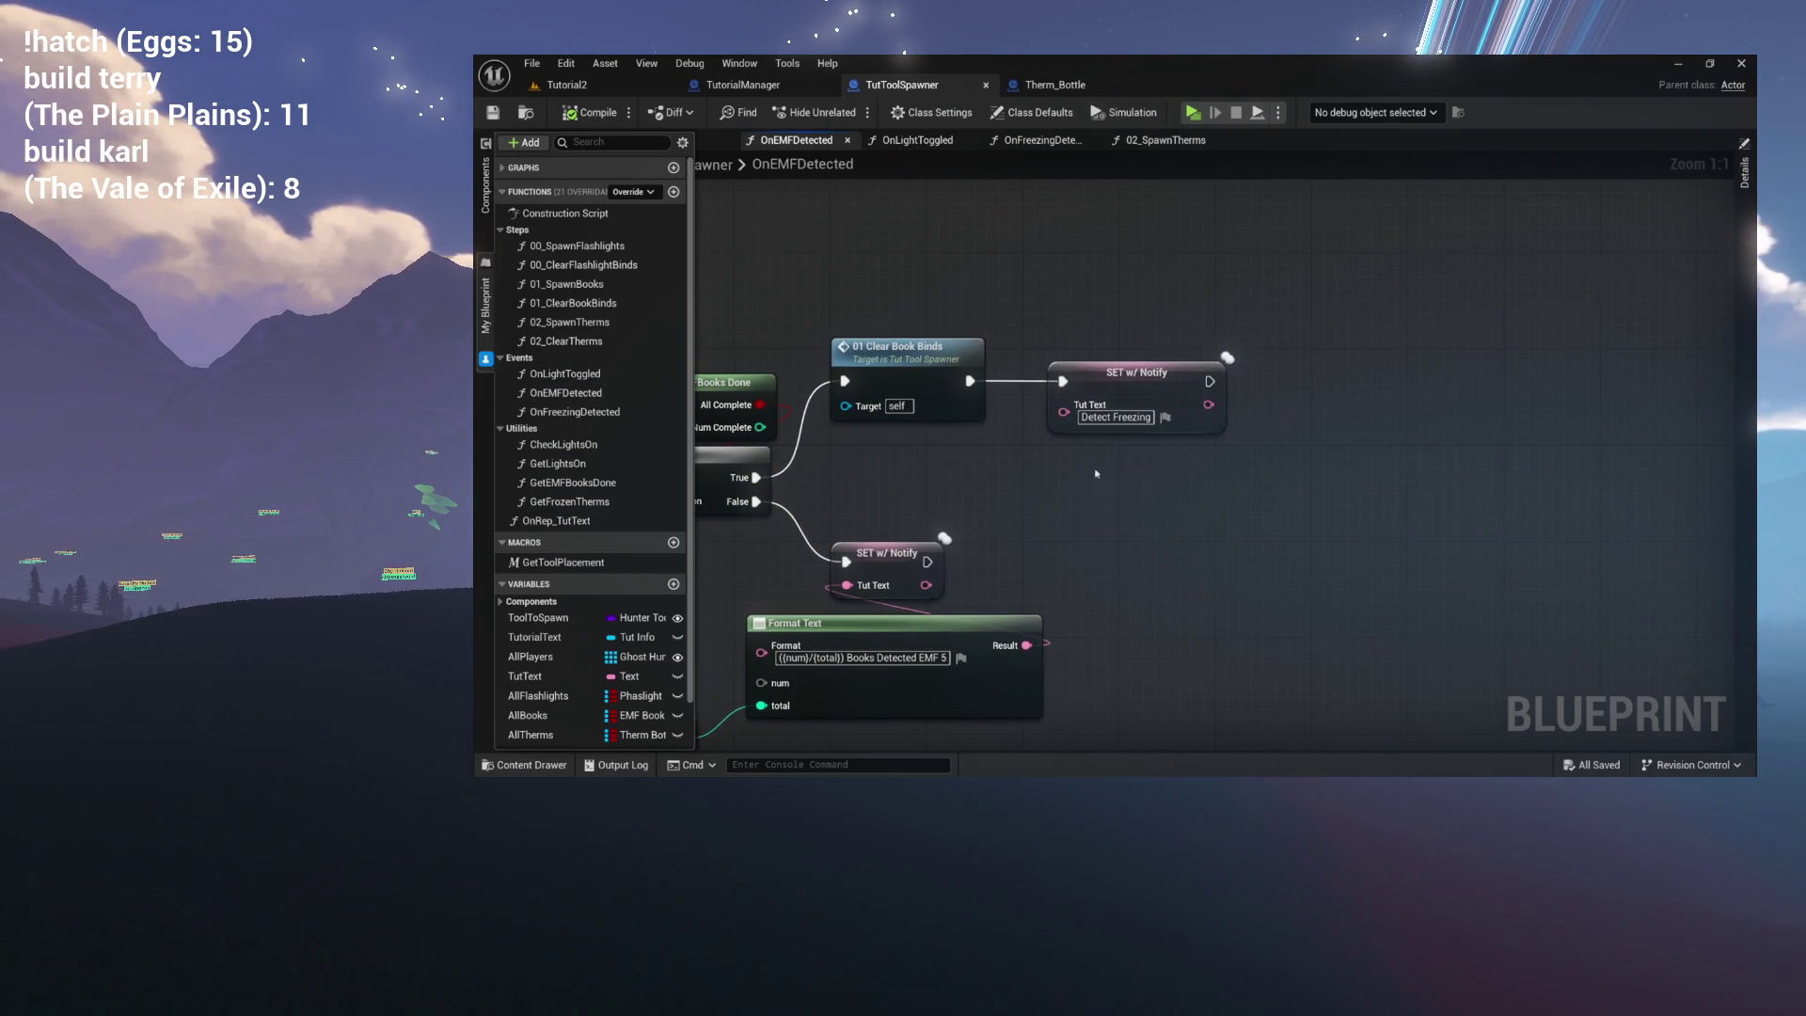
pyautogui.moveTo(1187, 358); pyautogui.dragTo(957, 384)
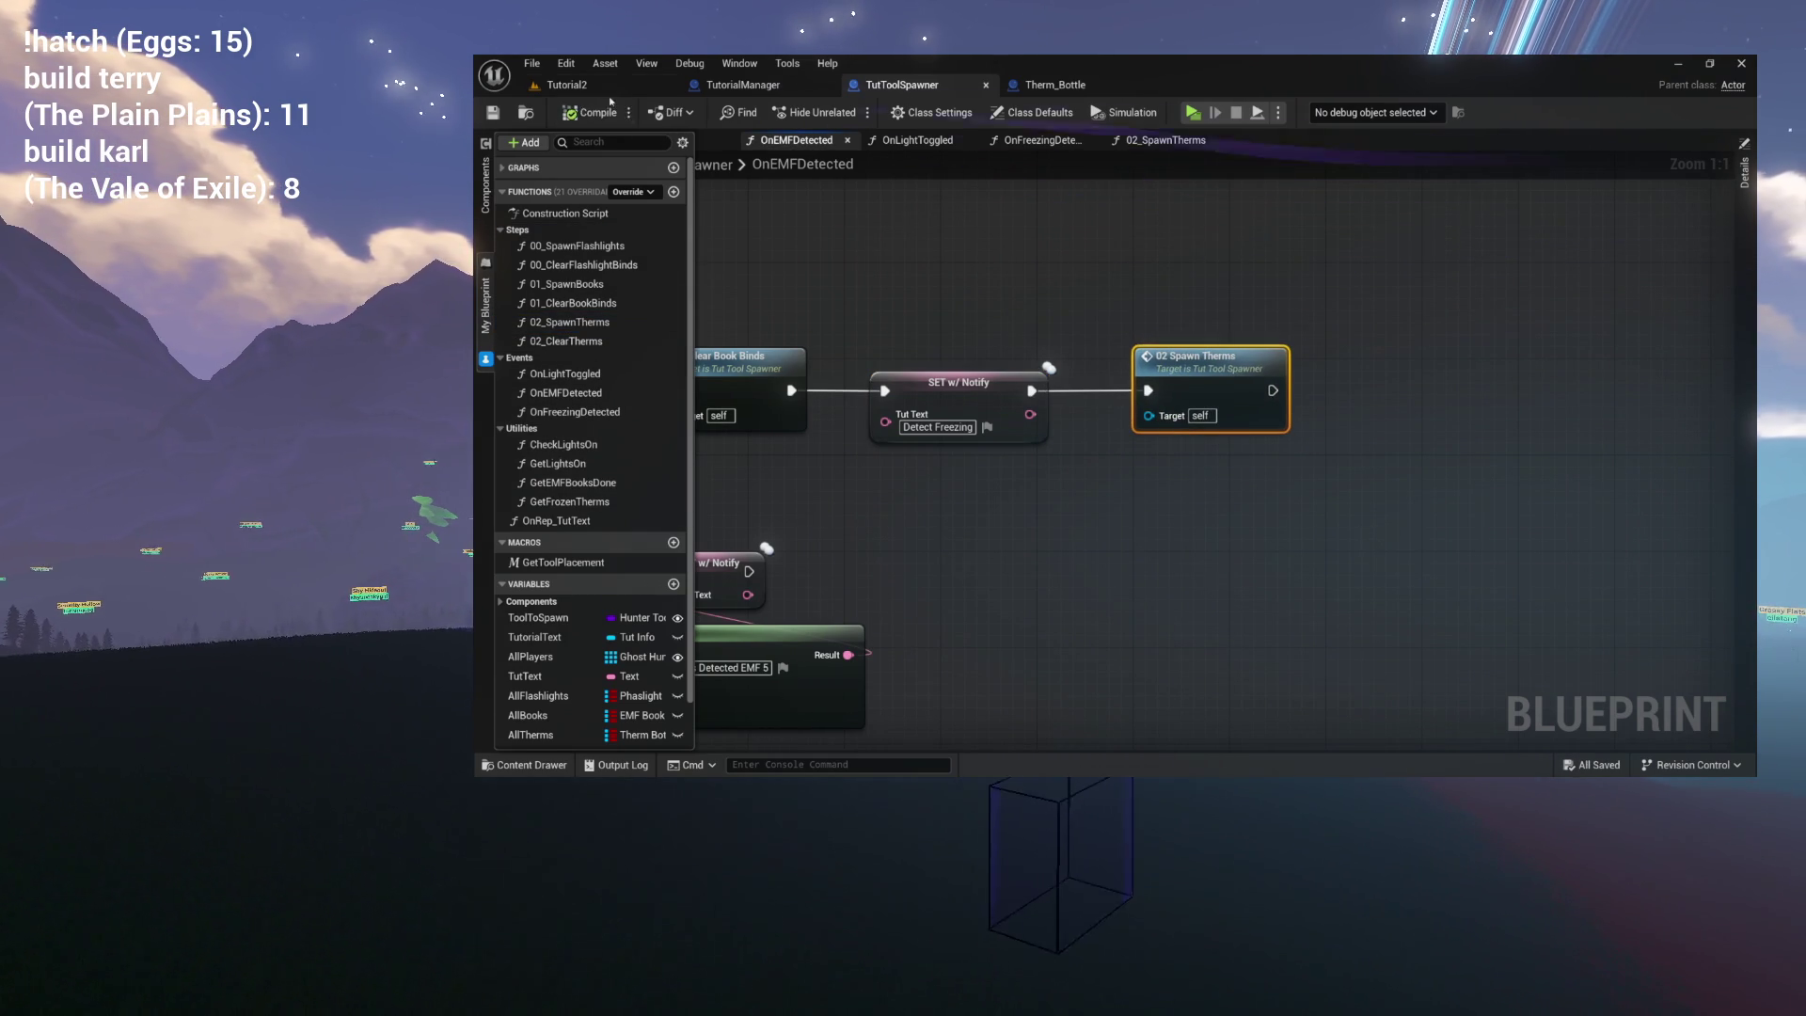
pyautogui.click(639, 88)
pyautogui.click(847, 113)
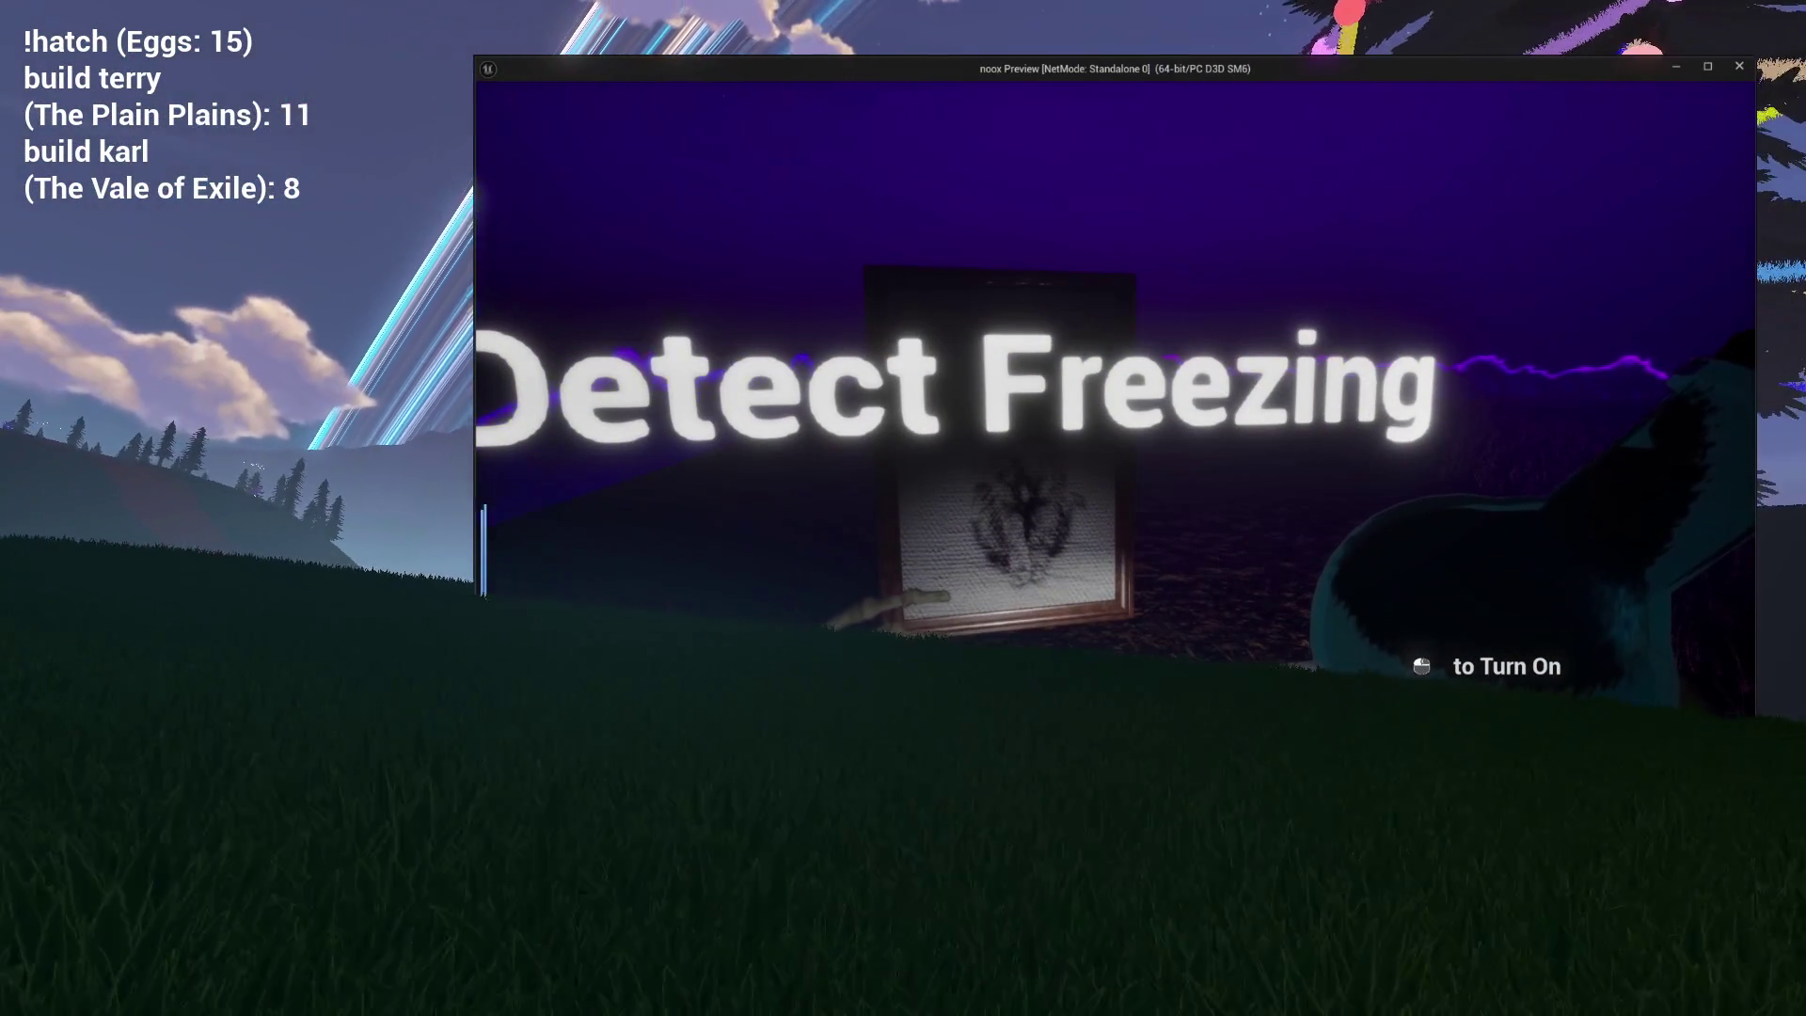
# Turn on the in-game light, play until Complete!!! appears, then stop the session.
pyautogui.click(1114, 390)
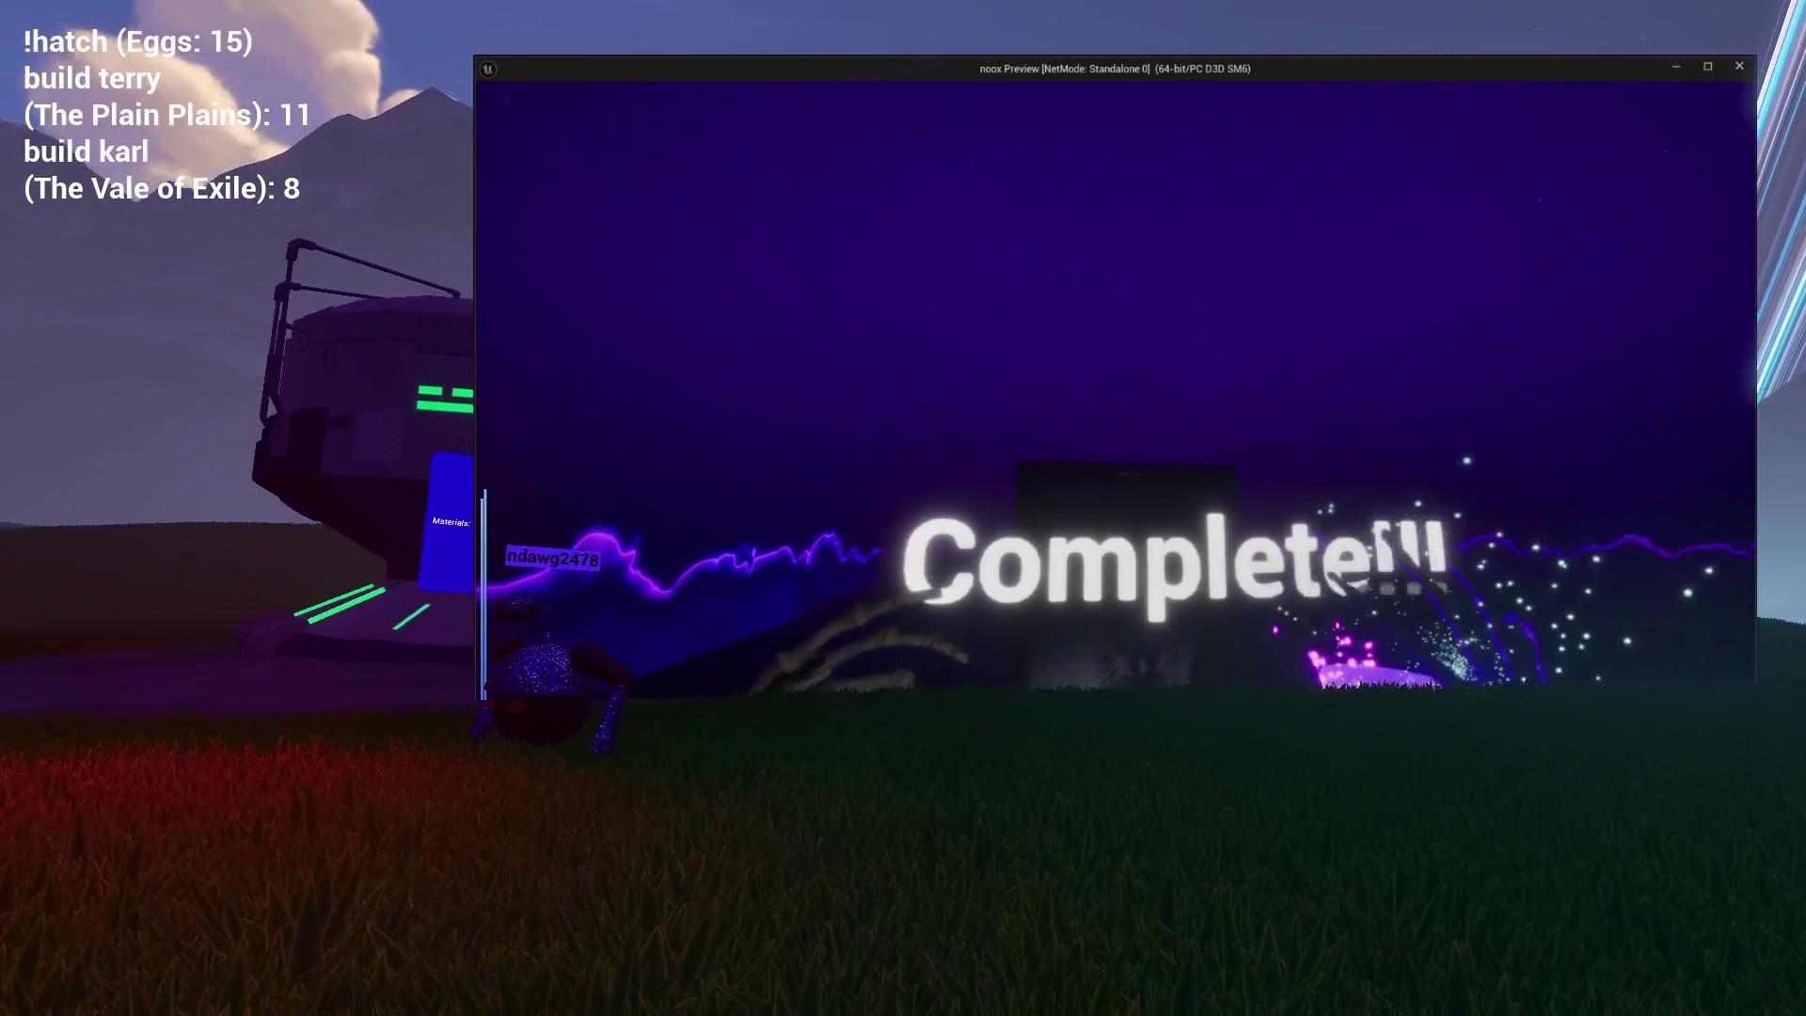
pyautogui.press('Escape')
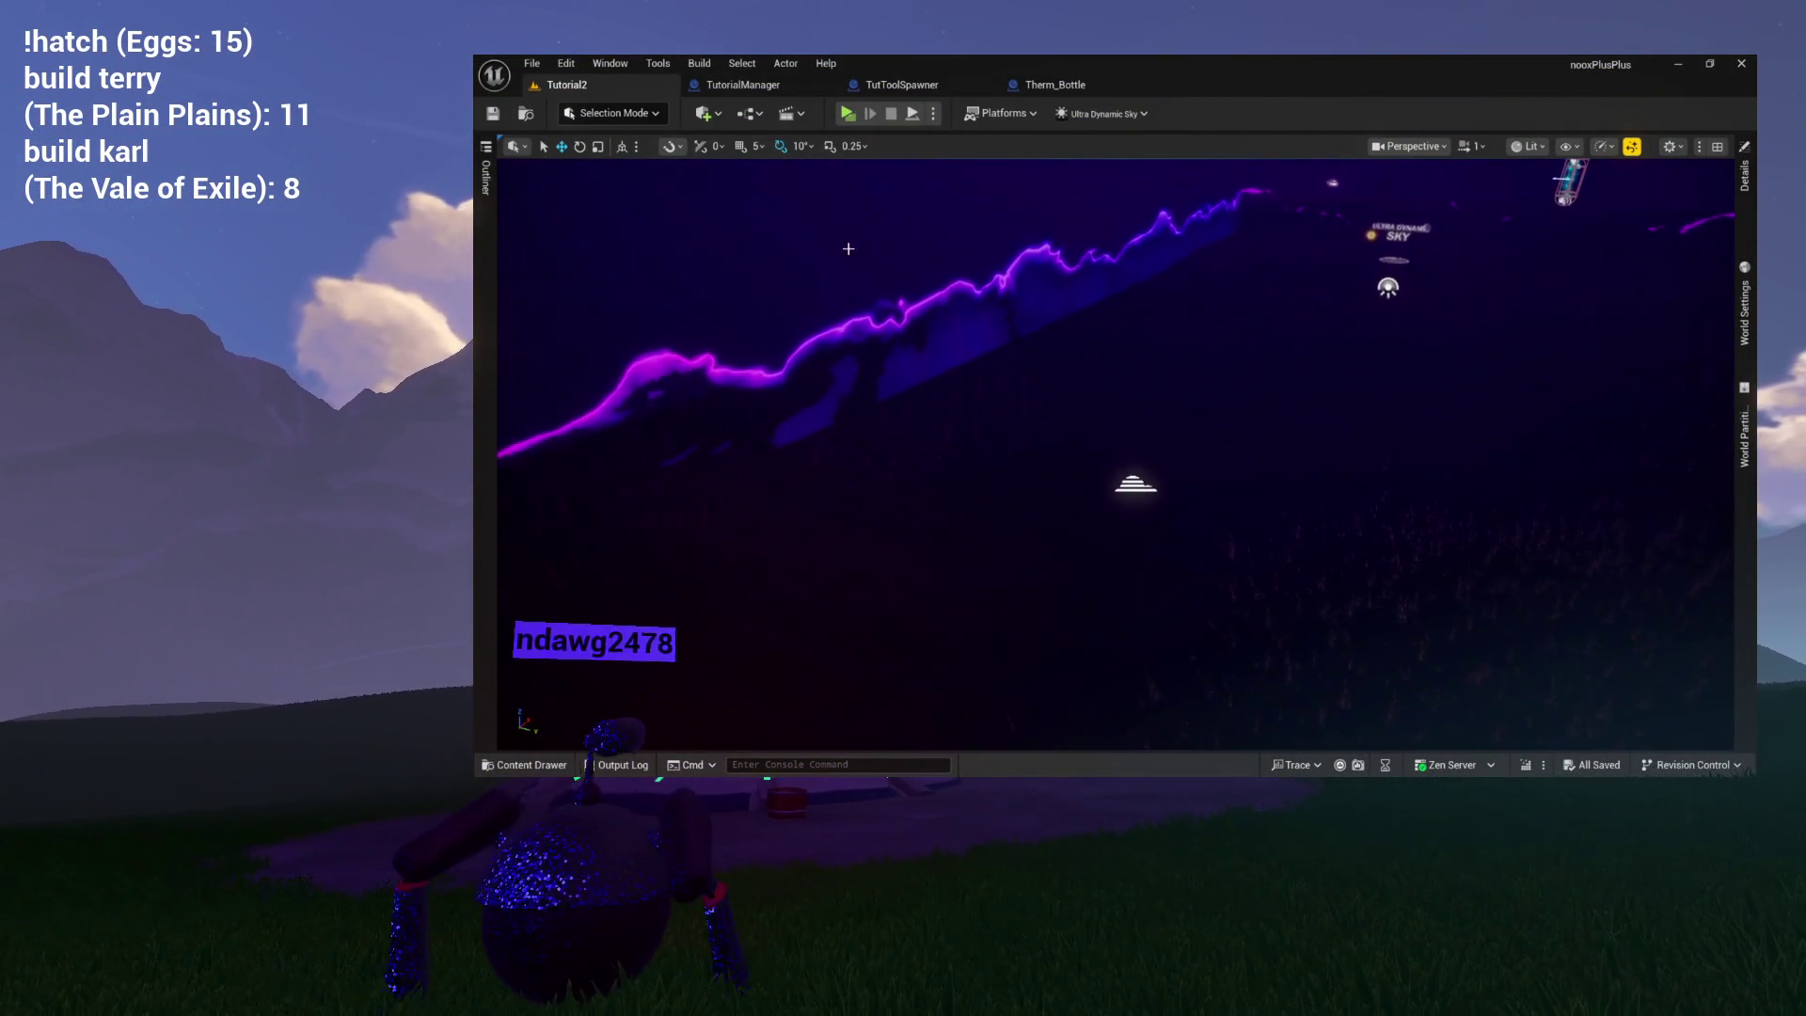
# Close the Therm_Bottle blueprint and collapse the Steps, Events and Utilities categories.
pyautogui.click(1064, 93)
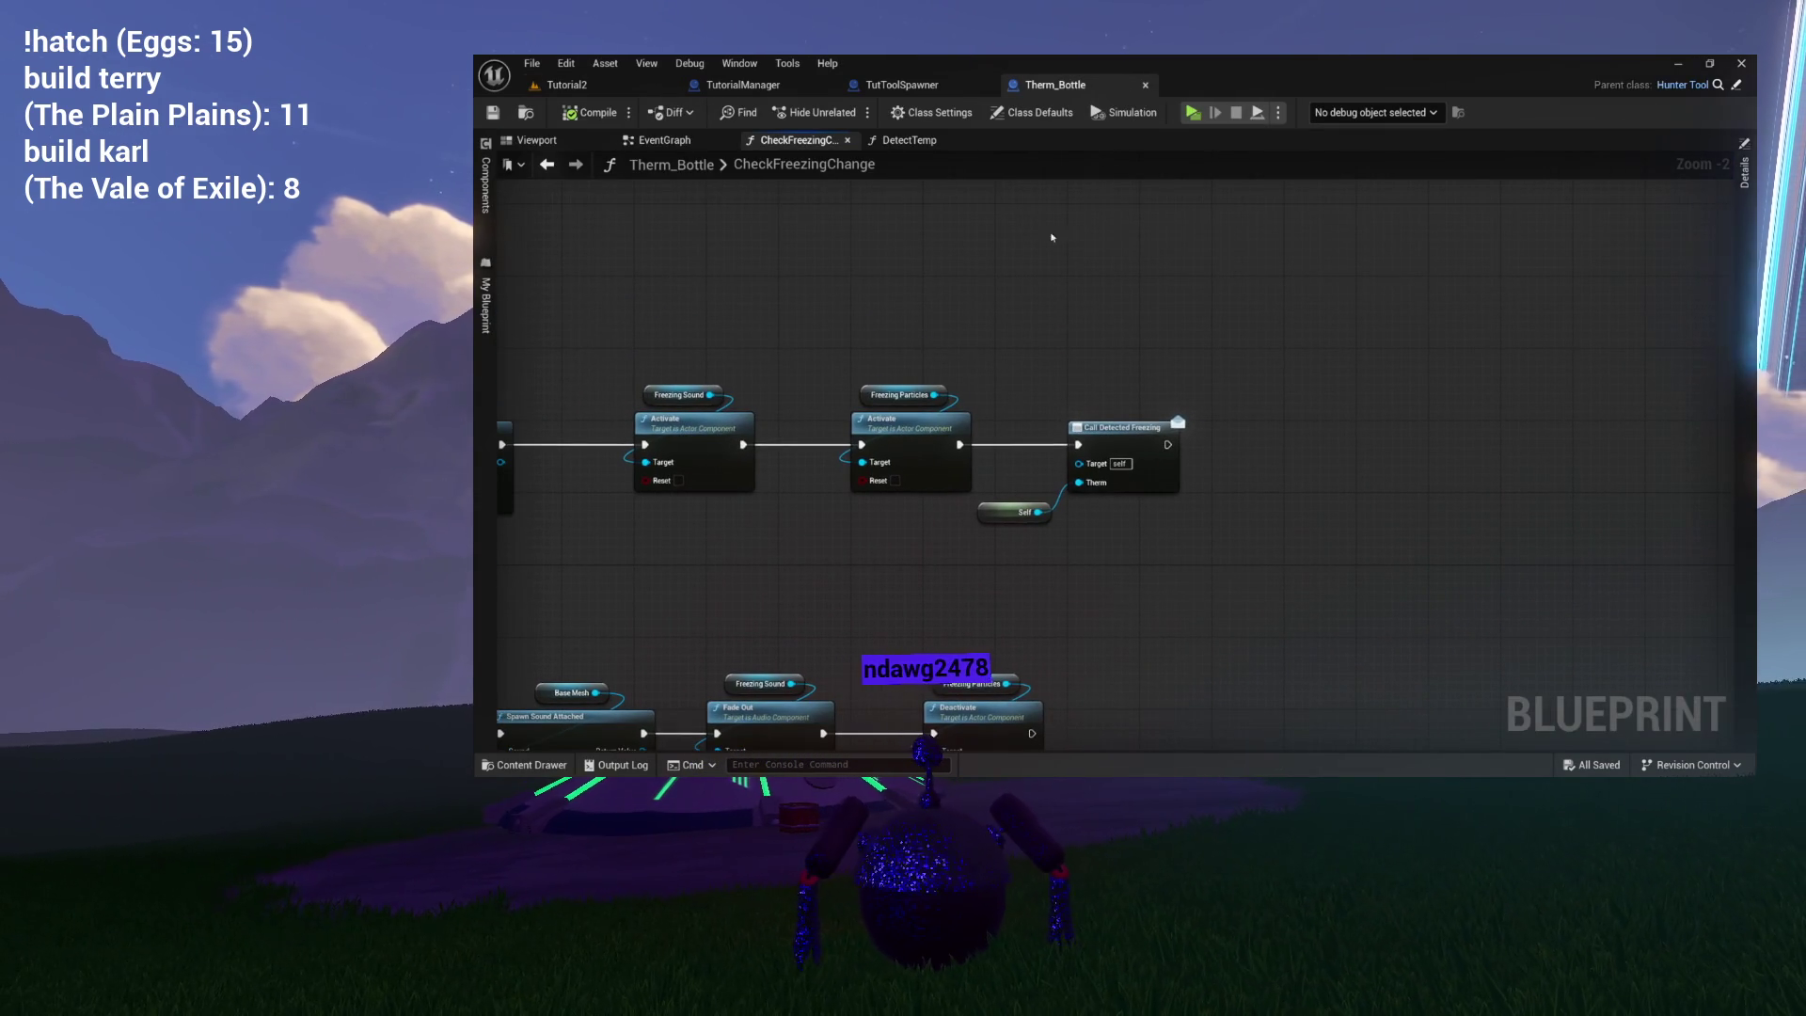
pyautogui.click(845, 140)
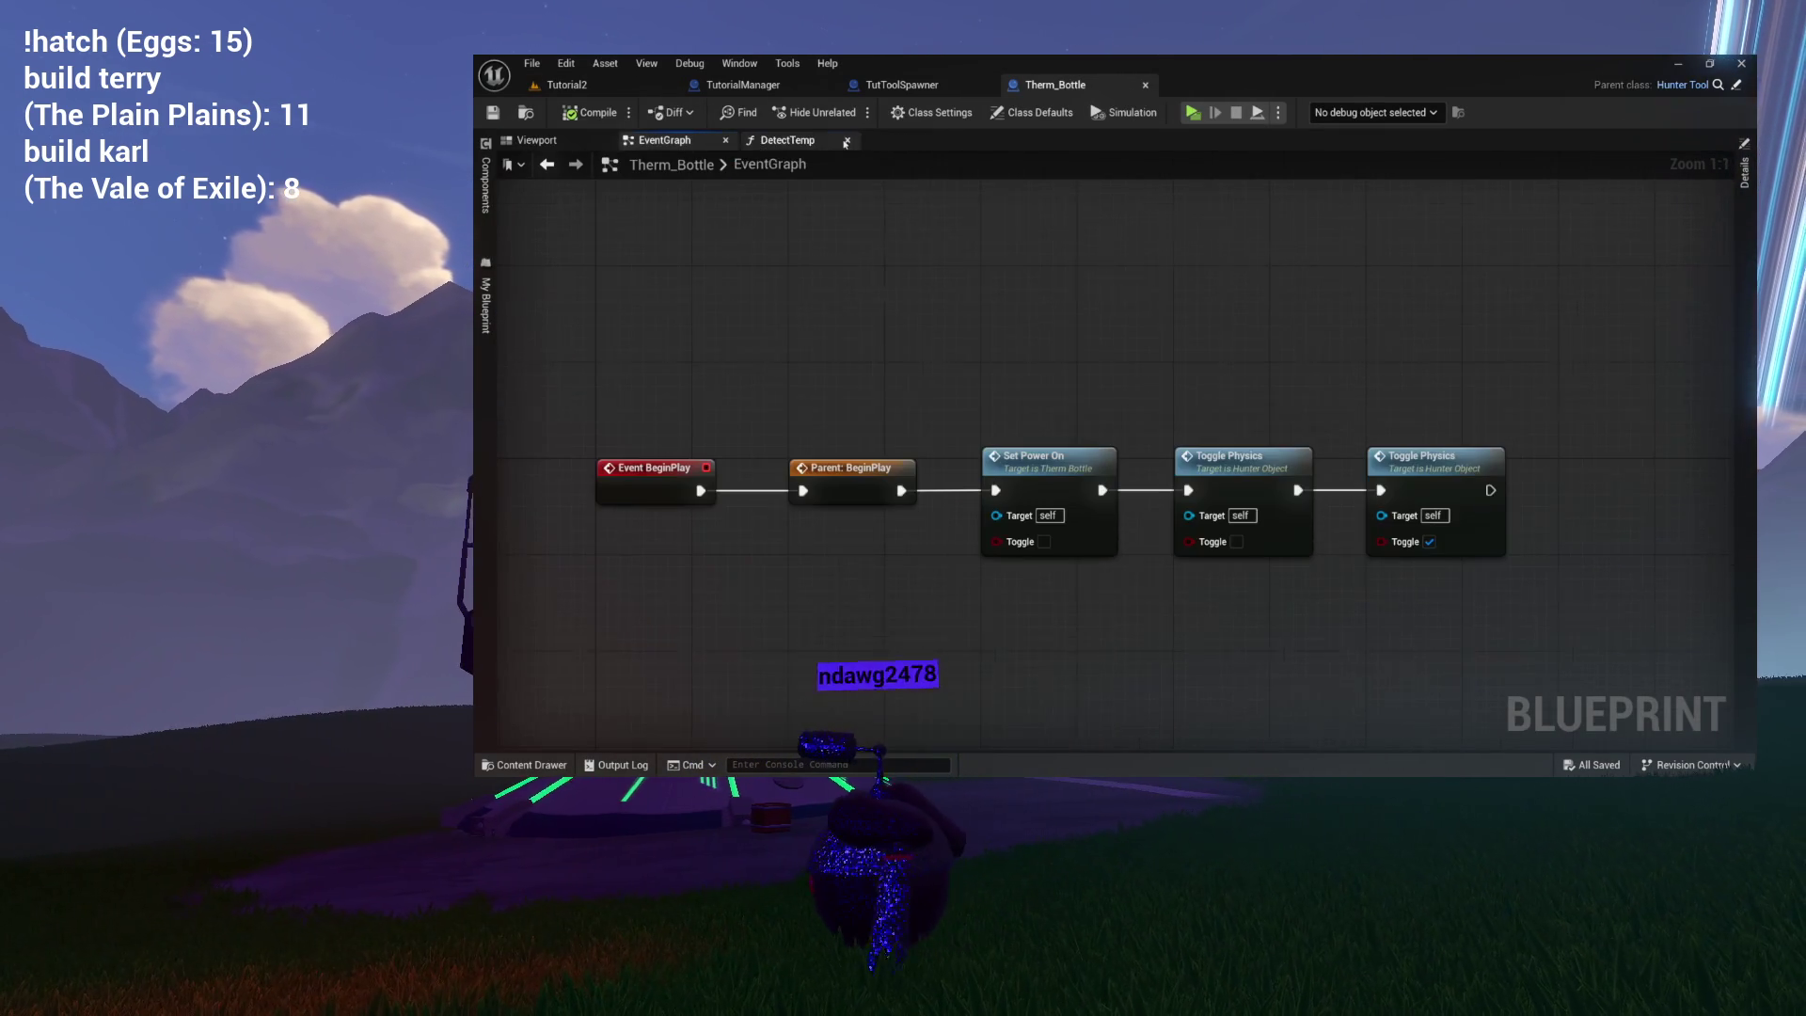
pyautogui.click(1144, 87)
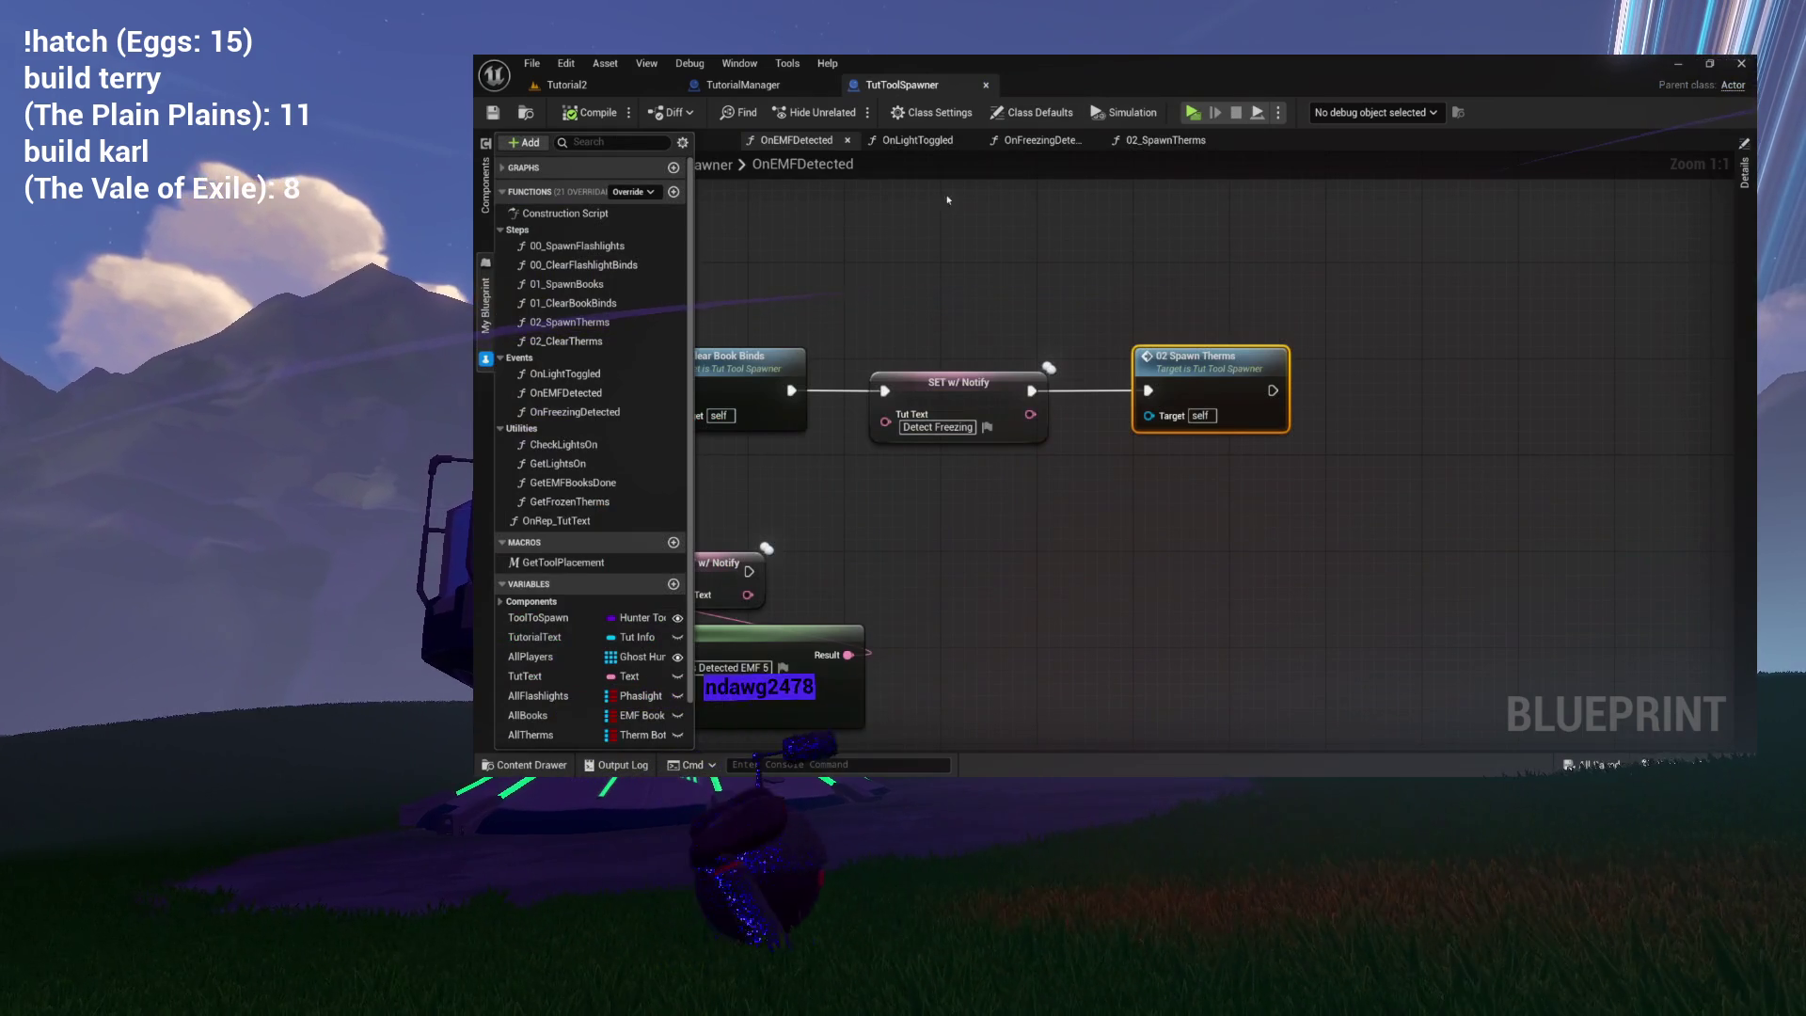
pyautogui.click(502, 359)
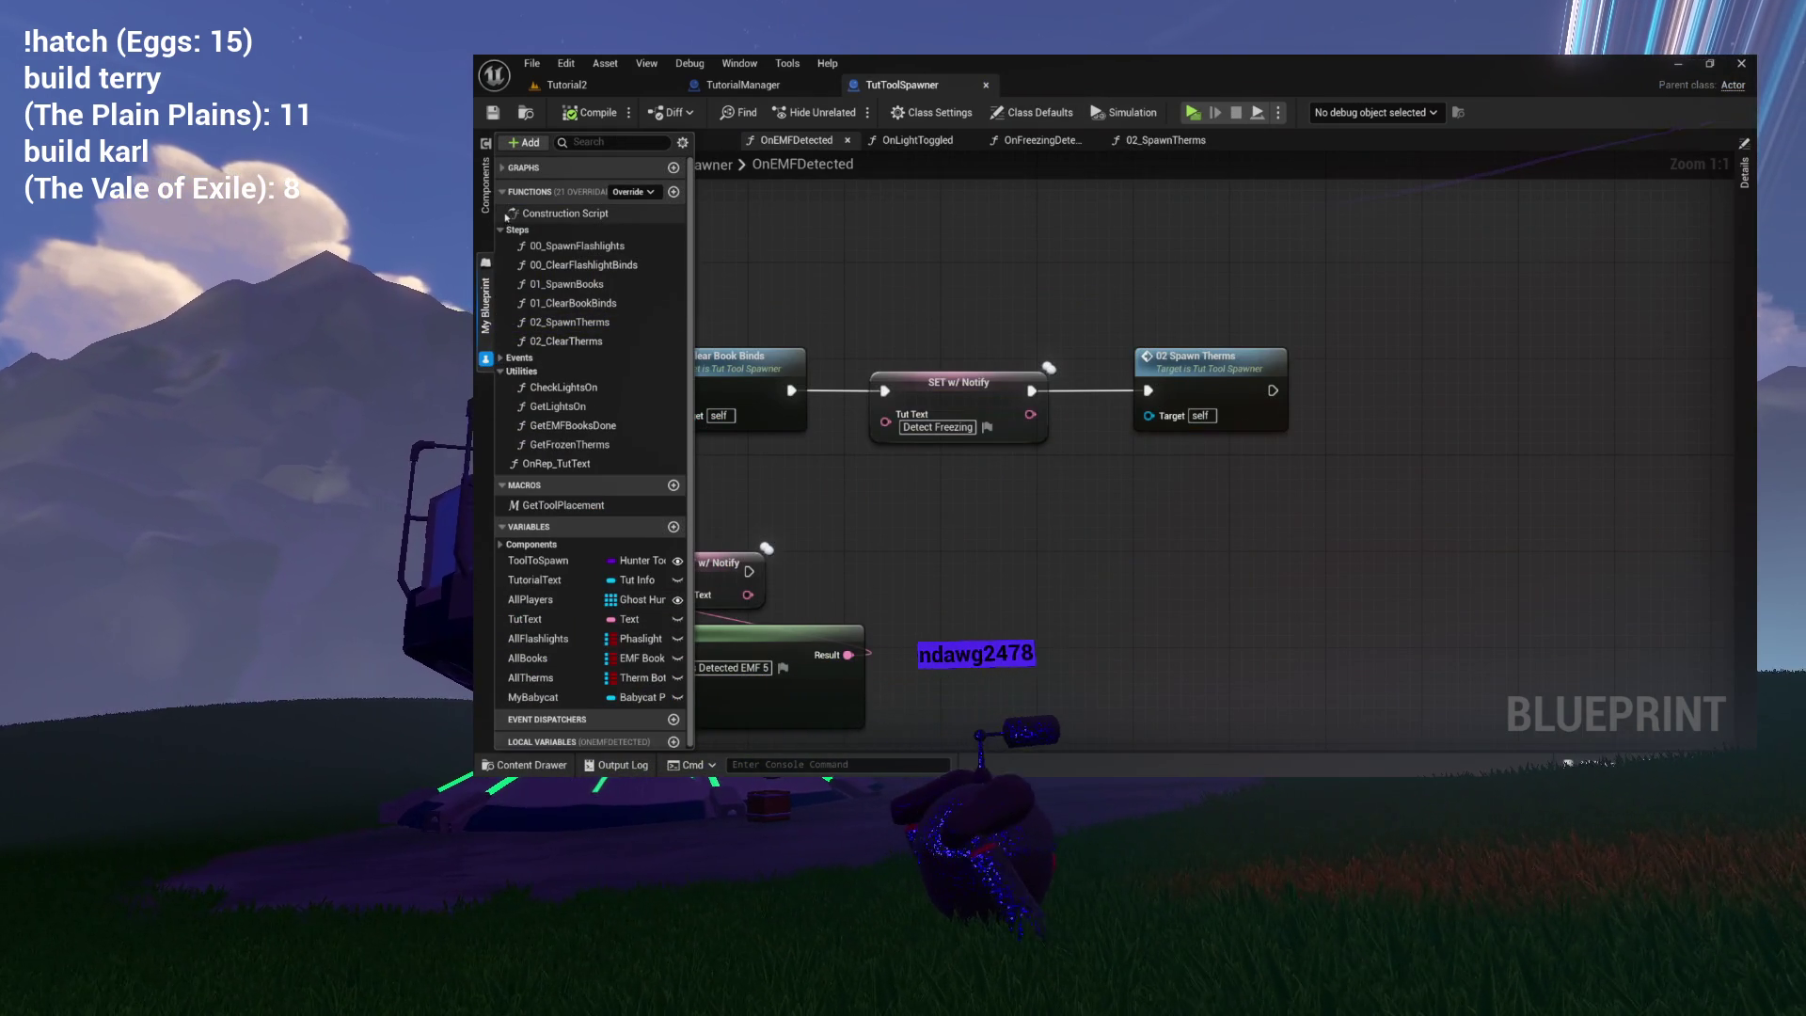
pyautogui.click(502, 229)
pyautogui.moveTo(898, 303); pyautogui.dragTo(964, 373)
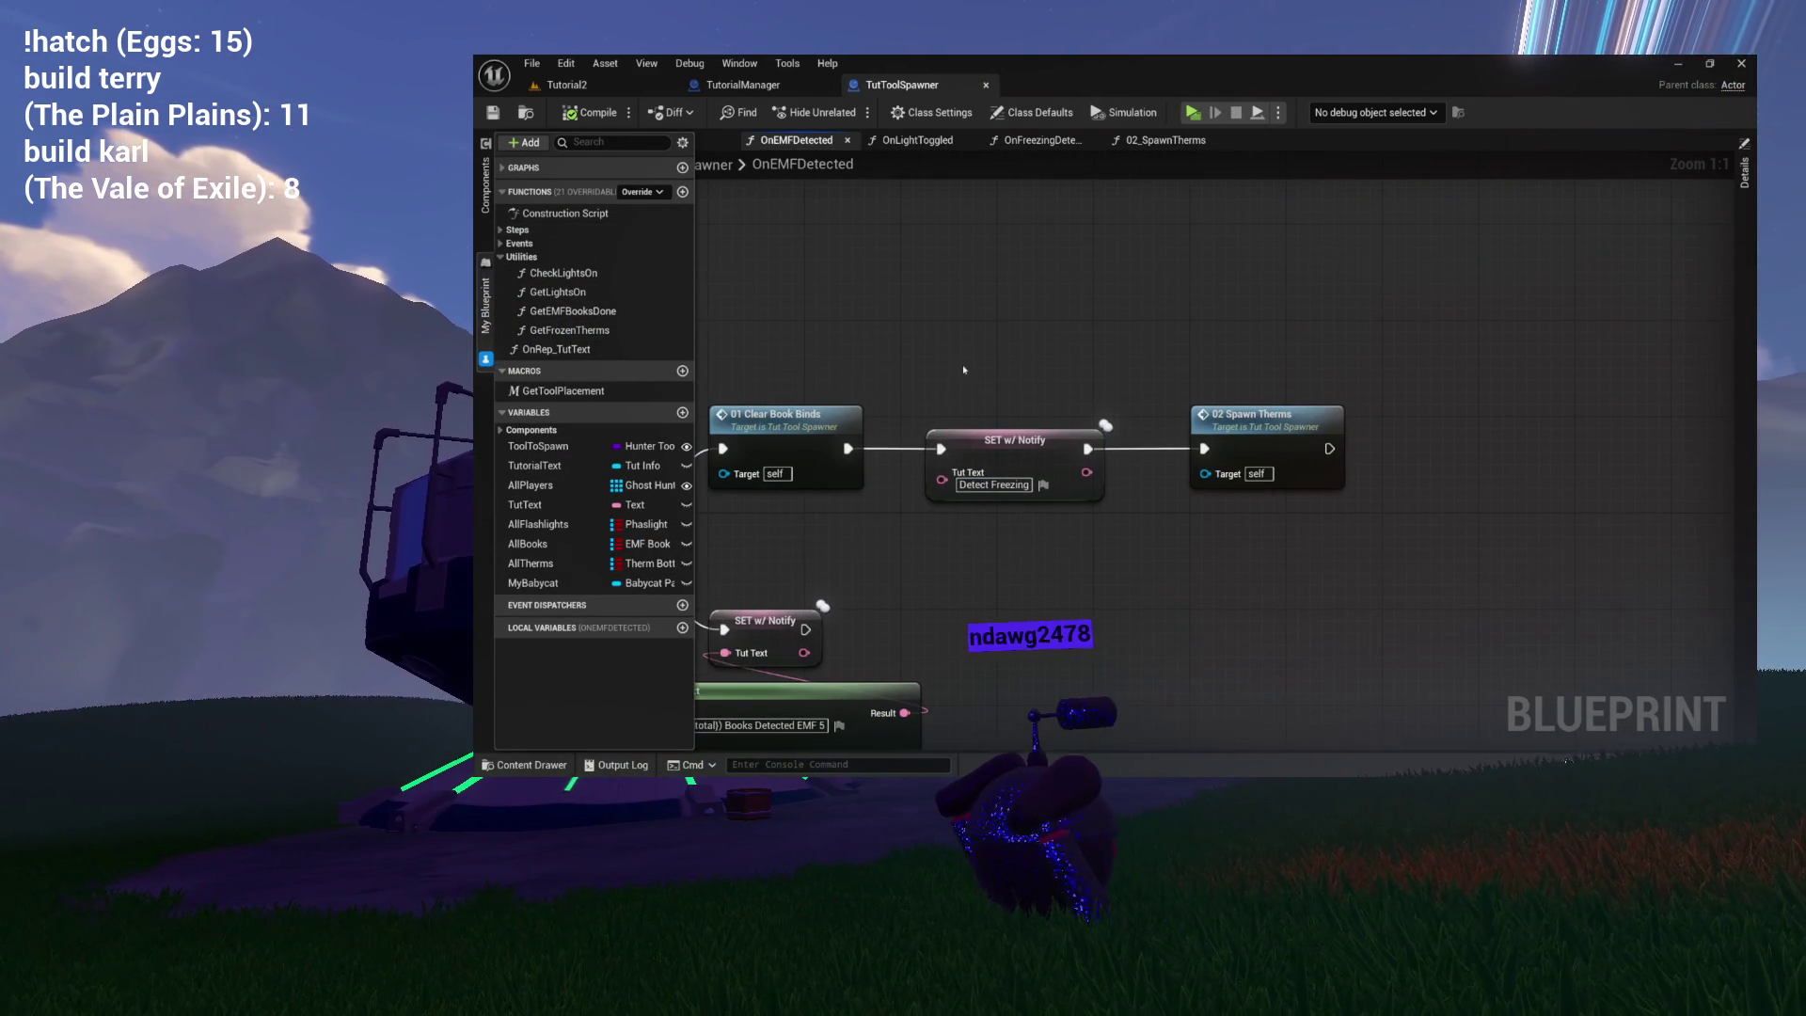
pyautogui.click(508, 259)
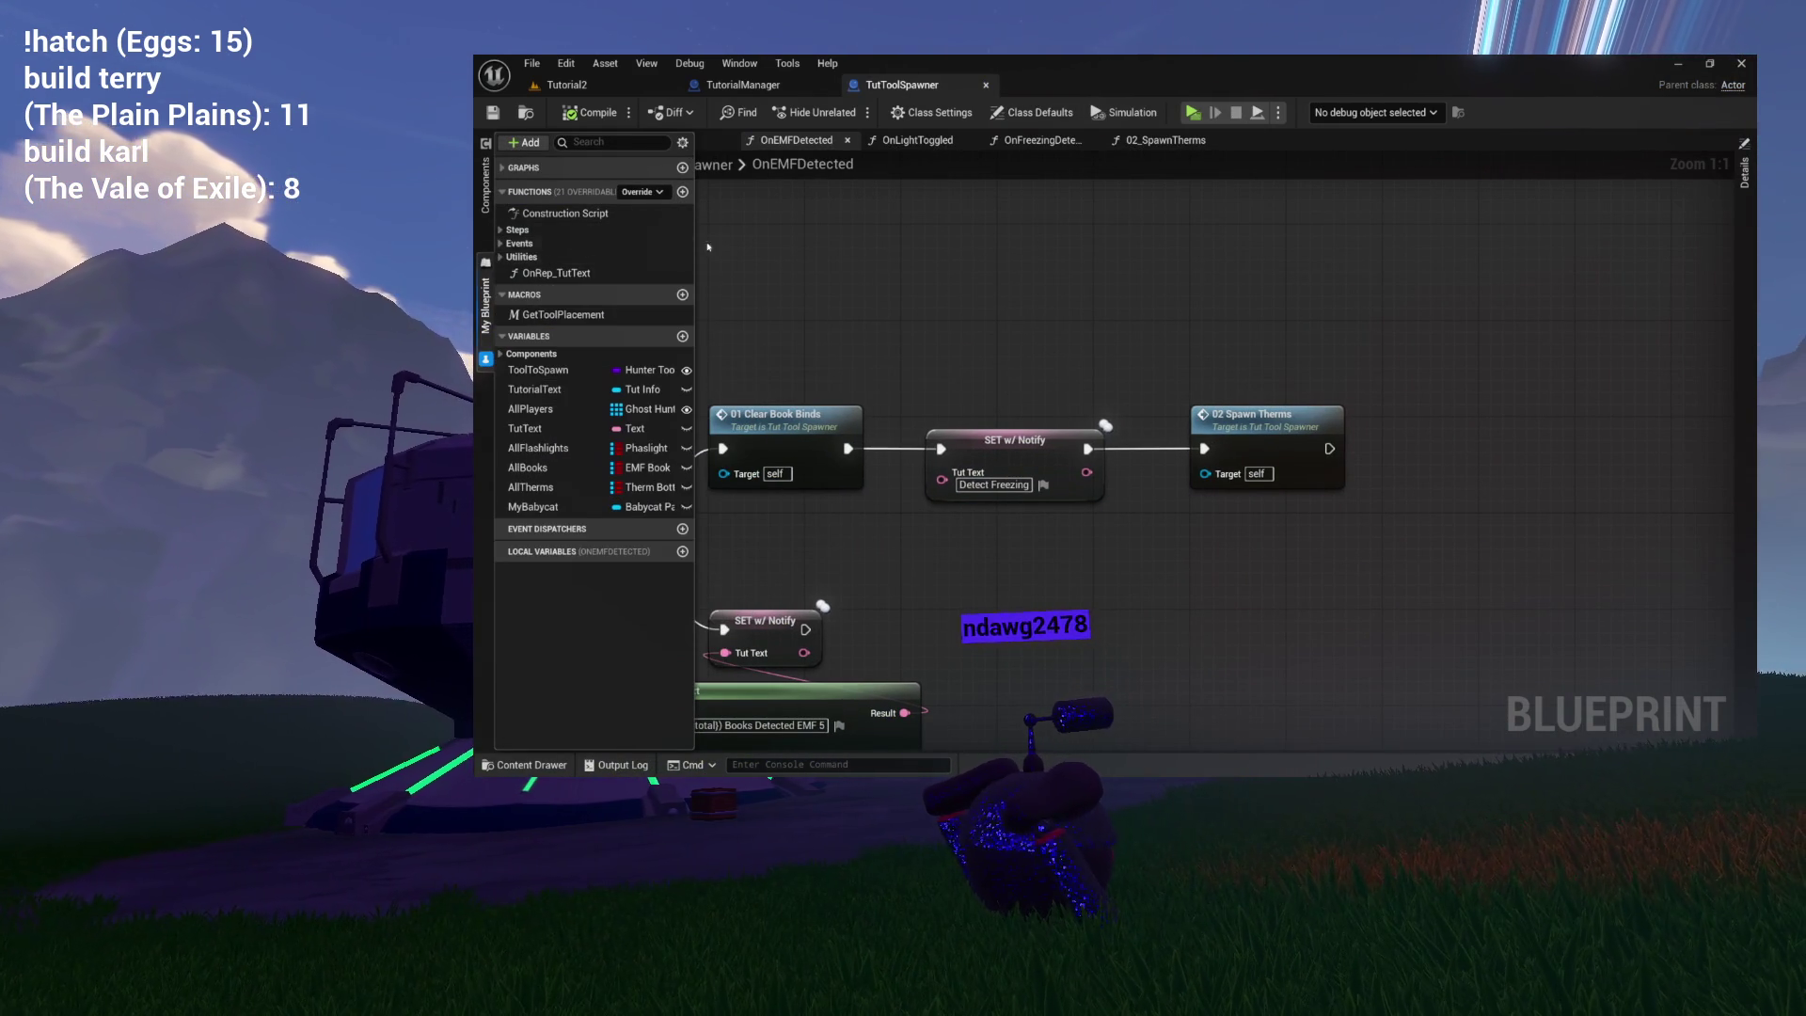
# Browse the Content Drawer to Characters > Tools and open the GhostJournal blueprint.
pyautogui.hotkey('ctrl', 'space')
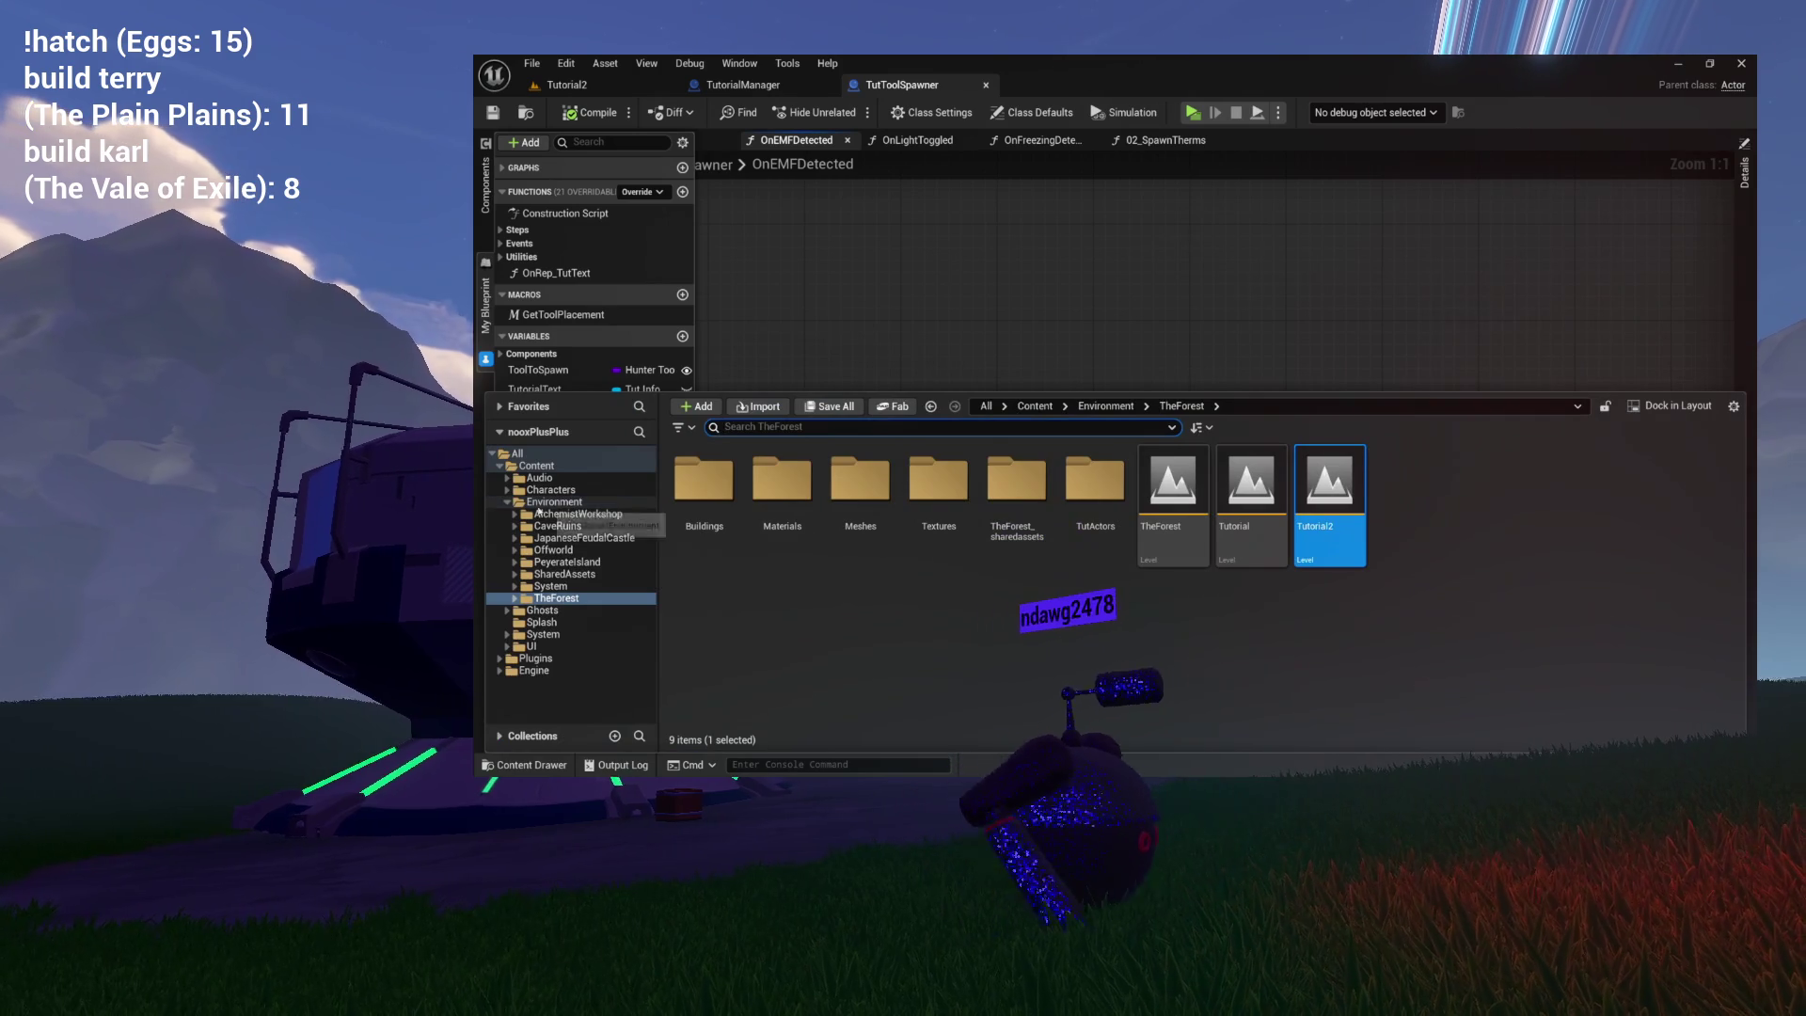
pyautogui.click(508, 506)
pyautogui.click(551, 490)
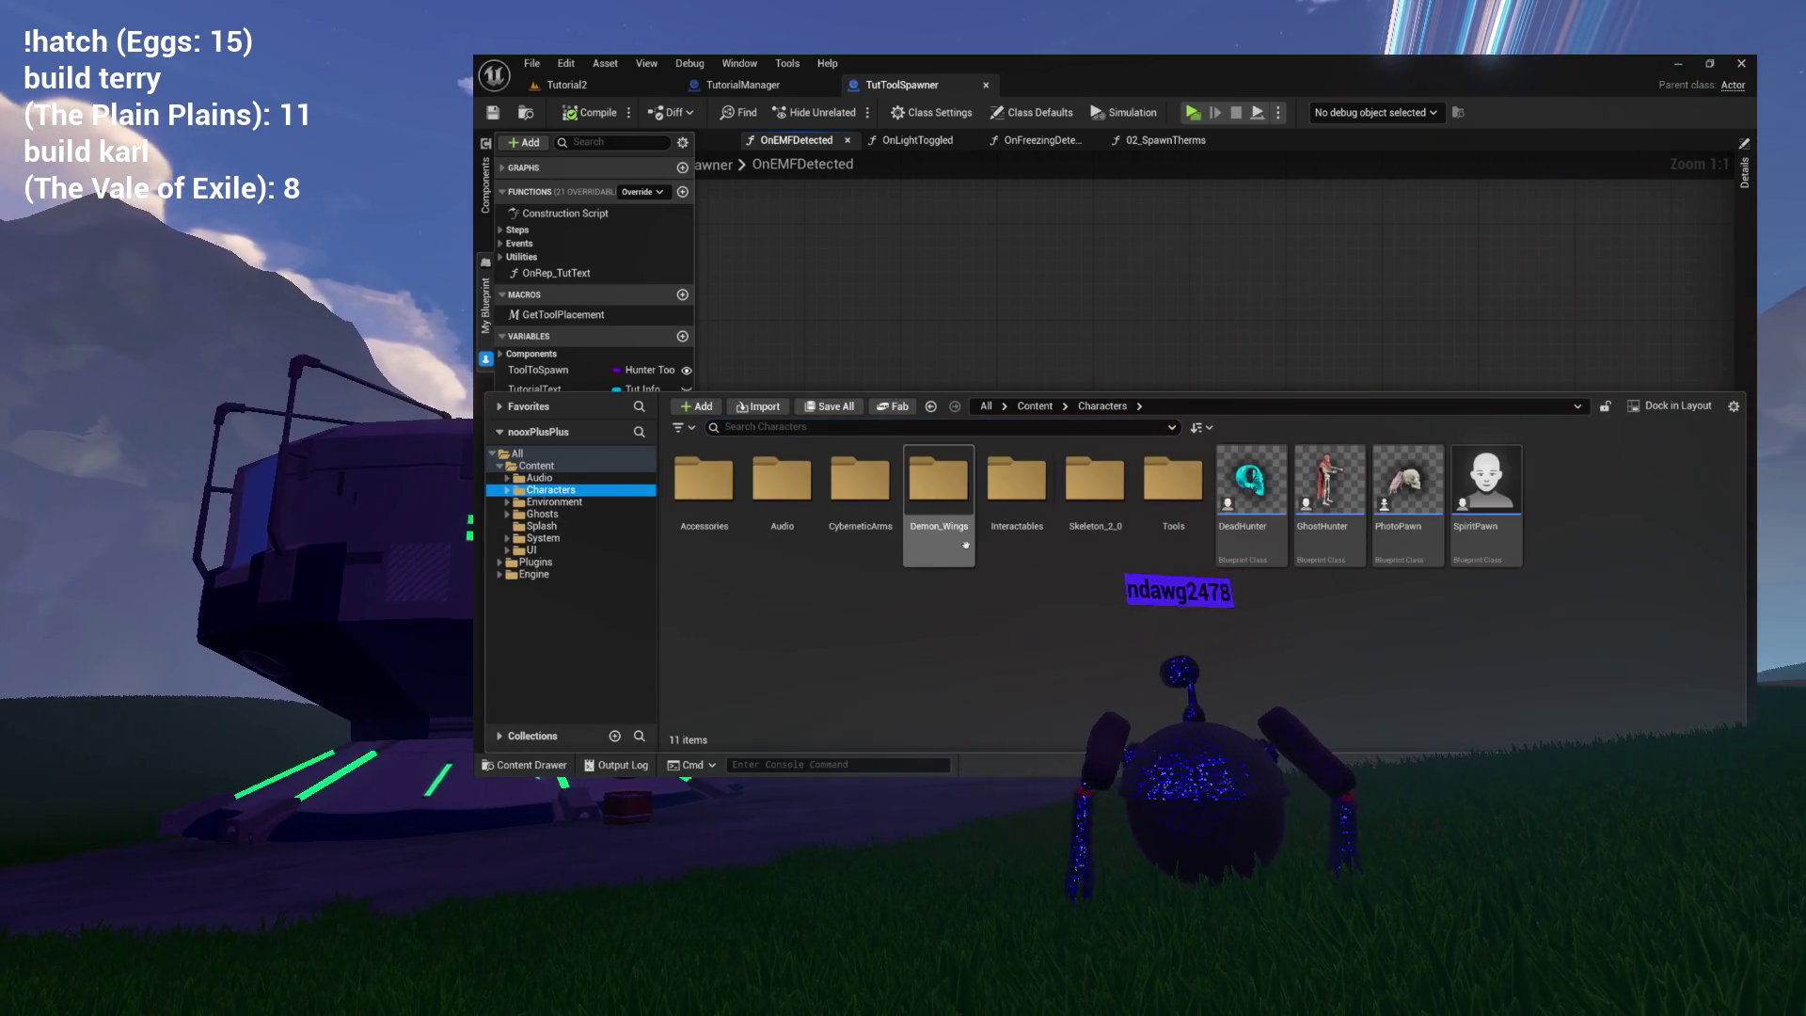
pyautogui.doubleClick(1153, 527)
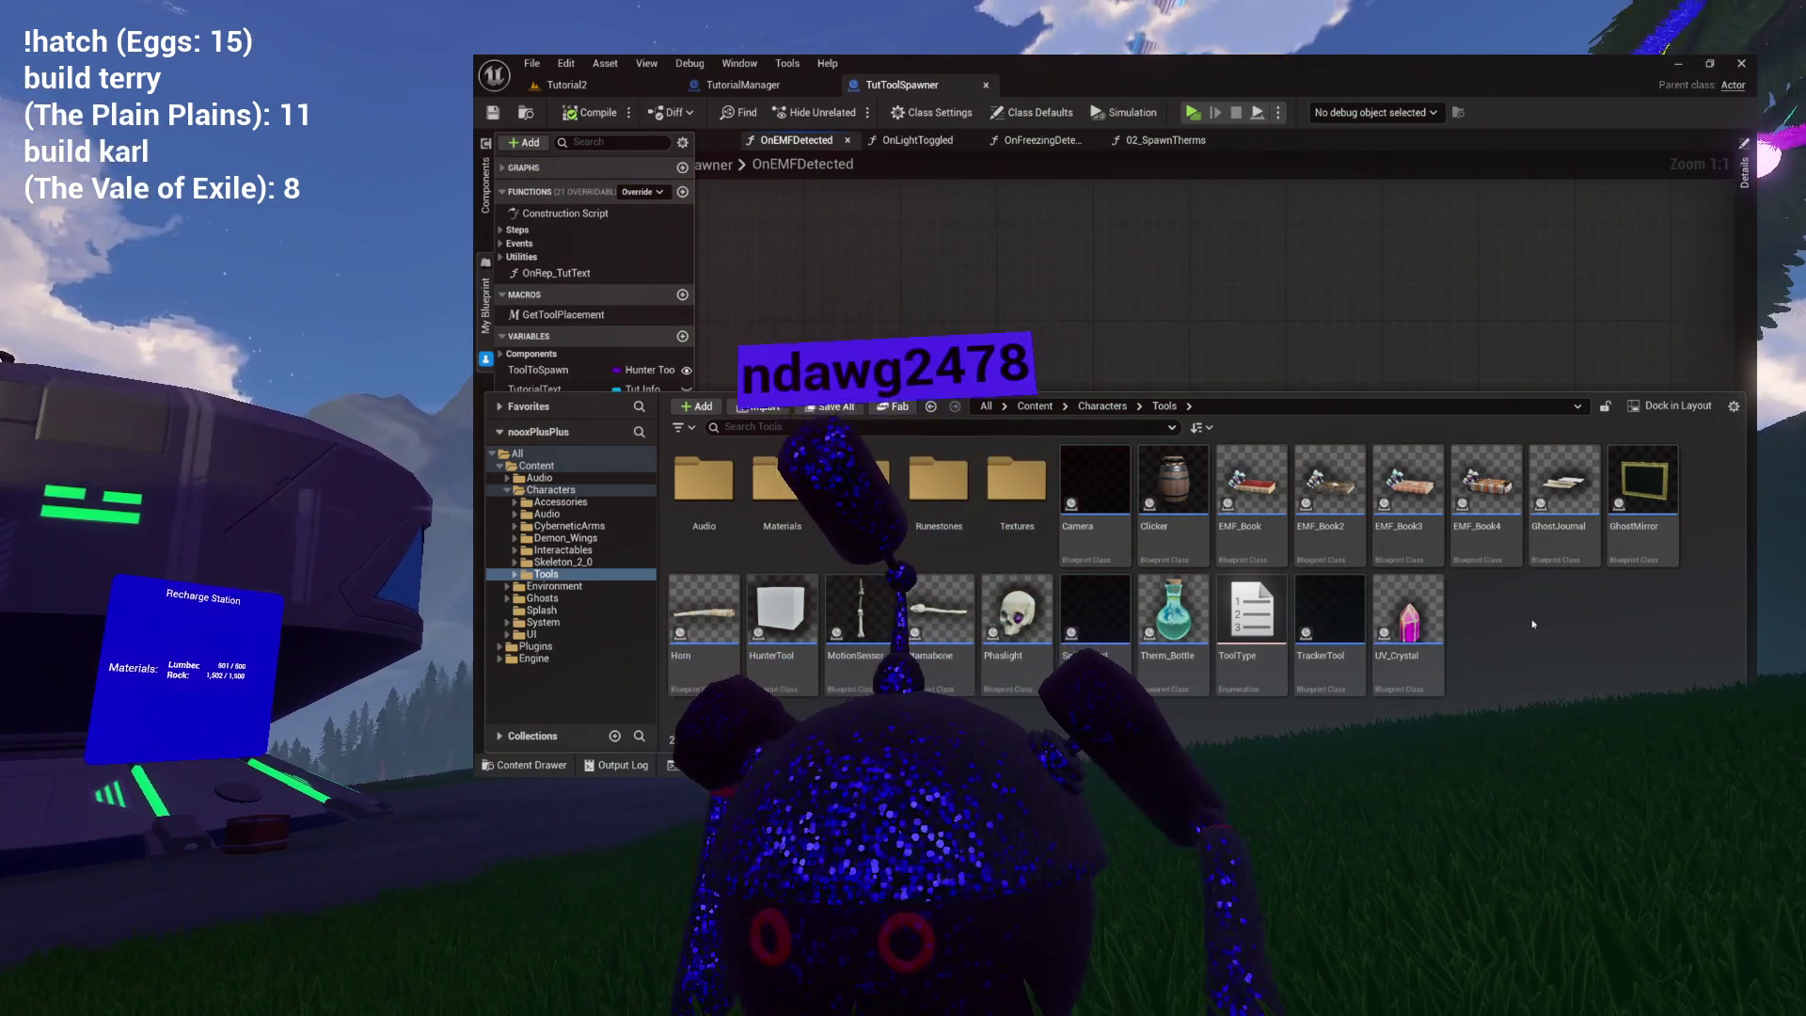
pyautogui.doubleClick(1637, 484)
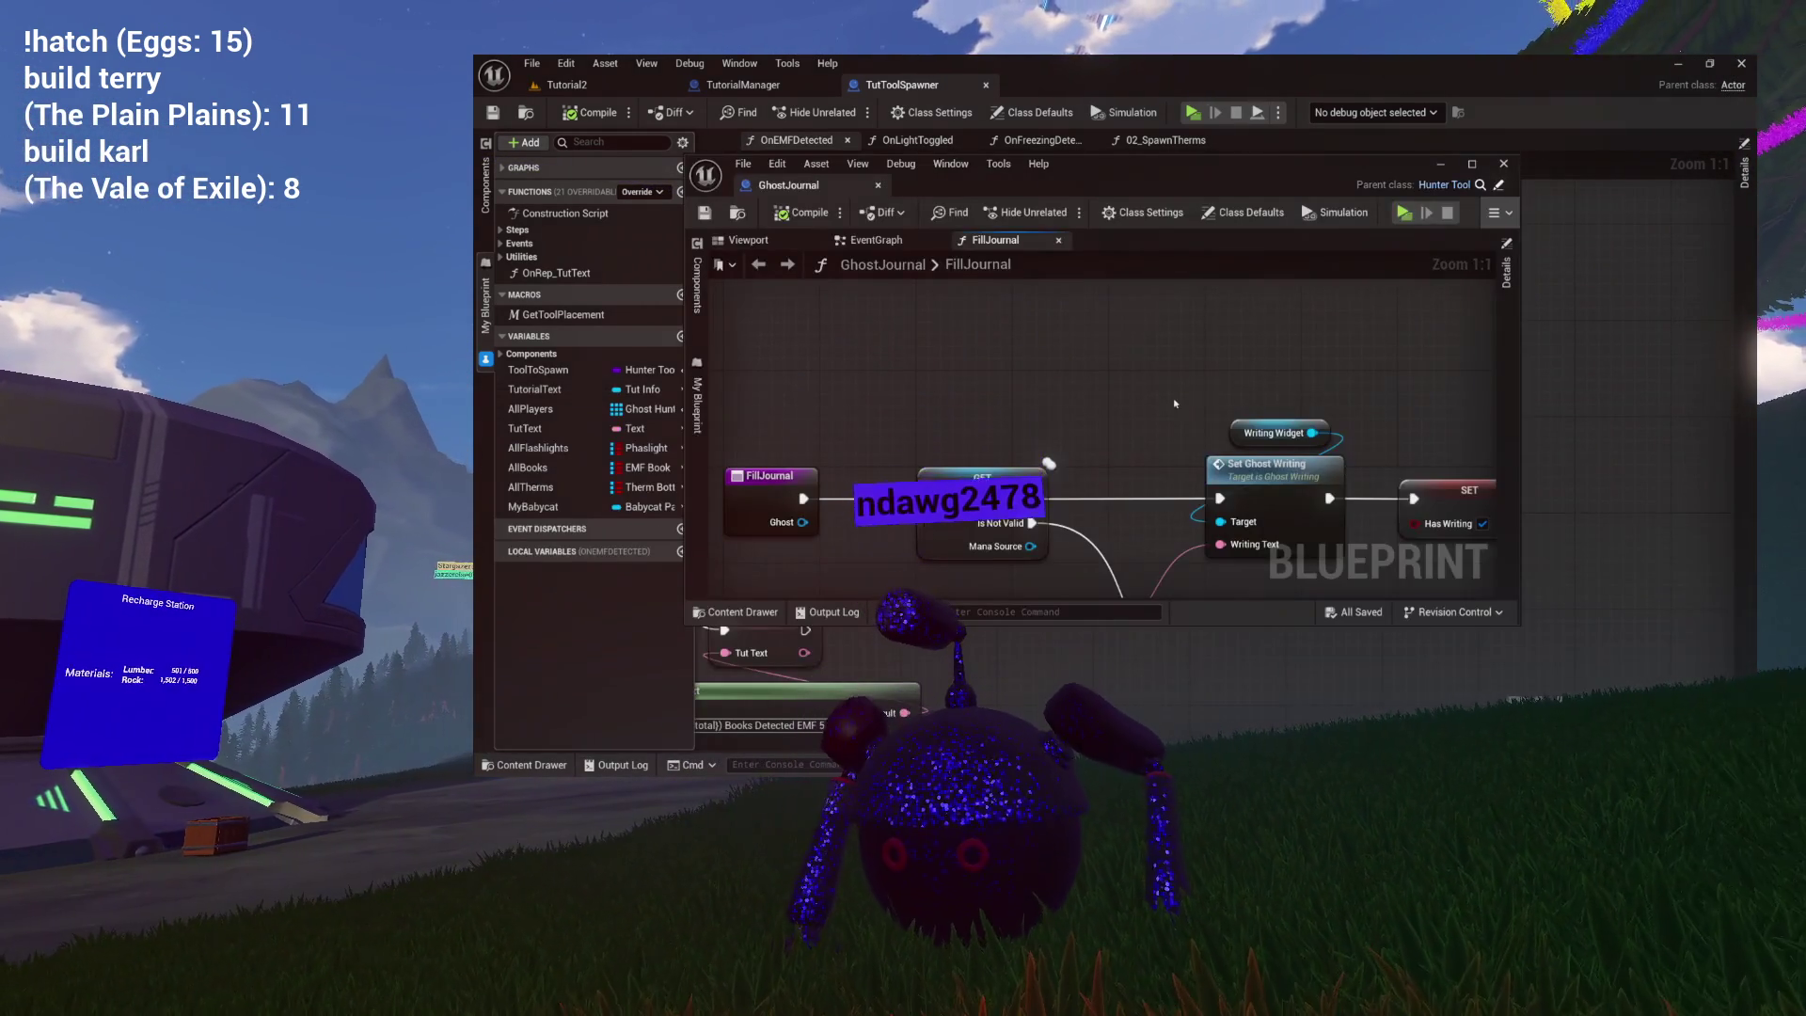
# Dock the GhostJournal editor as a tab beside TutToolSpawner and show its EventGraph.
pyautogui.moveTo(789, 185); pyautogui.dragTo(1103, 94)
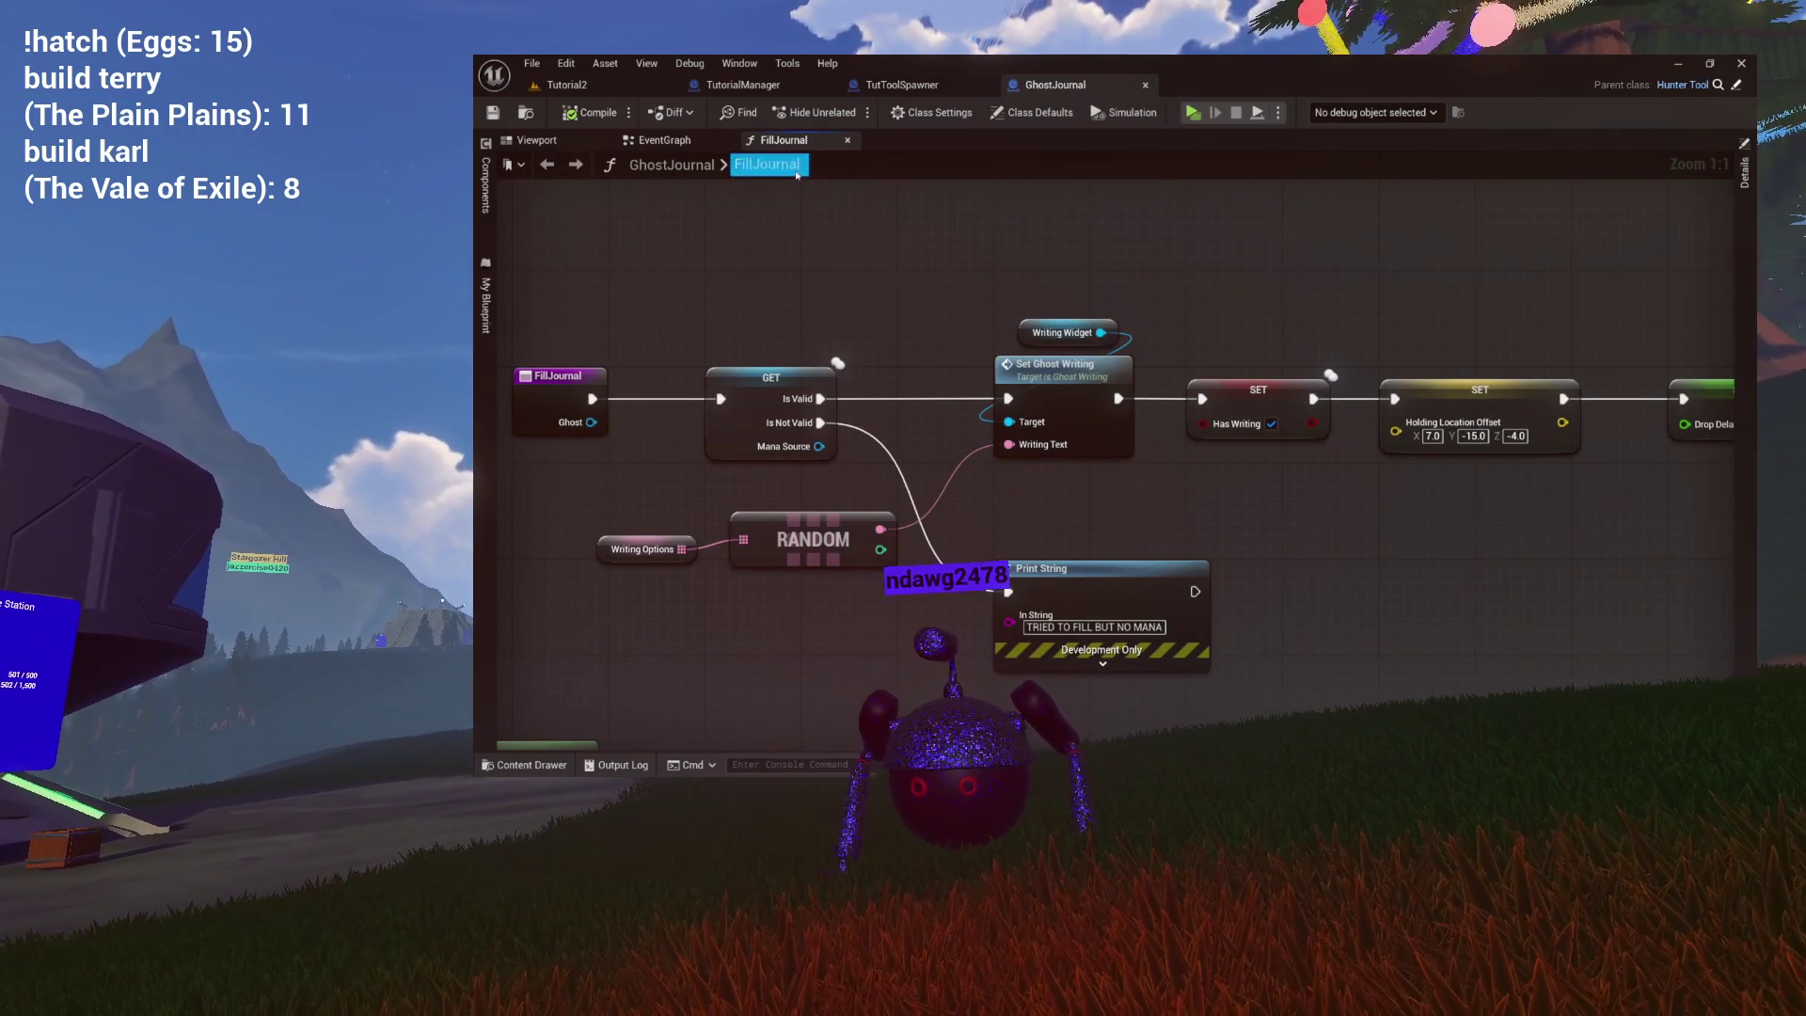
pyautogui.scroll(-4, 757, 248)
pyautogui.scroll(3, 757, 248)
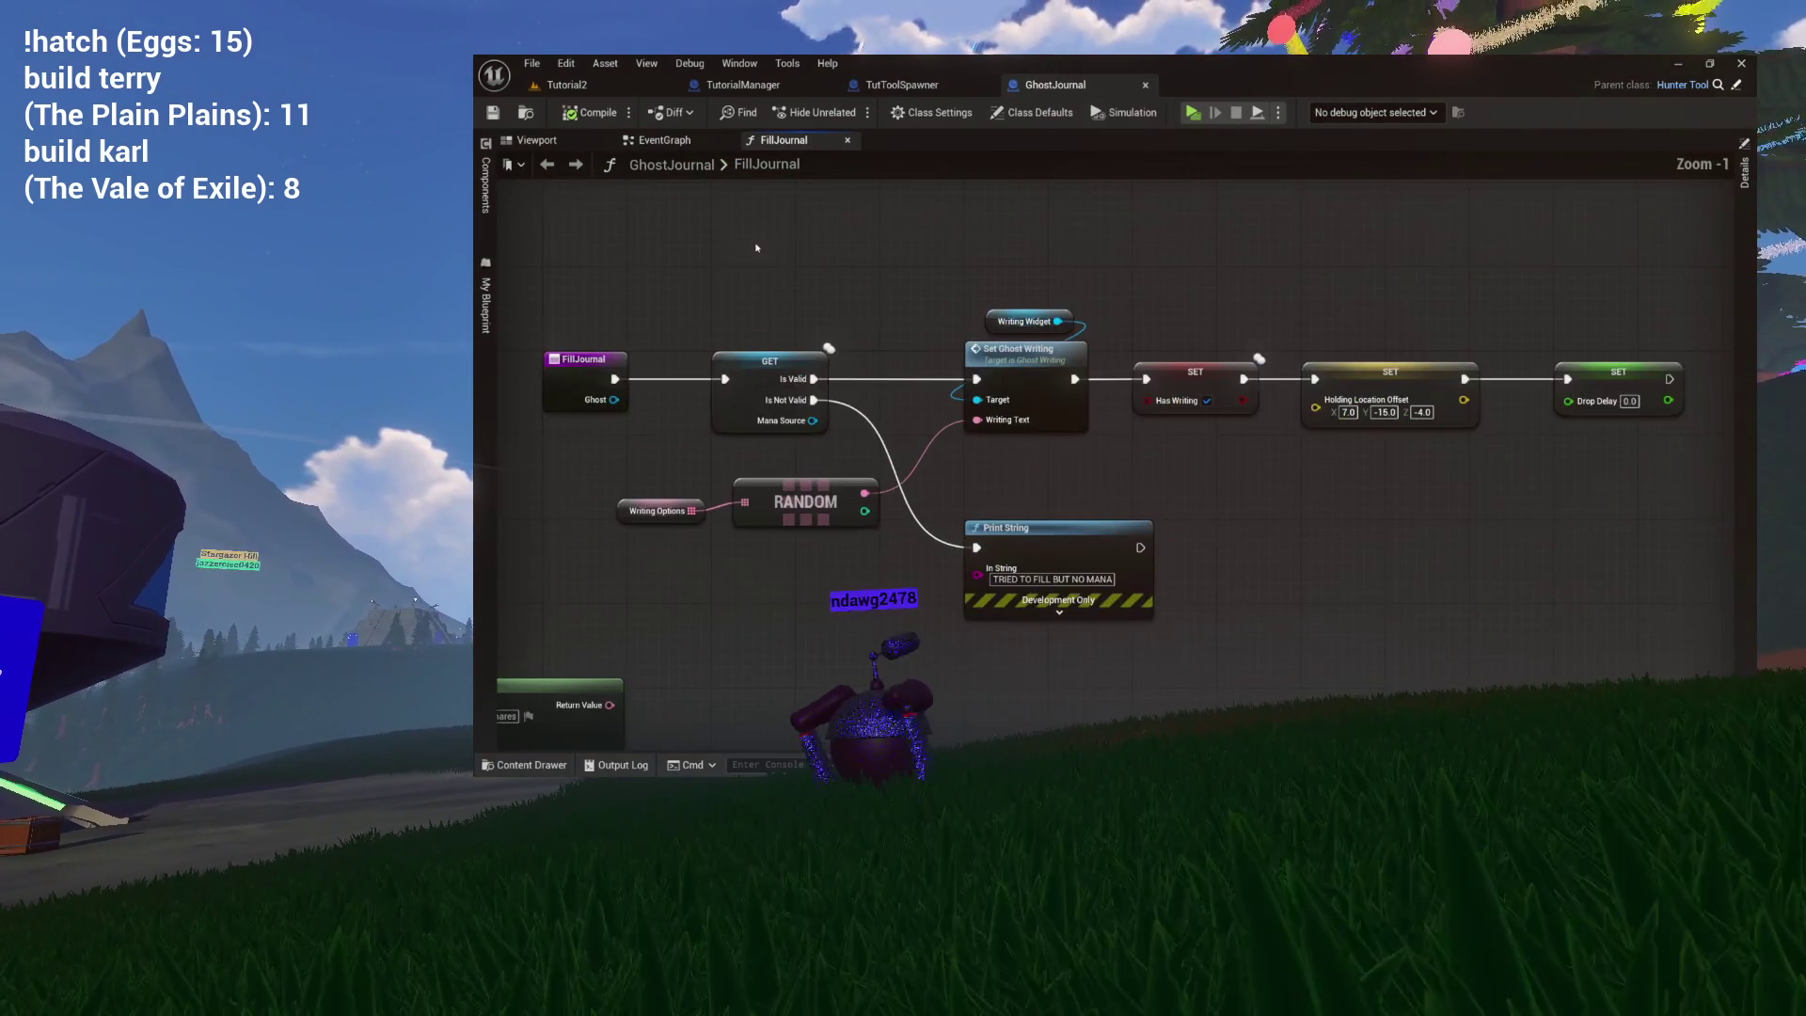
pyautogui.click(663, 140)
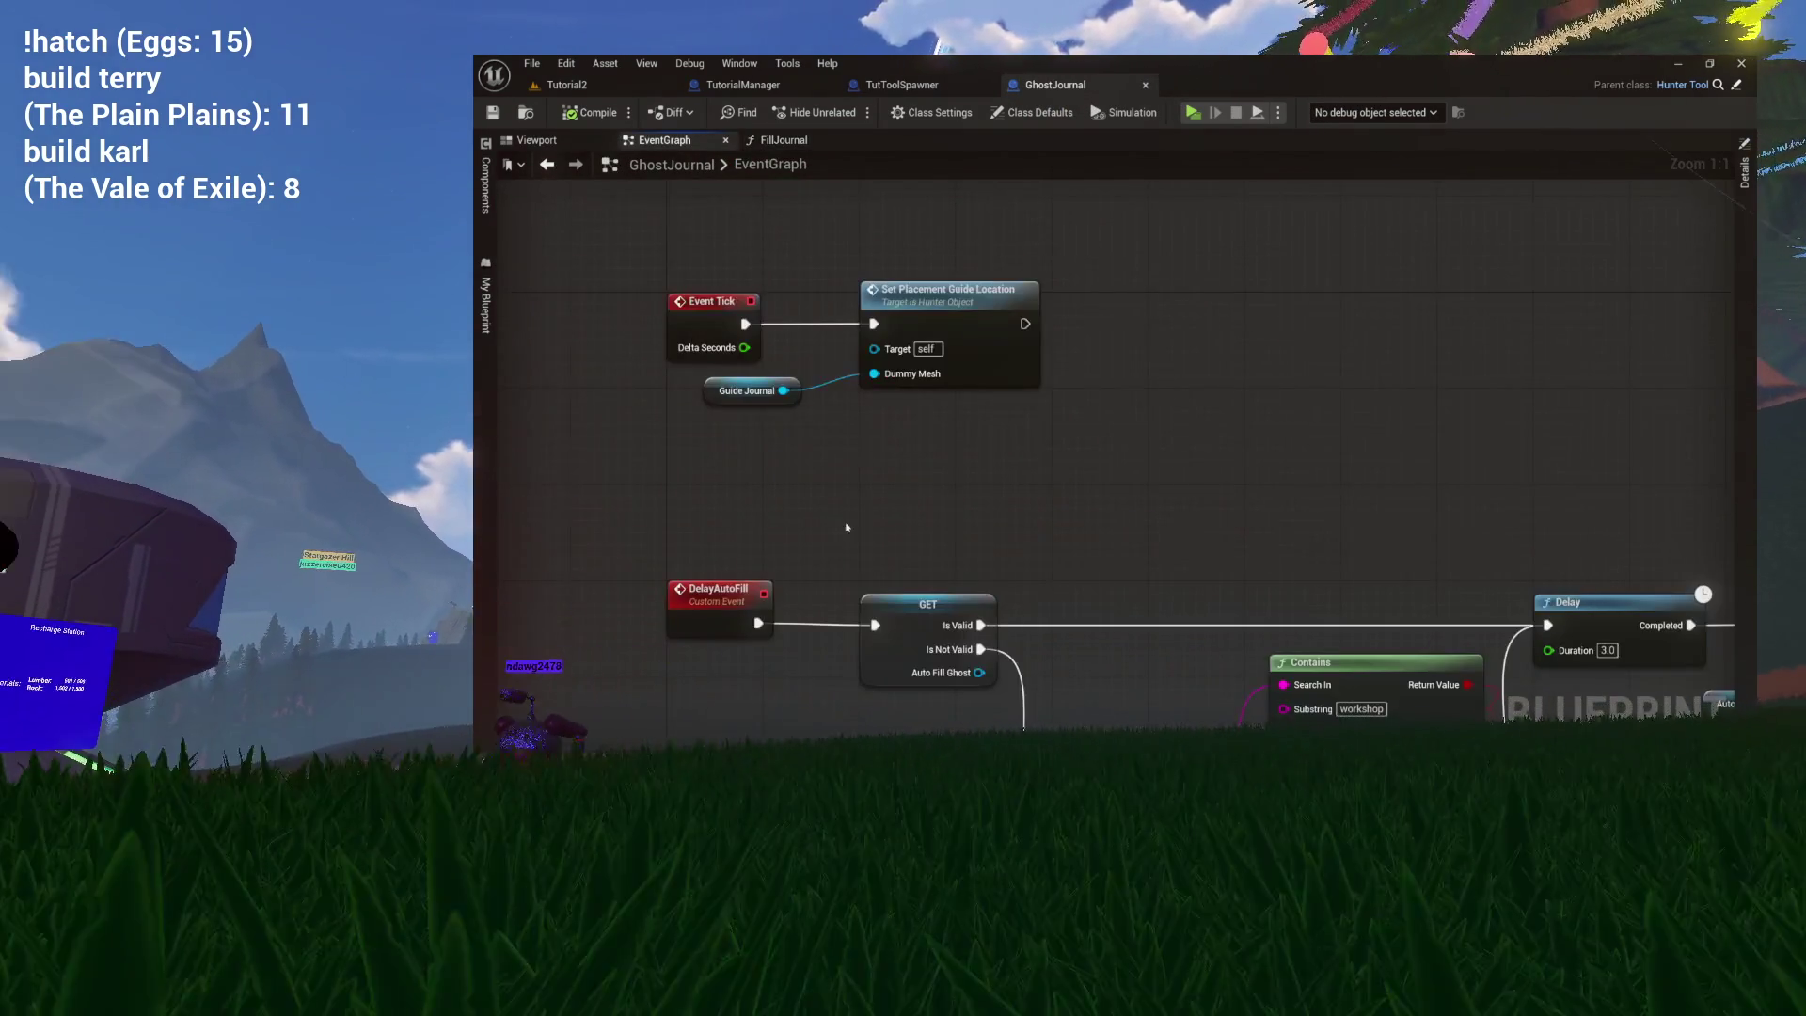
pyautogui.moveTo(931, 462)
pyautogui.mouseDown()
pyautogui.moveTo(994, 294)
pyautogui.moveTo(994, 42)
pyautogui.moveTo(996, 230)
pyautogui.moveTo(961, 458)
pyautogui.mouseUp()
pyautogui.scroll(-4, 961, 458)
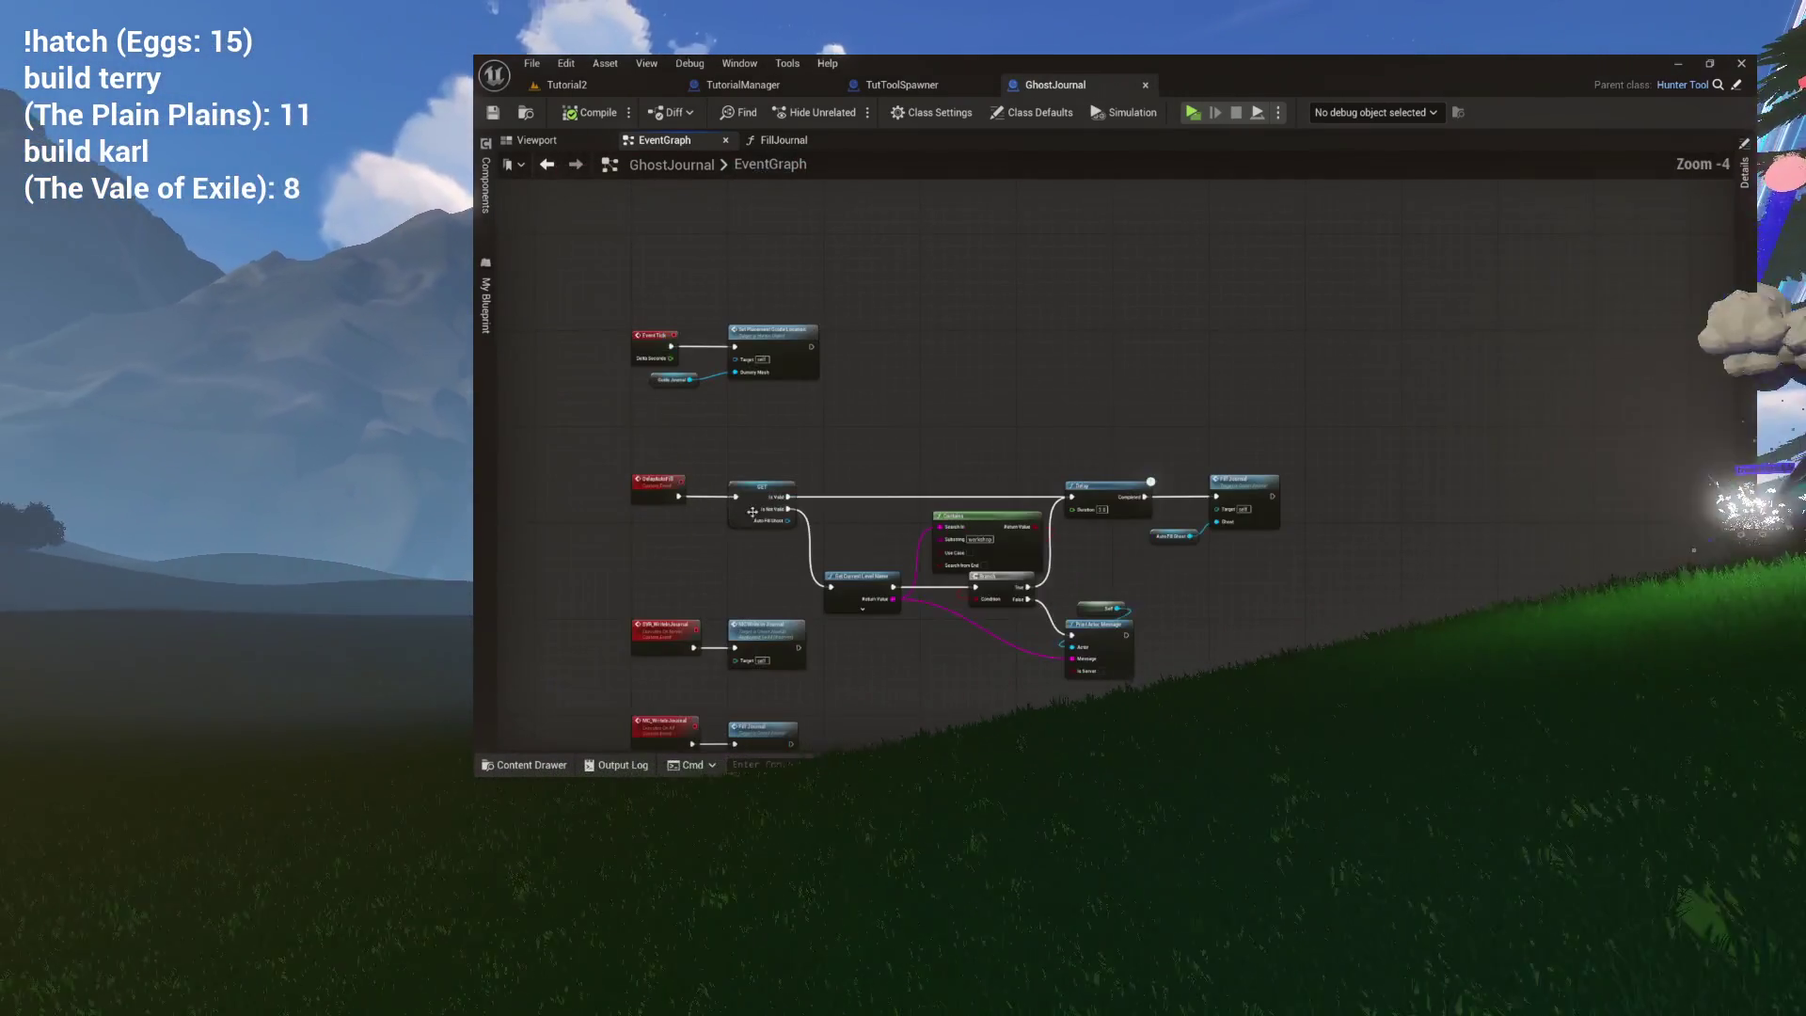
pyautogui.scroll(4, 975, 483)
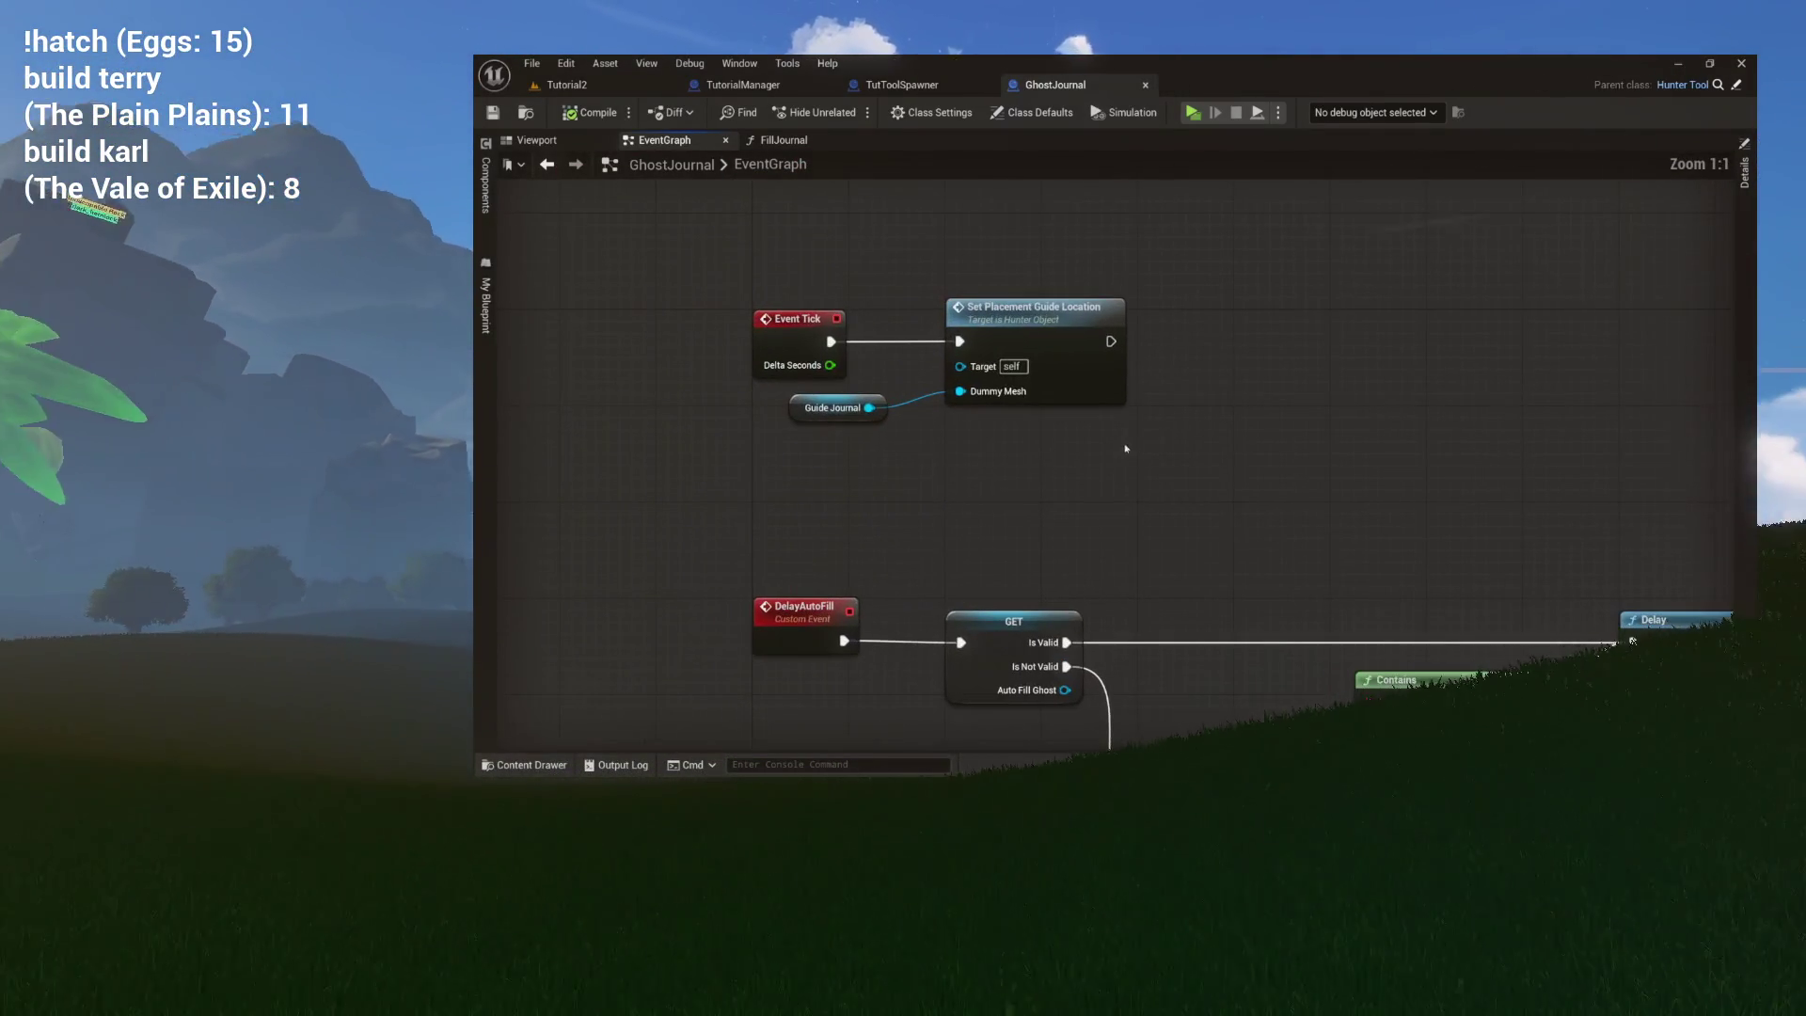
# Inspect the Event Tick nodes and the DelayAutoFill logic gating Fill Journal on 'workshop'.
pyautogui.moveTo(940, 263)
pyautogui.mouseDown()
pyautogui.moveTo(891, 335)
pyautogui.moveTo(918, 574)
pyautogui.moveTo(907, 304)
pyautogui.mouseUp()
pyautogui.scroll(6, 908, 310)
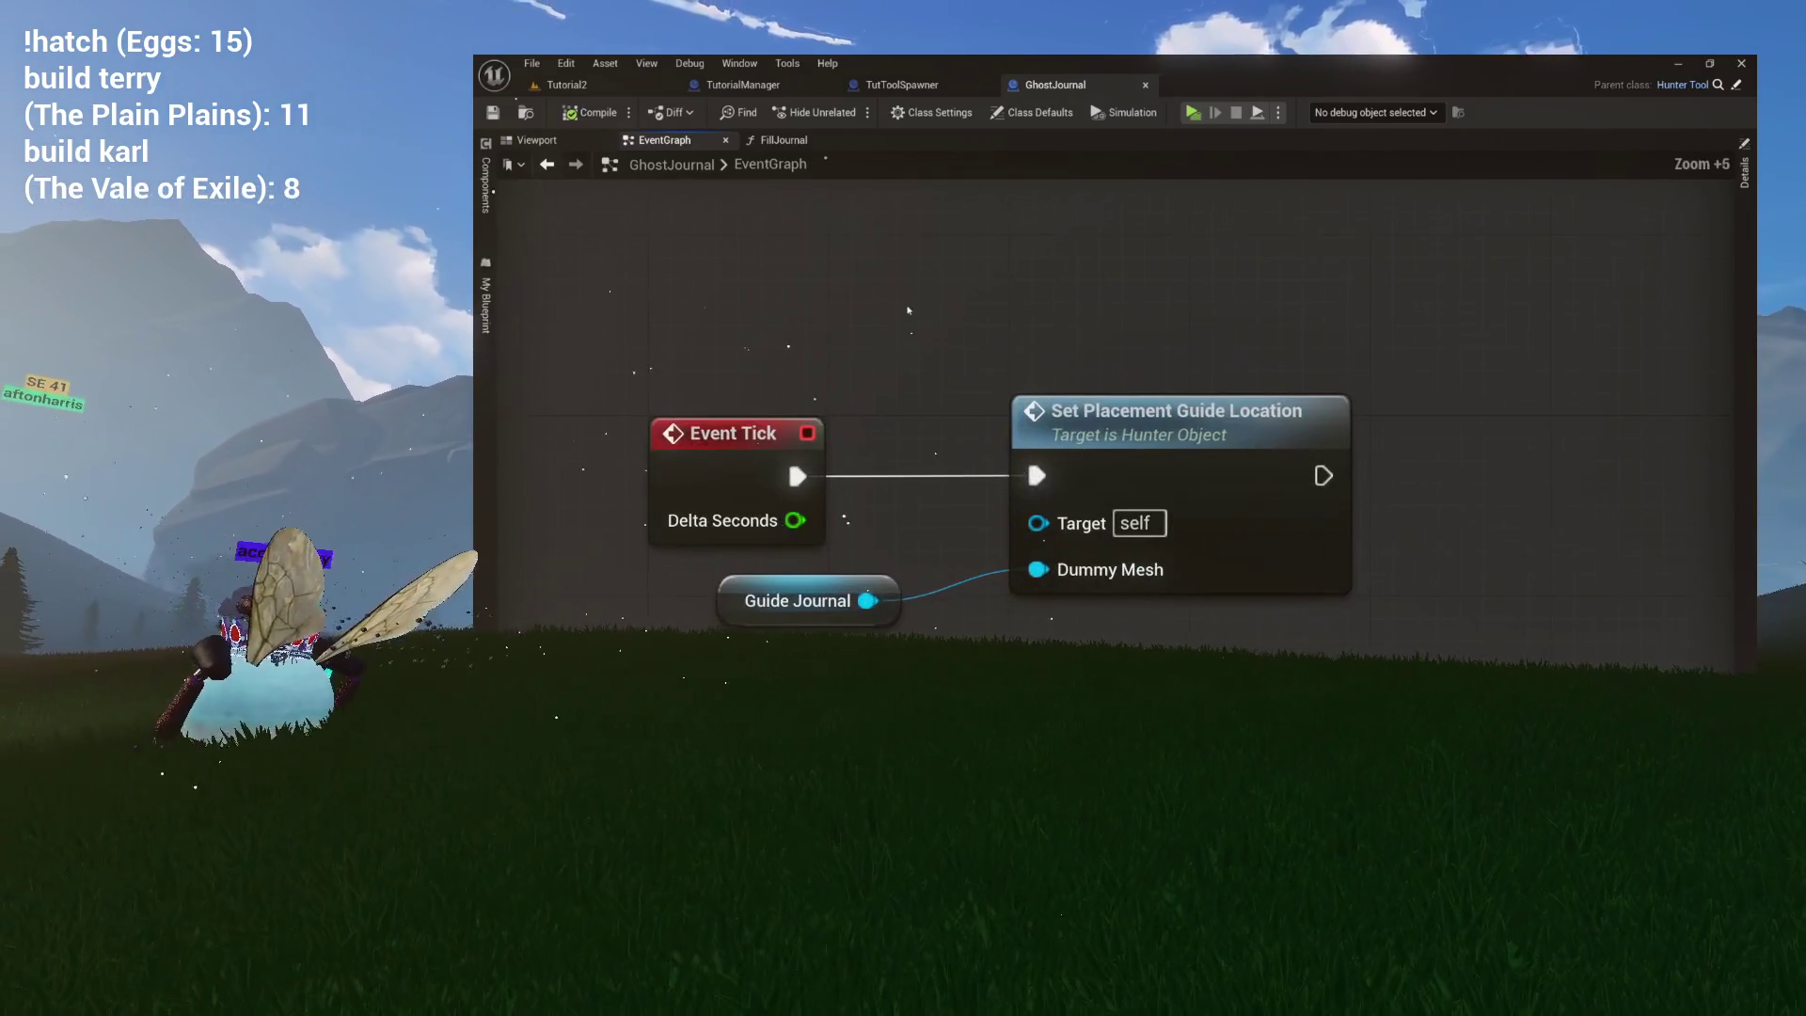
pyautogui.scroll(-8, 909, 310)
pyautogui.scroll(3, 909, 312)
pyautogui.moveTo(826, 316); pyautogui.dragTo(1059, 545)
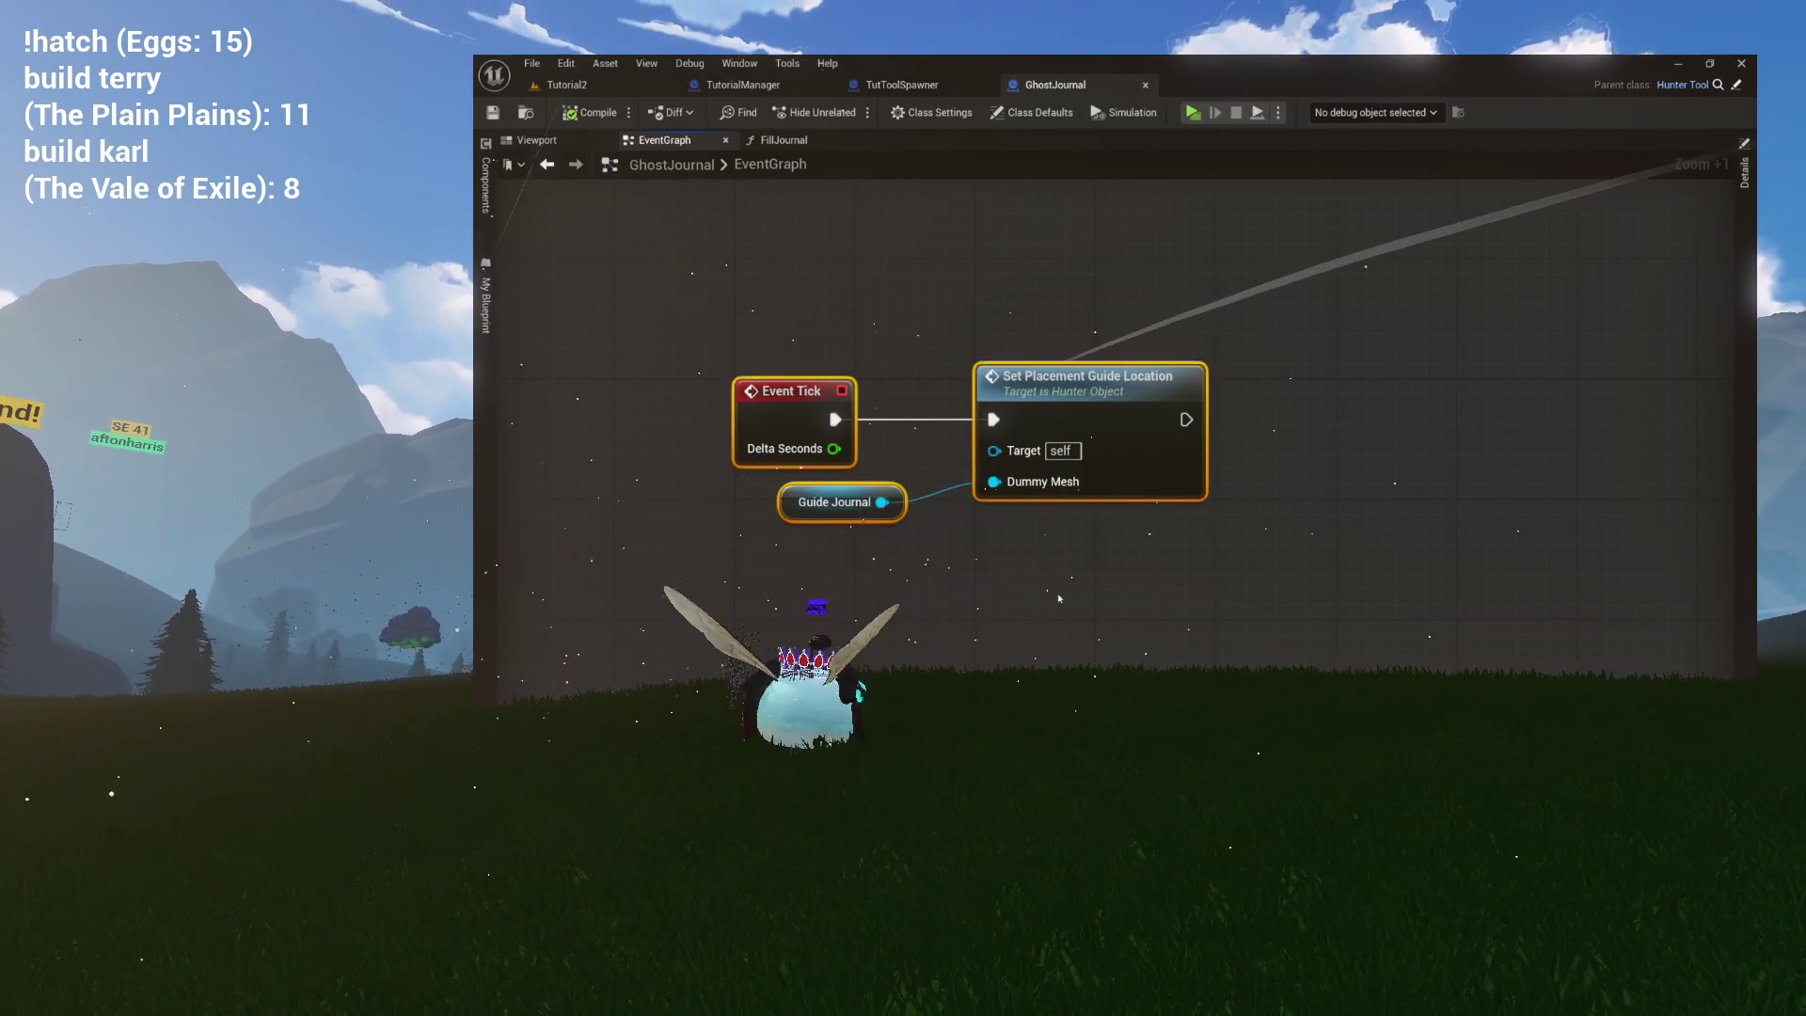
pyautogui.scroll(-4, 1058, 545)
pyautogui.moveTo(1098, 612)
pyautogui.mouseDown()
pyautogui.moveTo(963, 284)
pyautogui.moveTo(898, 252)
pyautogui.moveTo(1035, 225)
pyautogui.moveTo(960, 330)
pyautogui.moveTo(1088, 204)
pyautogui.mouseUp()
pyautogui.click(486, 325)
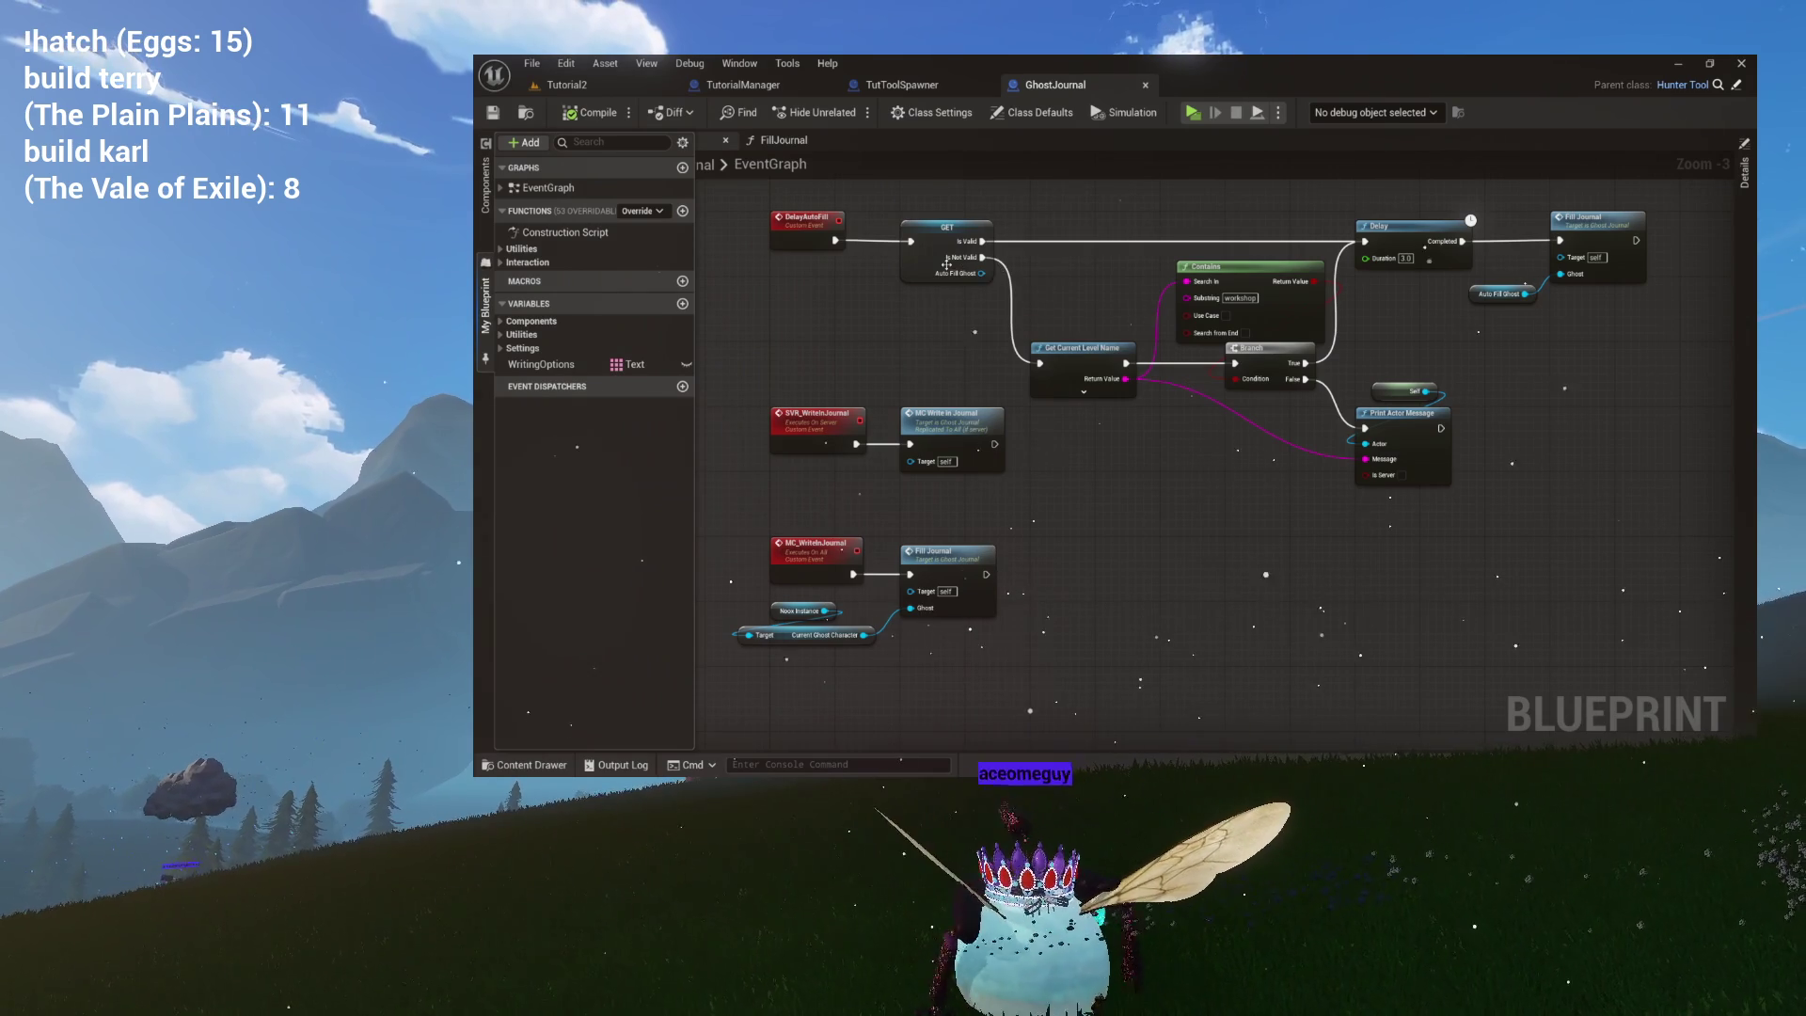
pyautogui.moveTo(947, 265)
pyautogui.mouseDown()
pyautogui.moveTo(809, 395)
pyautogui.moveTo(900, 434)
pyautogui.mouseUp()
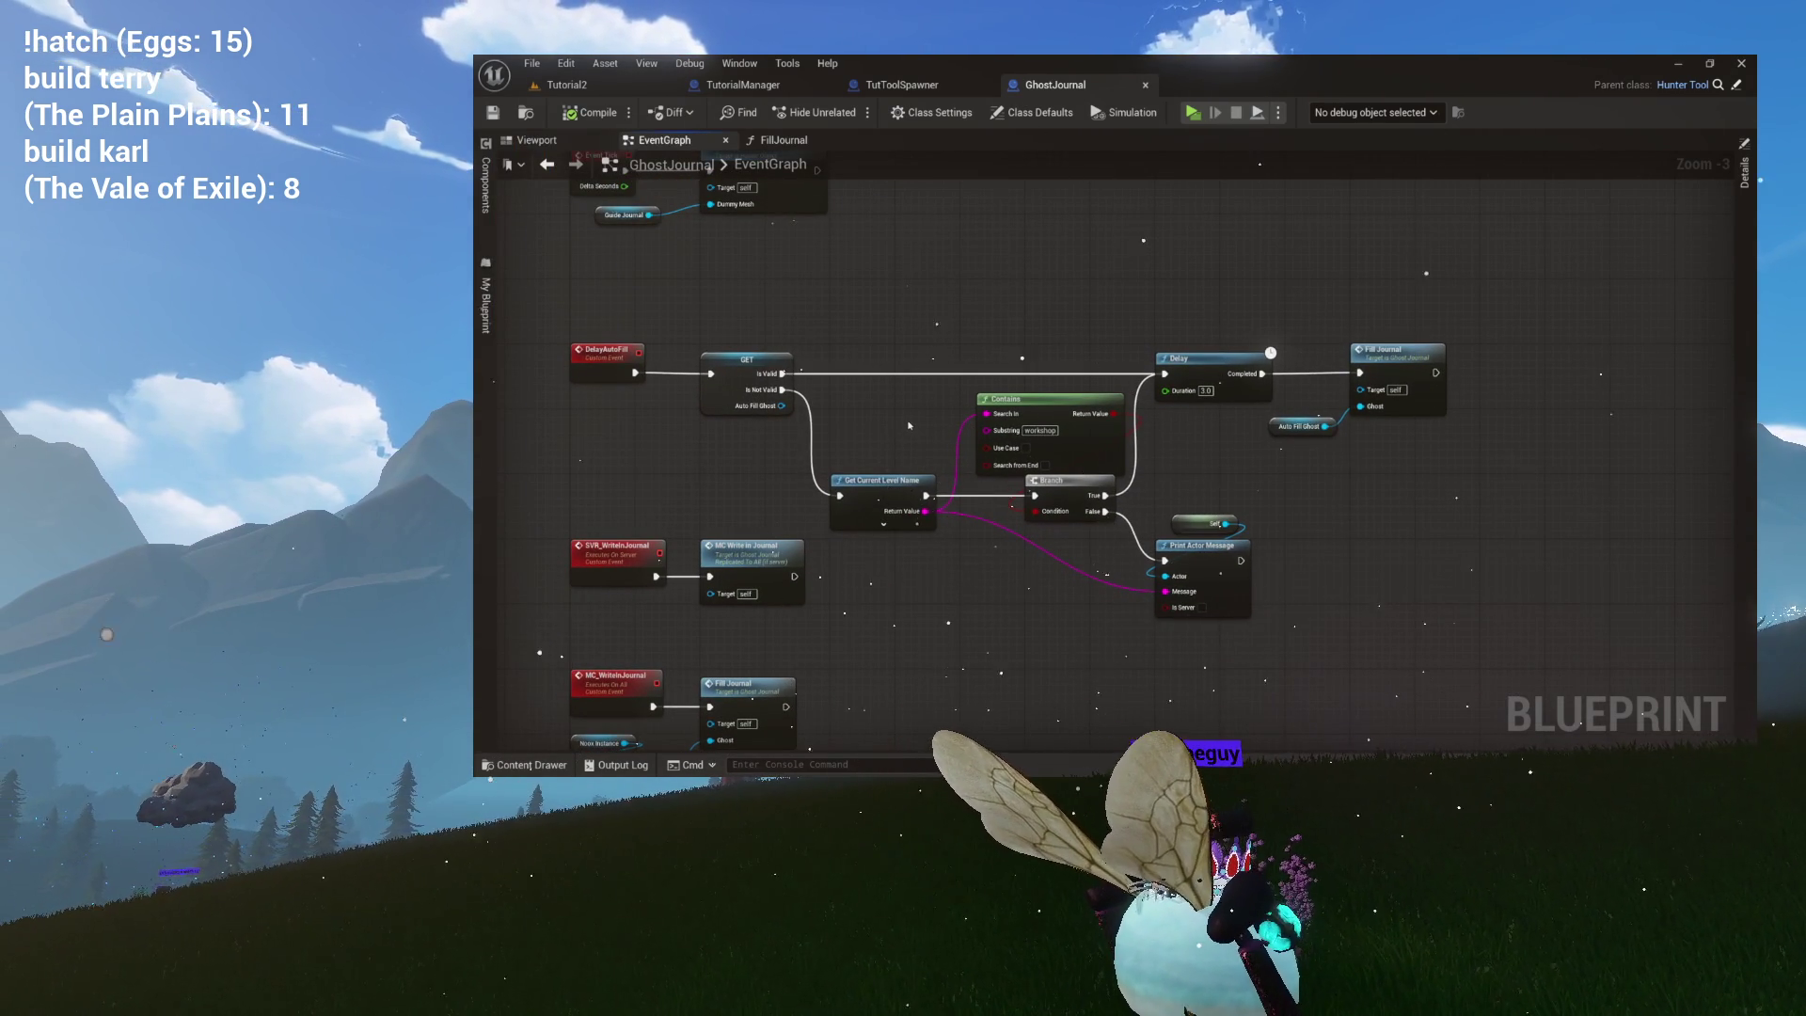
pyautogui.moveTo(971, 348)
pyautogui.mouseDown()
pyautogui.moveTo(981, 454)
pyautogui.moveTo(936, 414)
pyautogui.moveTo(943, 351)
pyautogui.mouseUp()
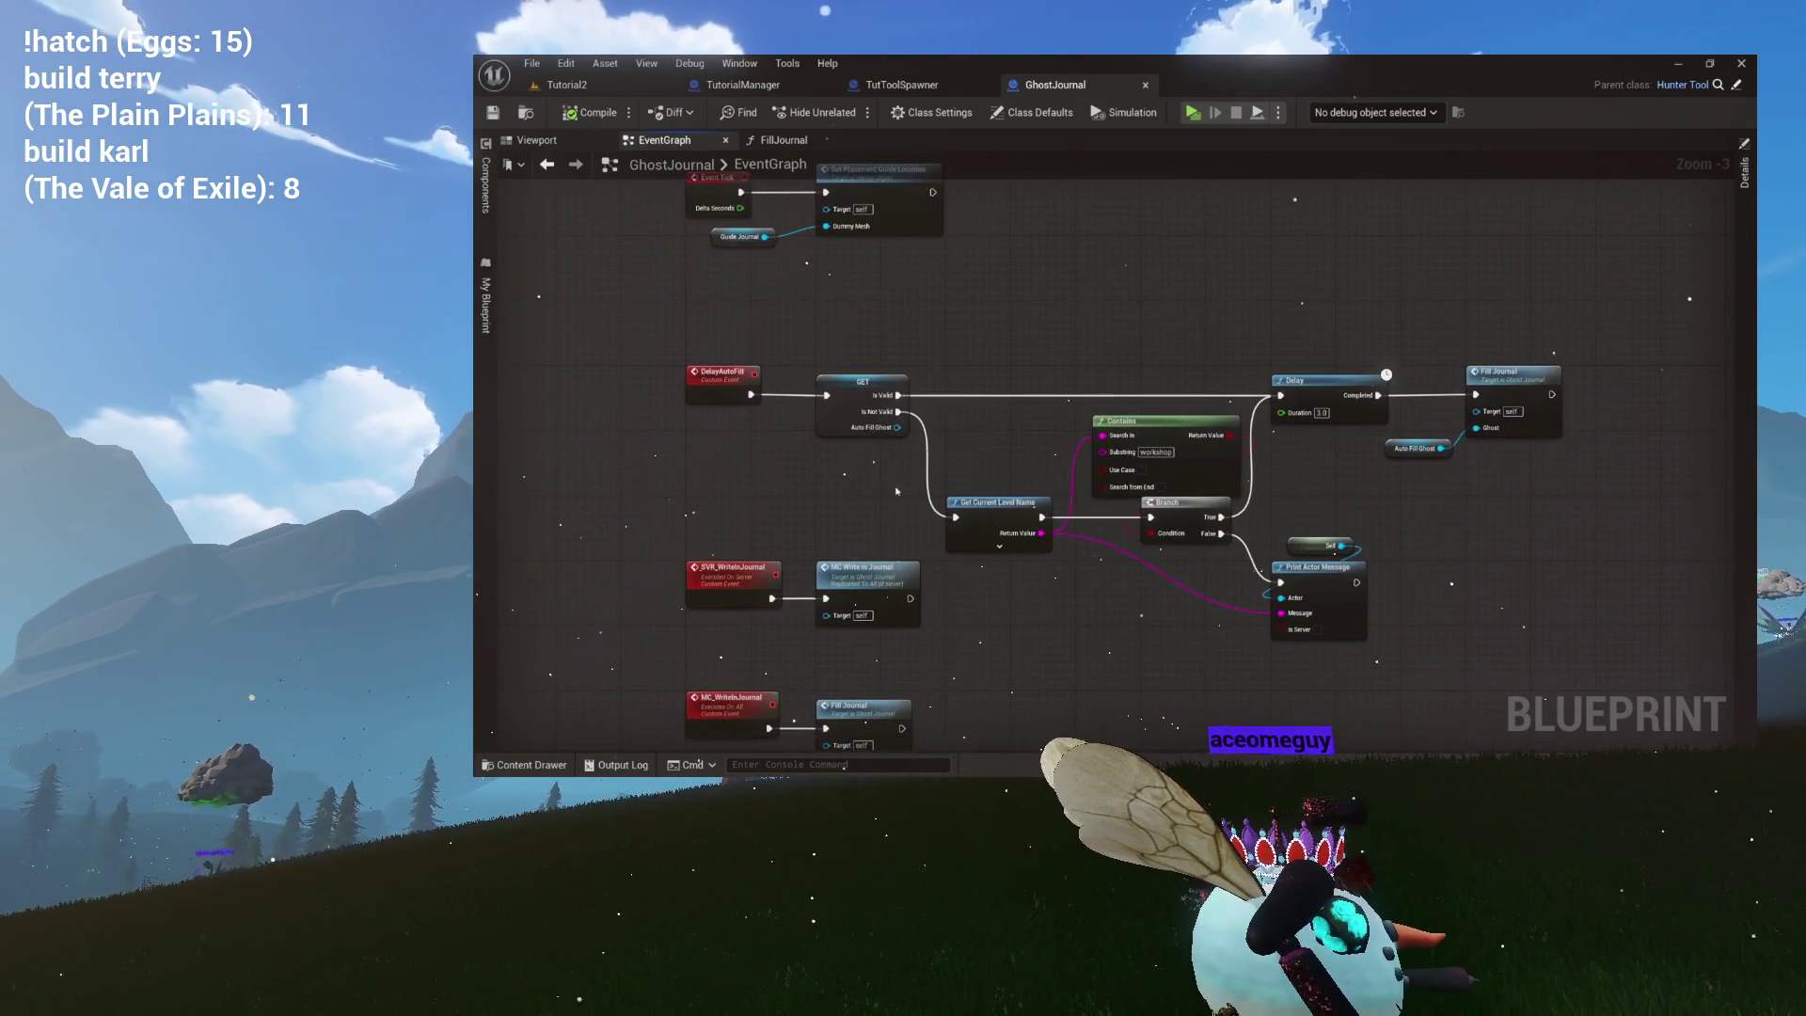
pyautogui.scroll(2, 894, 449)
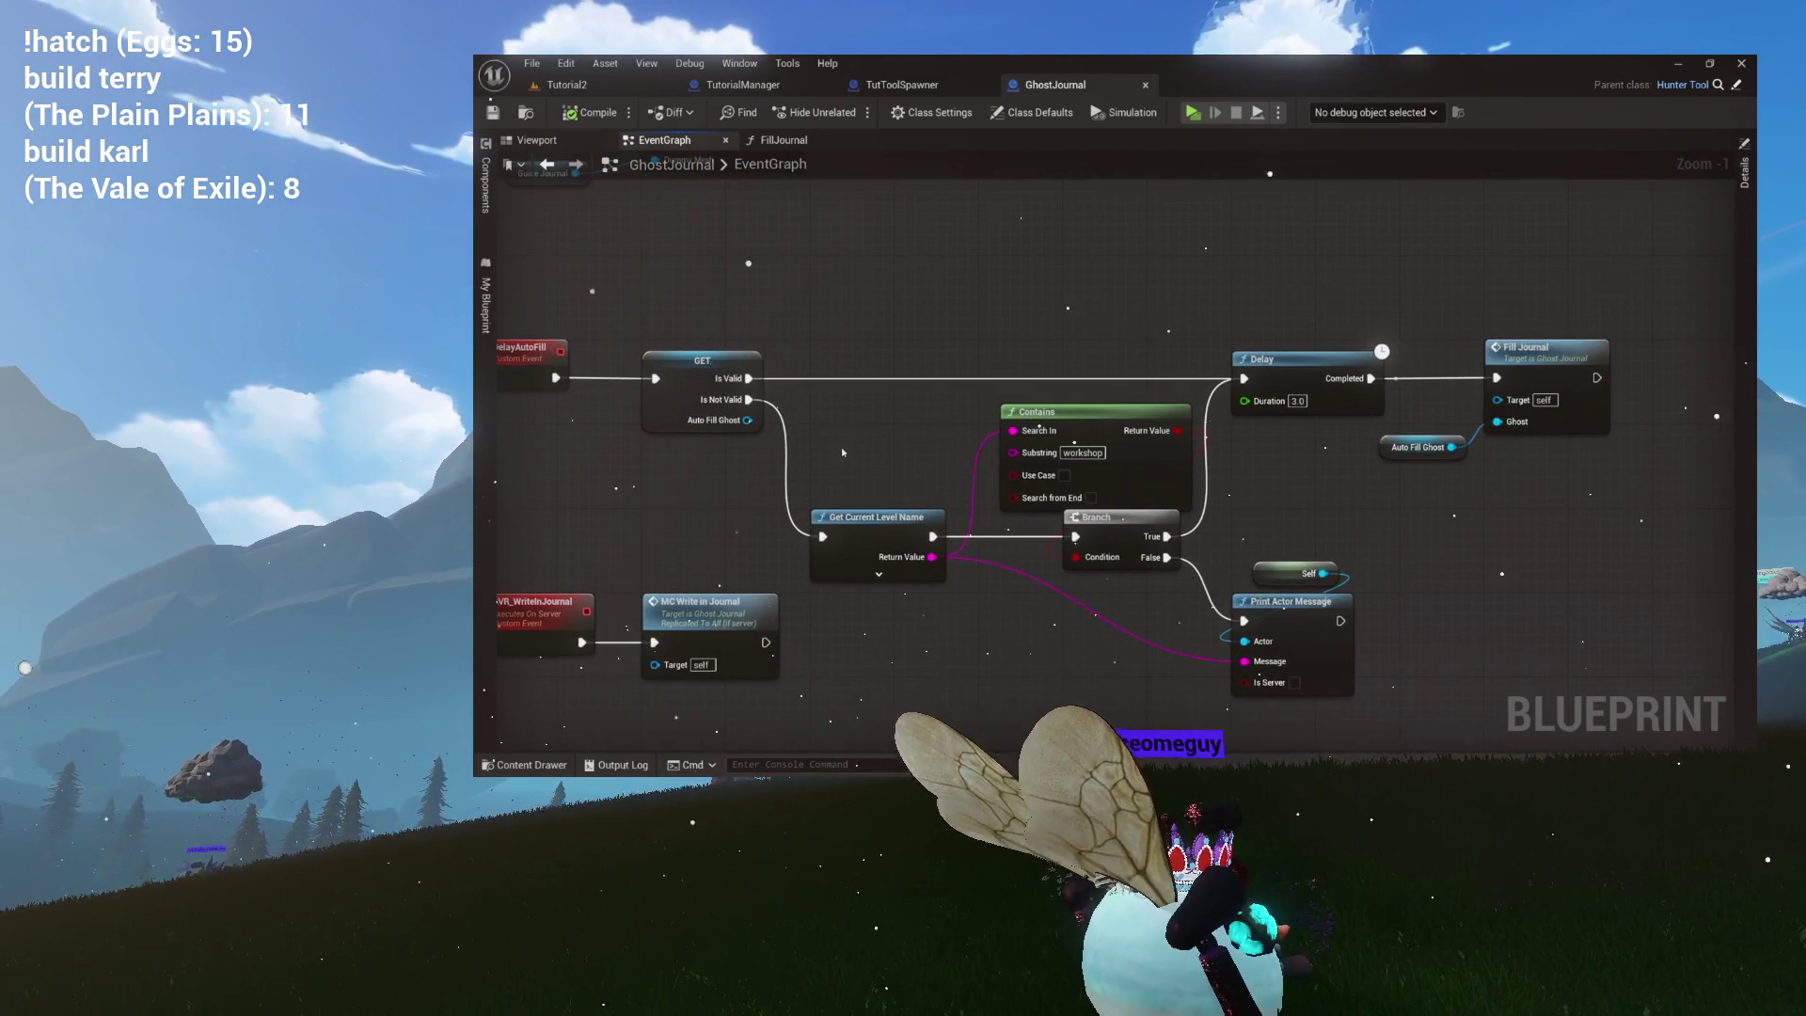
pyautogui.moveTo(843, 448); pyautogui.dragTo(852, 410)
# Search all blueprints for references to the DelayAutoFill event.
pyautogui.rightClick(627, 358)
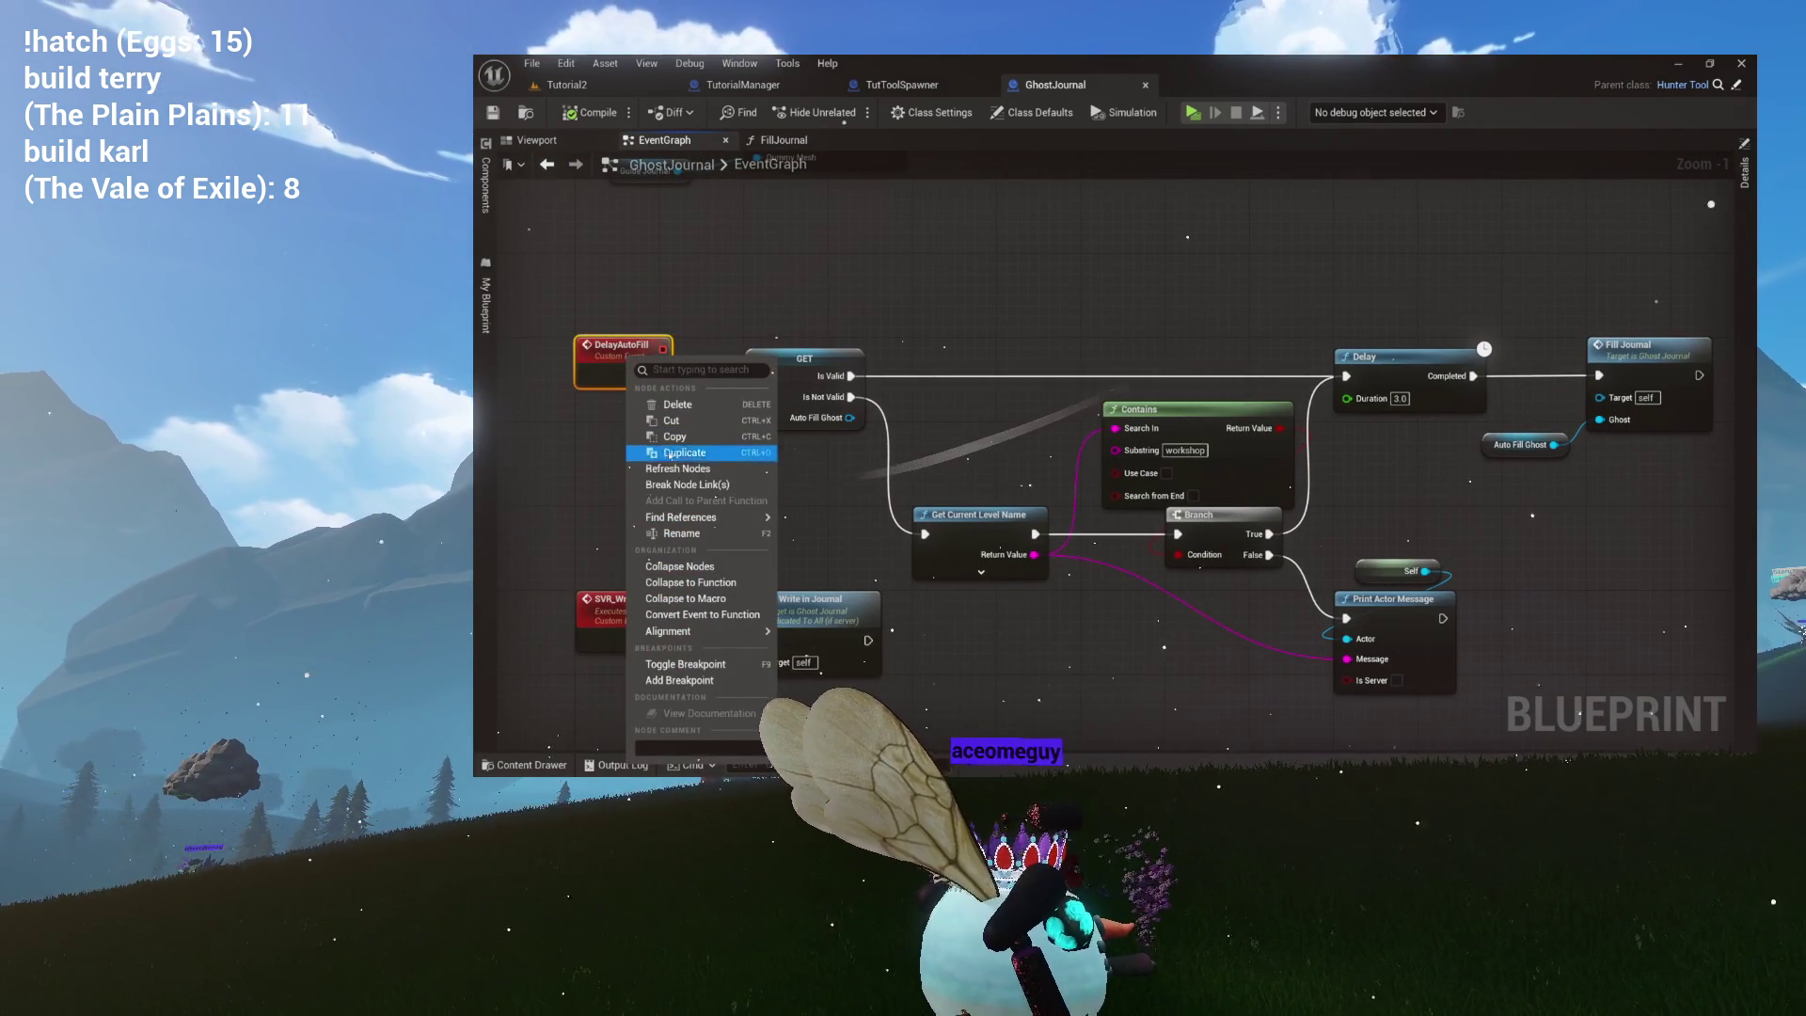
pyautogui.moveTo(706, 516)
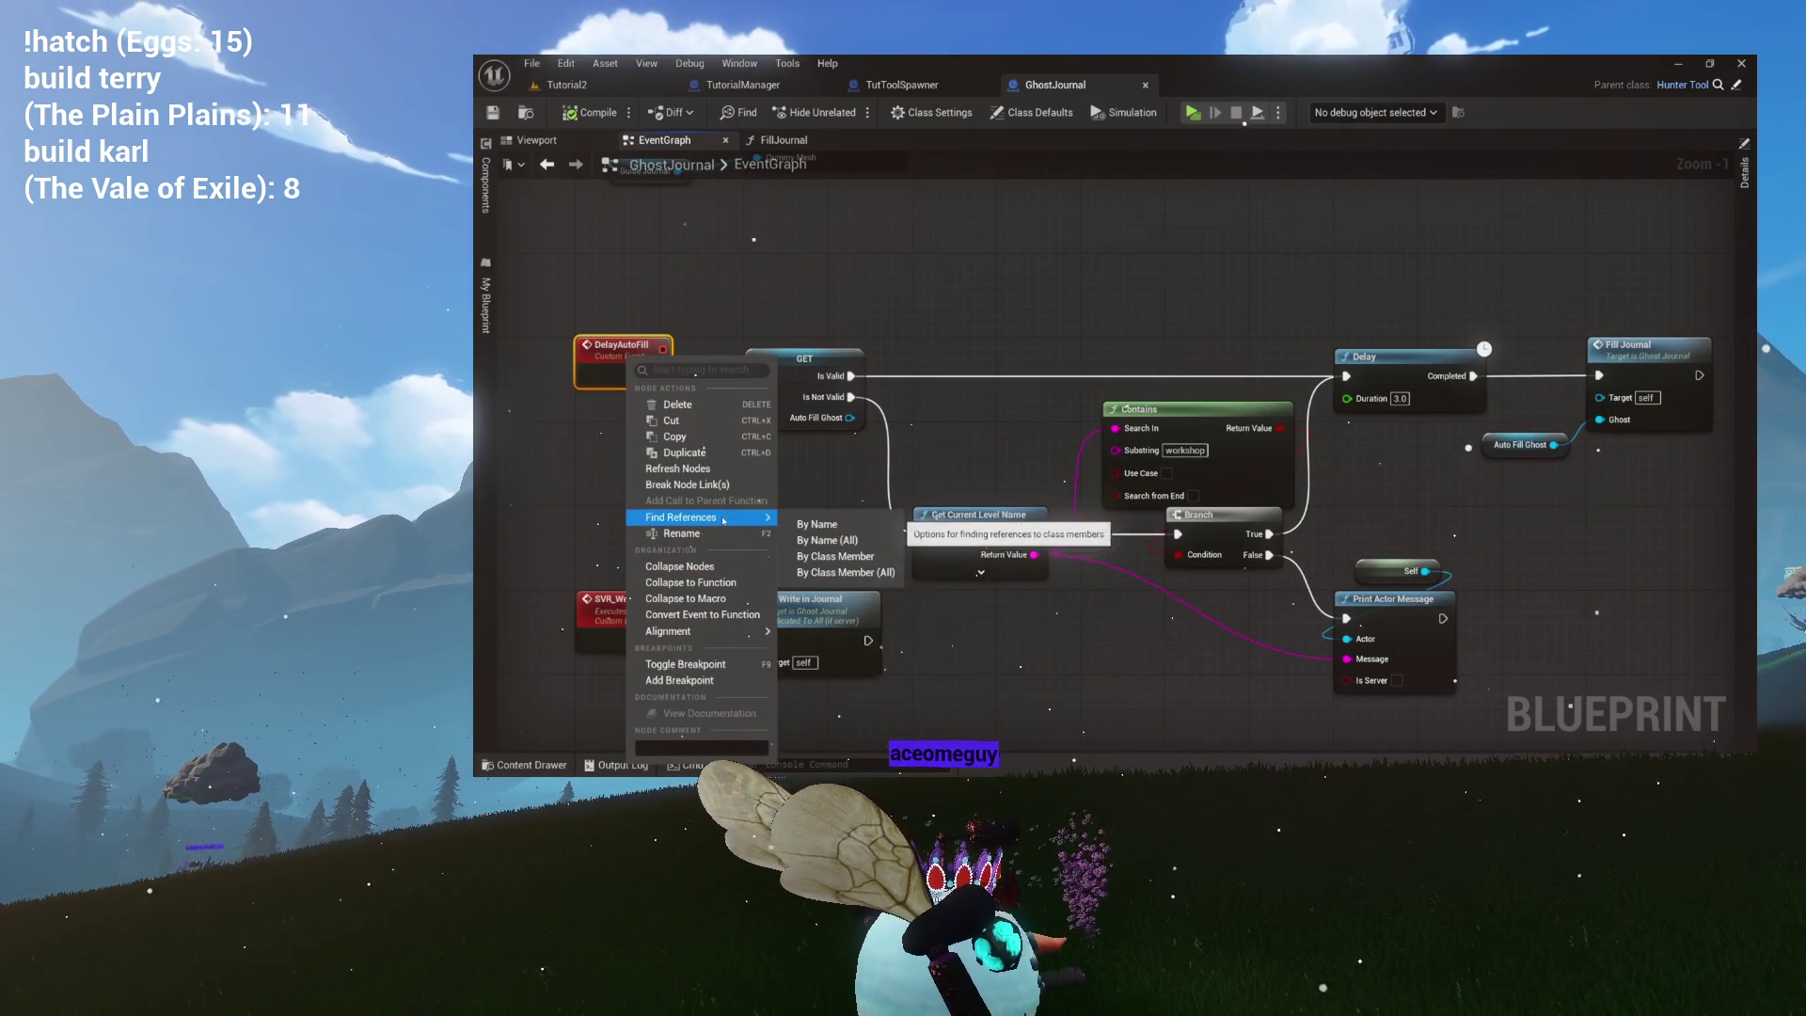
pyautogui.click(812, 576)
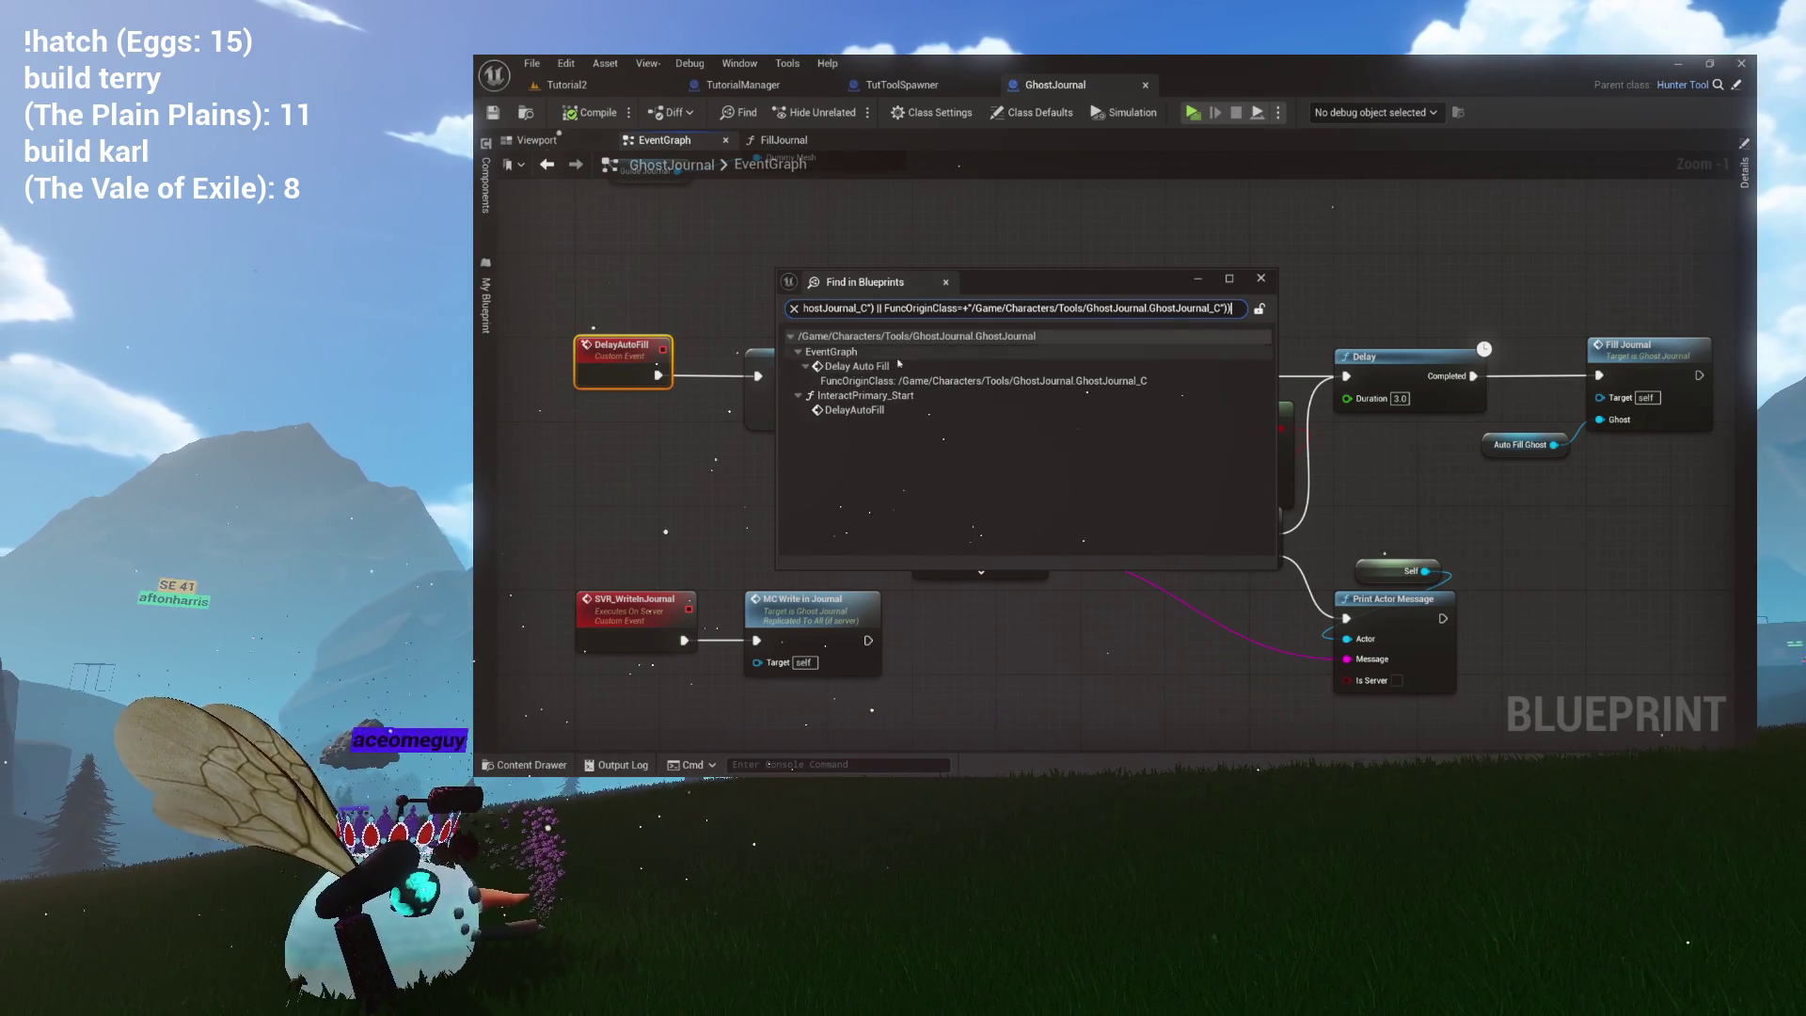
# Jump through the results to the EventGraph definition and the InteractPrimary_Start call.
pyautogui.click(871, 368)
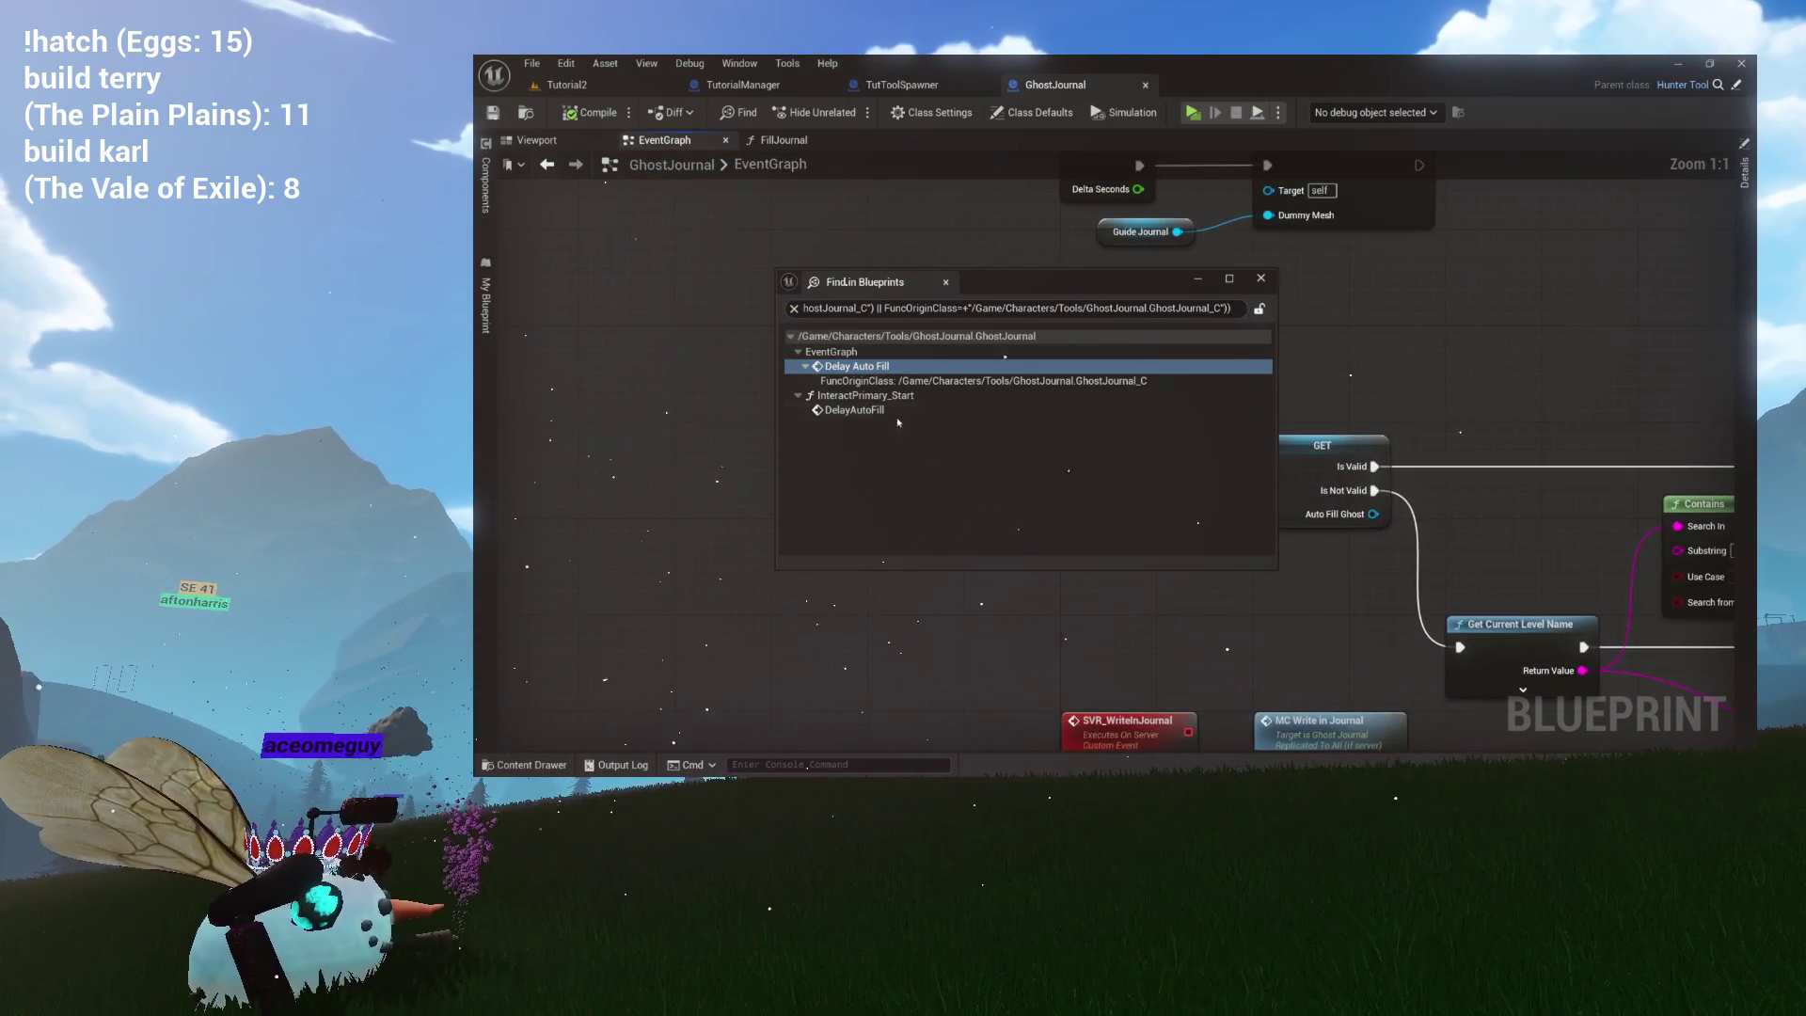
pyautogui.moveTo(1063, 289)
pyautogui.mouseDown()
pyautogui.moveTo(1096, 578)
pyautogui.moveTo(1117, 547)
pyautogui.mouseUp()
pyautogui.doubleClick(1117, 445)
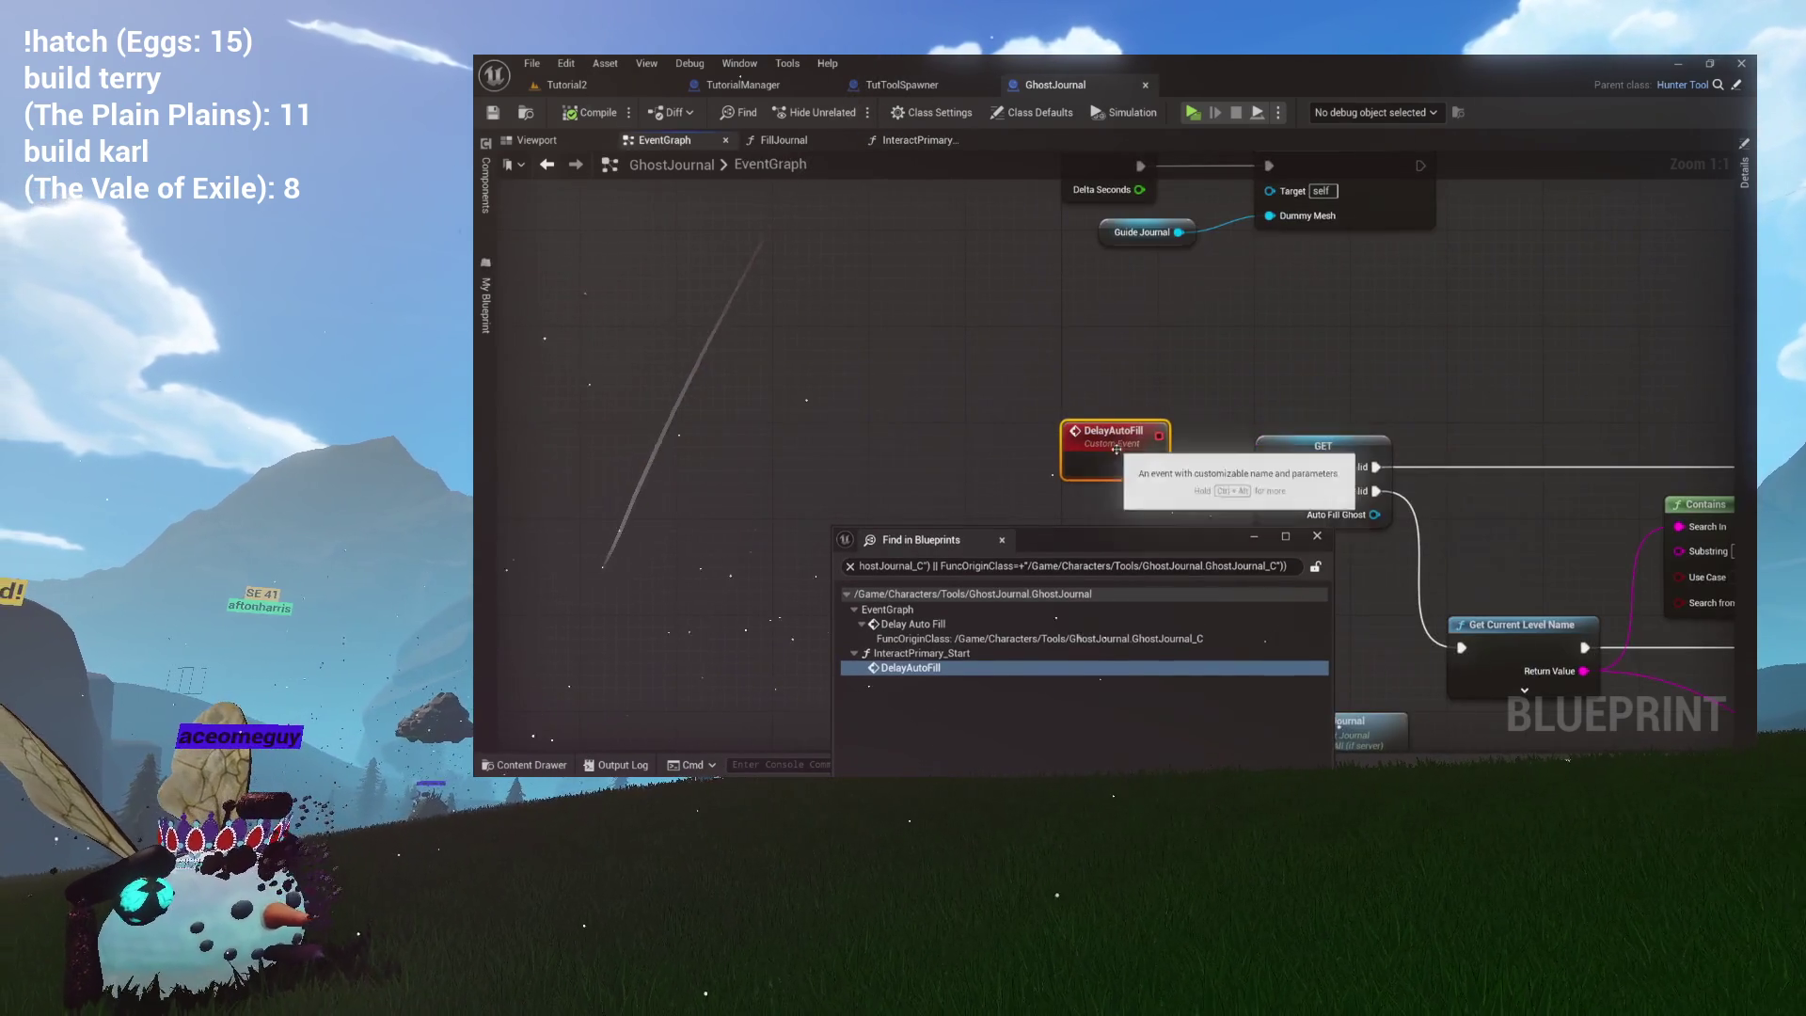